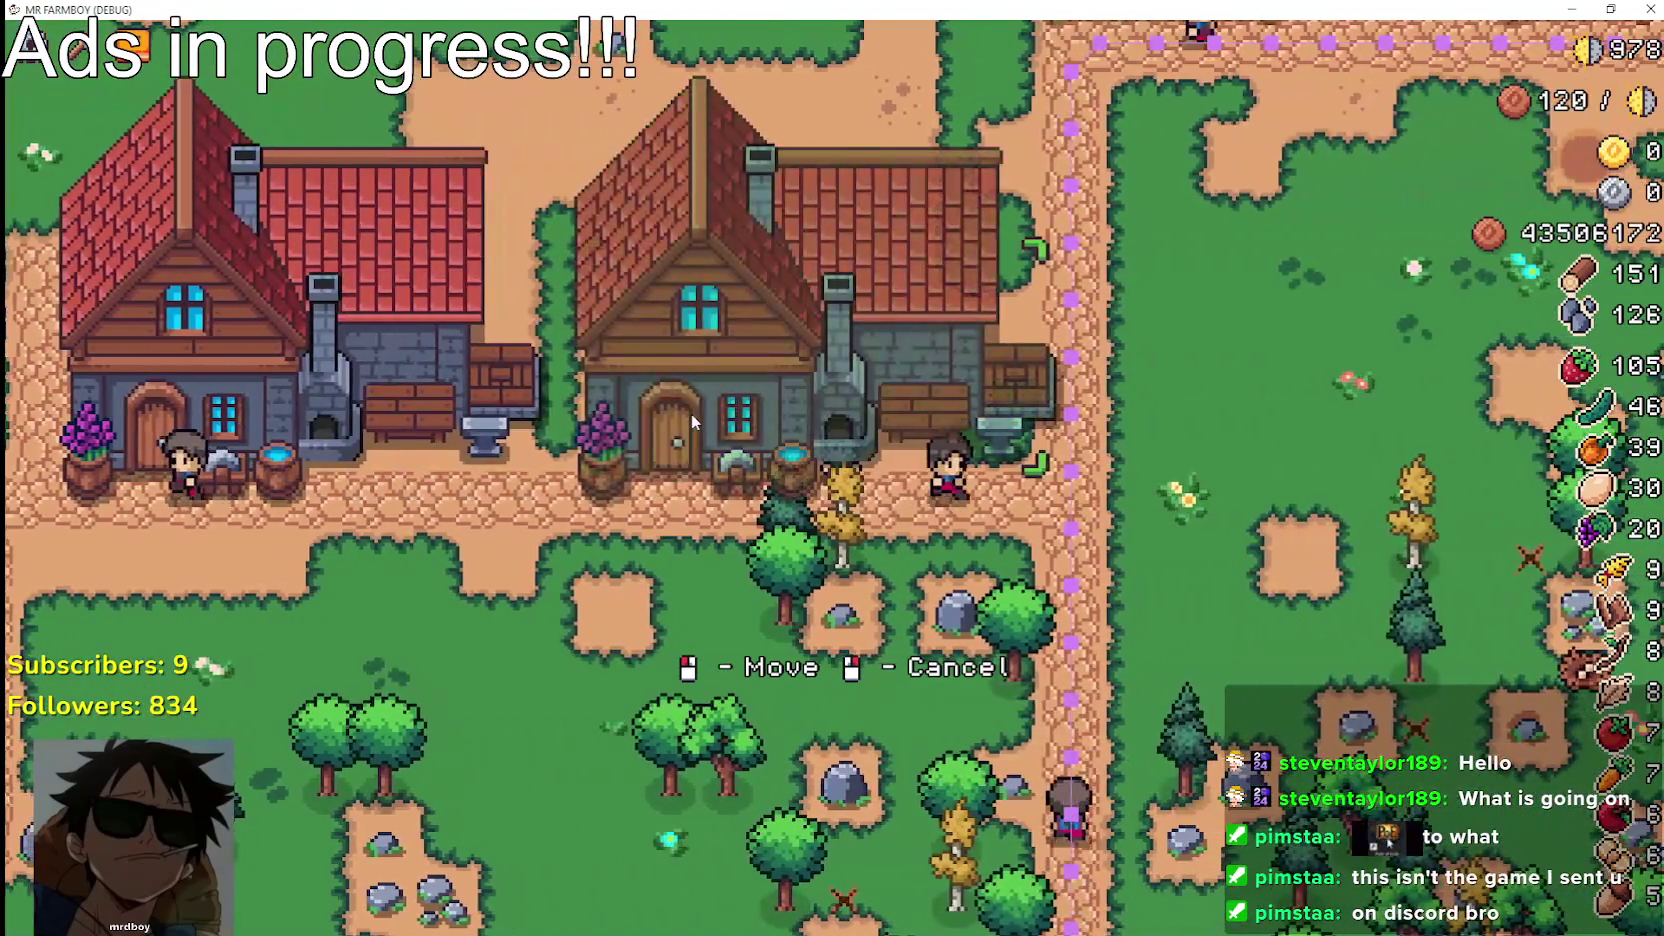
In the running game, walk the house preview onto open ground and back over the old house
key("a")
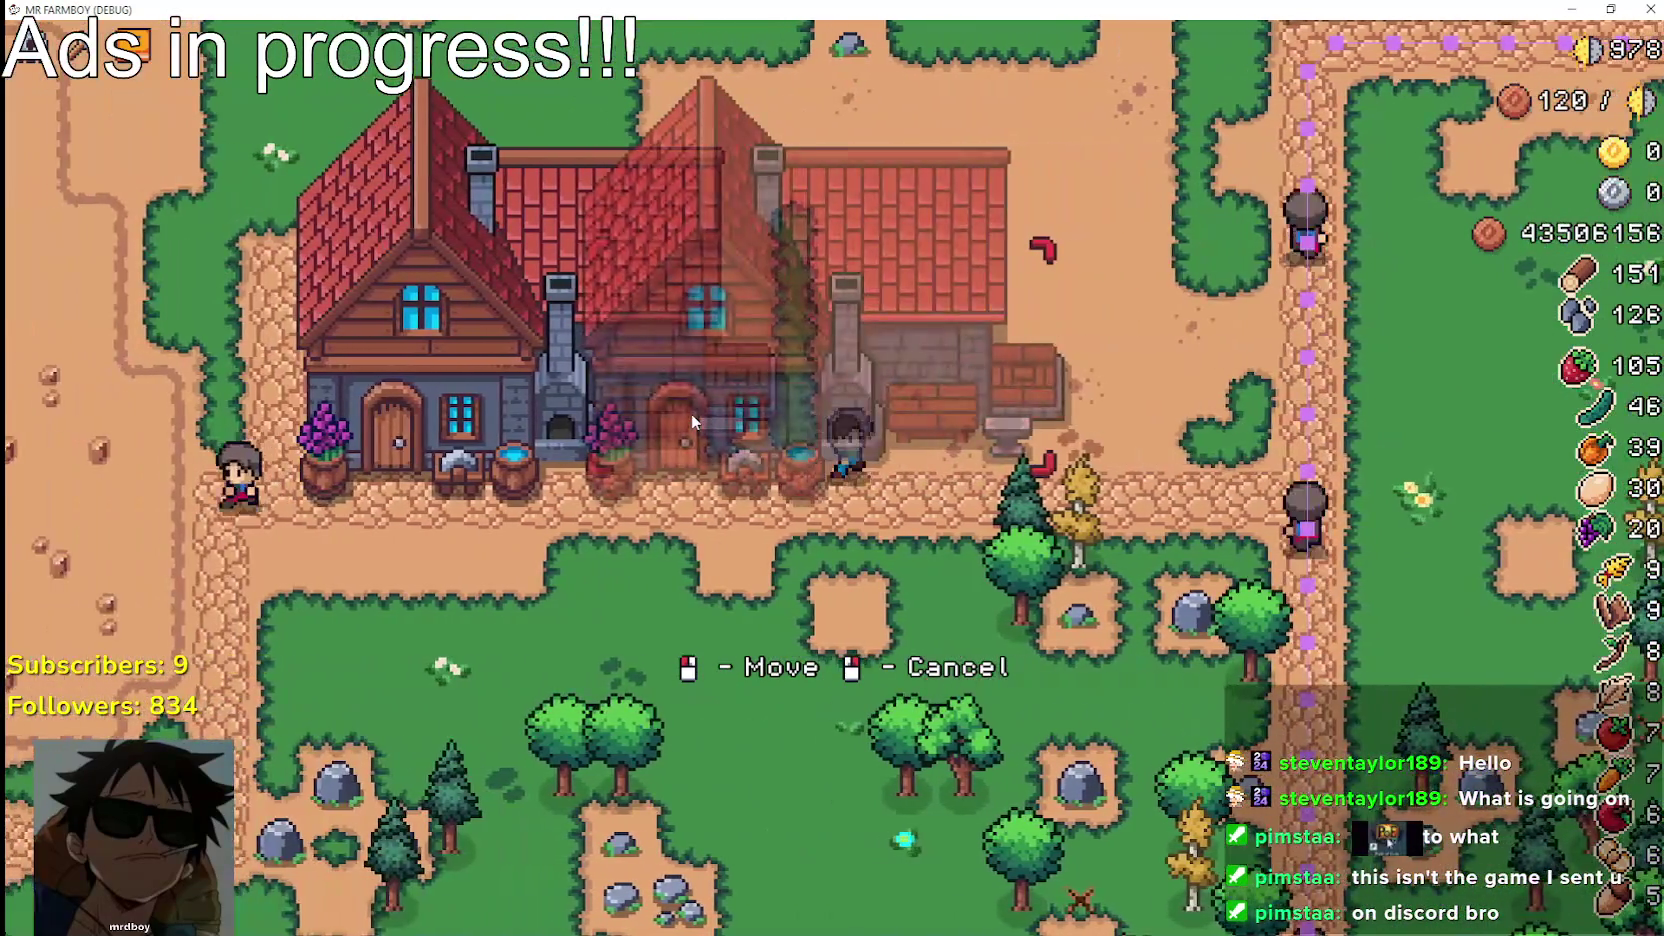
key("a")
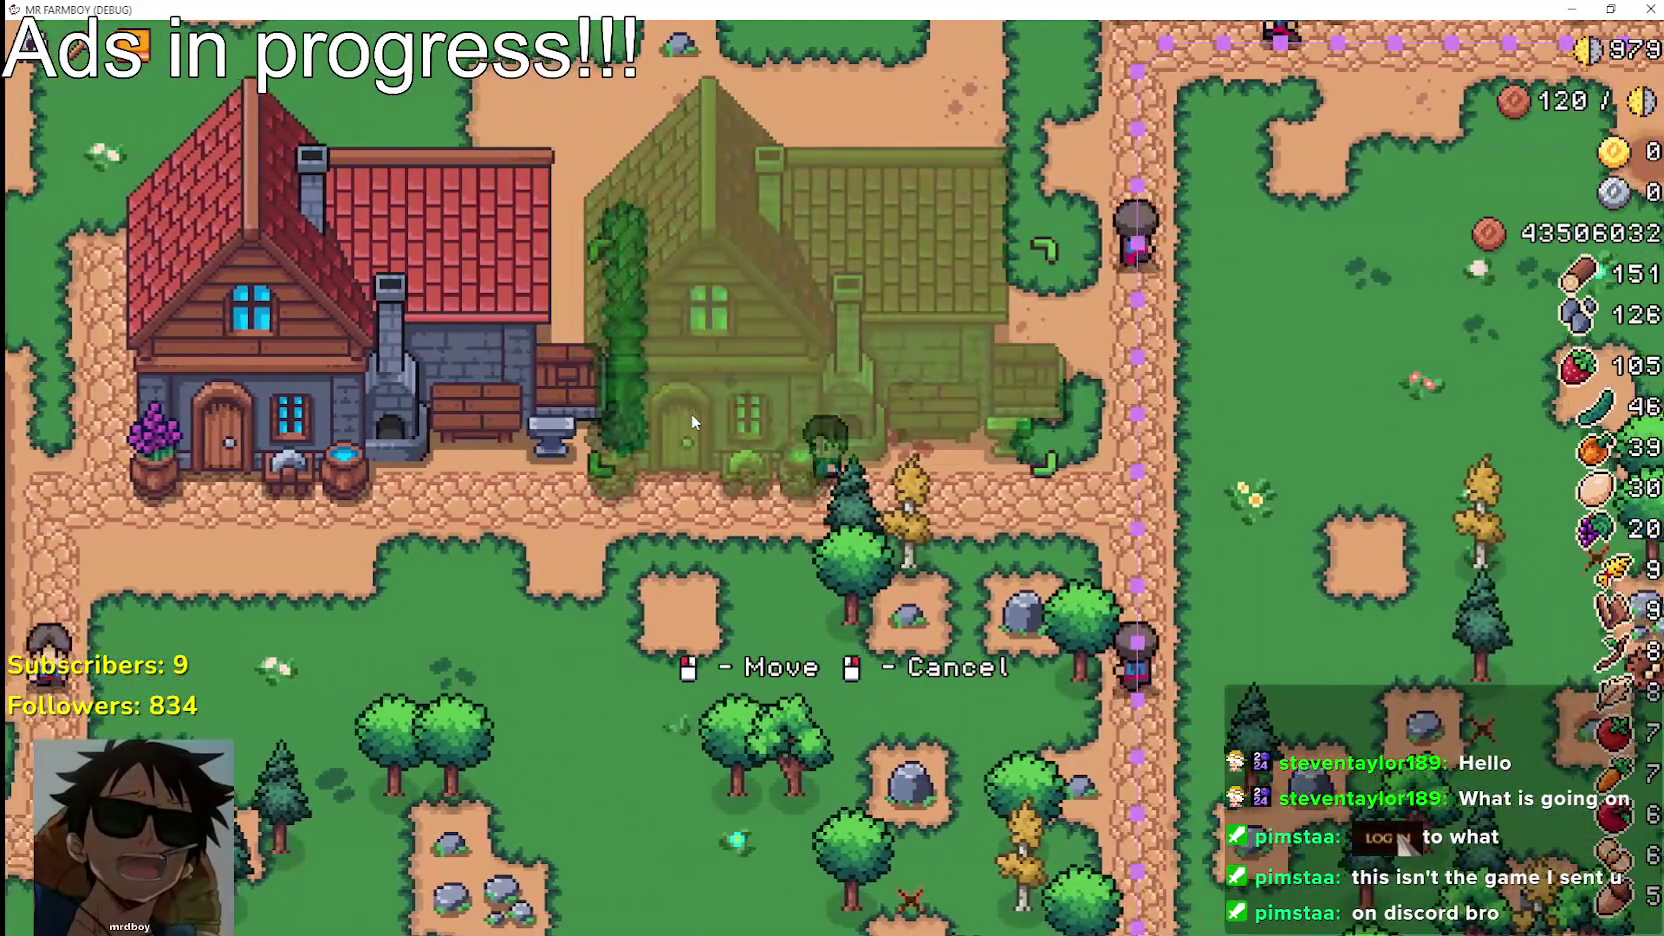
key("a")
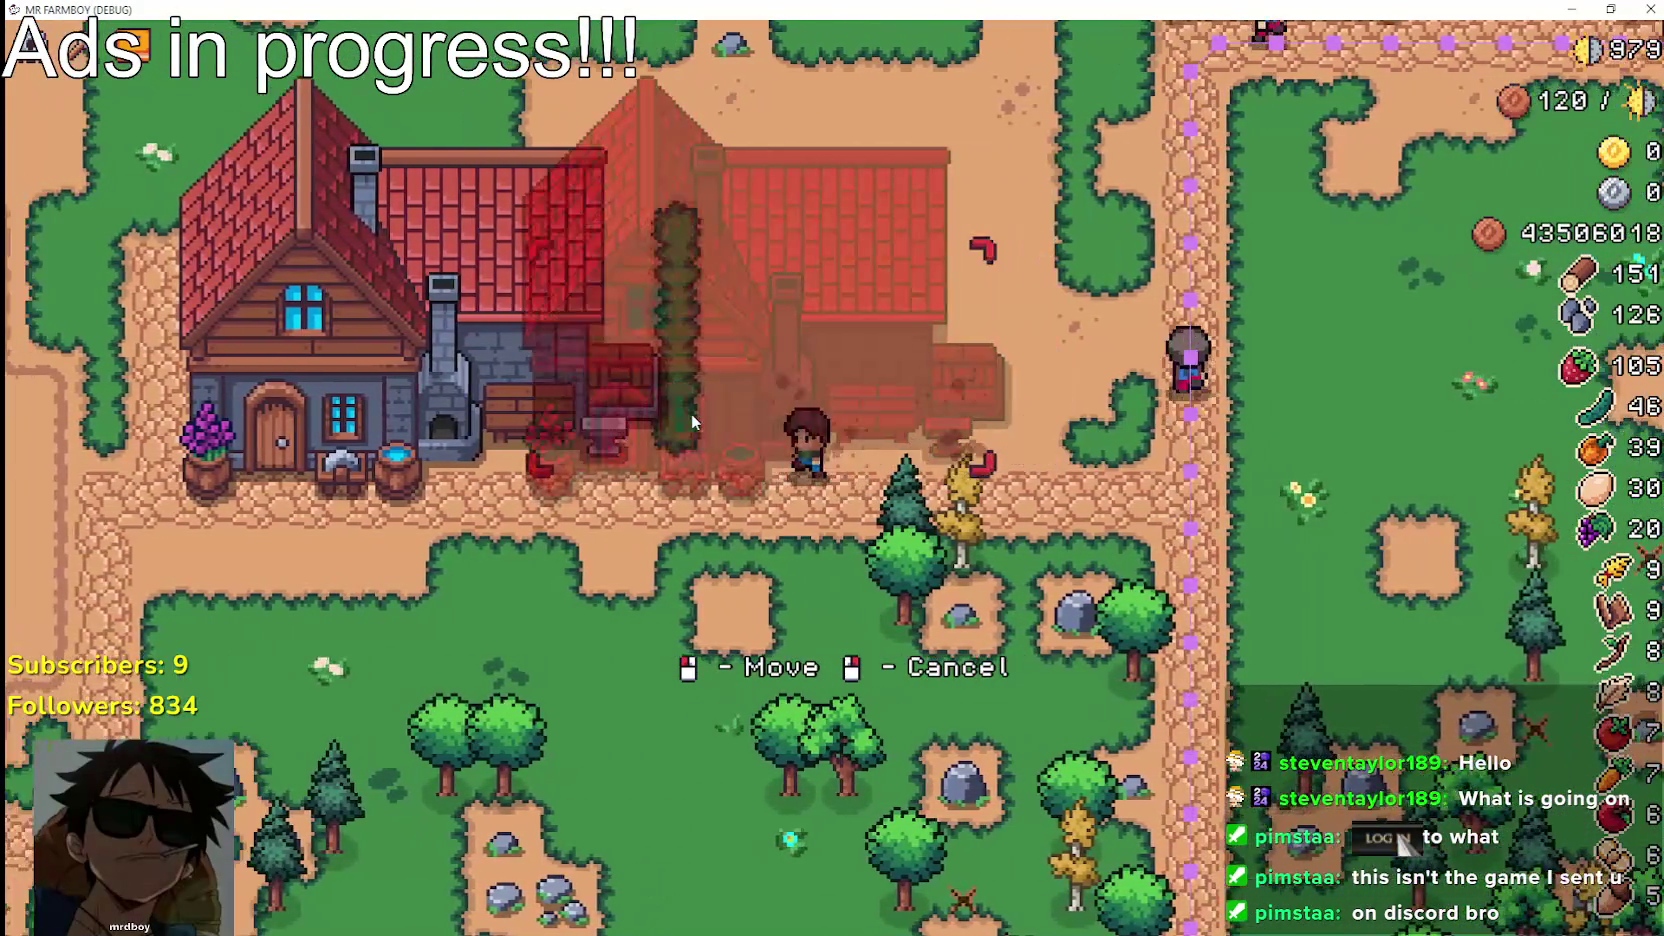
key("a")
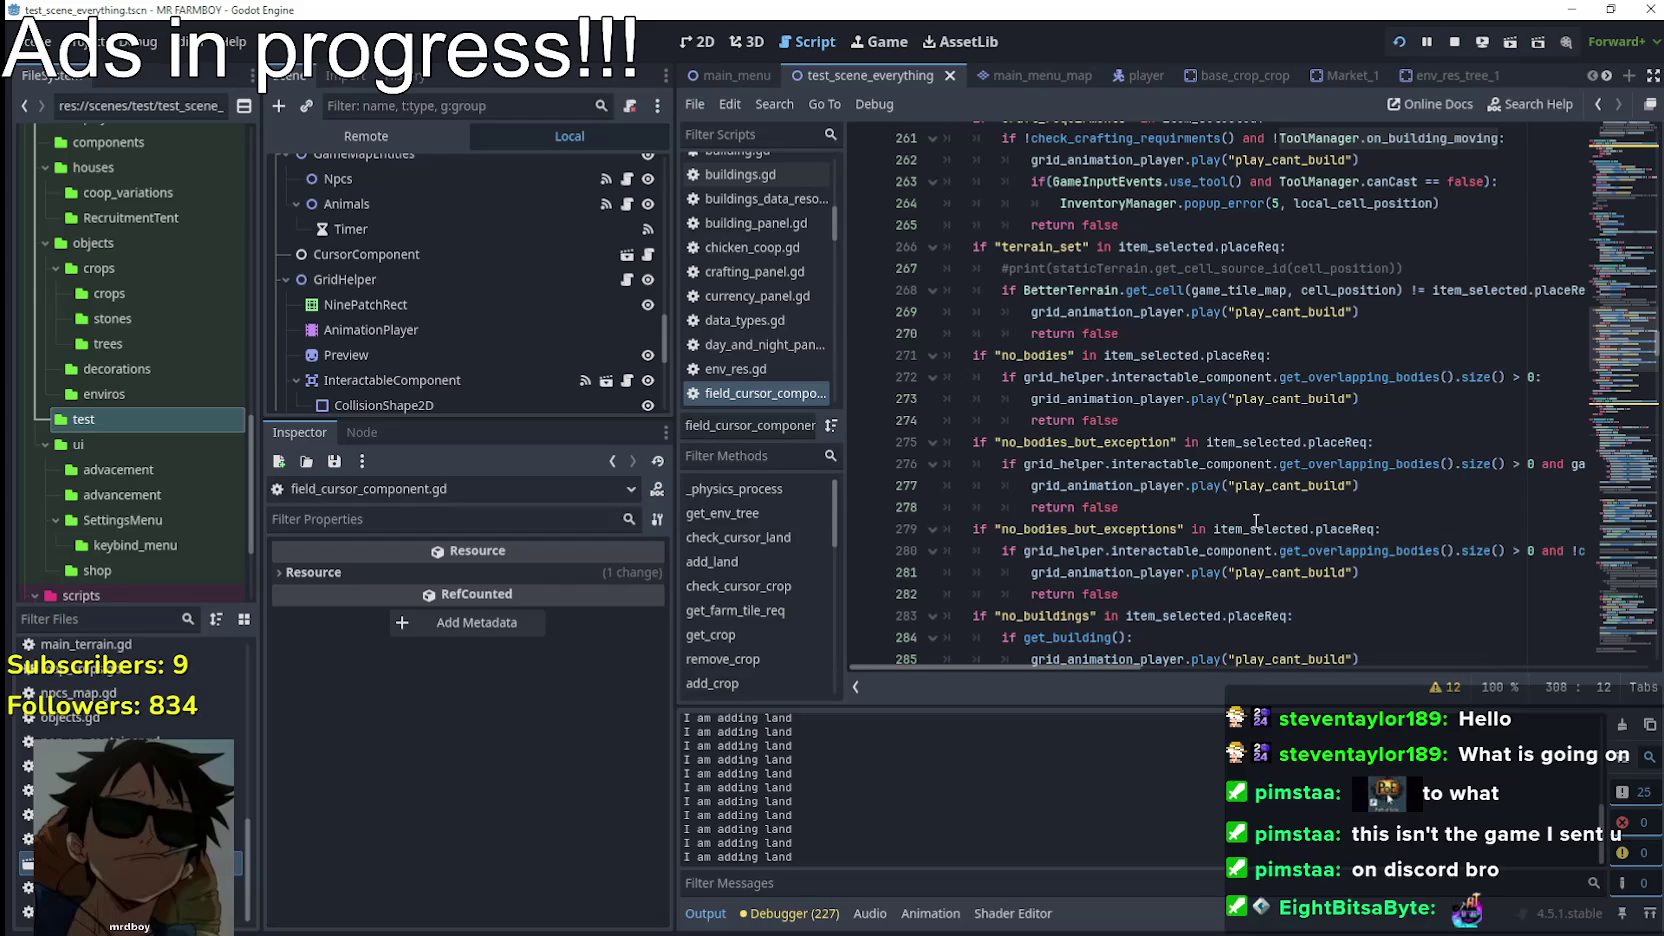
In field_cursor_component.gd, open a new indented line after the overlap check on line 272
scroll(1253, 519, "up", 2)
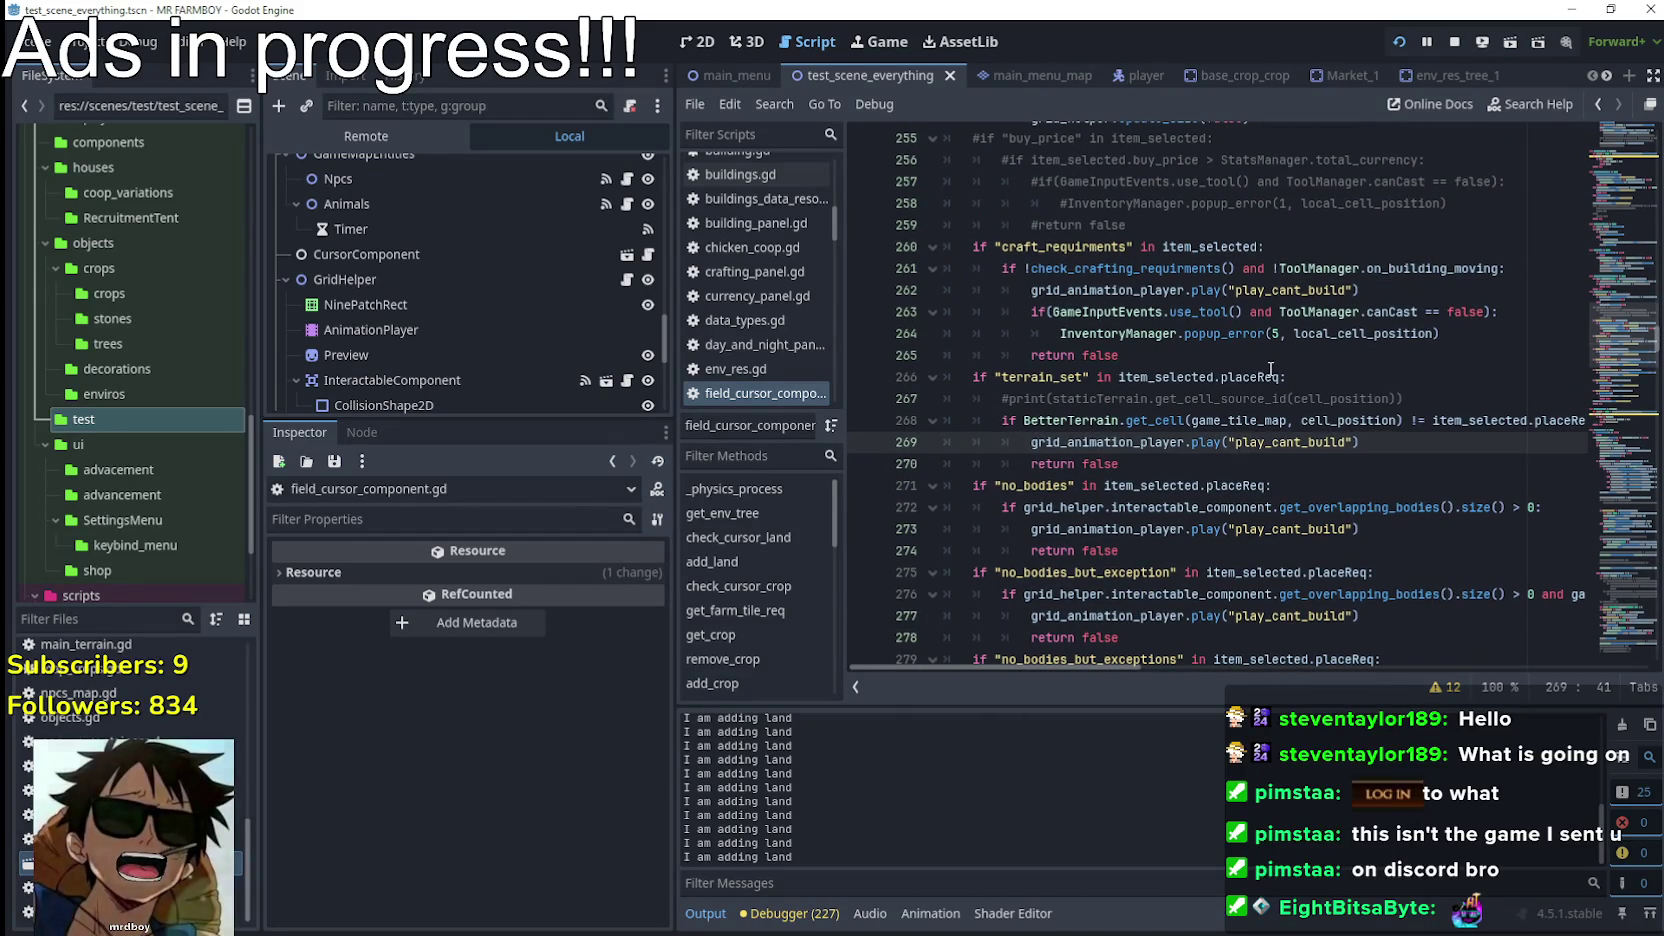
left_click(1280, 376)
left_click(1265, 352)
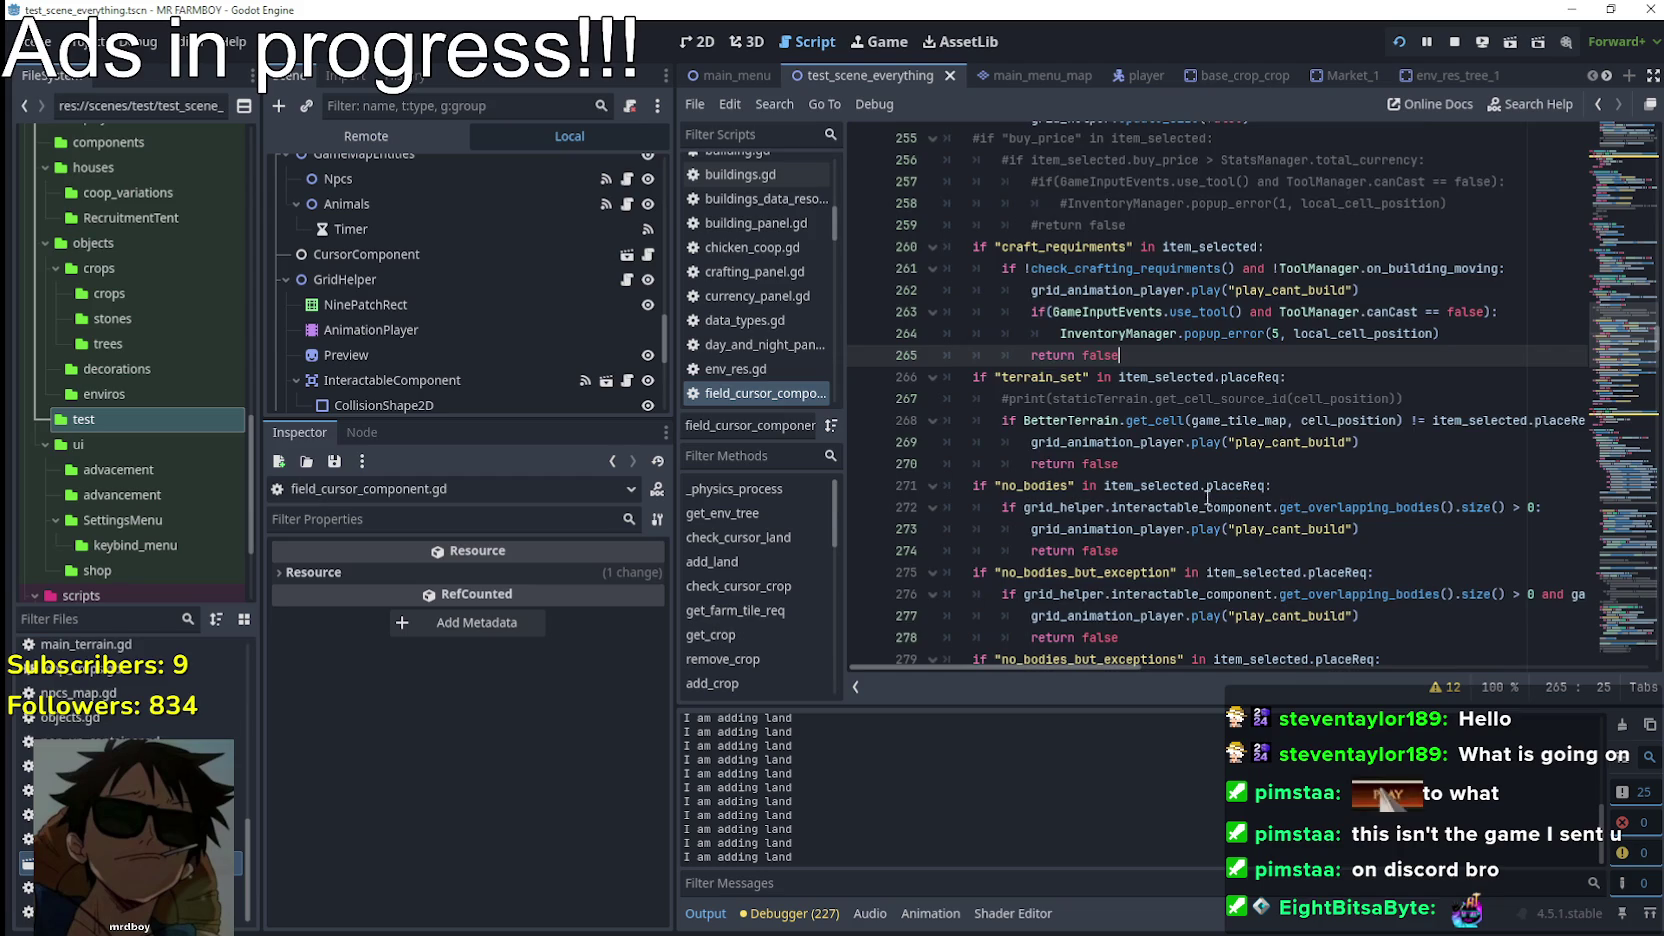
scroll(1210, 500, "down", 2)
left_click(1207, 358)
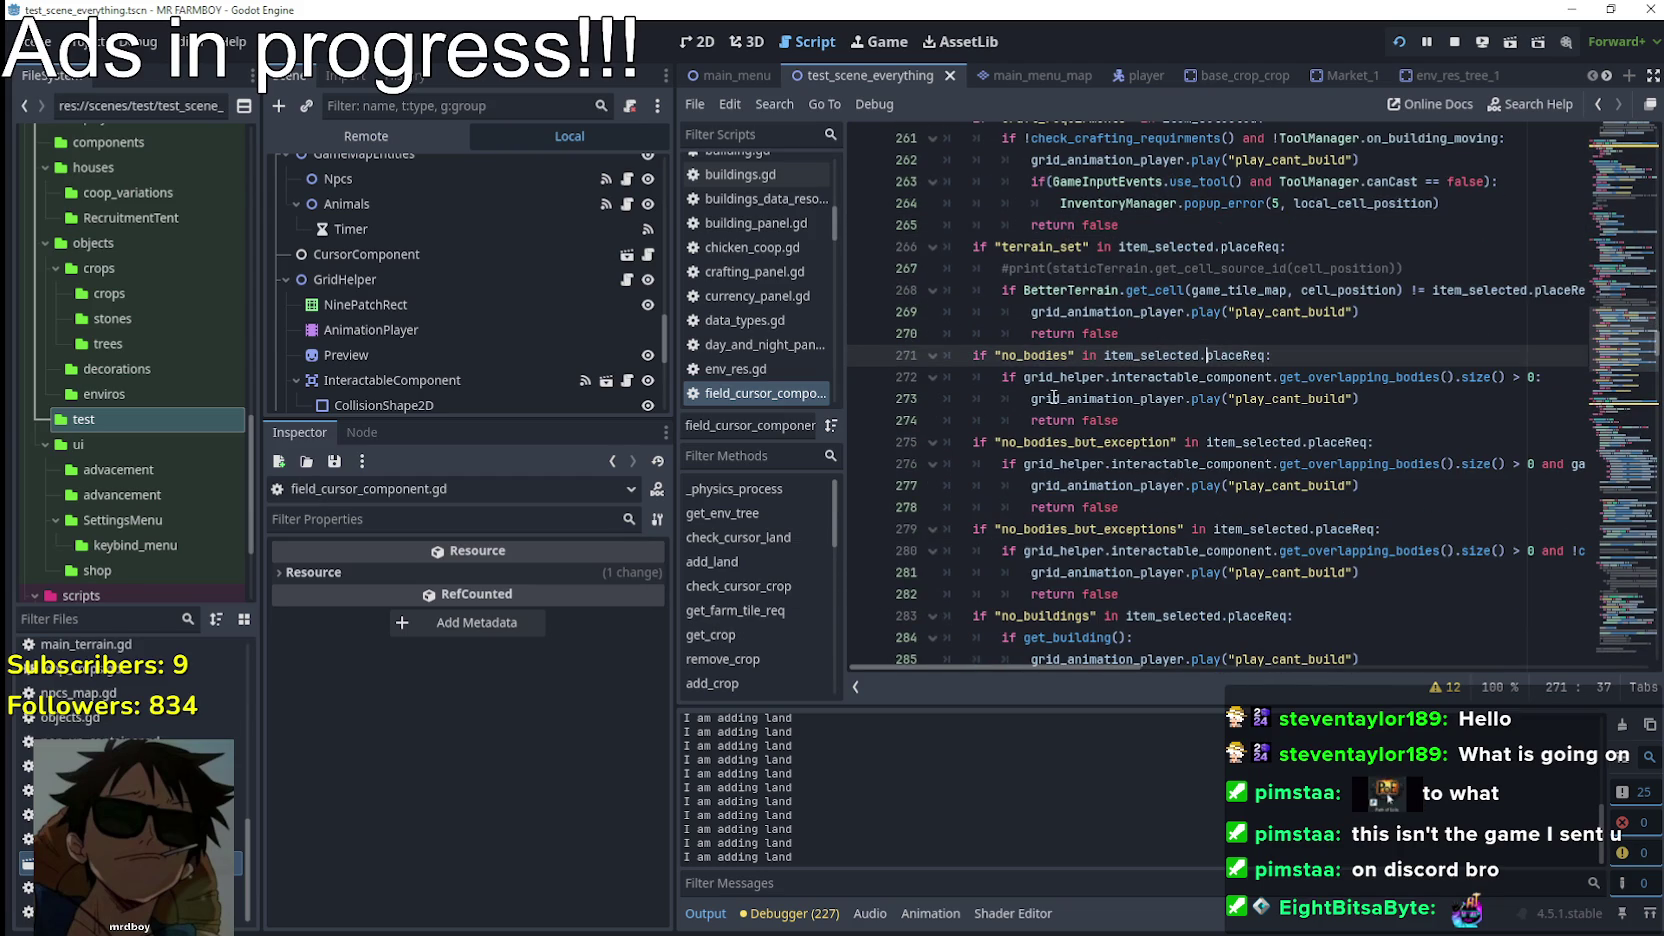
left_click(1563, 380)
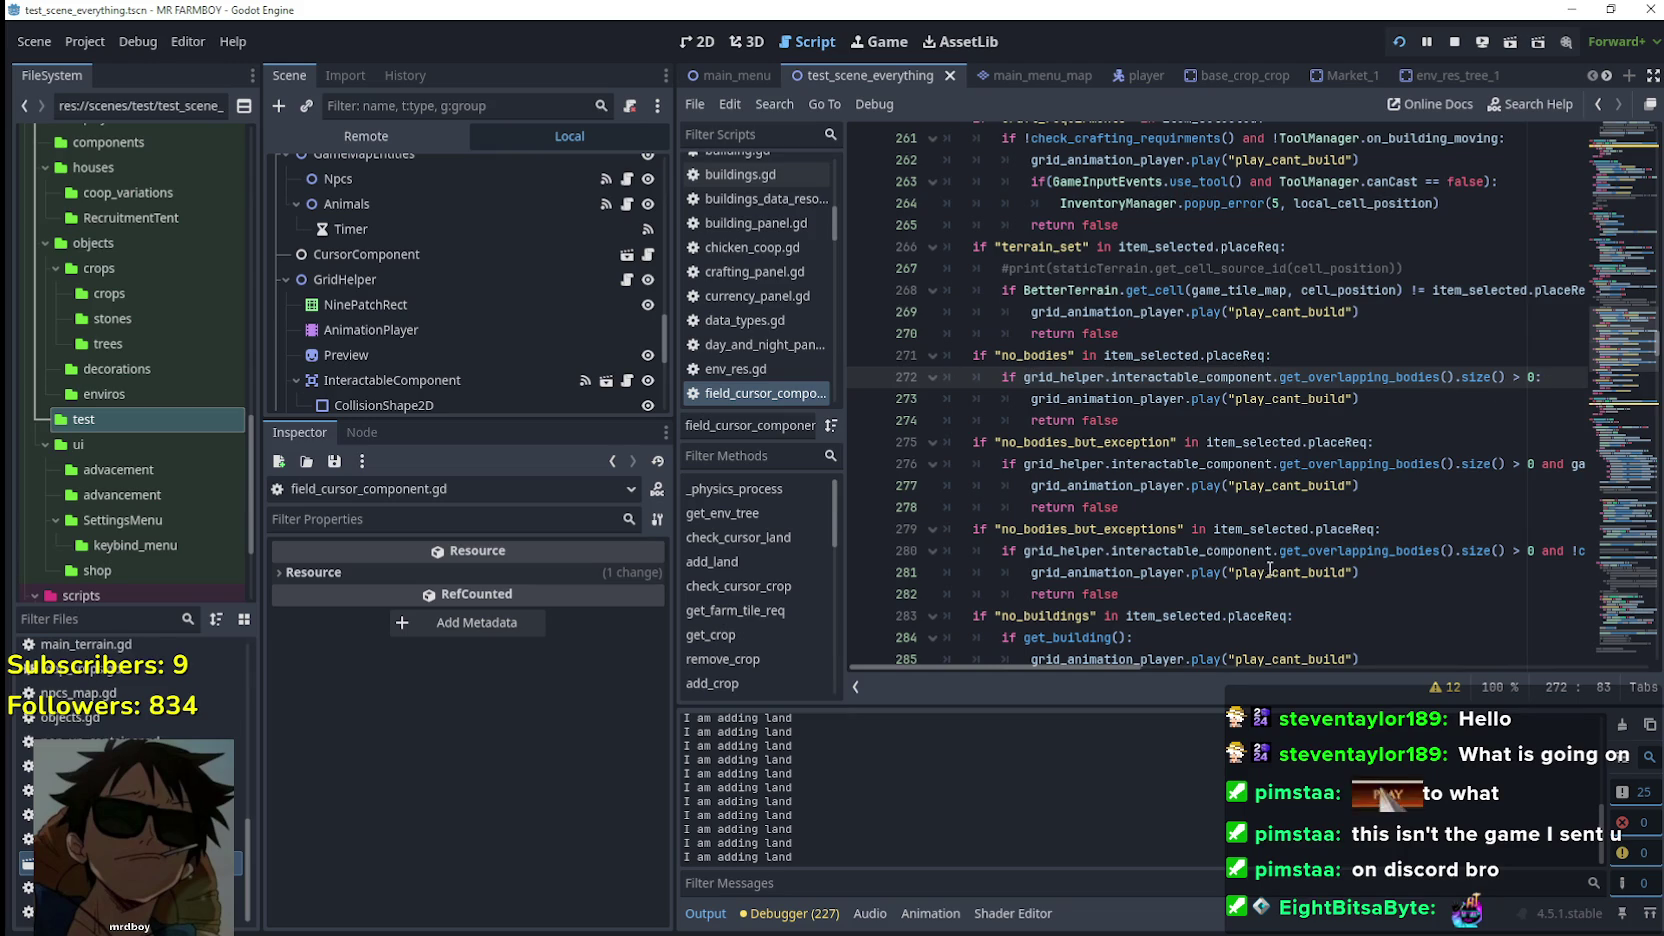
key("Return")
Type 'if ToolManager.on_building_moving', delete it, and re-open an empty line
type("if ToolManager.on_building_moving")
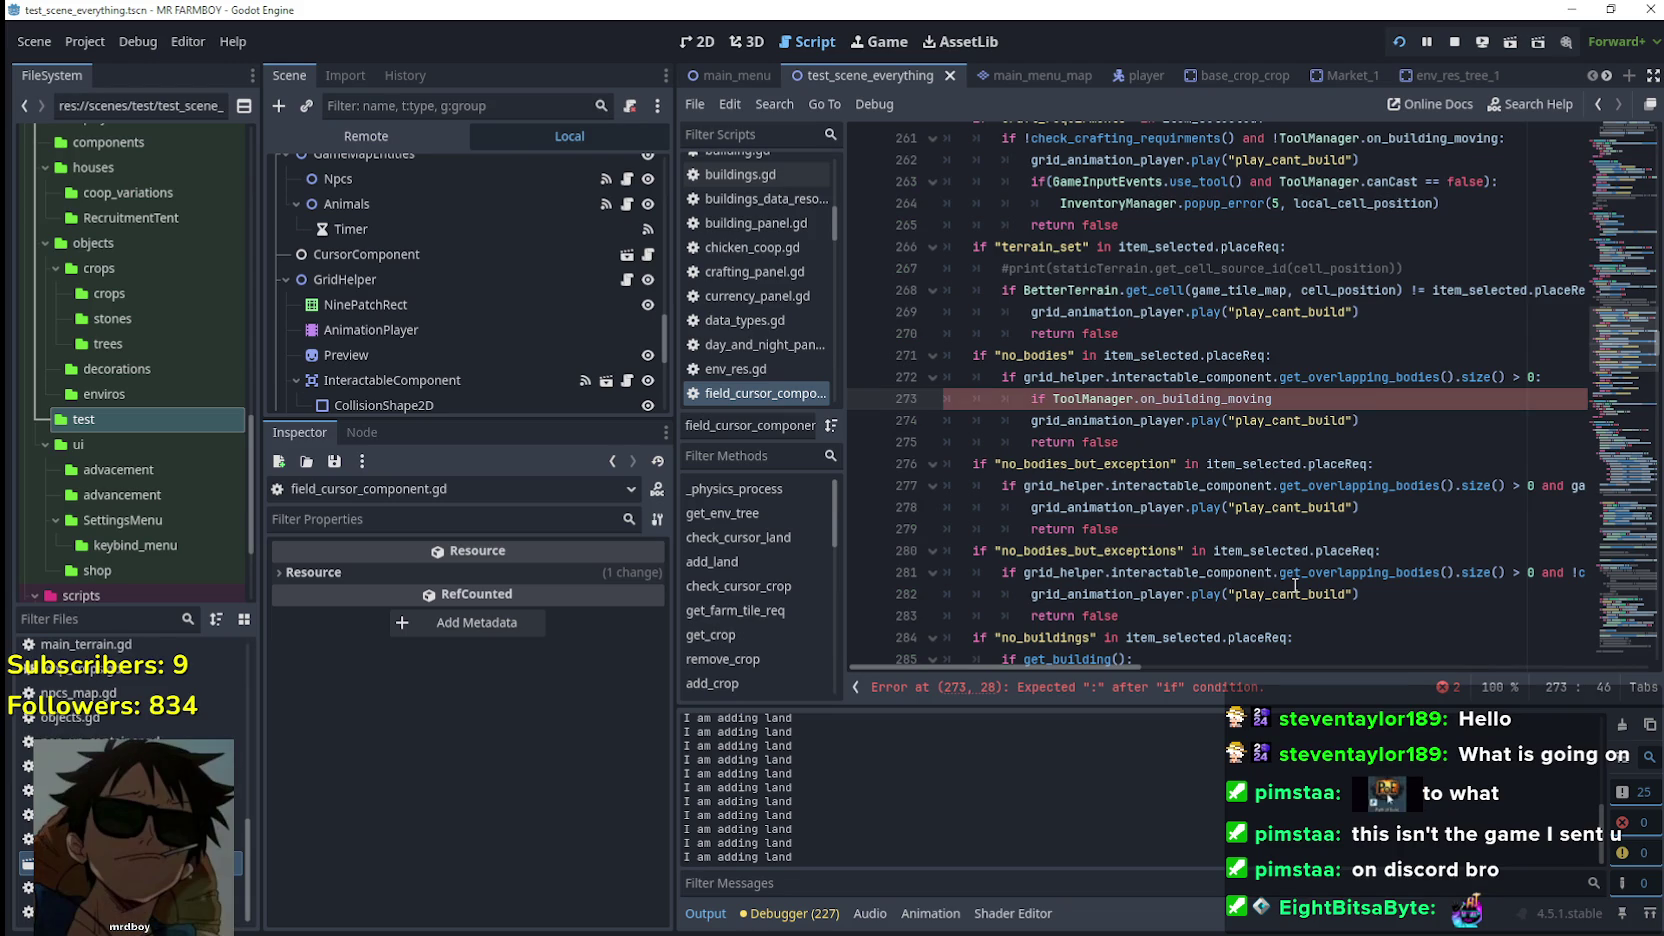
key("ctrl+BackSpace")
key("ctrl+BackSpace")
key("ctrl+BackSpace")
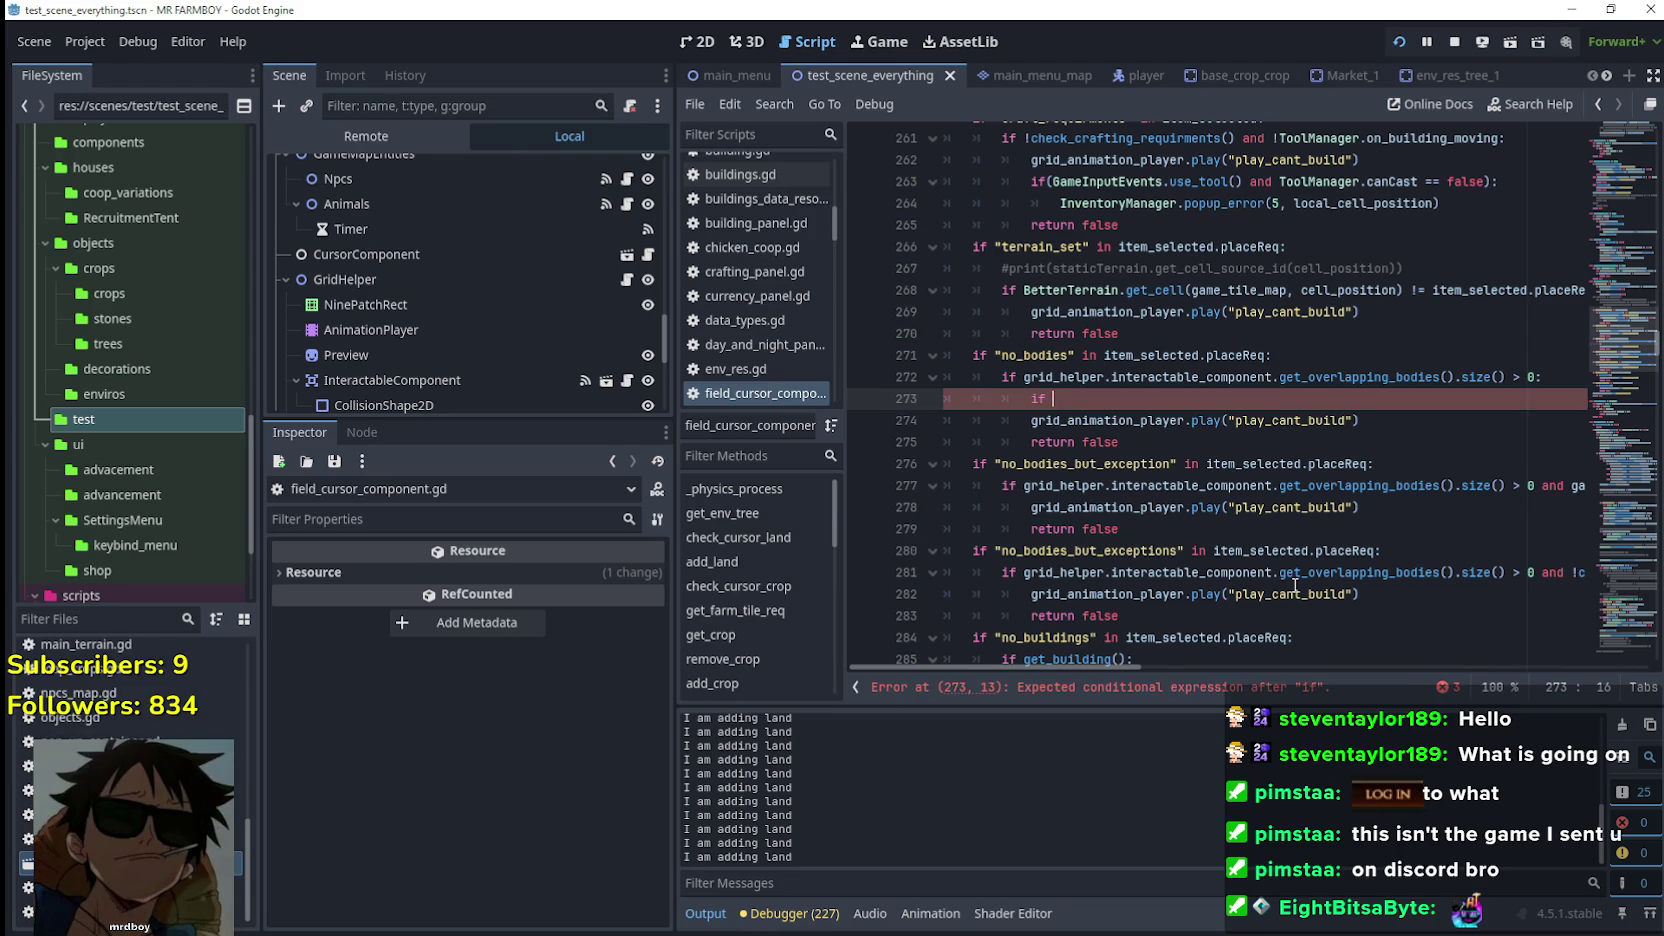
key("ctrl+BackSpace")
key("ctrl+BackSpace")
key("ctrl+BackSpace")
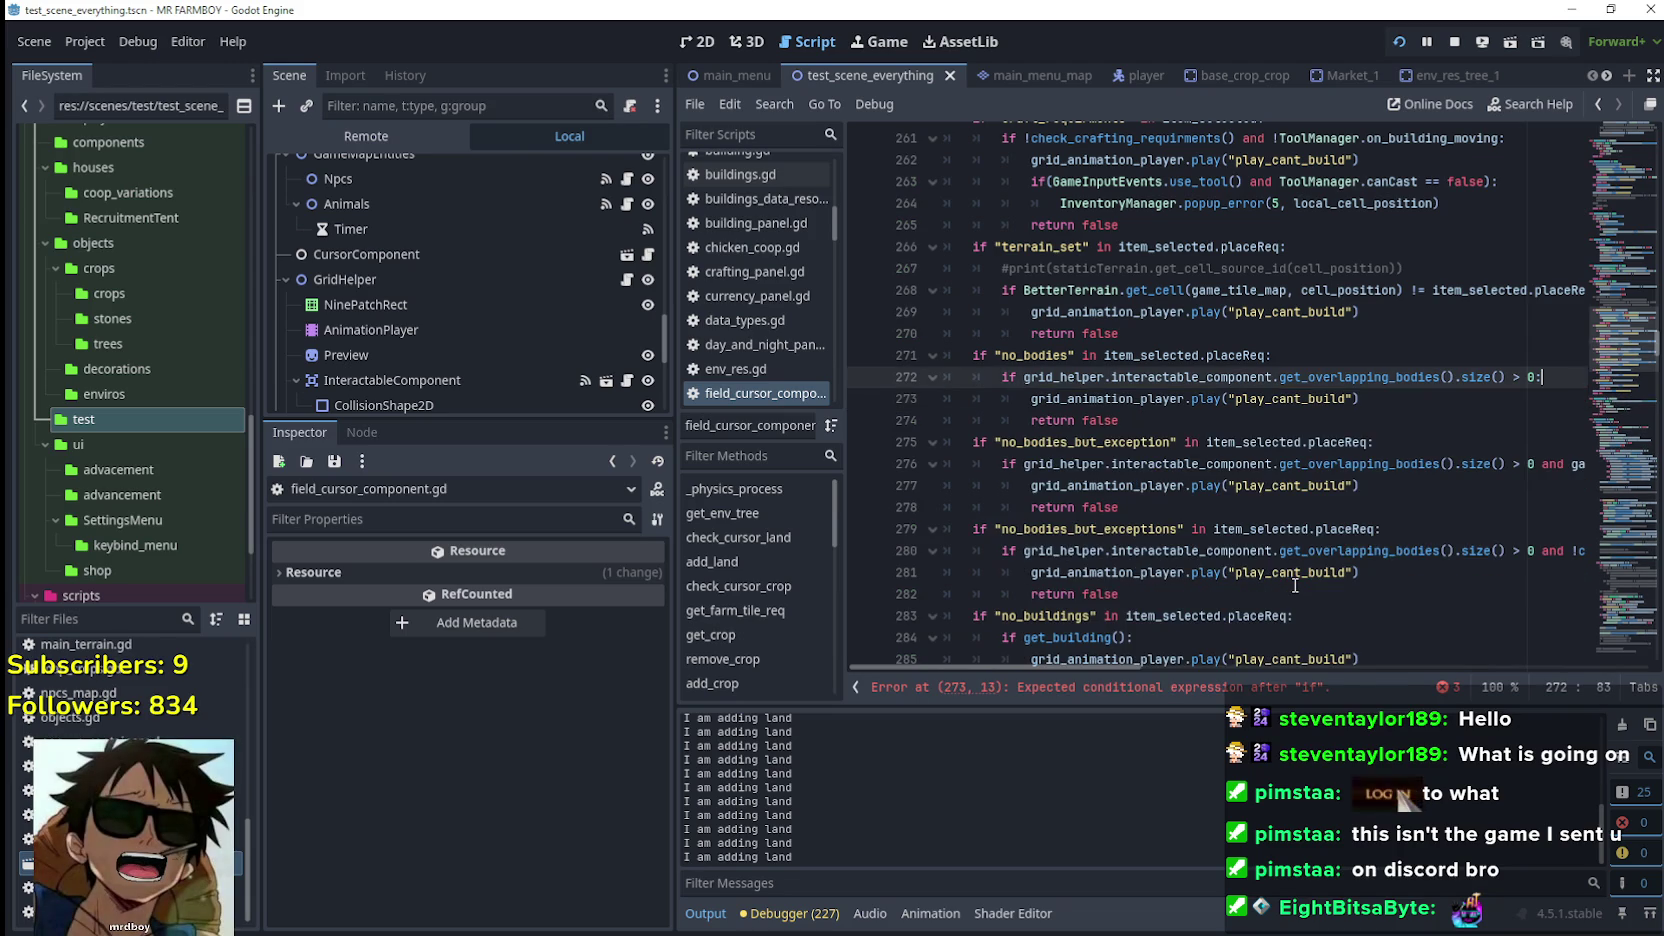
scroll(1275, 363, "down", 1)
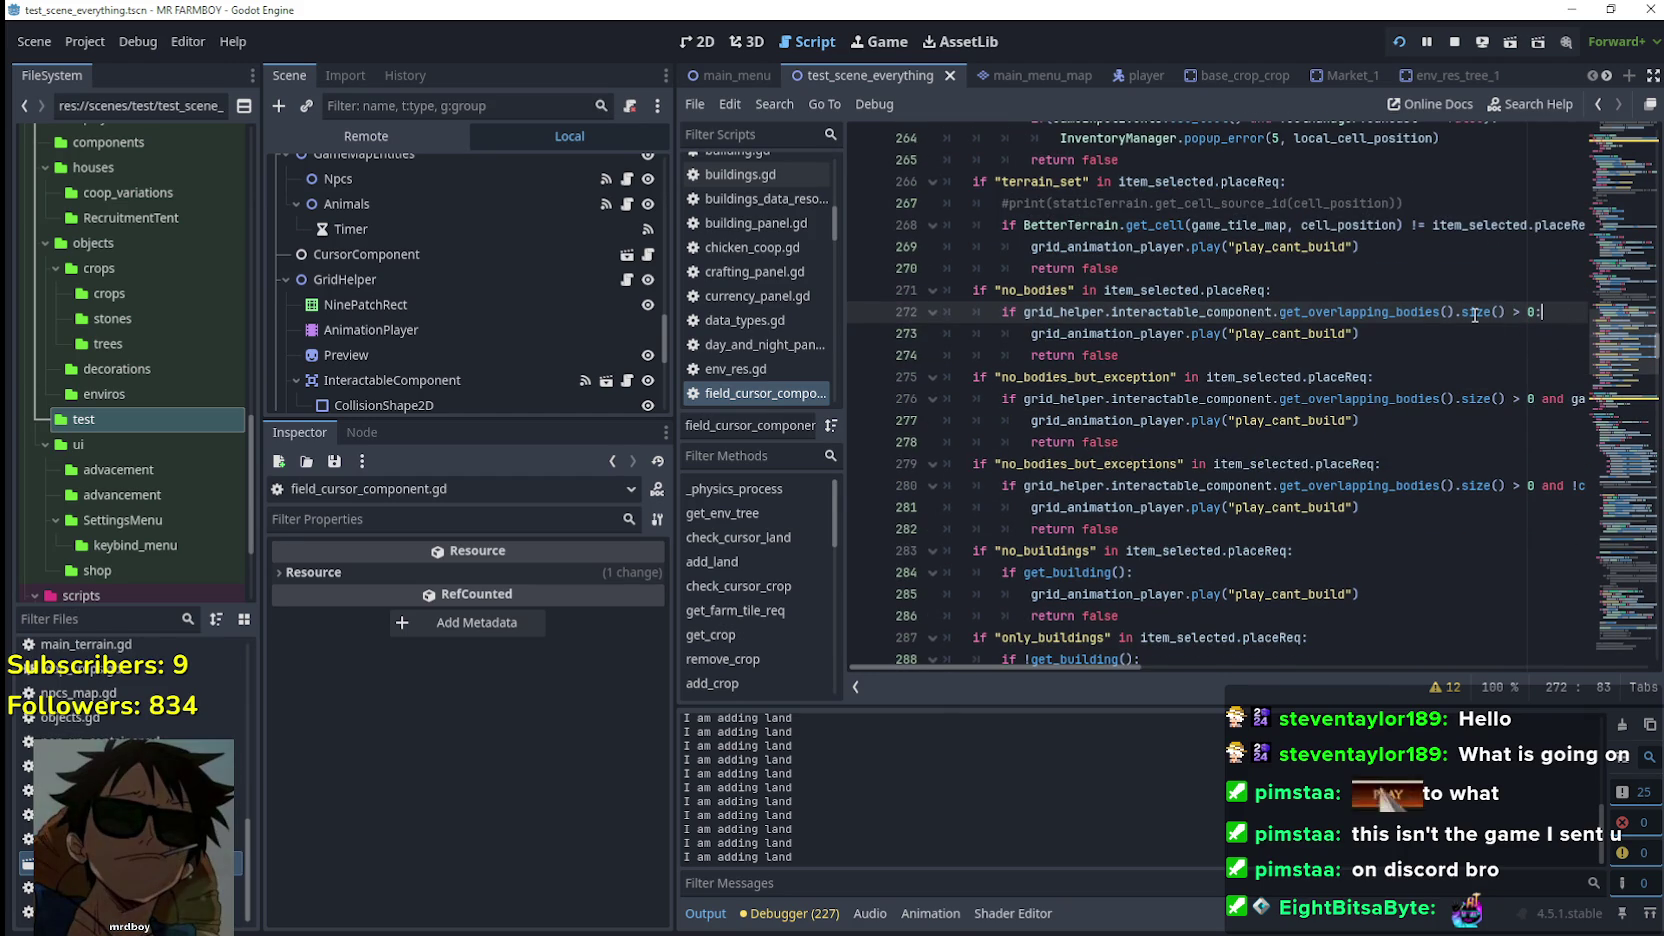
key("Return")
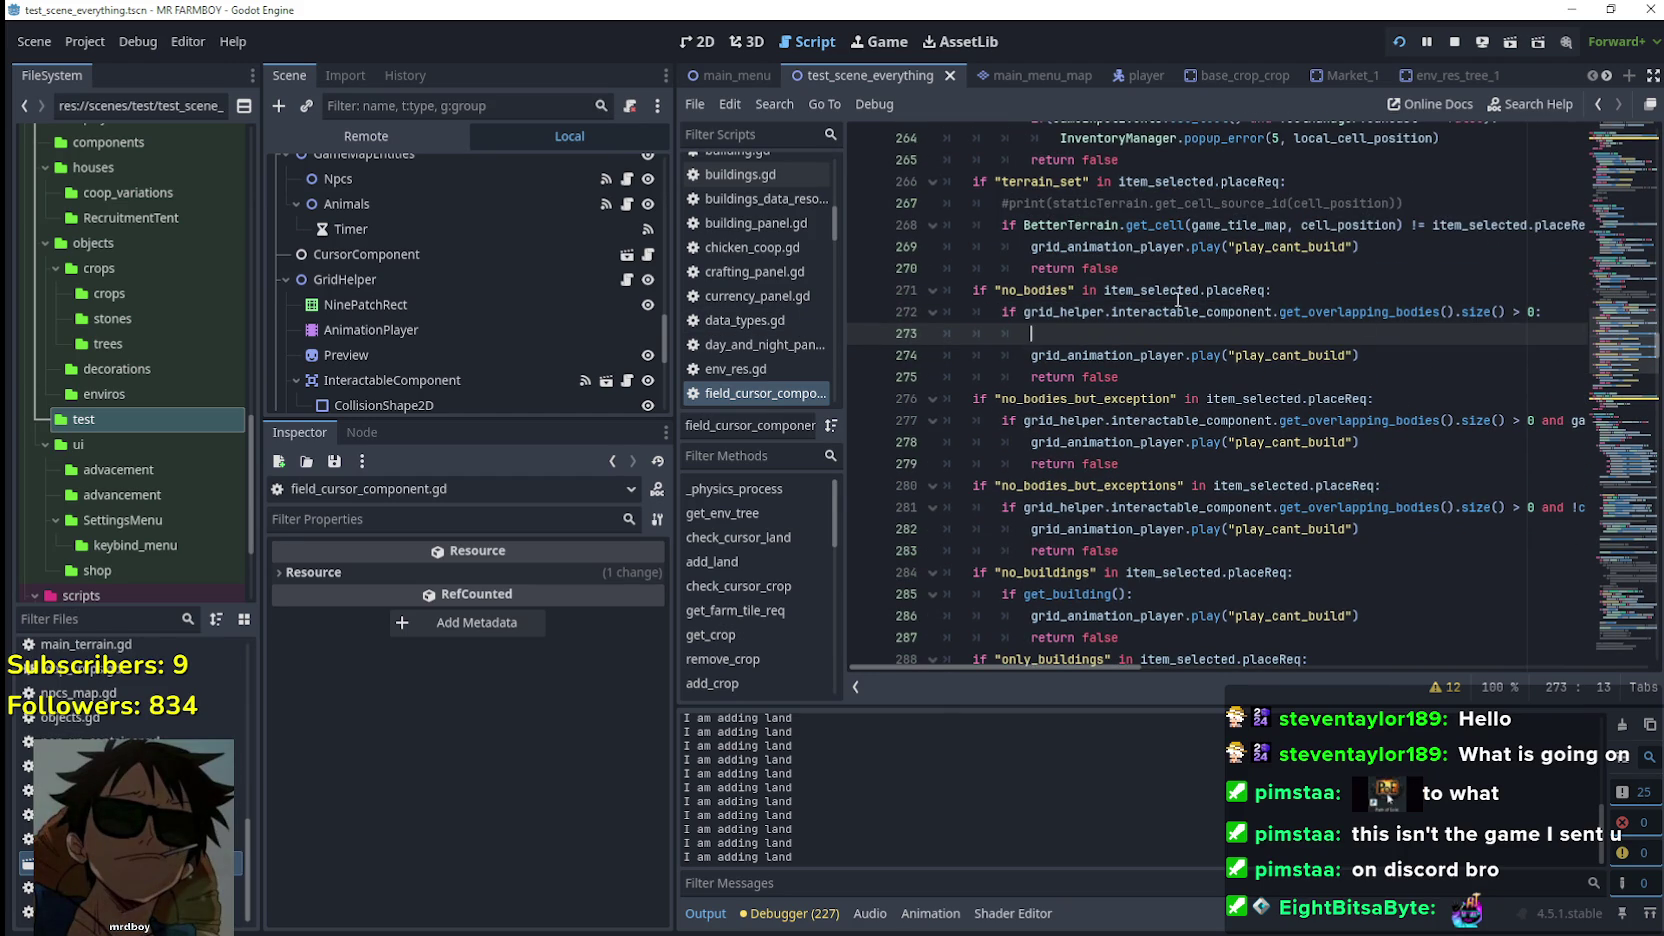
Select the overlapping-bodies expression on line 272, then return the caret to empty line 273
left_click_drag(1024, 312, 1508, 312)
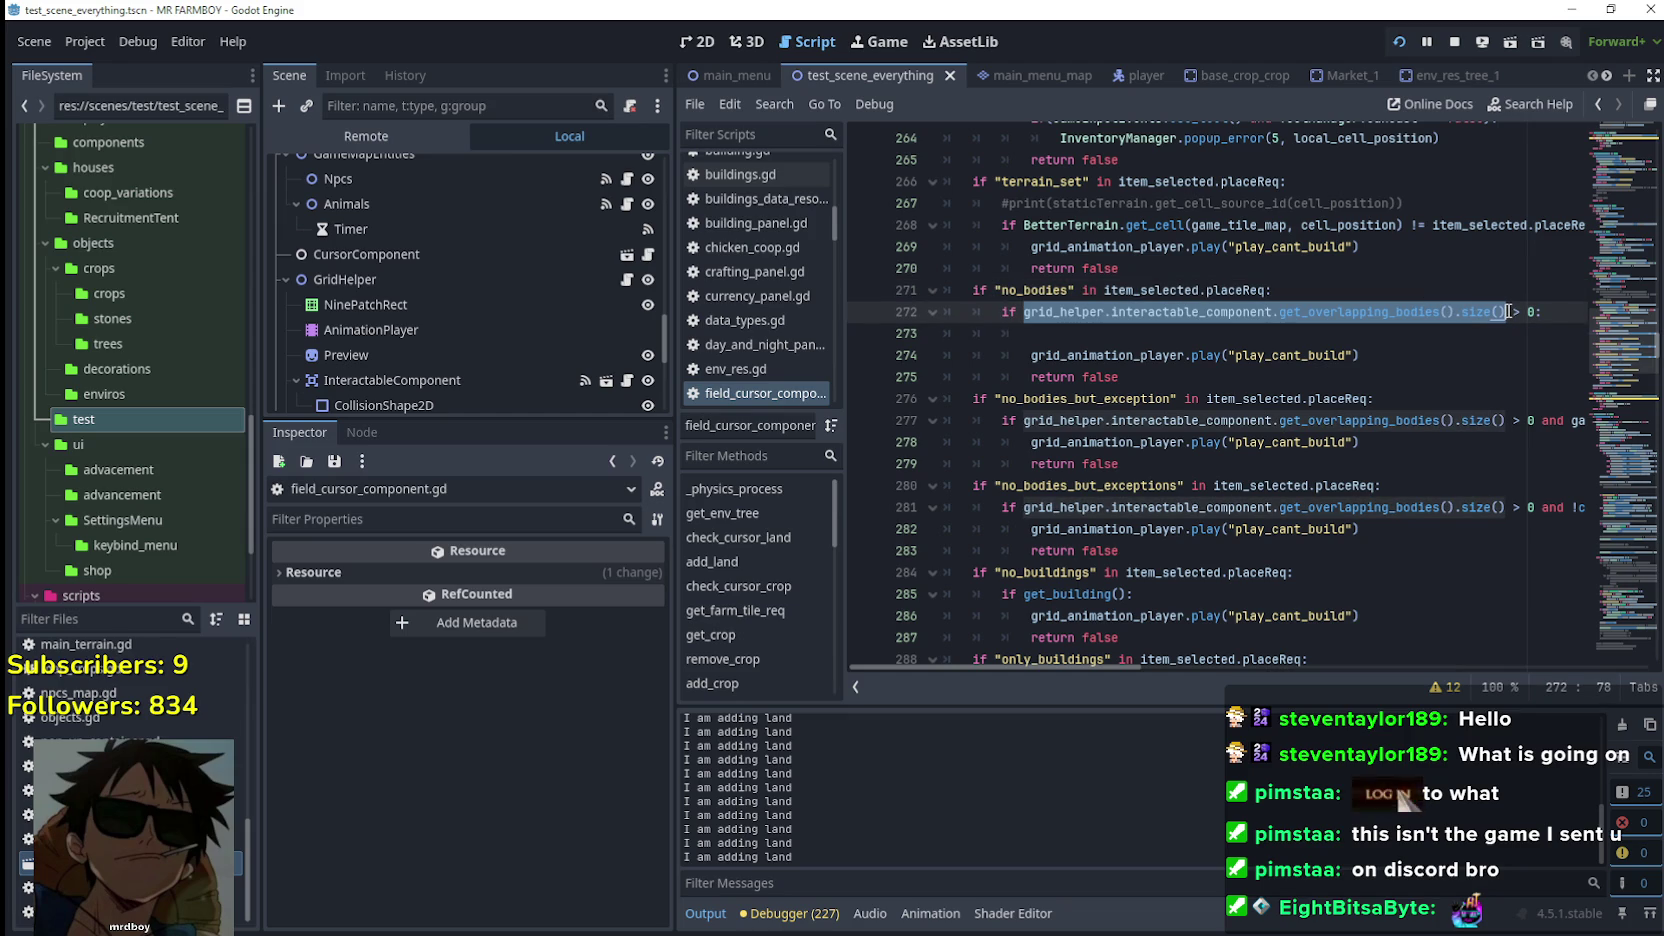
mouse_move(1508, 312)
left_mouse_down()
mouse_move(1446, 312)
mouse_move(1498, 312)
left_mouse_up()
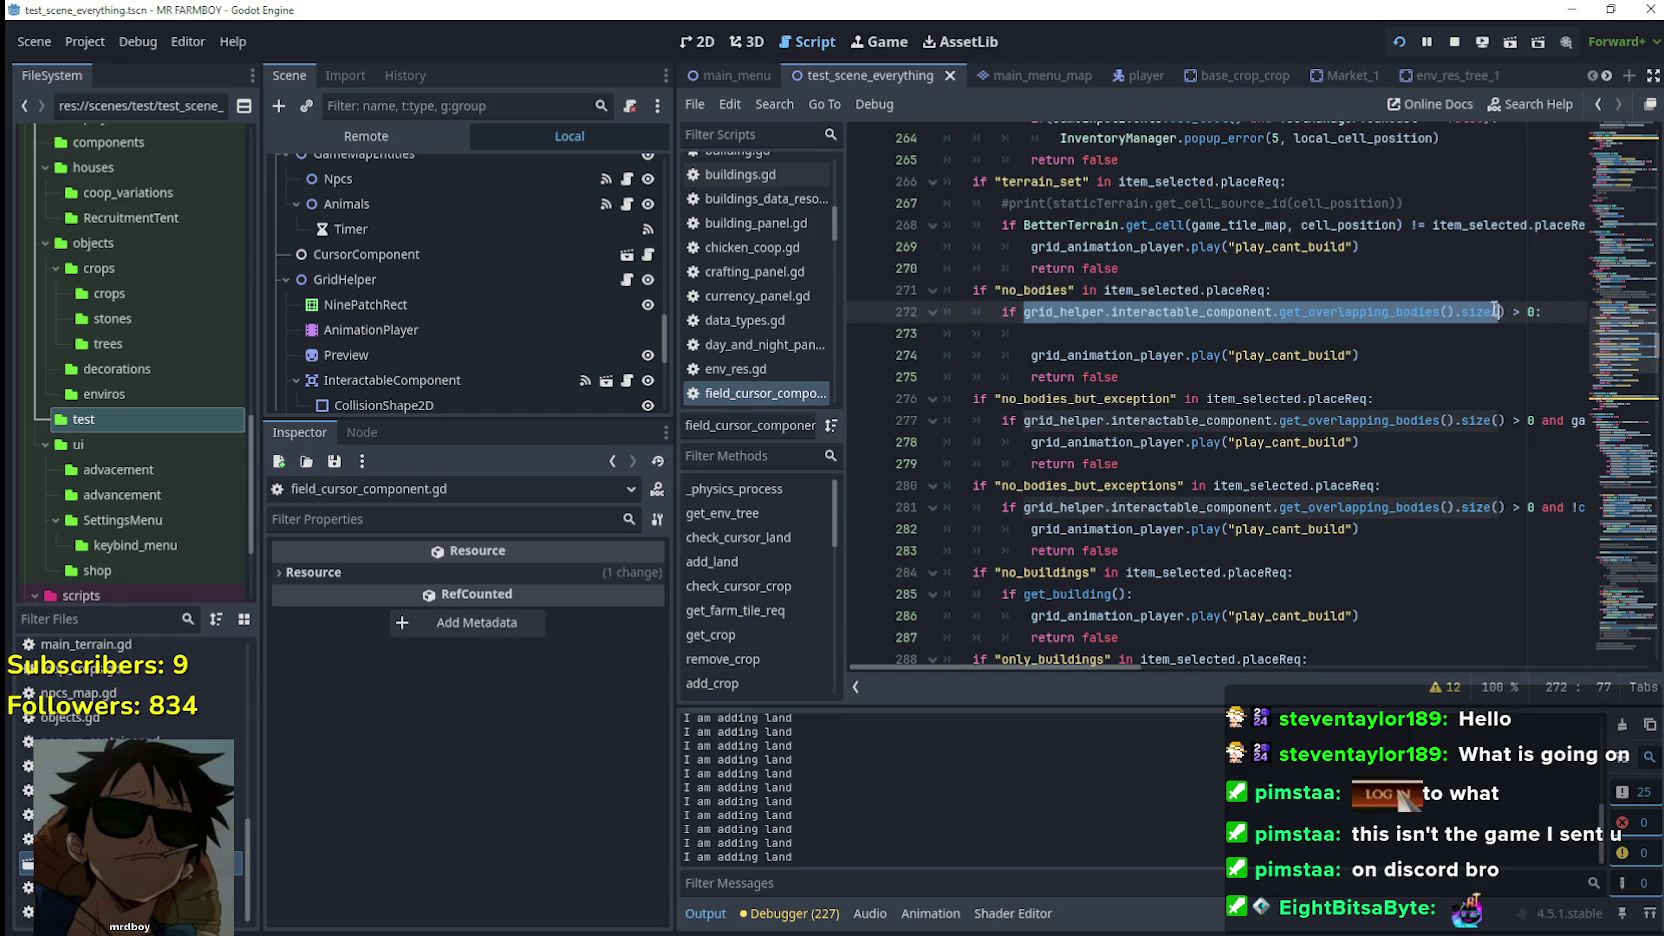
left_click(1353, 333)
mouse_move(1024, 312)
left_mouse_down()
mouse_move(1522, 312)
mouse_move(1505, 312)
left_mouse_up()
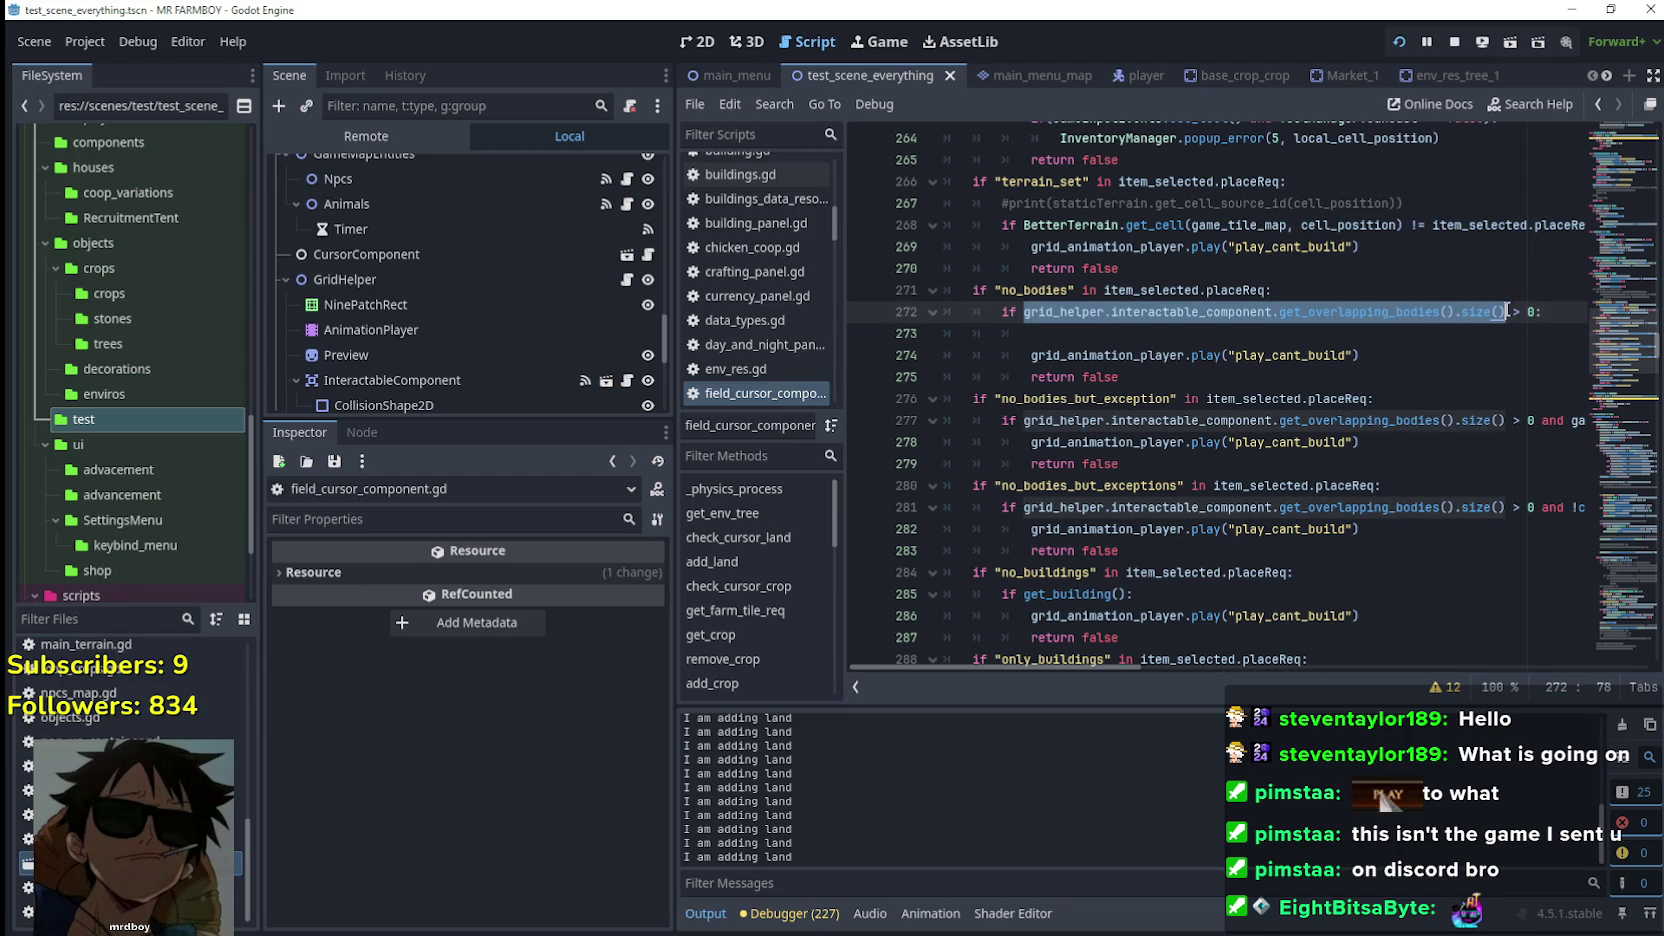
left_click(1115, 332)
type("gri")
key("BackSpace")
key("BackSpace")
key("BackSpace")
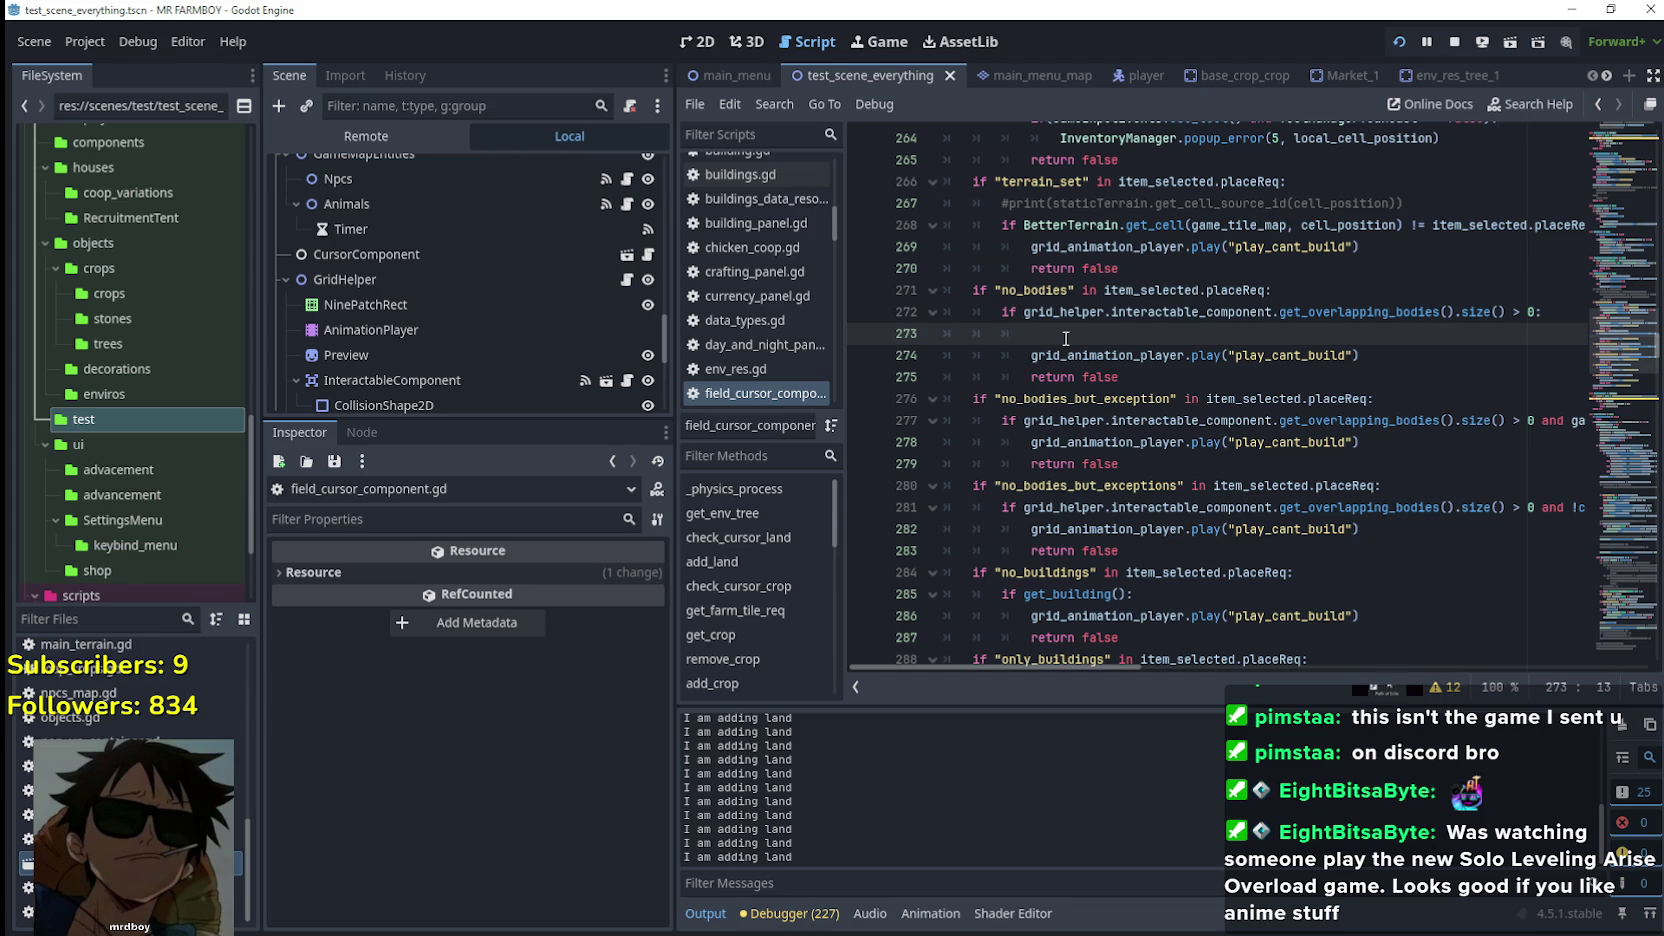
Copy the overlapping-bodies expression from line 272 and paste it onto line 273
double_click(1069, 312)
mouse_move(1069, 312)
left_mouse_down()
mouse_move(1465, 329)
mouse_move(1455, 313)
left_mouse_up()
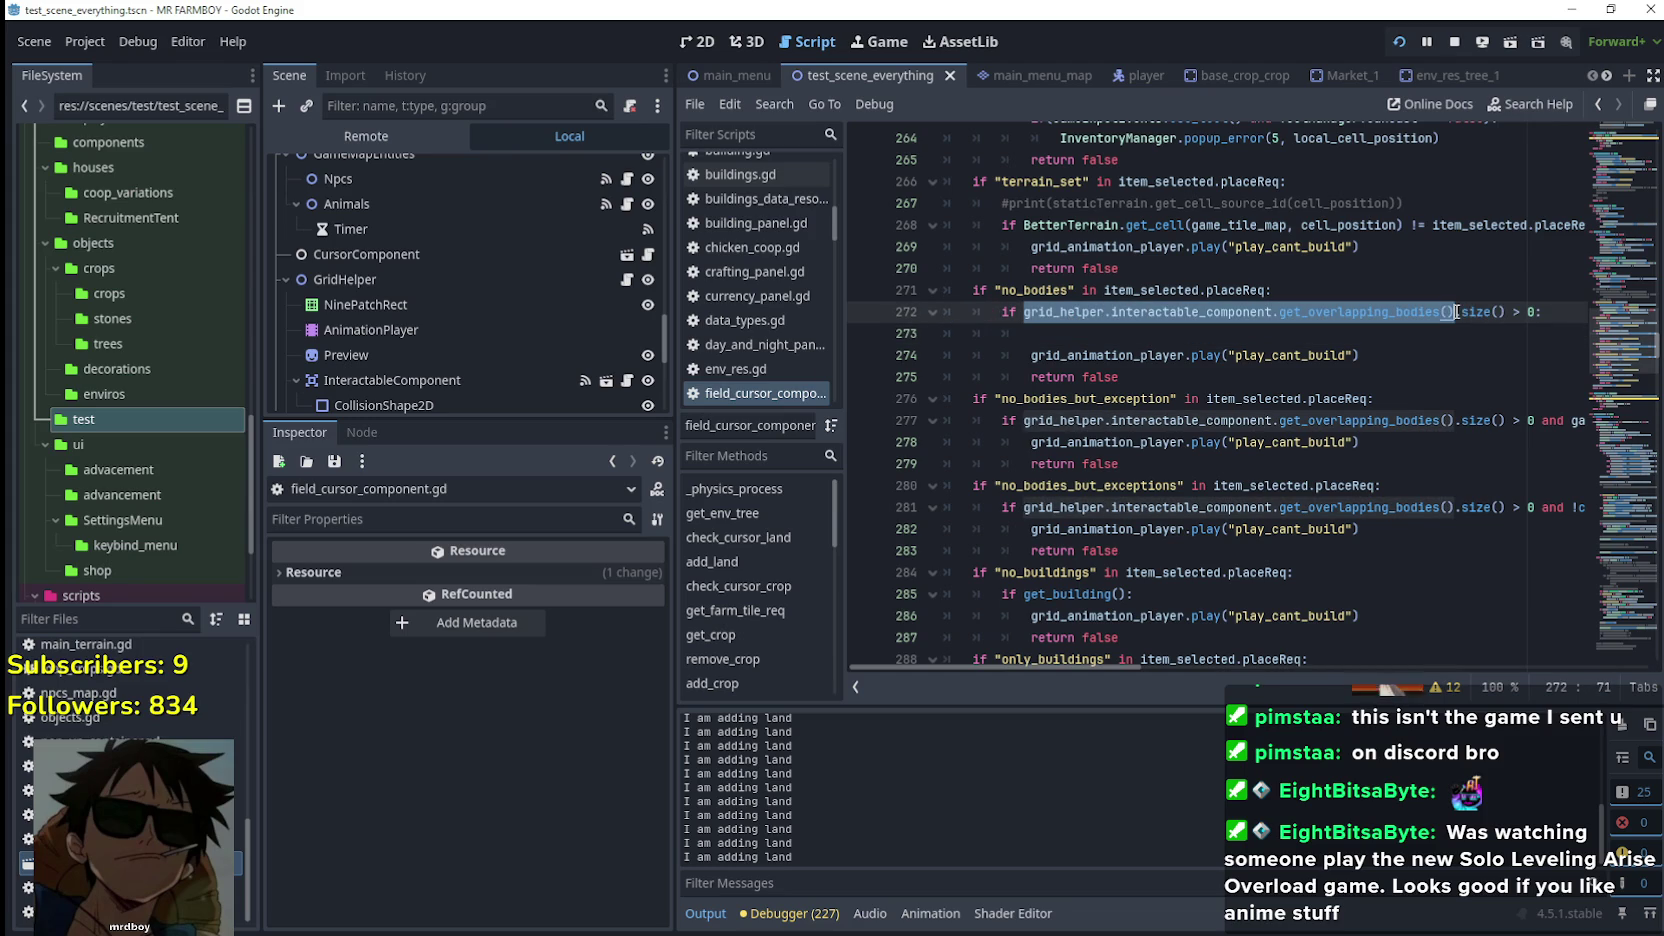
key("ctrl+c")
left_click(1154, 331)
key("ctrl+v")
type(",")
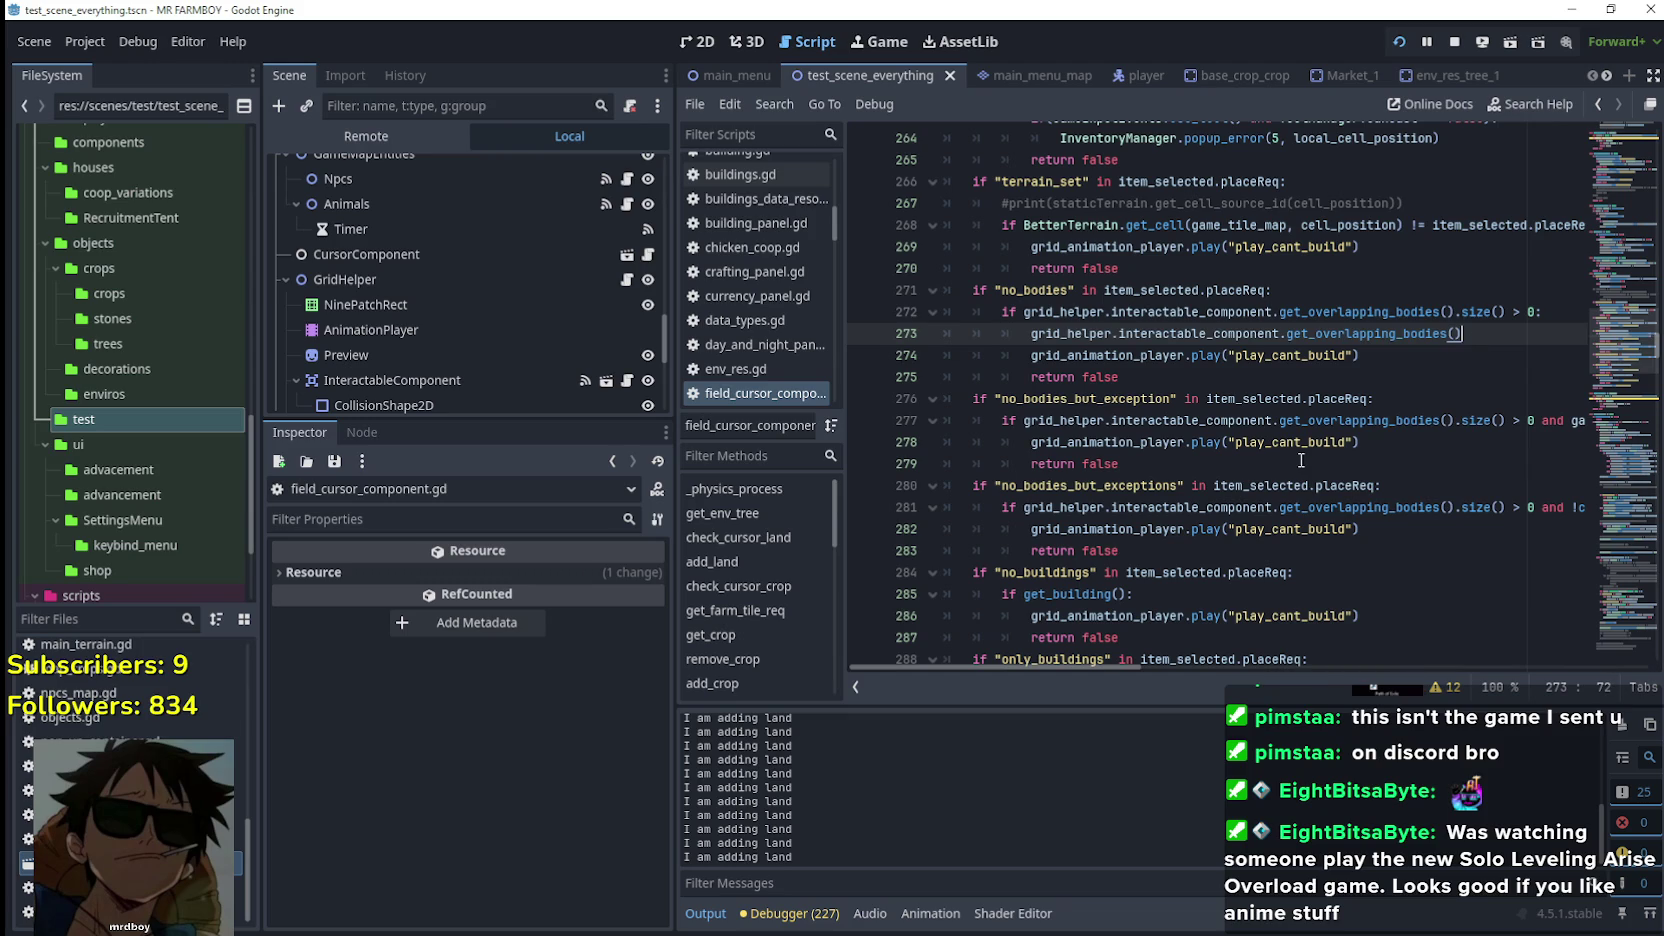
key("shift+Home")
key("BackSpace")
Write an if on line 273 testing the pasted overlap expression's .last element
type("if")
key("ctrl+v")
type(".")
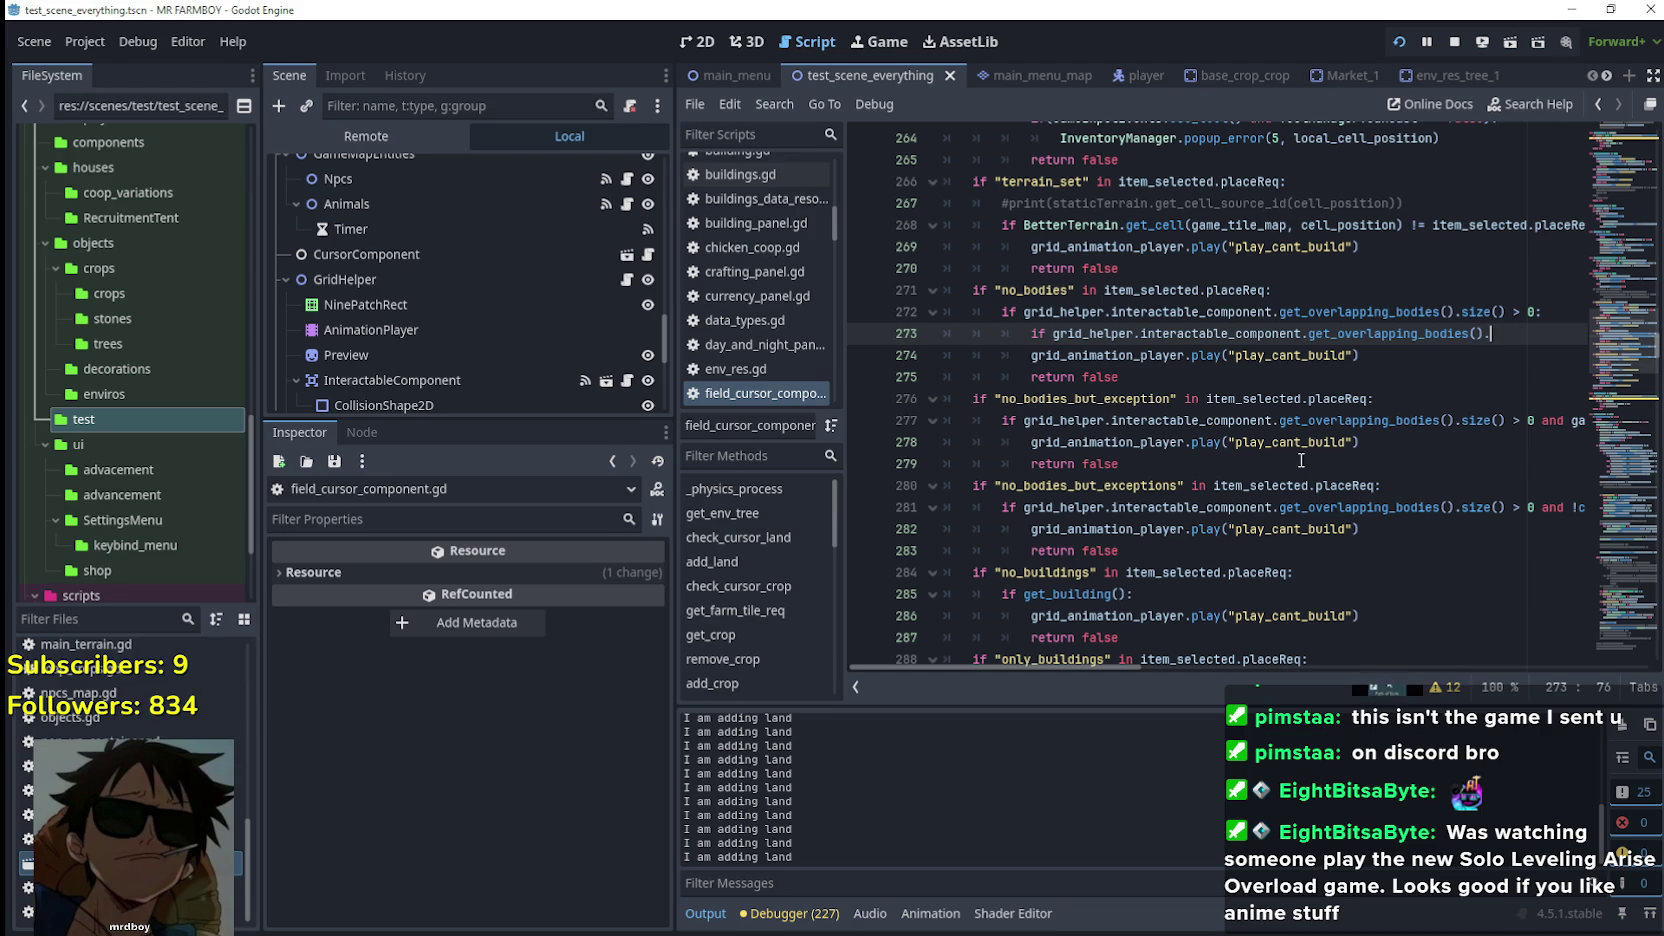
scroll(1310, 462, "down", 1)
scroll(1310, 462, "up", 2)
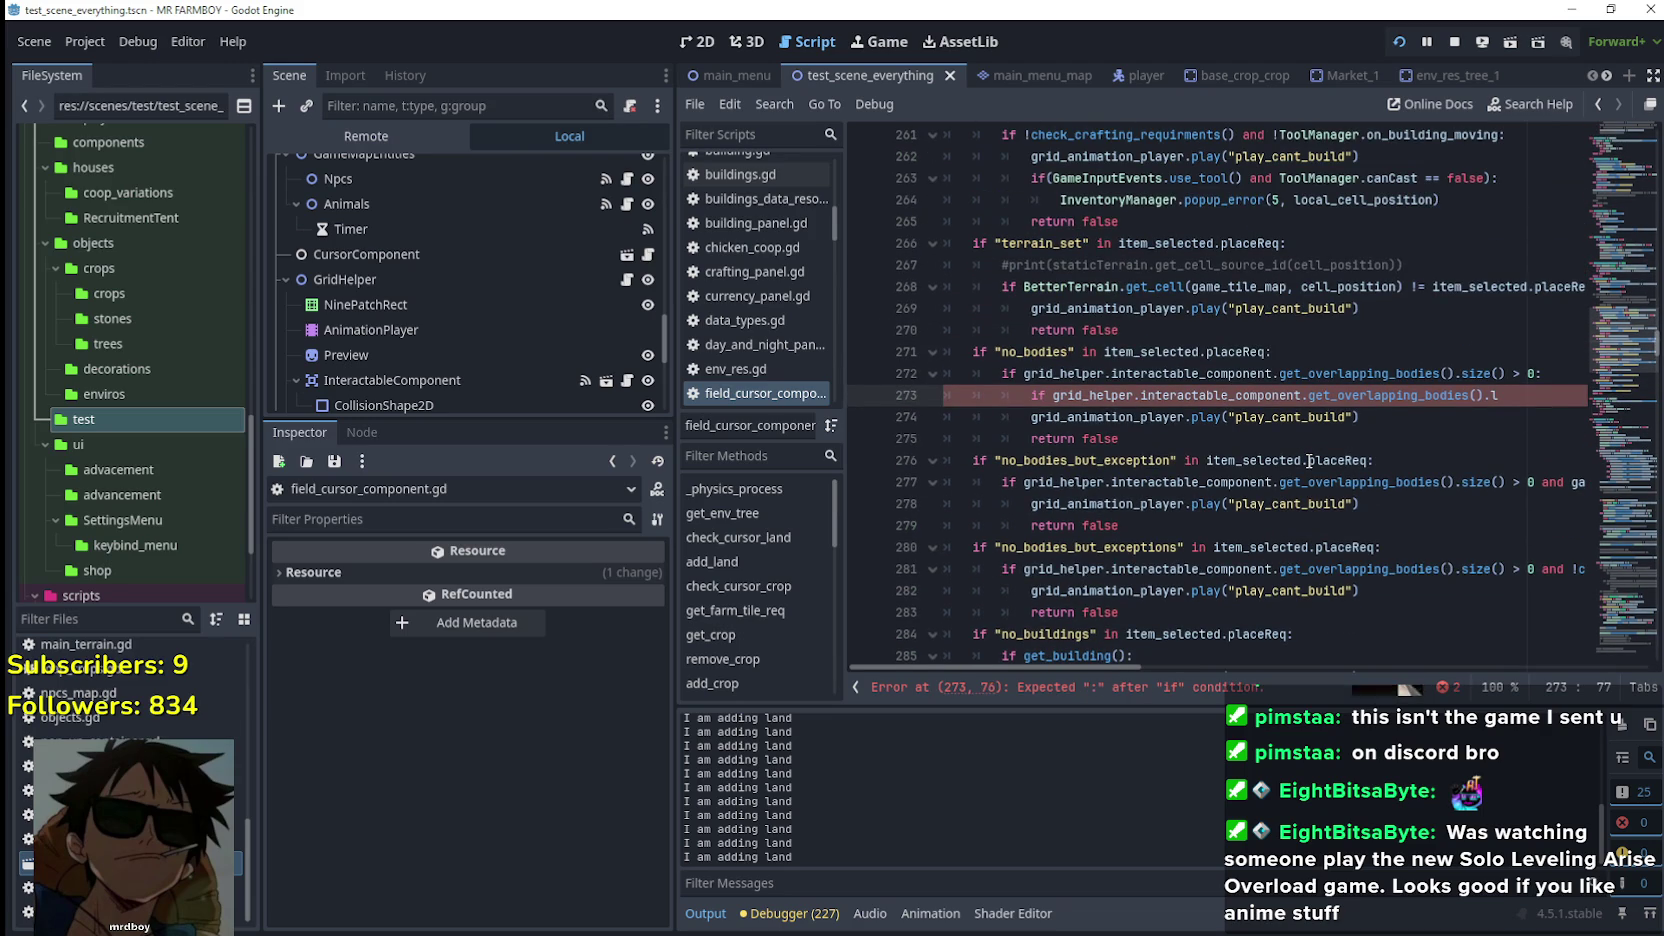
type("ast")
key("BackSpace")
key("BackSpace")
key("BackSpace")
type("ast ==")
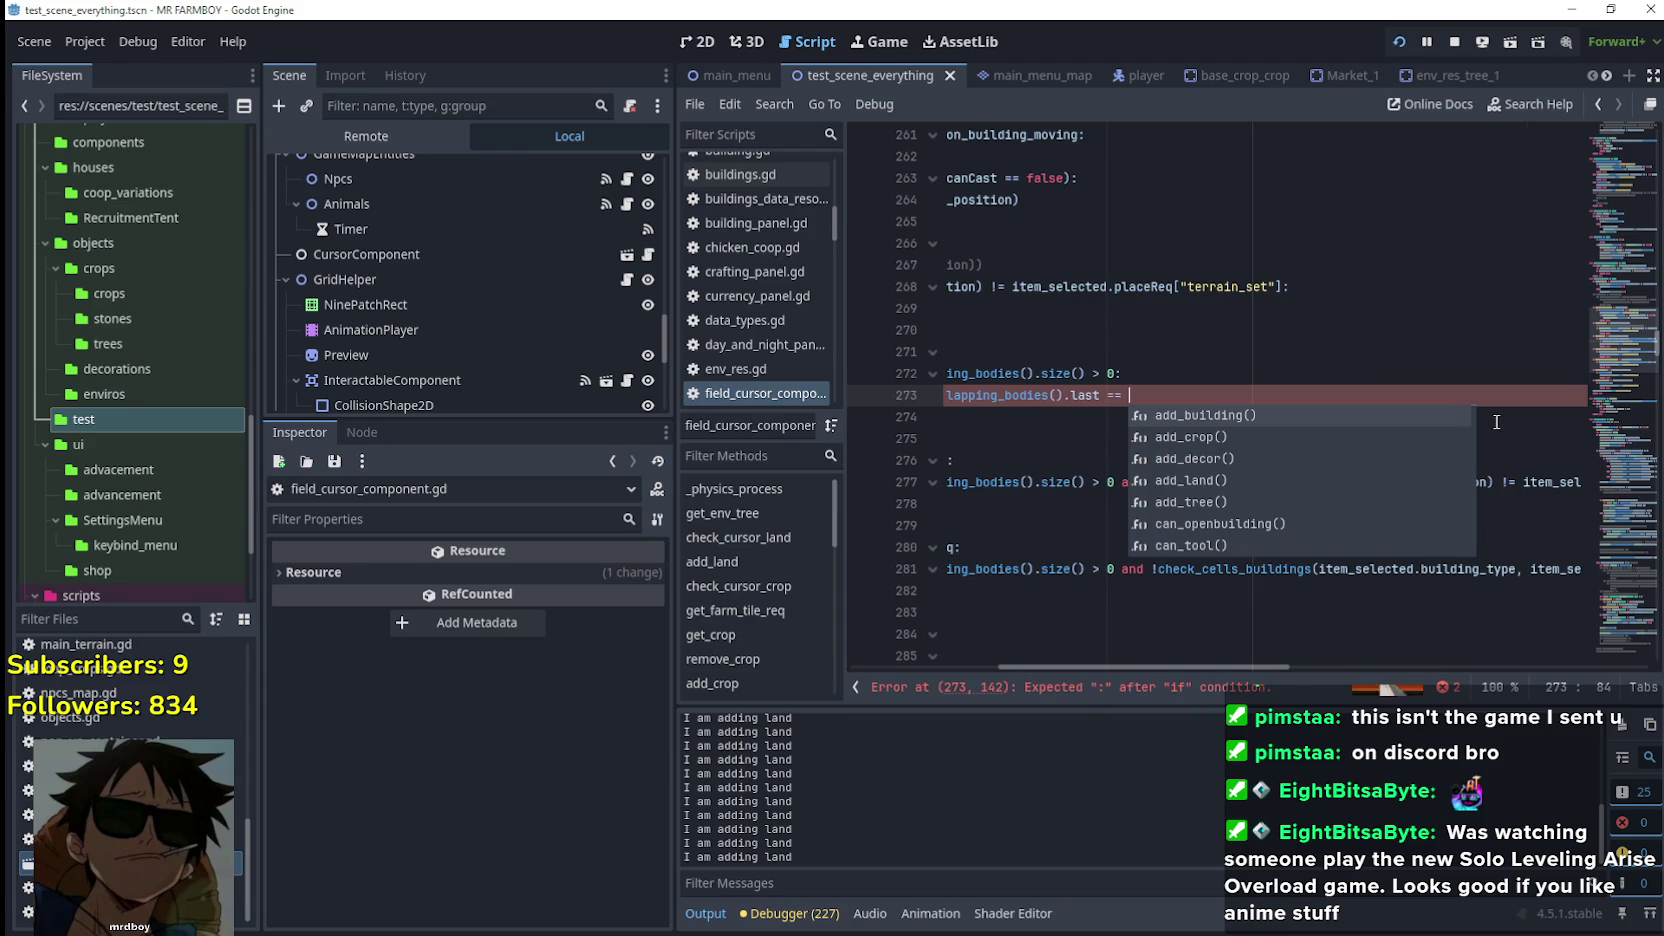
key("Escape")
key("Down")
Copy ToolManager.on_building_moving from add_building and finish the condition with it
scroll(1290, 480, "down", 6)
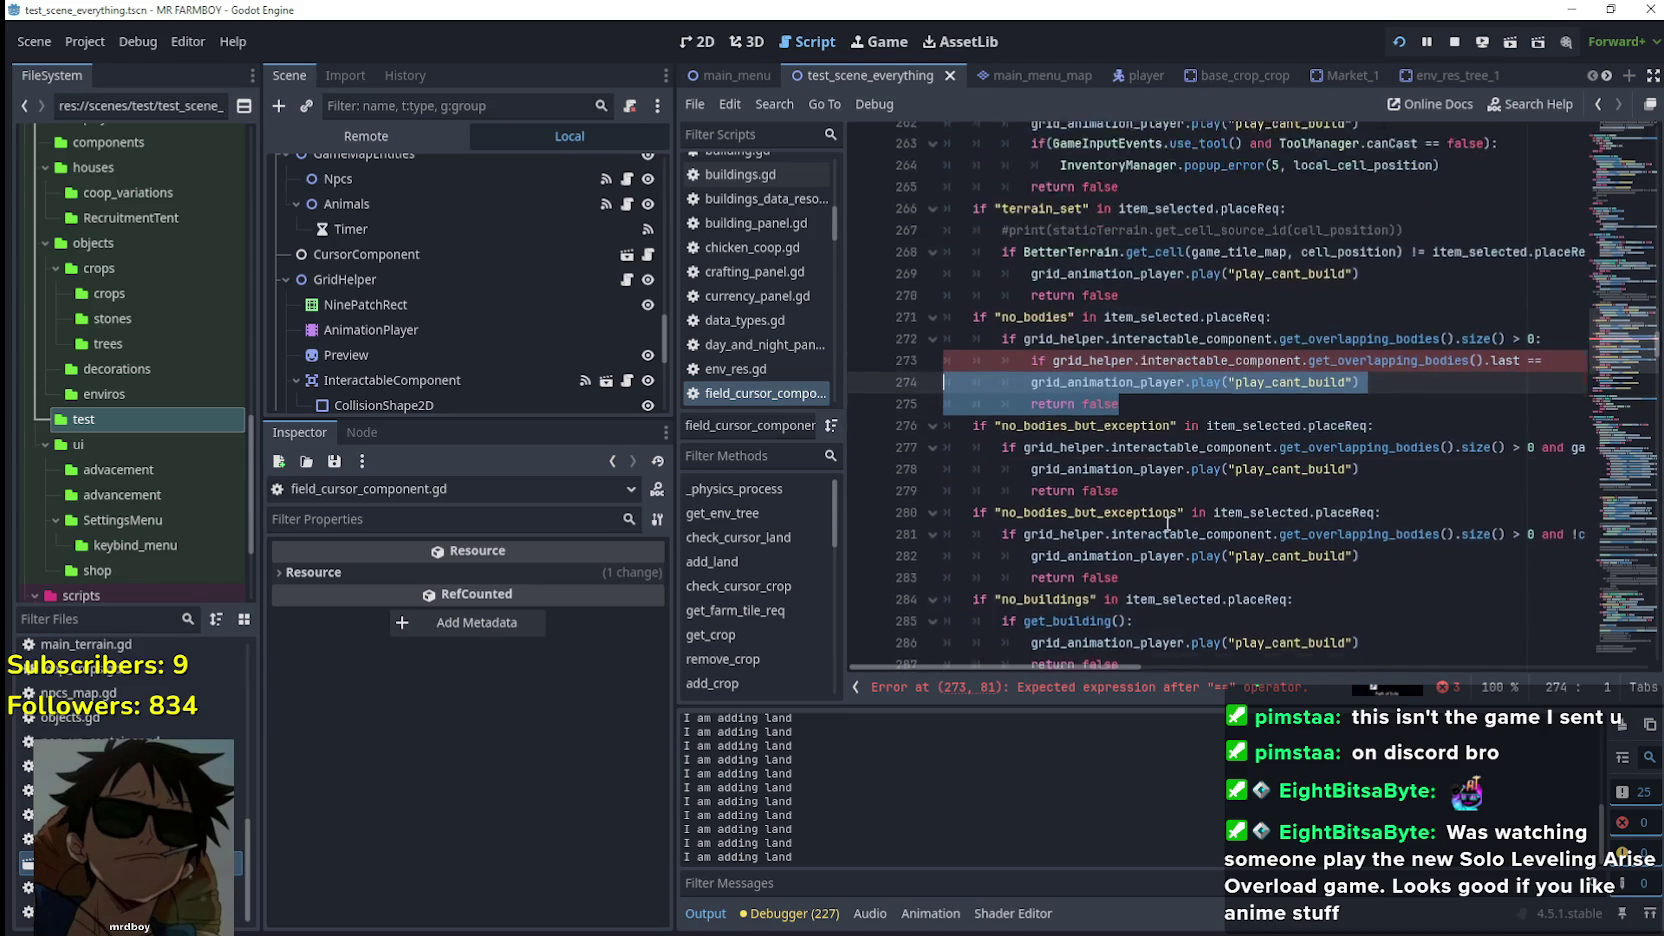
scroll(1310, 505, "down", 6)
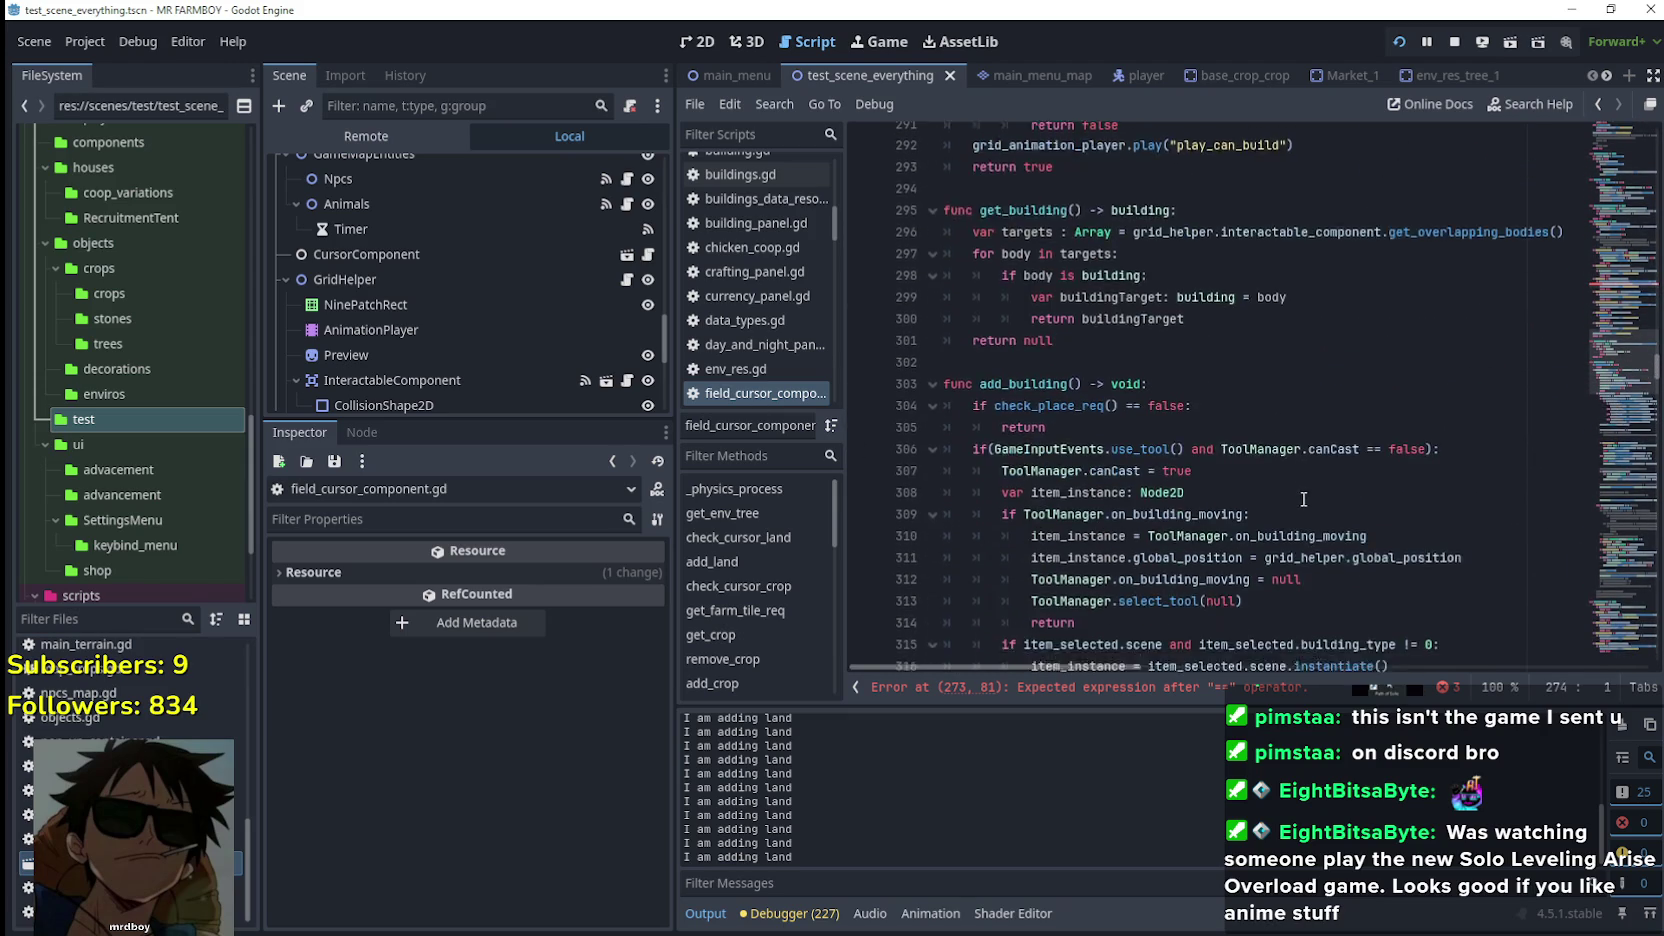
left_click(1311, 417)
double_click(1311, 417)
left_click_drag(1248, 395, 1023, 395)
key("ctrl+c")
scroll(1439, 428, "up", 1)
scroll(1450, 400, "up", 9)
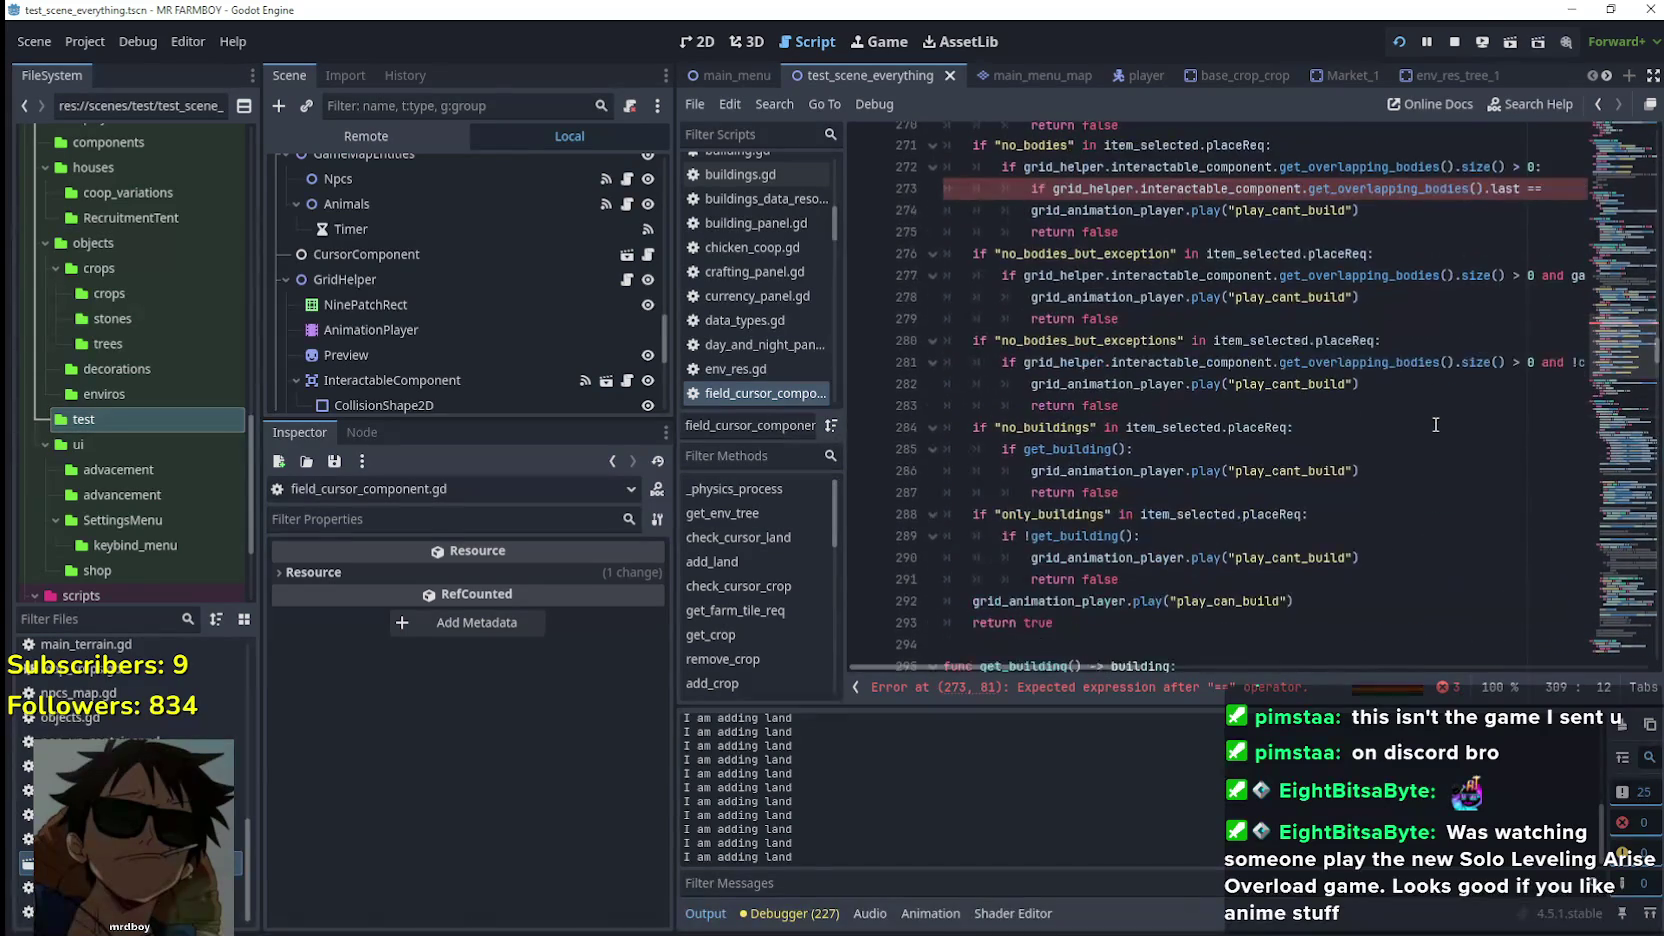
left_click(1544, 254)
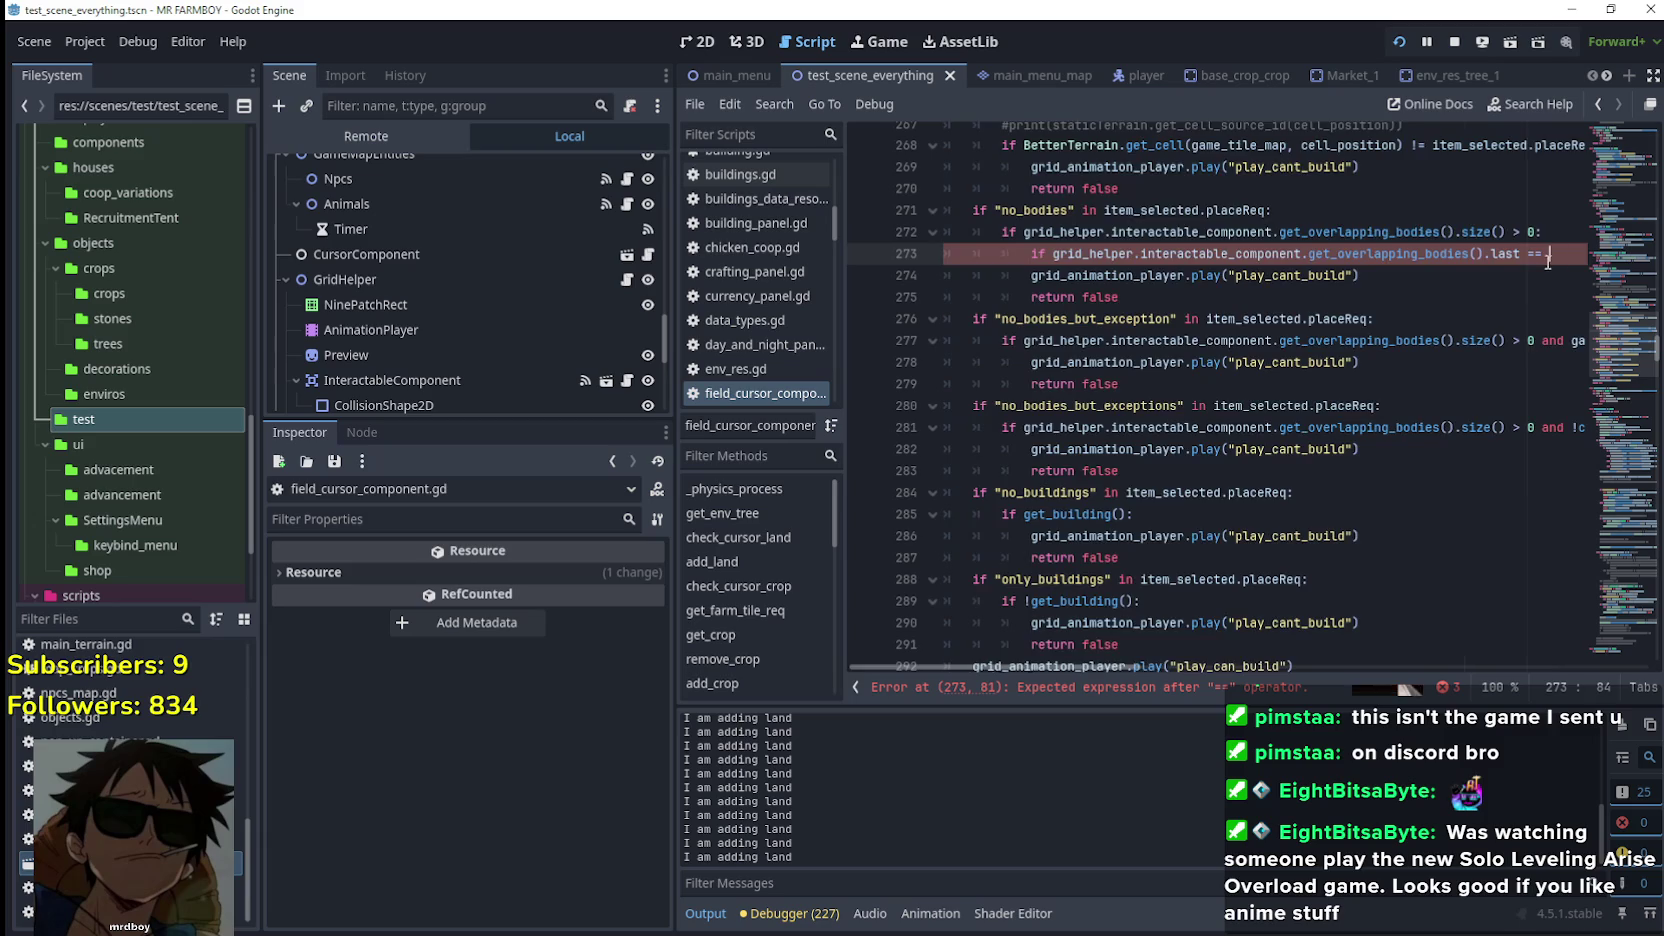
key("ctrl+v")
type(":")
Add a return true line under the new condition
key("Return")
type("return ")
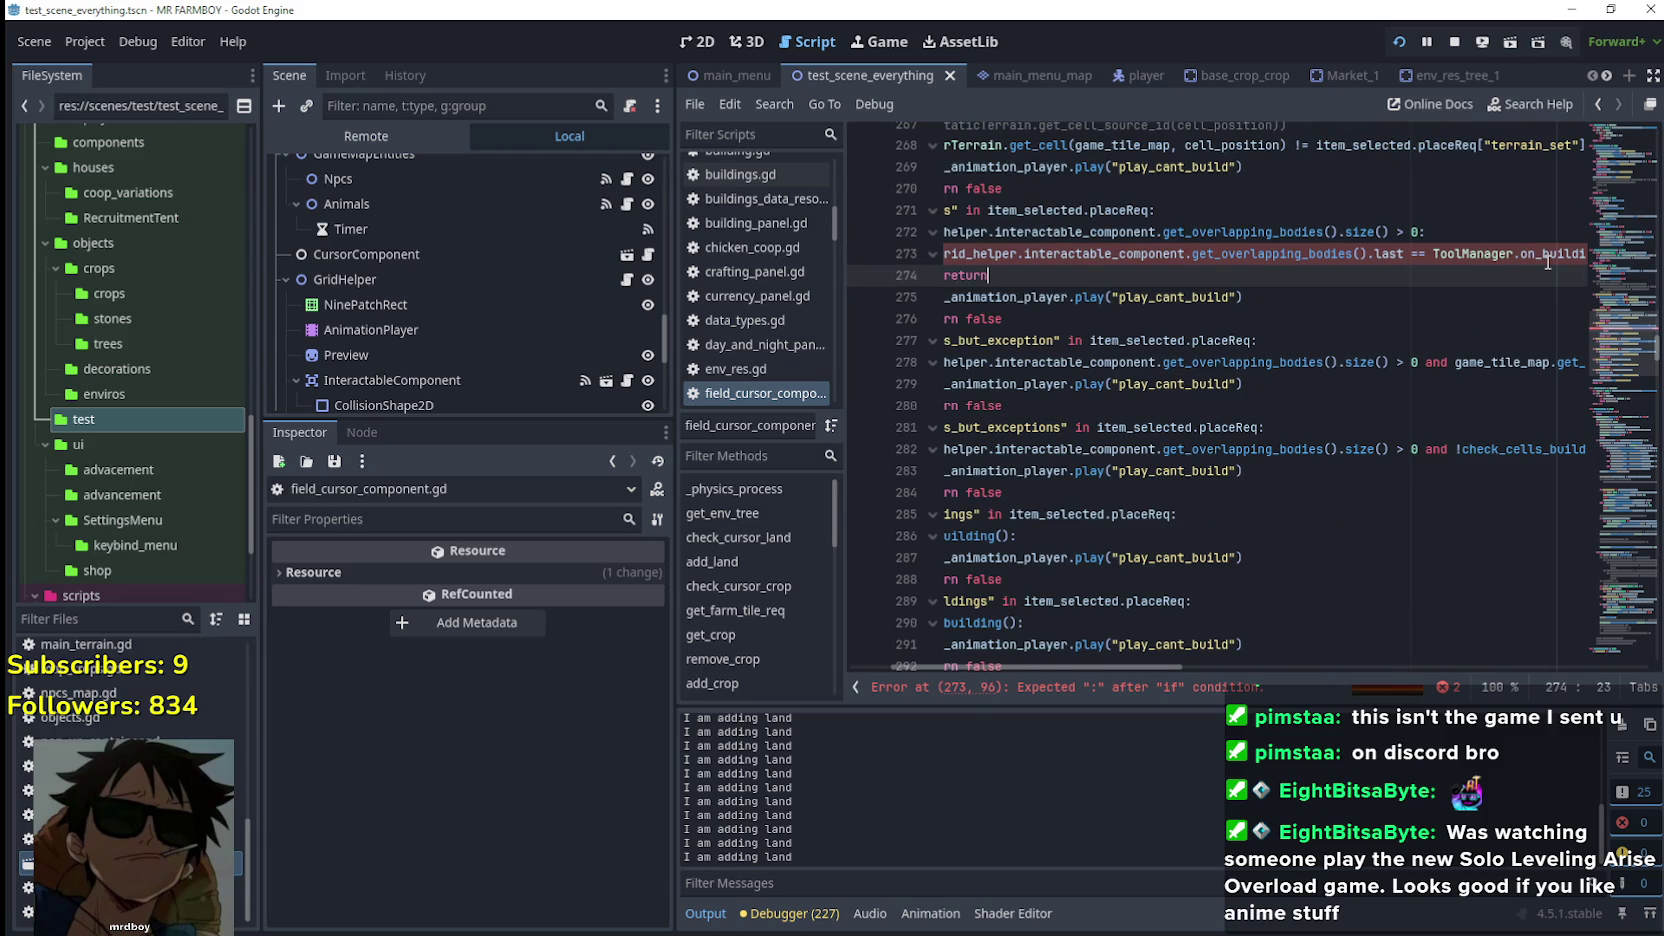
type("false")
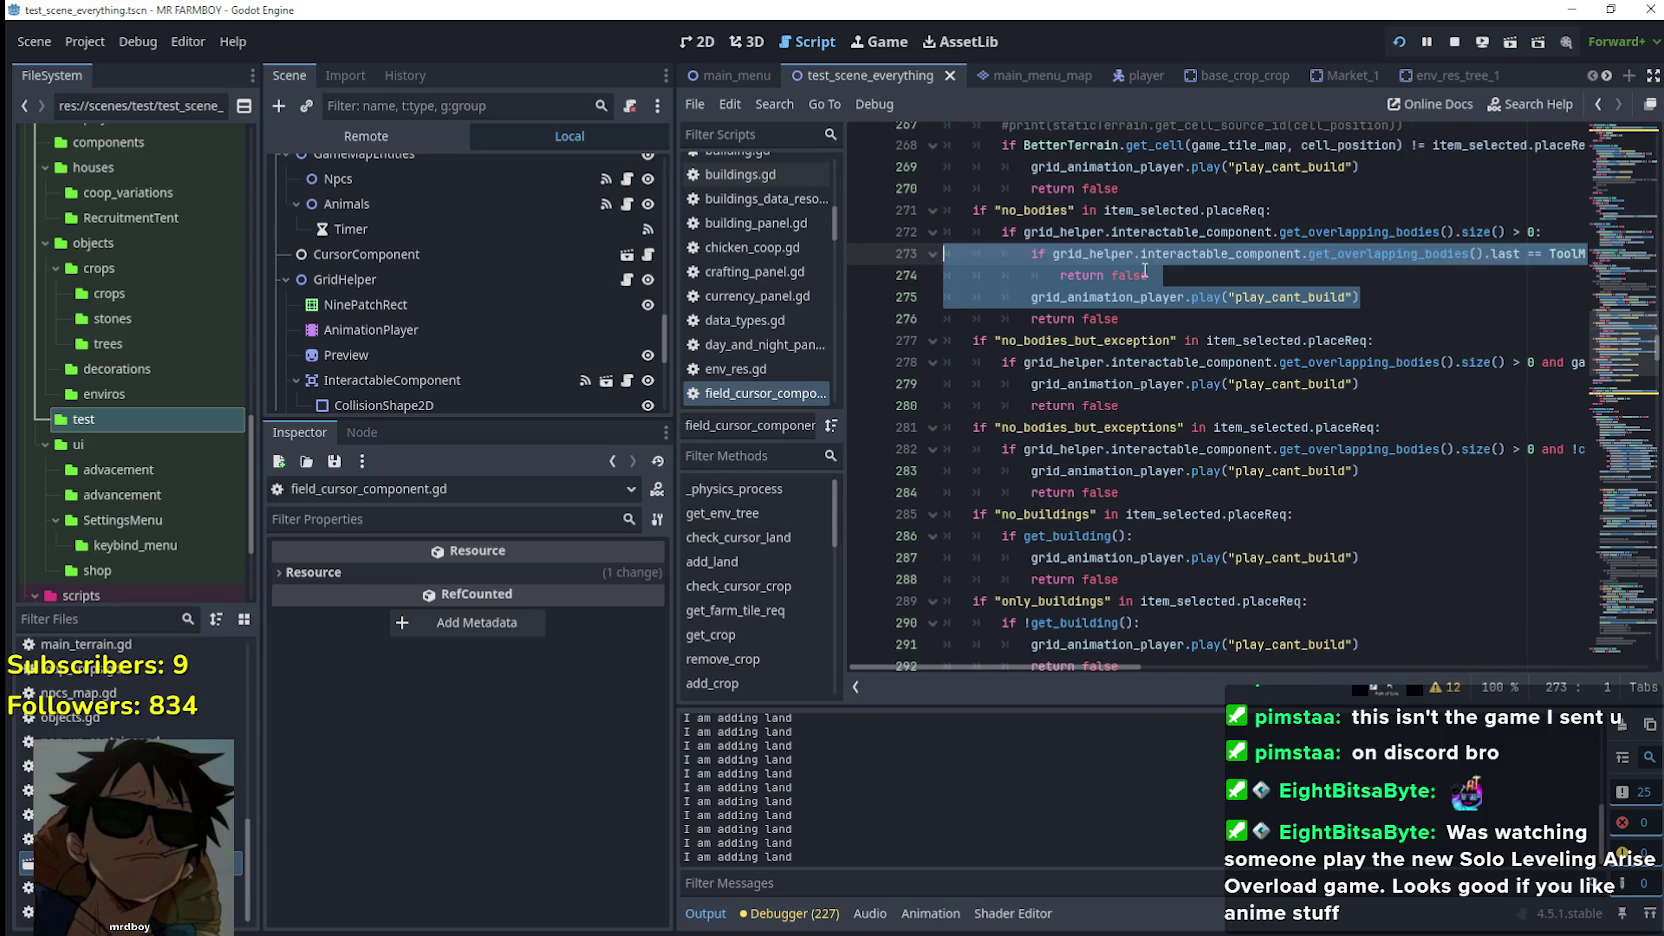
double_click(1147, 275)
left_click(1143, 275)
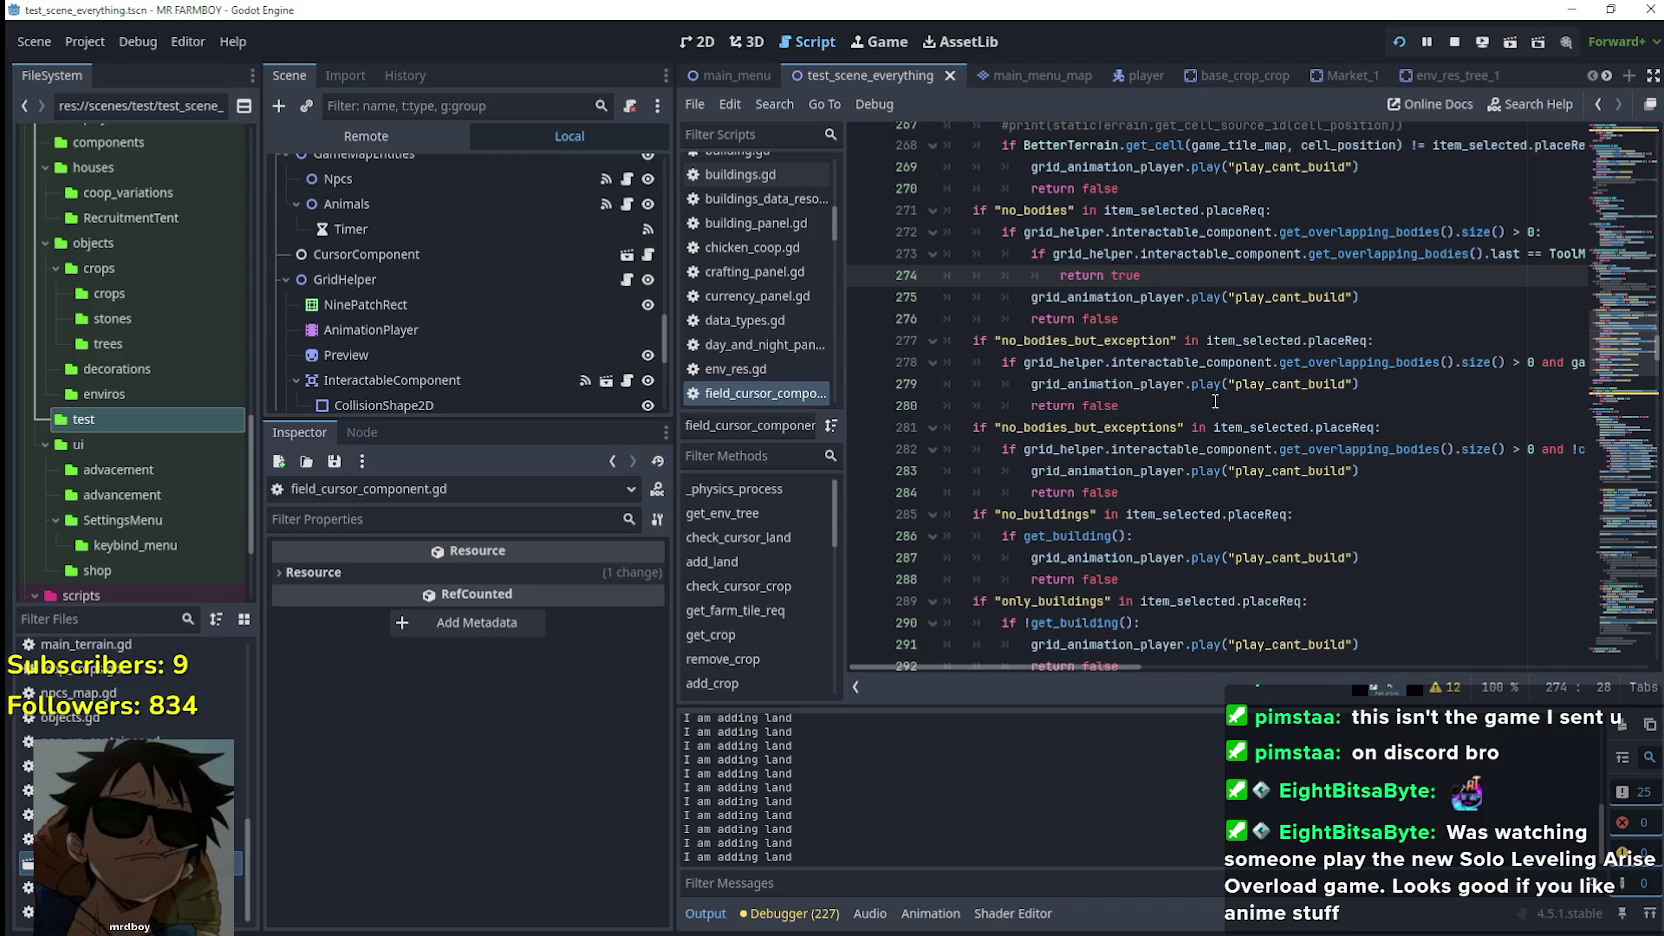
scroll(1178, 481, "down", 4)
scroll(1168, 478, "up", 5)
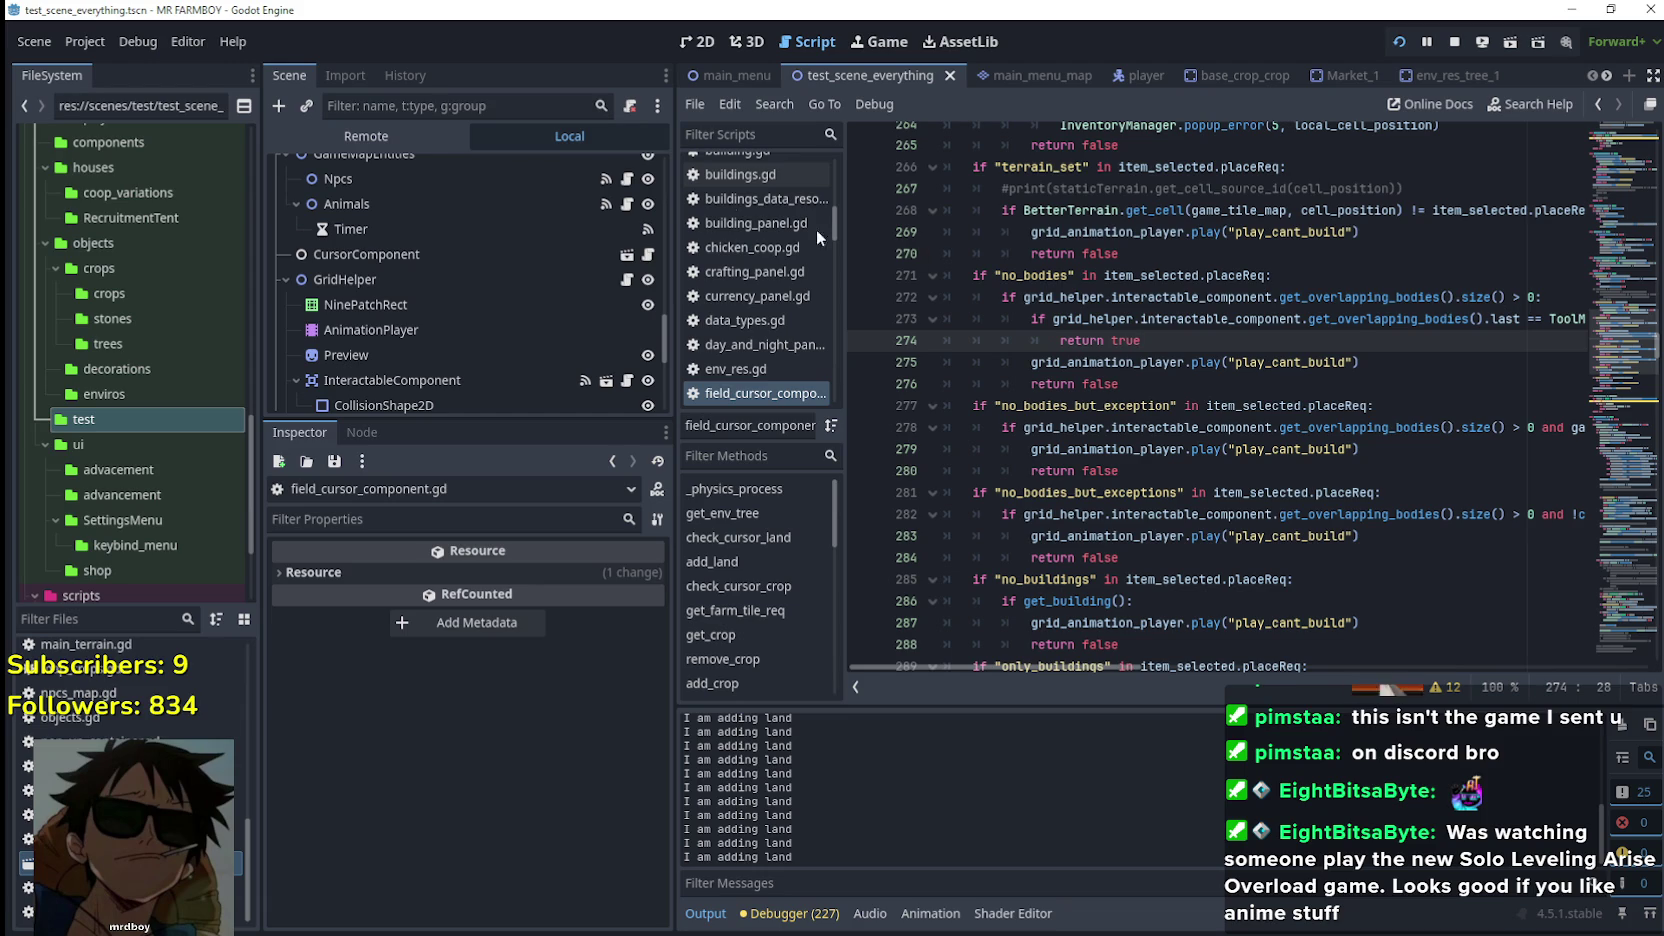
left_click(234, 42)
Search the documentation for 'last' and scroll through the results
left_click(245, 67)
type("last")
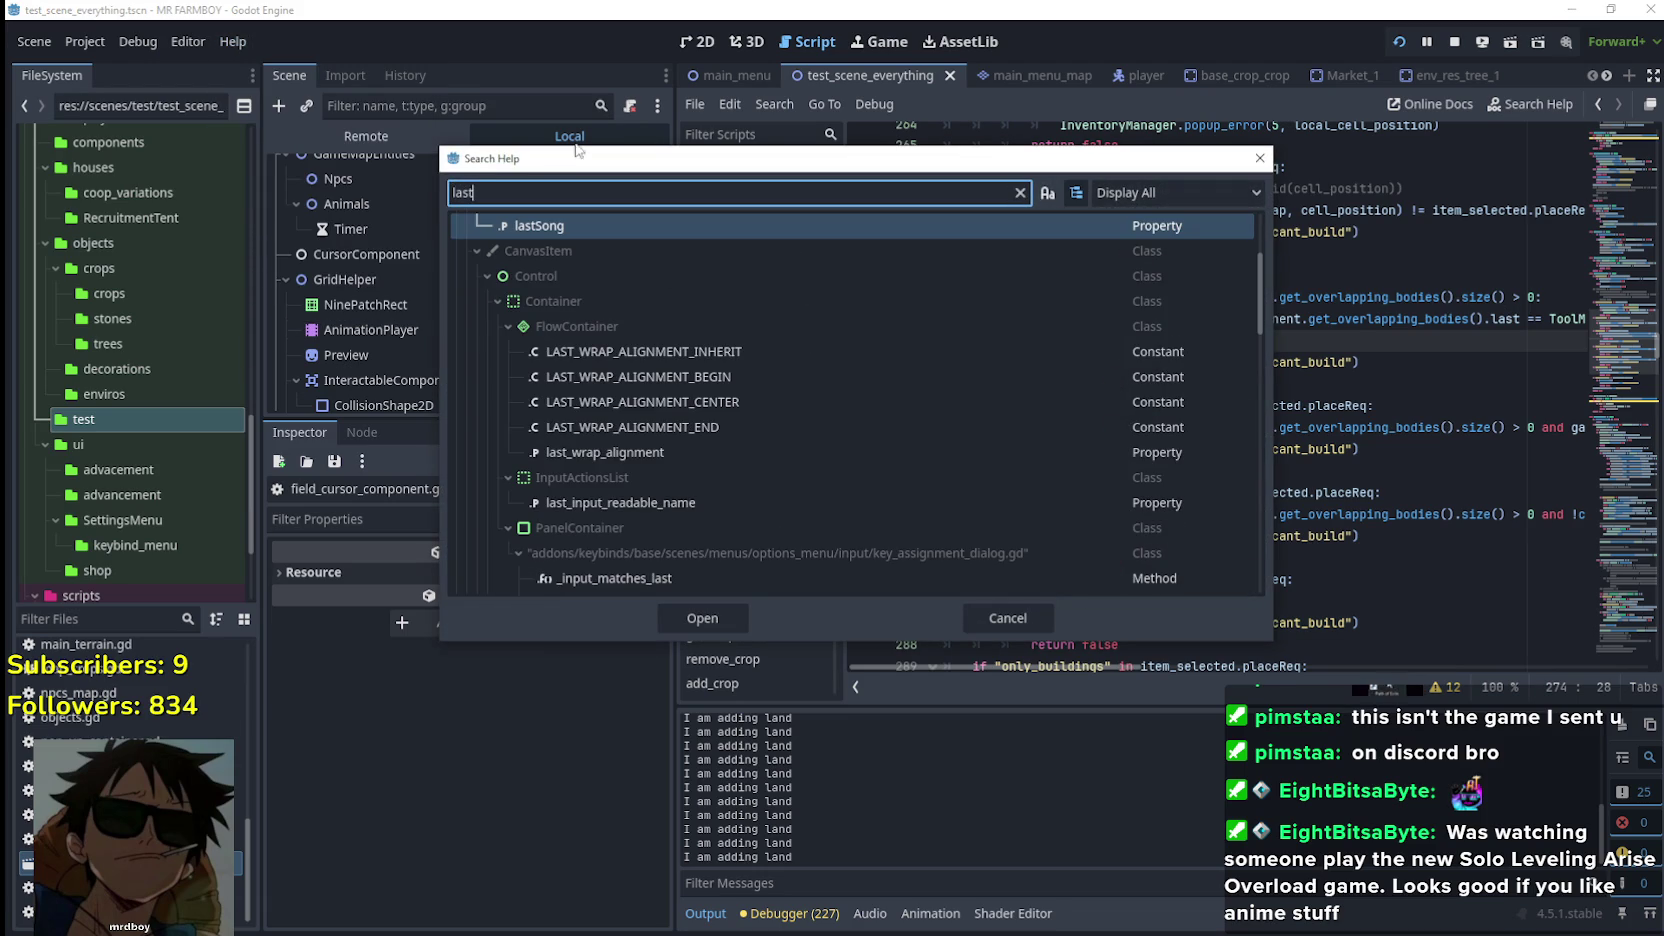
scroll(719, 469, "down", 3)
scroll(719, 469, "up", 3)
scroll(719, 462, "up", 2)
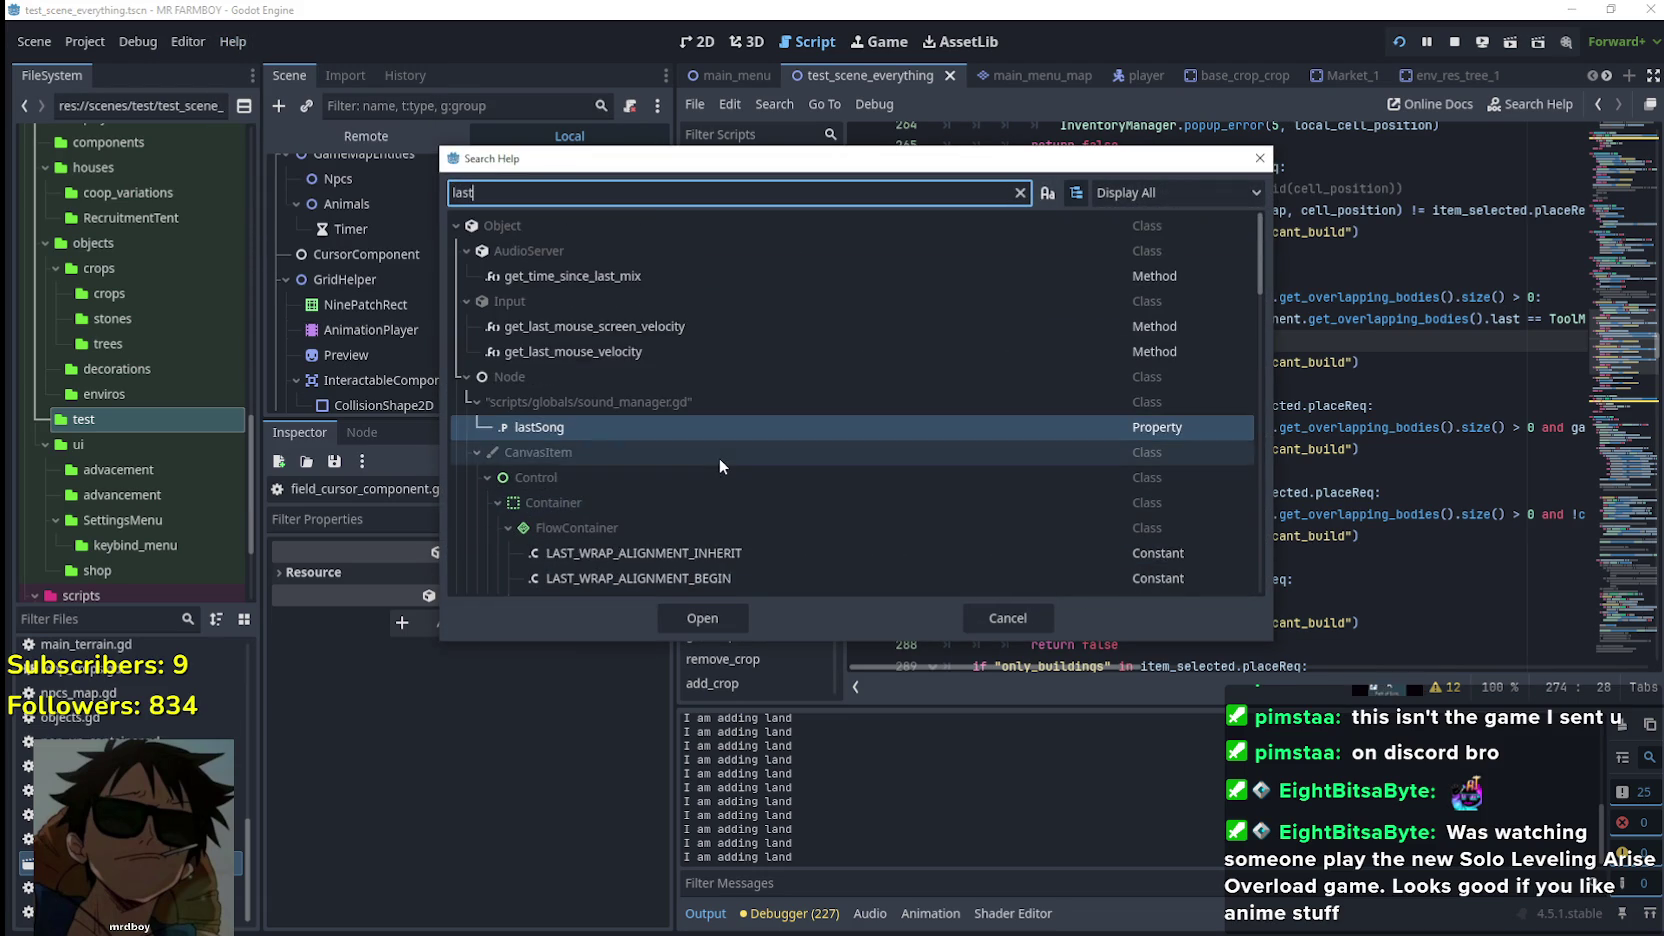
scroll(720, 448, "down", 5)
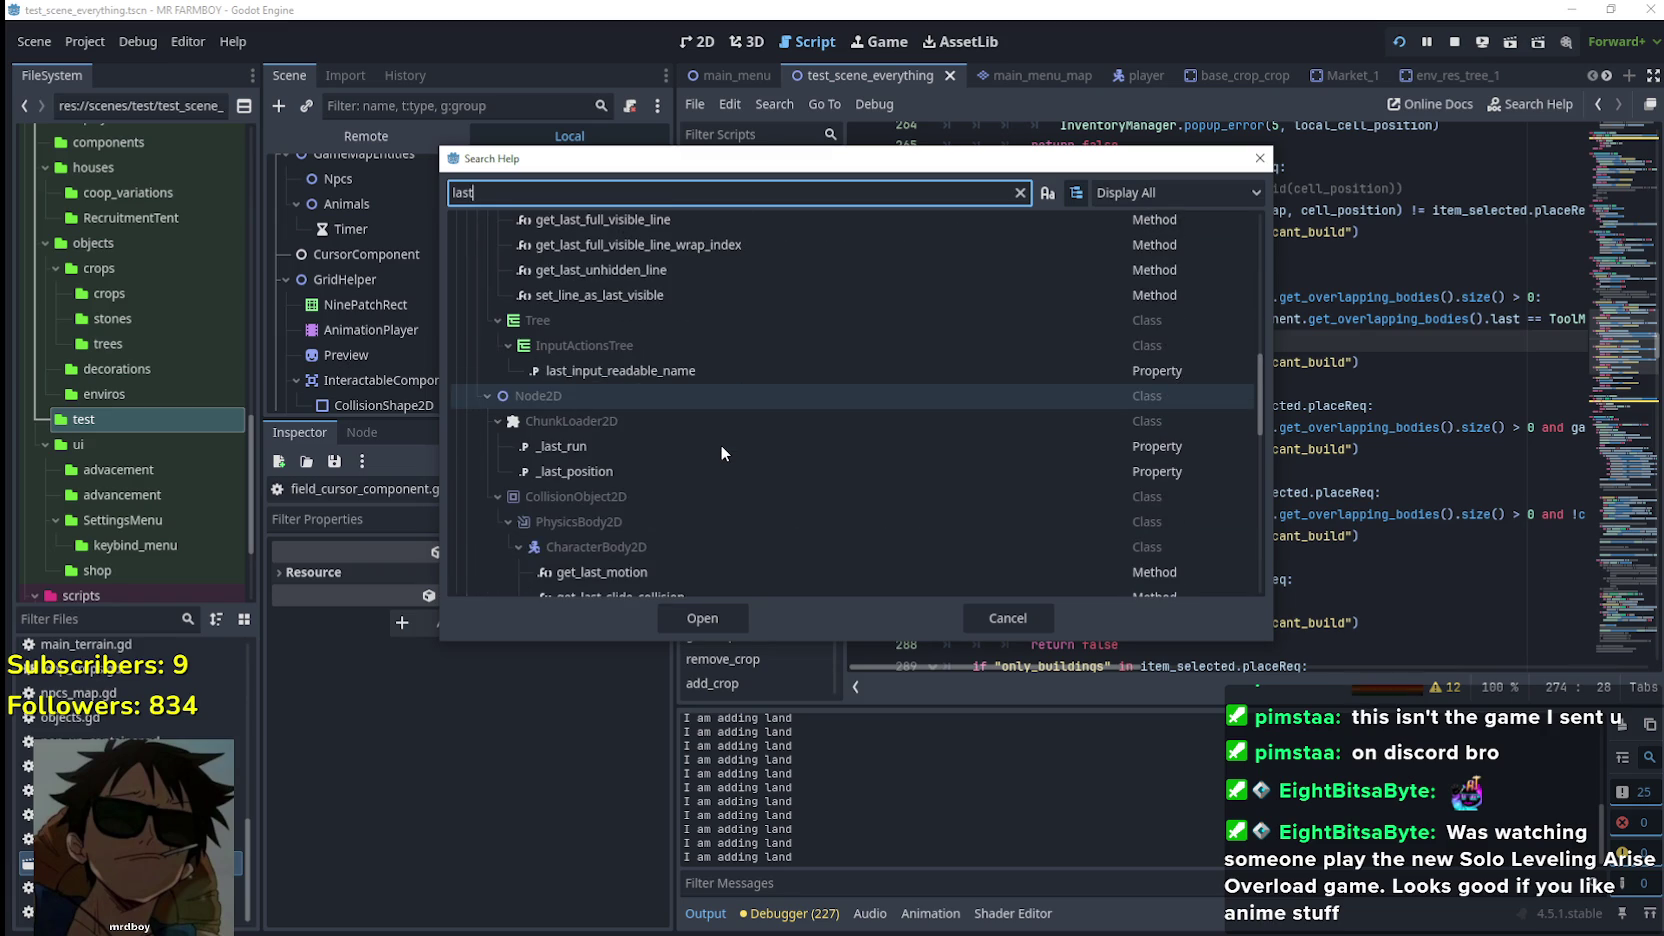
scroll(721, 449, "down", 5)
scroll(720, 442, "down", 8)
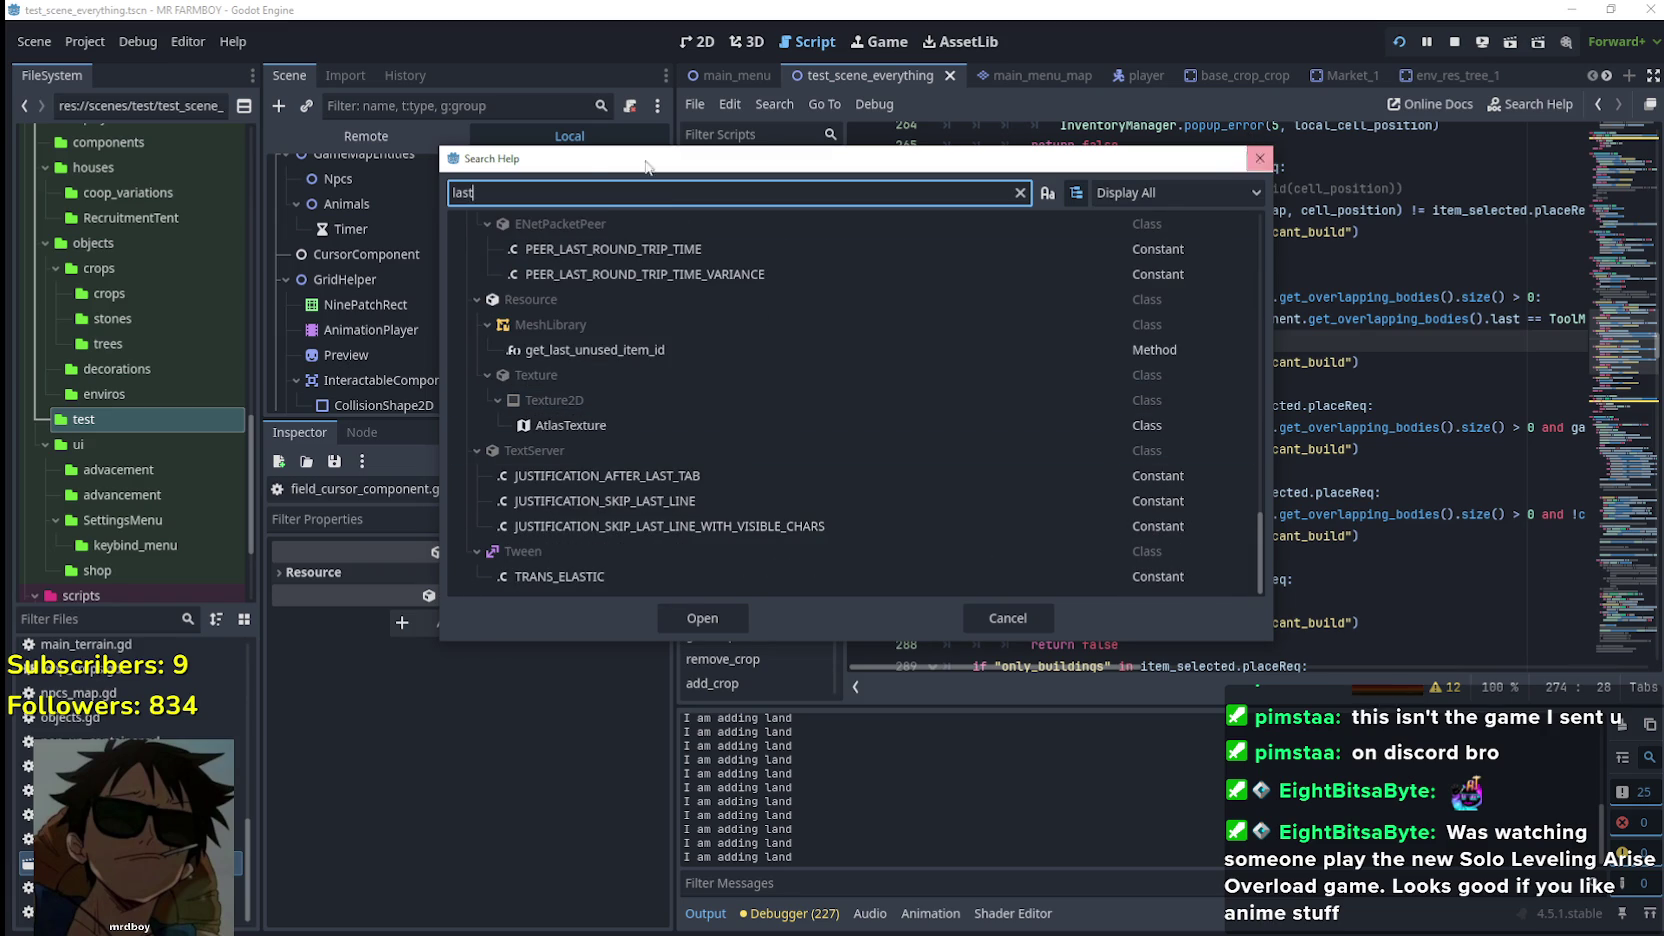
Change the search to 'array' and scroll through the Array entries
type("array")
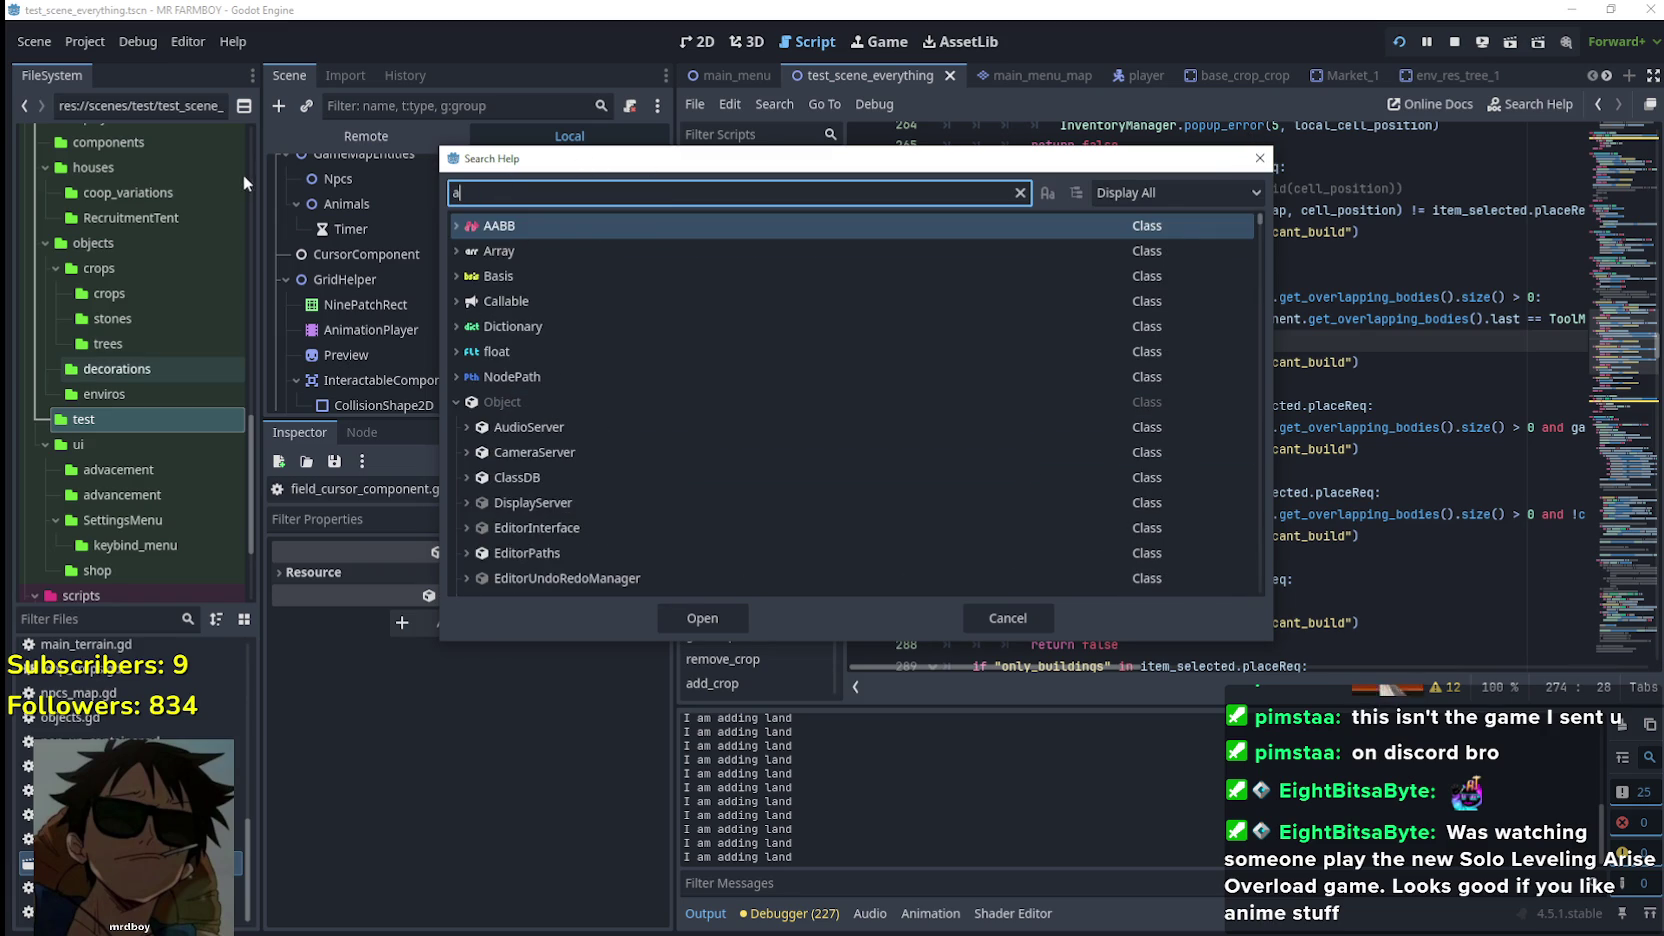
scroll(611, 578, "down", 10)
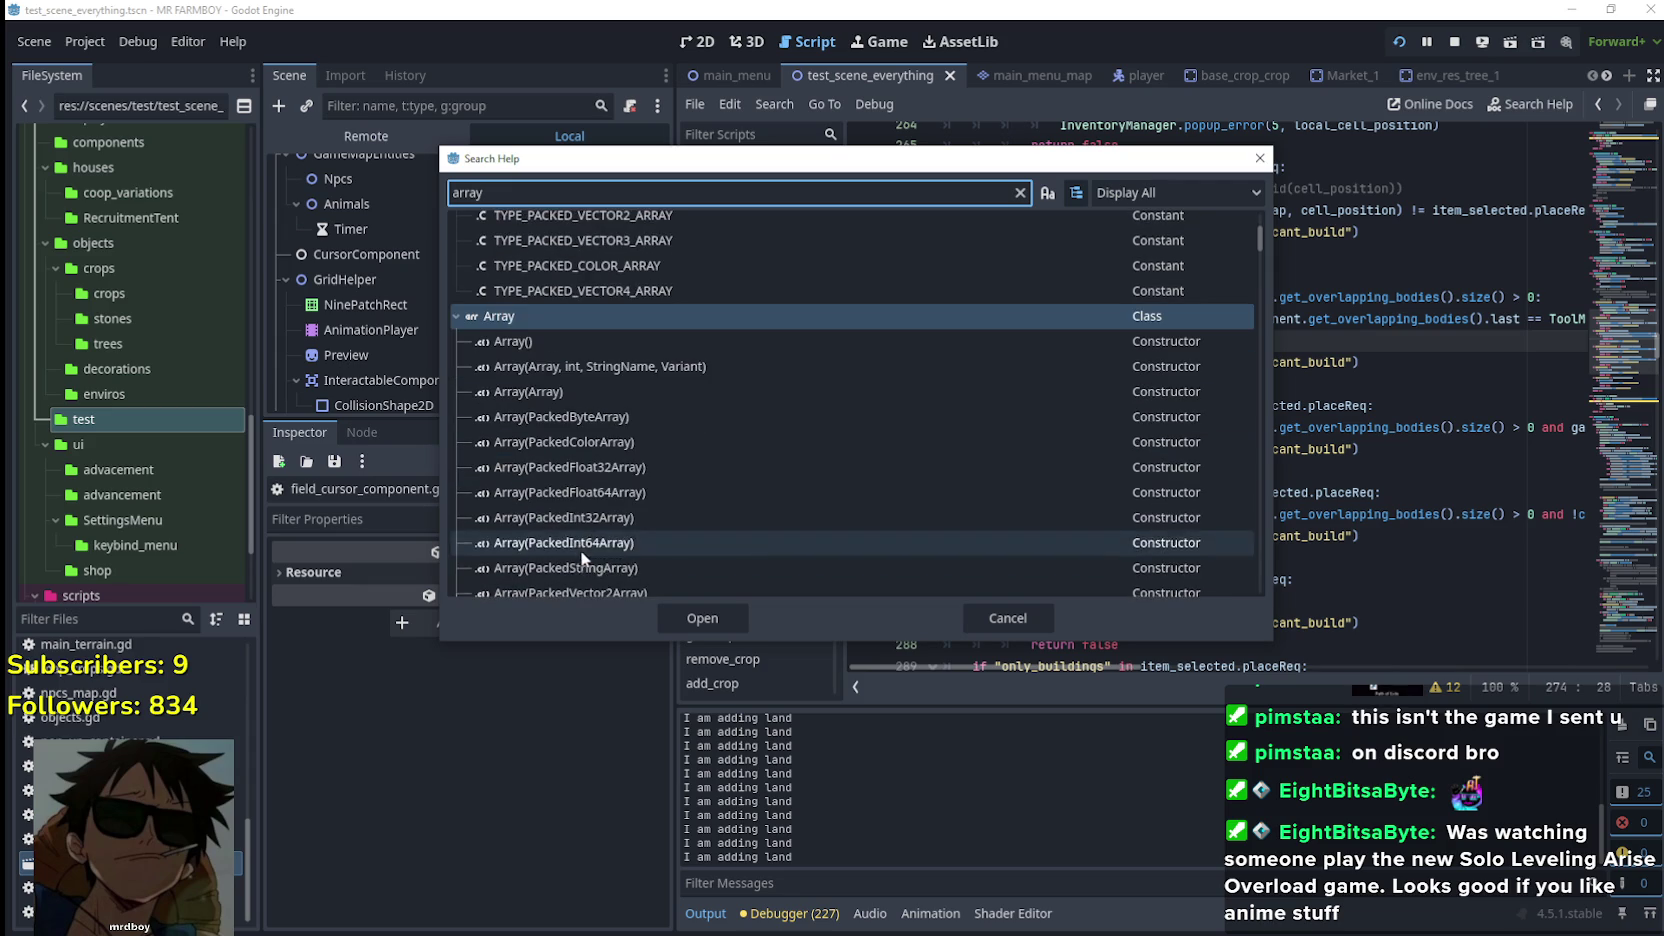
scroll(618, 462, "down", 10)
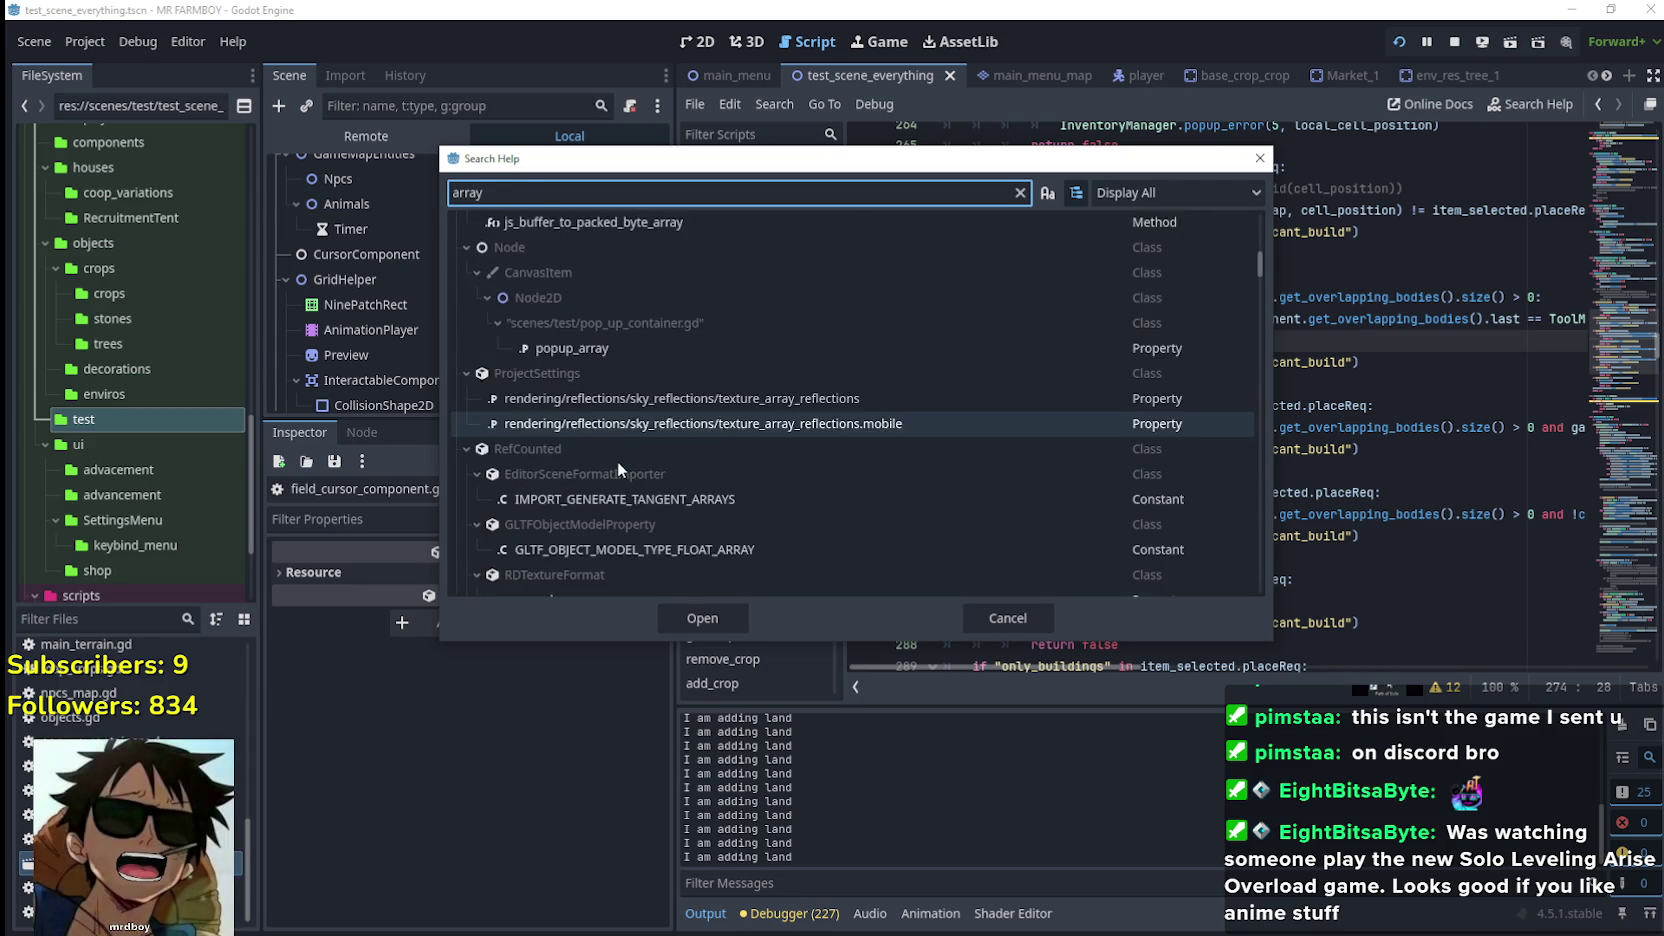
scroll(619, 464, "up", 5)
scroll(681, 512, "up", 10)
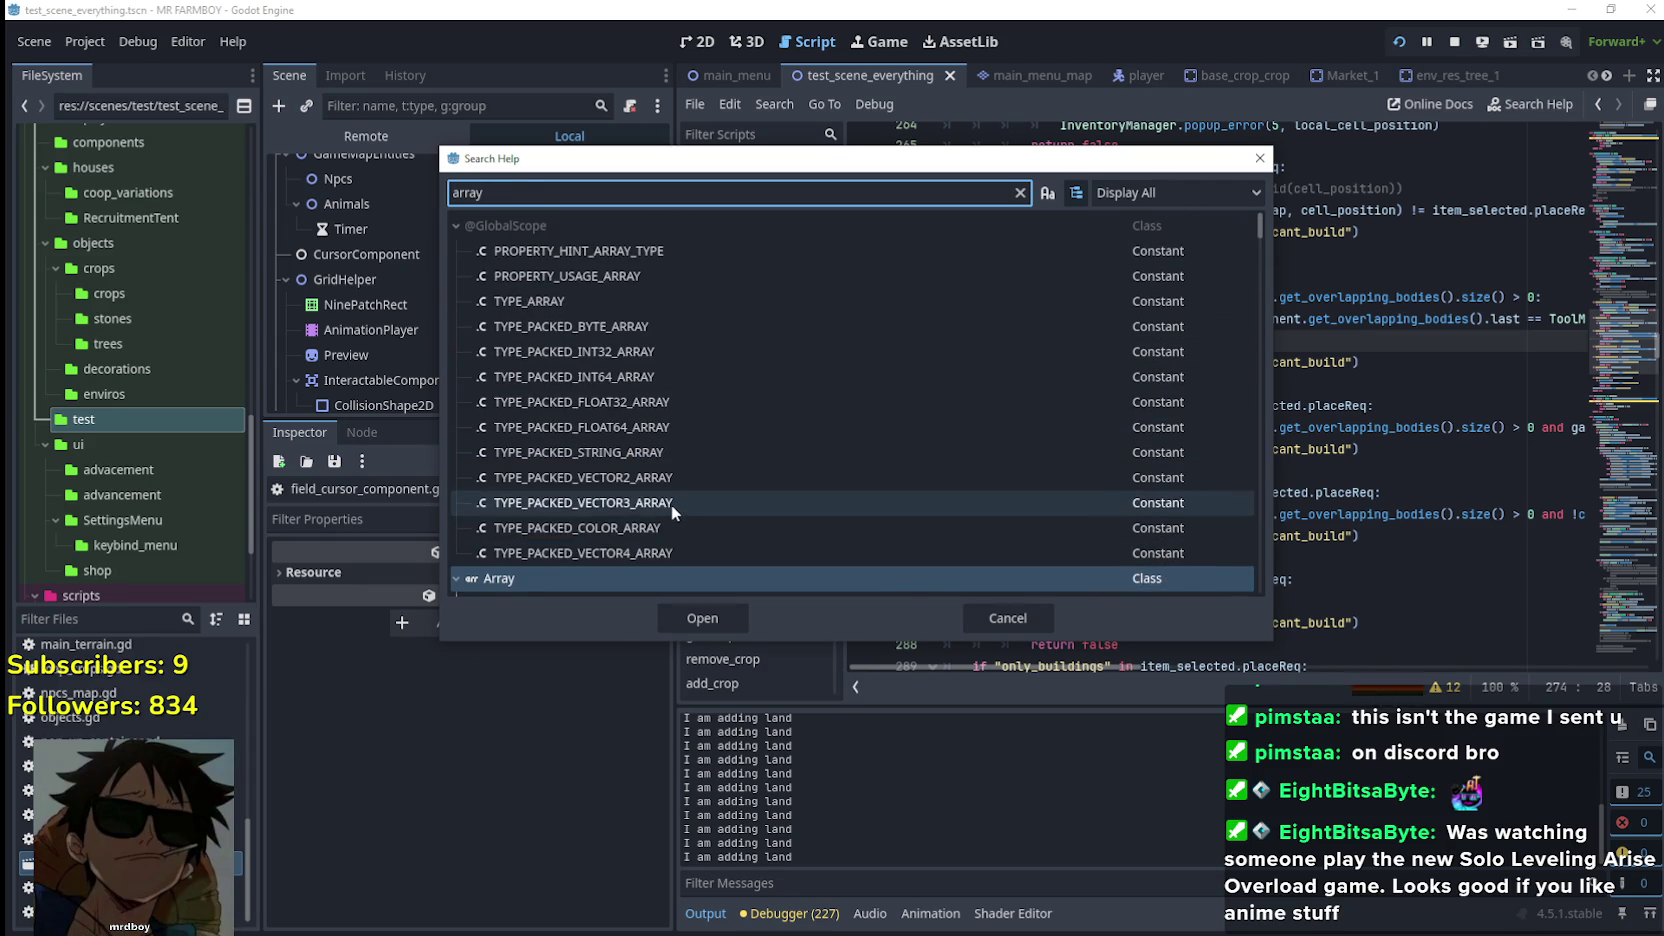
scroll(671, 504, "down", 3)
Leave the help search, inspect lines 272–273, then reopen Search Help with an empty query
left_click(1275, 167)
left_click(1382, 320)
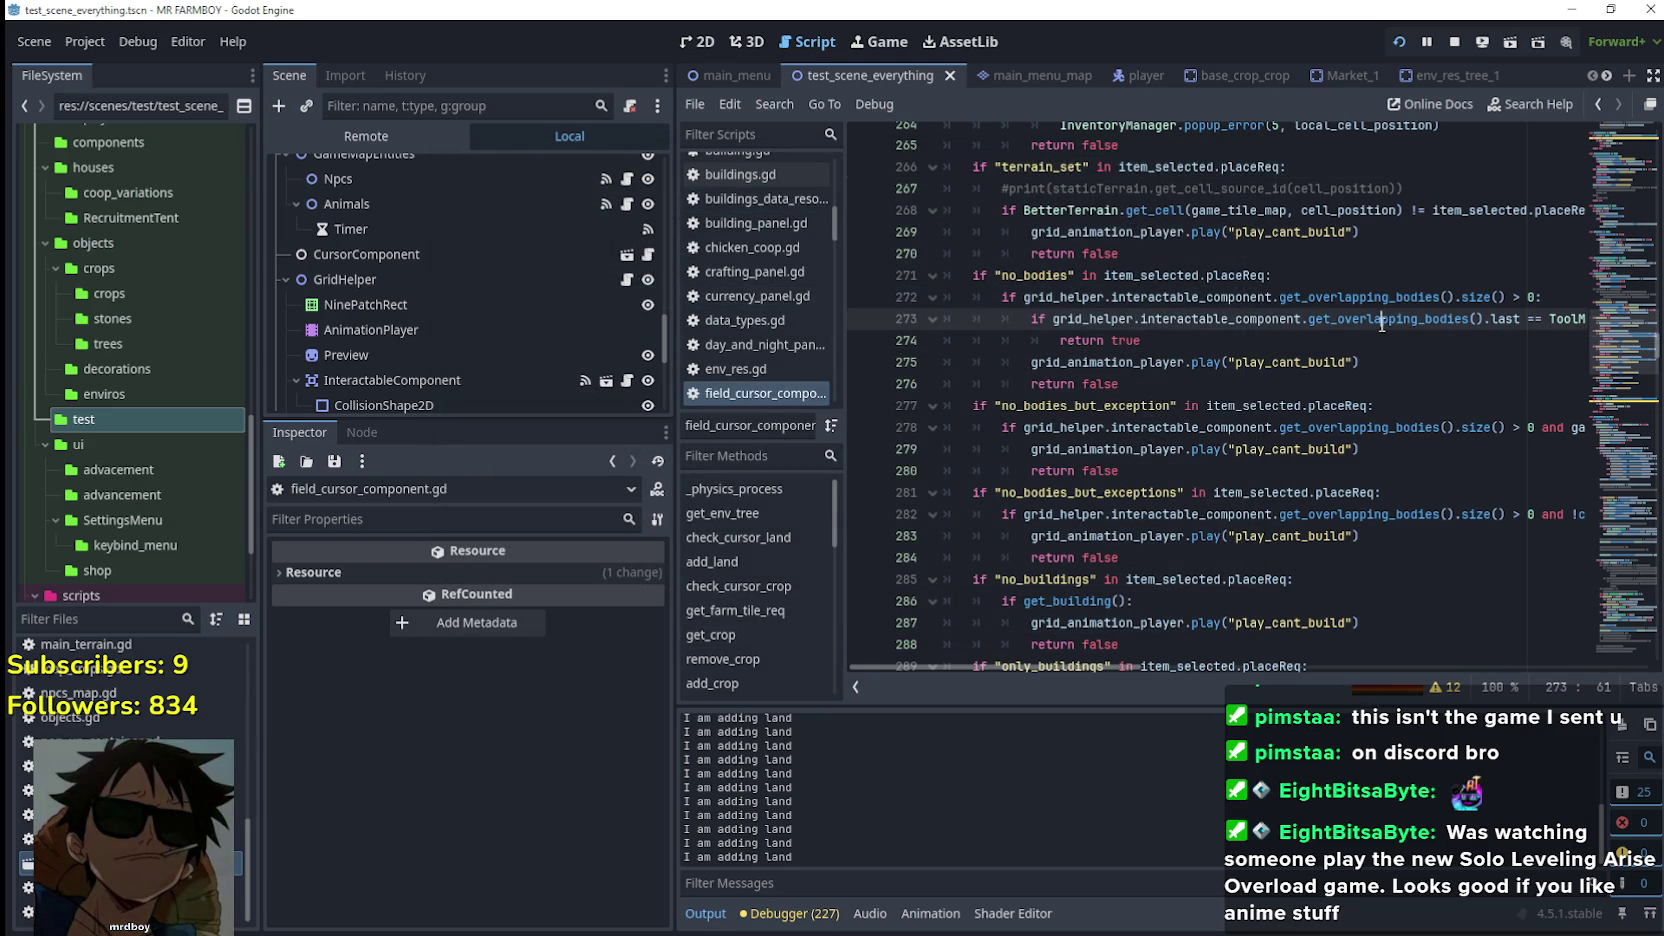
right_click(1345, 320)
key("Escape")
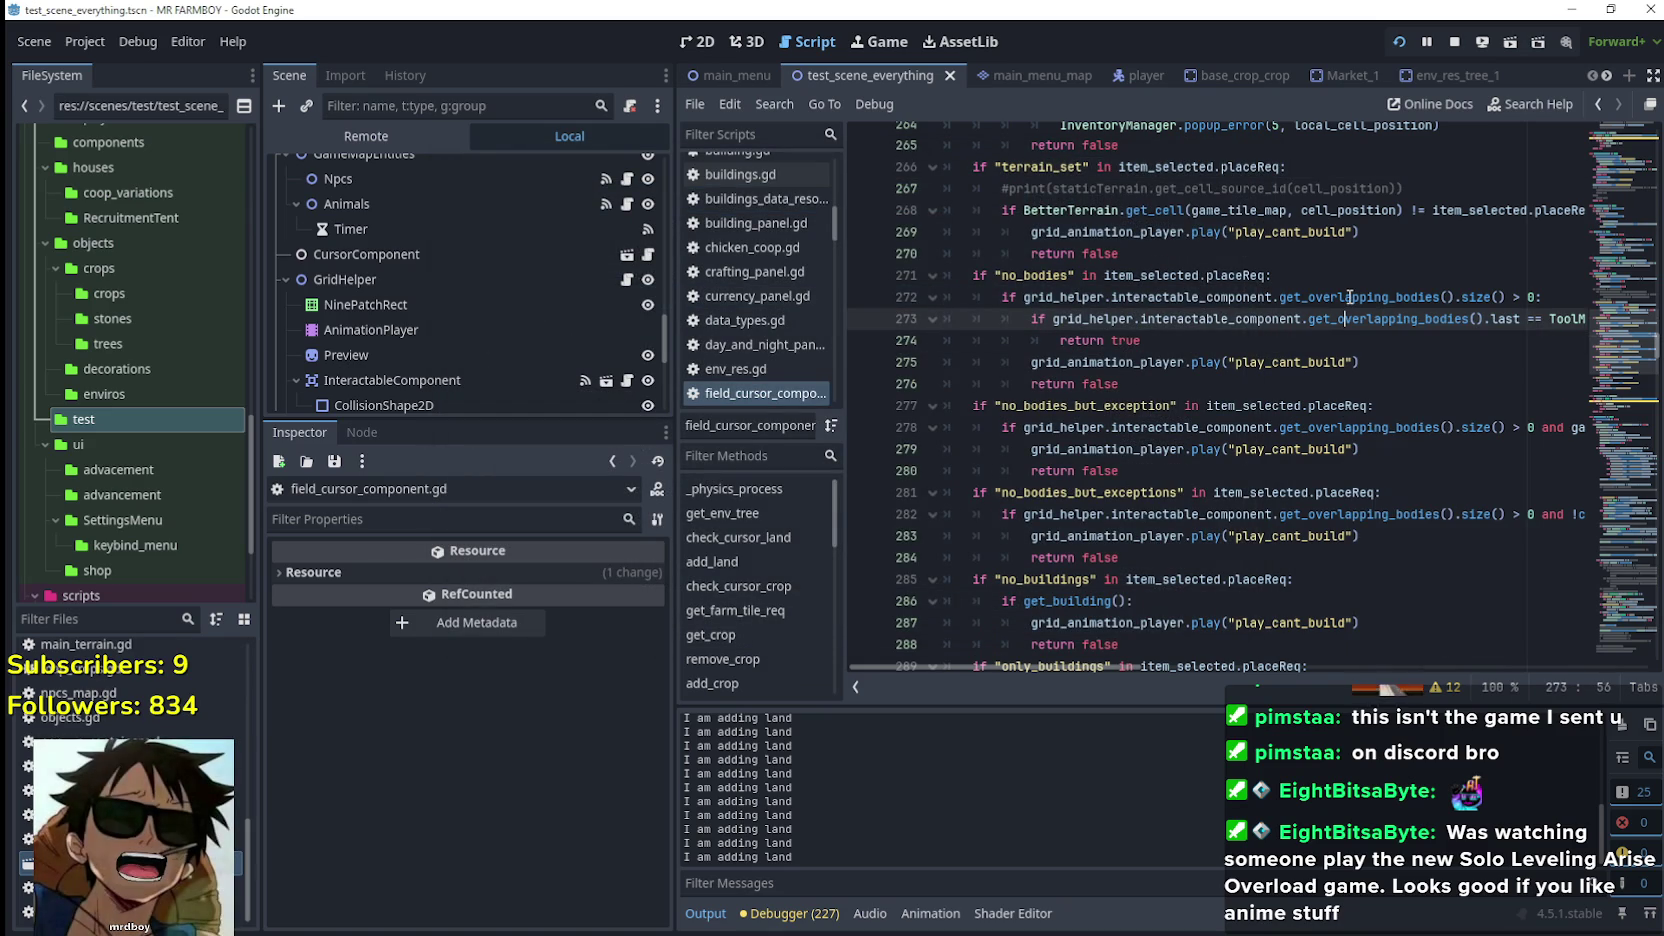
right_click(1349, 297)
key("Escape")
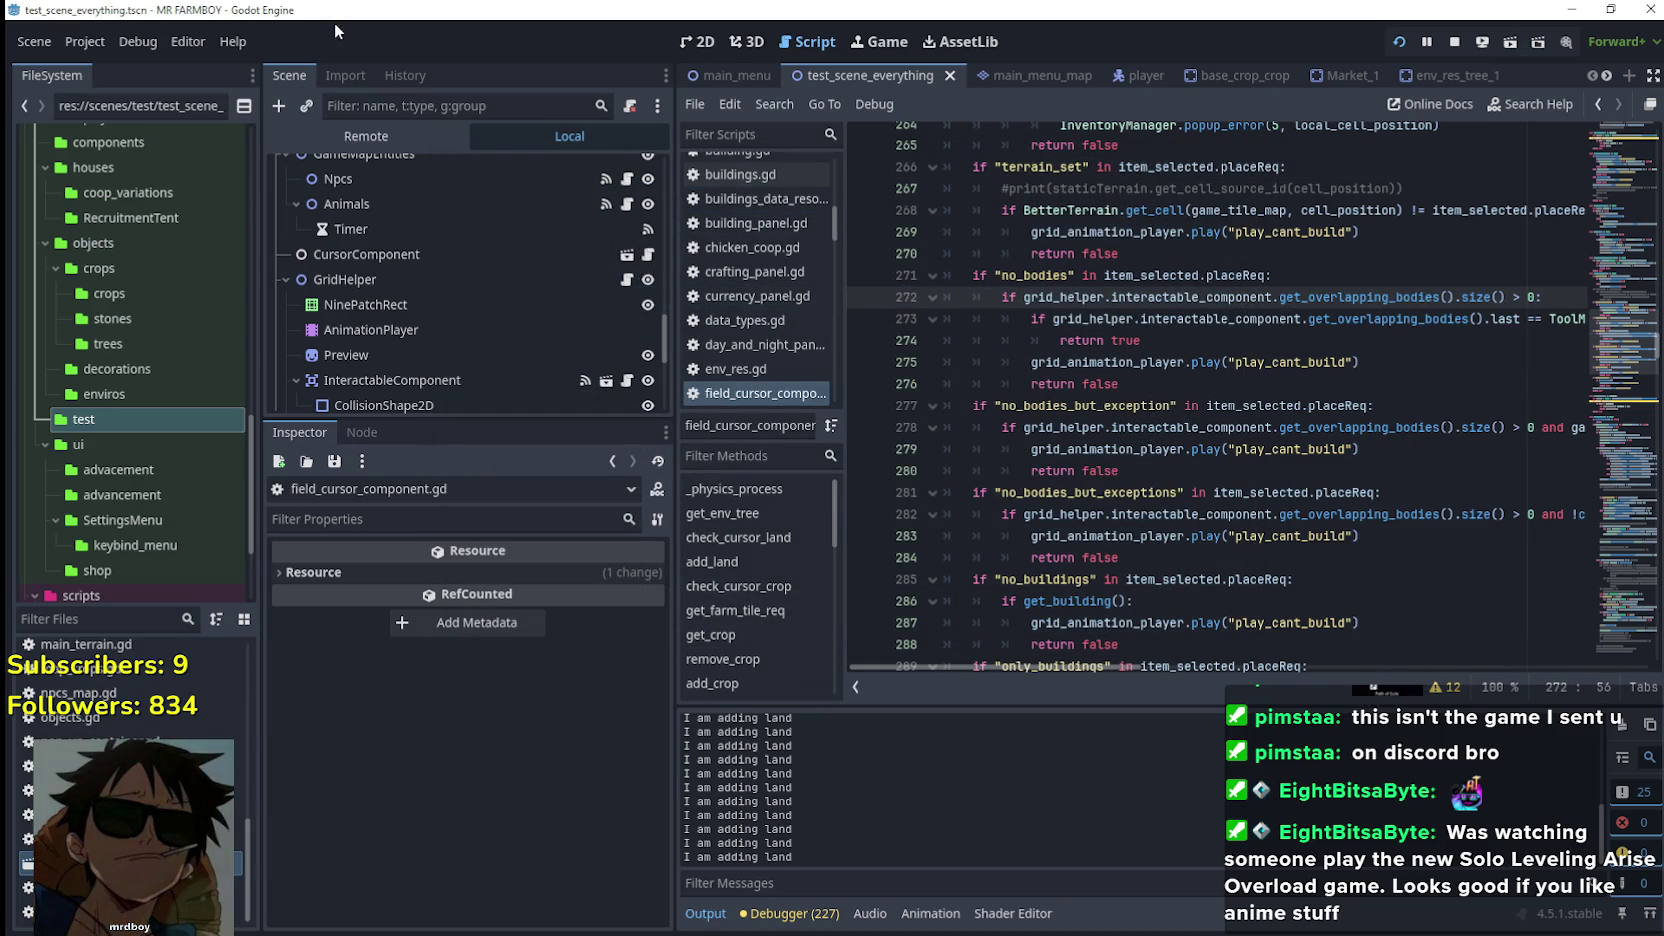
left_click(253, 43)
left_click(264, 66)
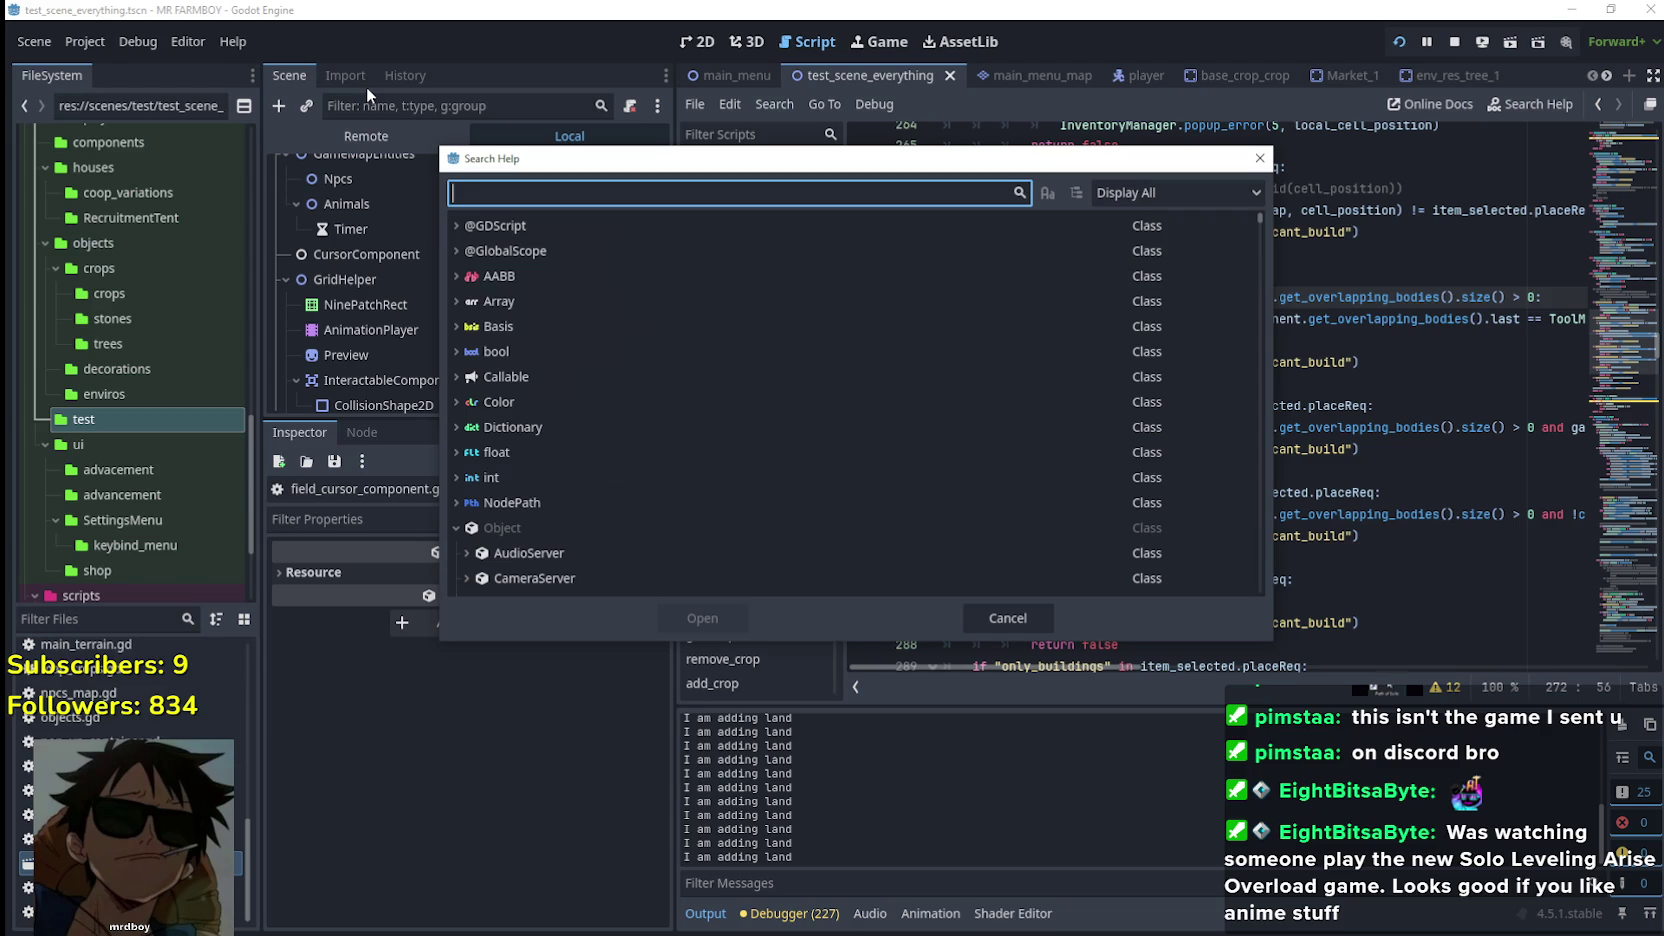
Search 'get_overlap', open Area2D.get_overlapping_bodies, and follow its Array return-type link
type("get_overlap")
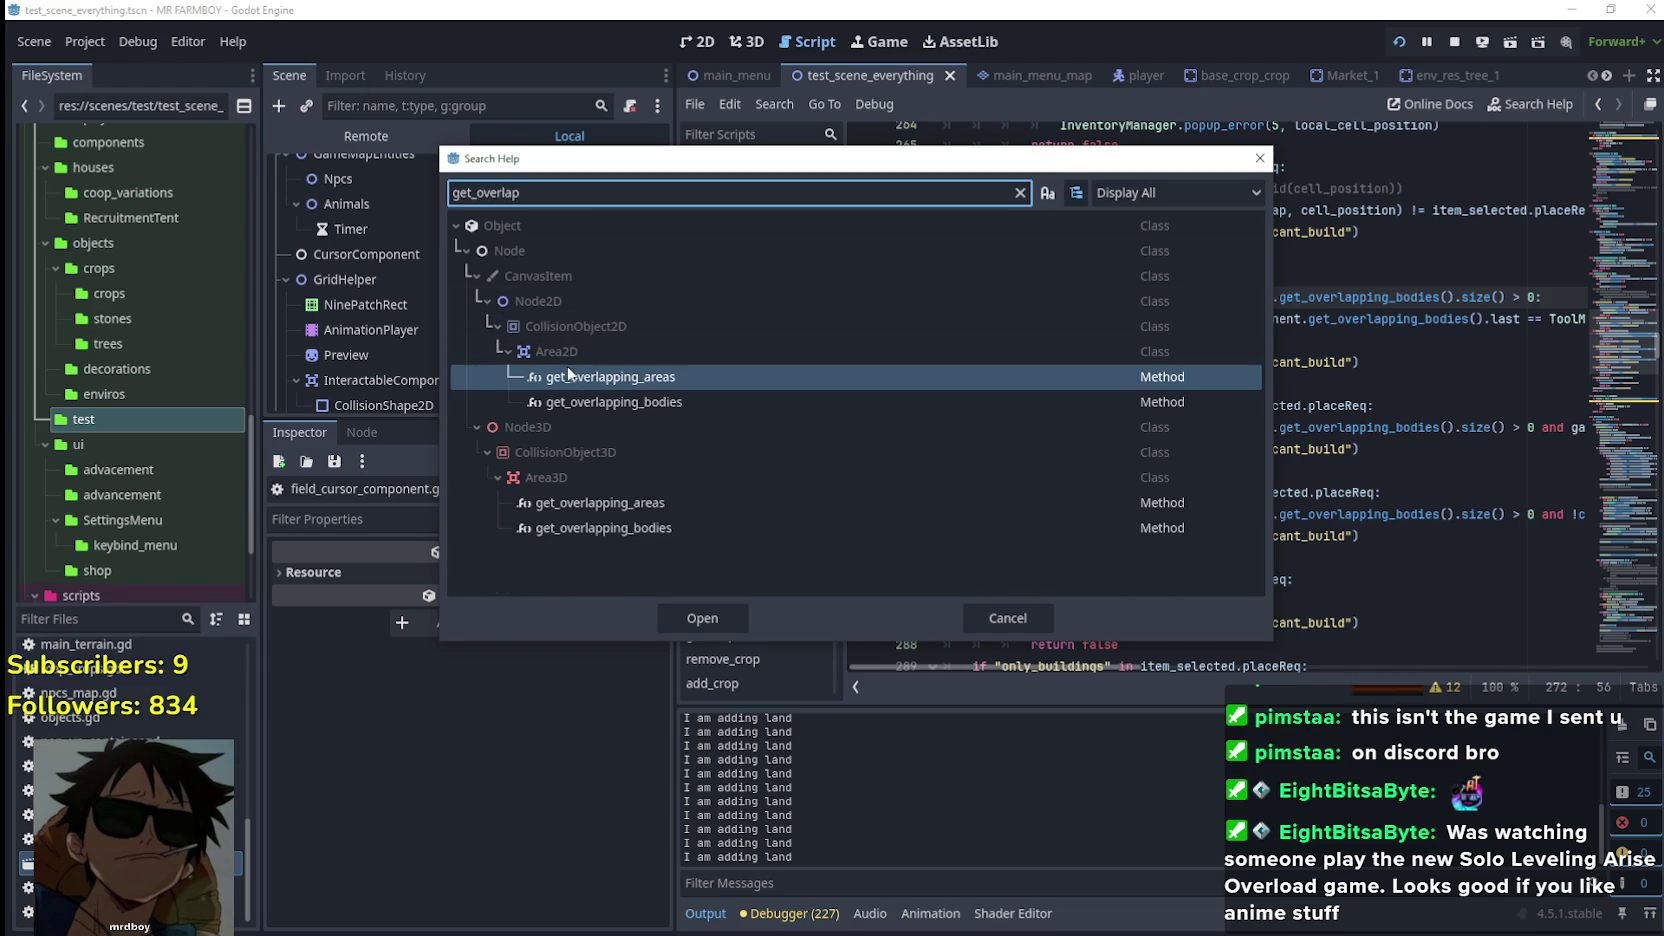
double_click(584, 403)
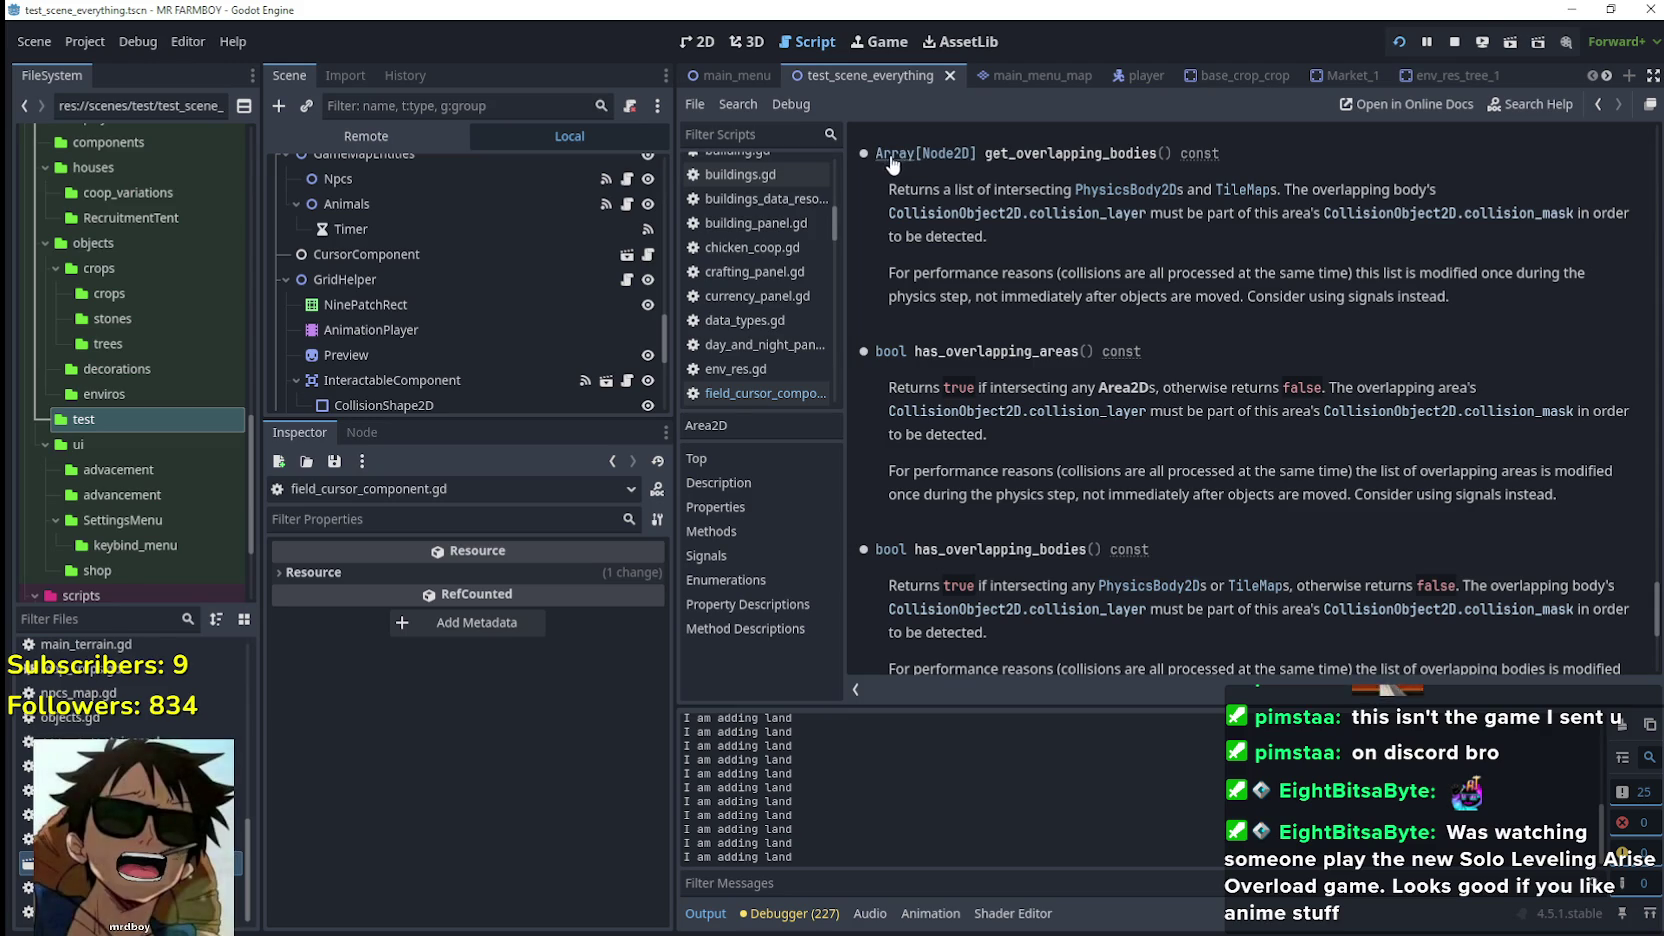
left_click(897, 153)
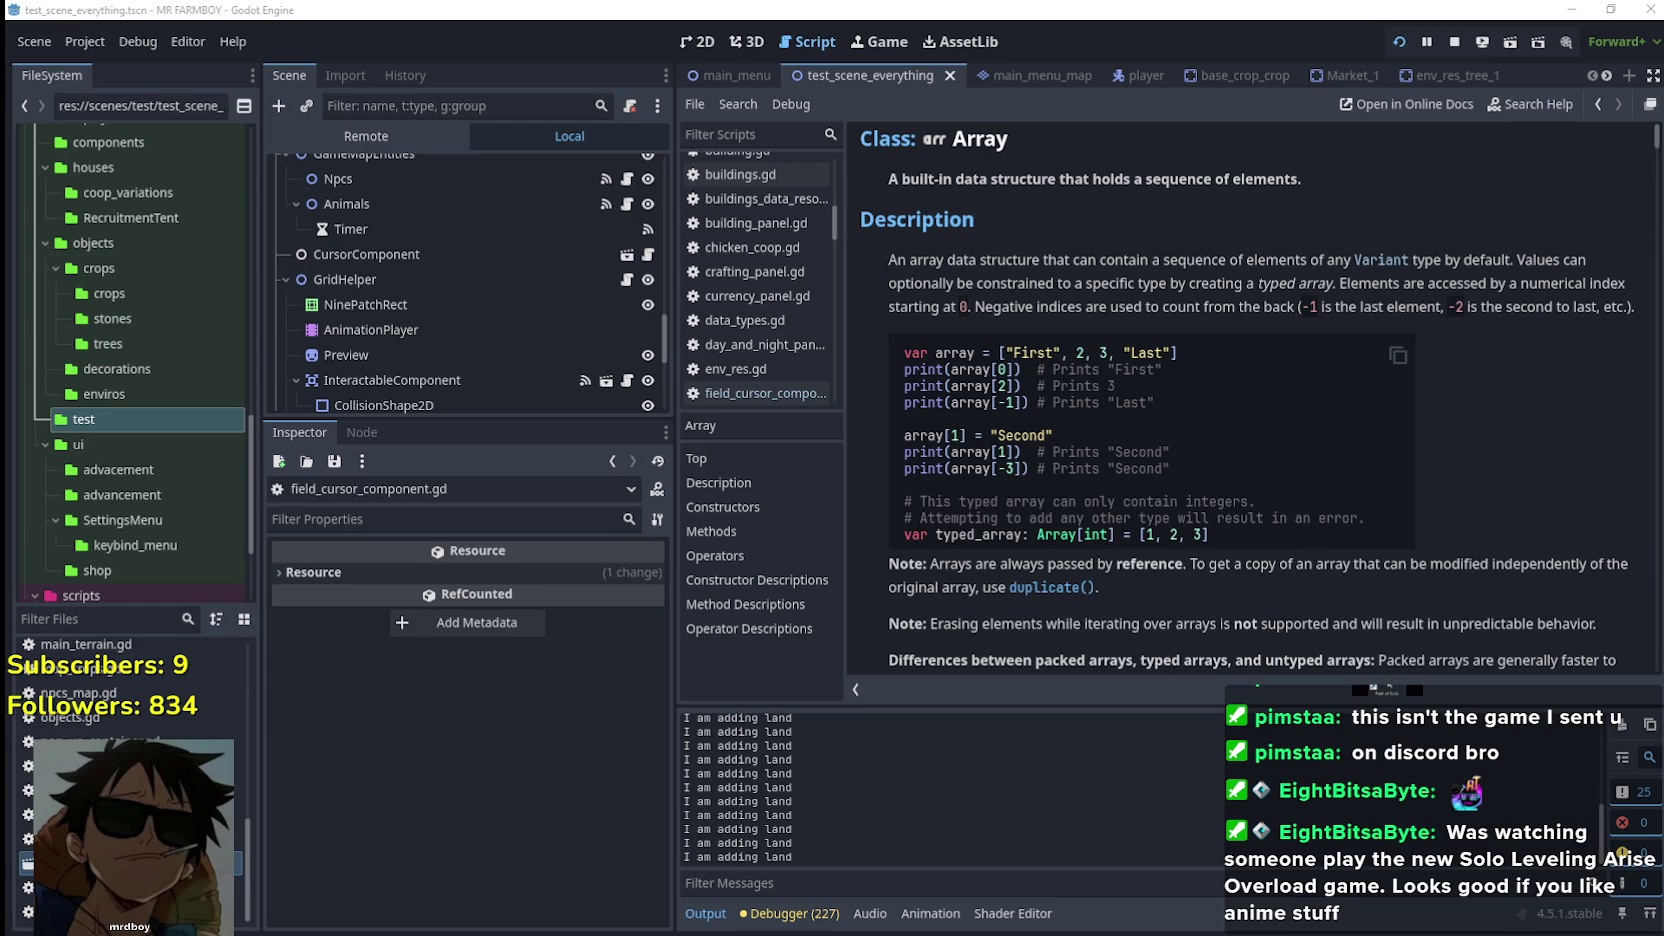
Bring Twitch over Godot, hide the chat, browse the category, and return to ForceGaming's stream
left_click_drag(1663, 38, 627, 38)
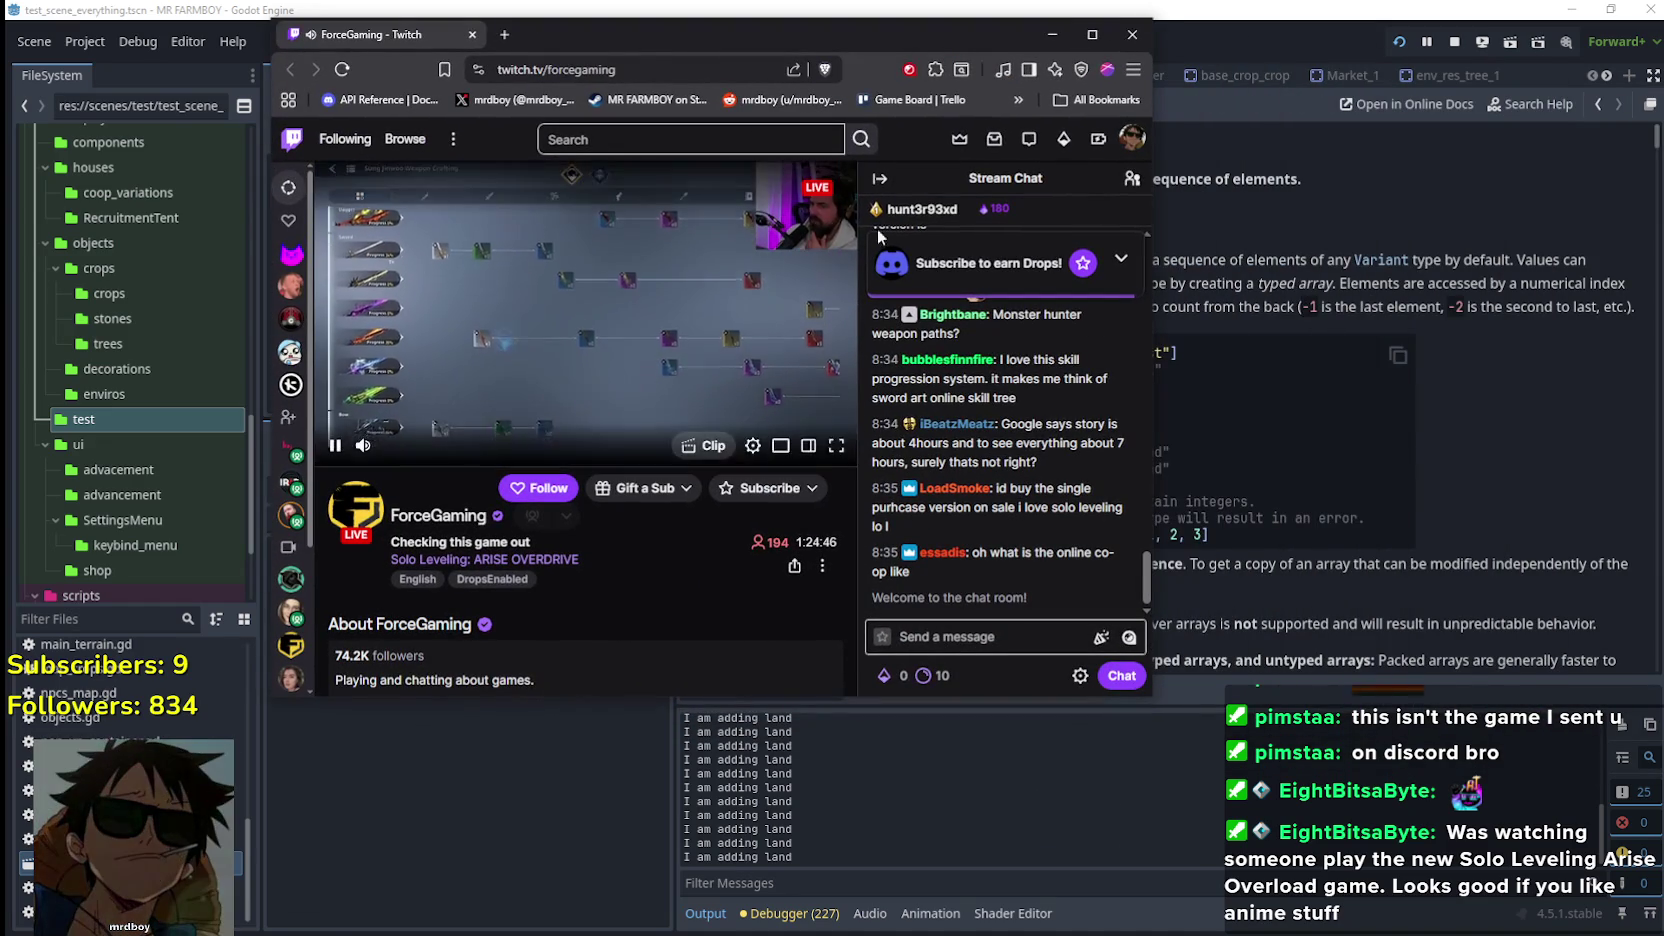
left_click(881, 180)
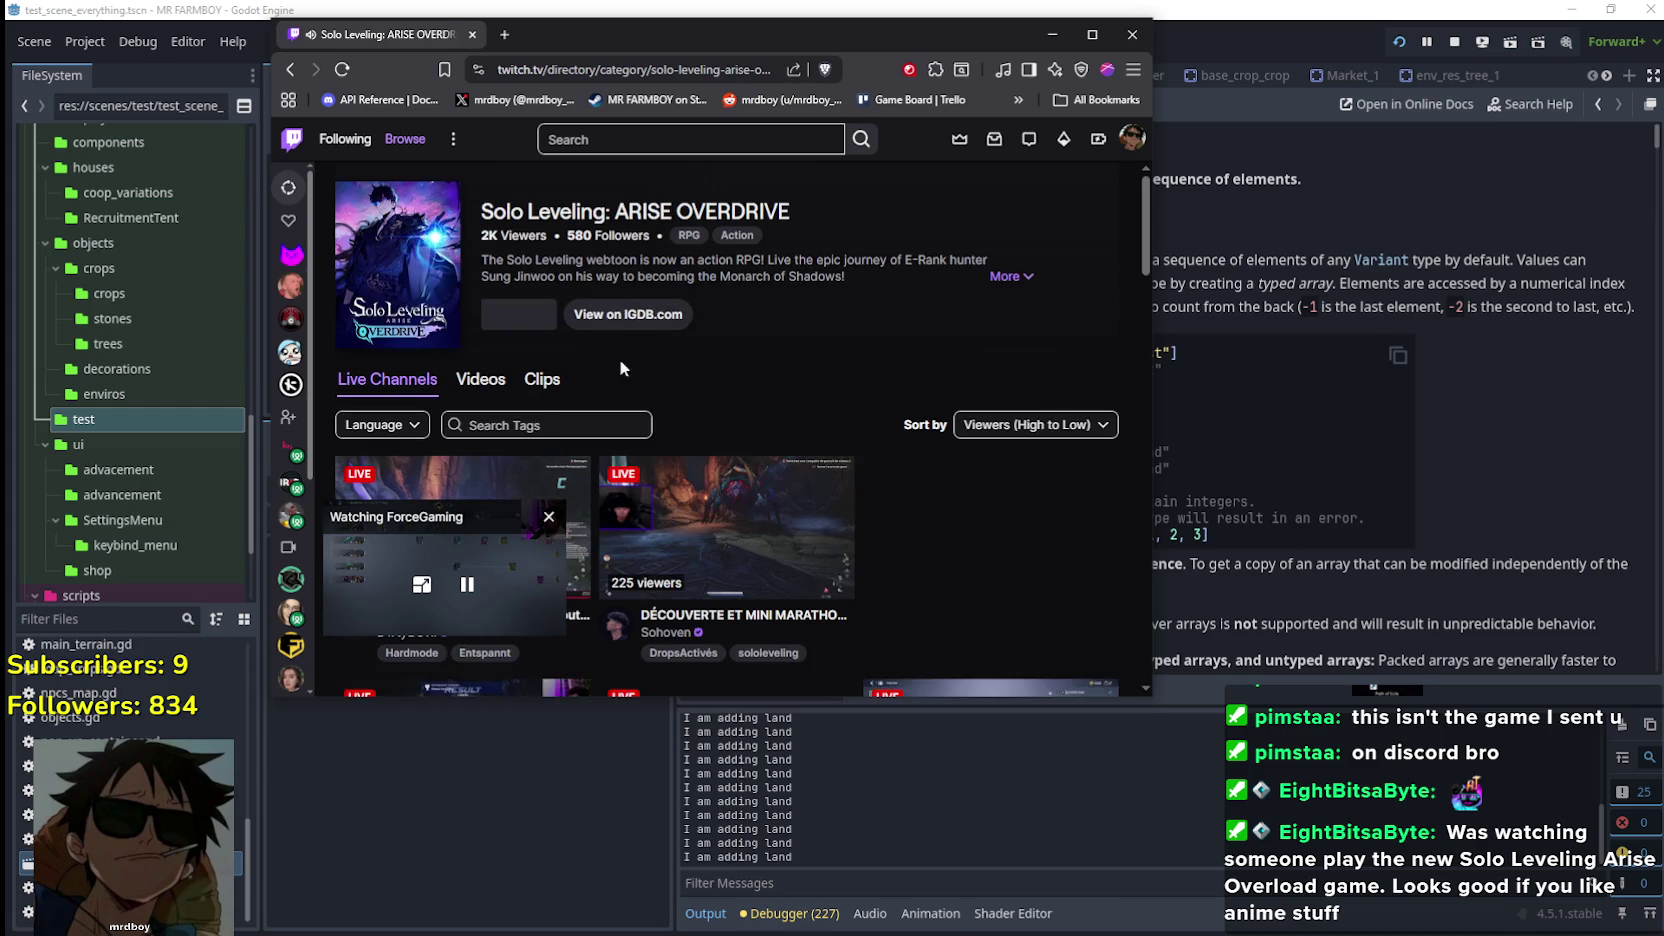
scroll(748, 382, "down", 2)
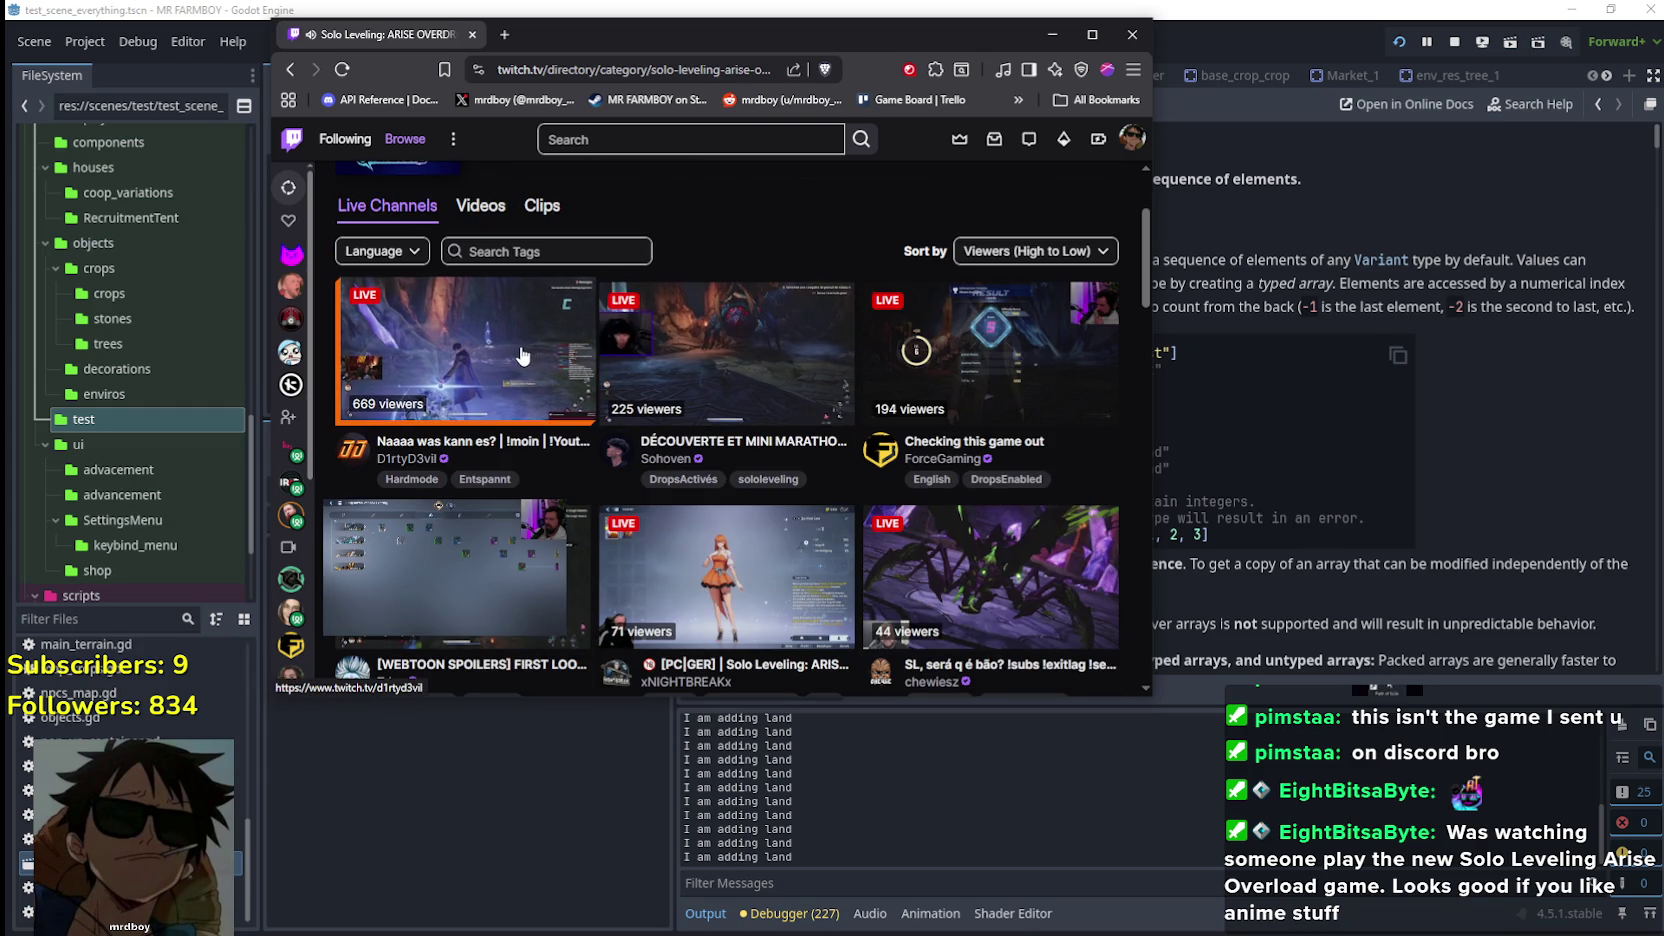
scroll(1015, 397, "down", 2)
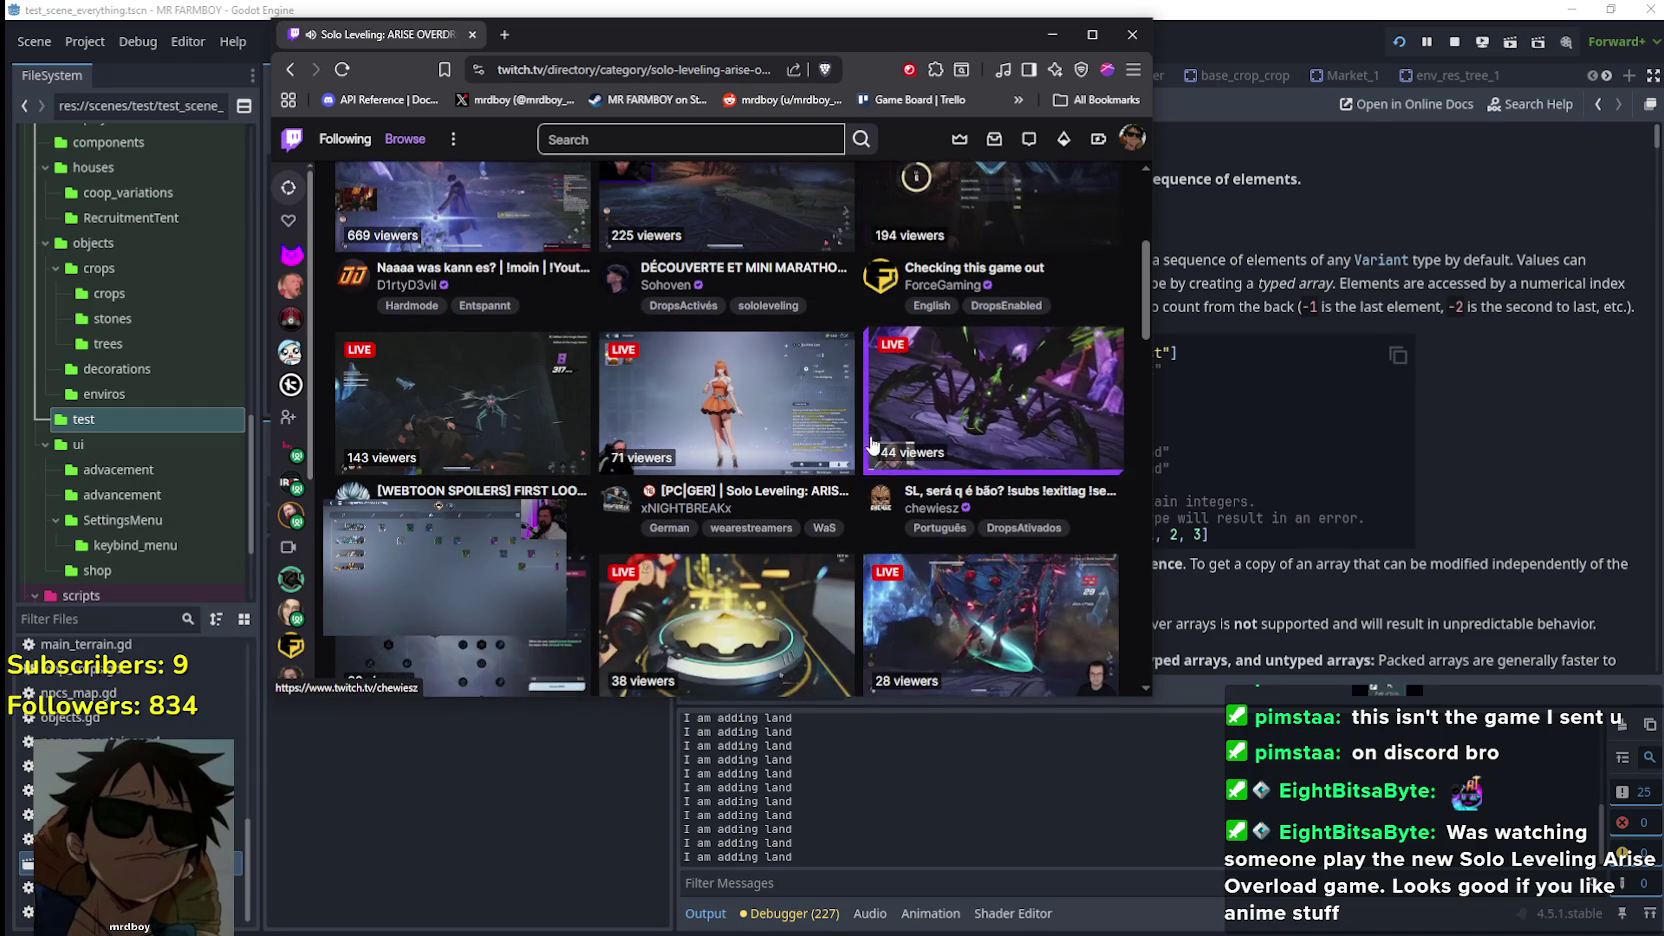
scroll(467, 397, "down", 2)
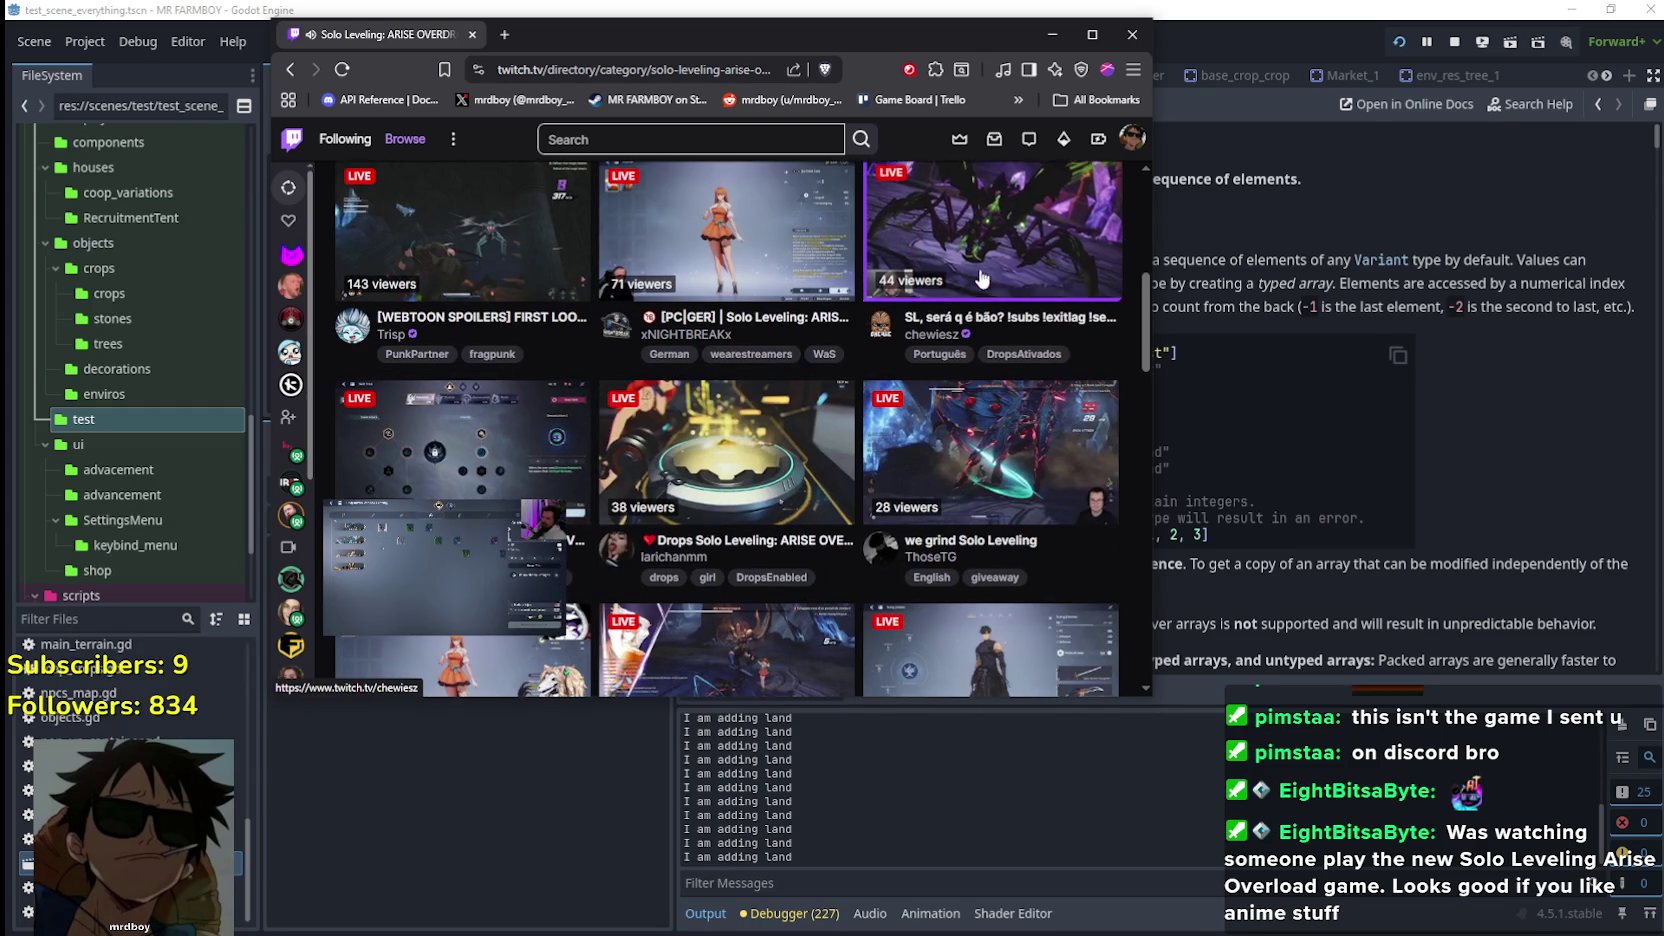
scroll(916, 334, "down", 5)
scroll(697, 438, "down", 5)
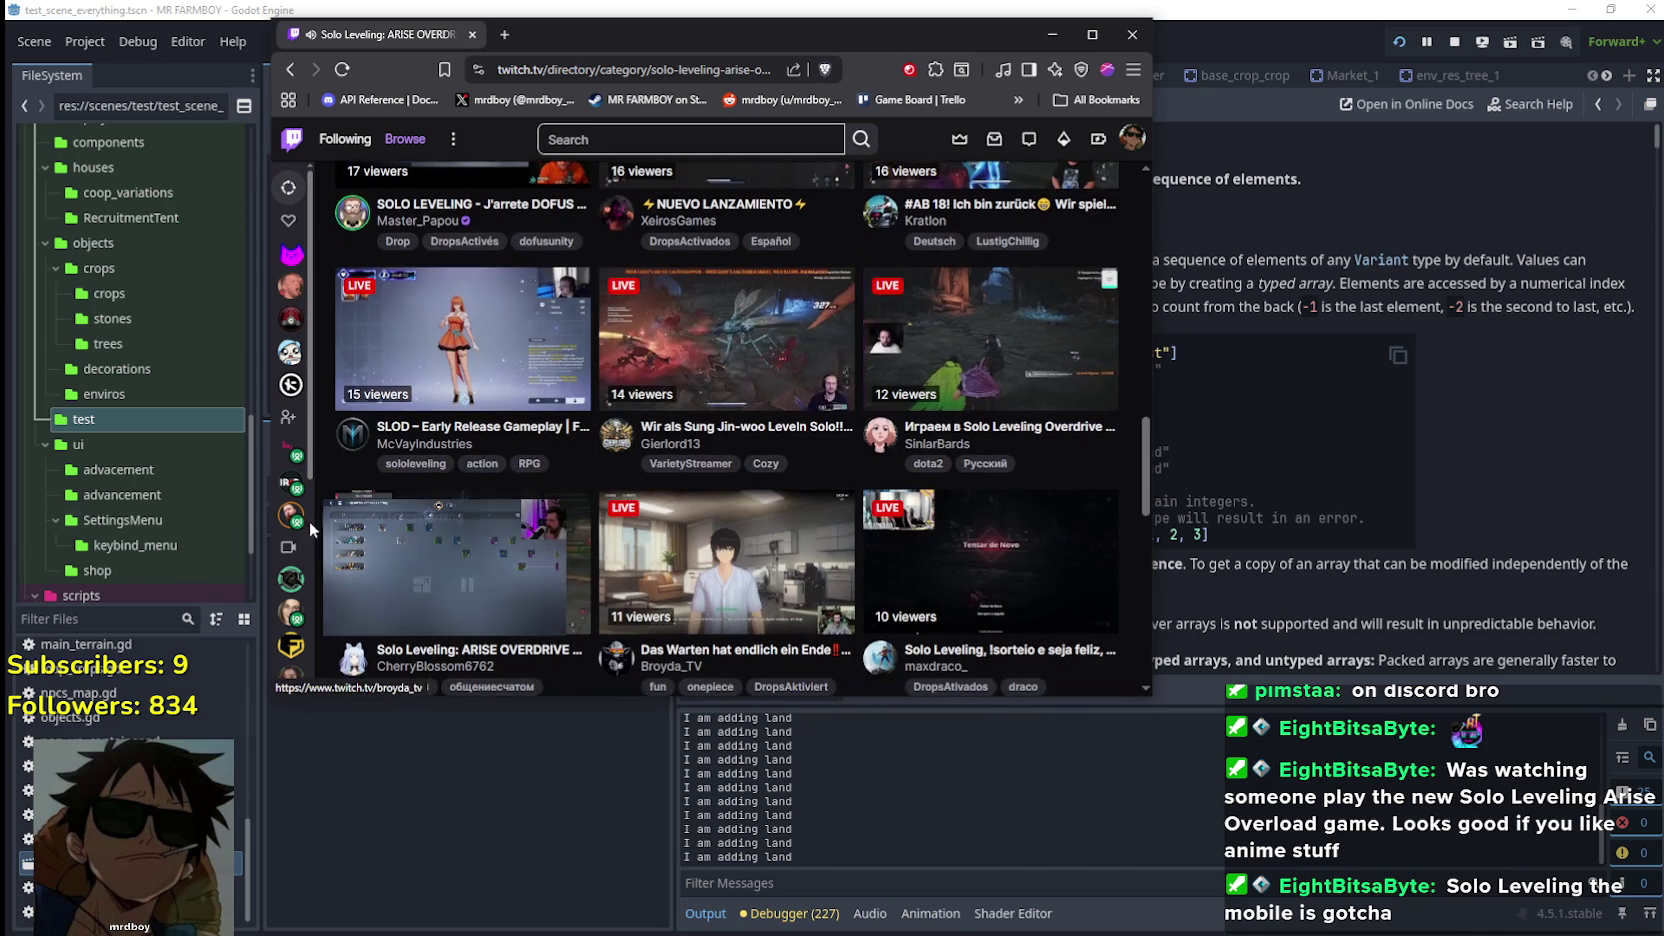
mouse_move(409, 584)
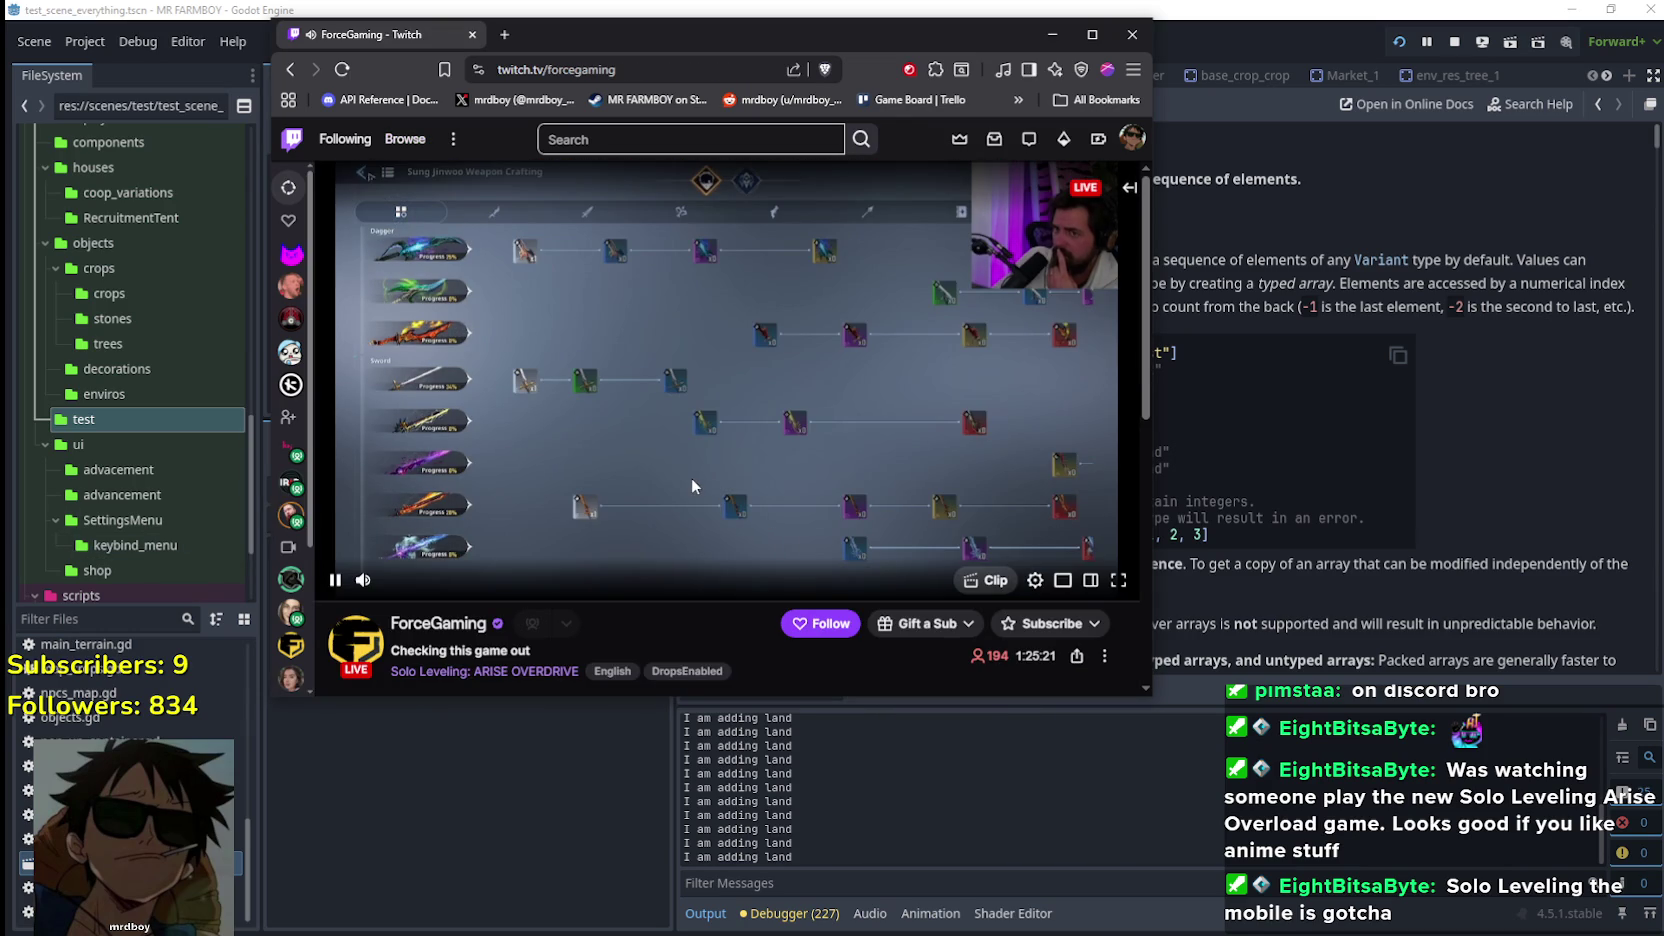
scroll(692, 477, "down", 1)
scroll(632, 426, "up", 1)
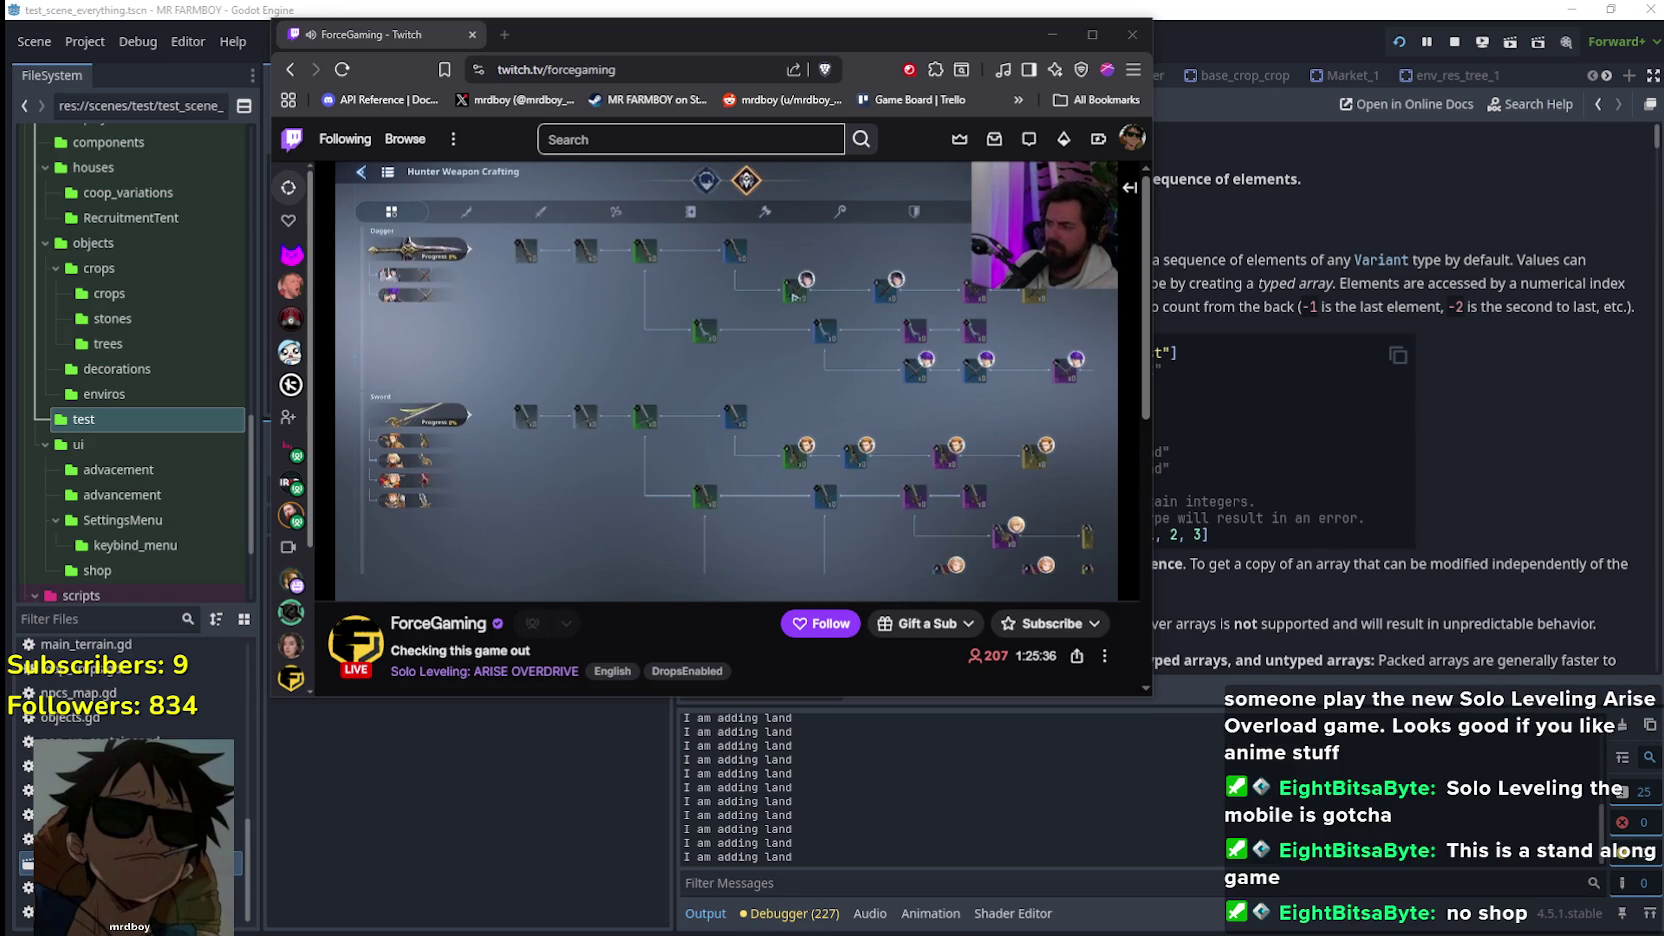
double_click(822, 410)
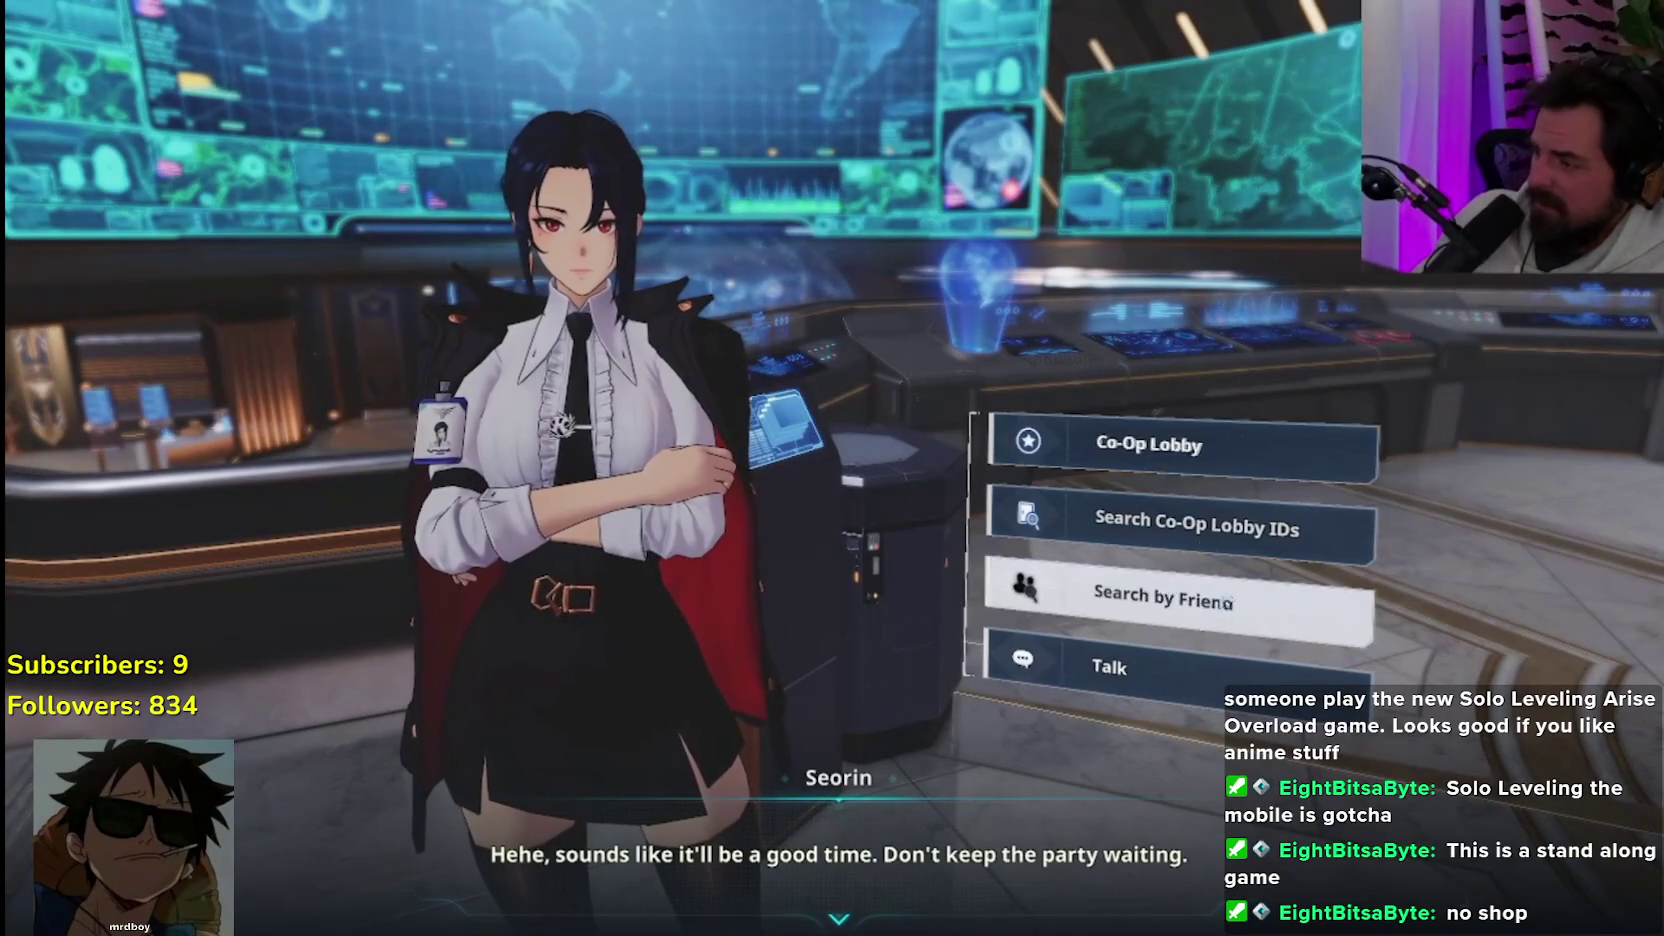
Interact with the full-screen ForceGaming stream, then switch windows with Alt+Tab
left_click(1233, 620)
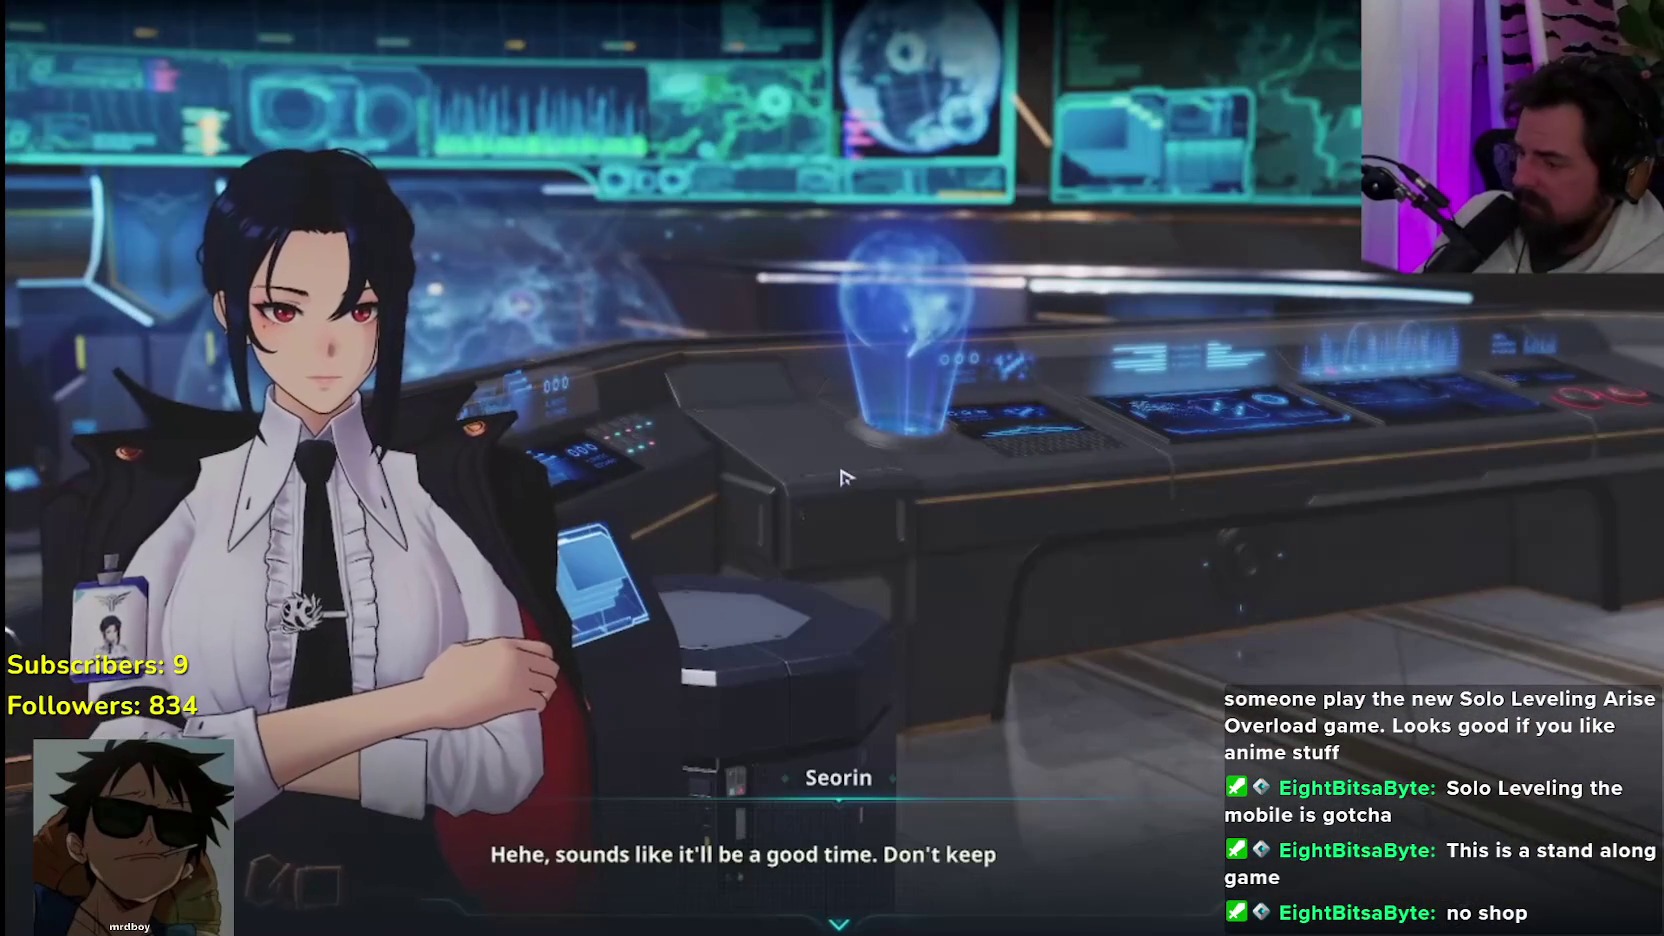
left_click(840, 477)
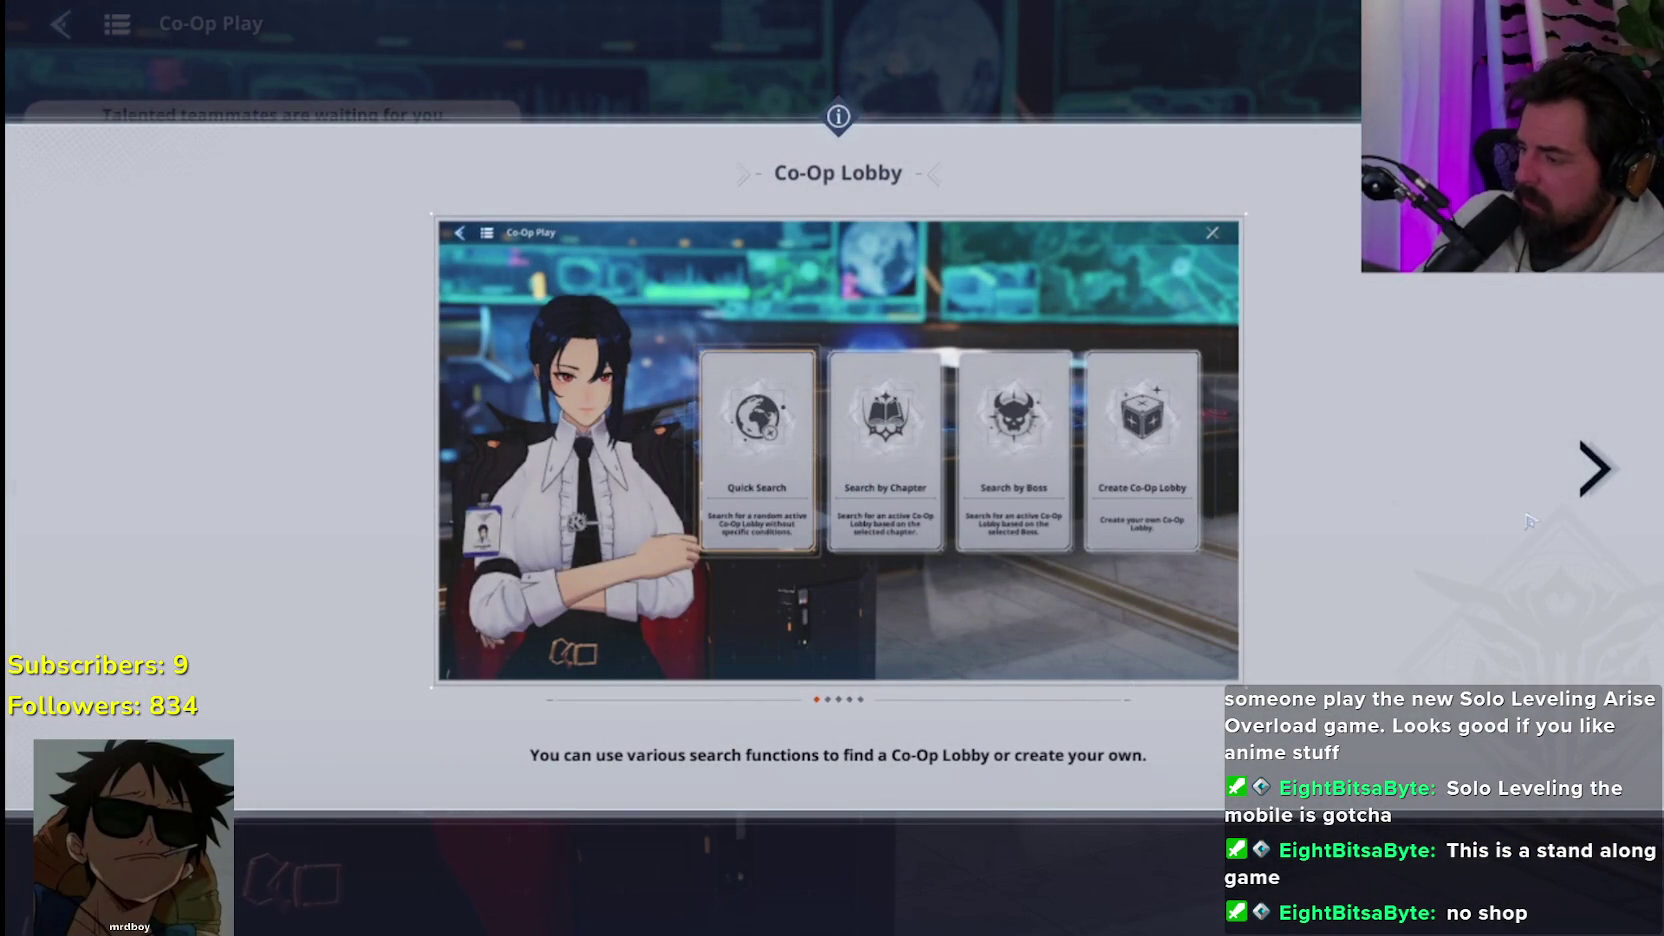
left_click(1590, 470)
key("alt+Tab")
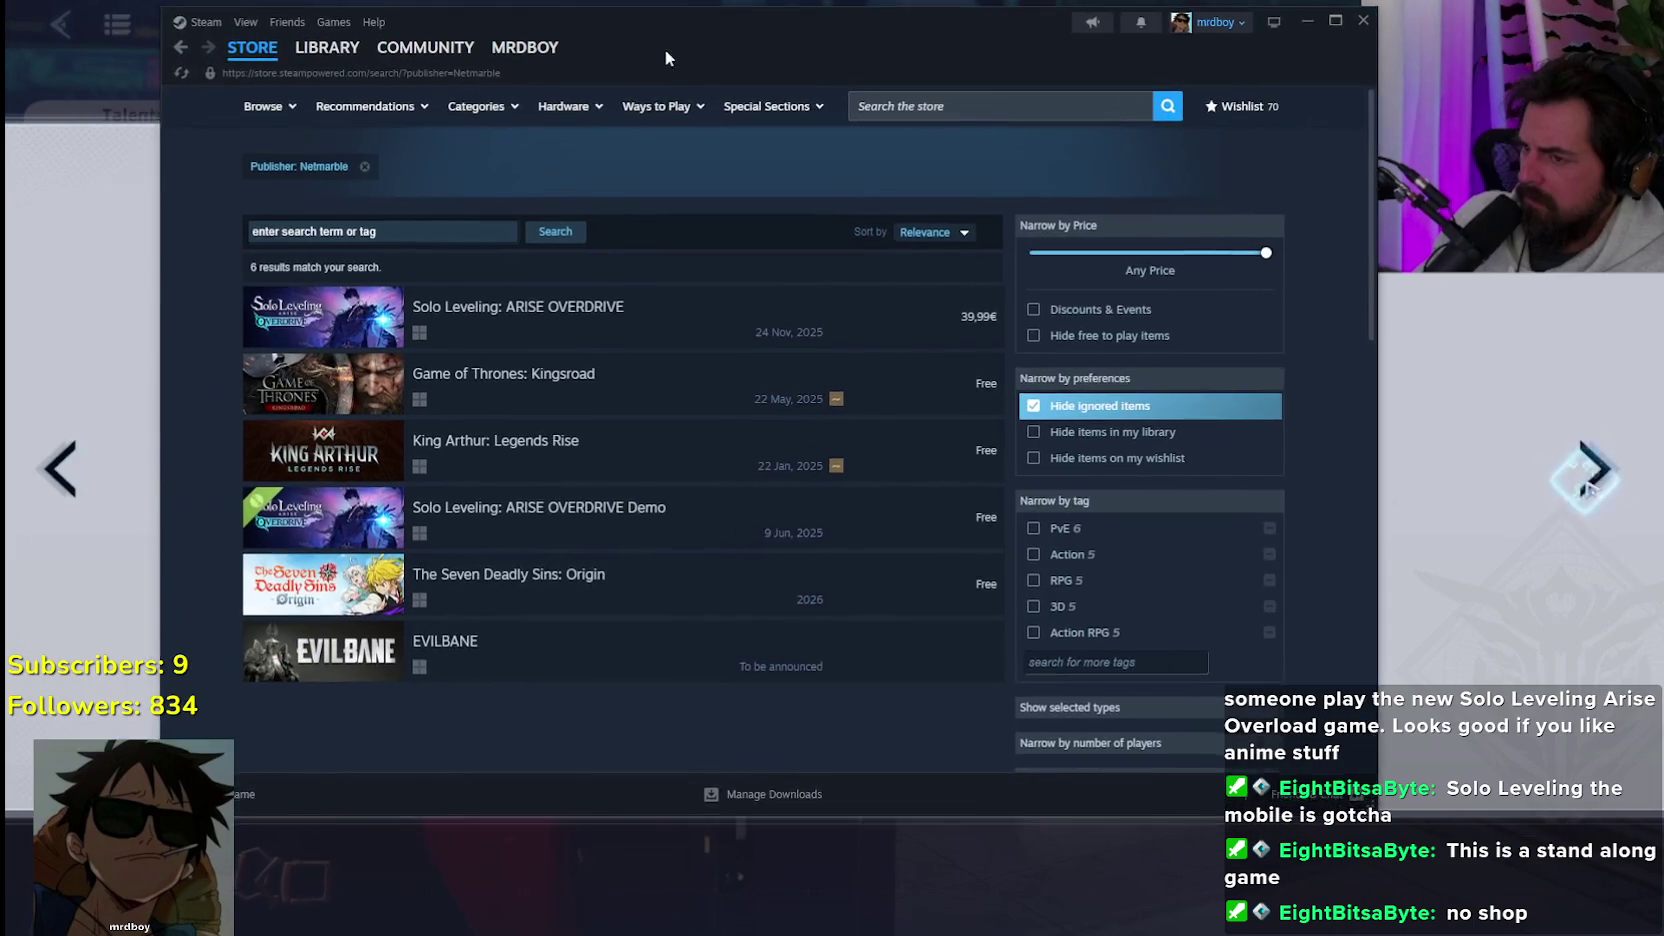
mouse_move(484, 604)
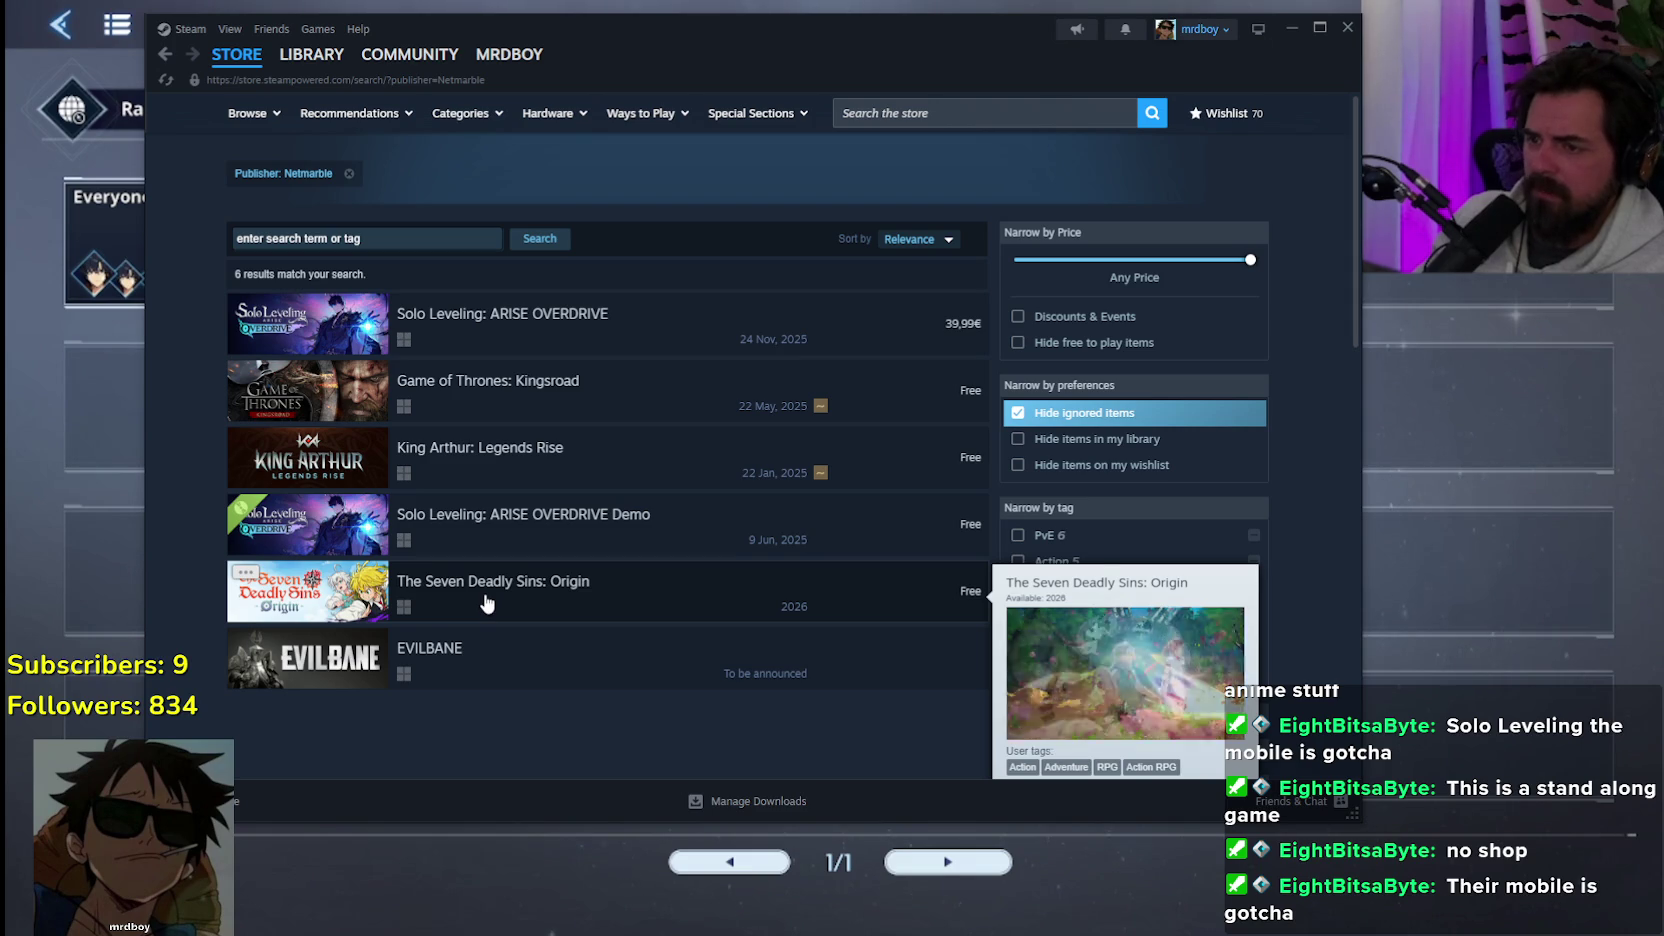
scroll(500, 580, "down", 2)
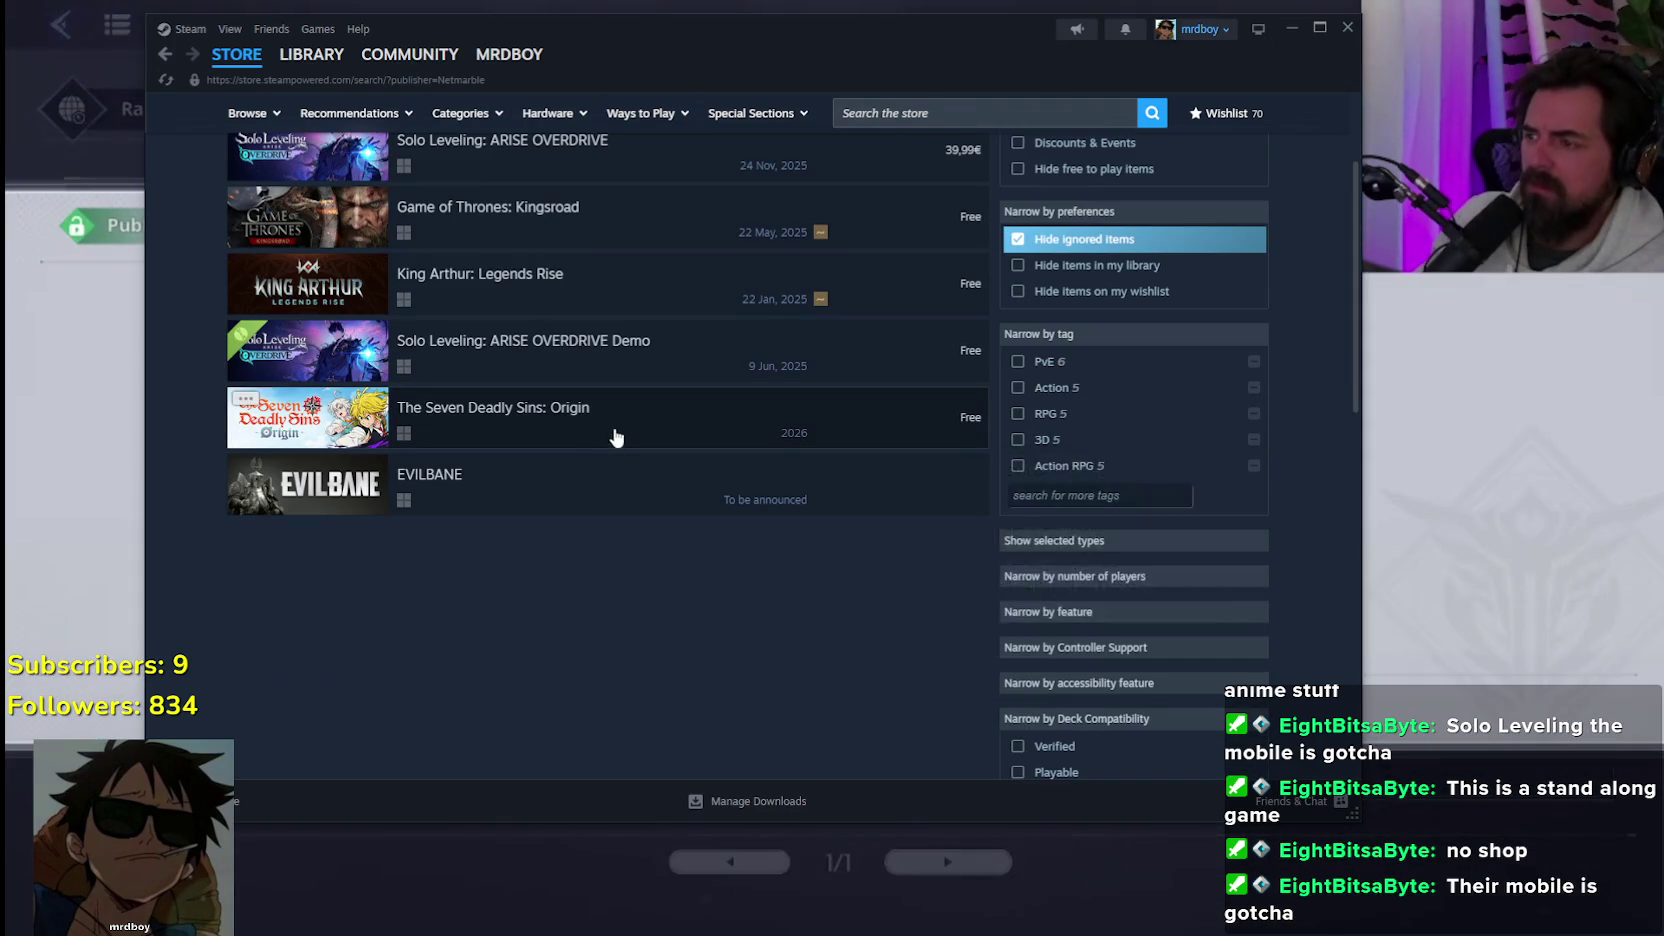
mouse_move(621, 432)
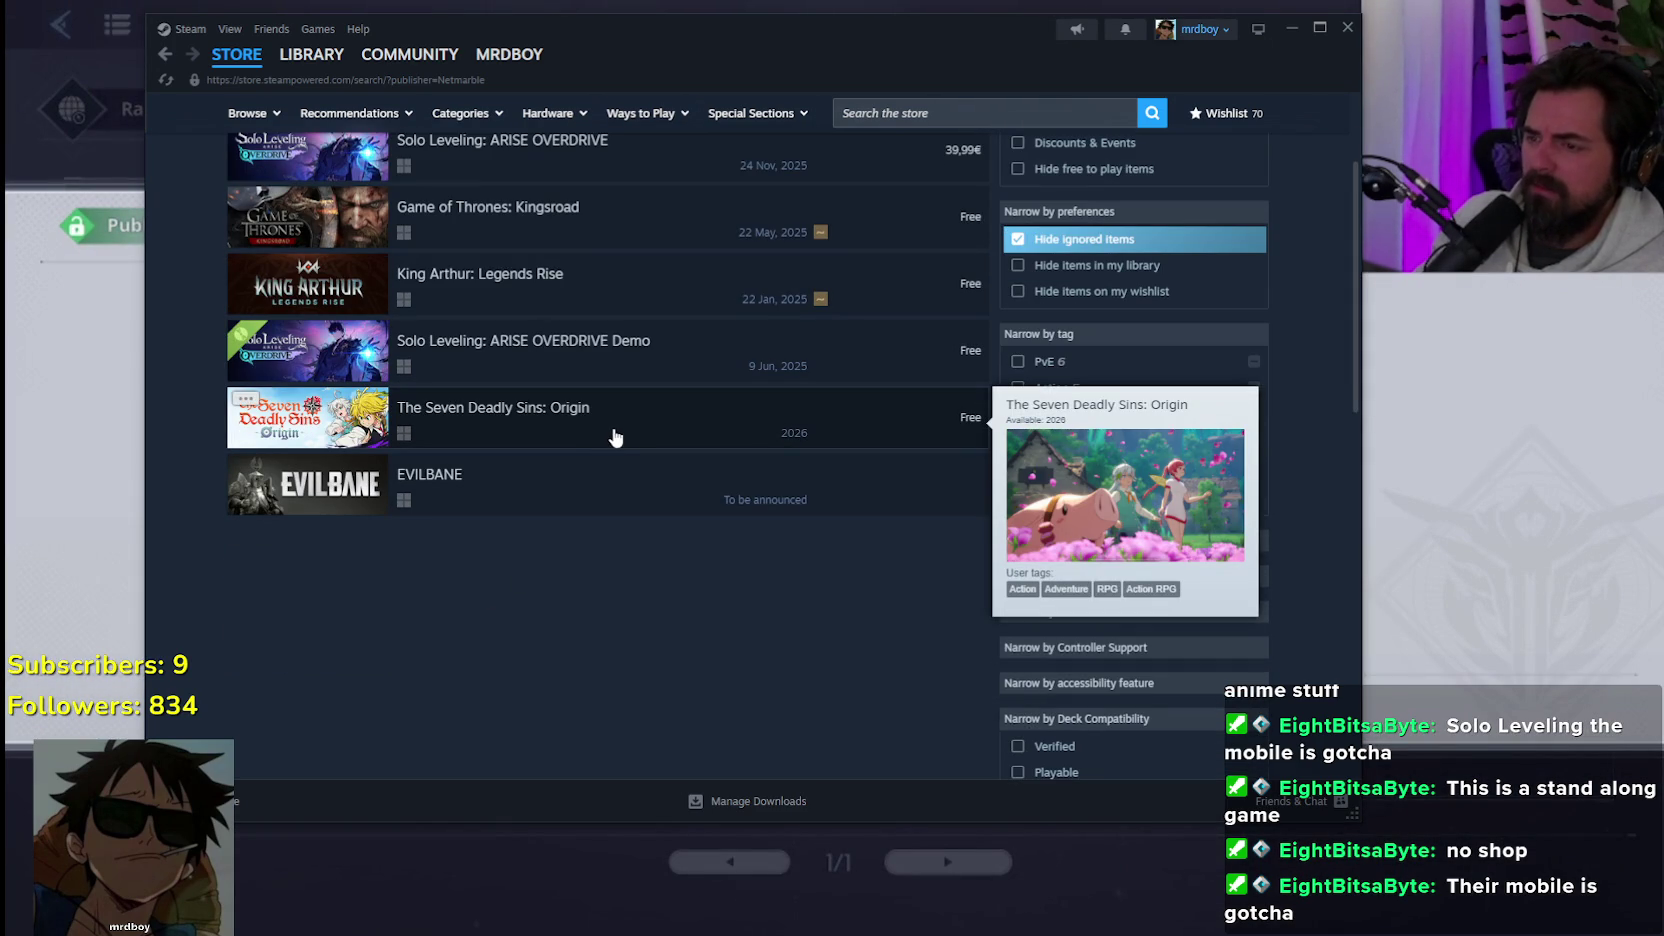
key("alt+Tab")
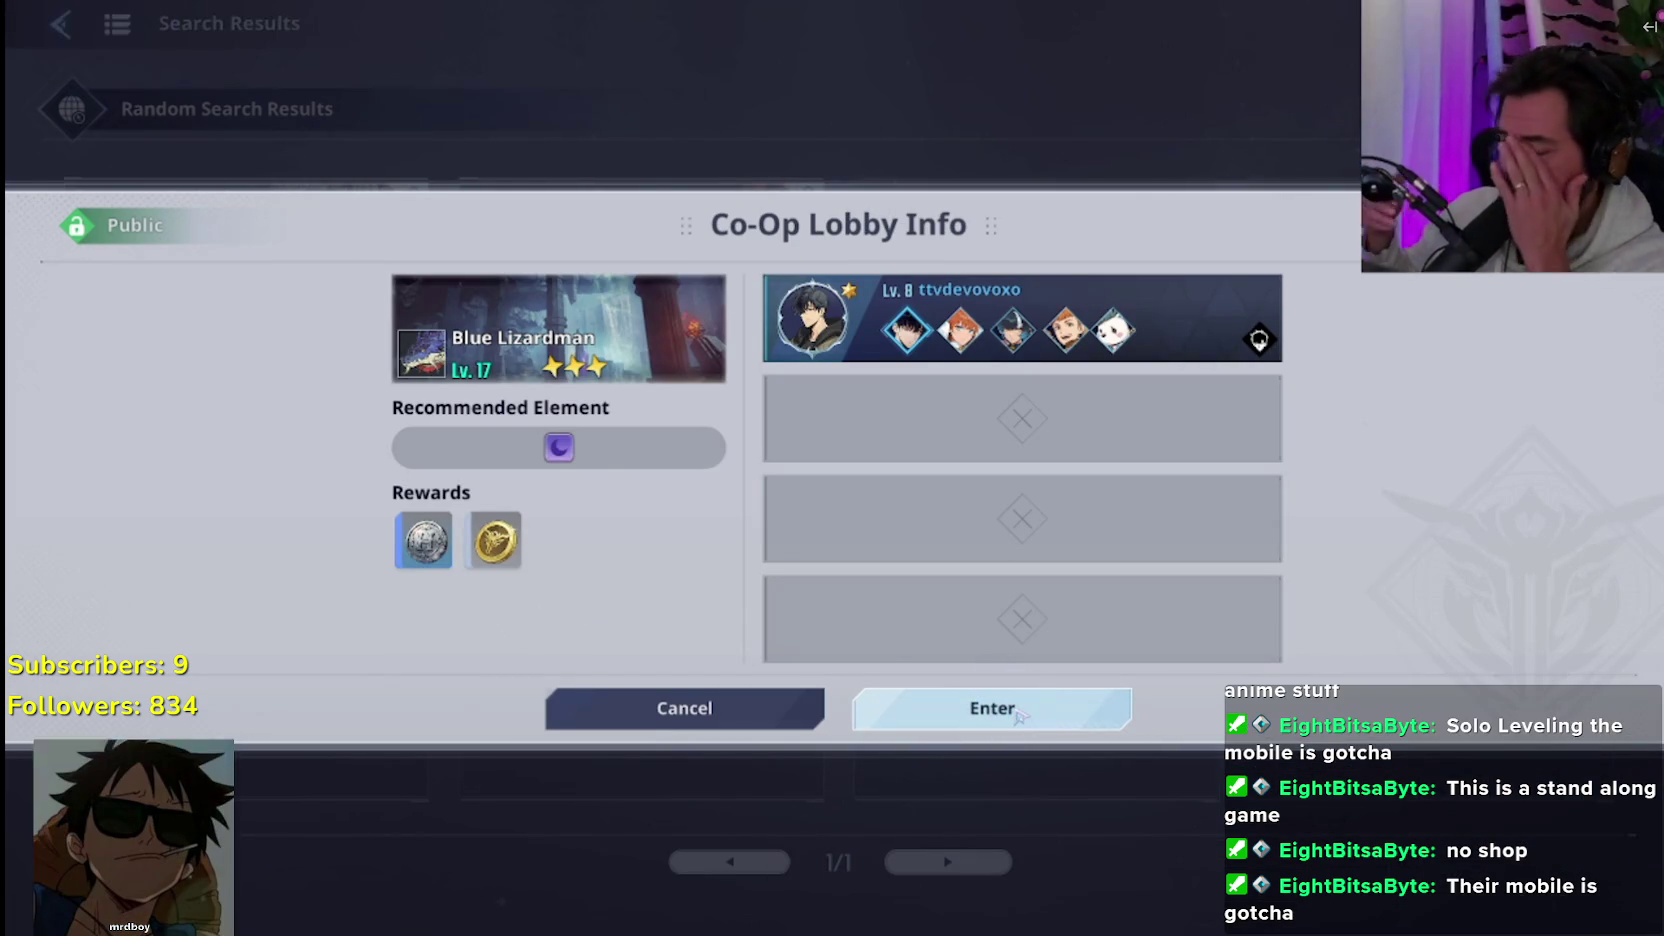
left_click(1019, 716)
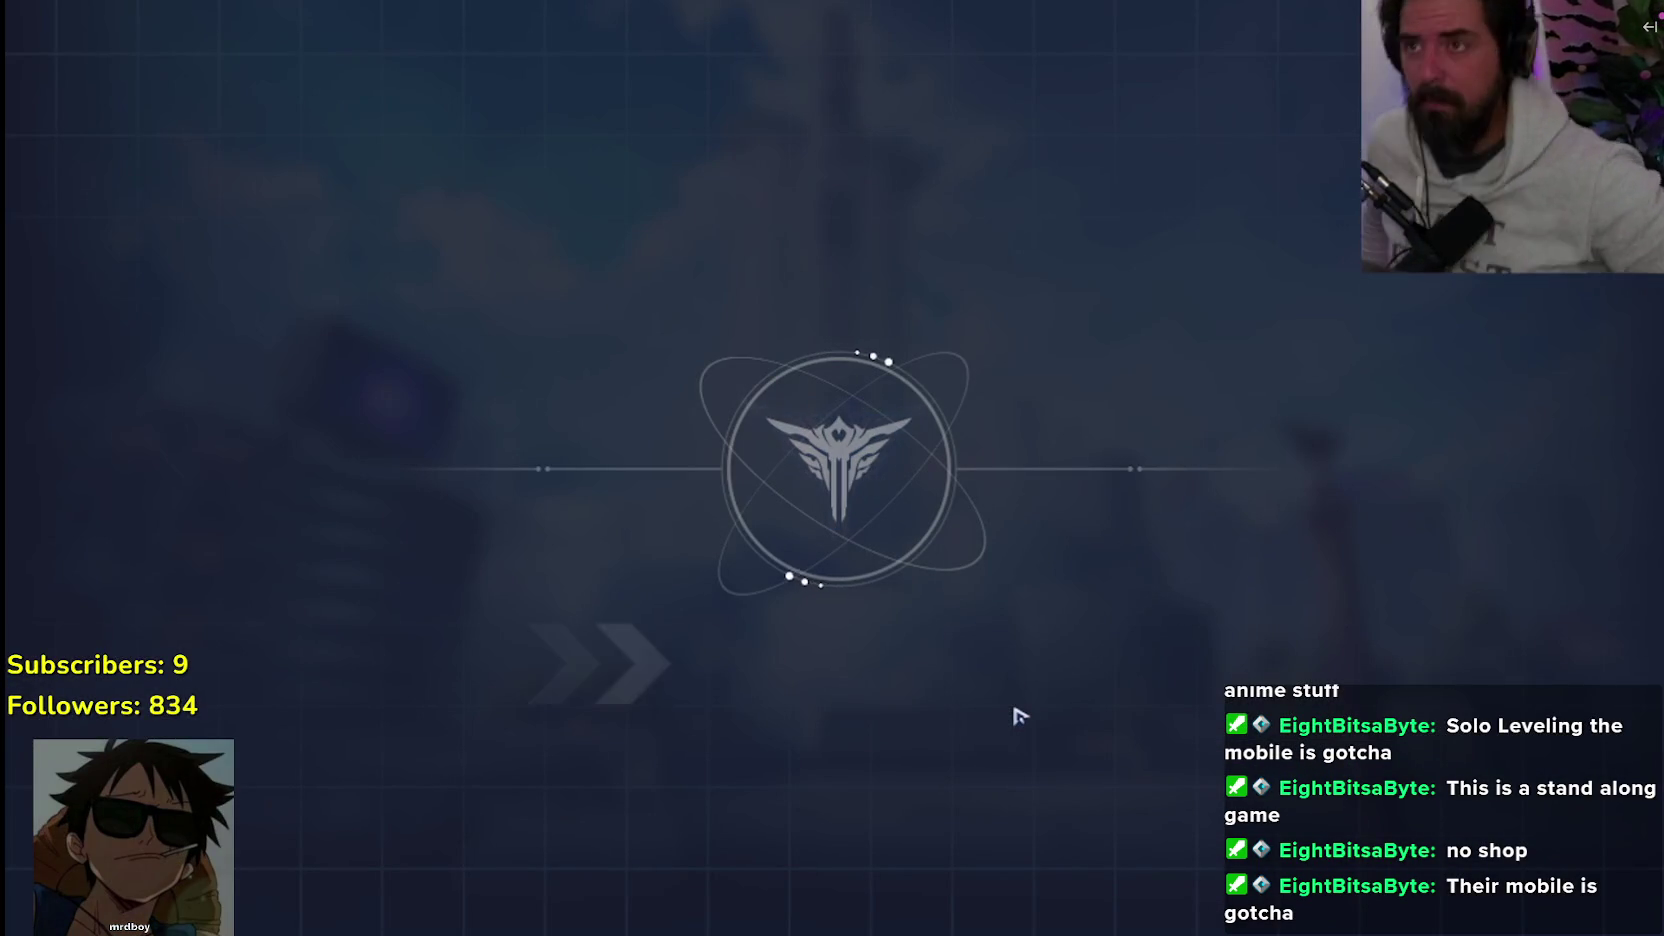
mouse_move(624, 589)
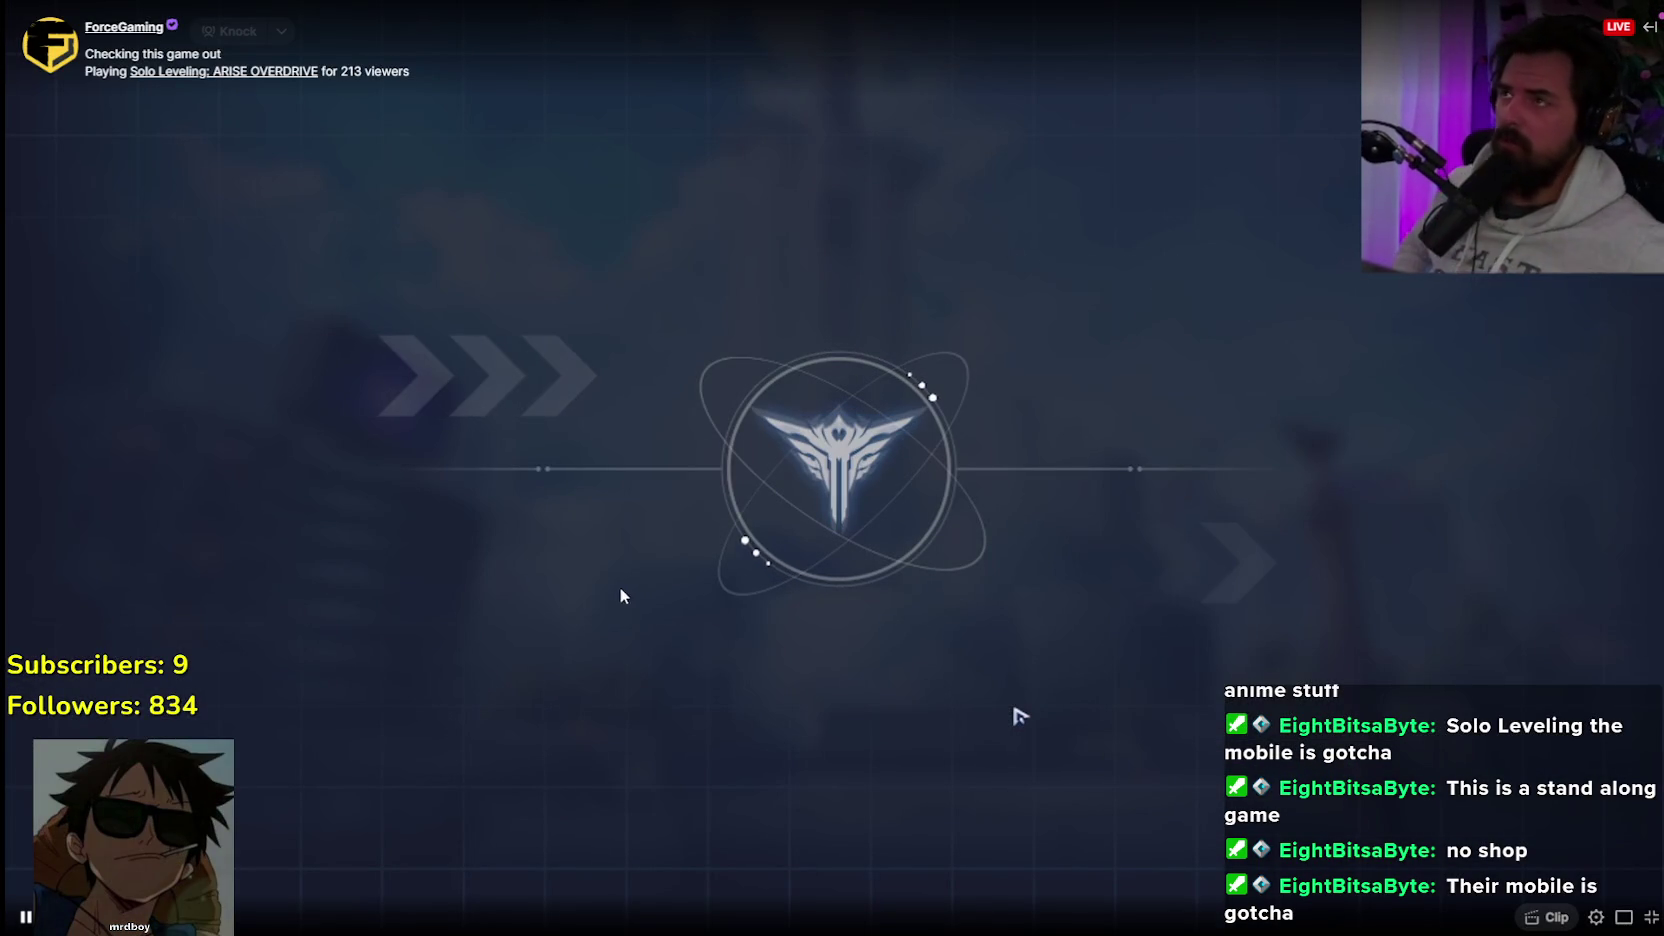
mouse_move(908, 383)
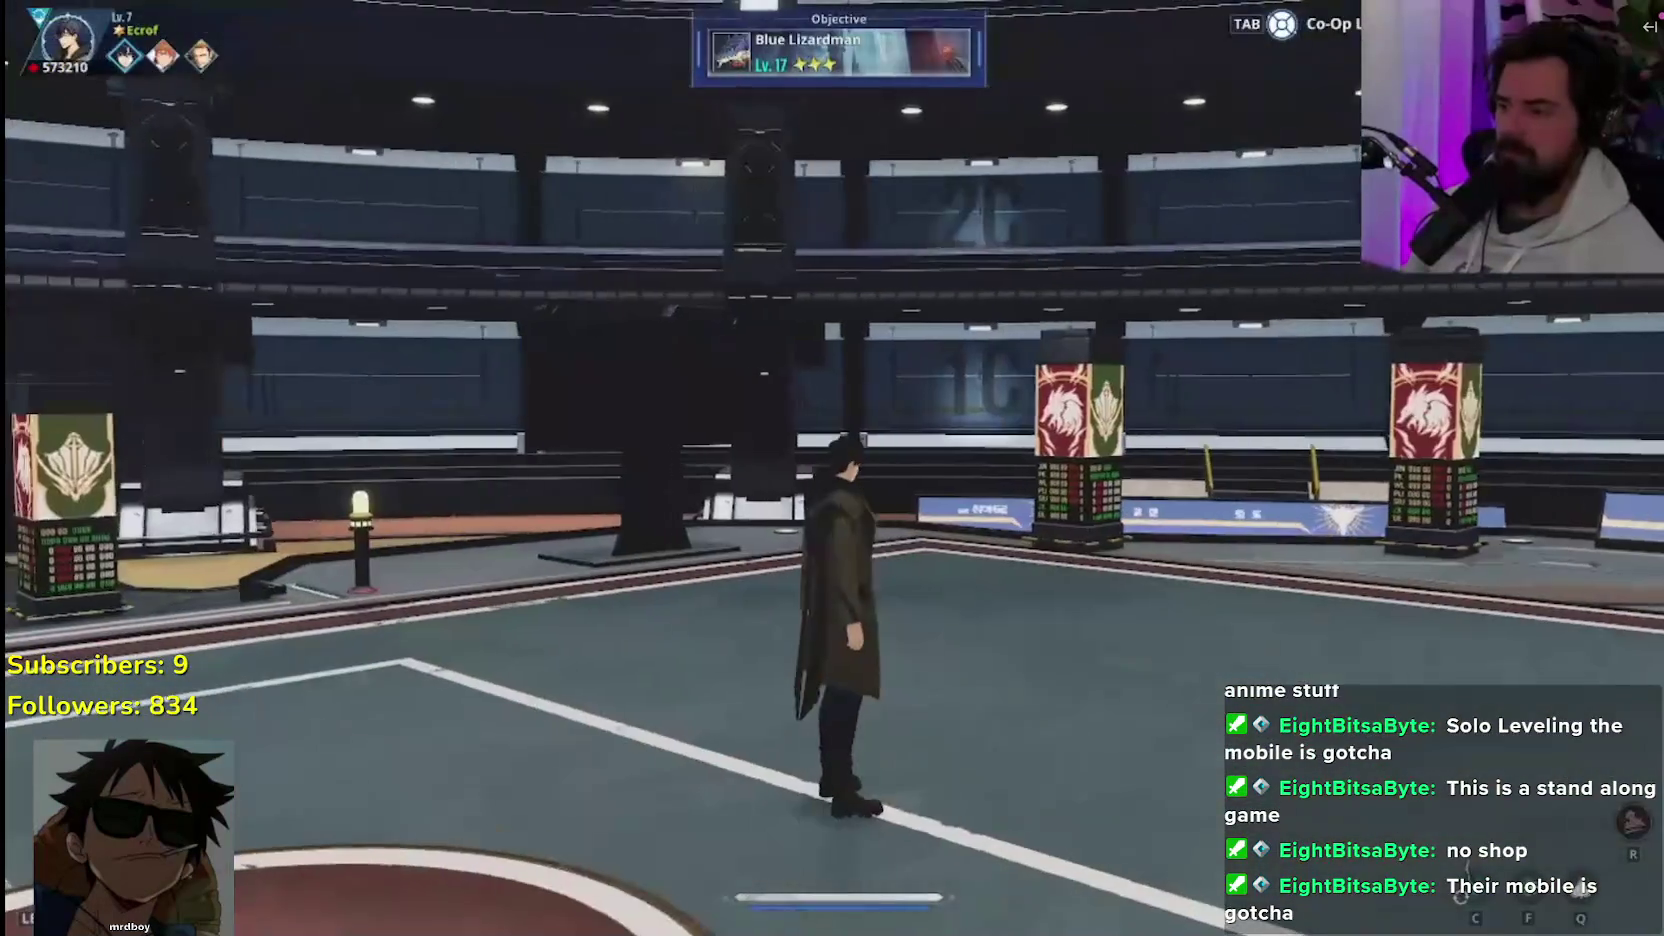
mouse_move(212, 282)
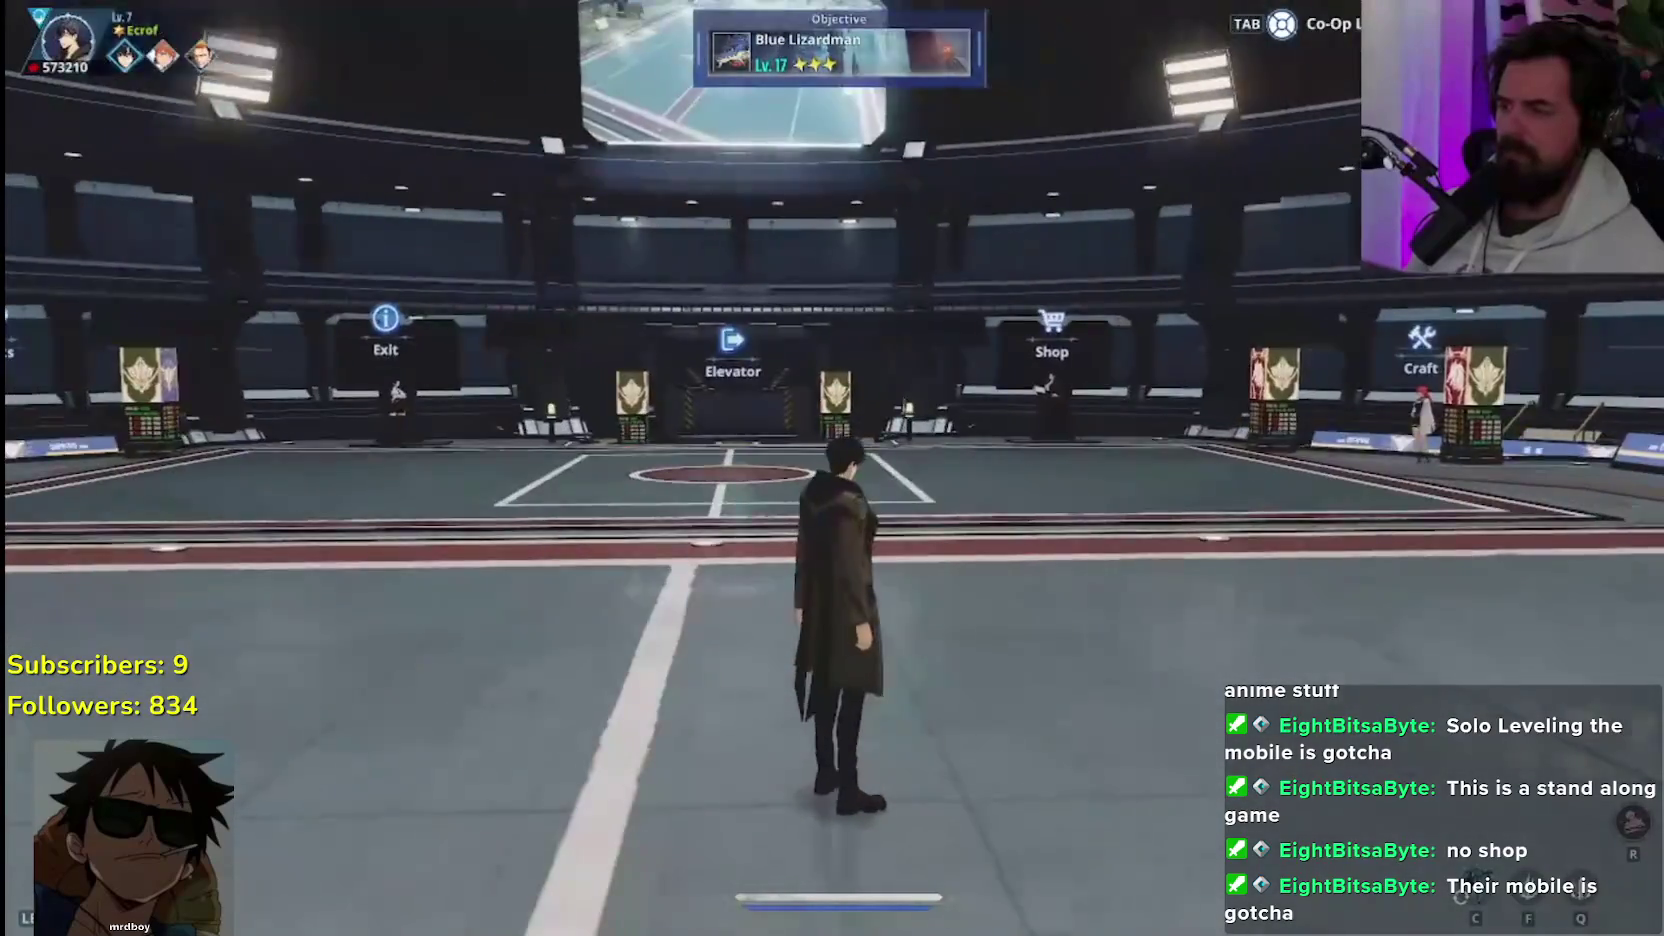
mouse_move(211, 290)
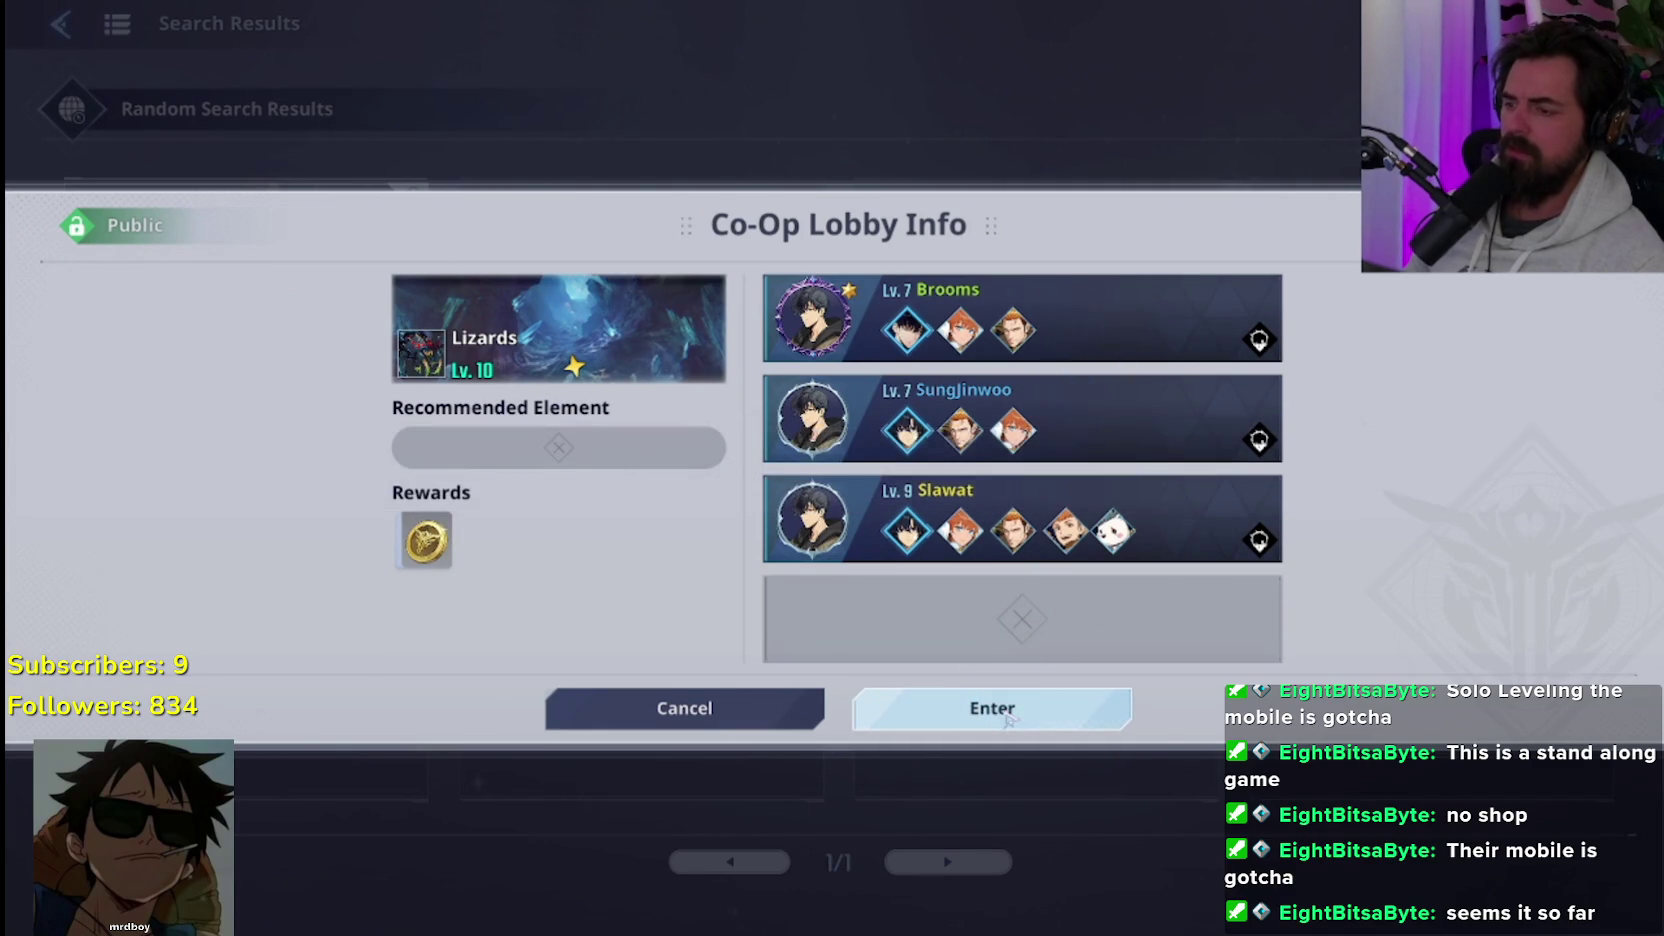
Watch the Solo Leveling stream, exit fullscreen with Esc, and close the browser window
left_click(888, 527)
left_click(735, 710)
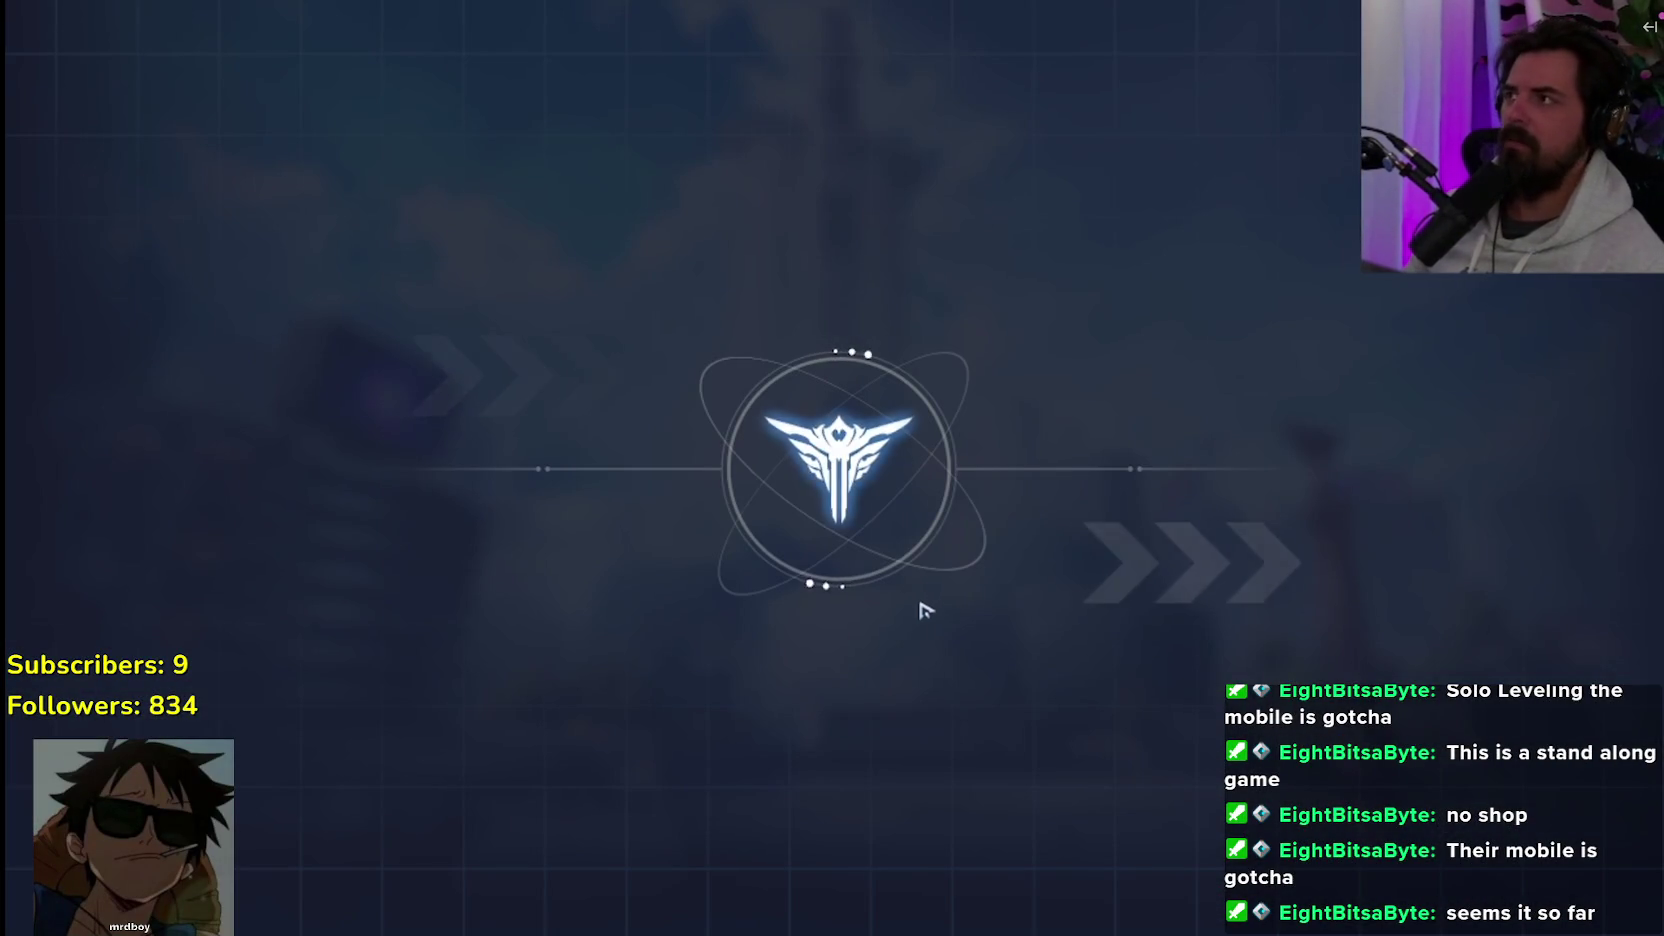
mouse_move(622, 421)
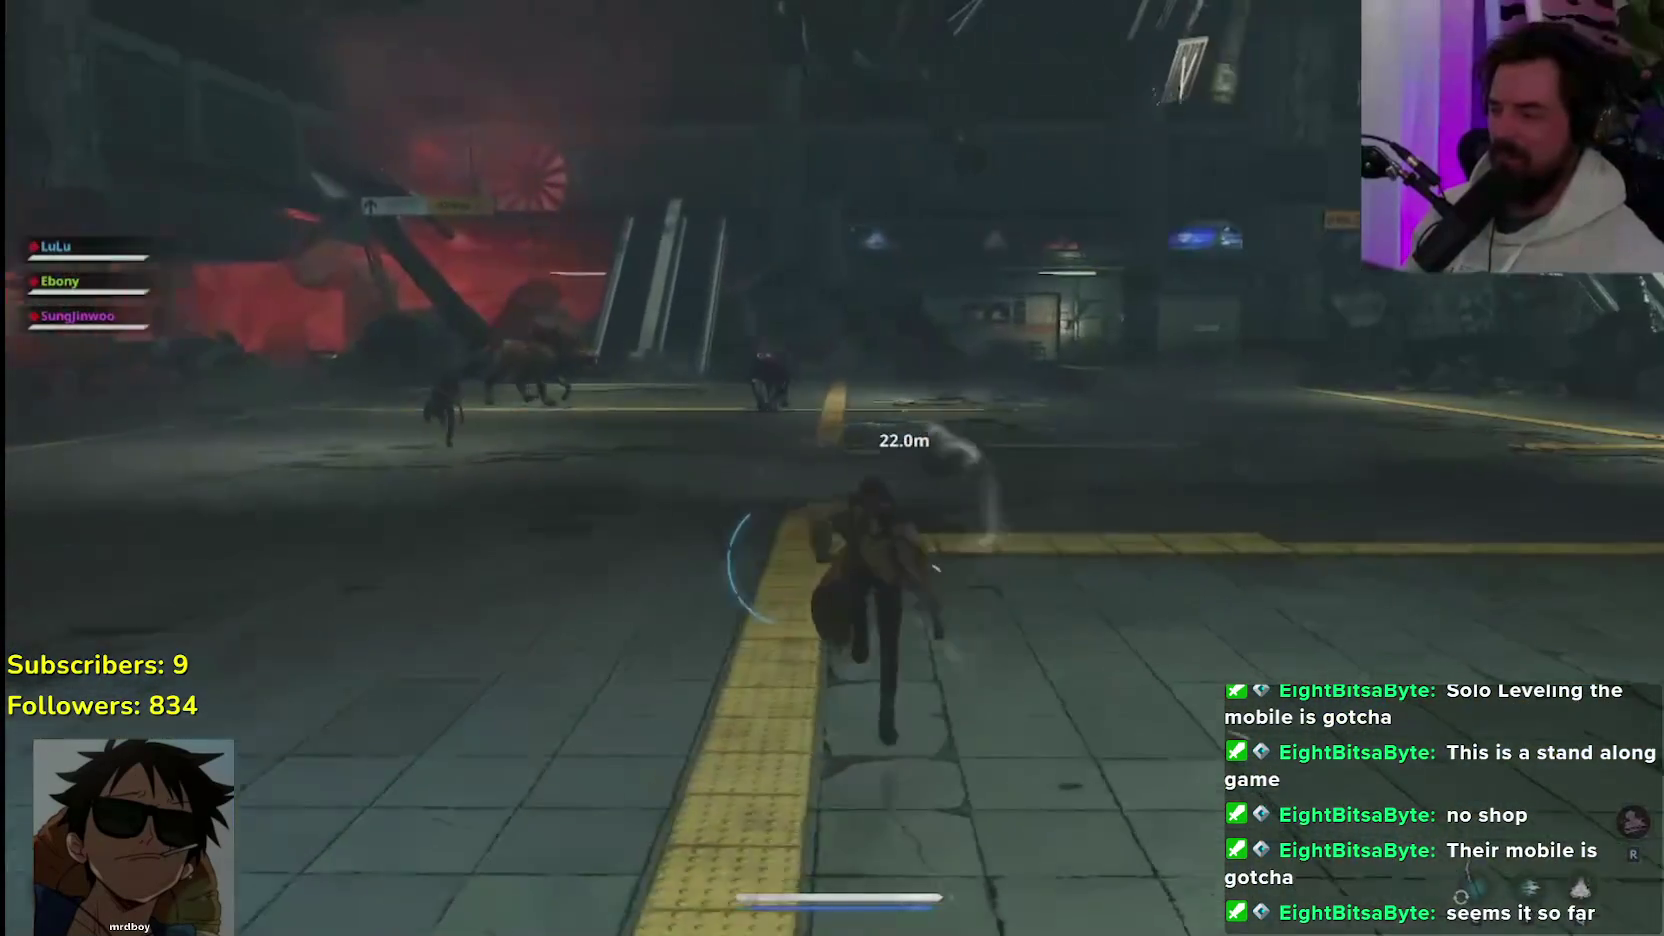
mouse_move(838, 381)
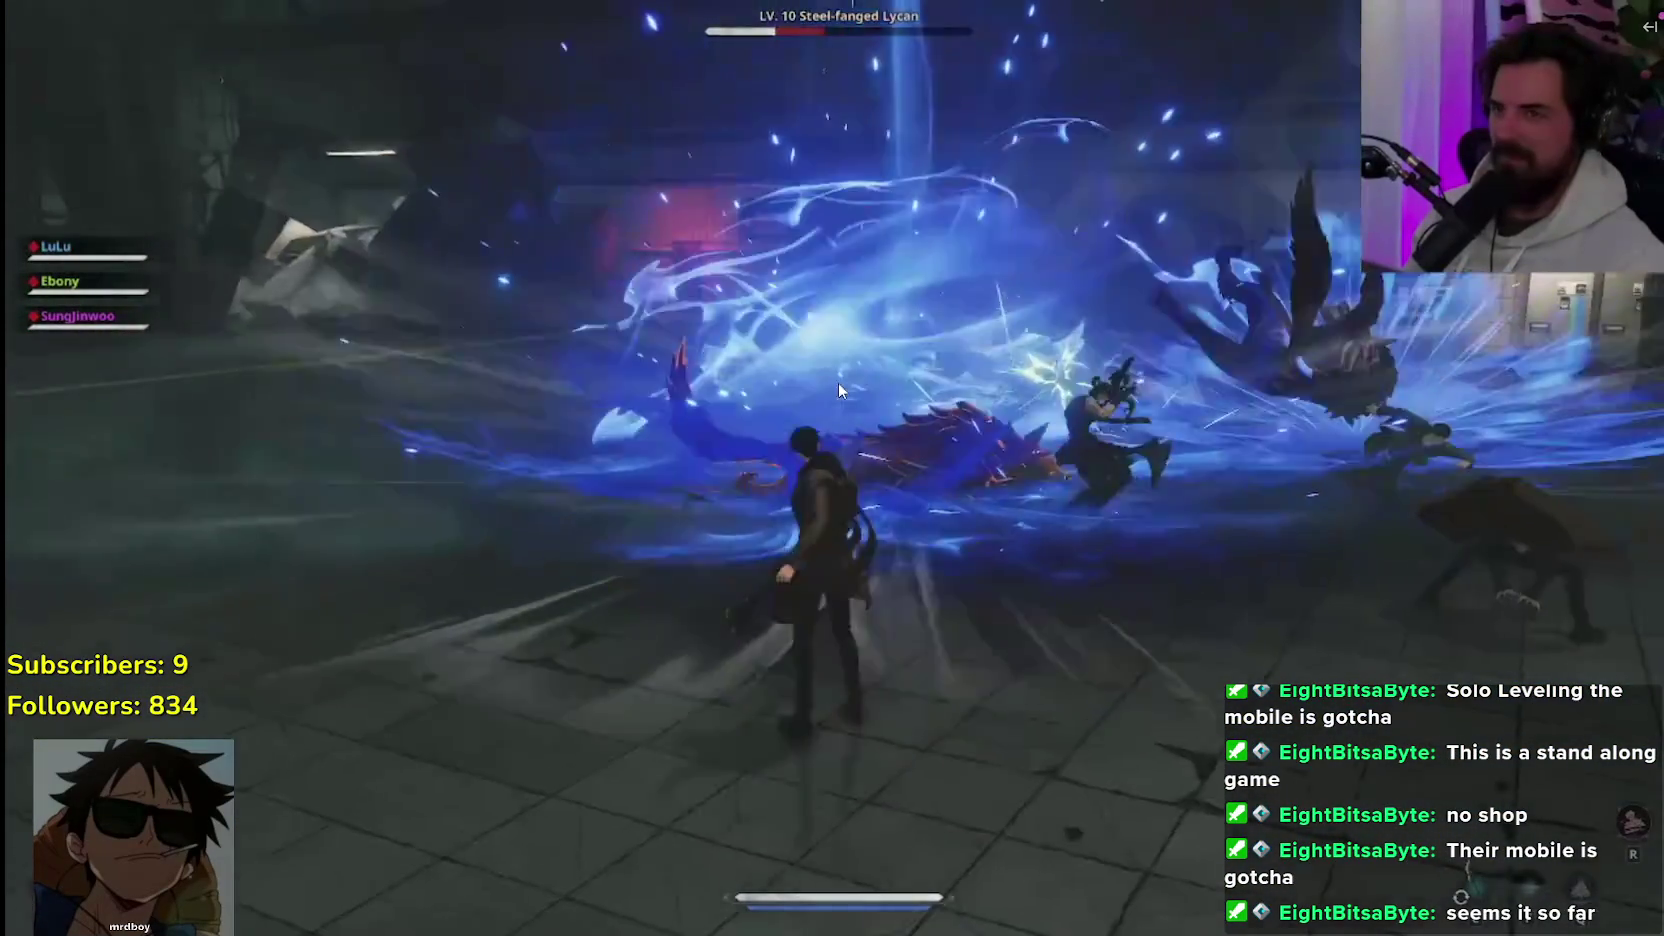
mouse_move(838, 382)
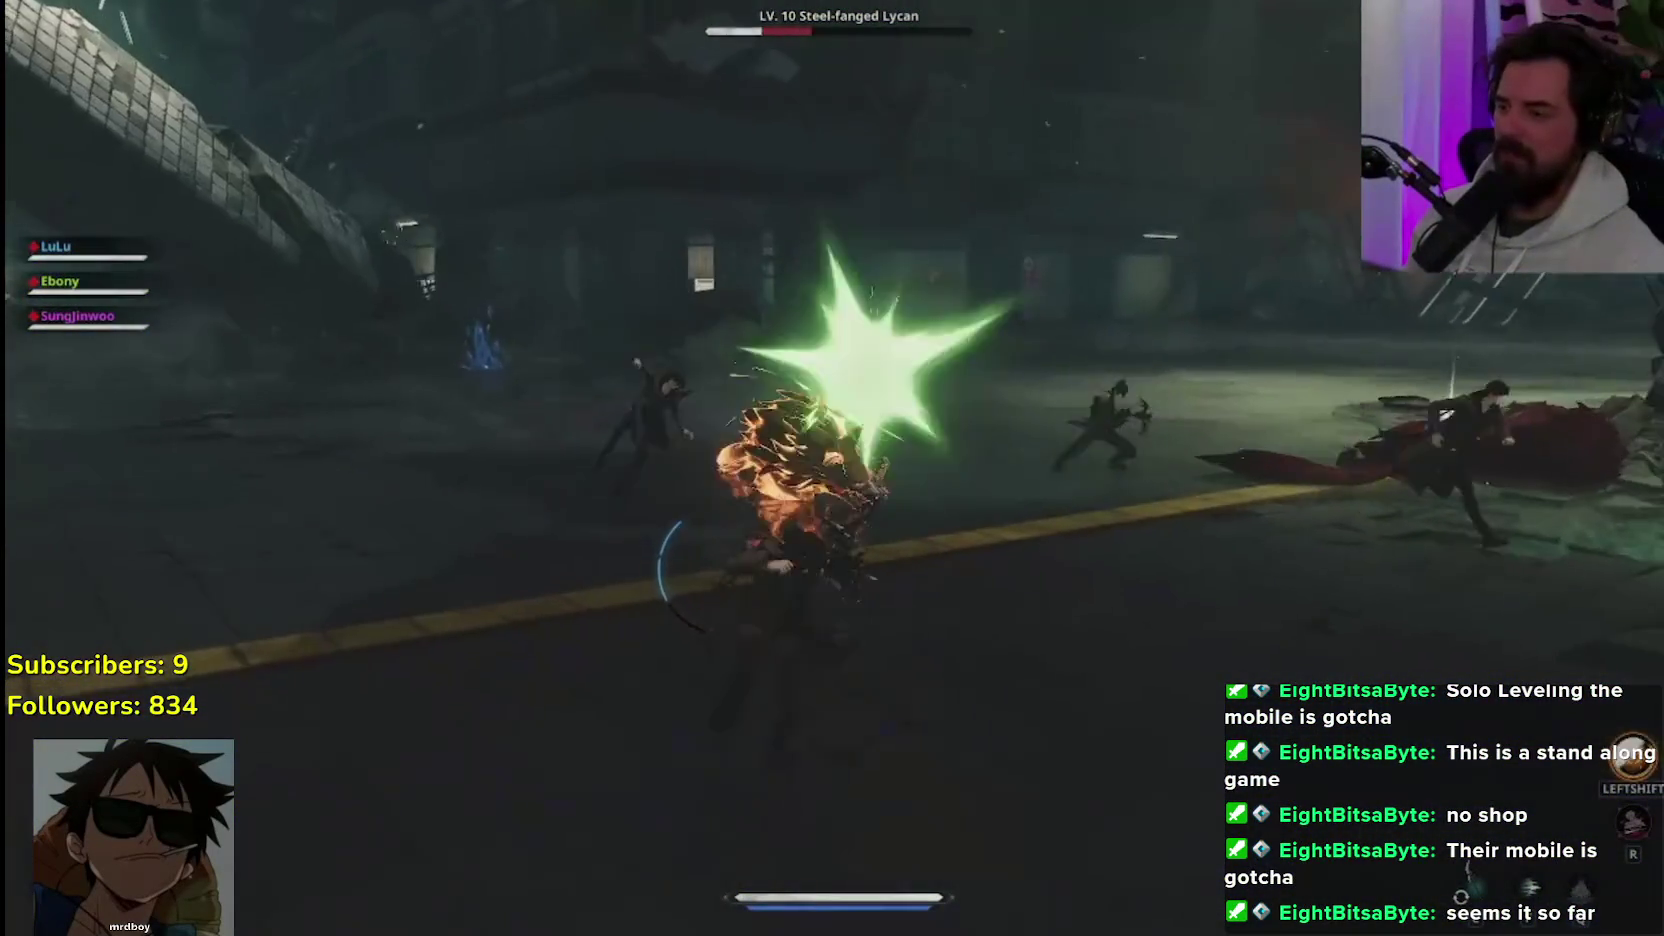
key("Escape")
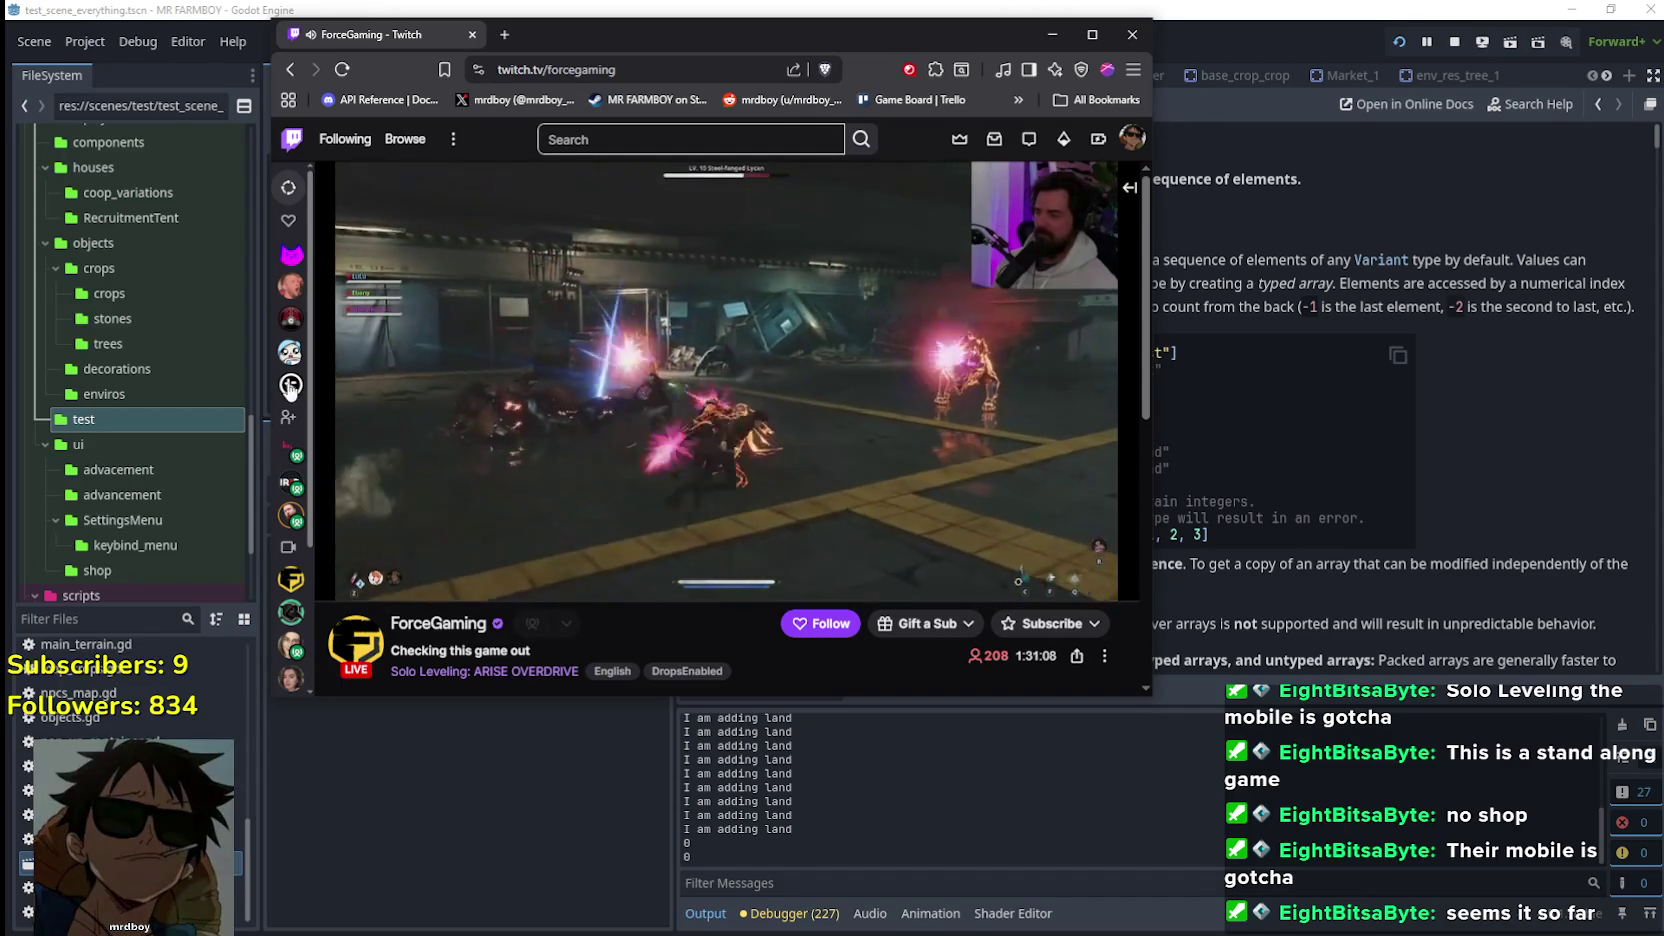
left_click(1127, 46)
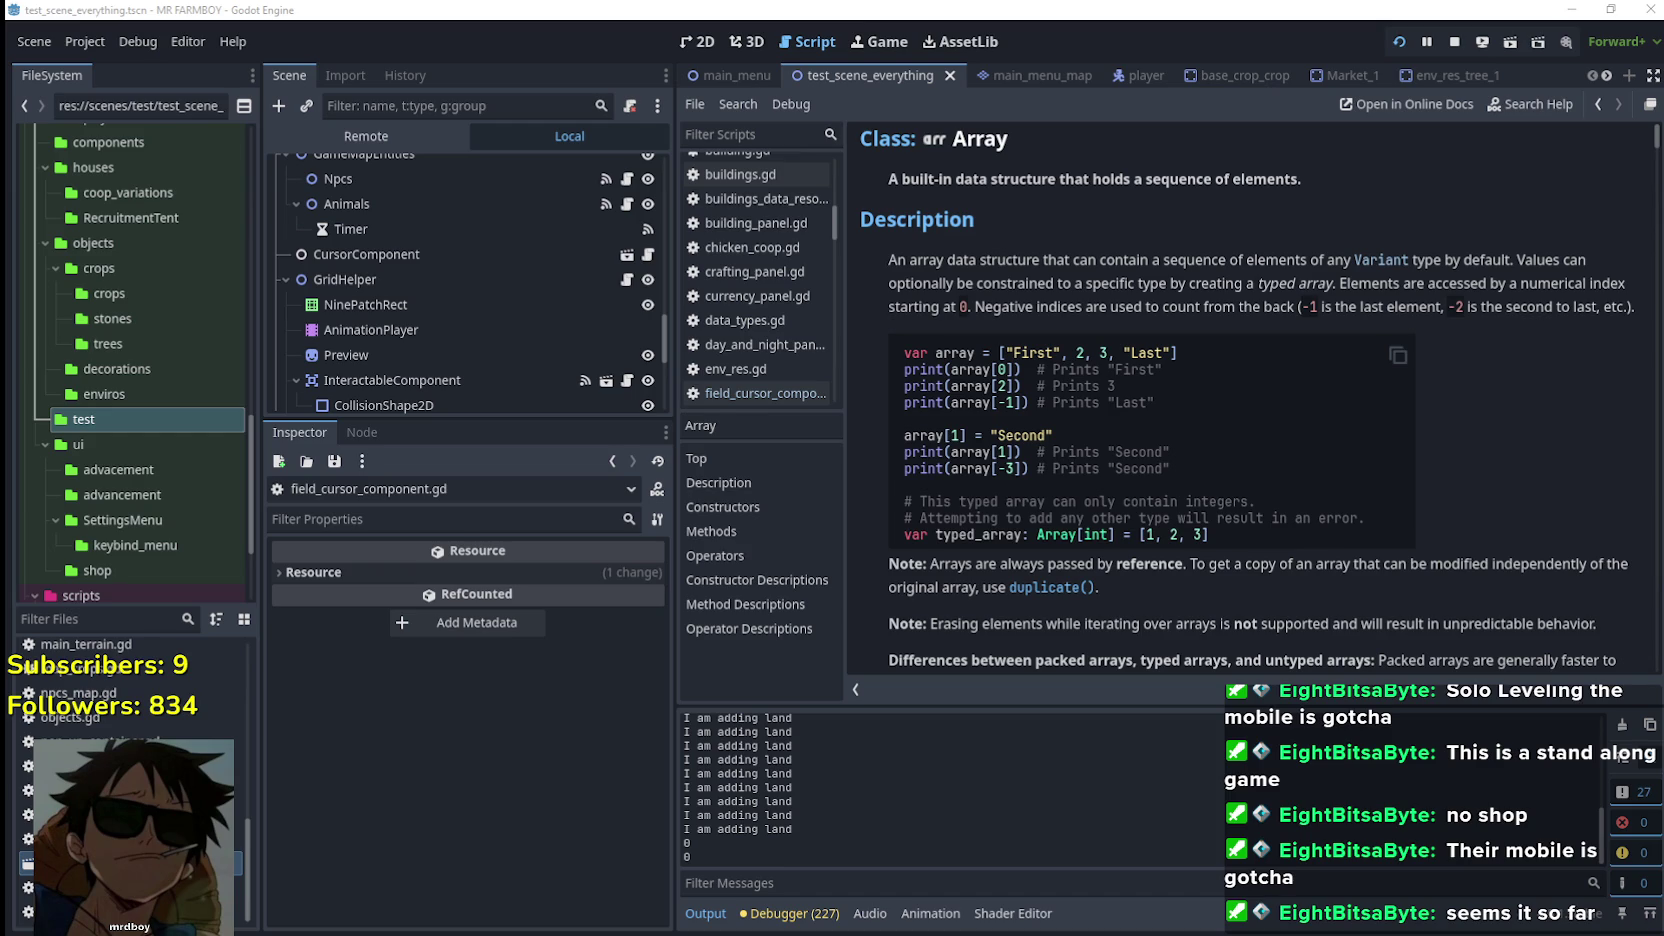
Switch to the Steam store window listing Solo Leveling: ARISE OVERDRIVE
key("alt+Tab")
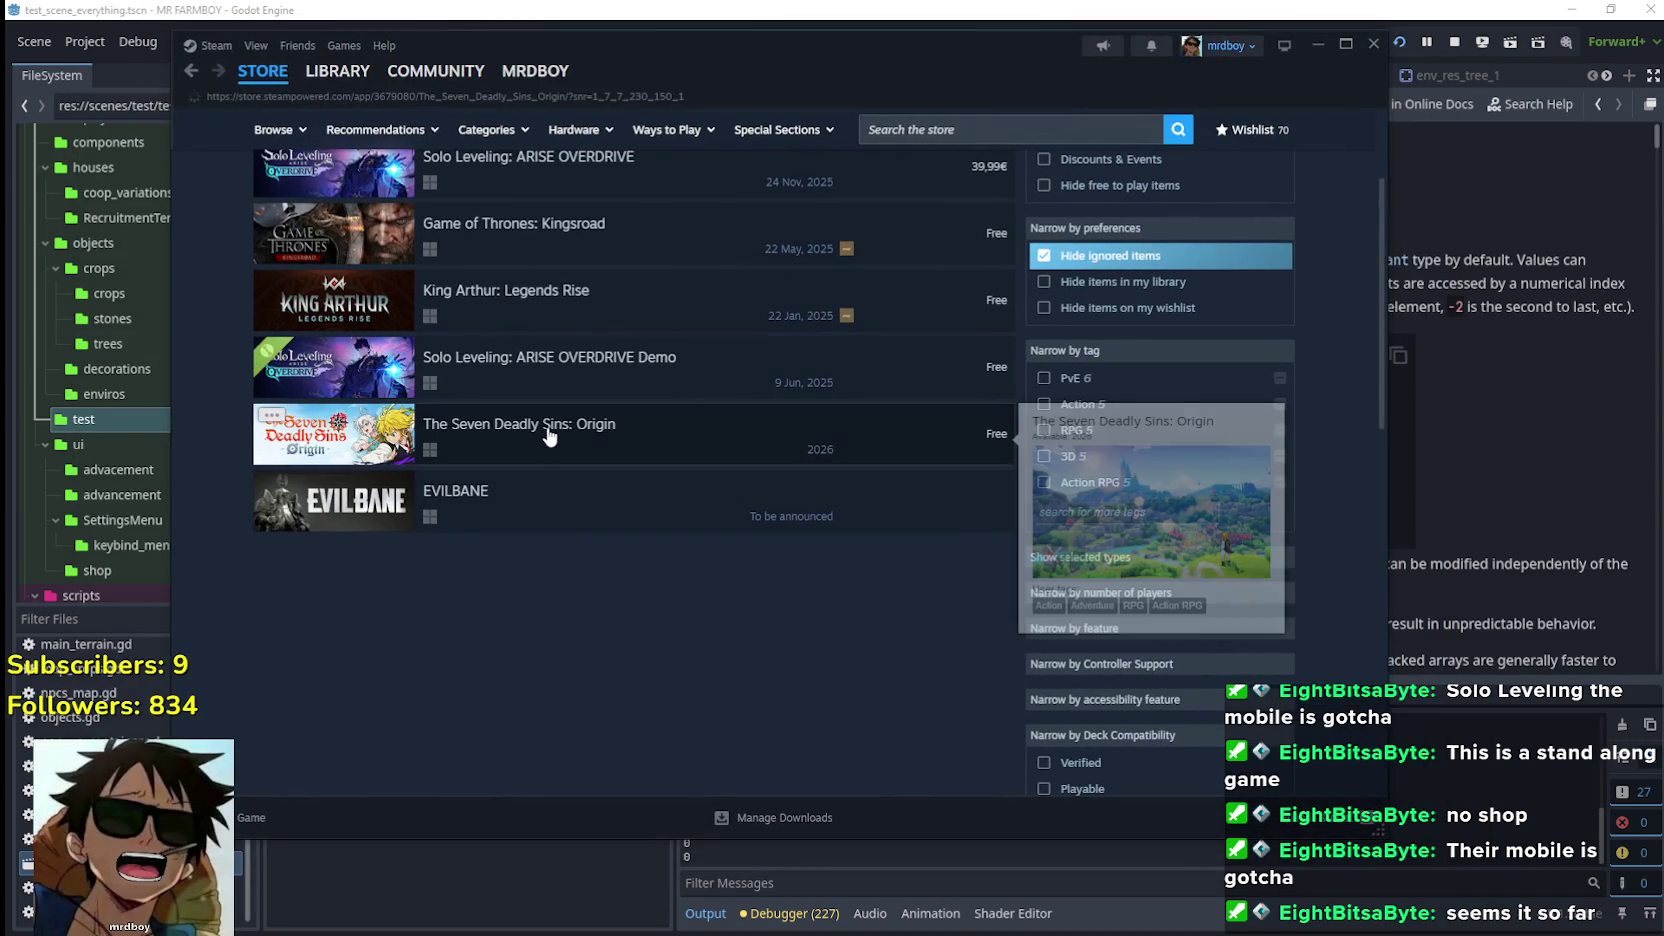
Open The Seven Deadly Sins: Origin store page and flip through its screenshots to the trailer
left_click(548, 435)
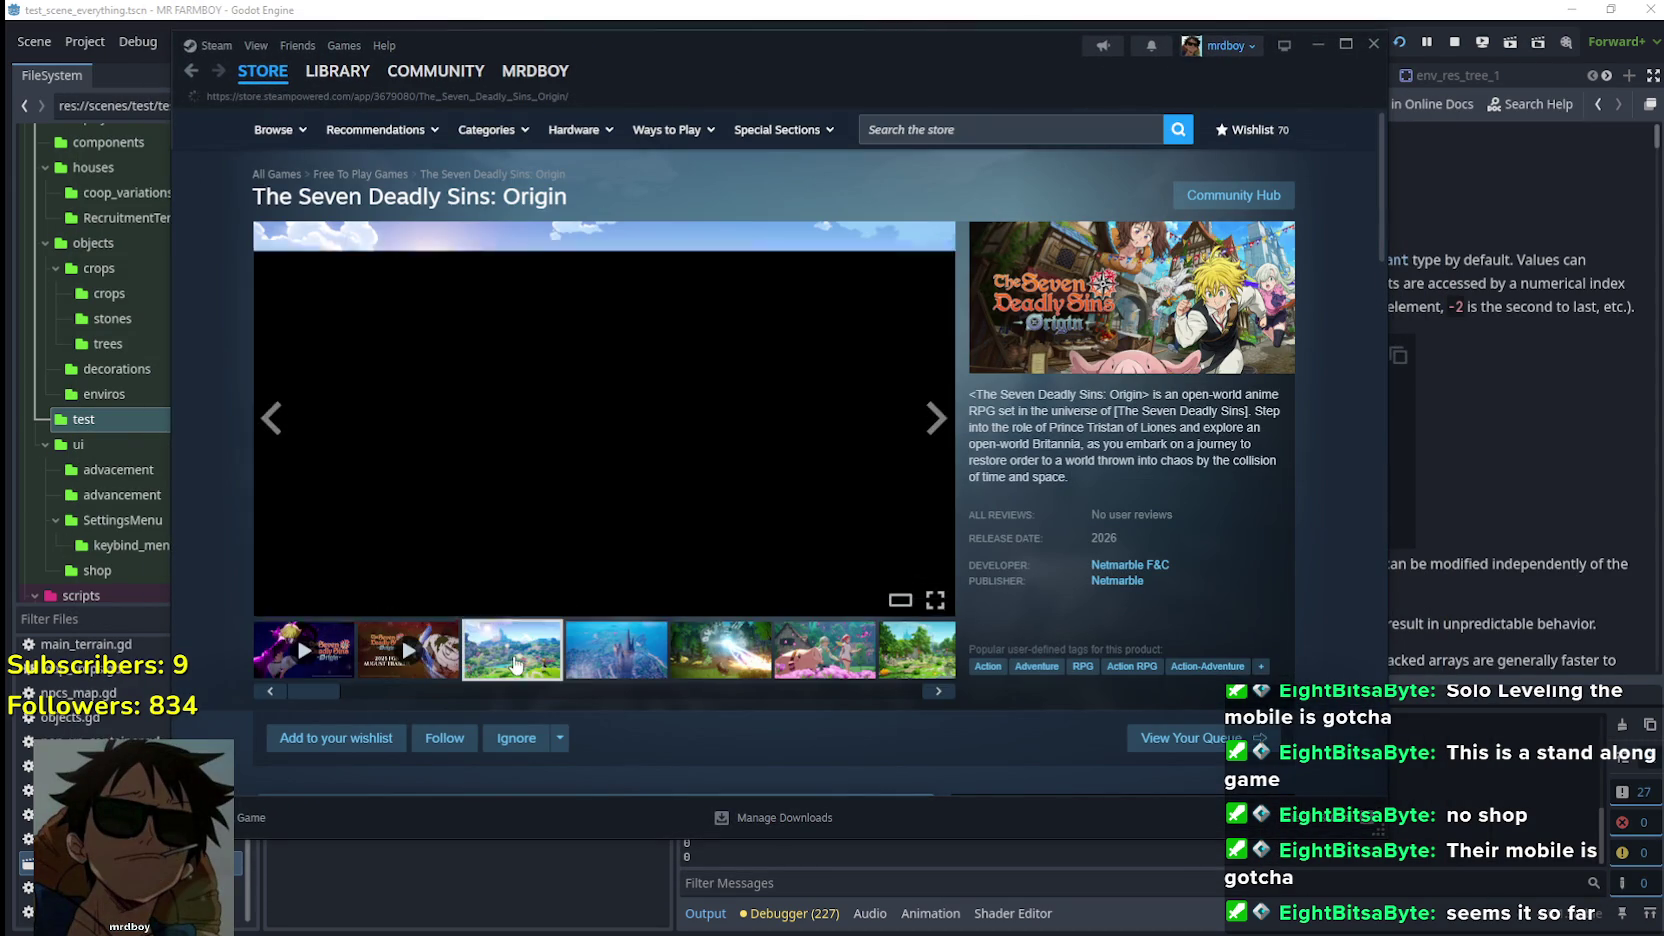
left_click(680, 478)
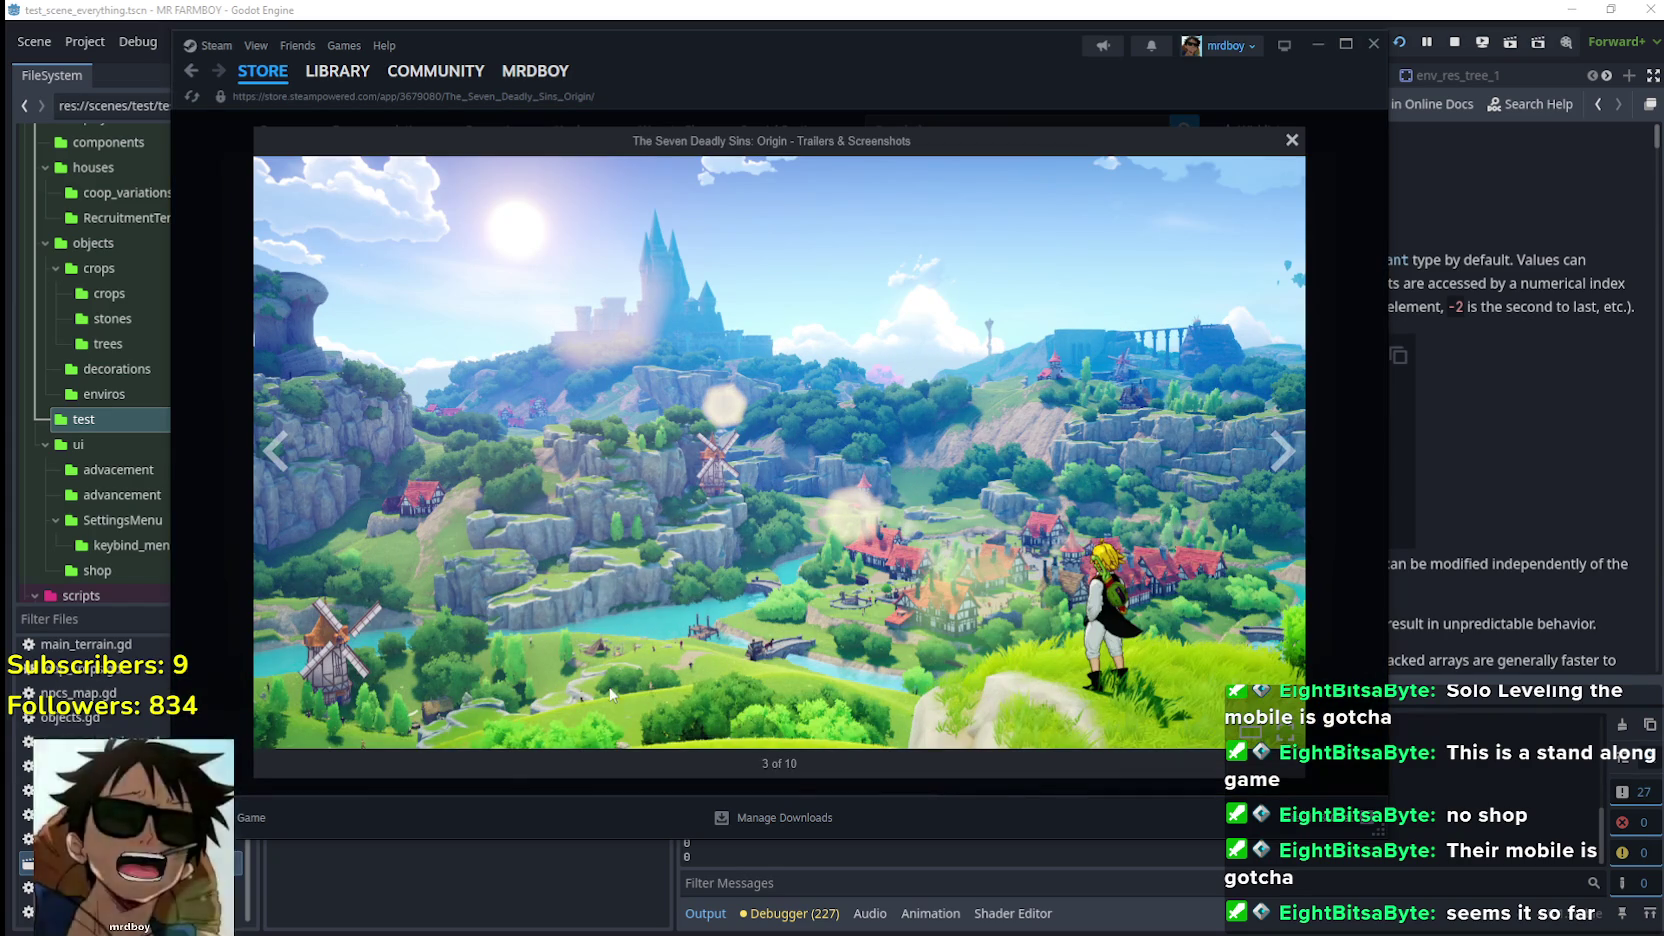
left_click(1270, 455)
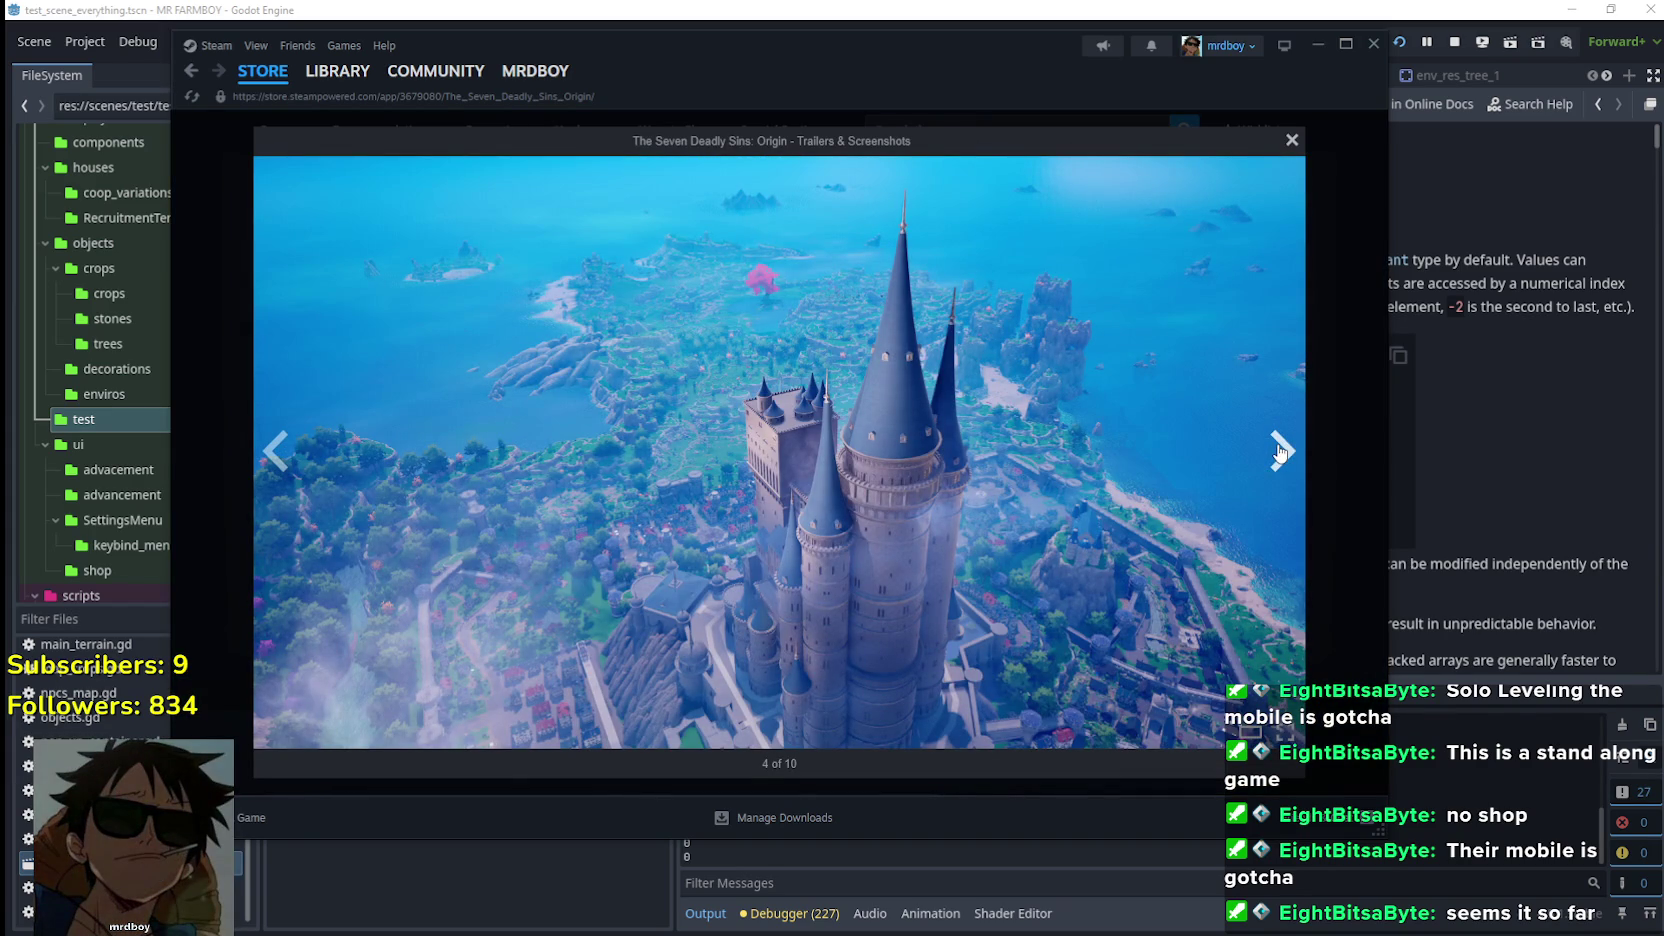
left_click(1285, 452)
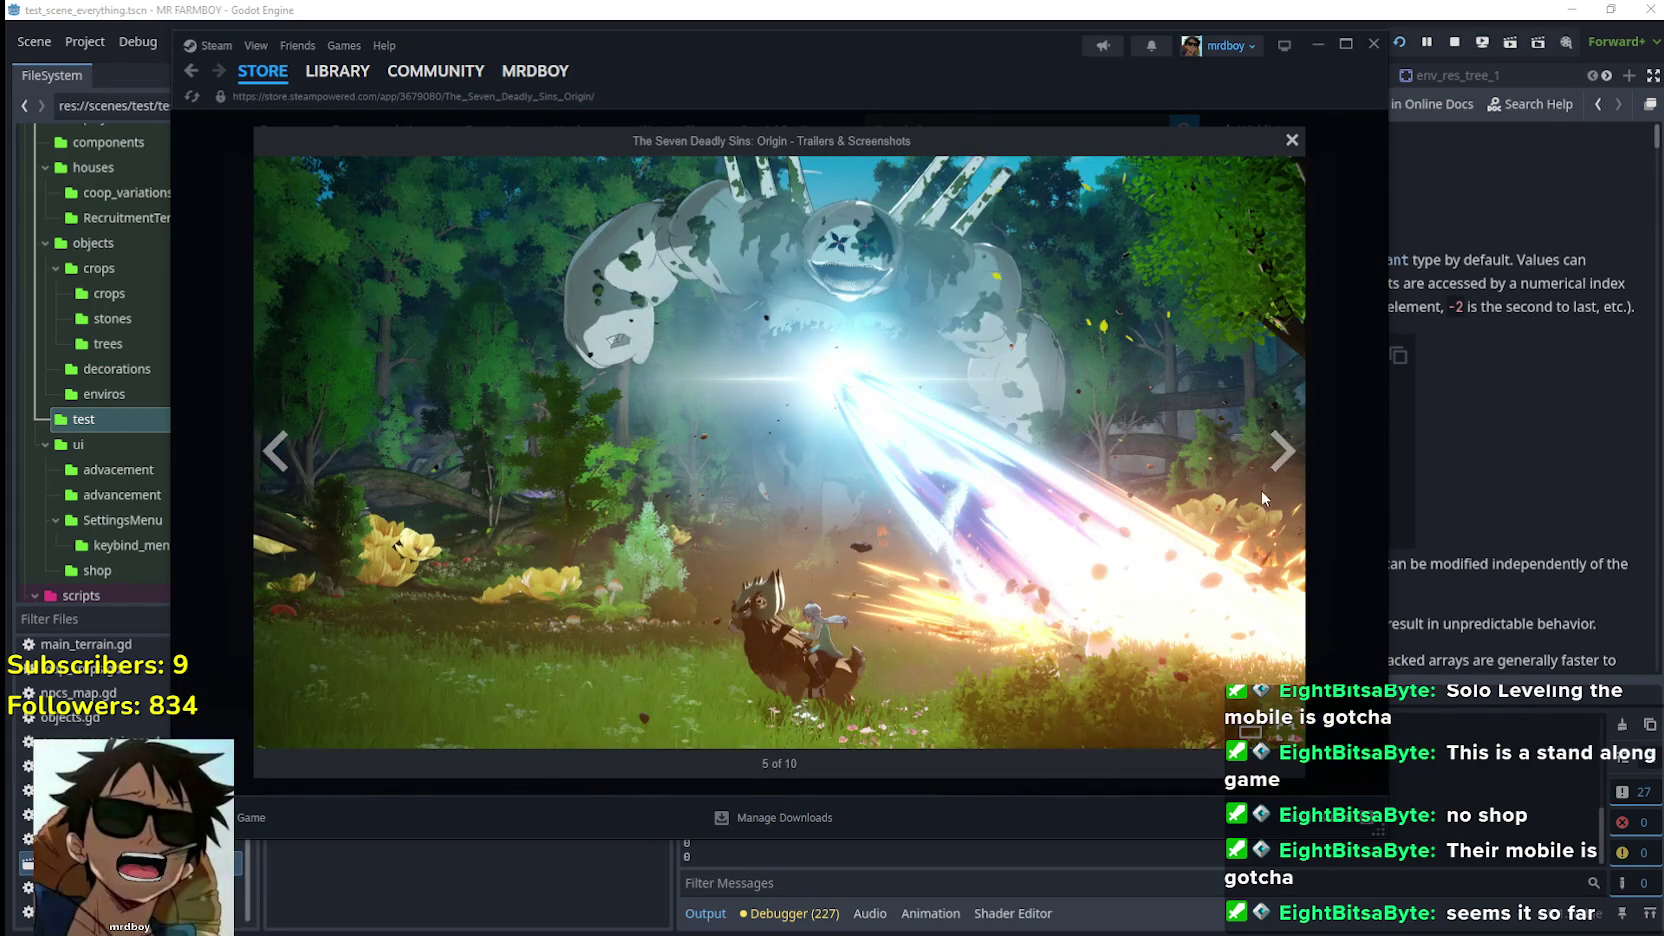
left_click(1282, 452)
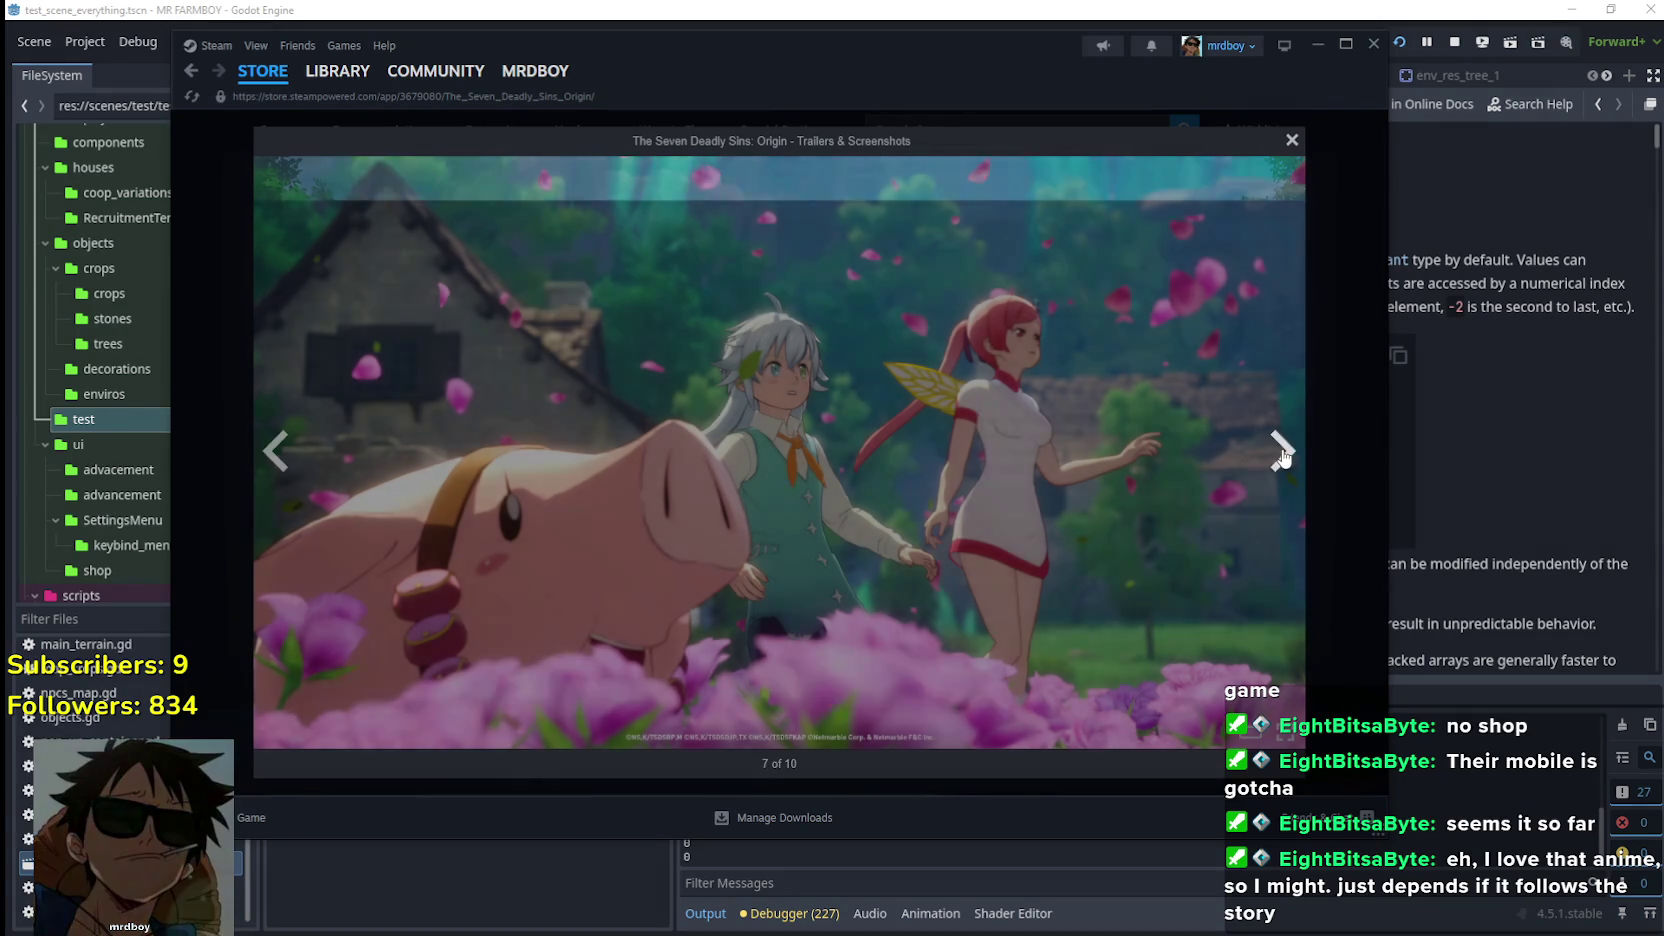
left_click(1282, 452)
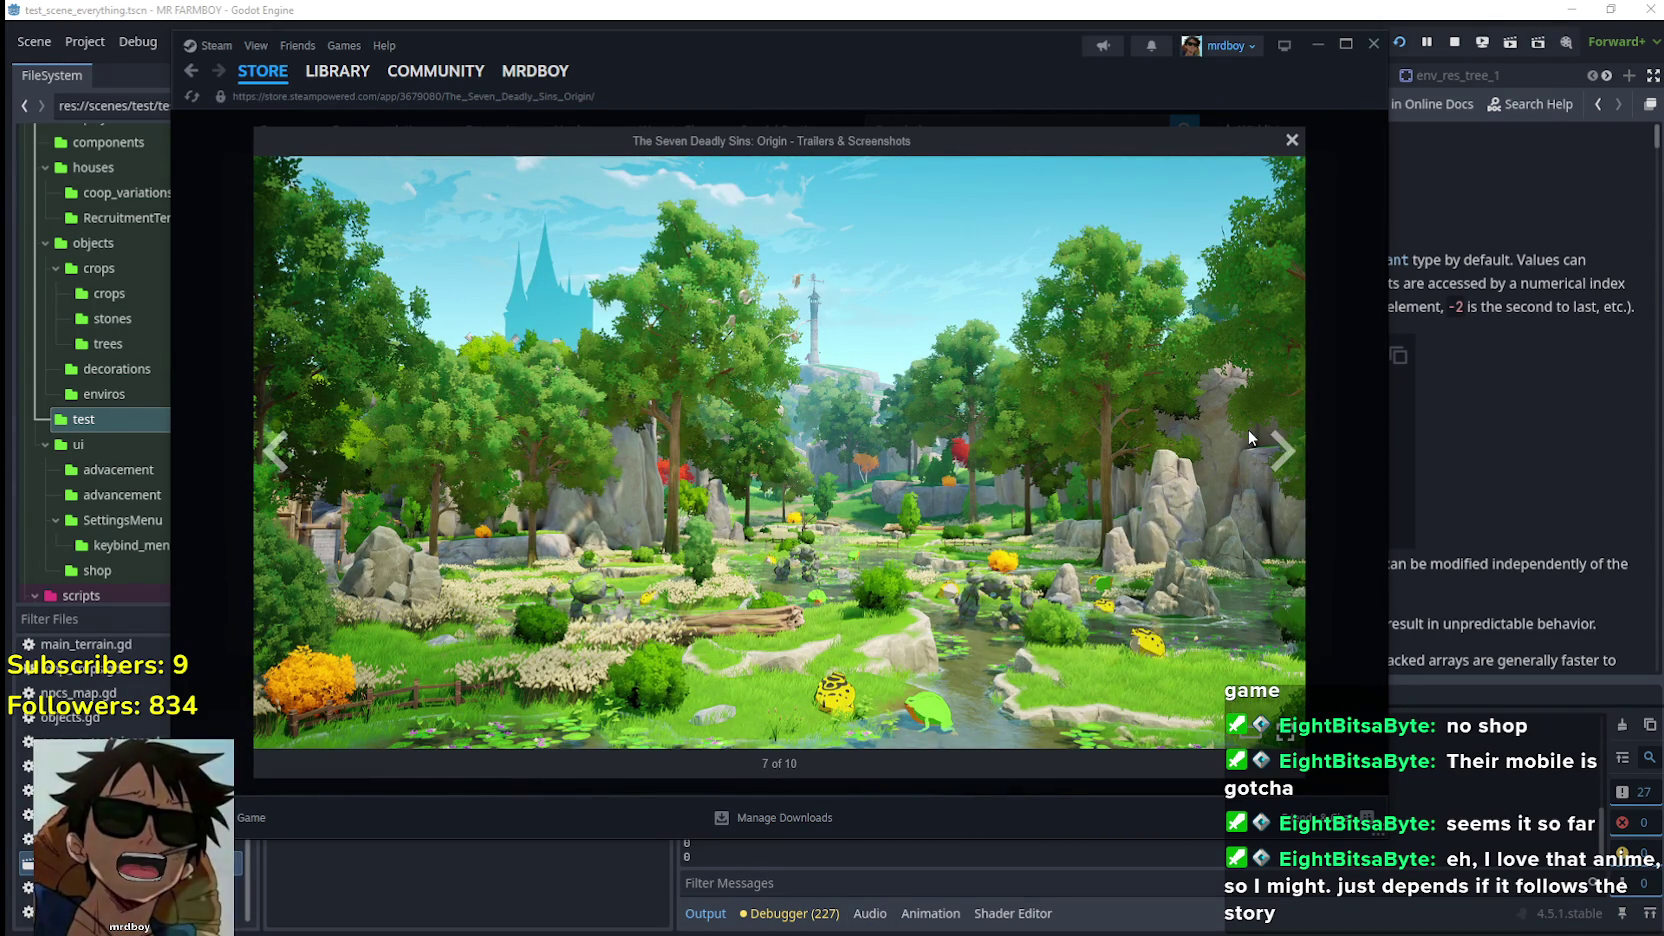
left_click(1281, 460)
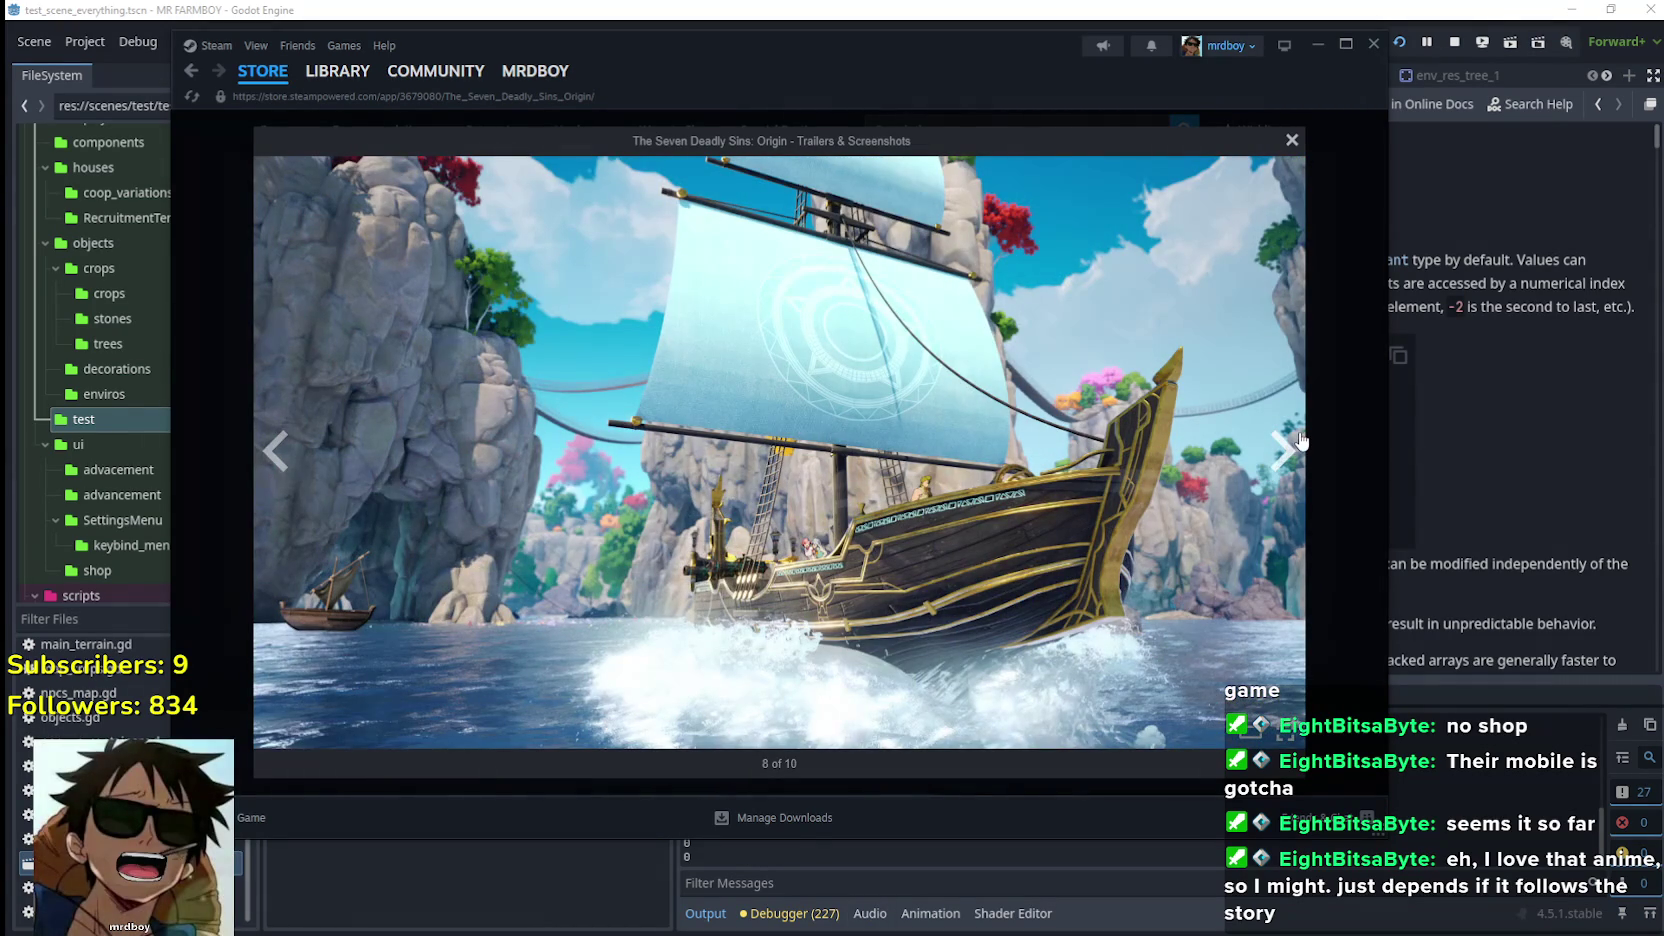
left_click(1300, 442)
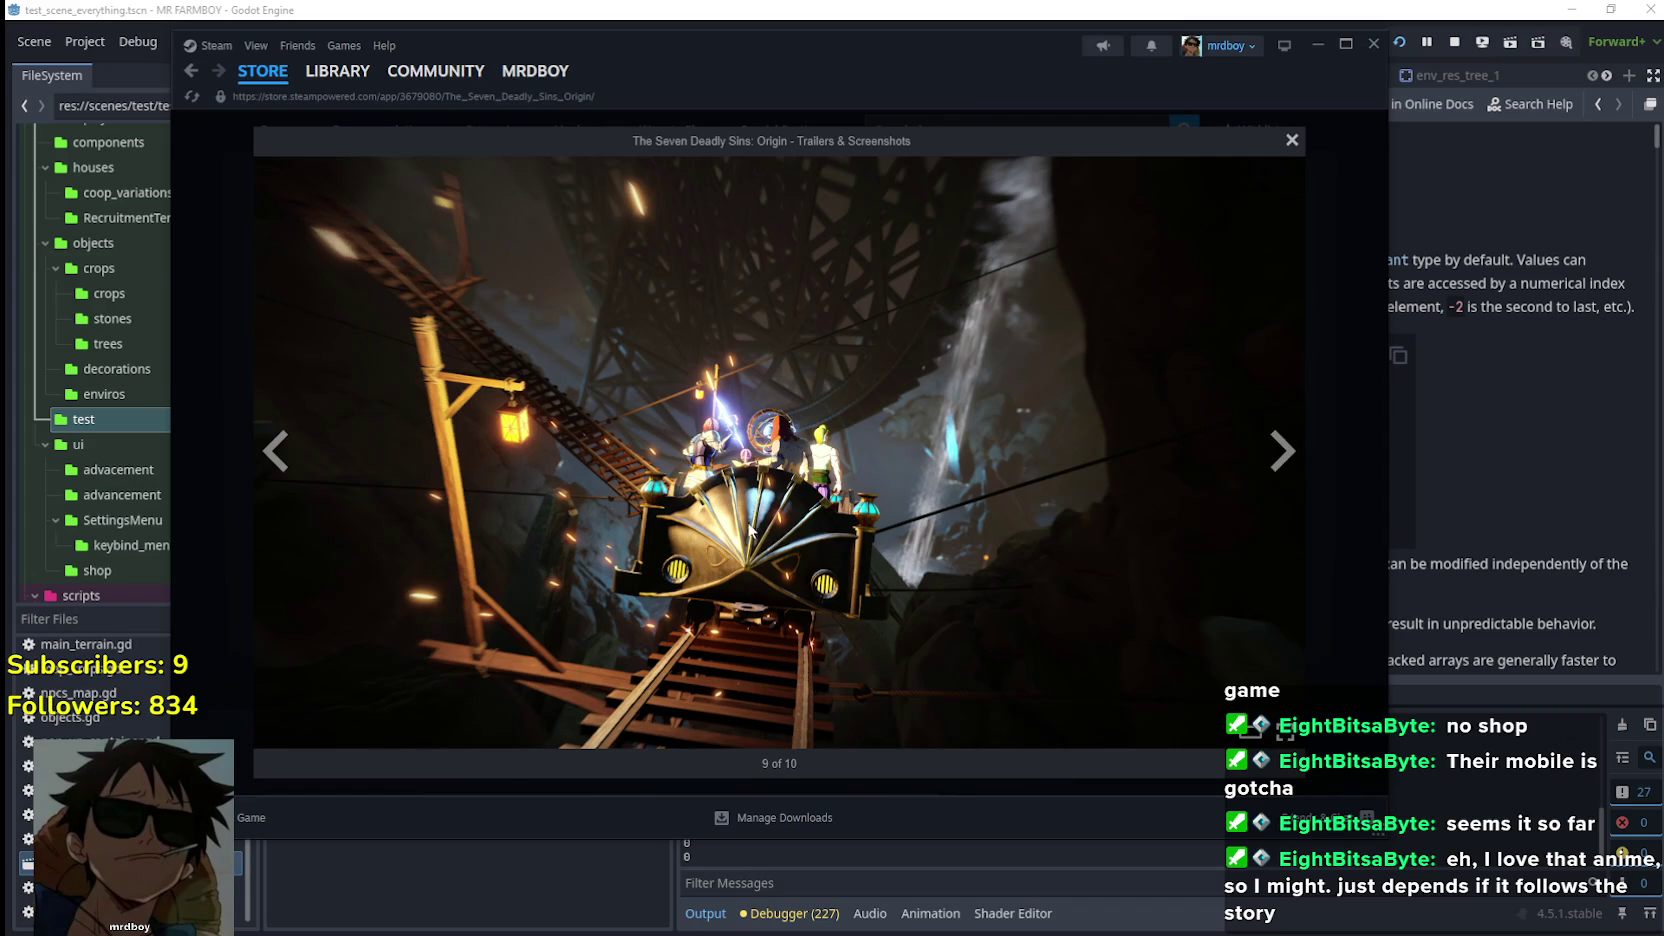
left_click(1283, 451)
Step back and forth through the screenshots, then close the screenshot viewer
left_click(274, 450)
left_click(274, 450)
left_click(274, 450)
left_click(274, 450)
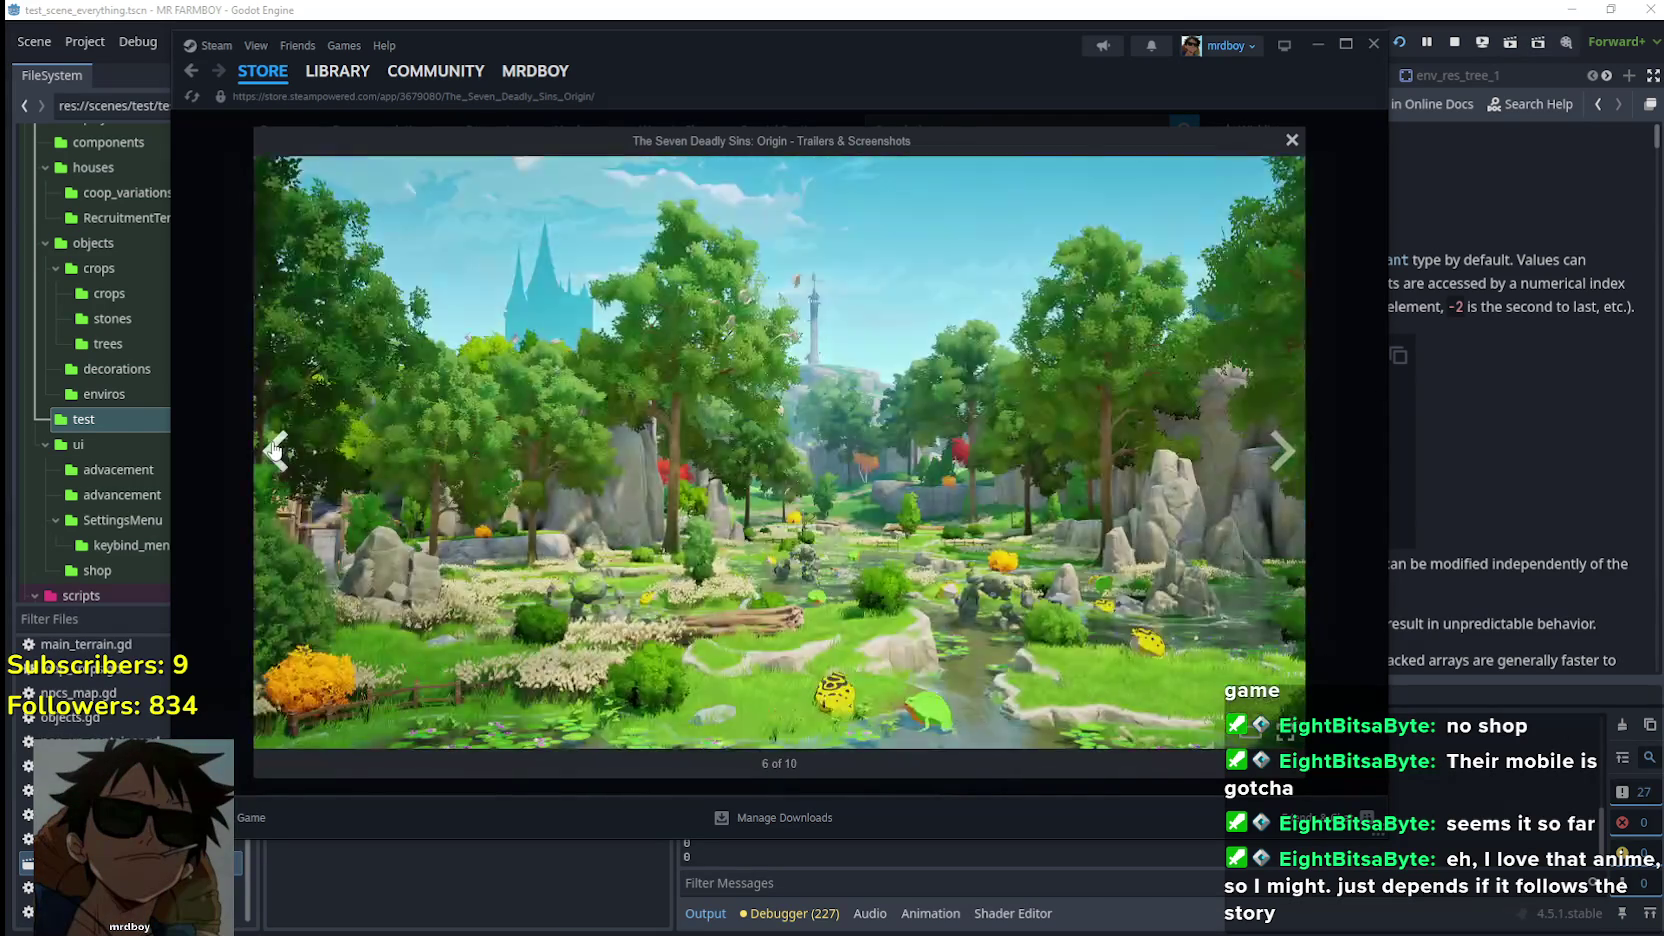
left_click(274, 450)
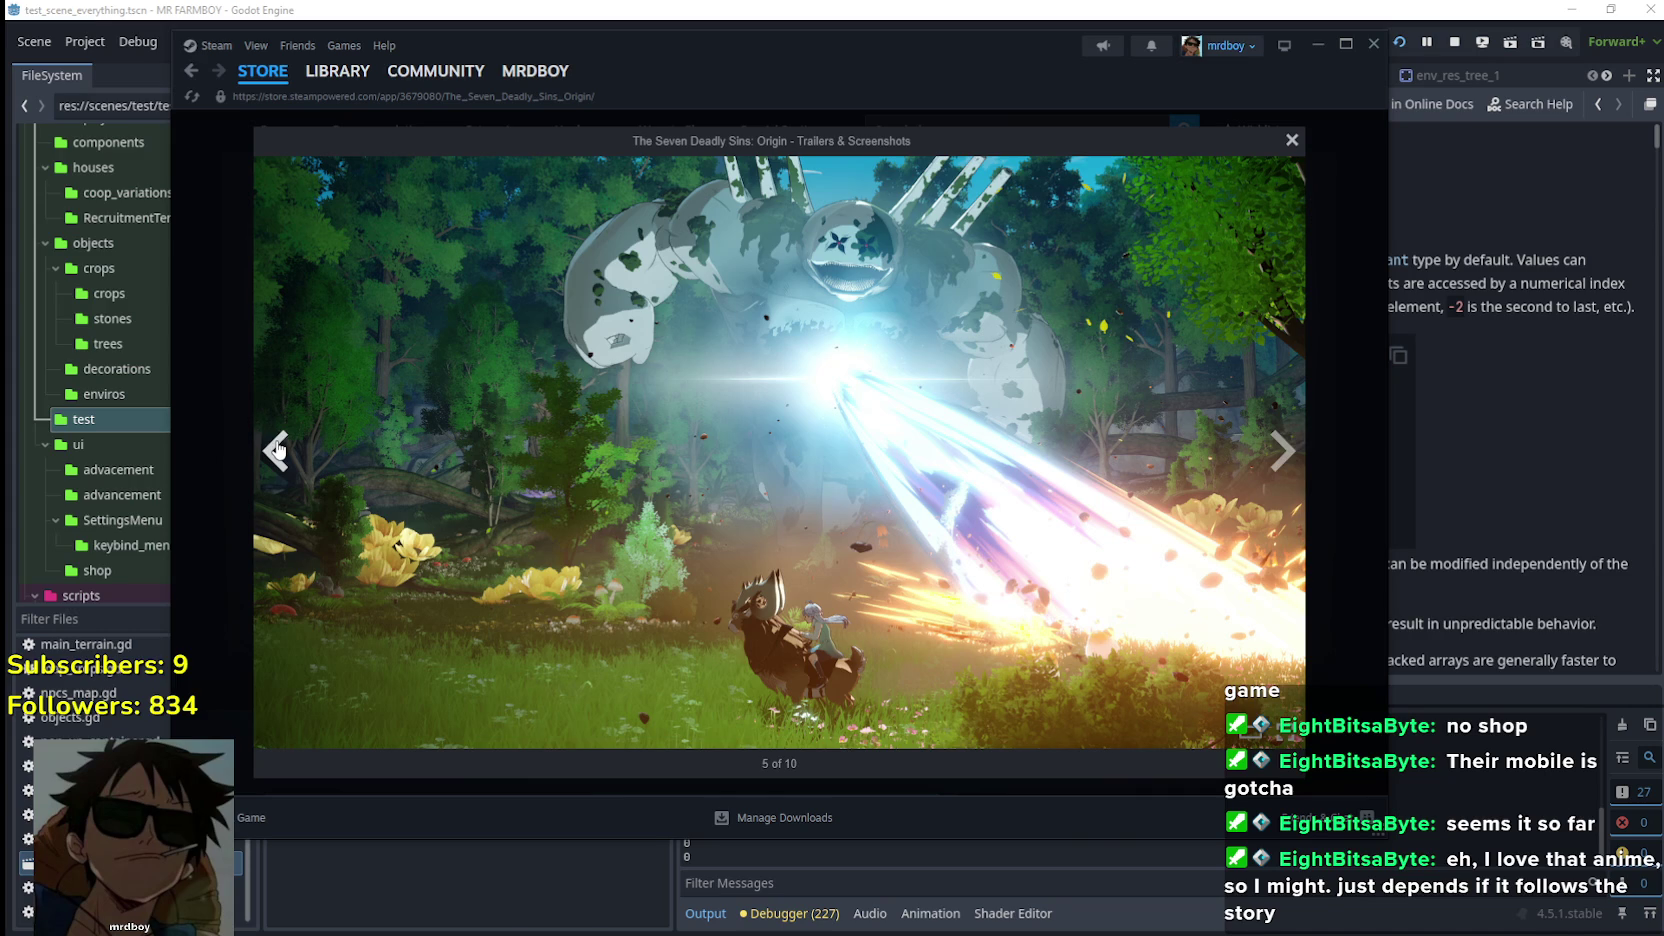
left_click(277, 451)
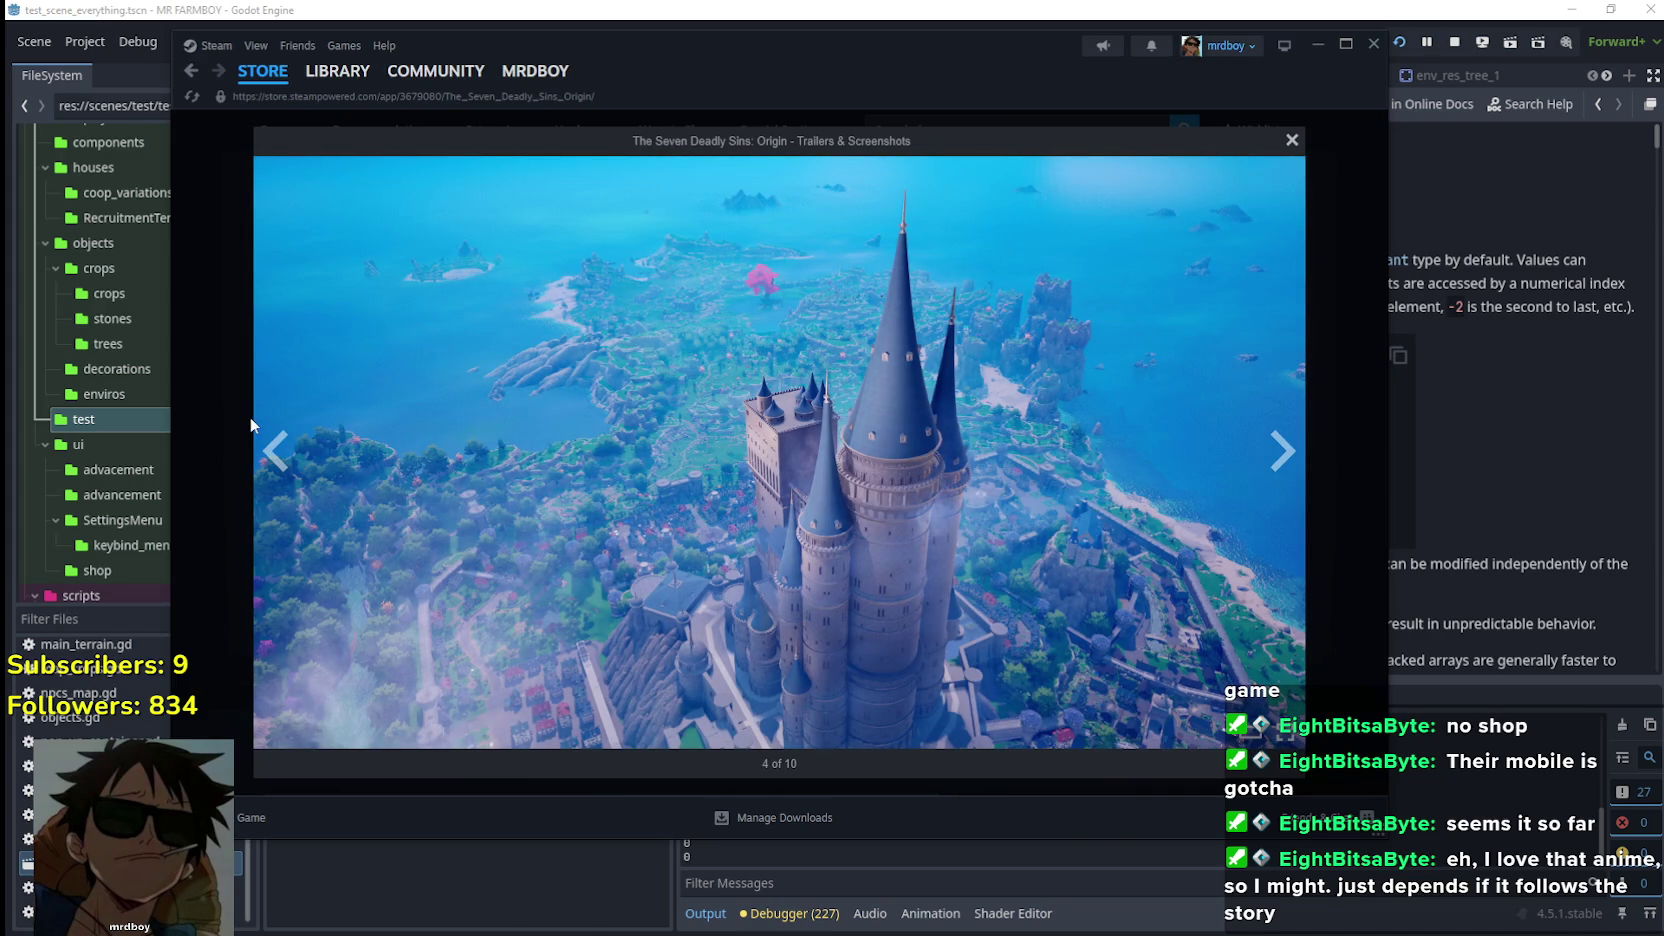
left_click(307, 451)
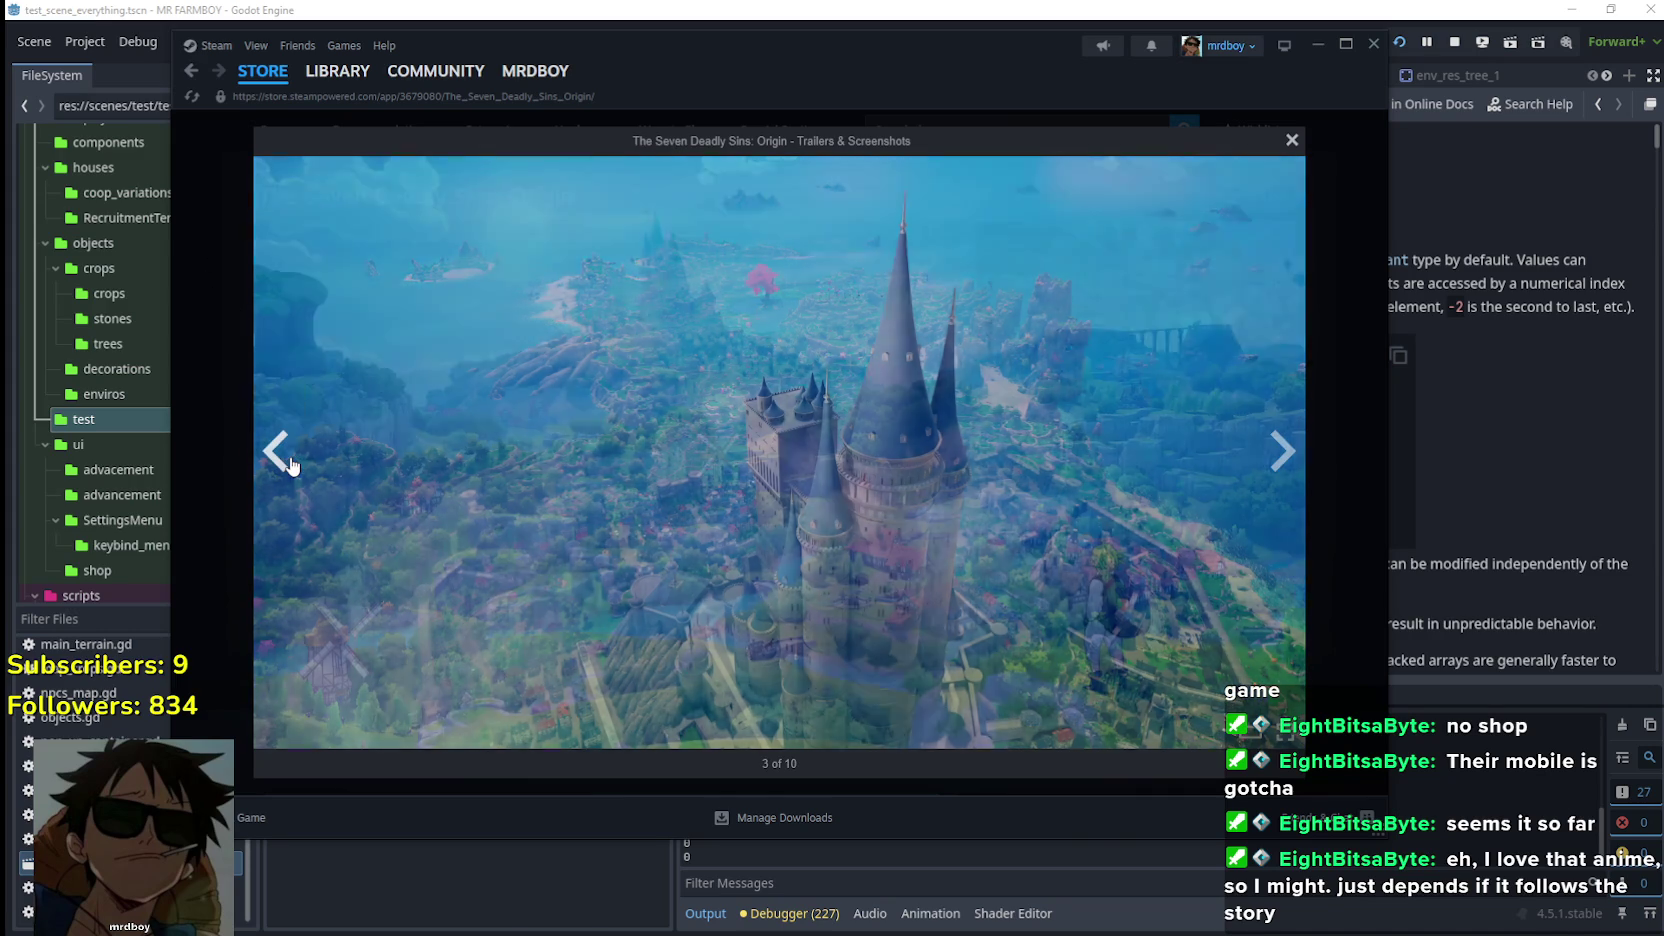
left_click(307, 451)
left_click(1285, 455)
left_click(1285, 455)
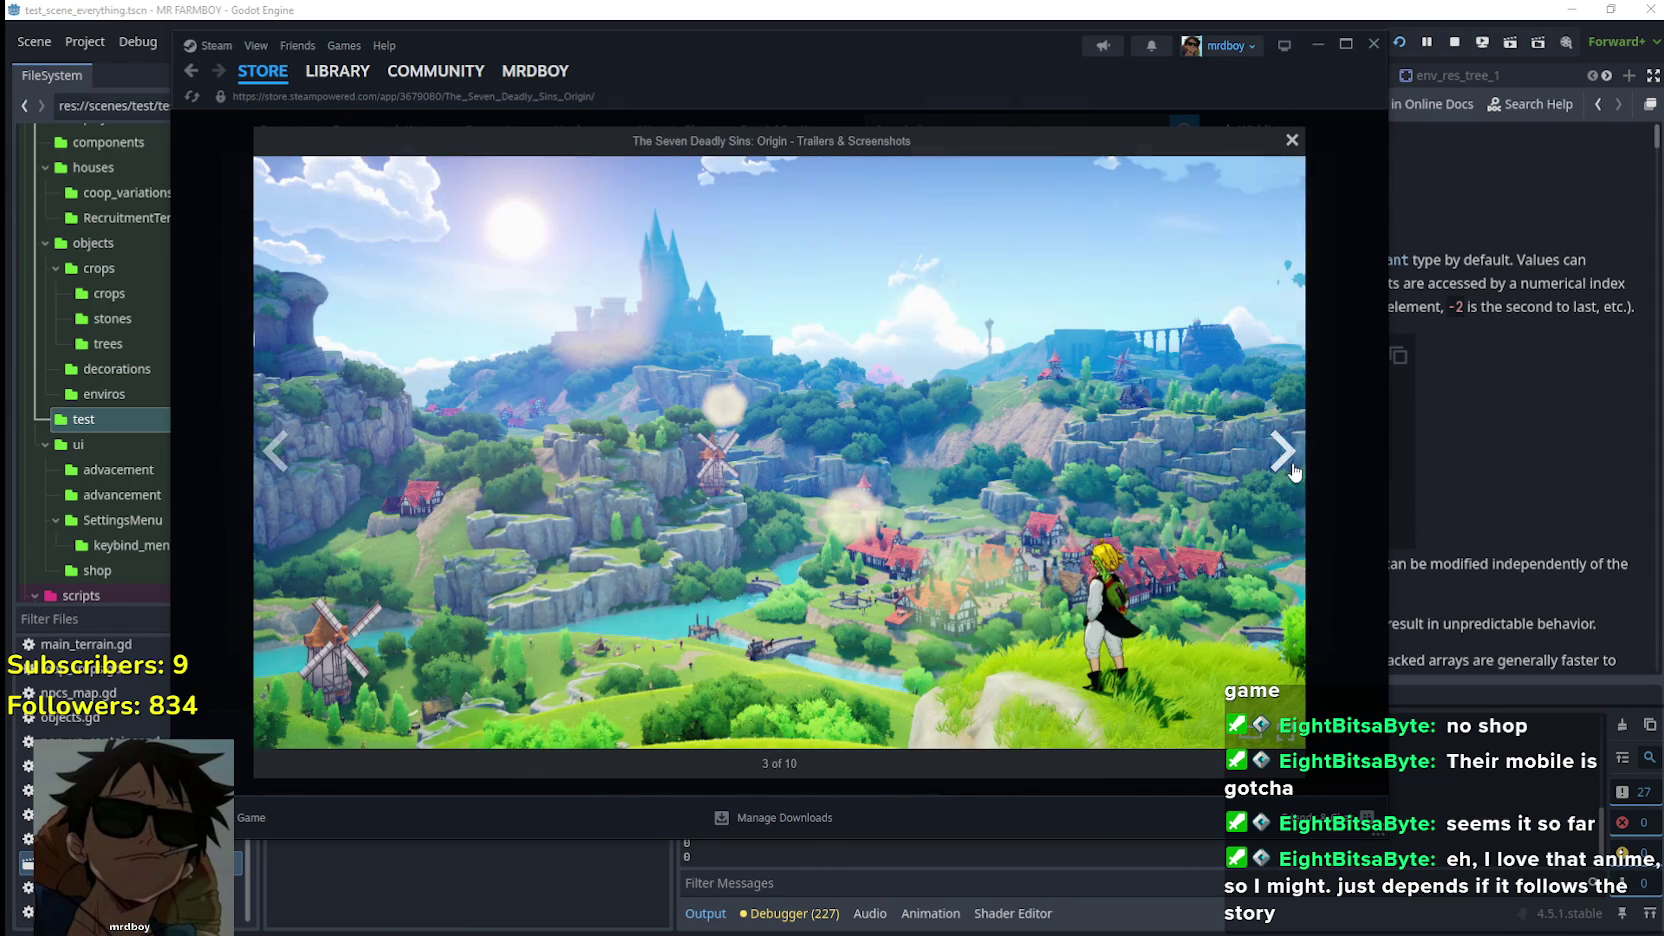
left_click(1285, 455)
left_click(1285, 455)
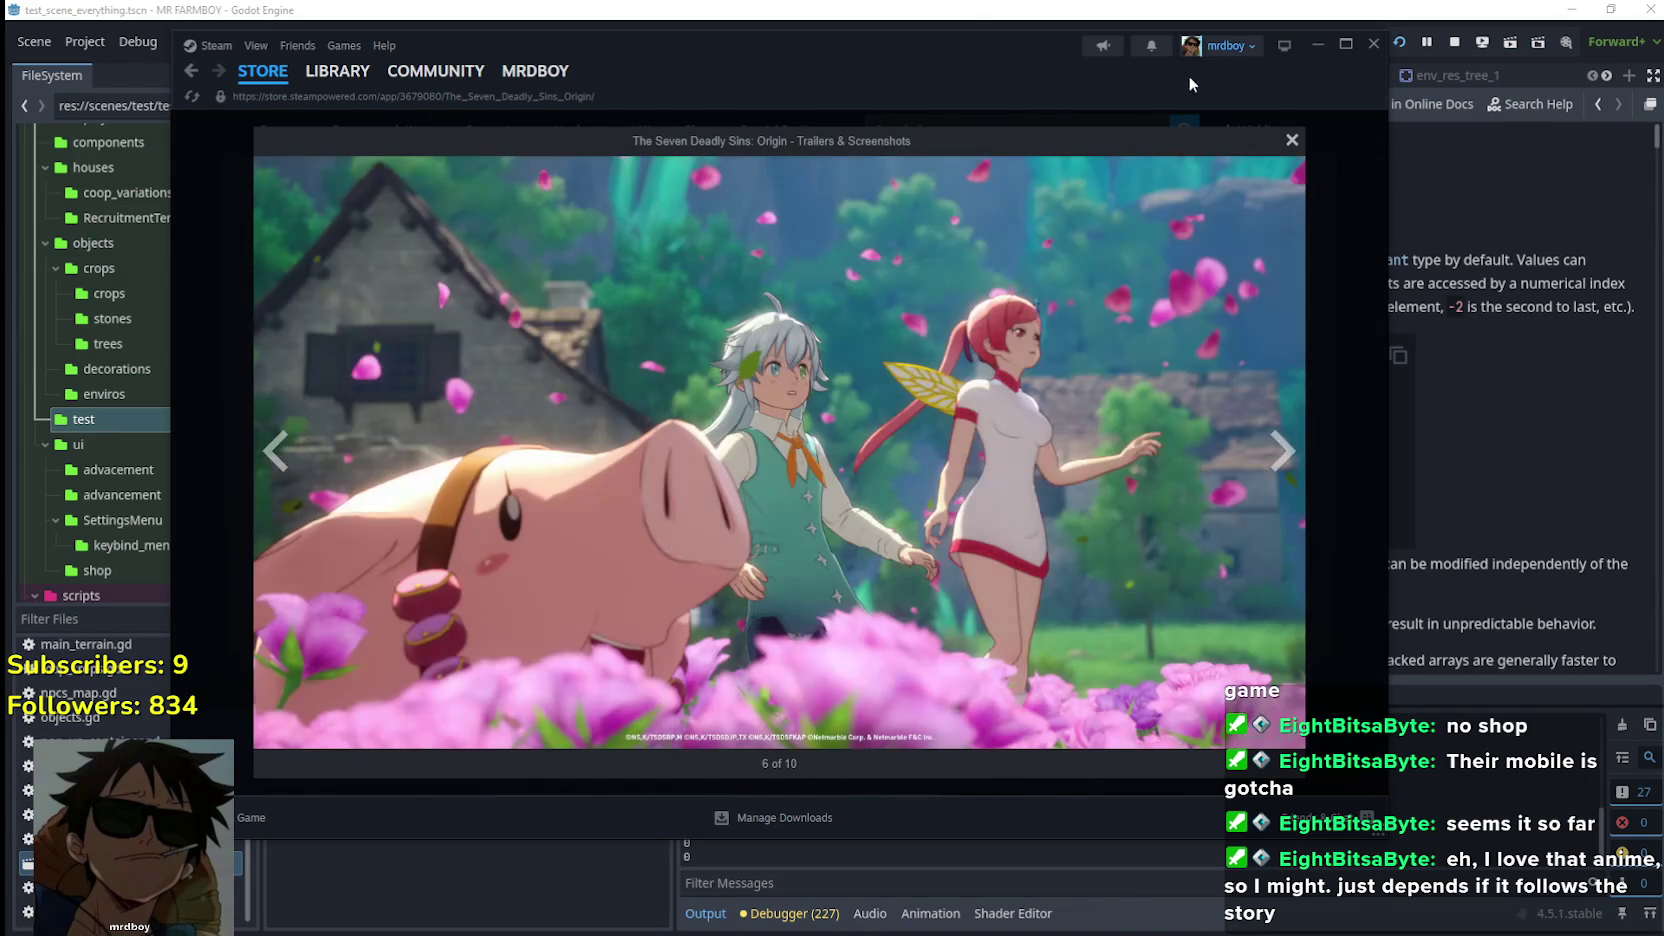
left_click(1292, 142)
Scroll through the game's store page, then close the Steam window
scroll(800, 434, "down", 4)
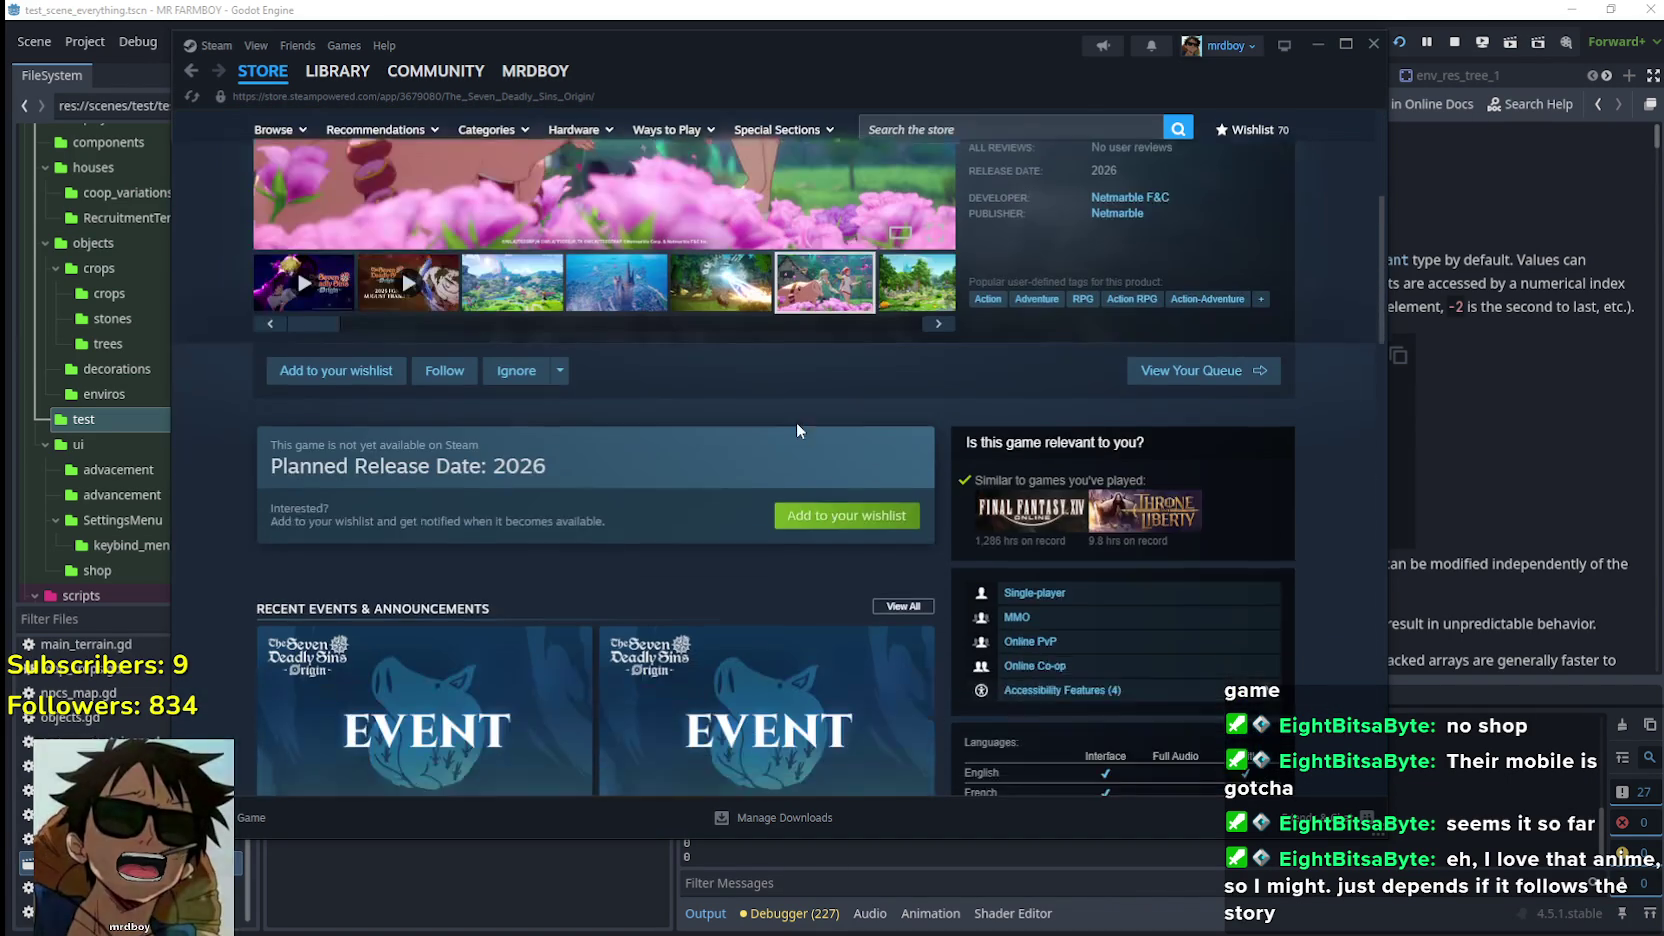
scroll(795, 417, "down", 5)
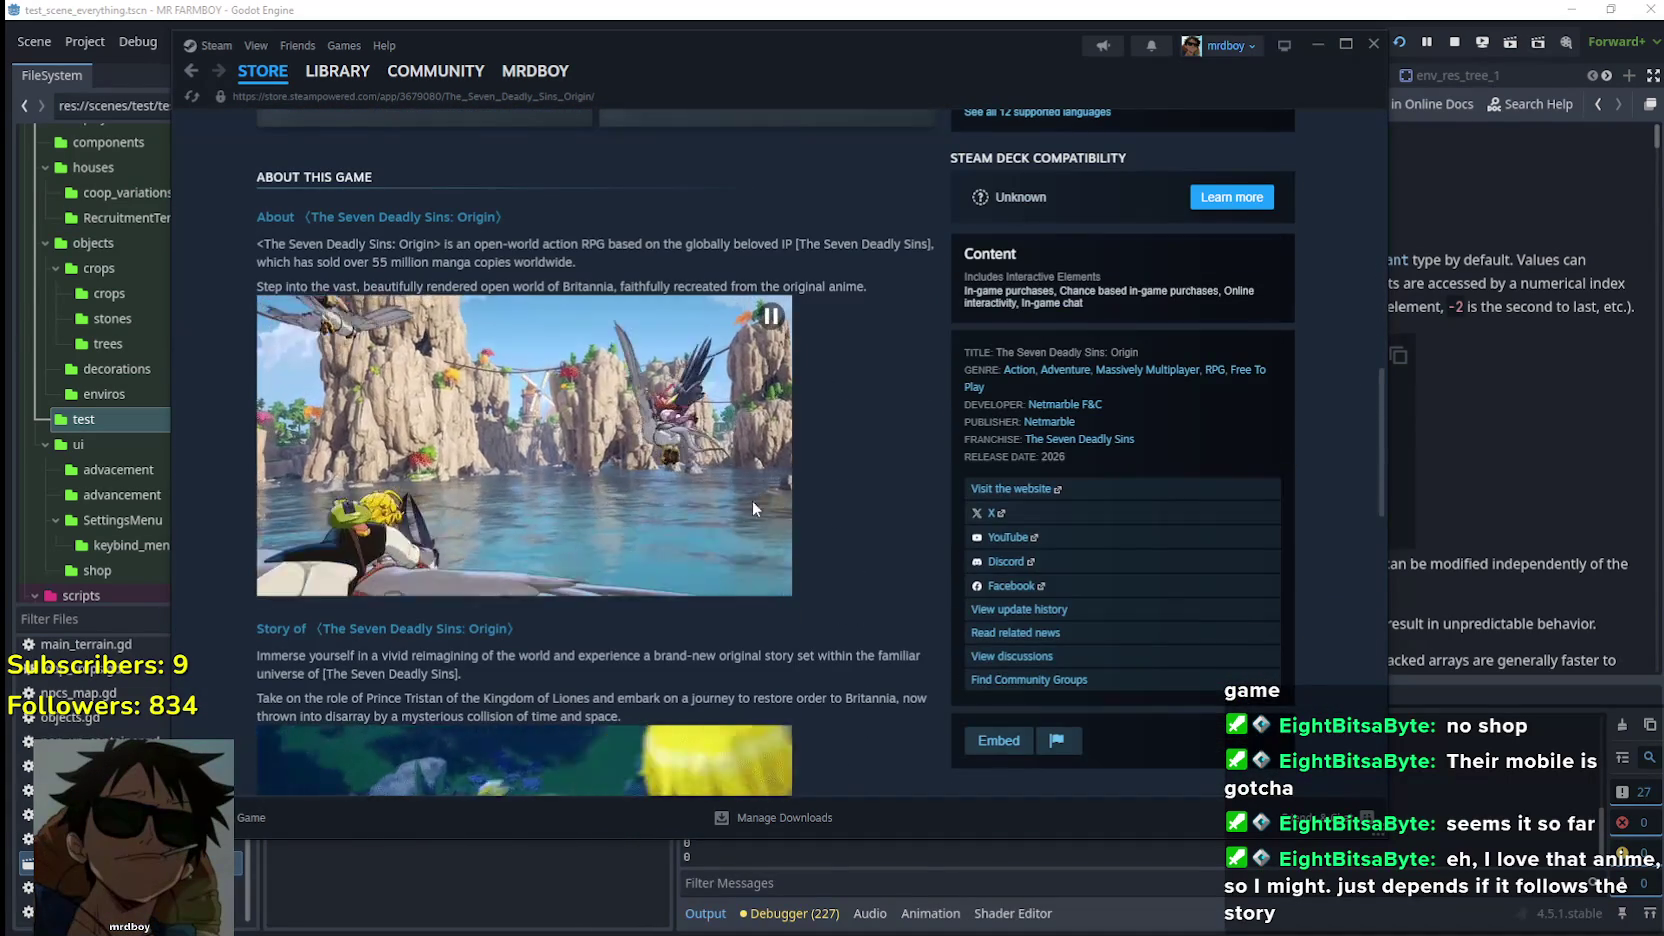
scroll(746, 482, "down", 1)
scroll(805, 545, "down", 1)
scroll(740, 650, "up", 1)
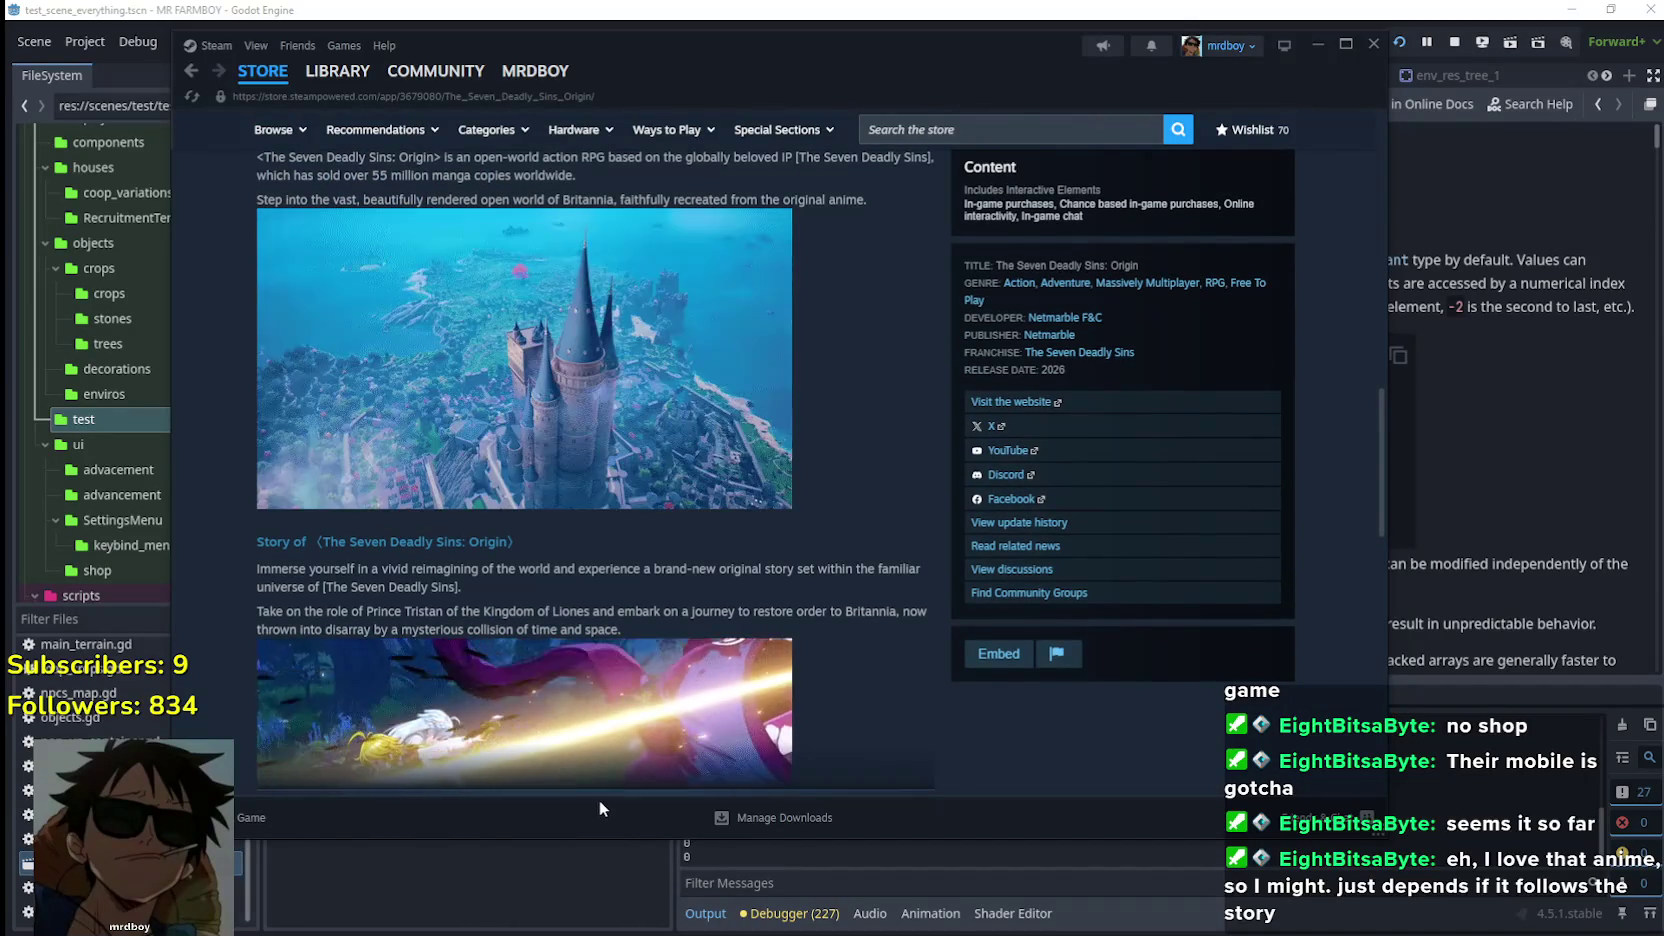
scroll(586, 588, "down", 3)
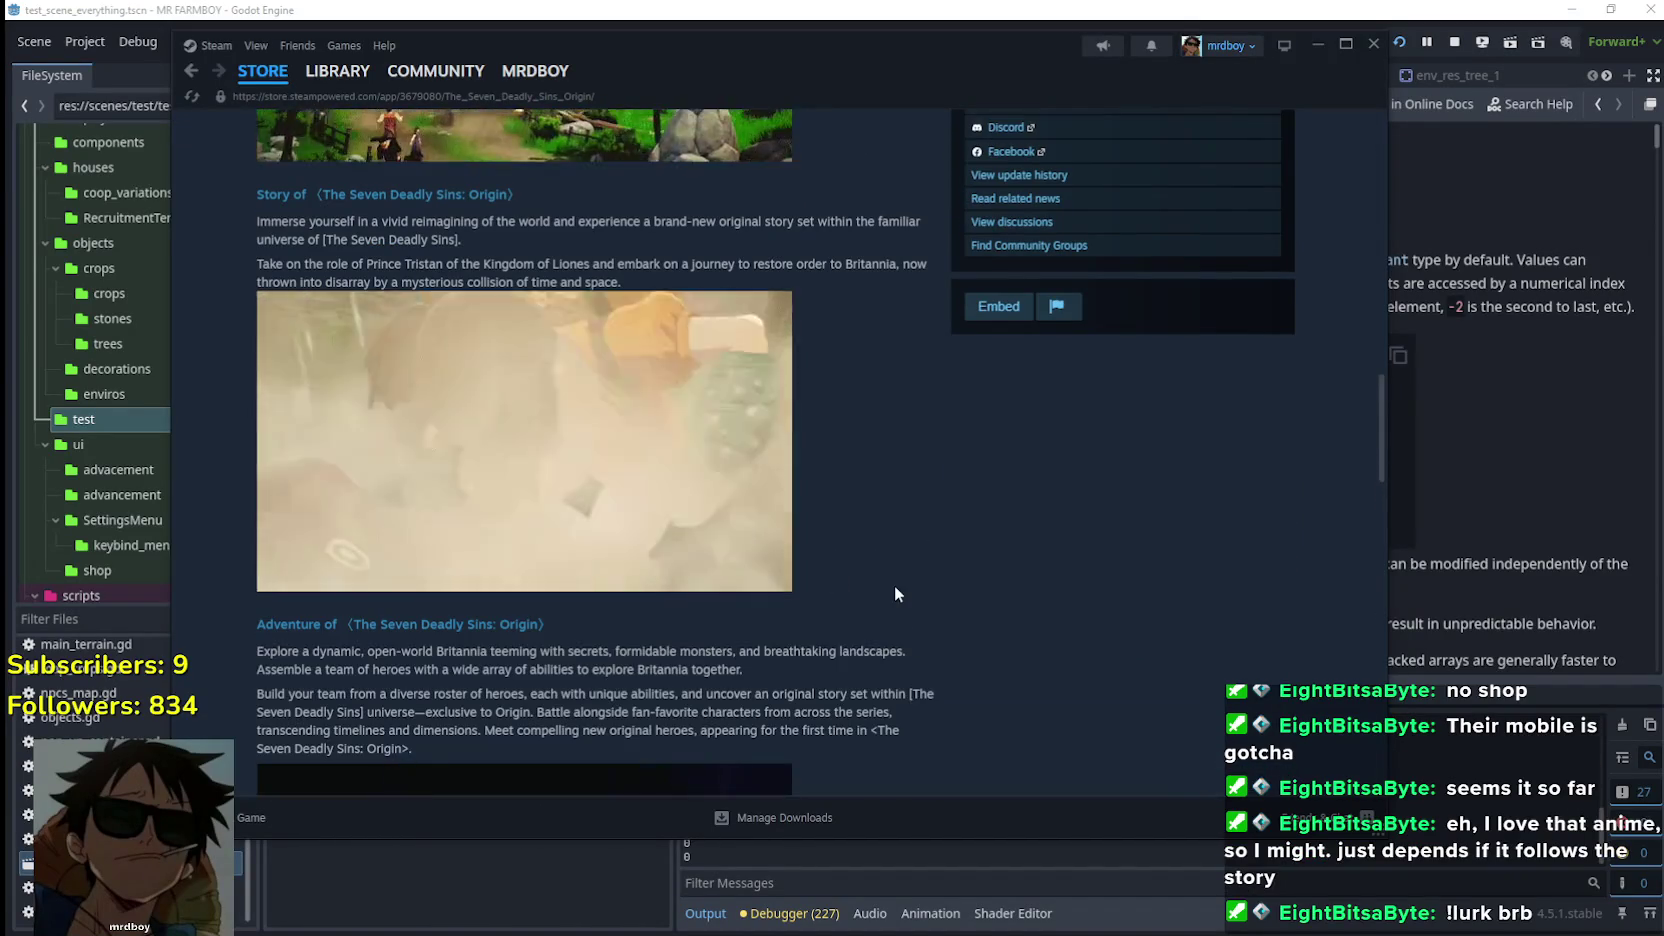
scroll(890, 585, "down", 2)
scroll(890, 596, "down", 3)
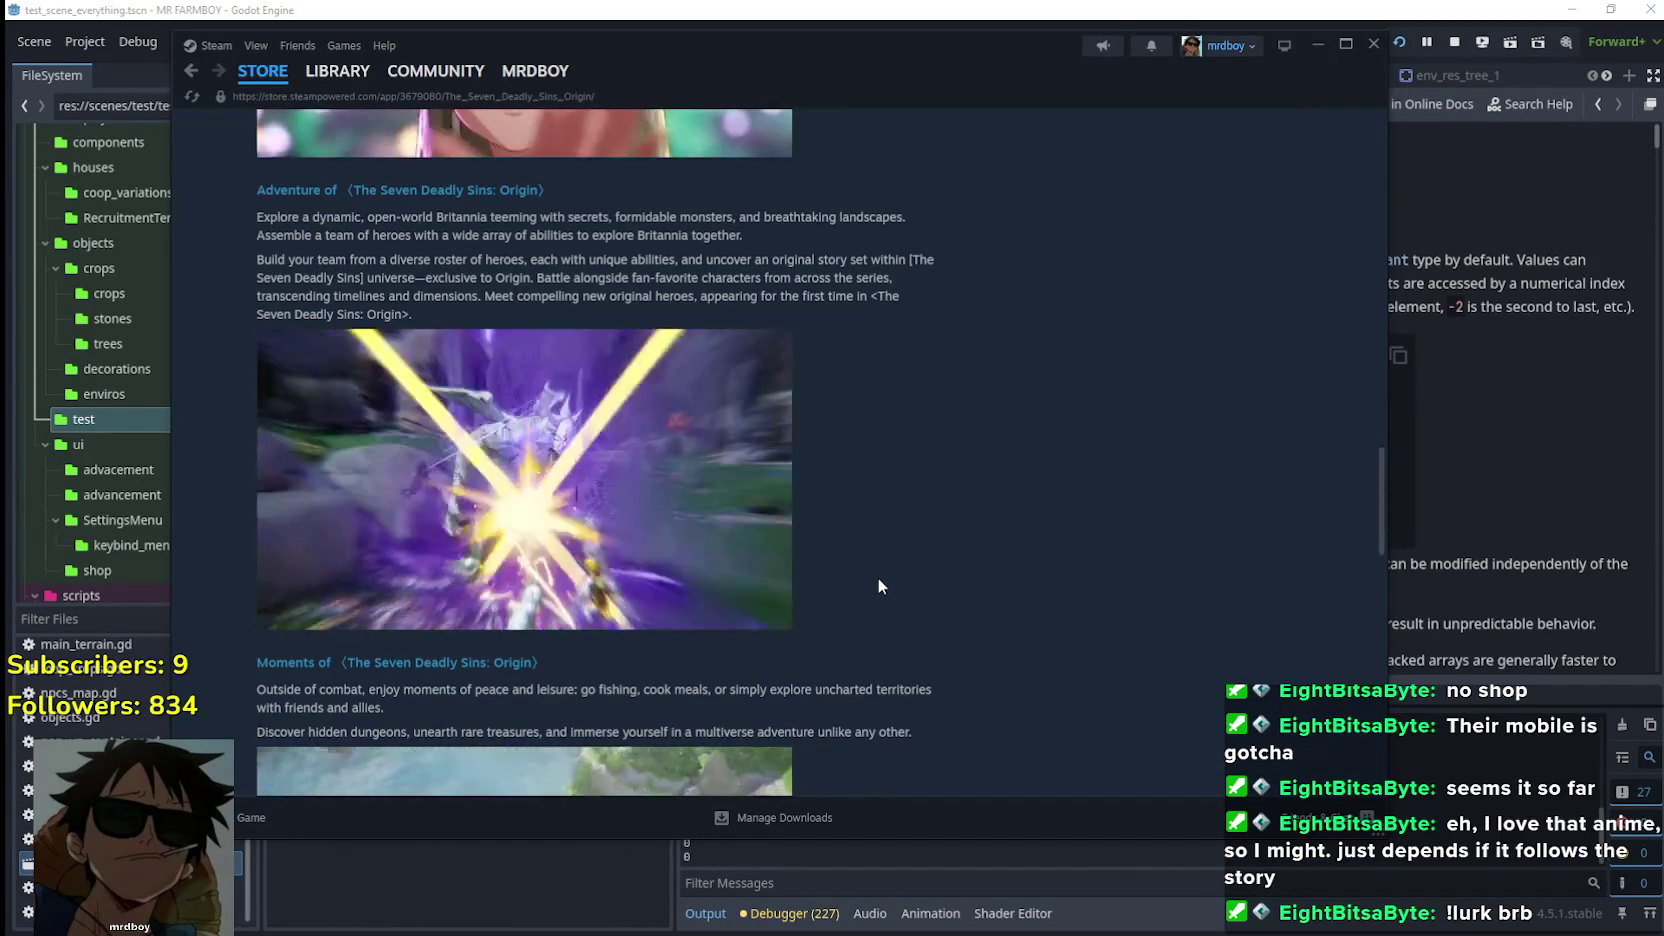
scroll(879, 586, "down", 5)
scroll(879, 586, "down", 4)
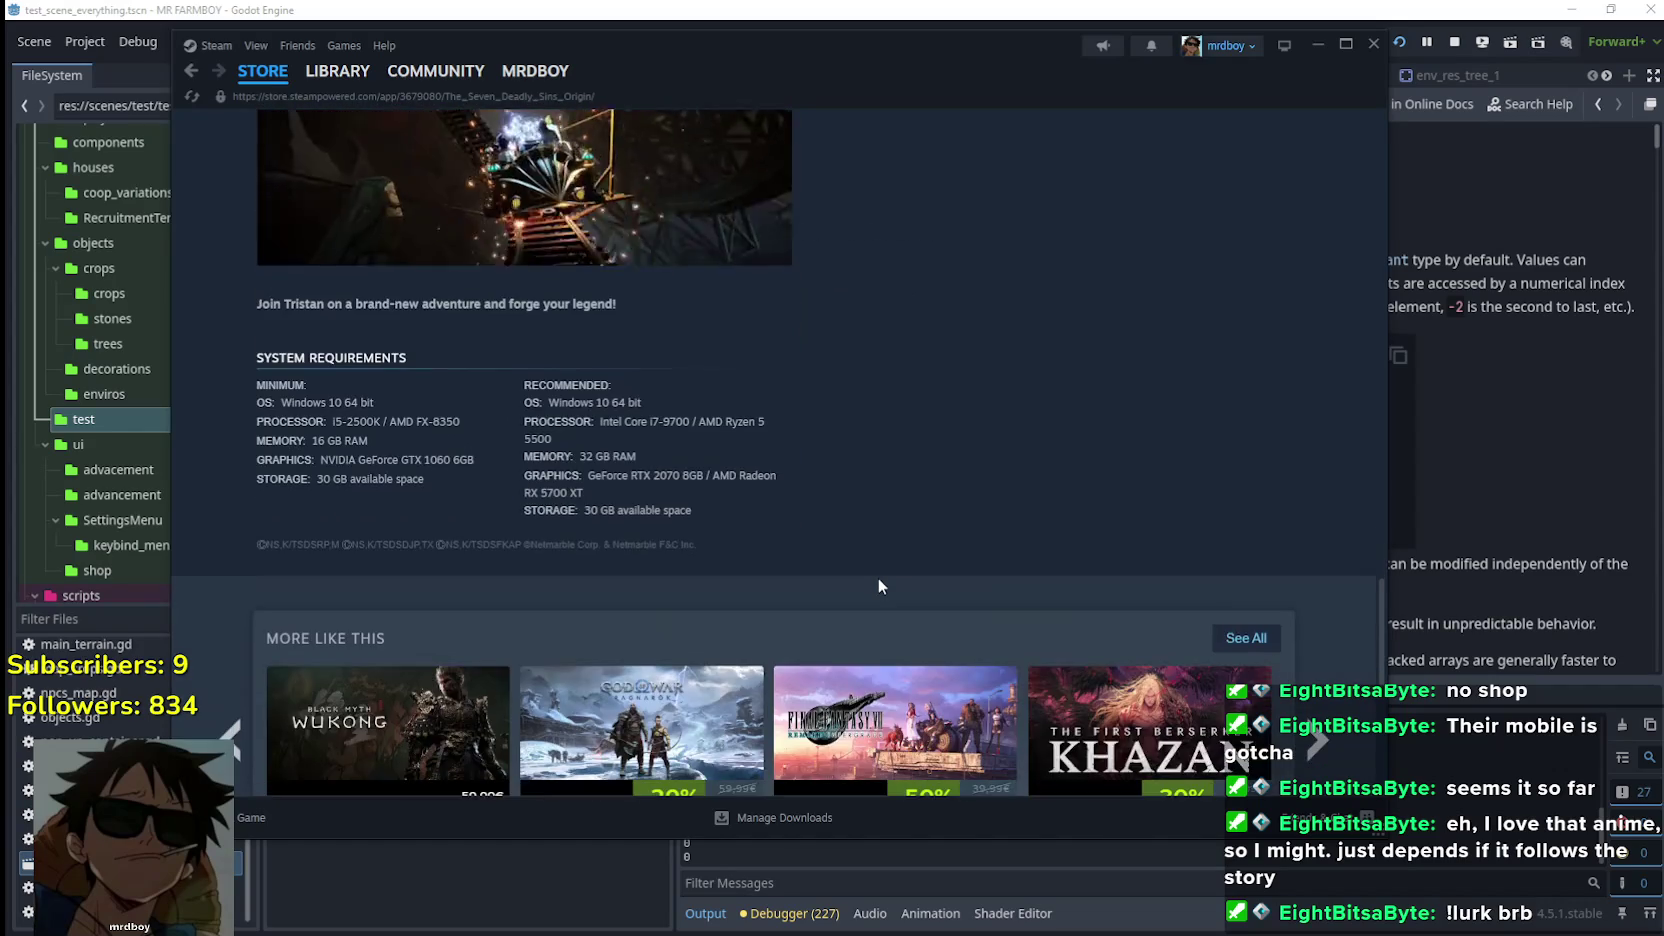
scroll(878, 586, "up", 15)
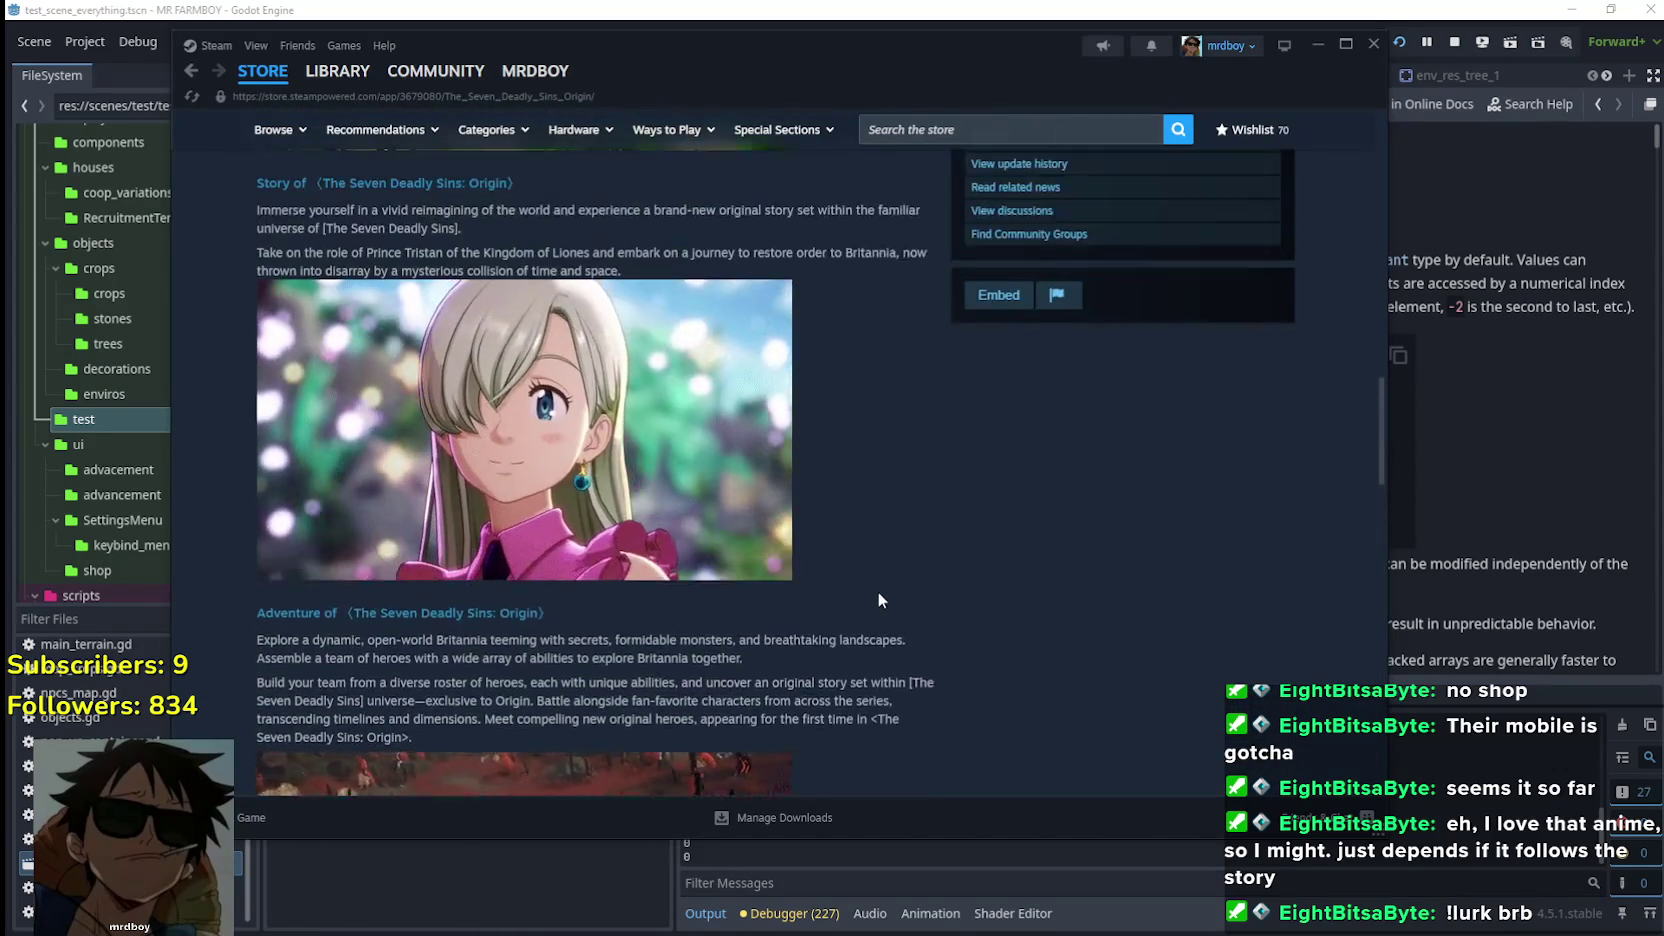
scroll(879, 590, "up", 12)
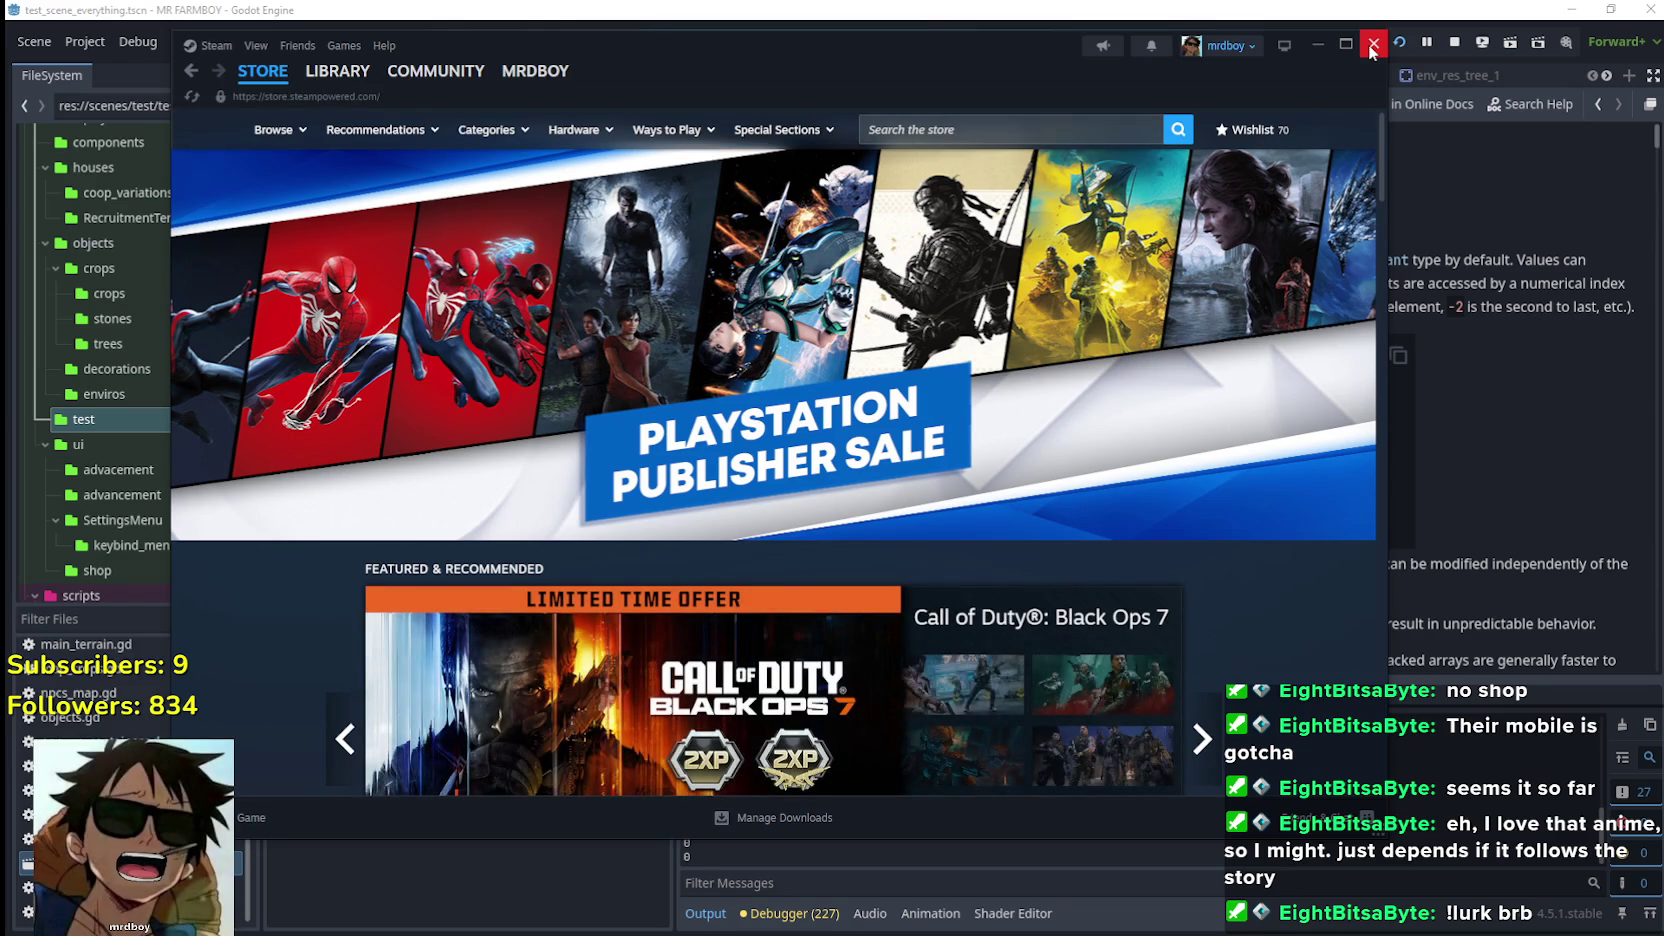
left_click(1372, 45)
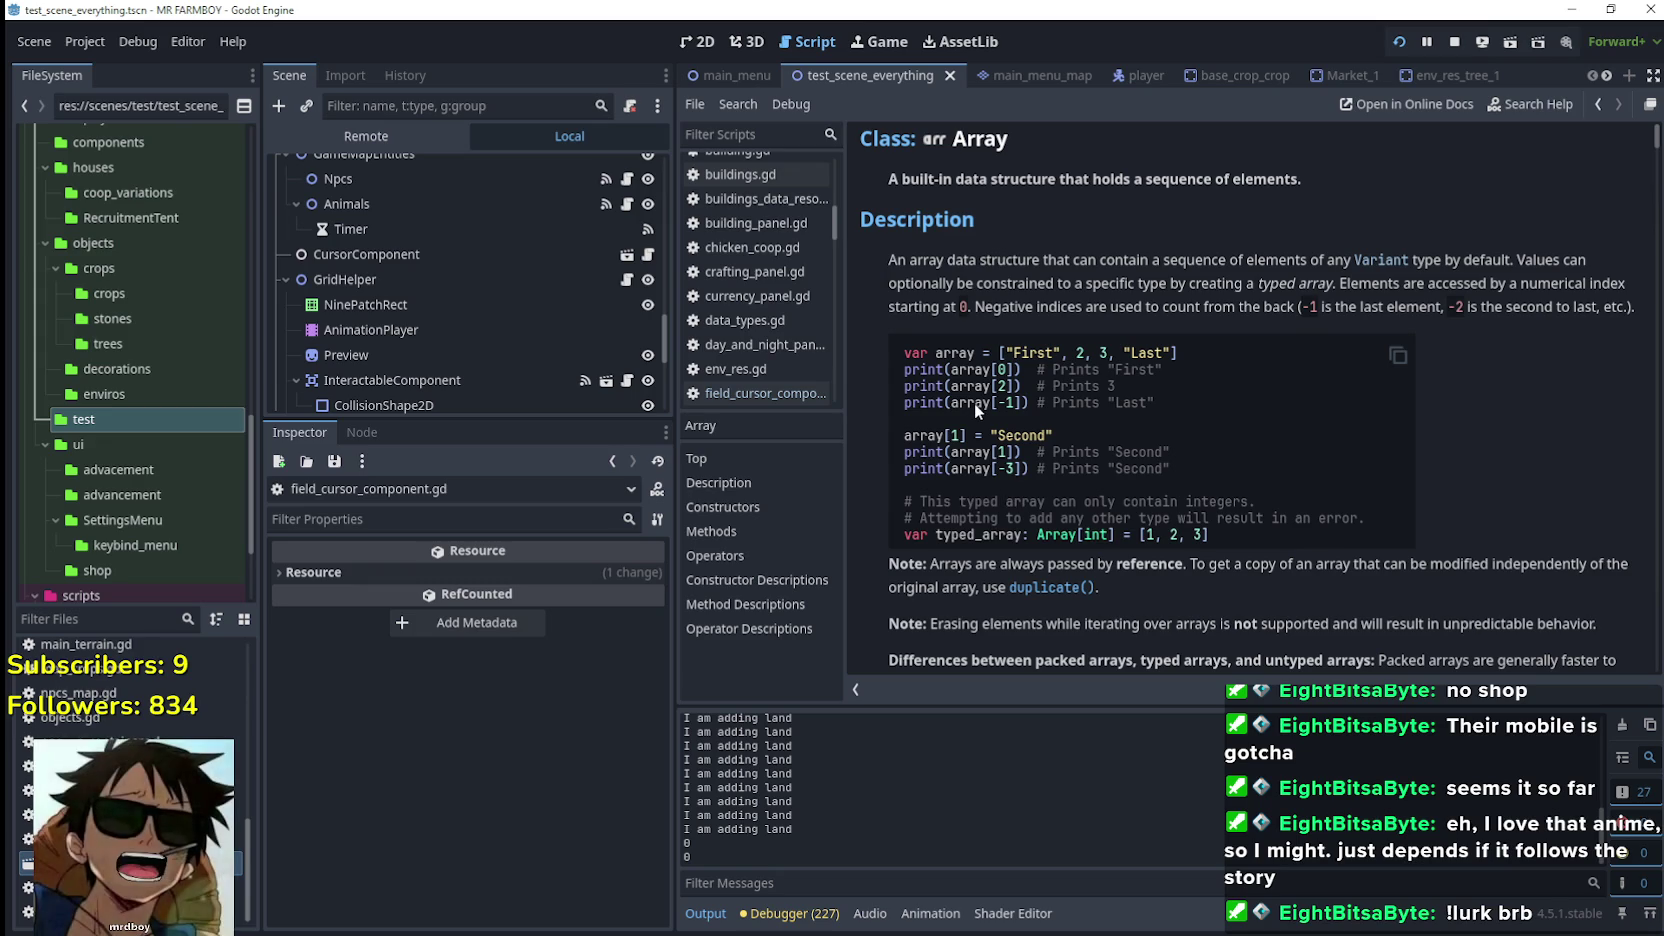
Highlight 'Last' and 'Second' in the Array indexing example's print comments
double_click(1124, 403)
left_click_drag(1160, 402, 1160, 402)
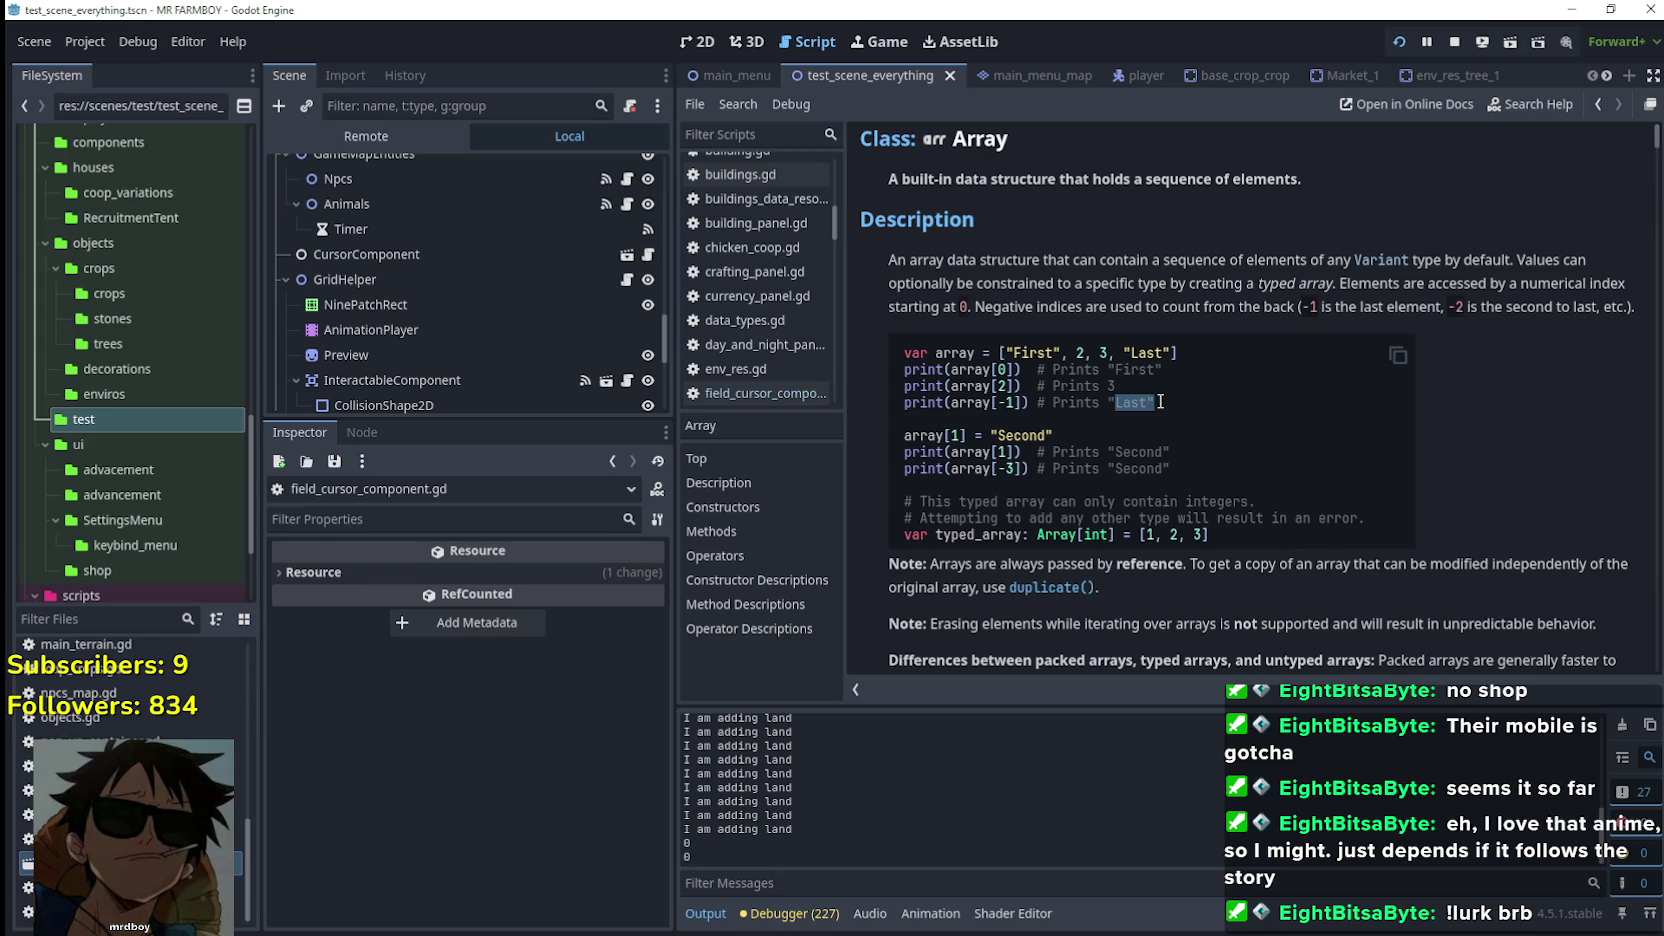
left_click_drag(1121, 469, 1171, 468)
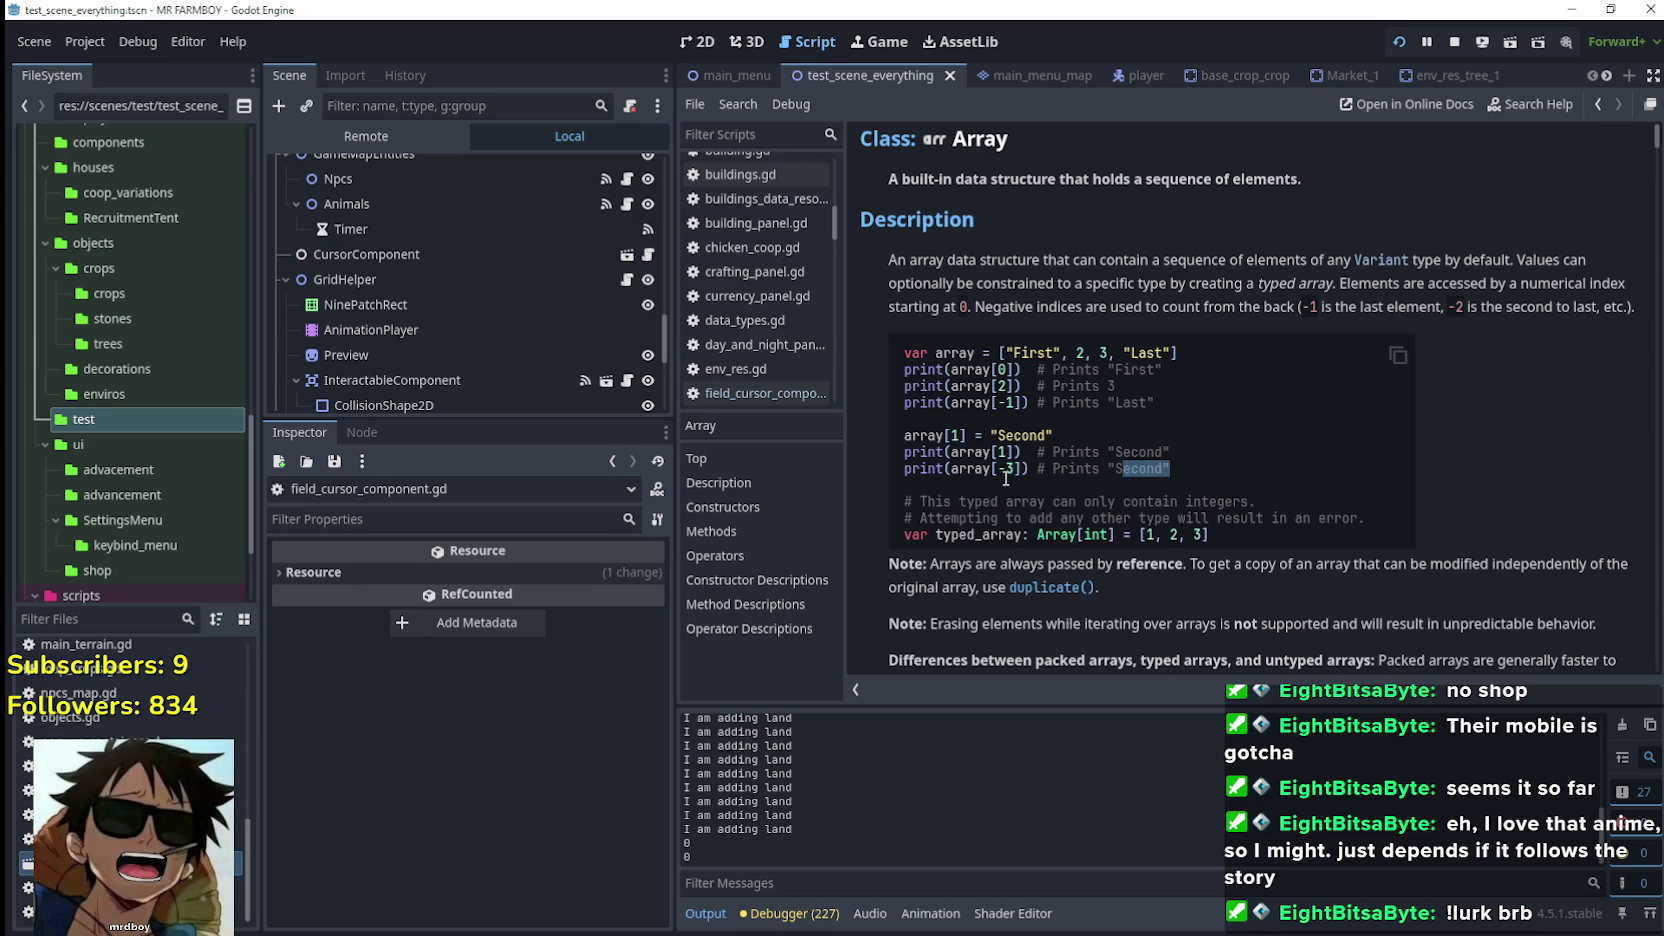
Read down the Array method descriptions, scrolling back up to reread earlier entries
scroll(1245, 486, "down", 3)
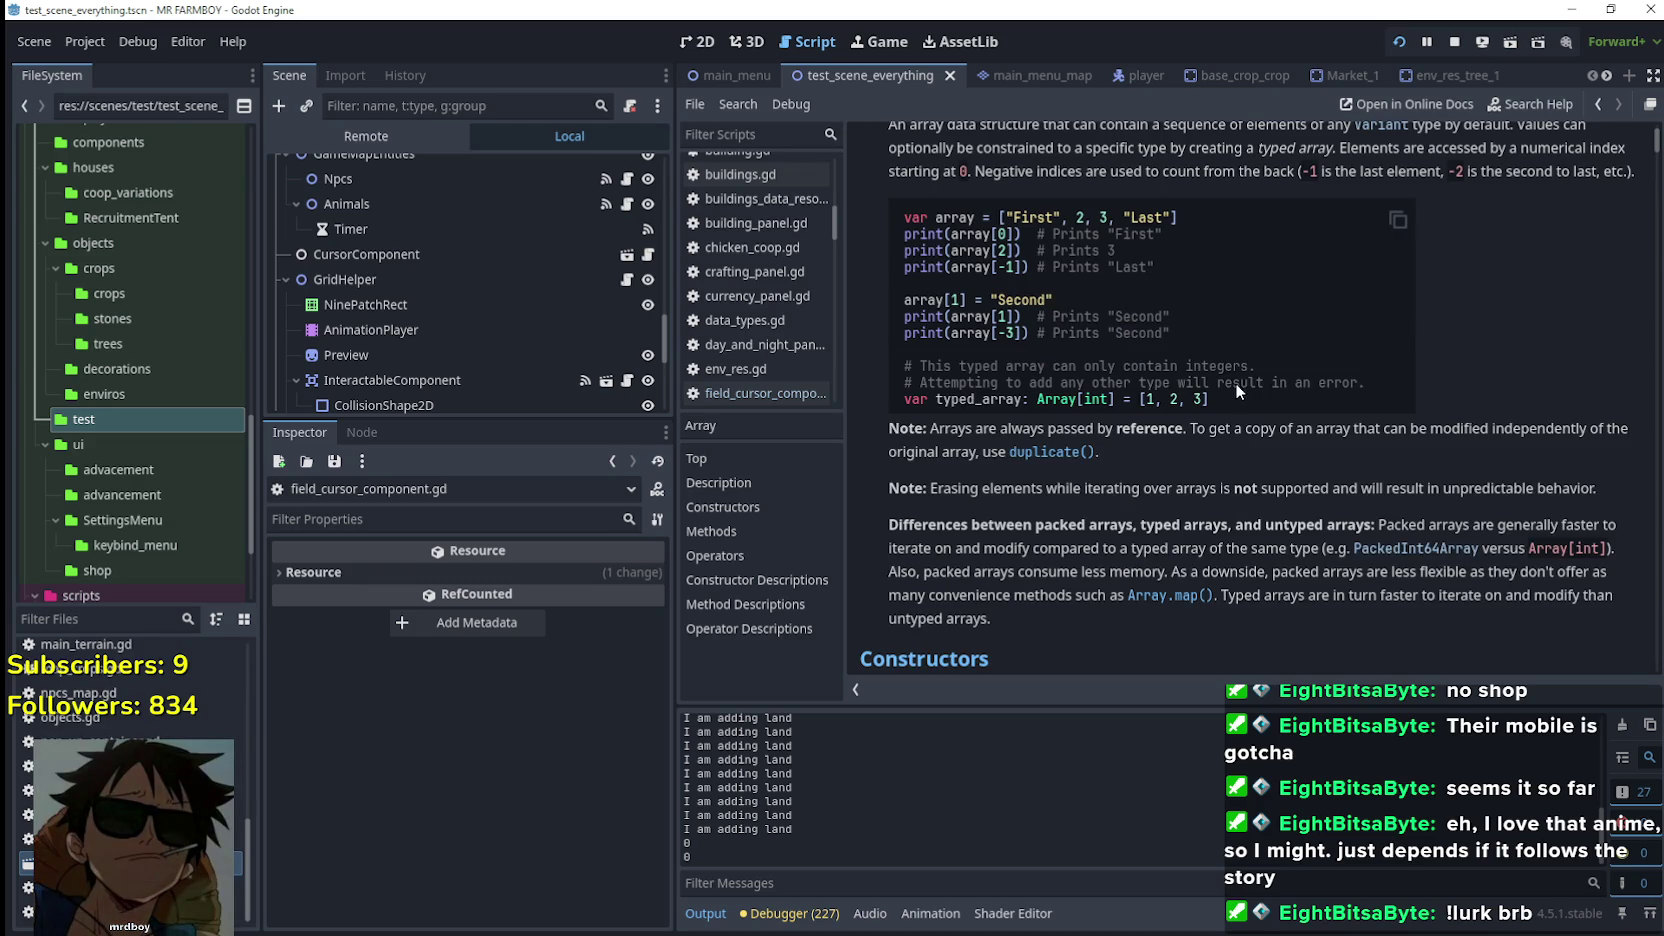
scroll(1004, 602, "down", 4)
scroll(1006, 600, "down", 3)
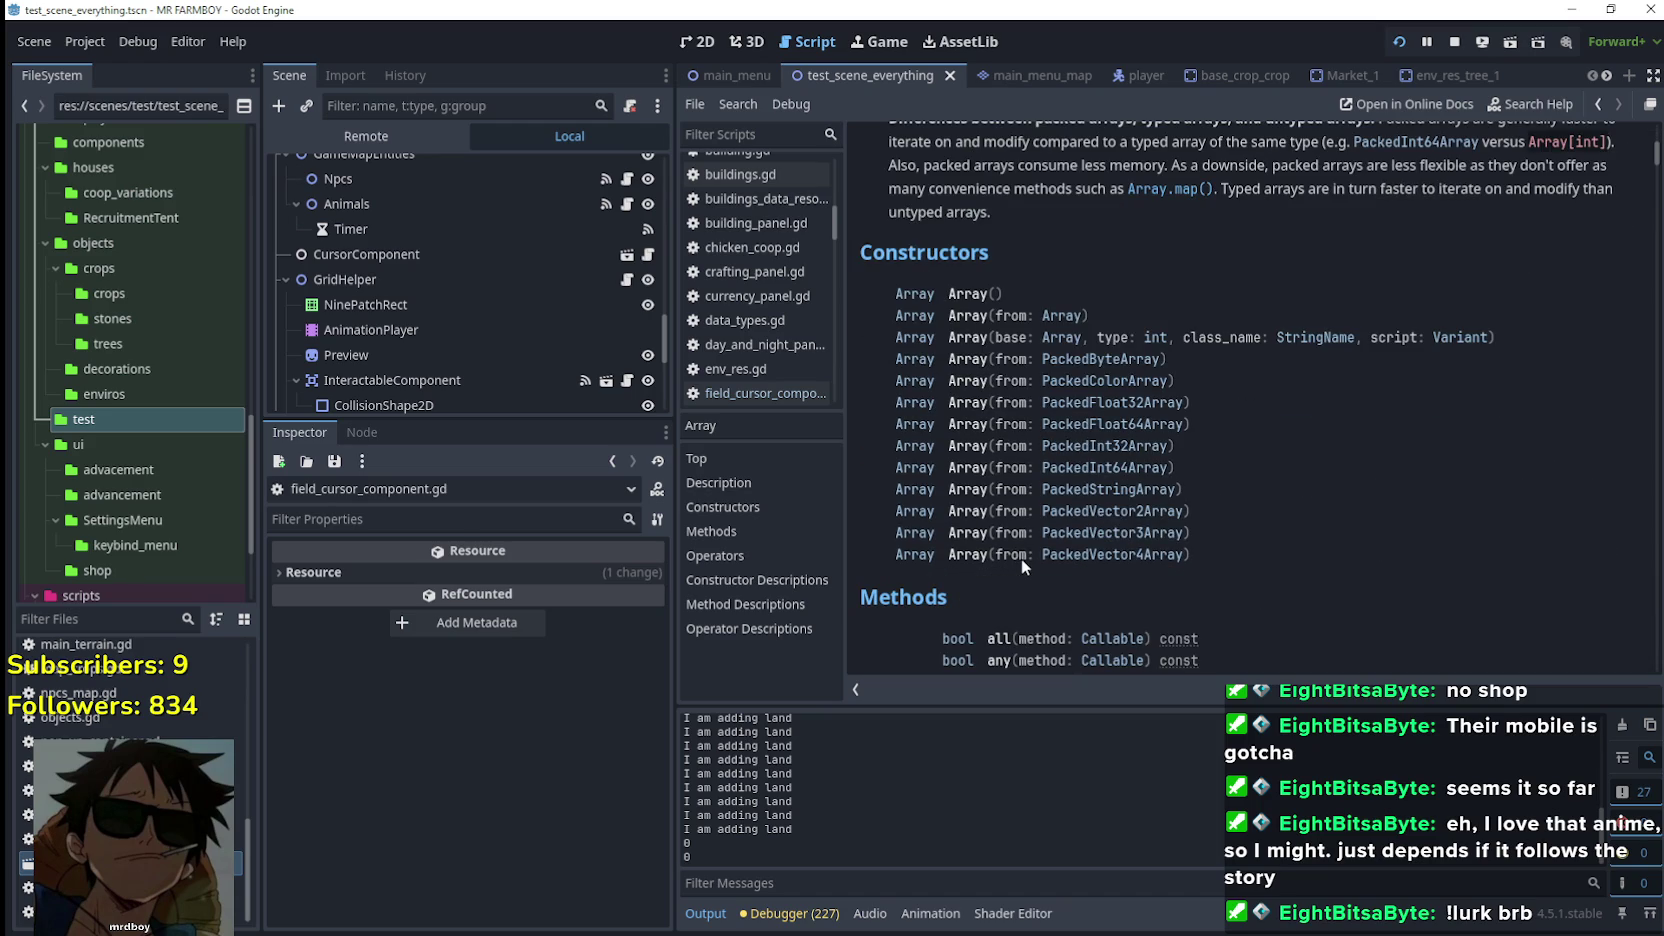
scroll(1020, 558, "down", 4)
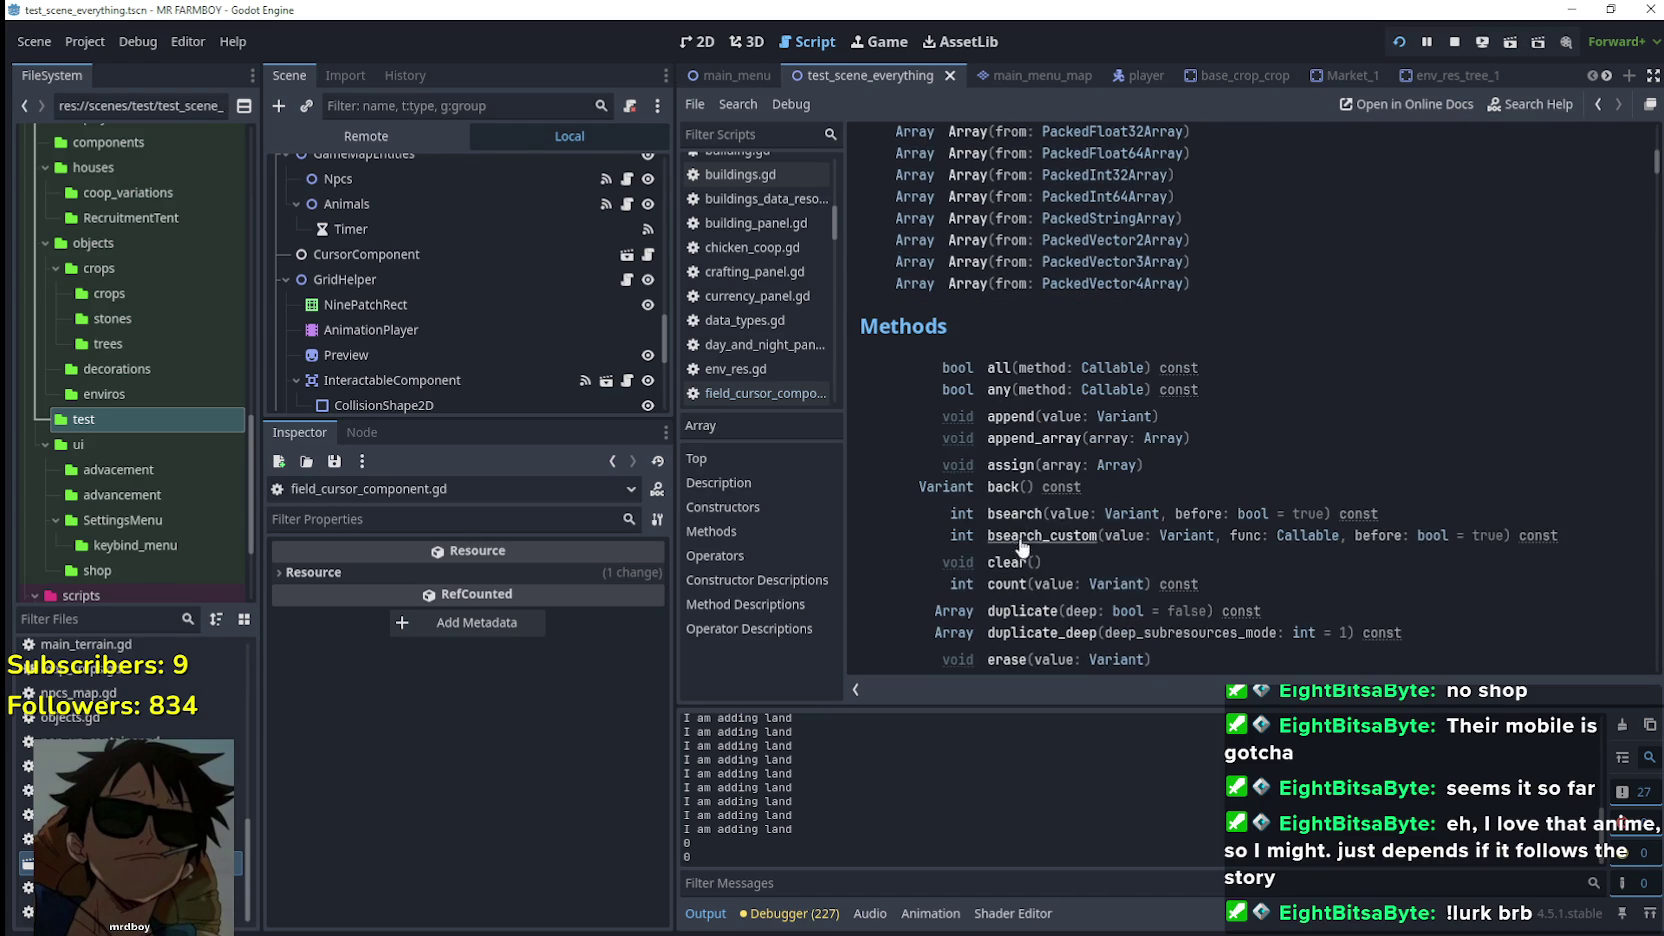
scroll(1315, 398, "down", 2)
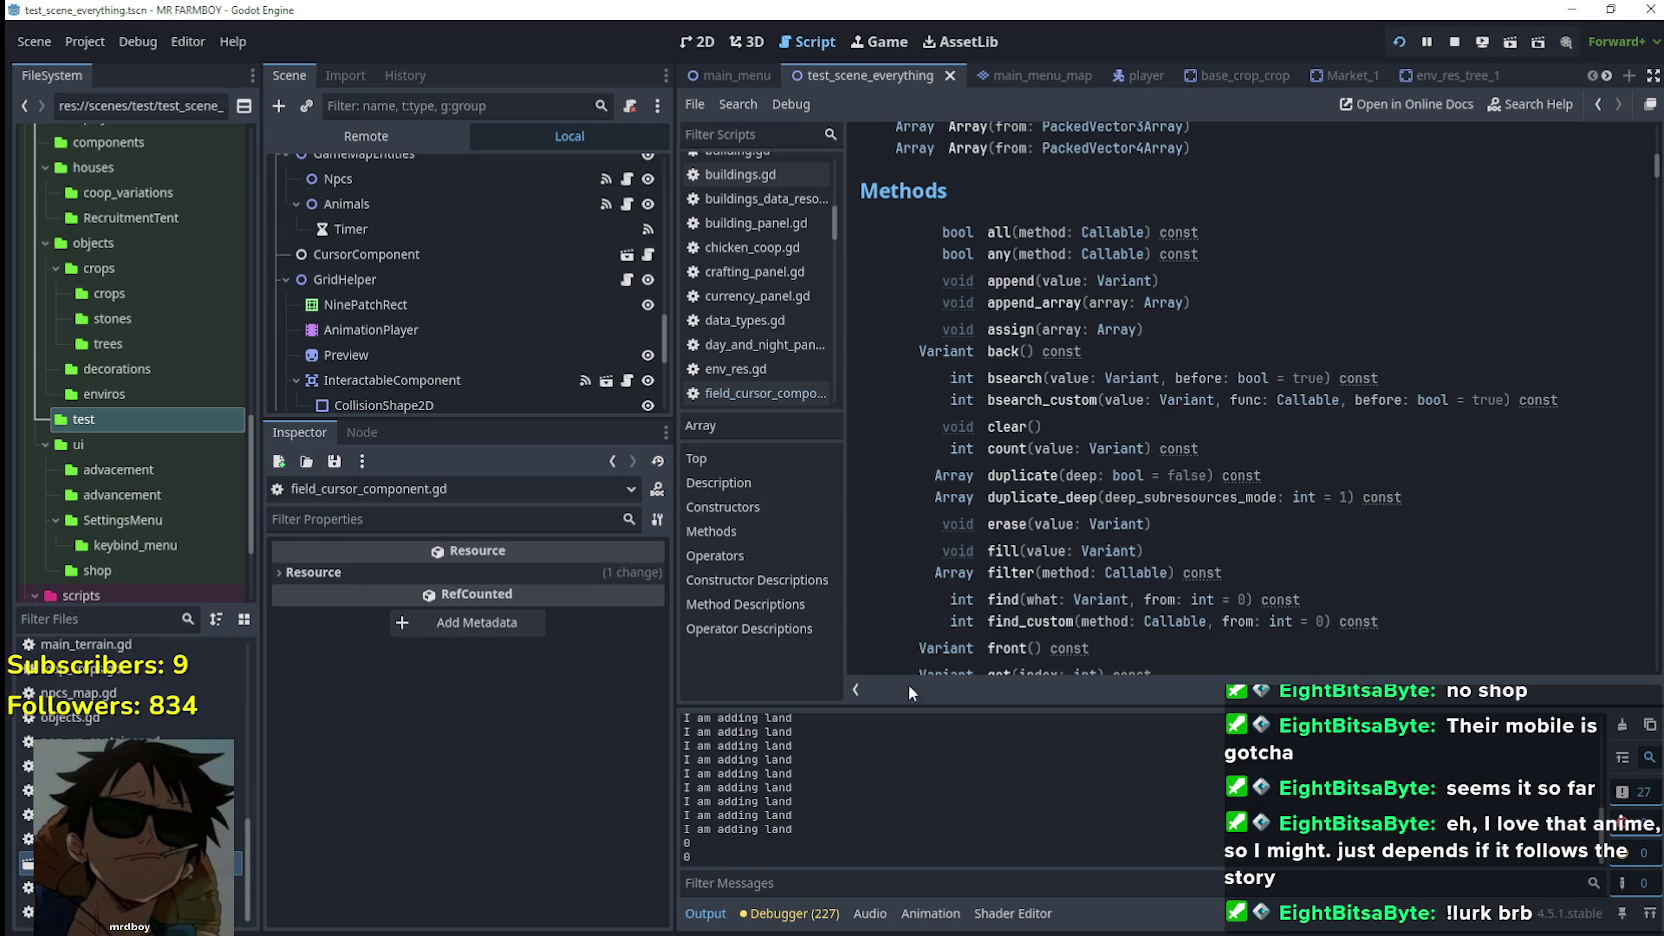
scroll(1222, 322, "down", 3)
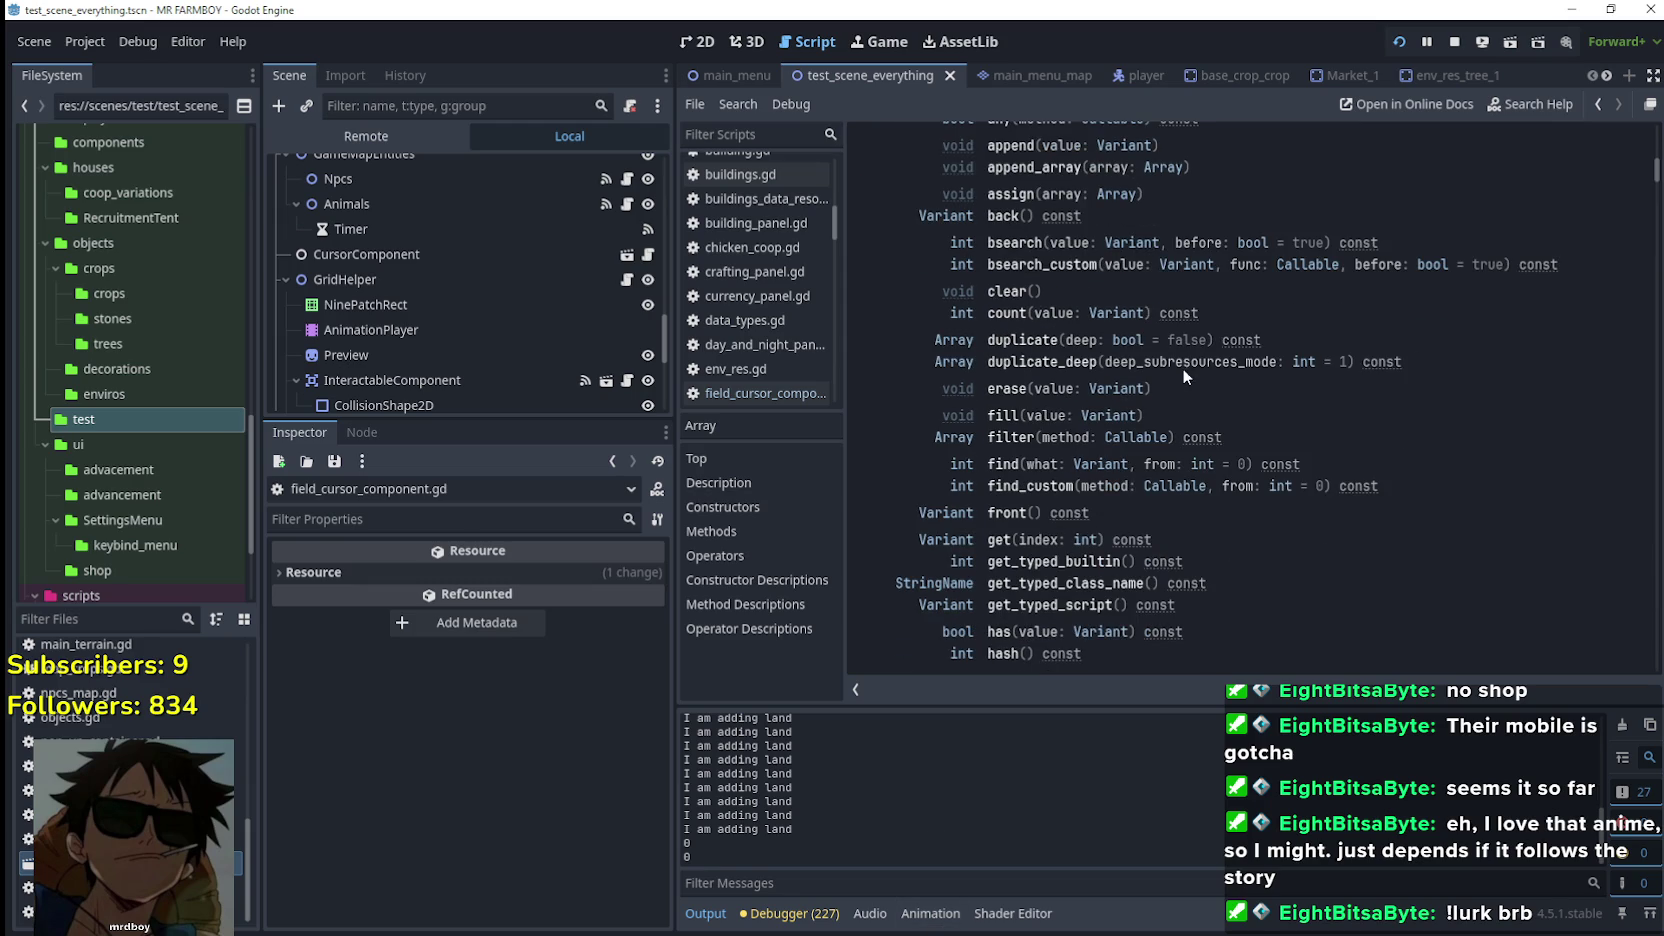
scroll(1186, 364, "down", 1)
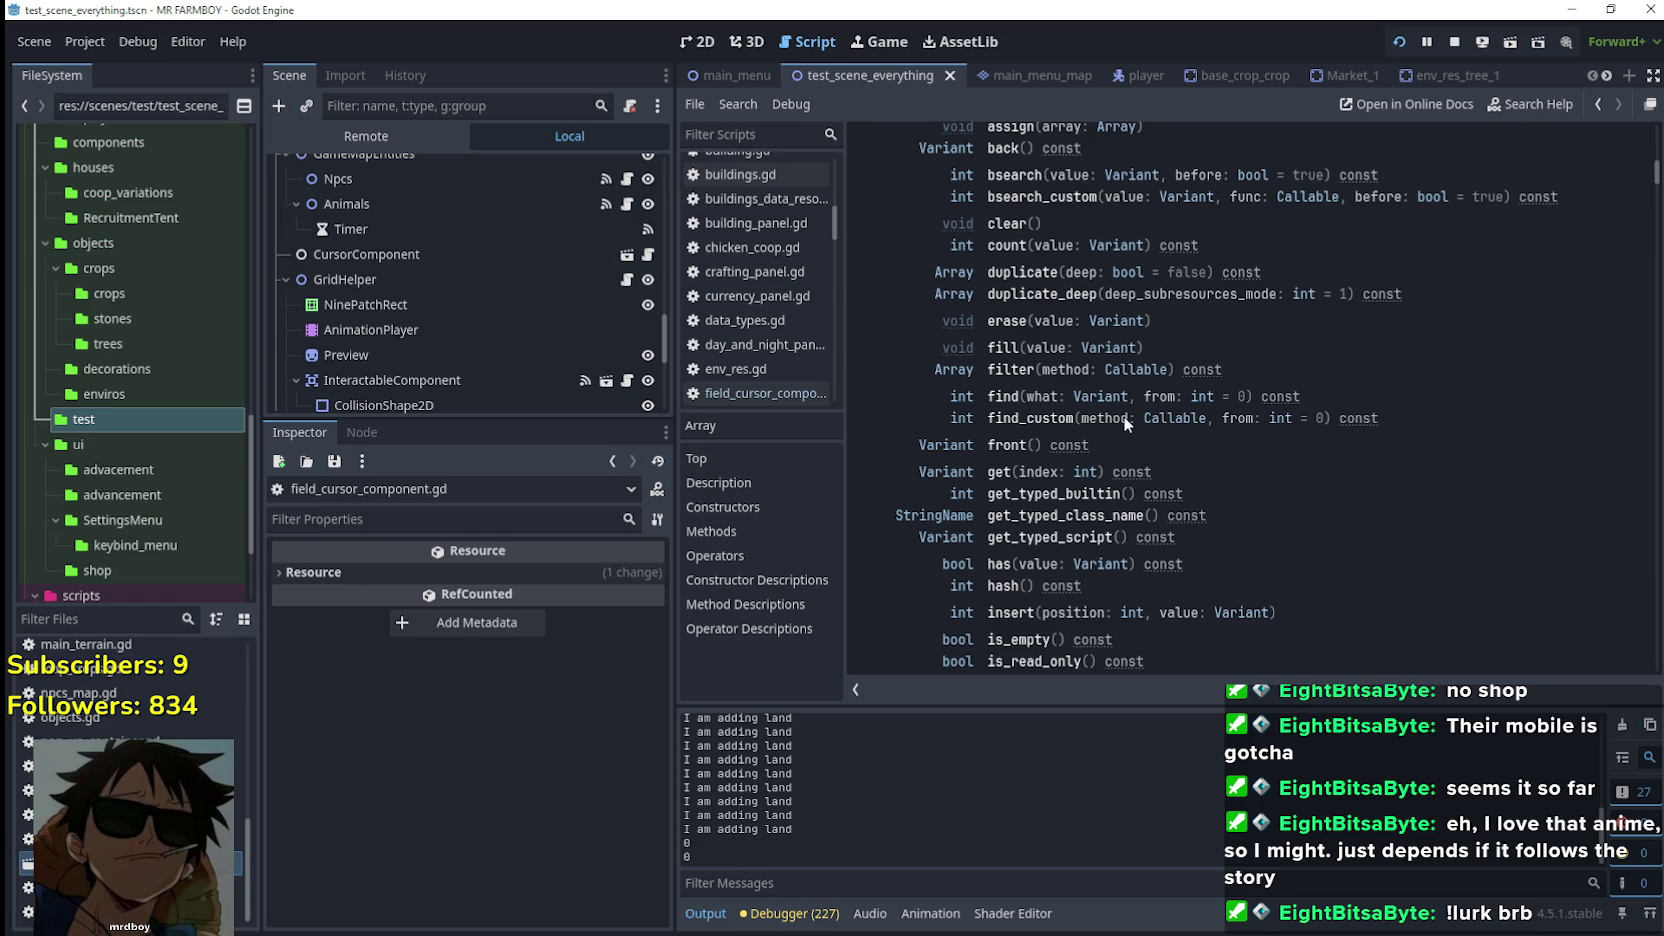
scroll(1154, 592, "down", 3)
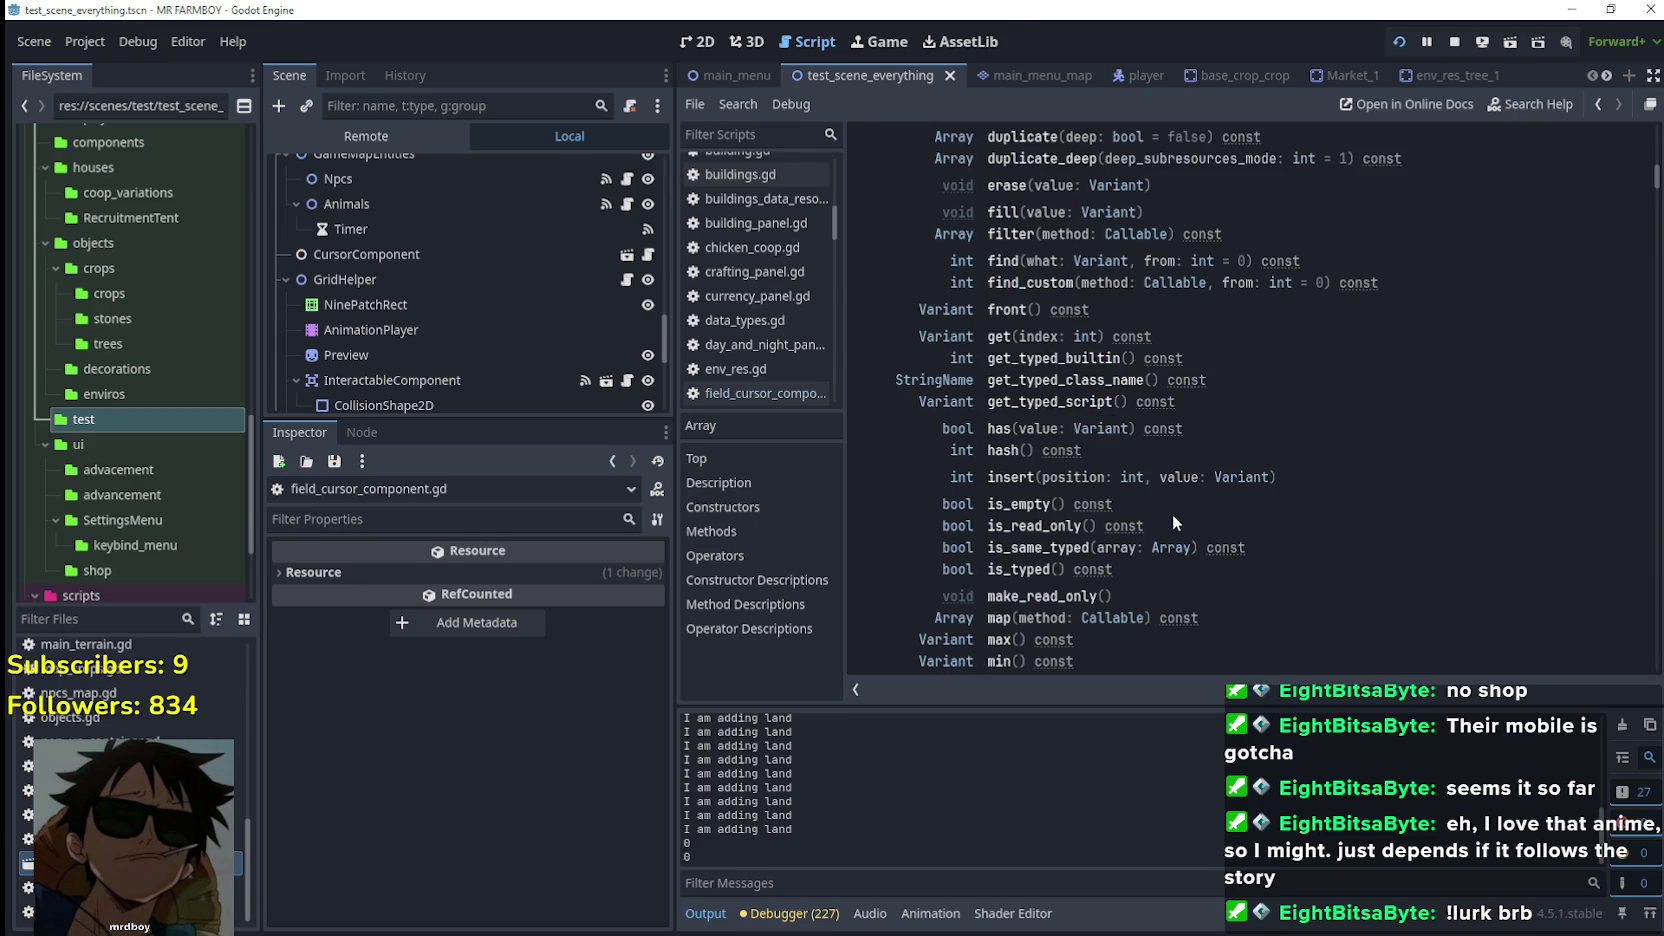
scroll(1171, 509, "down", 3)
scroll(1245, 497, "down", 2)
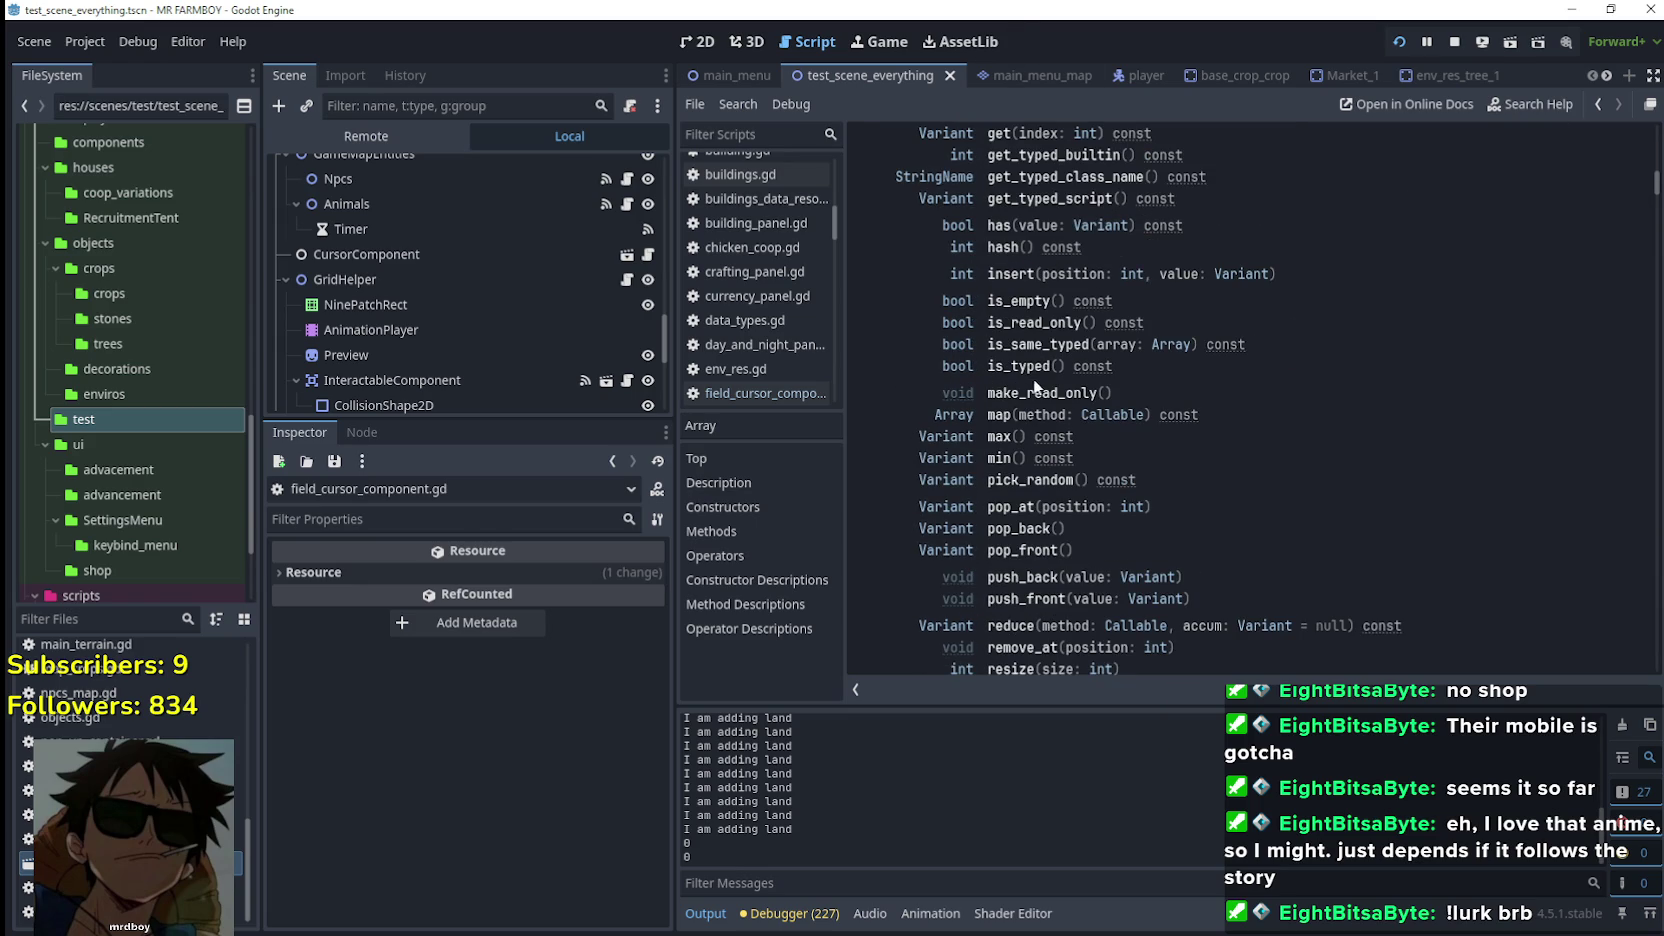
scroll(1062, 421, "down", 6)
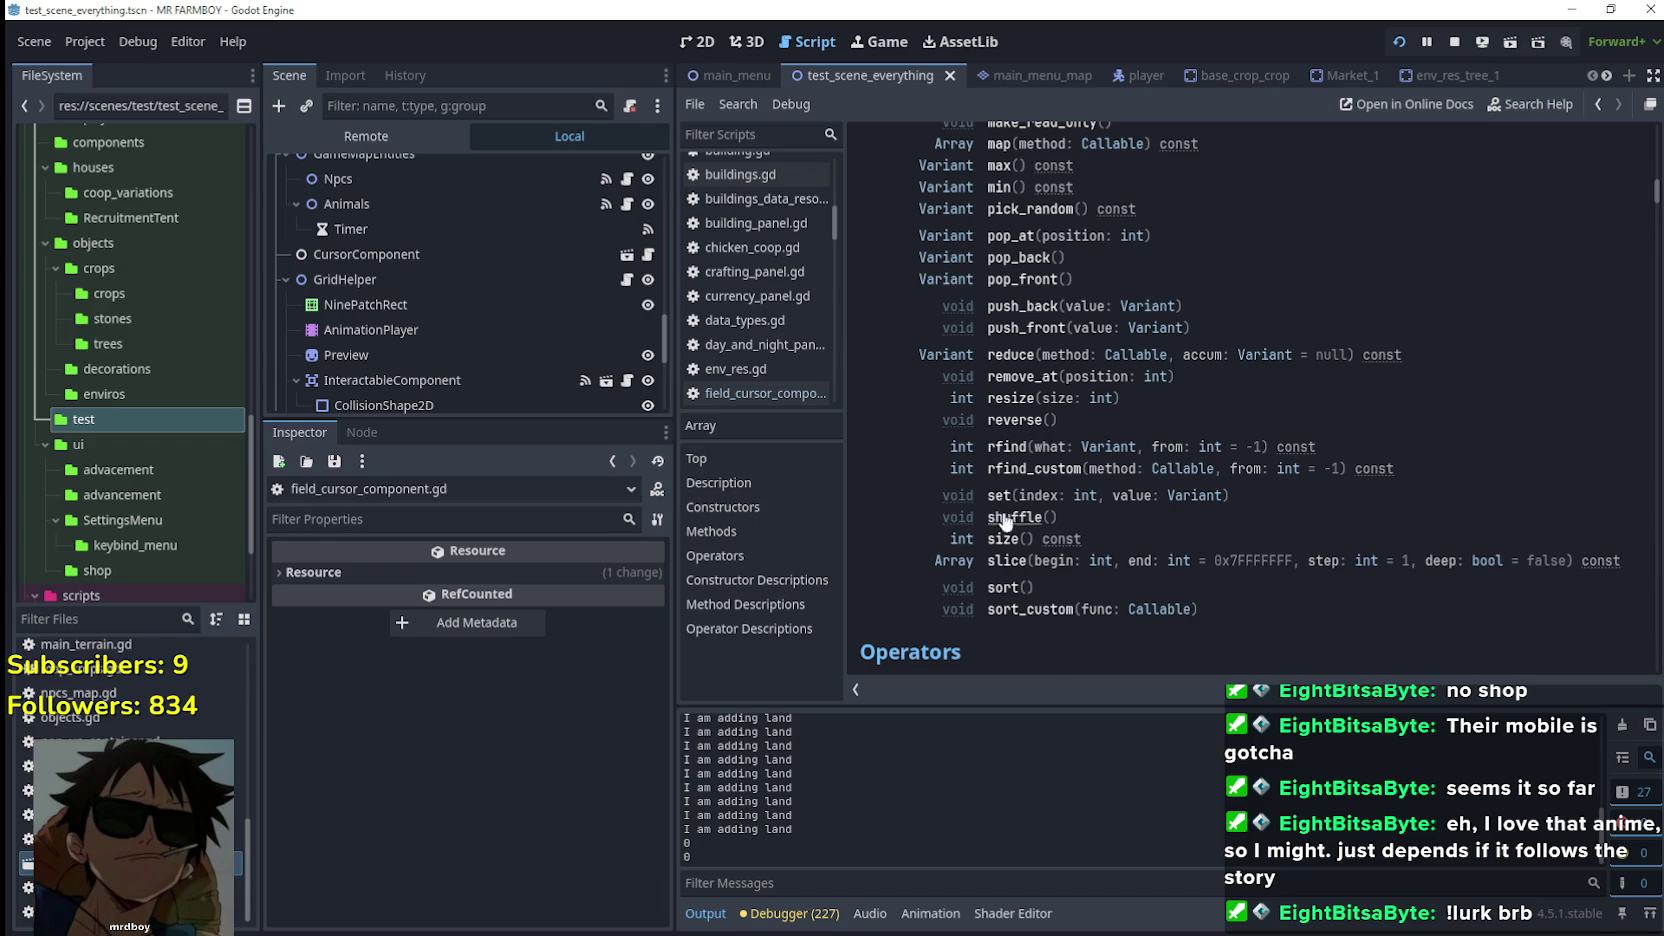
scroll(984, 578, "down", 5)
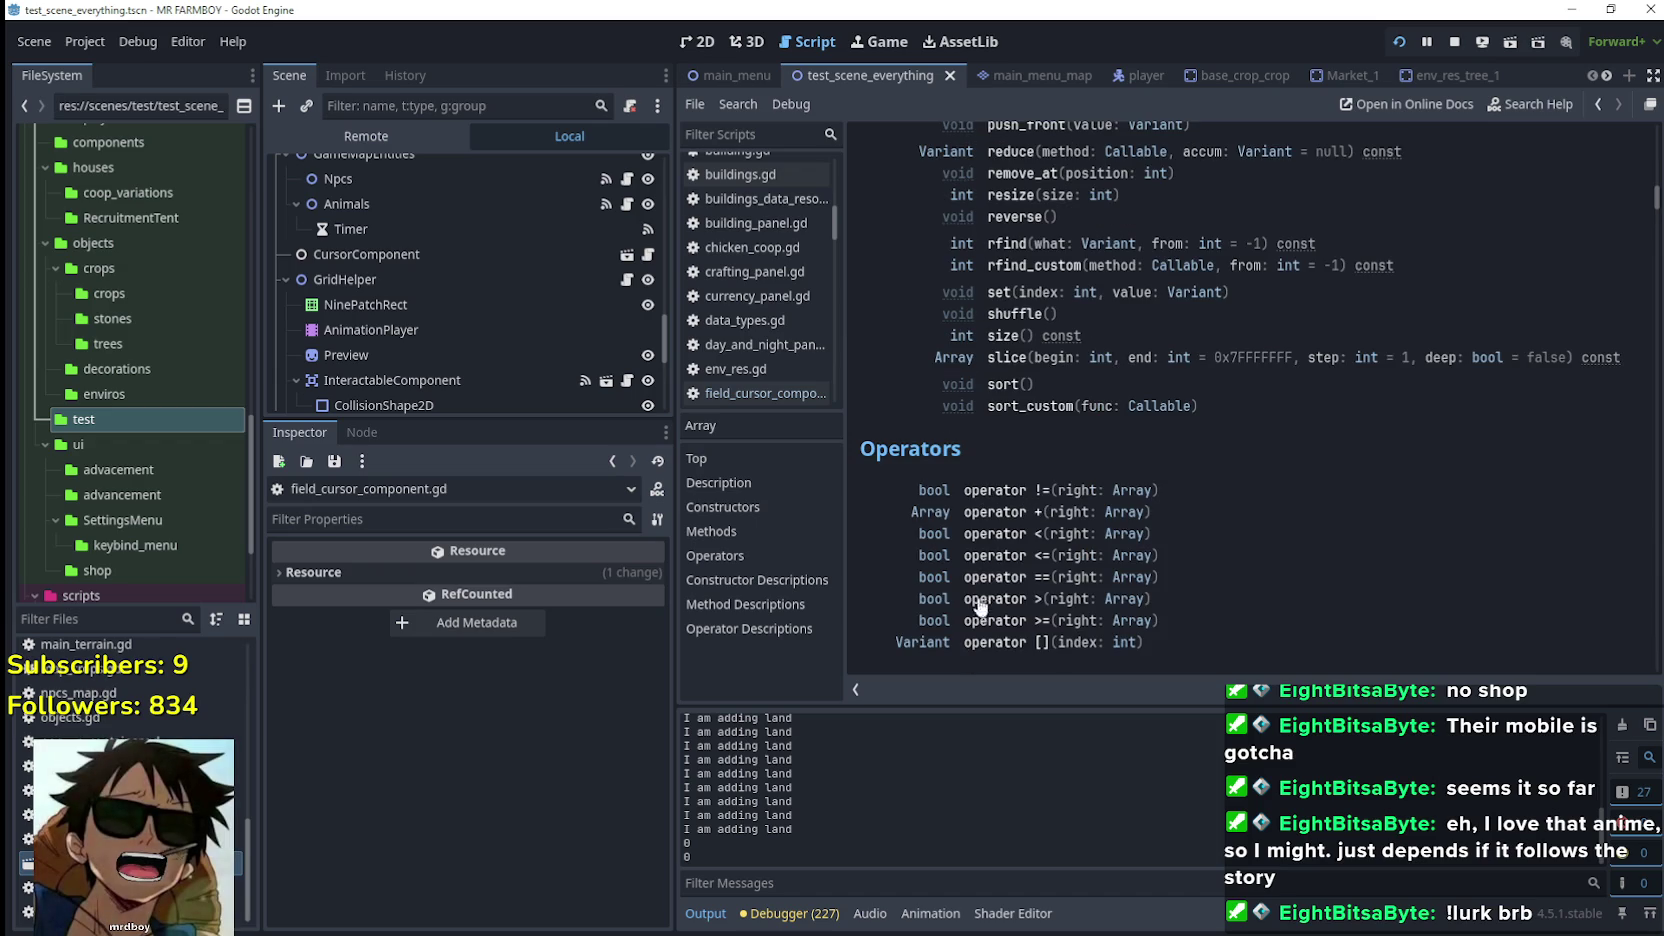
scroll(1030, 400, "down", 6)
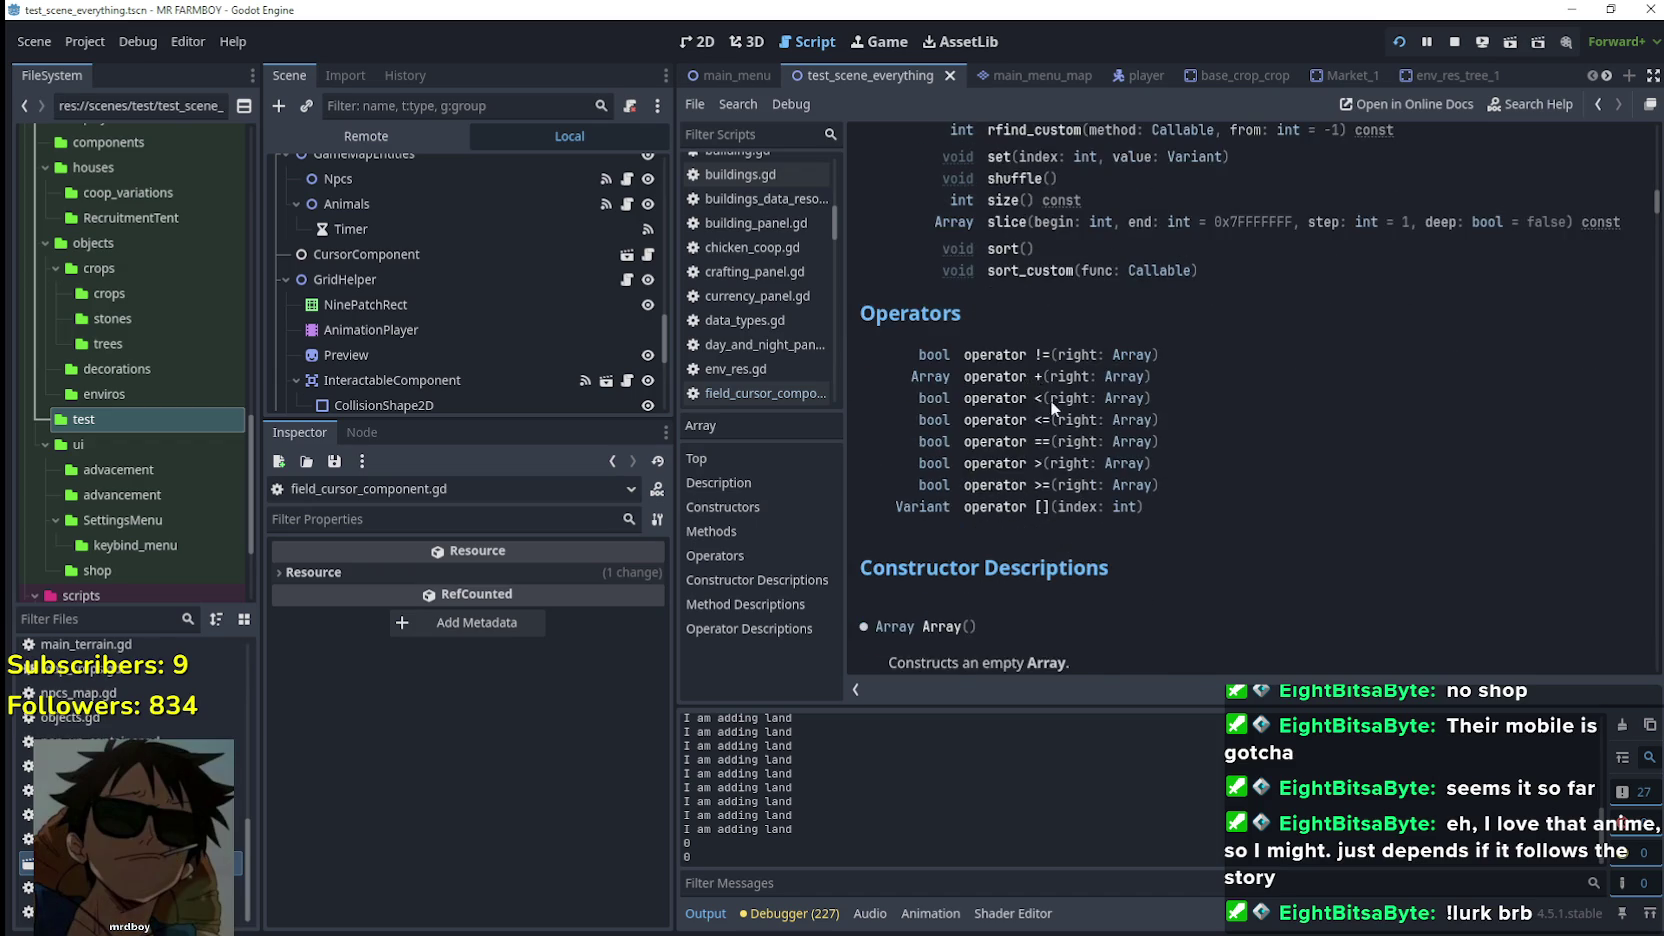
scroll(1072, 524, "up", 2)
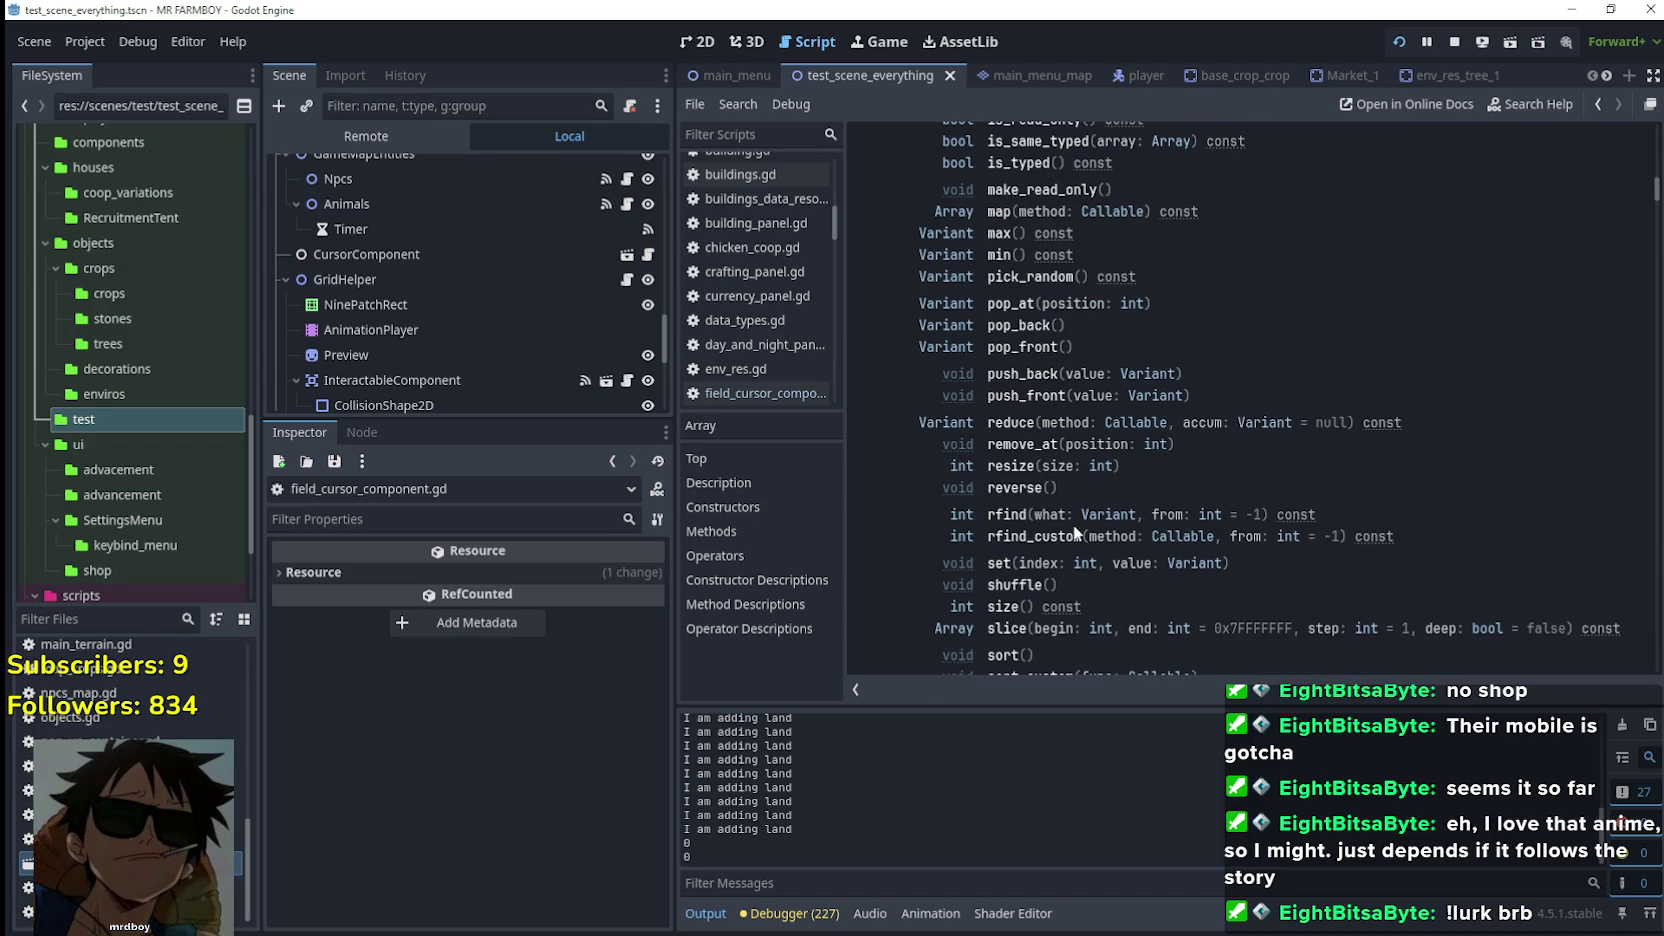
scroll(1072, 524, "down", 4)
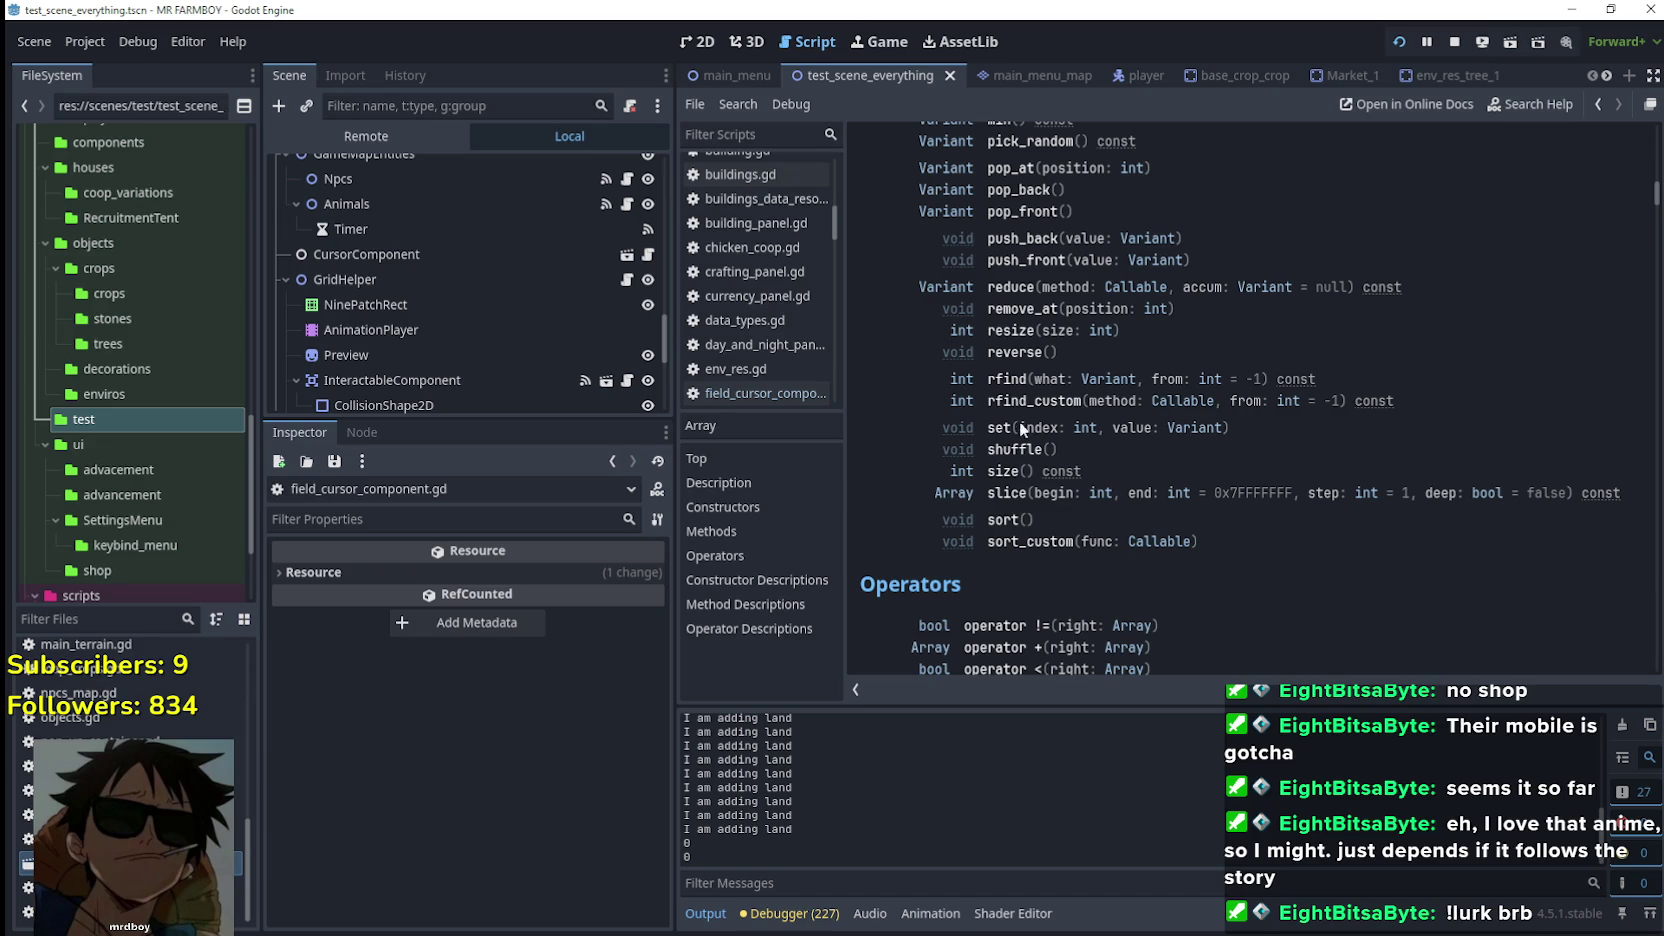
scroll(1013, 322, "up", 2)
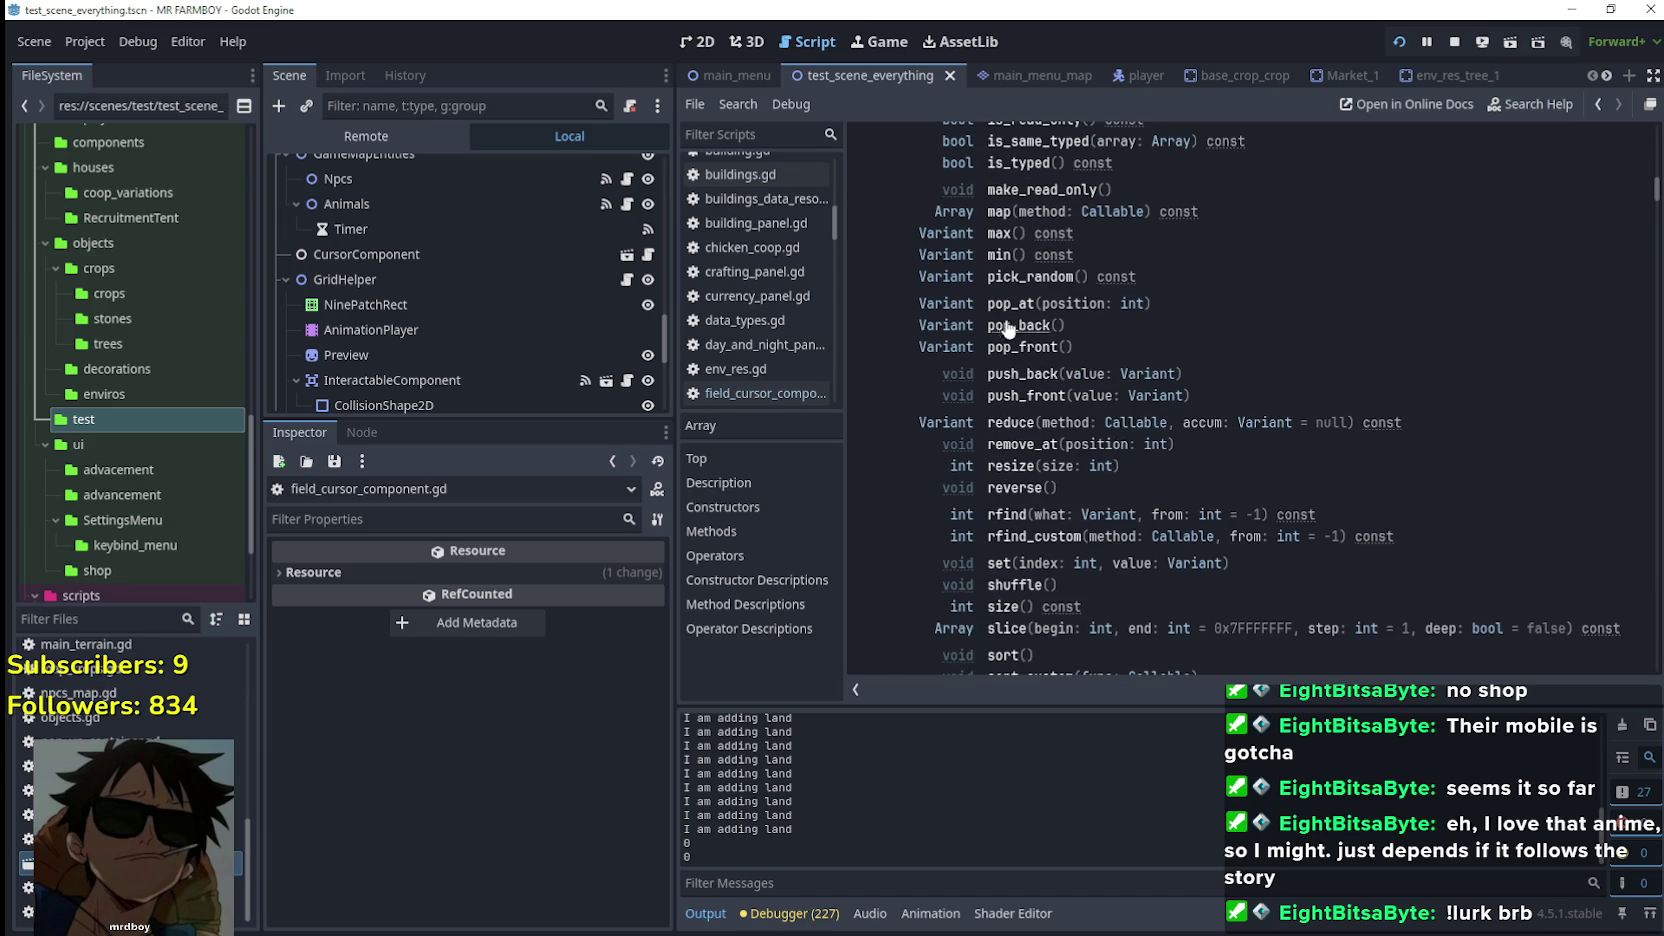
scroll(997, 373, "up", 1)
scroll(1018, 396, "up", 1)
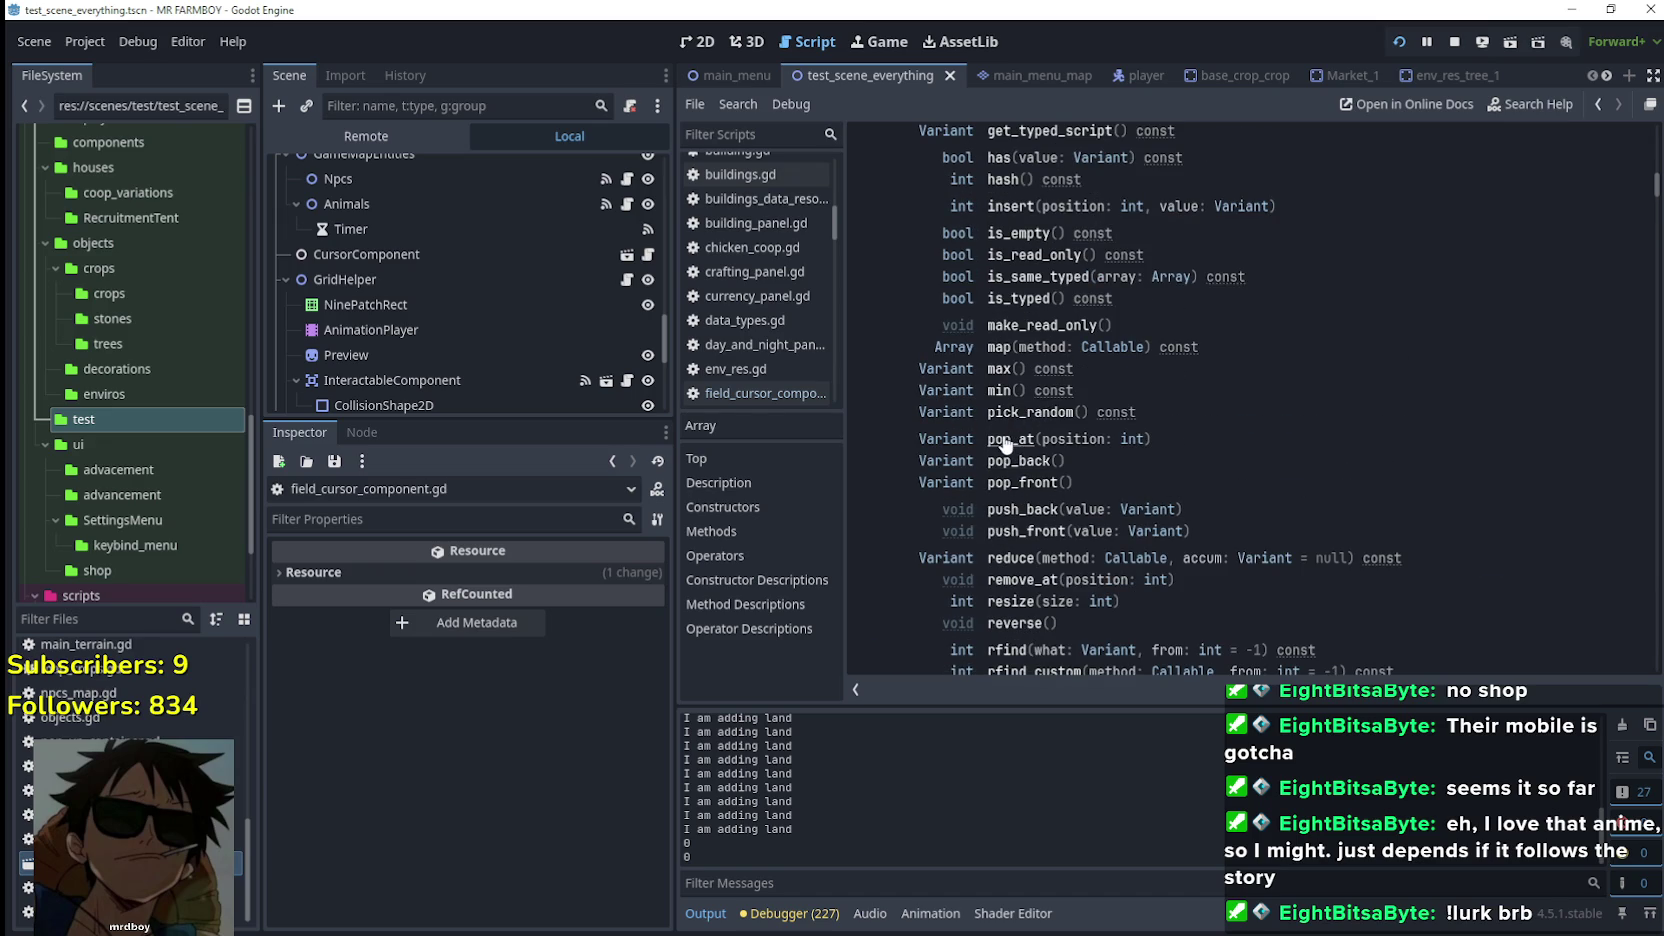
scroll(1006, 428, "up", 1)
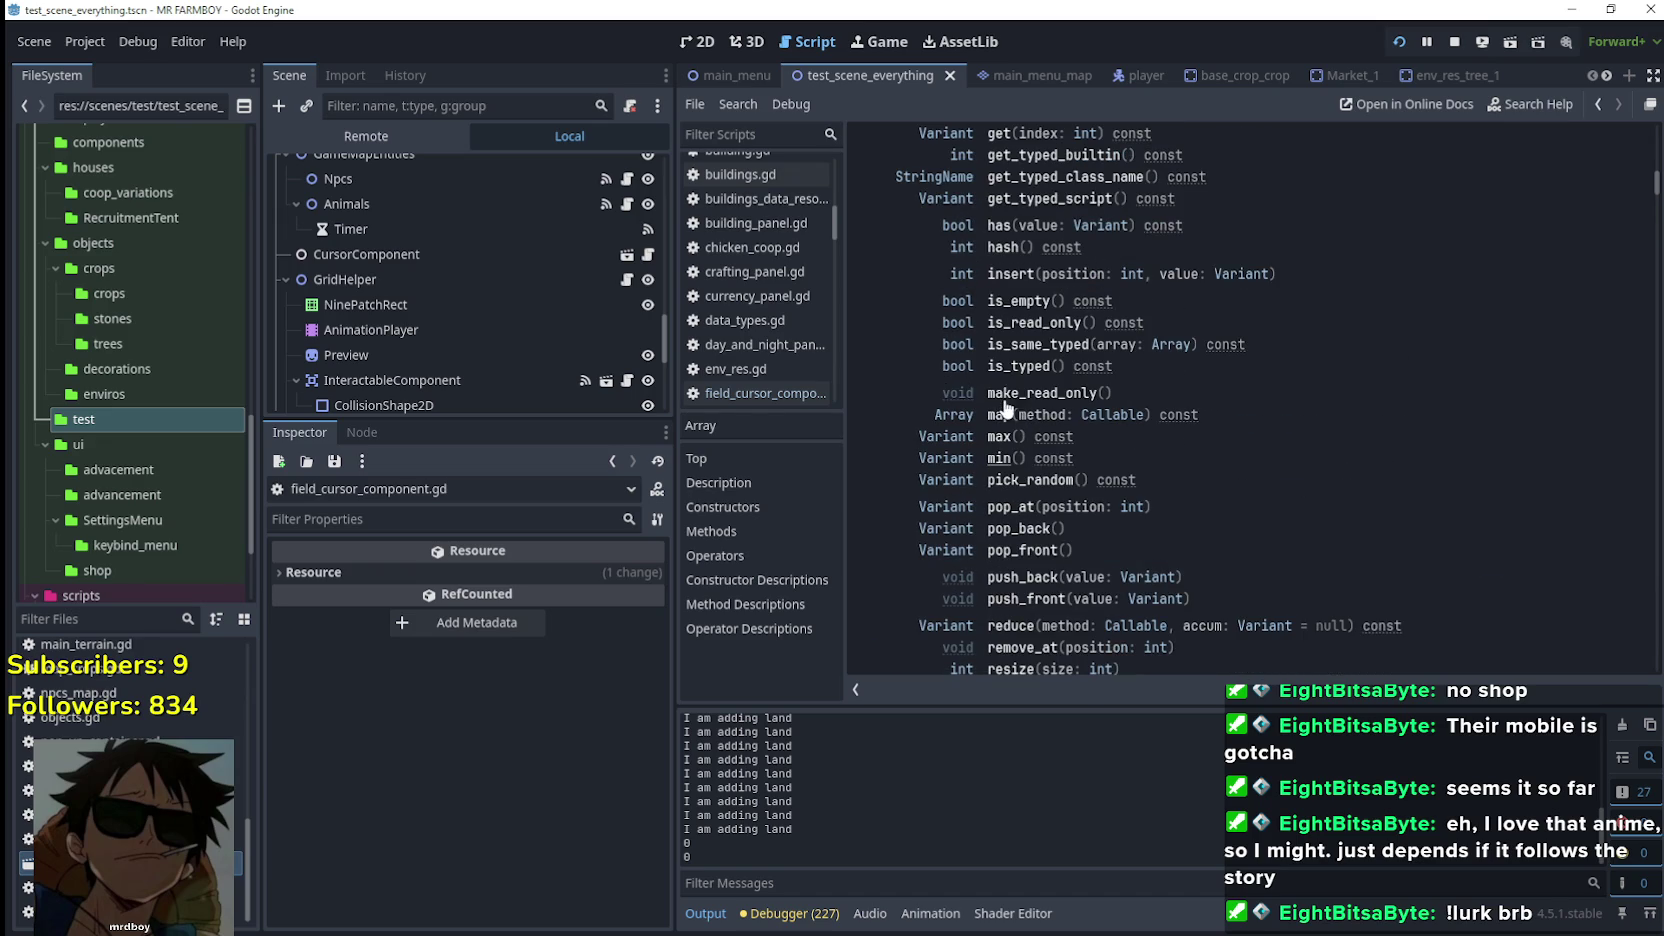
scroll(990, 427, "down", 1)
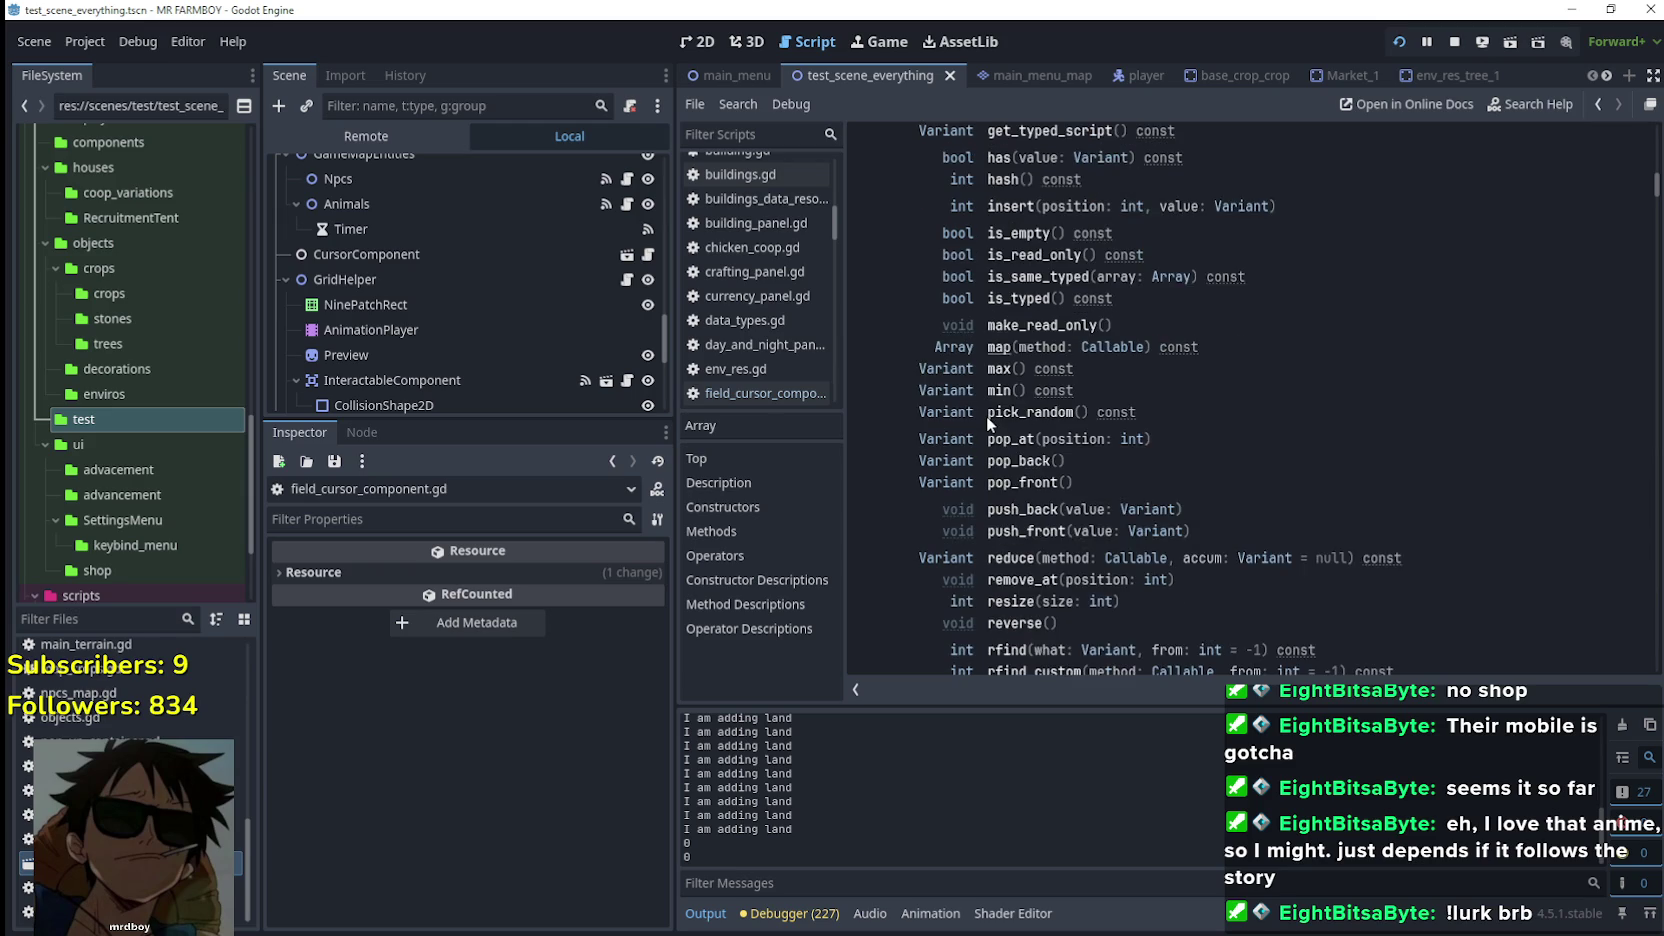
scroll(990, 427, "up", 3)
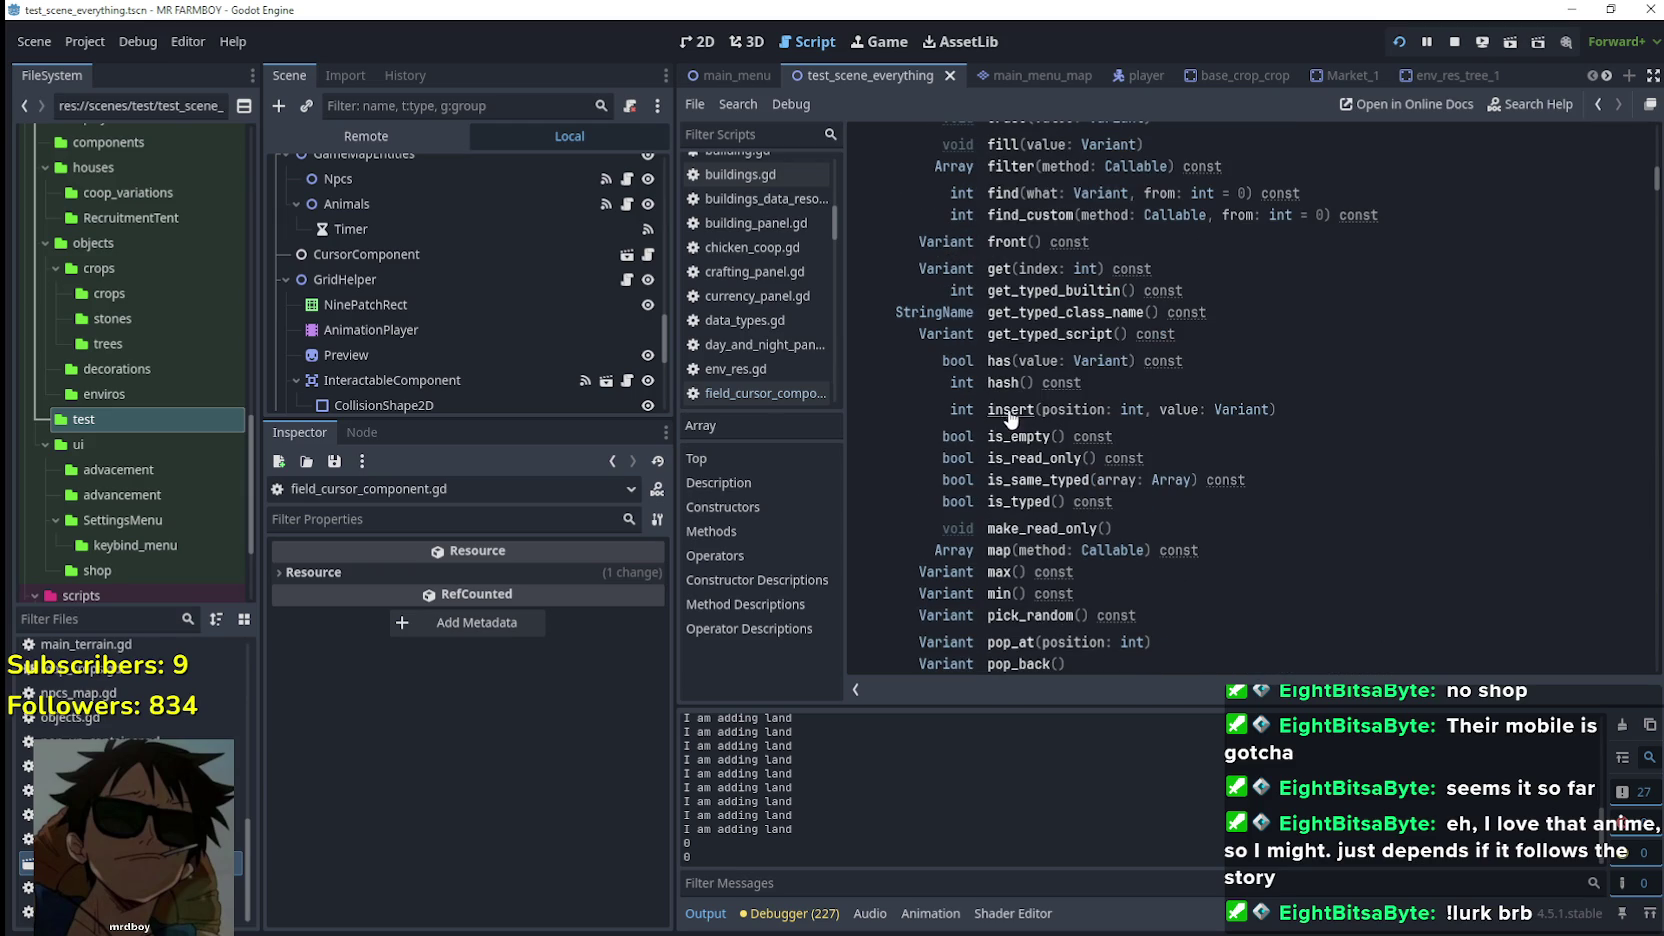
scroll(1005, 535, "up", 2)
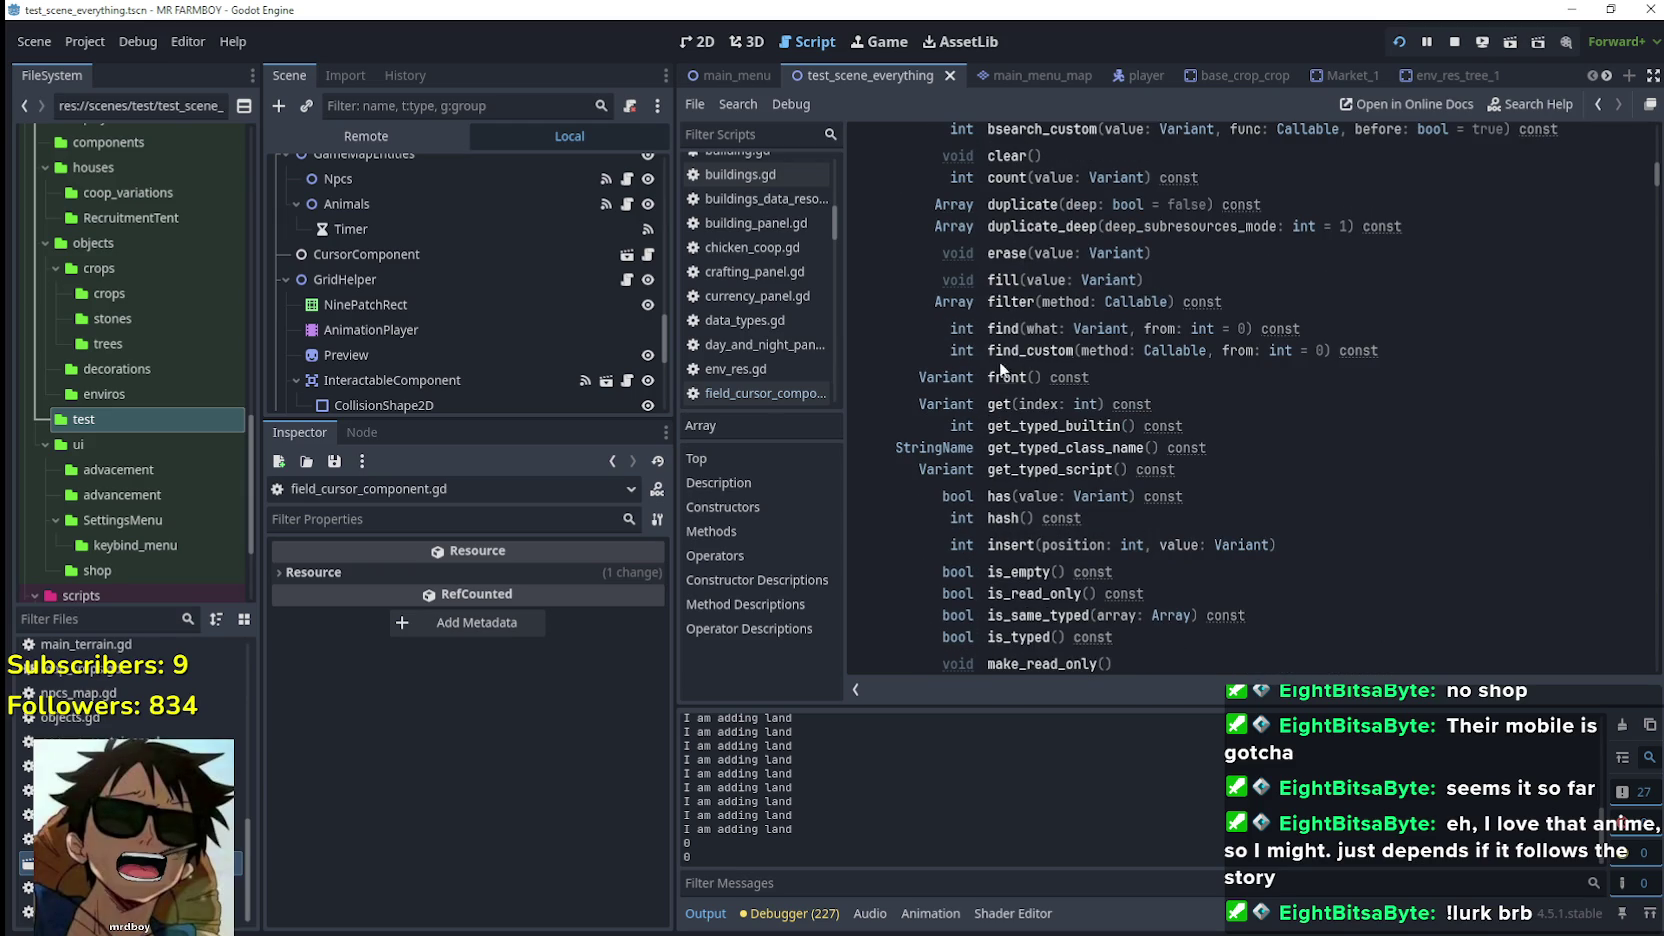
scroll(1001, 347, "up", 3)
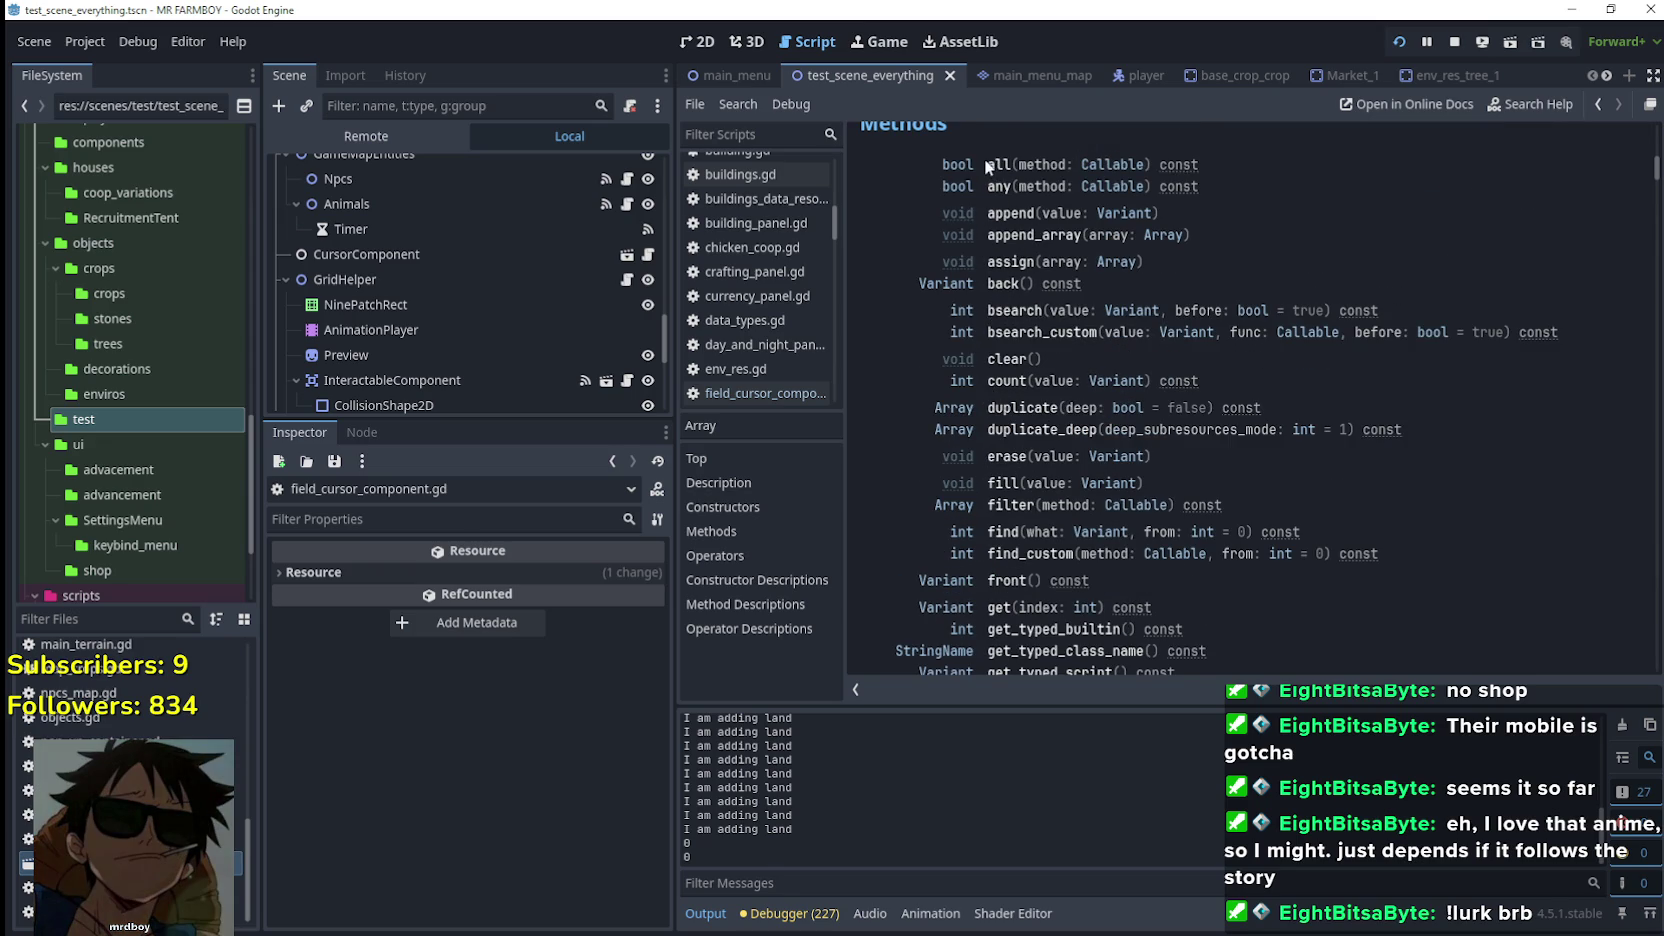
scroll(987, 167, "up", 1)
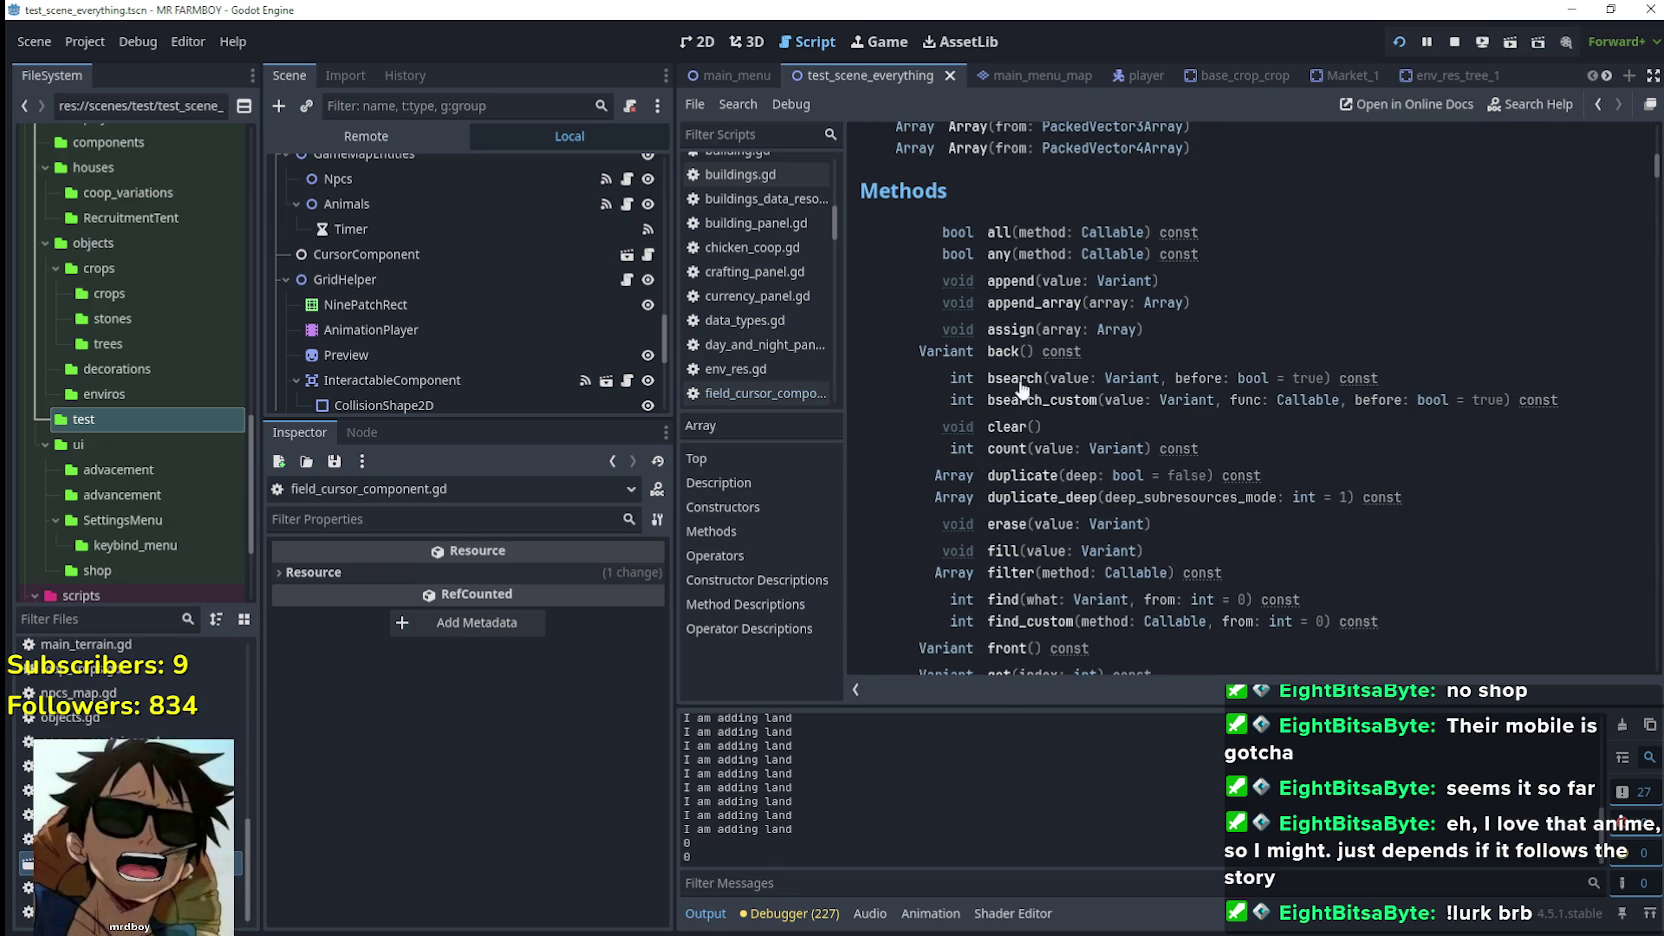
Continue through the method descriptions down to reduce(), then return to the page top
scroll(1022, 344, "down", 5)
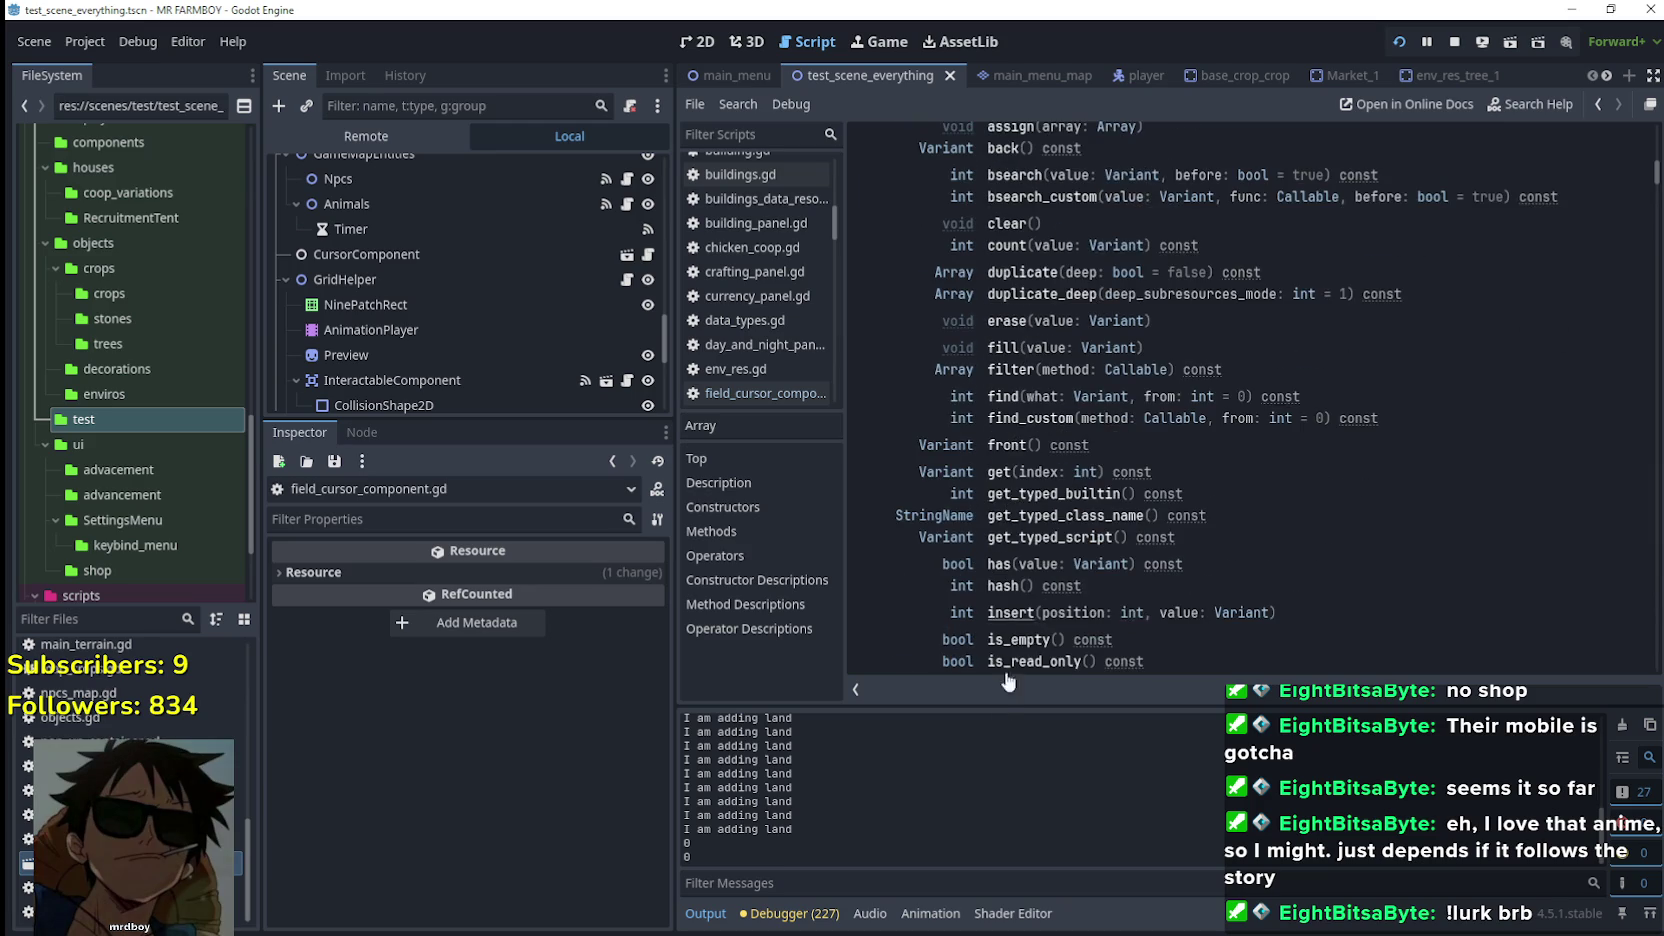
scroll(1013, 628, "down", 1)
scroll(1019, 598, "down", 10)
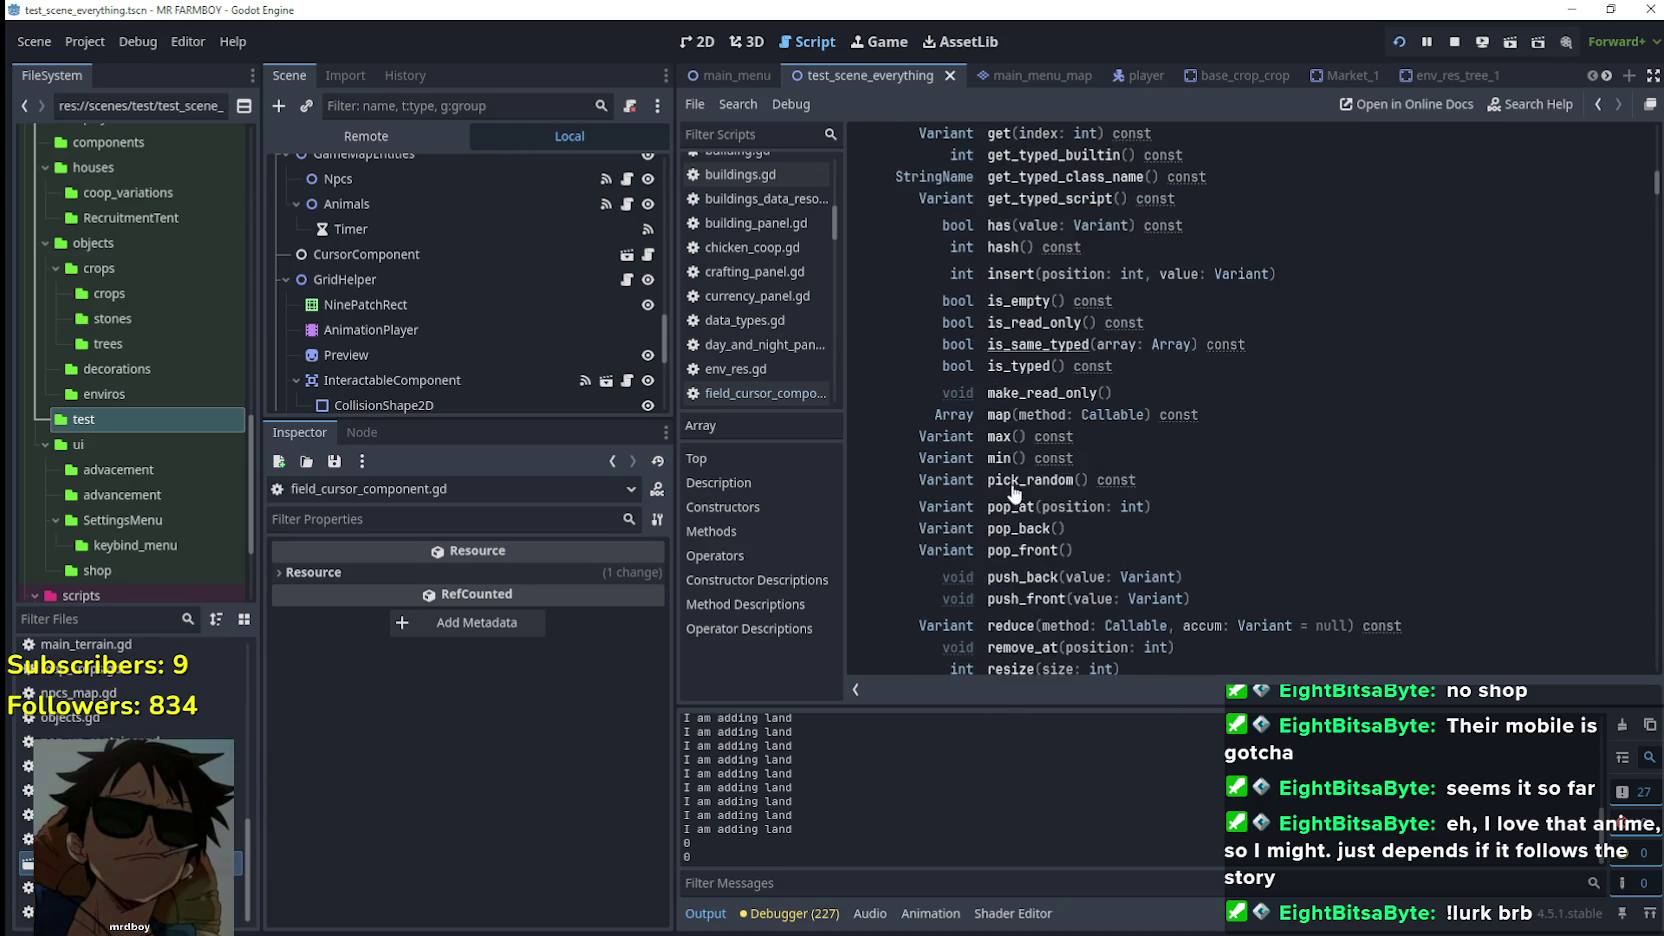
scroll(1005, 525, "down", 11)
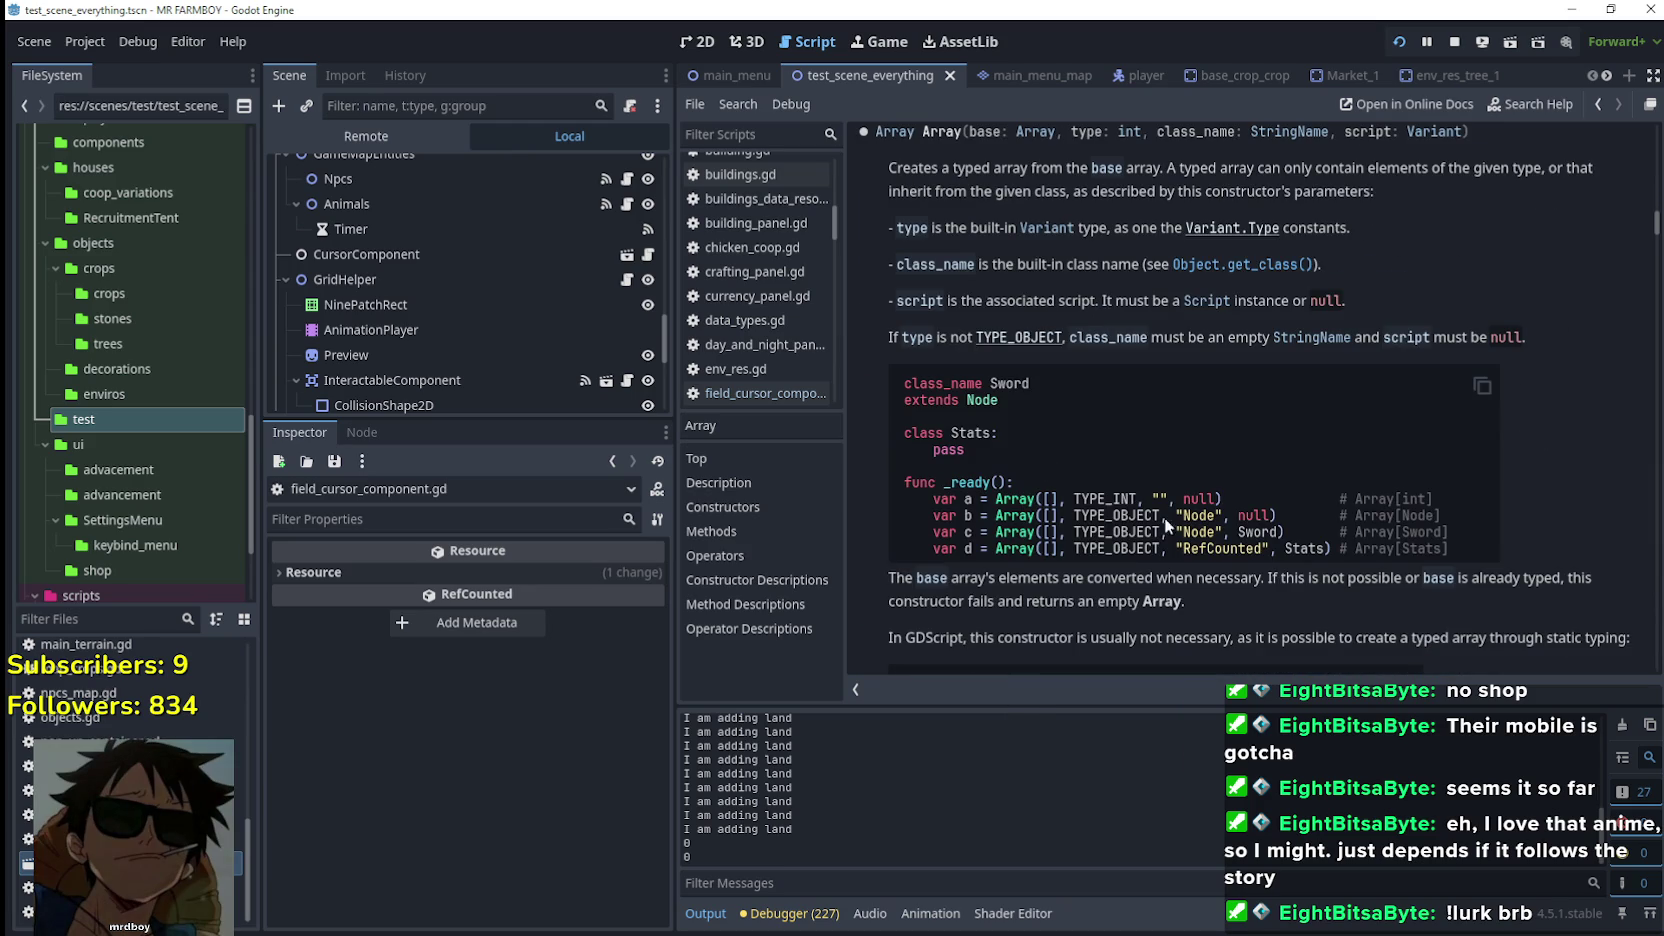
scroll(974, 424, "down", 4)
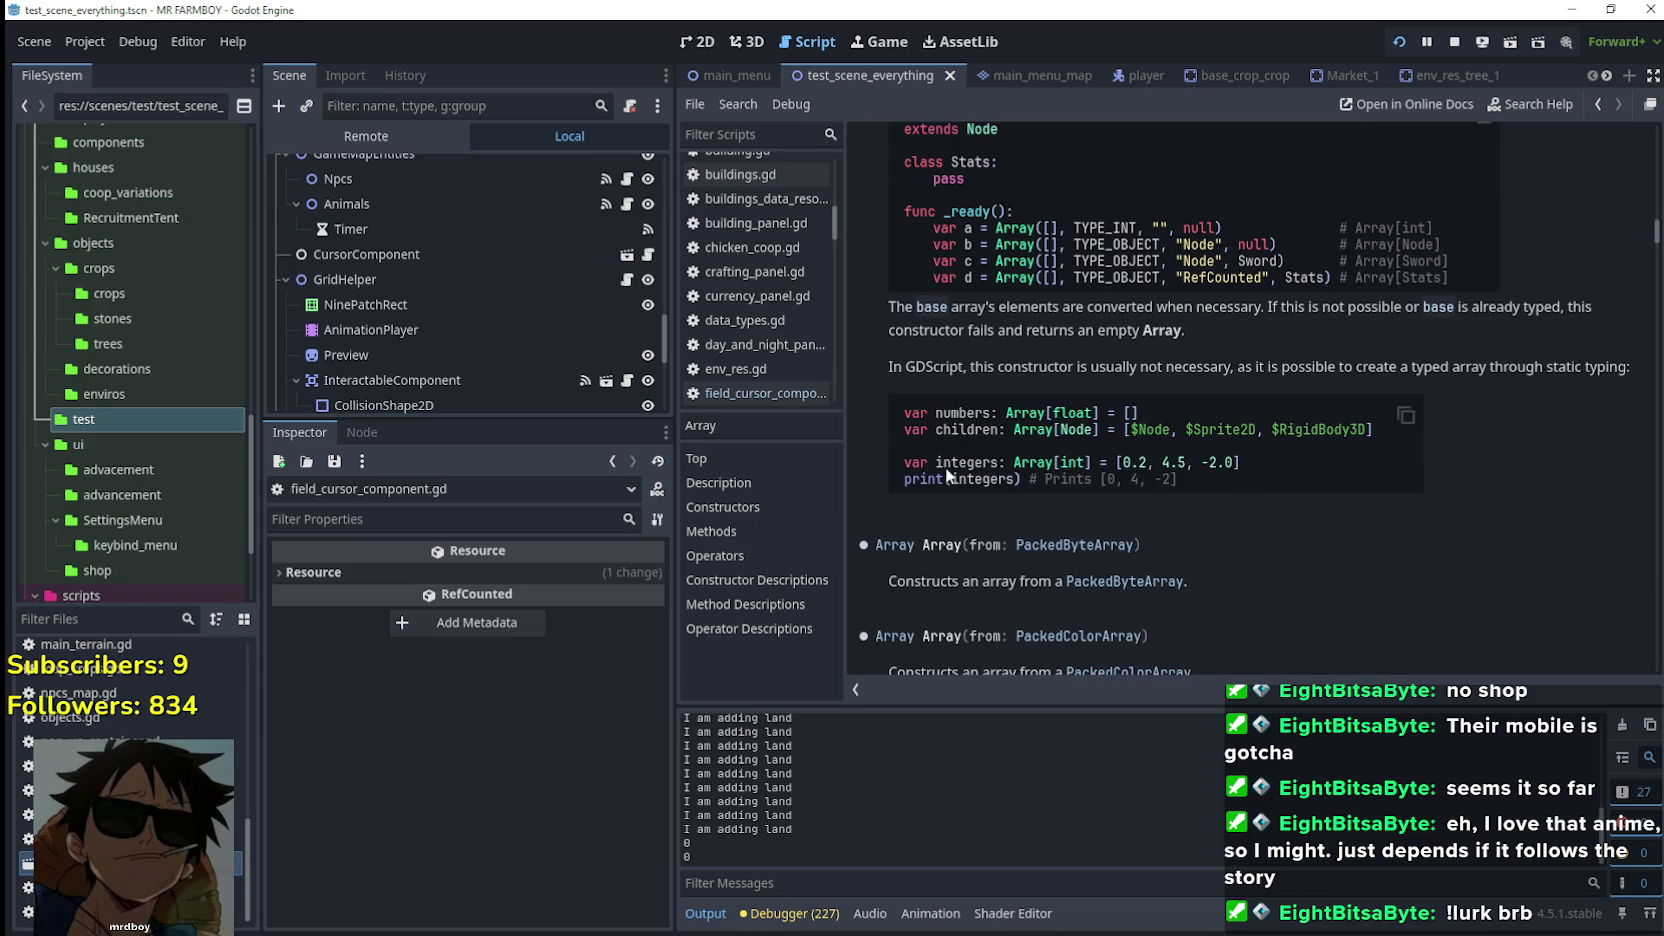
scroll(1169, 552, "down", 5)
scroll(1169, 545, "down", 10)
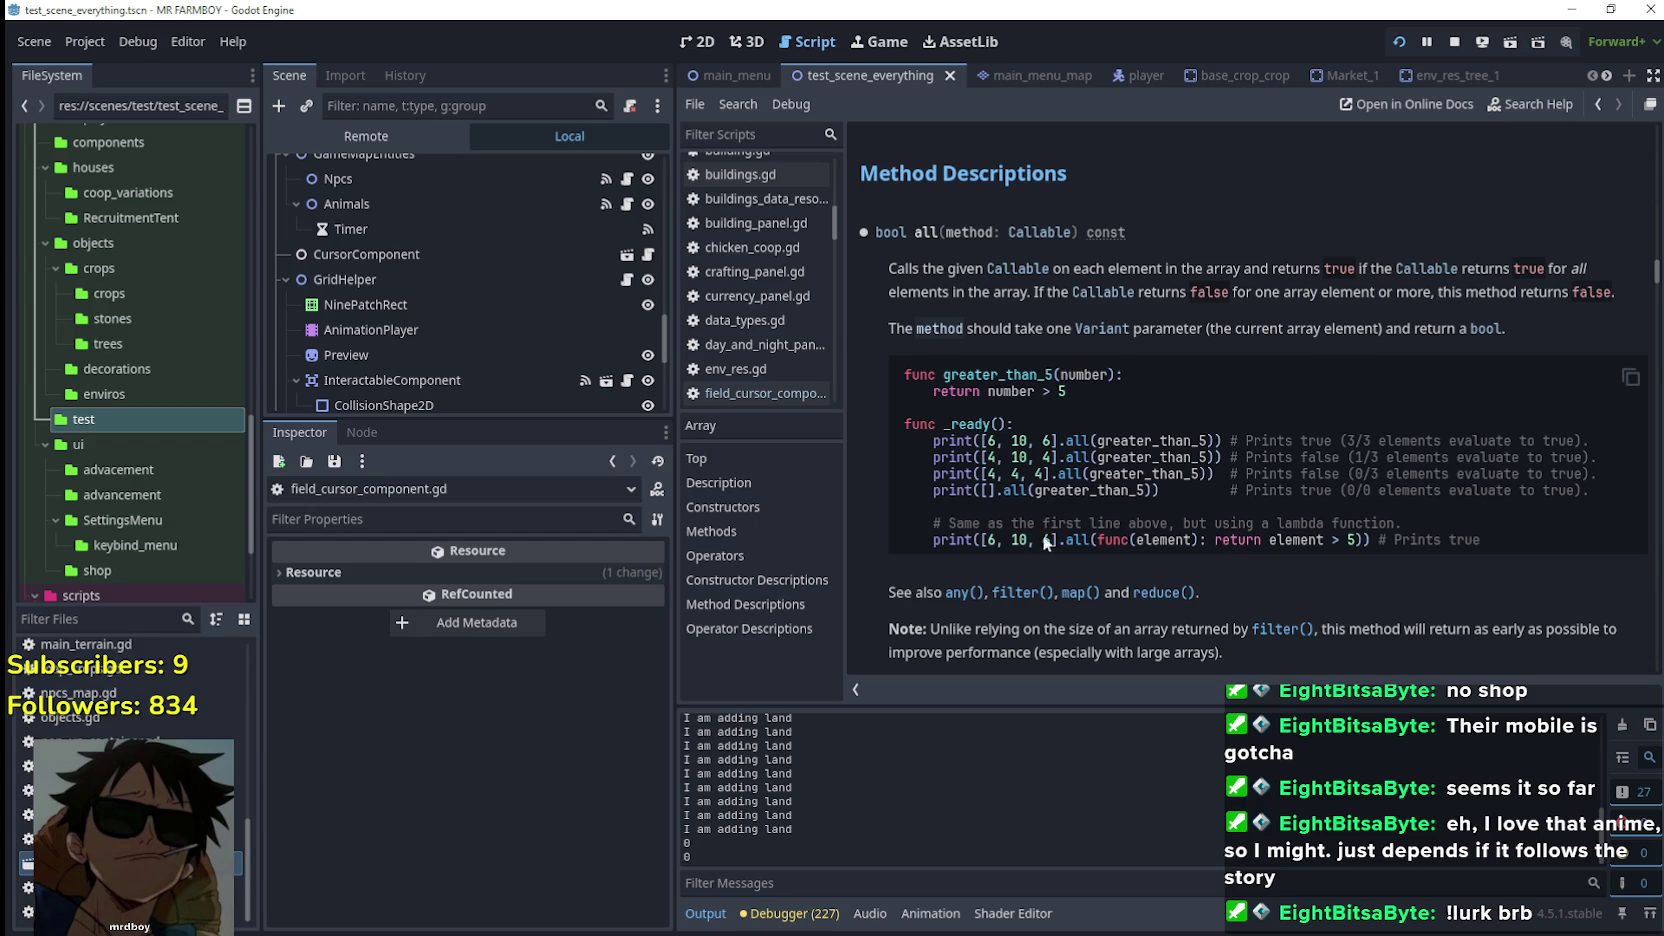
scroll(1020, 530, "down", 8)
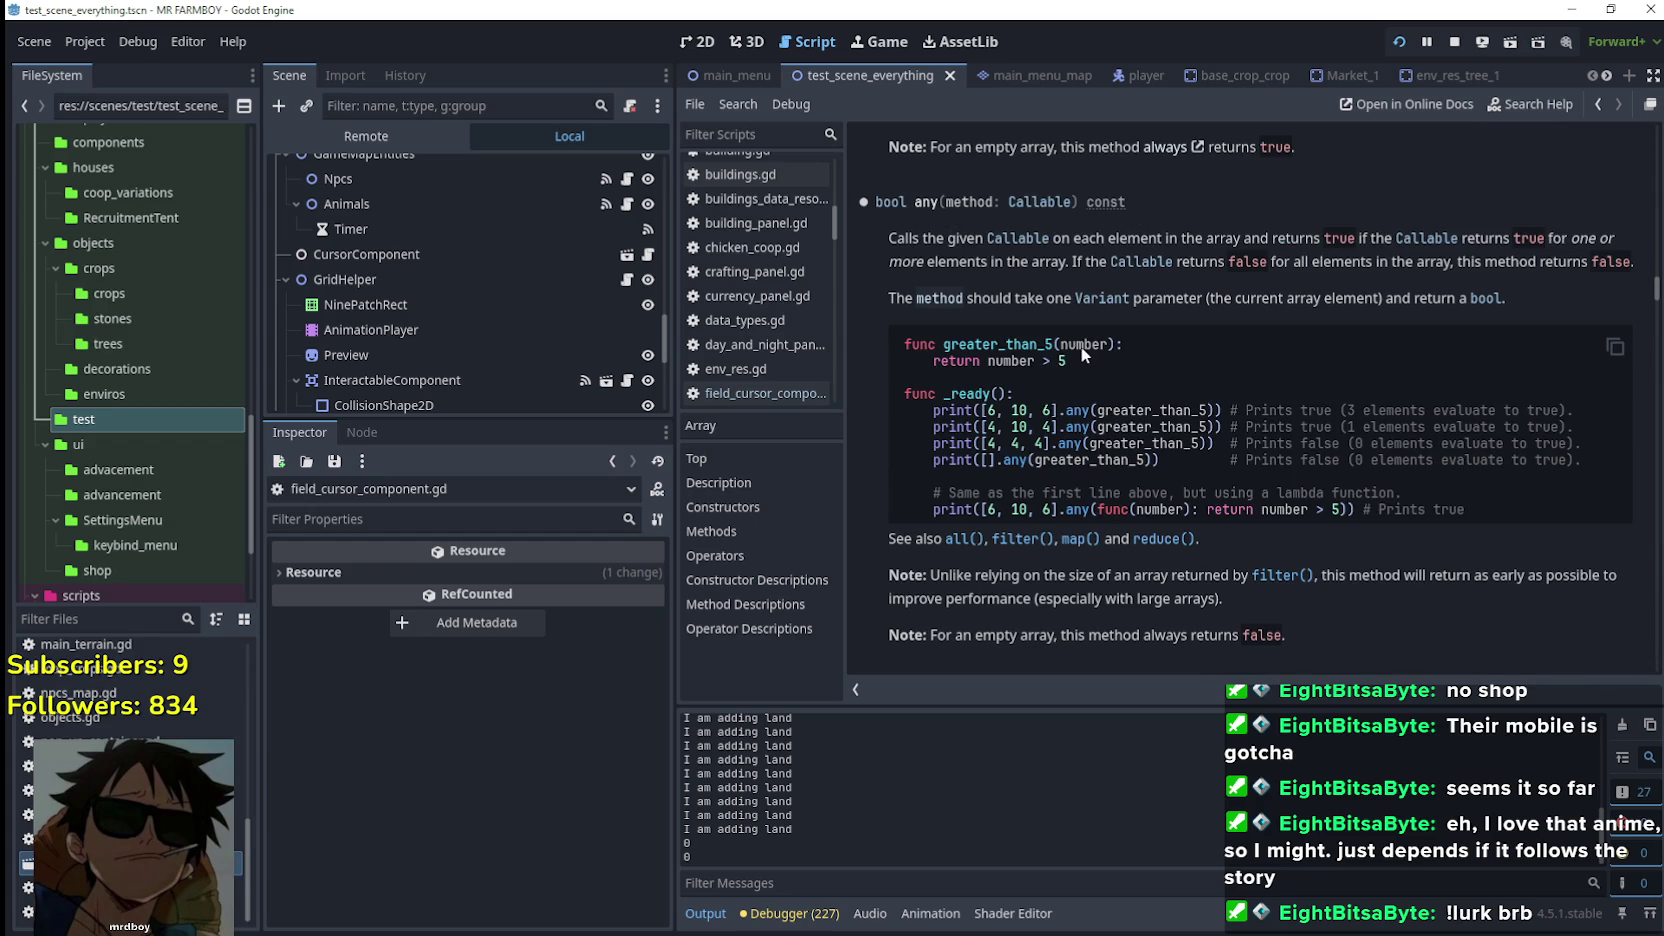
scroll(1001, 421, "down", 5)
scroll(1106, 464, "down", 10)
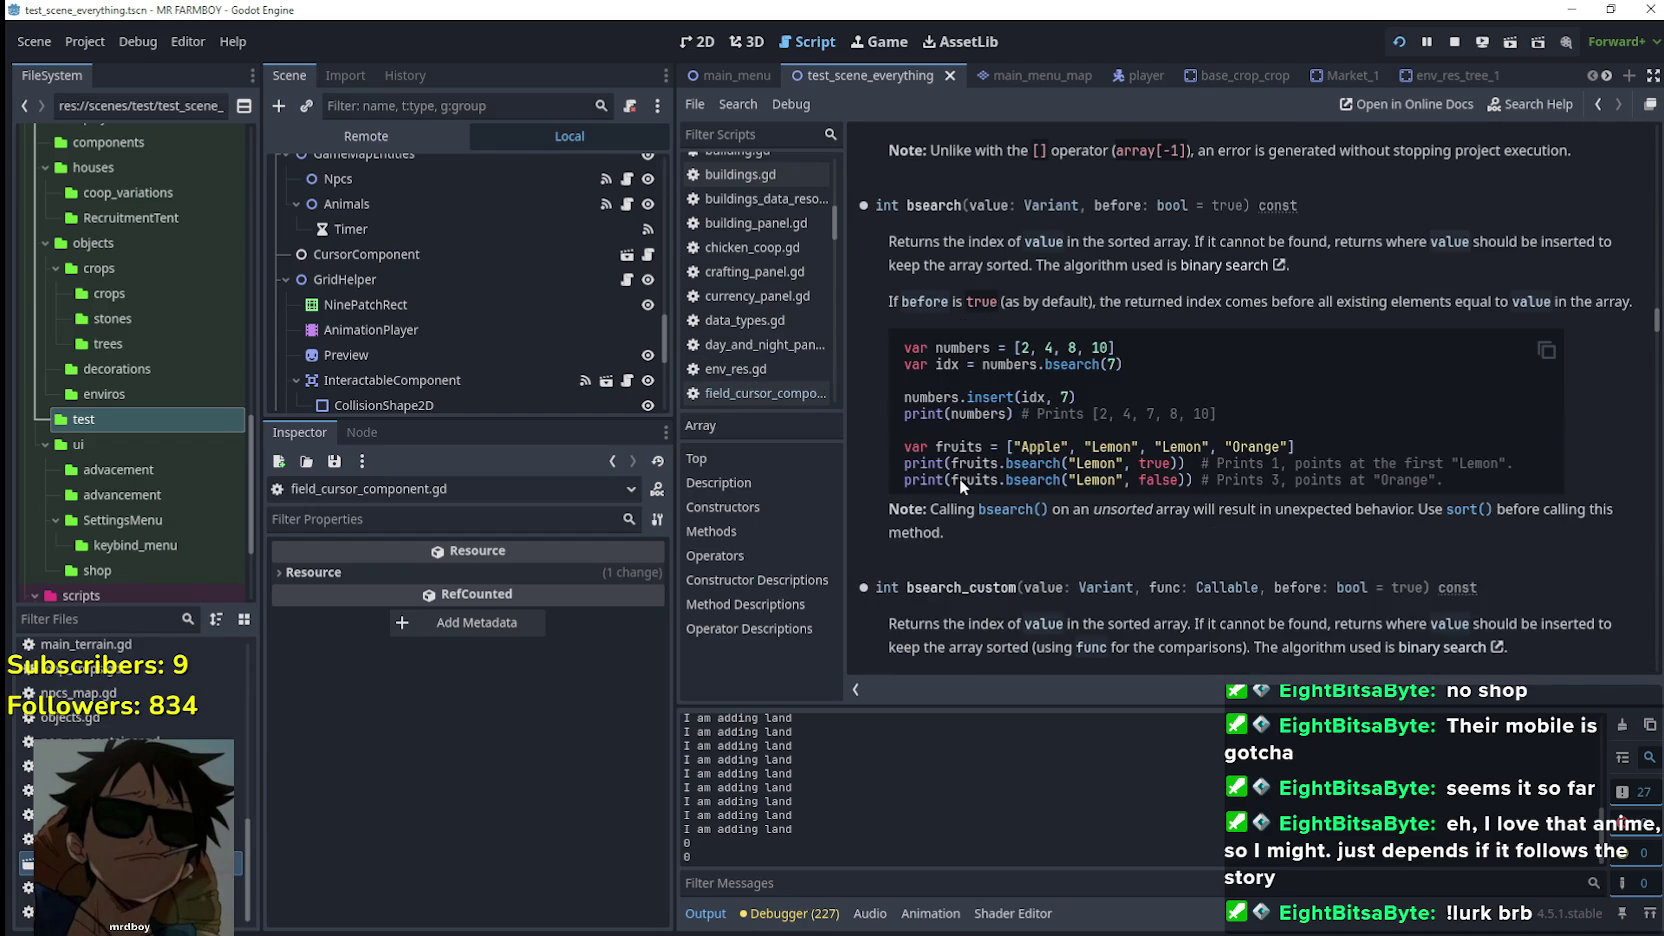
scroll(959, 478, "down", 7)
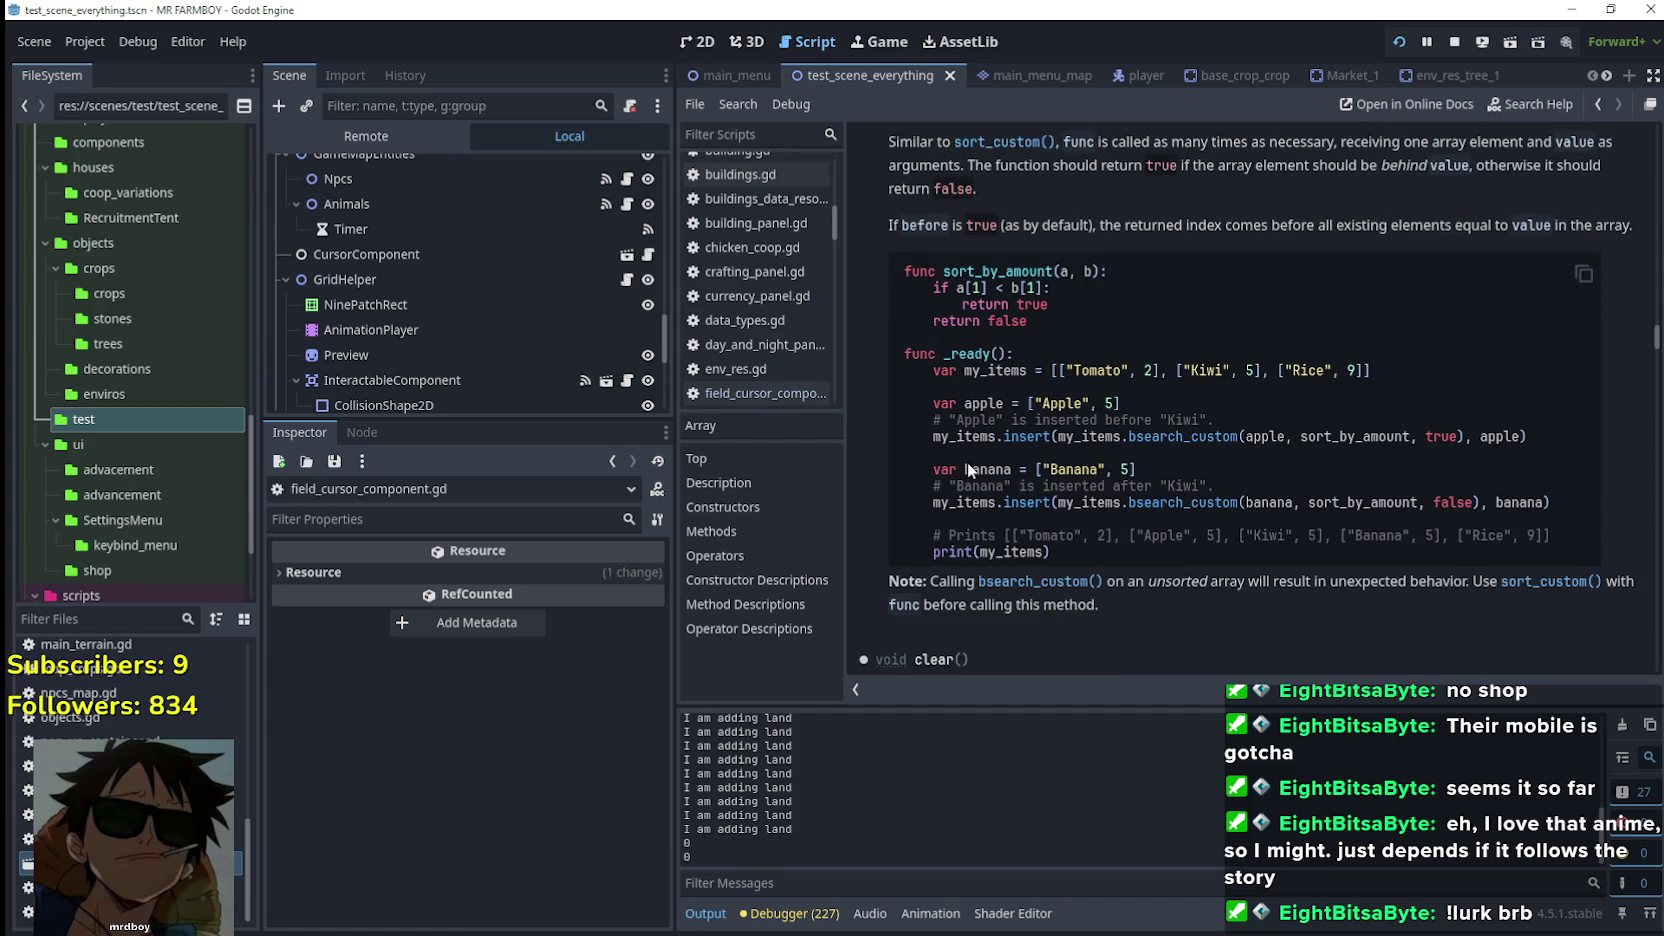
scroll(956, 402, "down", 7)
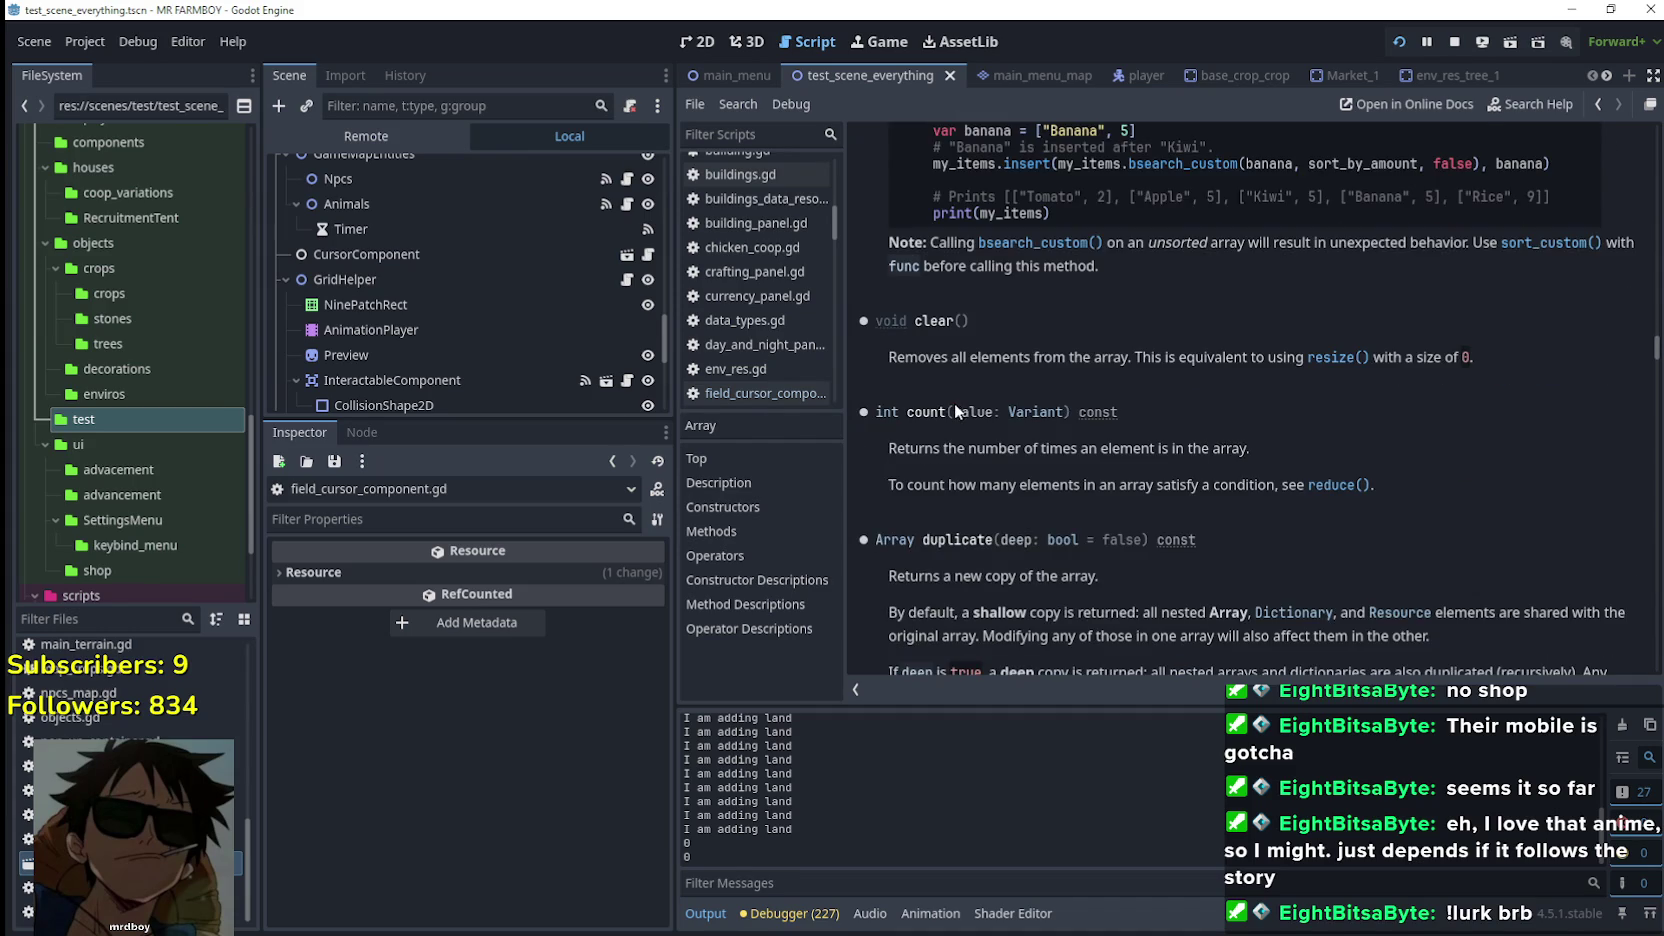
scroll(954, 403, "down", 1)
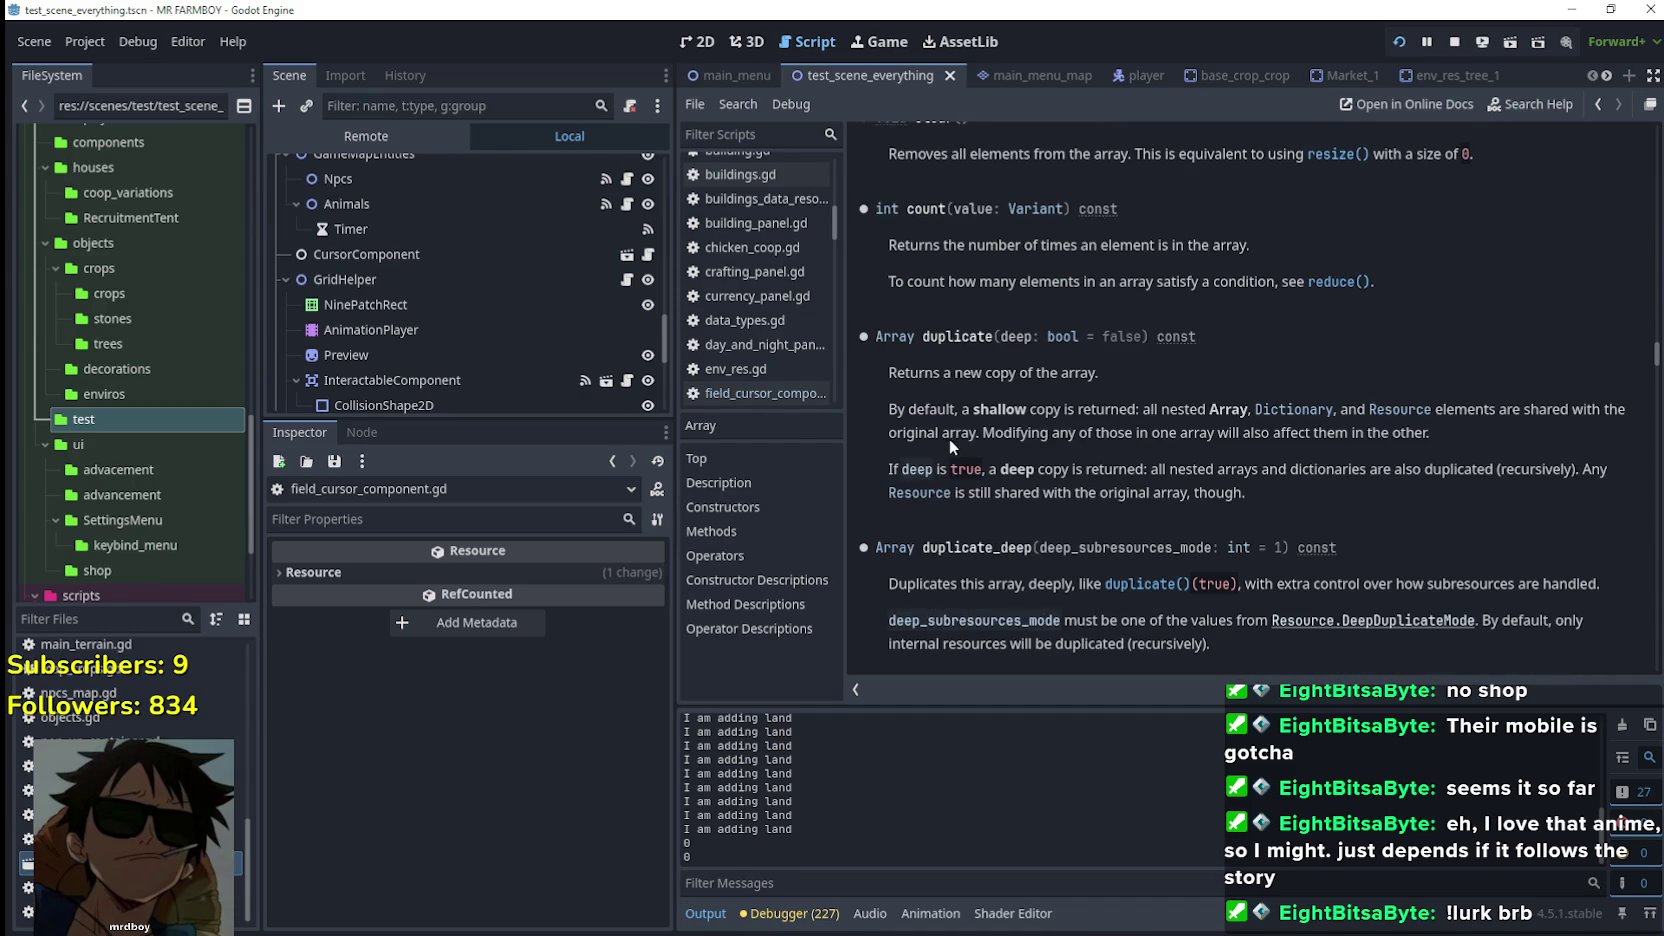
scroll(1008, 311, "up", 3)
scroll(953, 281, "down", 4)
scroll(980, 374, "down", 11)
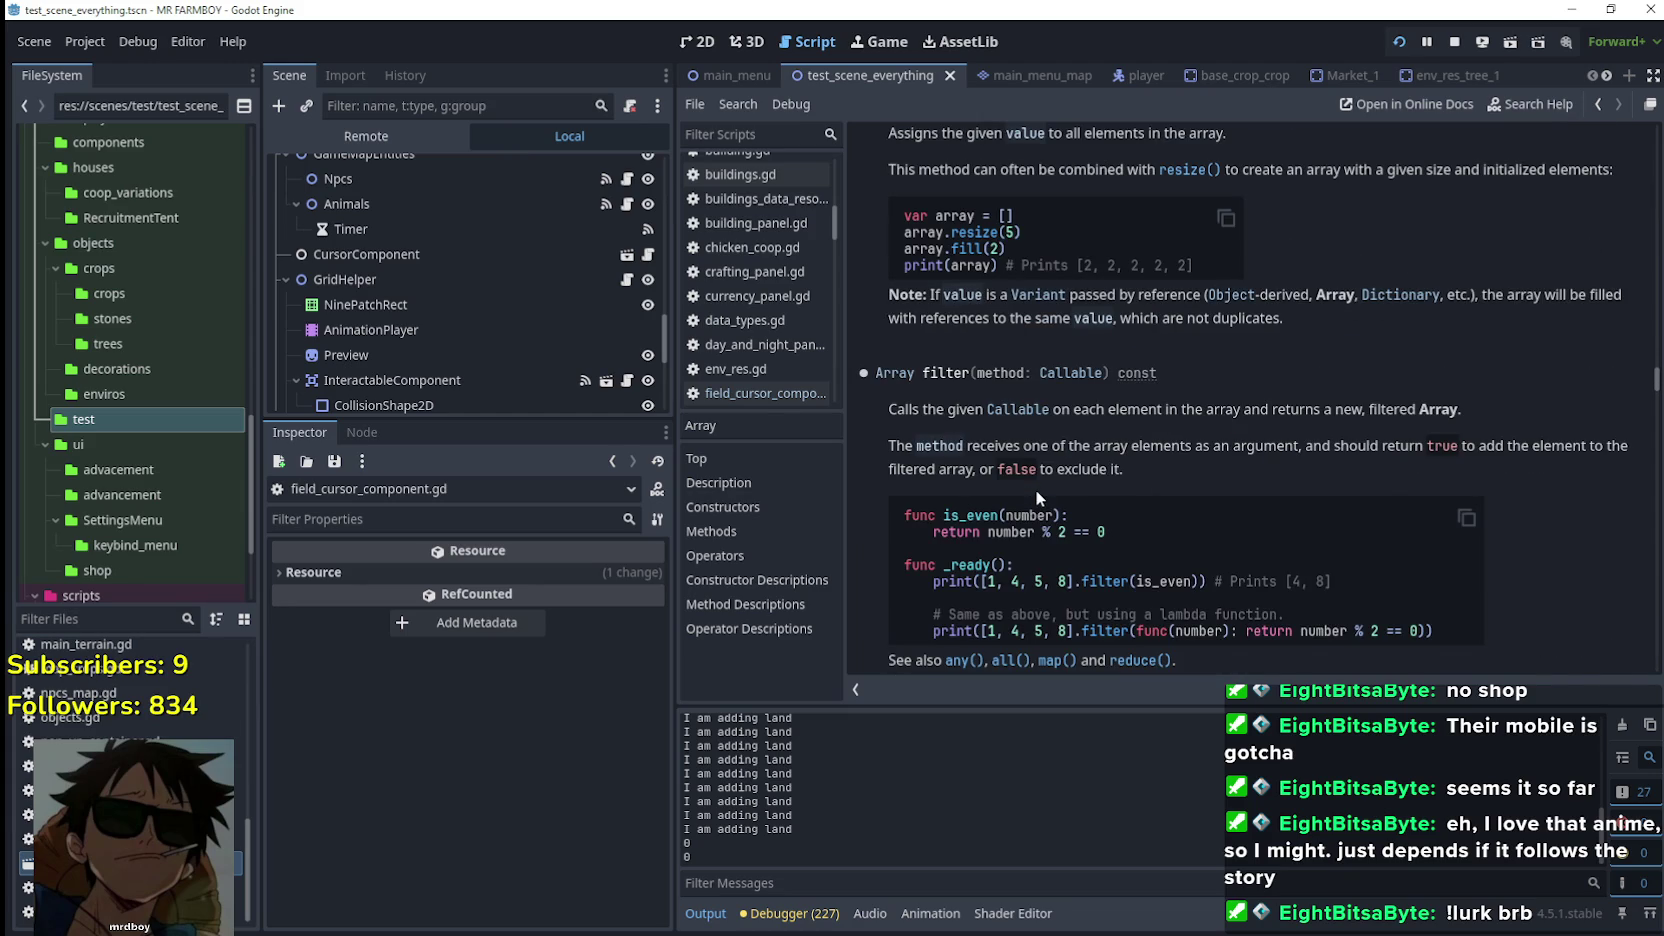
scroll(1035, 489, "down", 3)
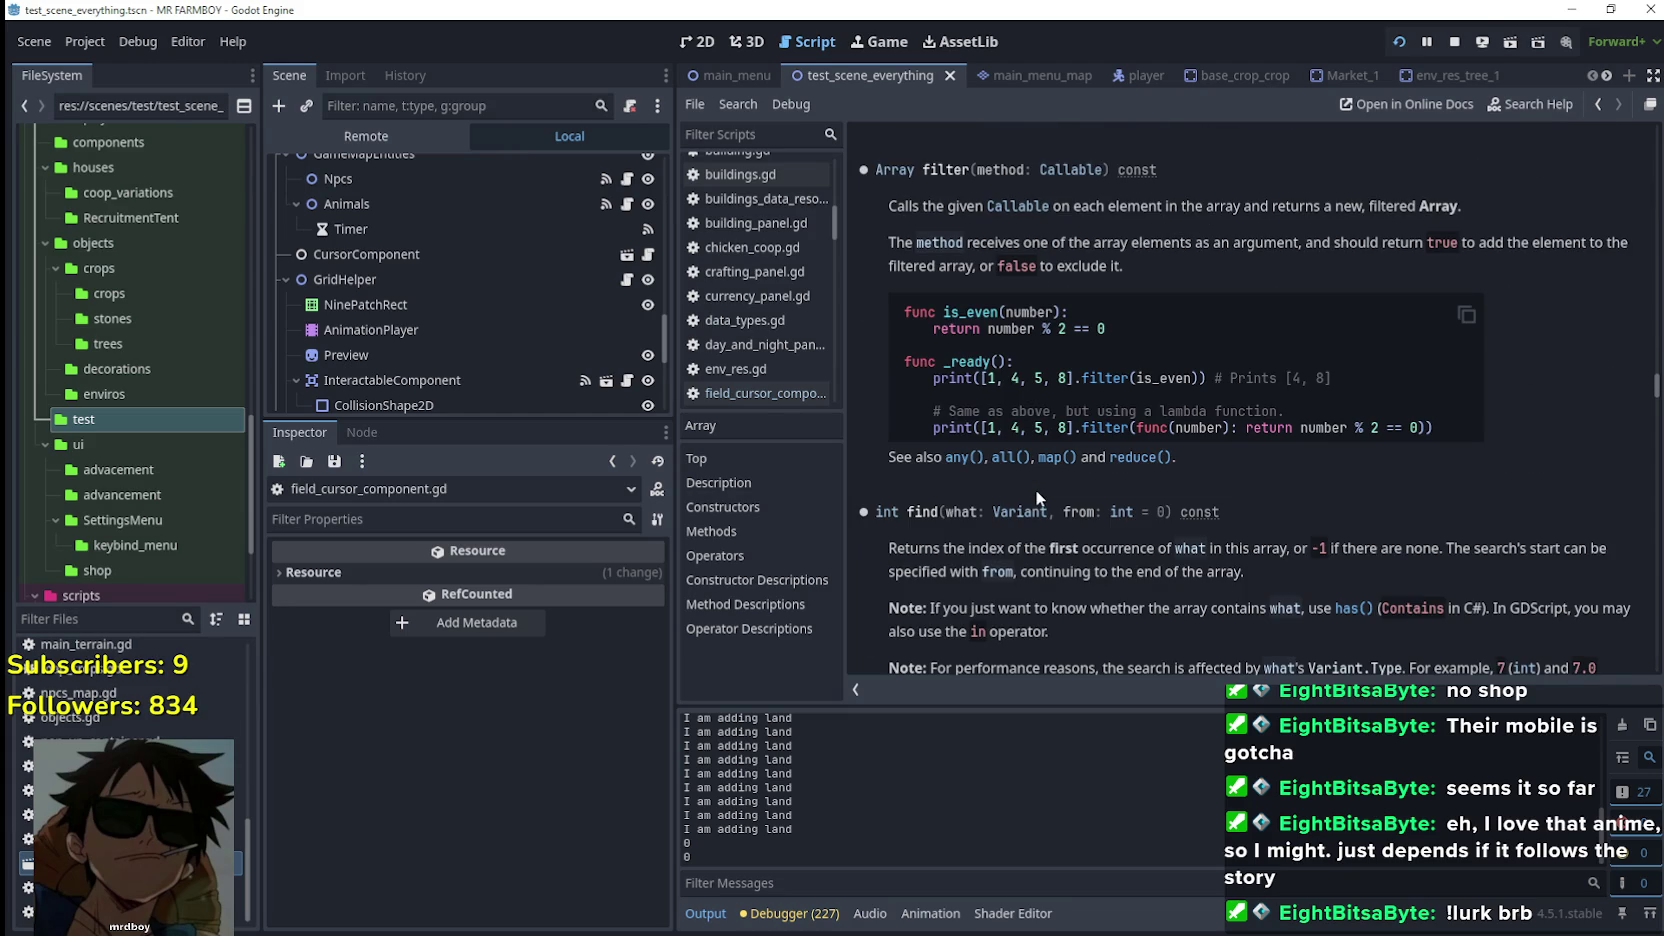
scroll(1035, 489, "down", 7)
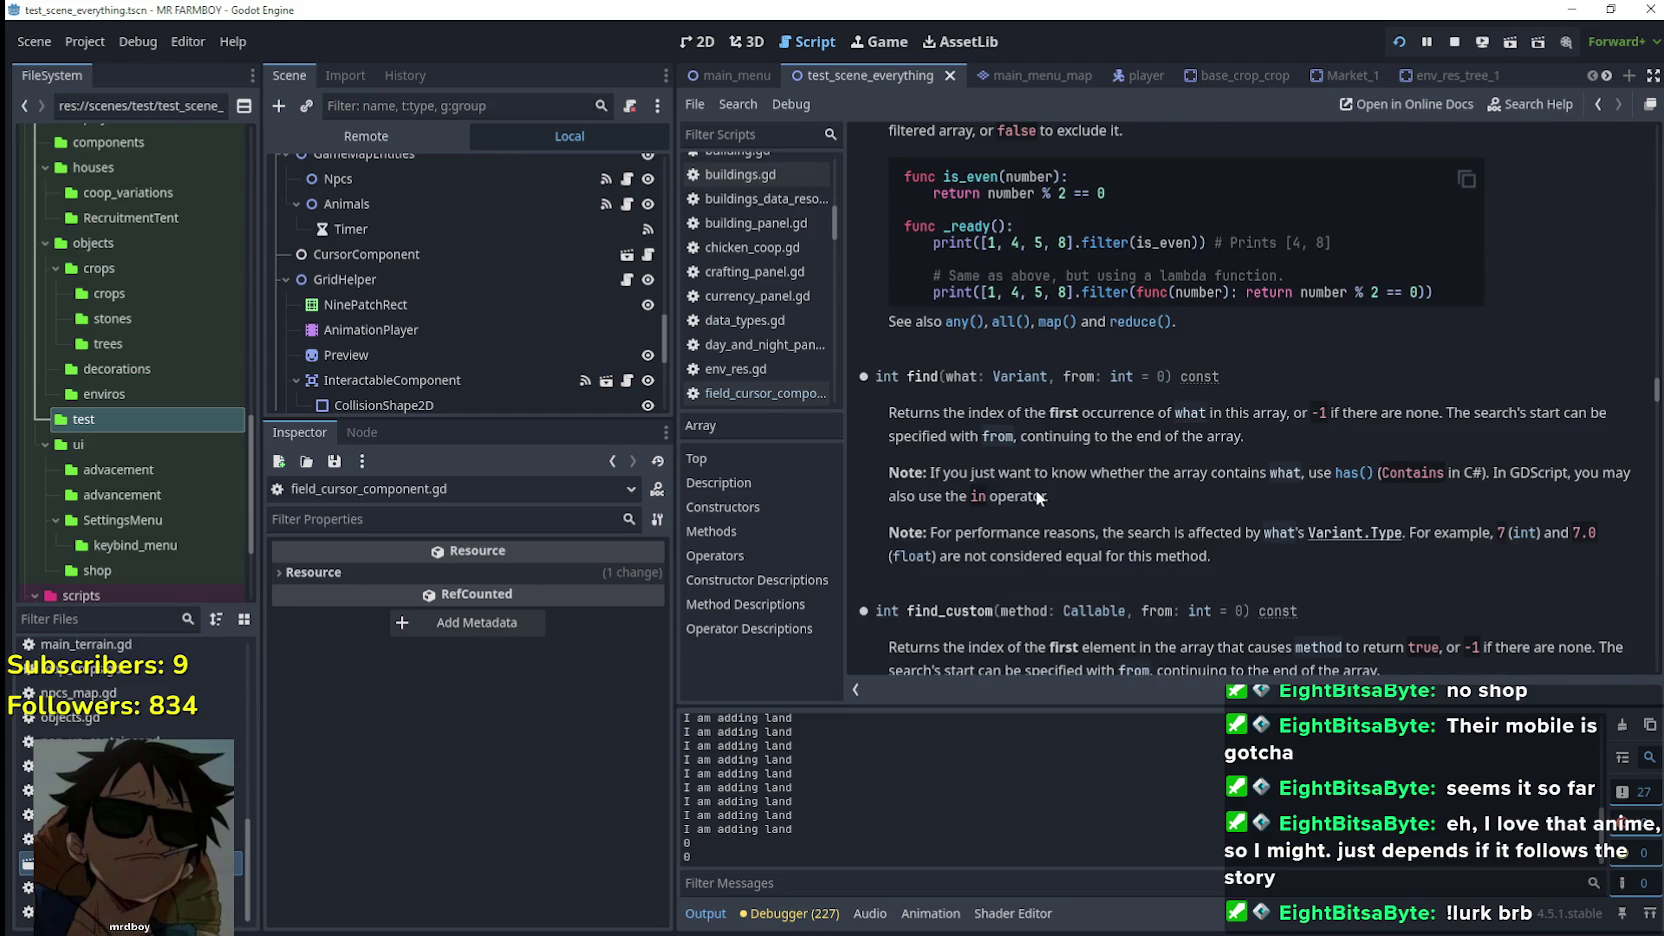
scroll(1036, 488, "down", 11)
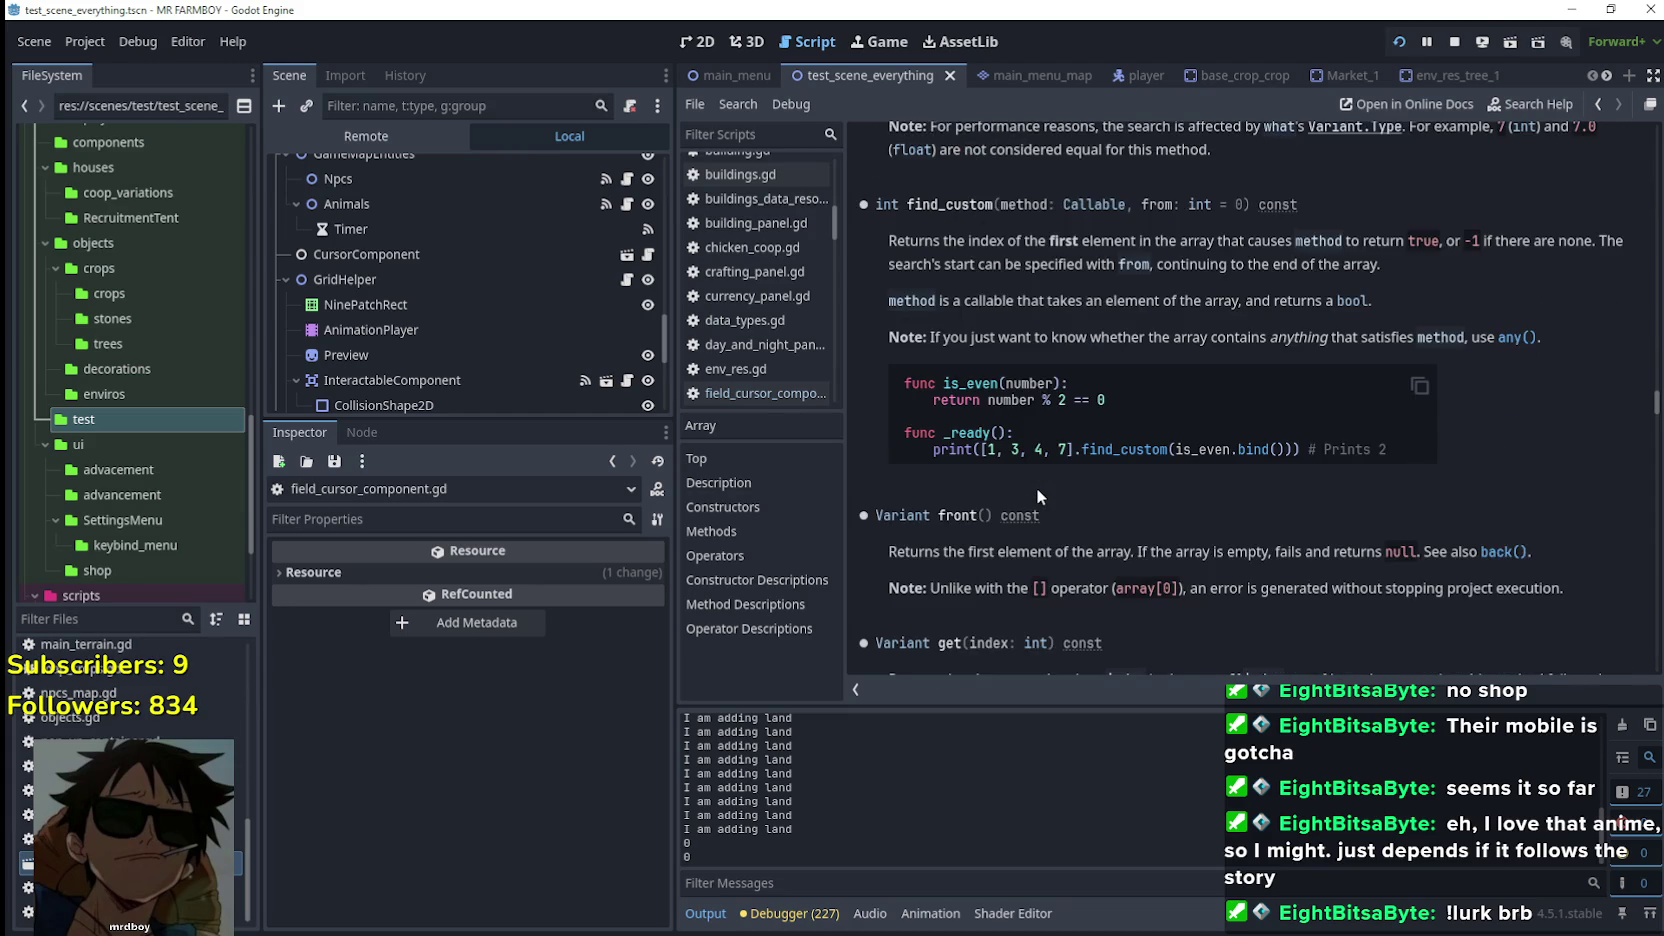
scroll(1036, 488, "down", 10)
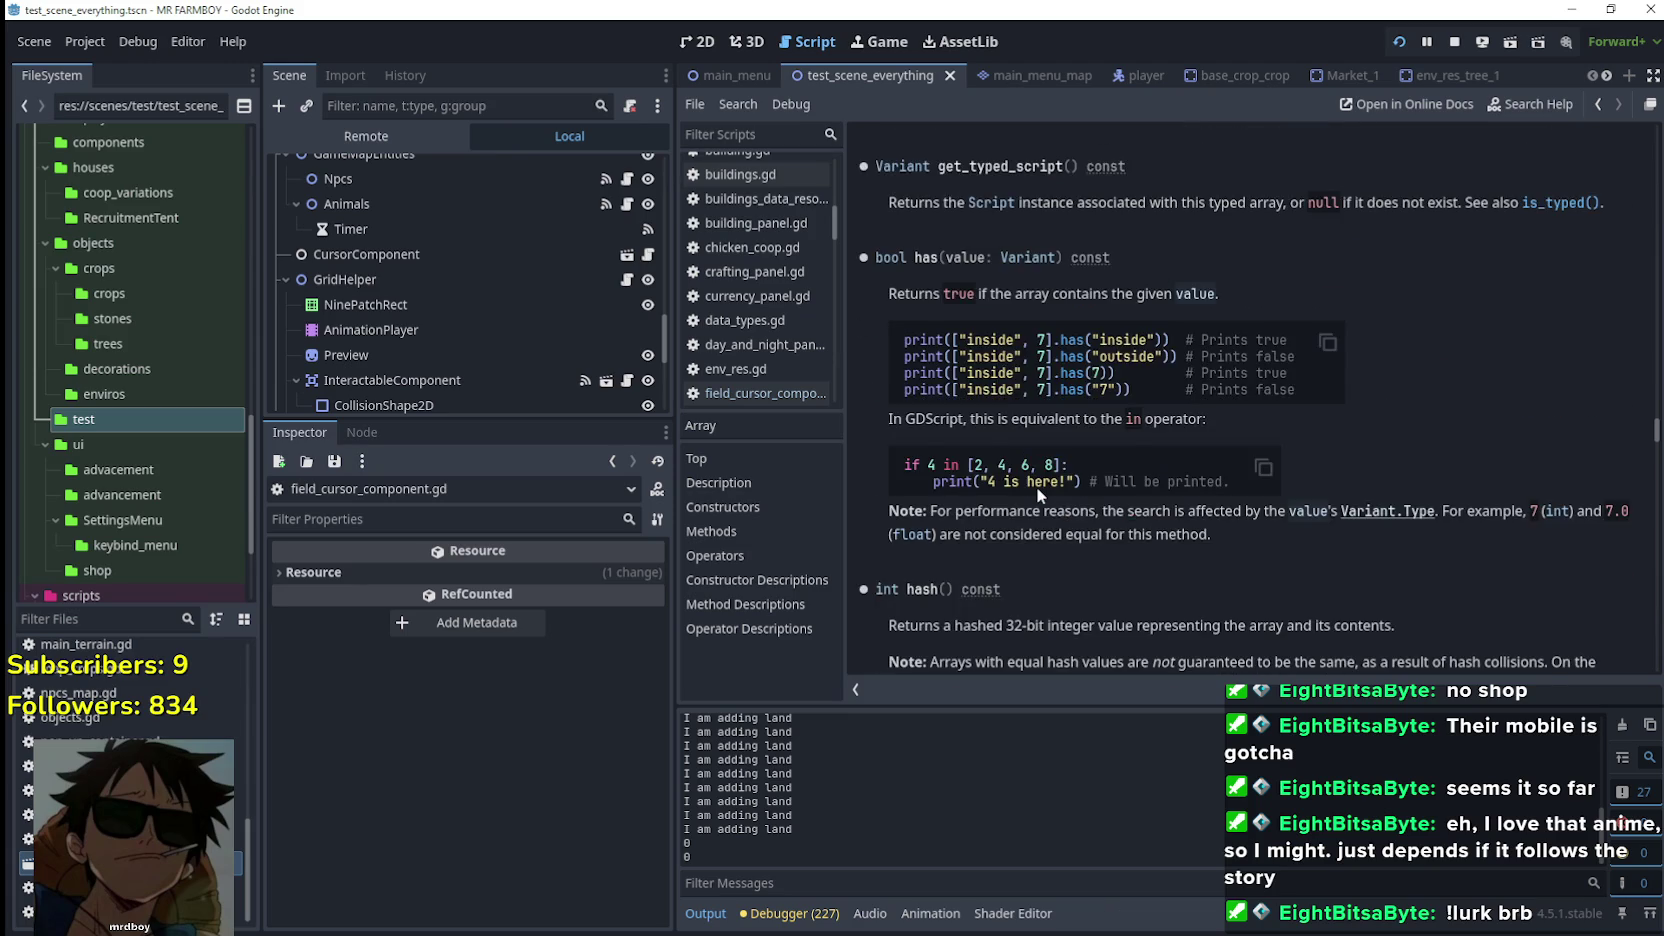
scroll(1036, 485, "down", 9)
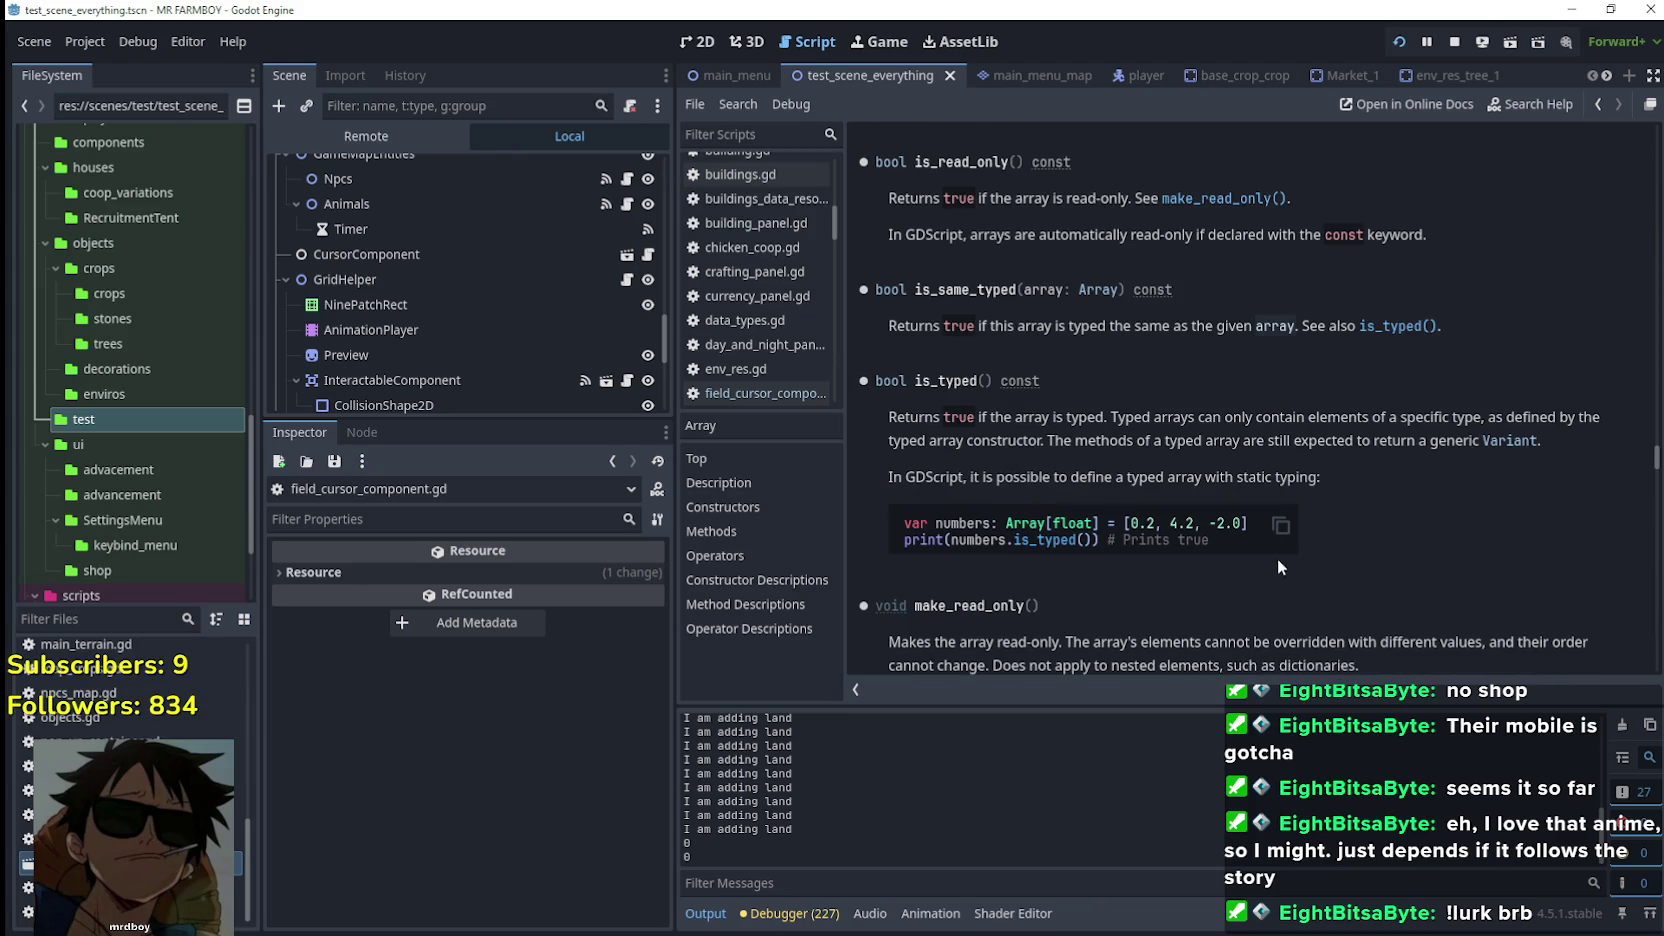
scroll(1160, 543, "down", 8)
scroll(1162, 536, "down", 10)
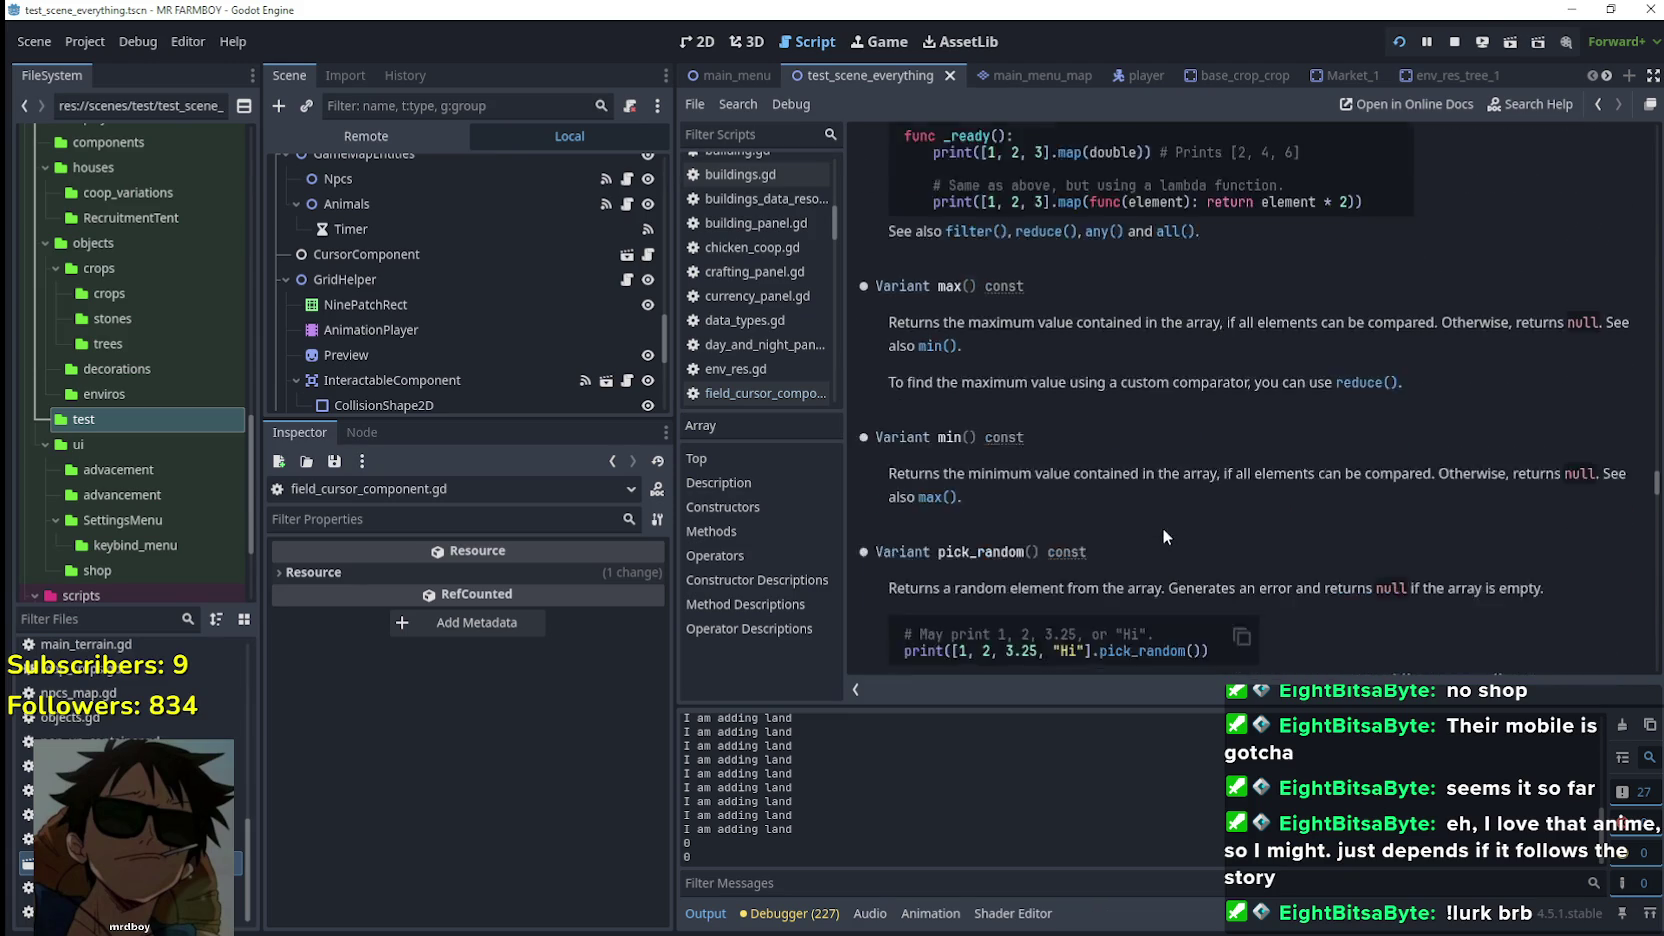
scroll(1300, 540, "down", 15)
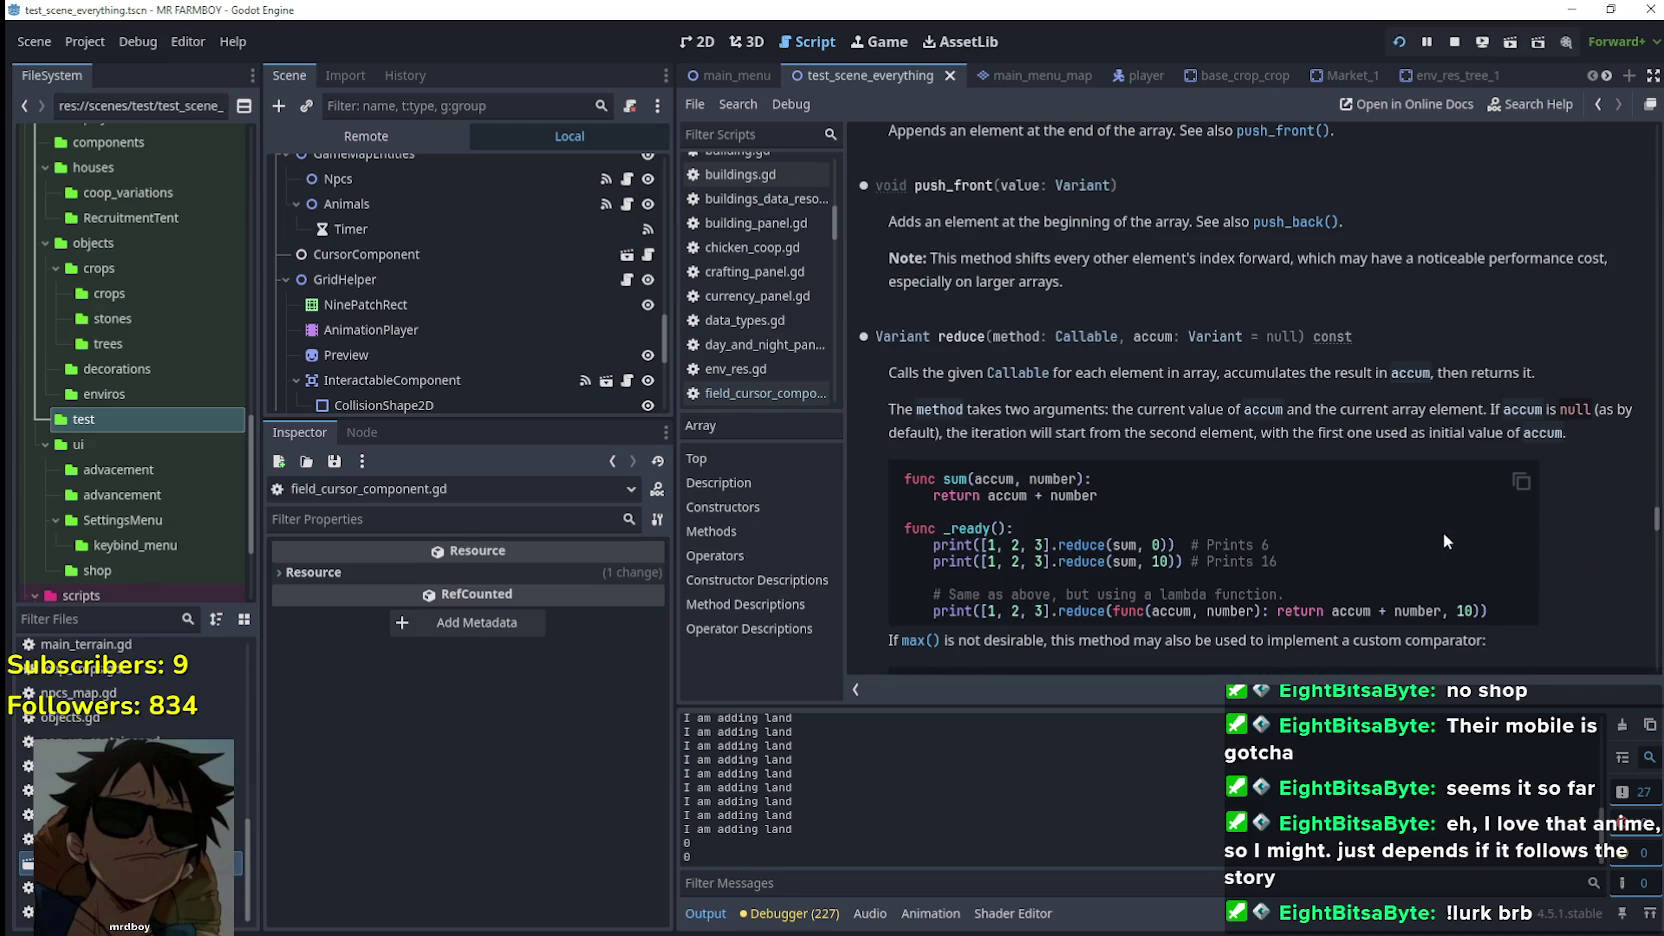
scroll(1440, 530, "down", 10)
mouse_move(1657, 530)
left_mouse_down()
mouse_move(1650, 705)
mouse_move(1608, 64)
left_mouse_up()
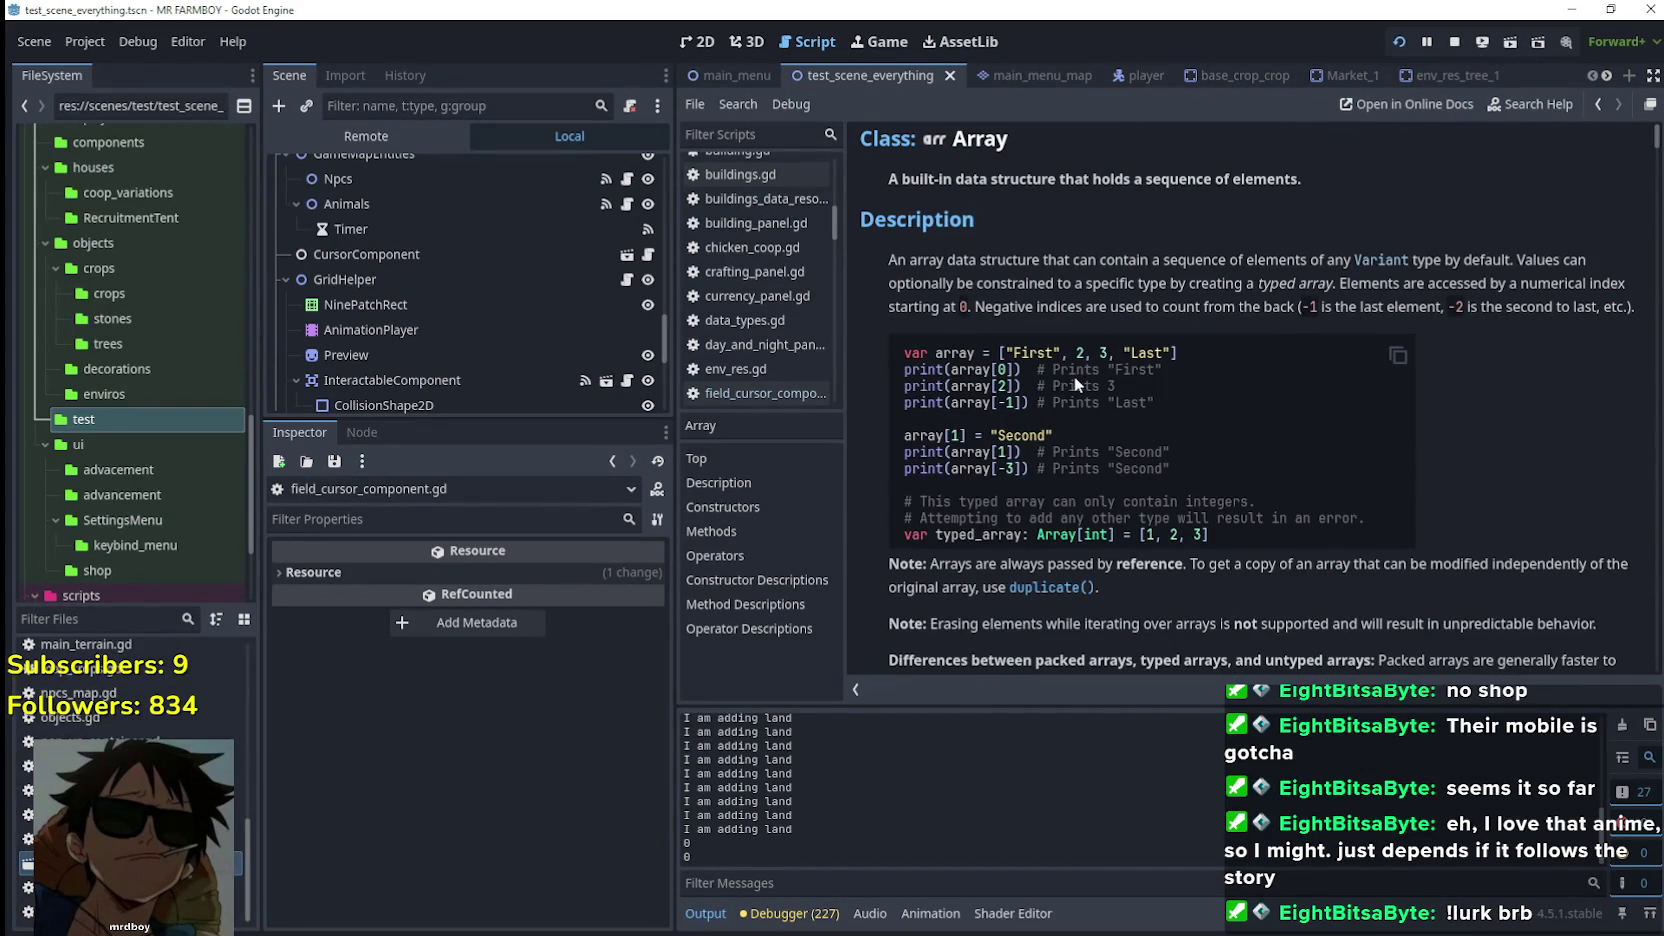
left_click_drag(1027, 300, 1236, 310)
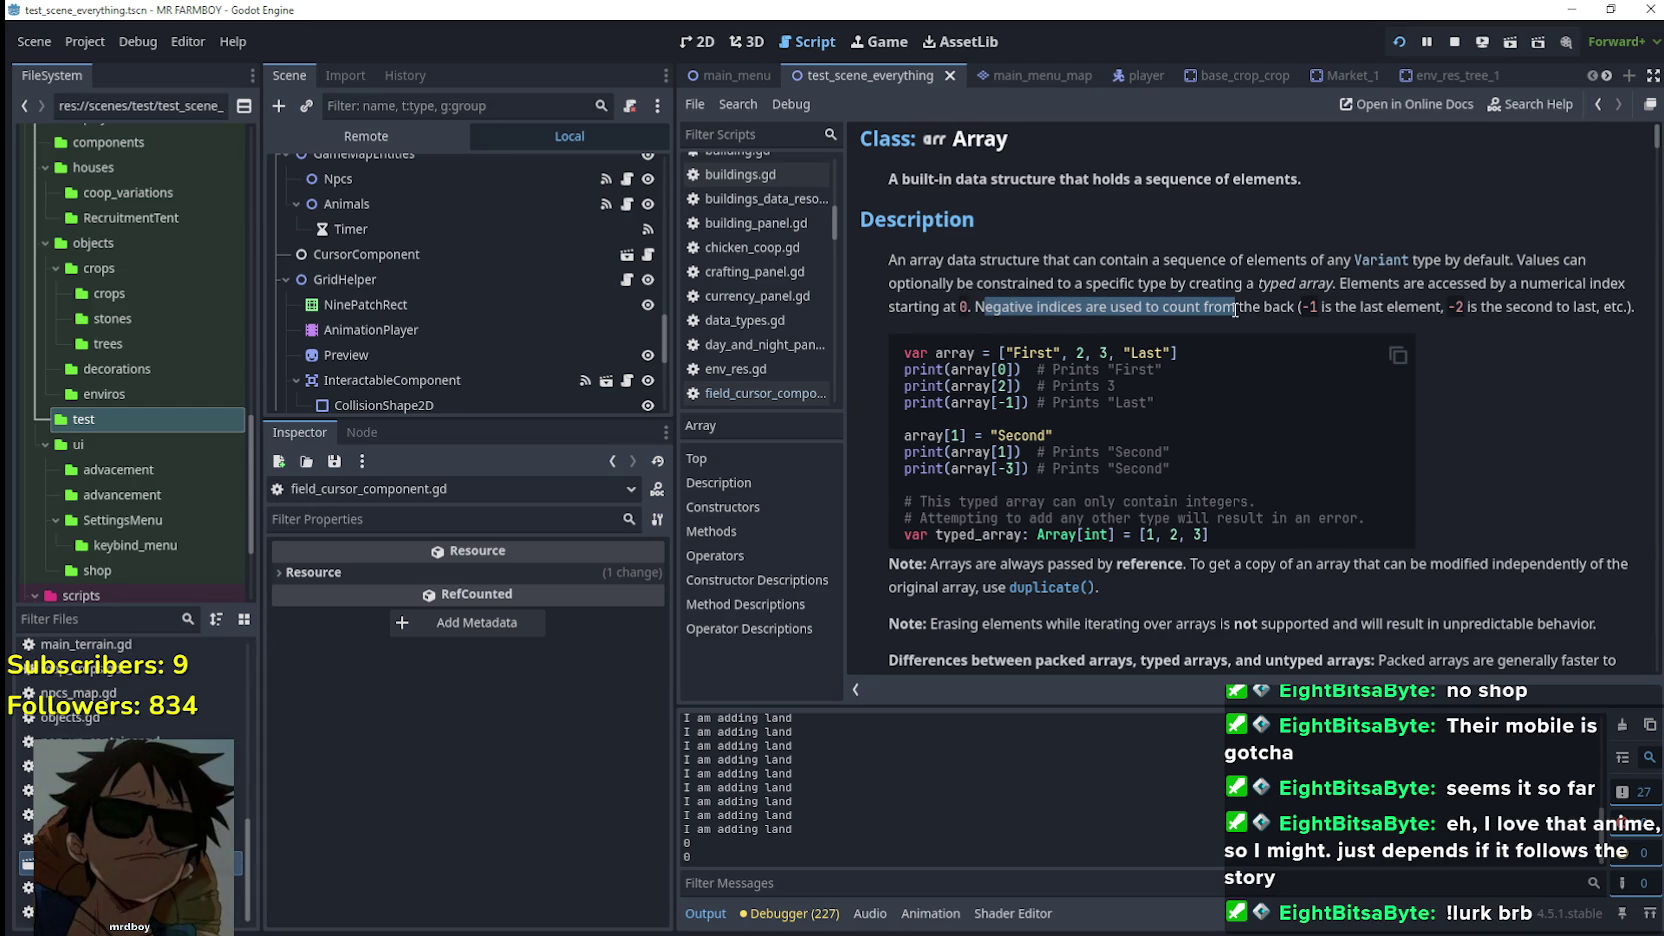
left_click_drag(1316, 316, 1300, 310)
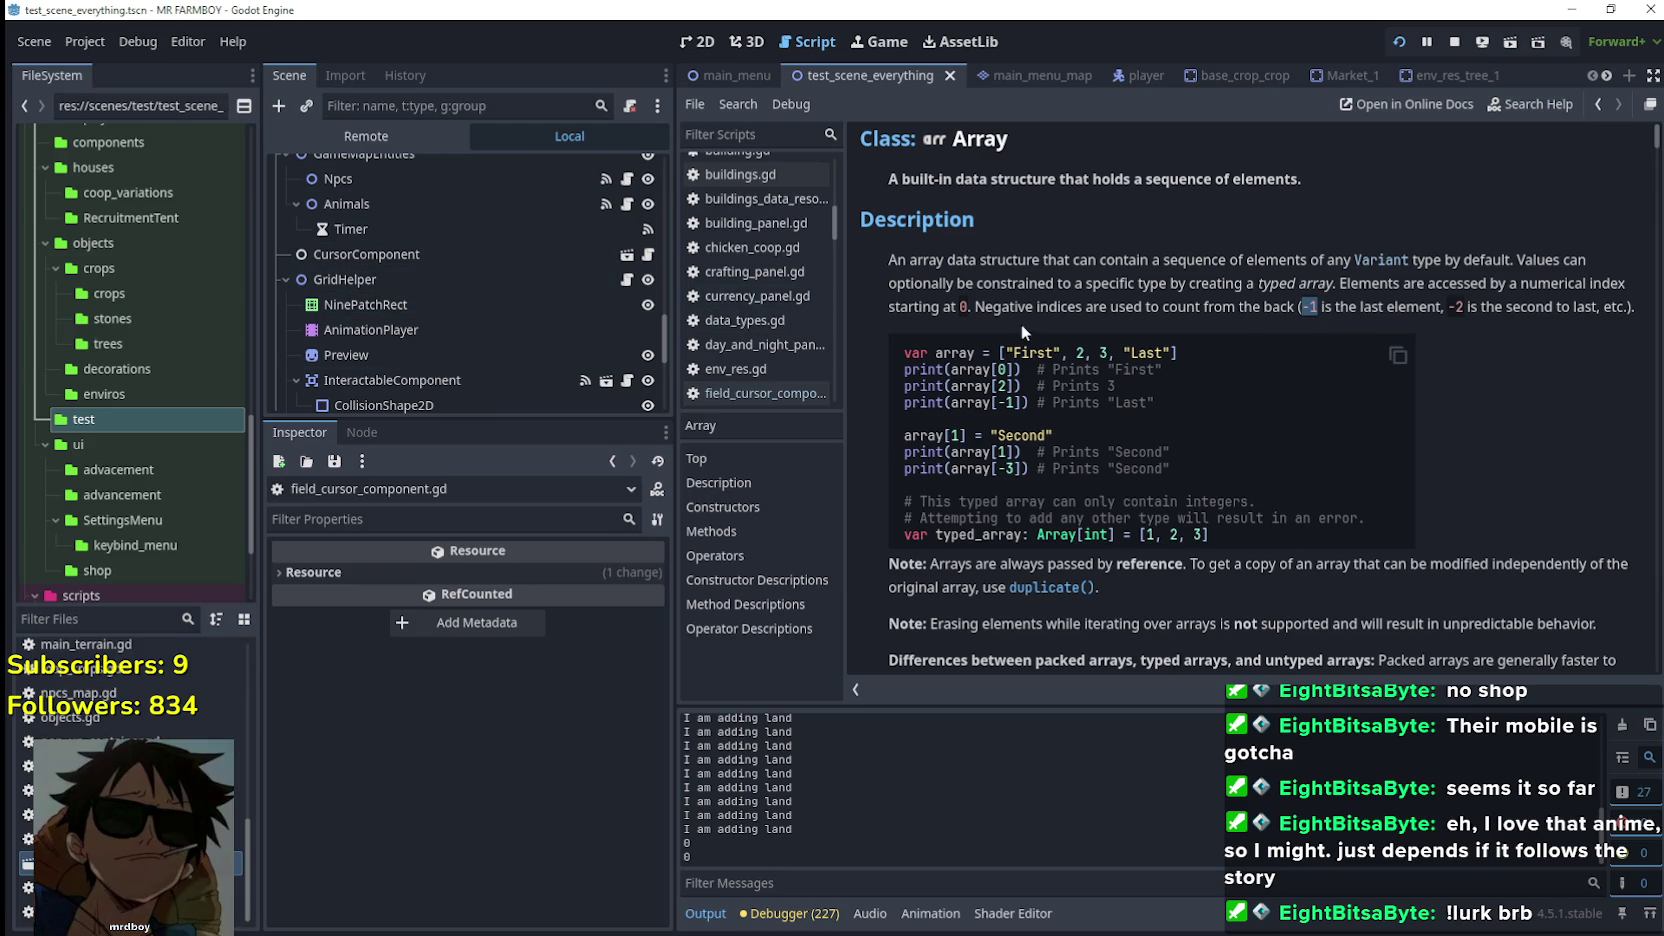
In field_cursor_component.gd, remove the .last access on line 273
left_click(649, 255)
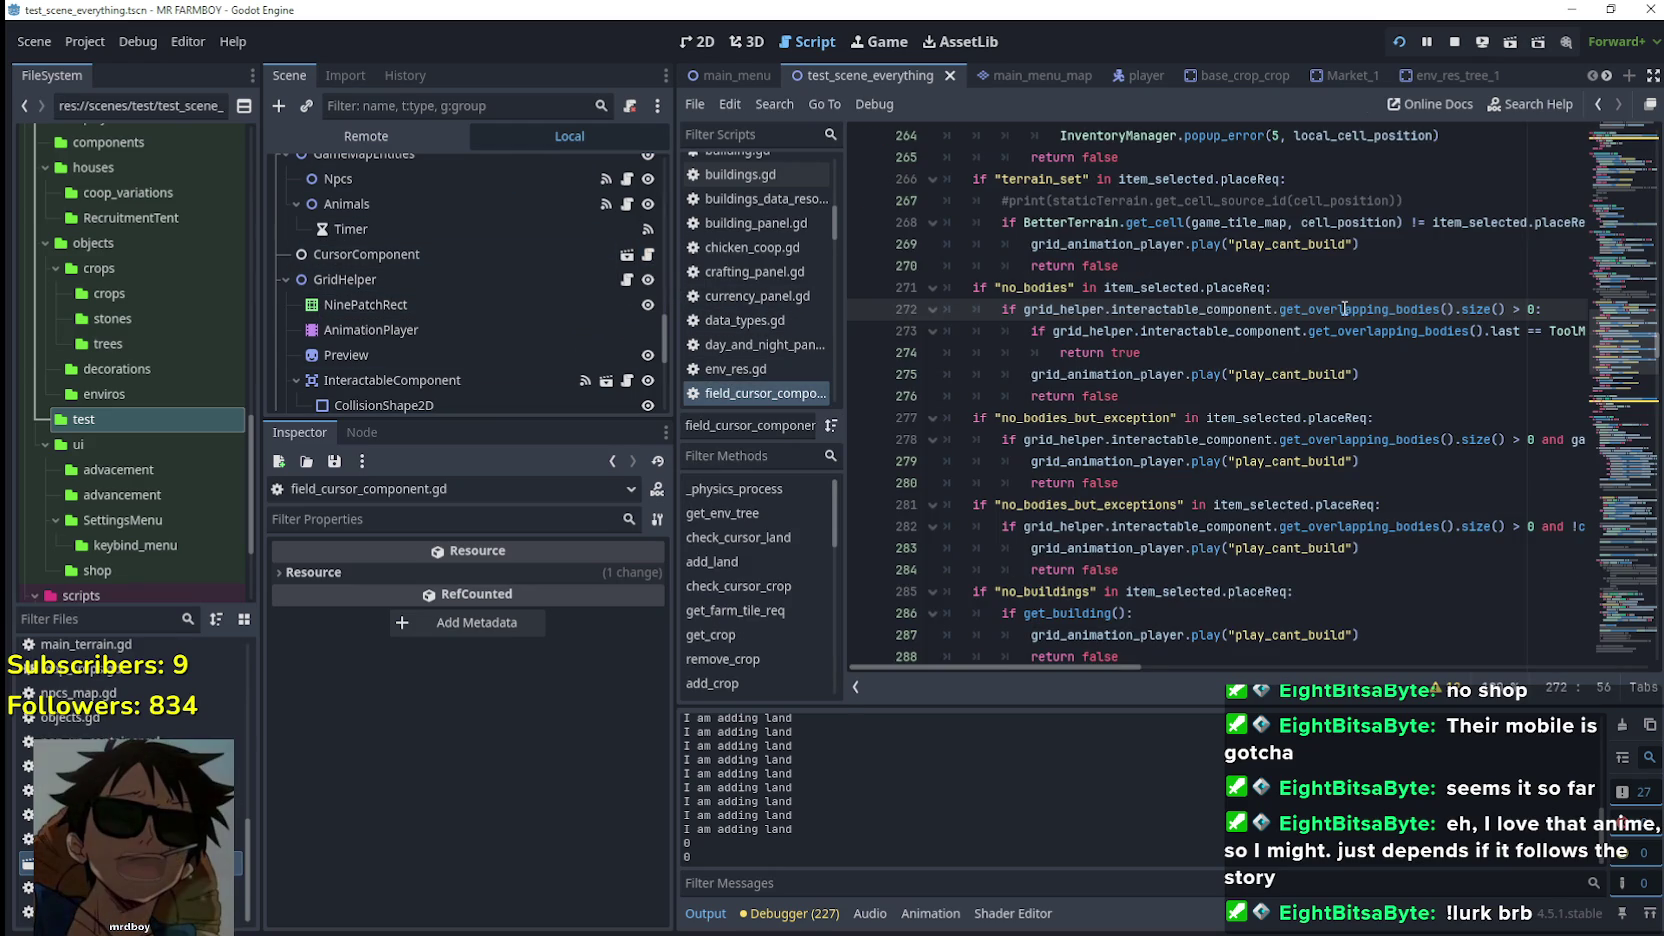
double_click(1492, 332)
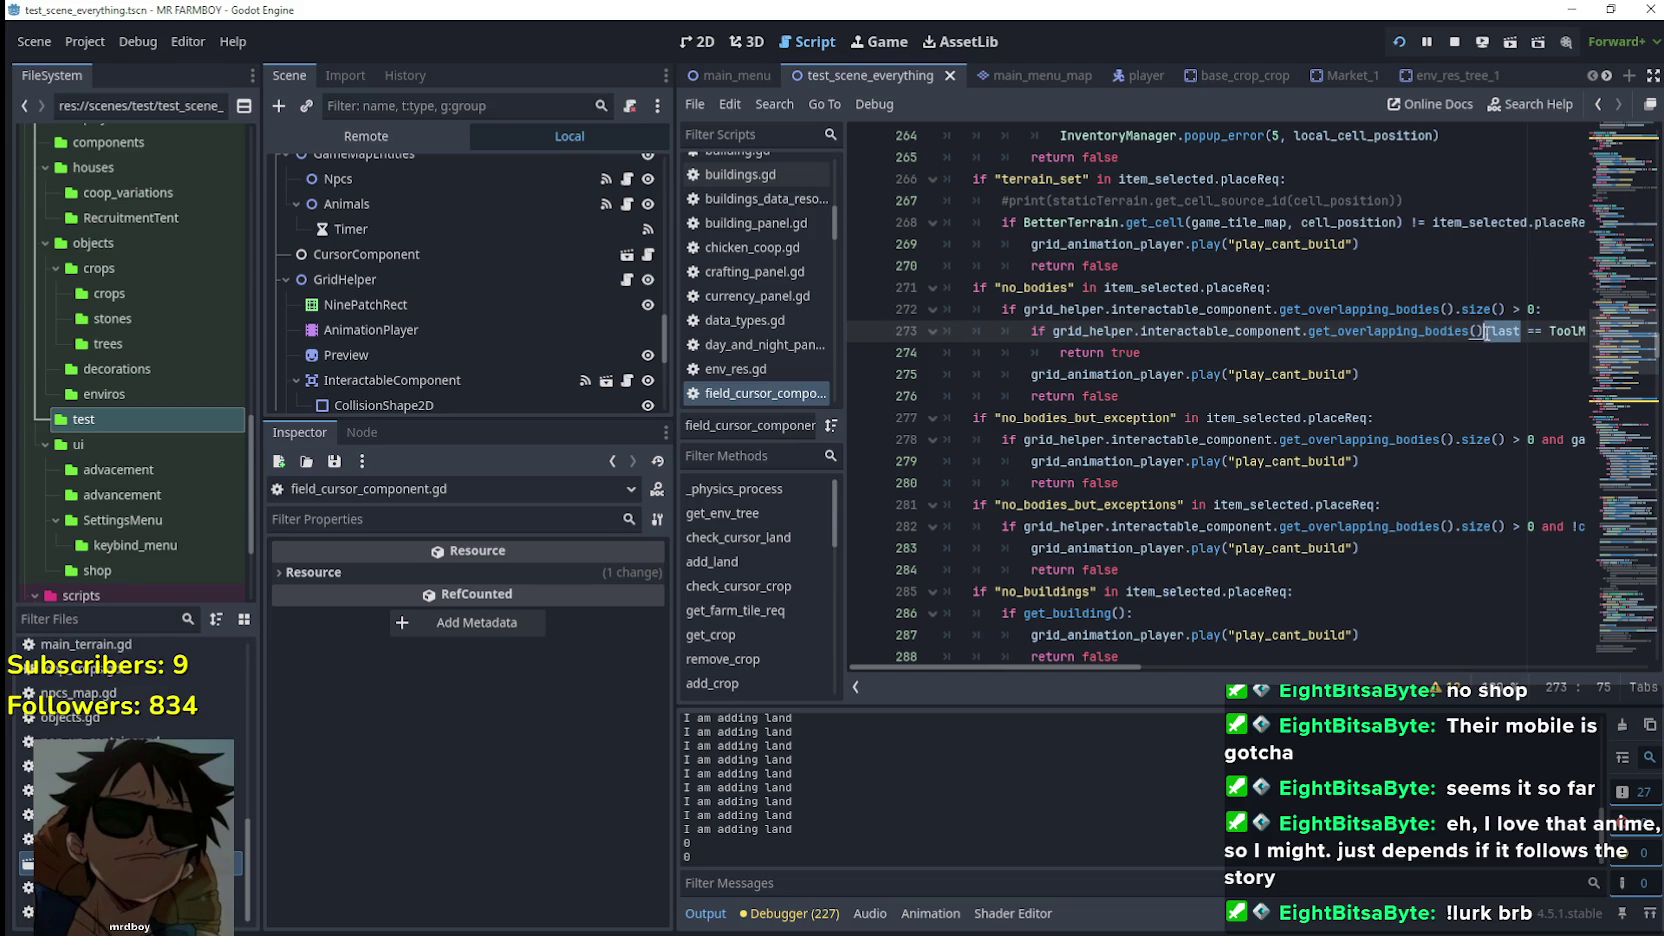
key("BackSpace")
Add grid_animation_player.play("play_can_build") on a new line above return true and save
left_click_drag(1418, 372, 1062, 375)
scroll(1401, 373, "down", 5)
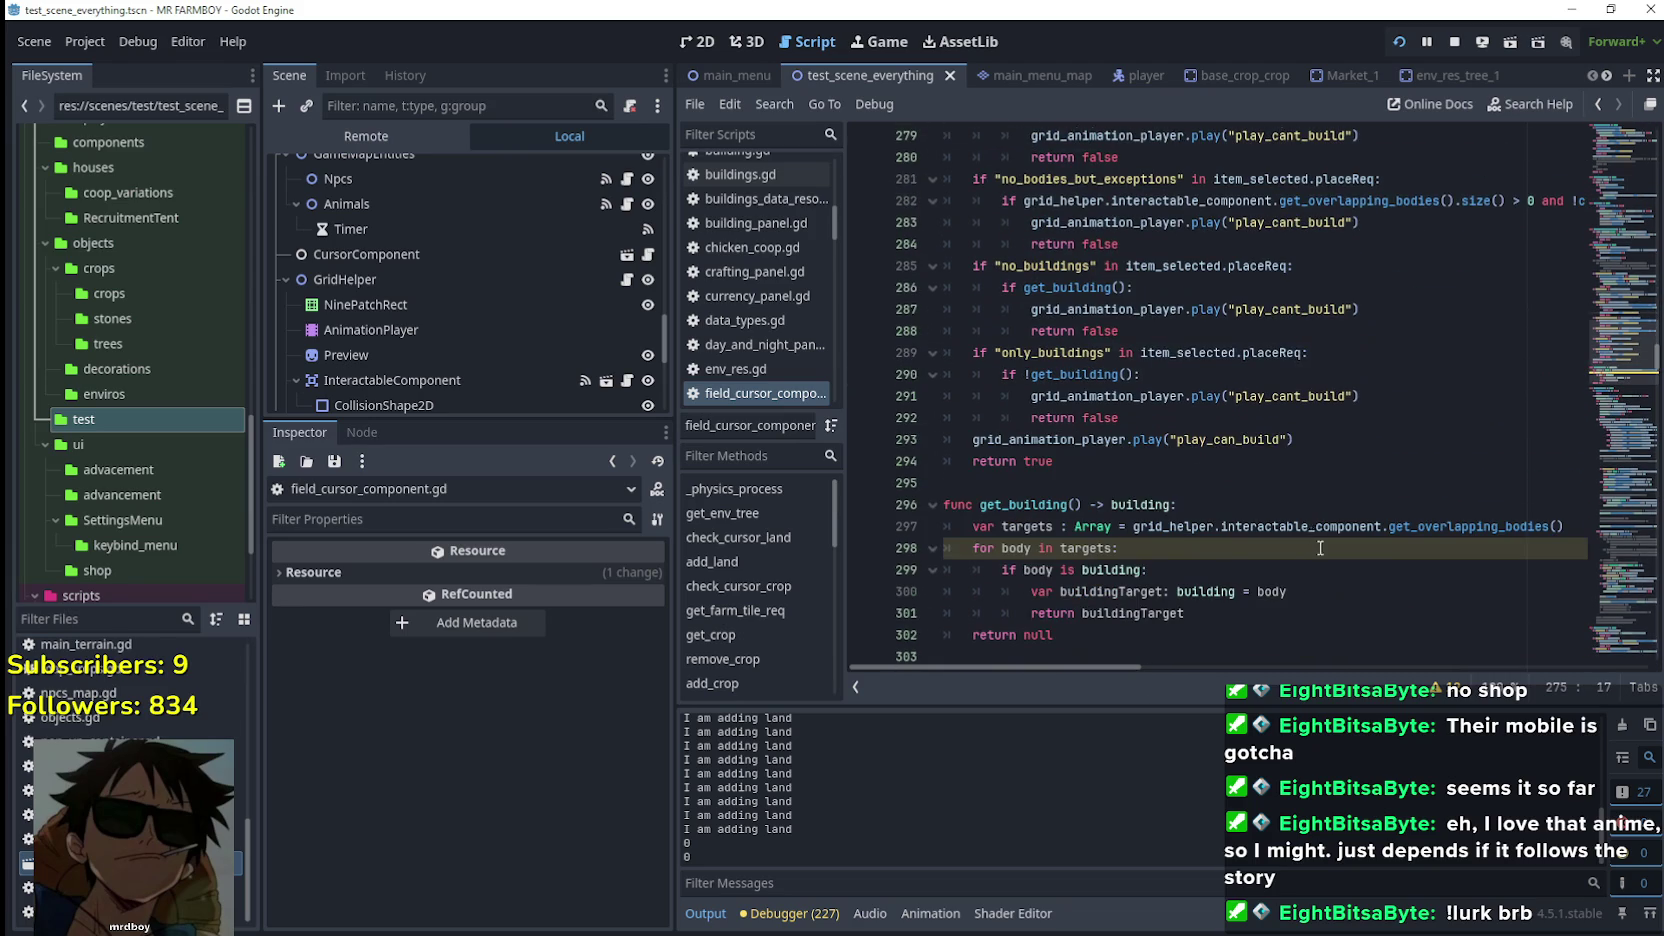
left_click_drag(1300, 440, 968, 447)
key("ctrl+c")
scroll(1399, 468, "up", 5)
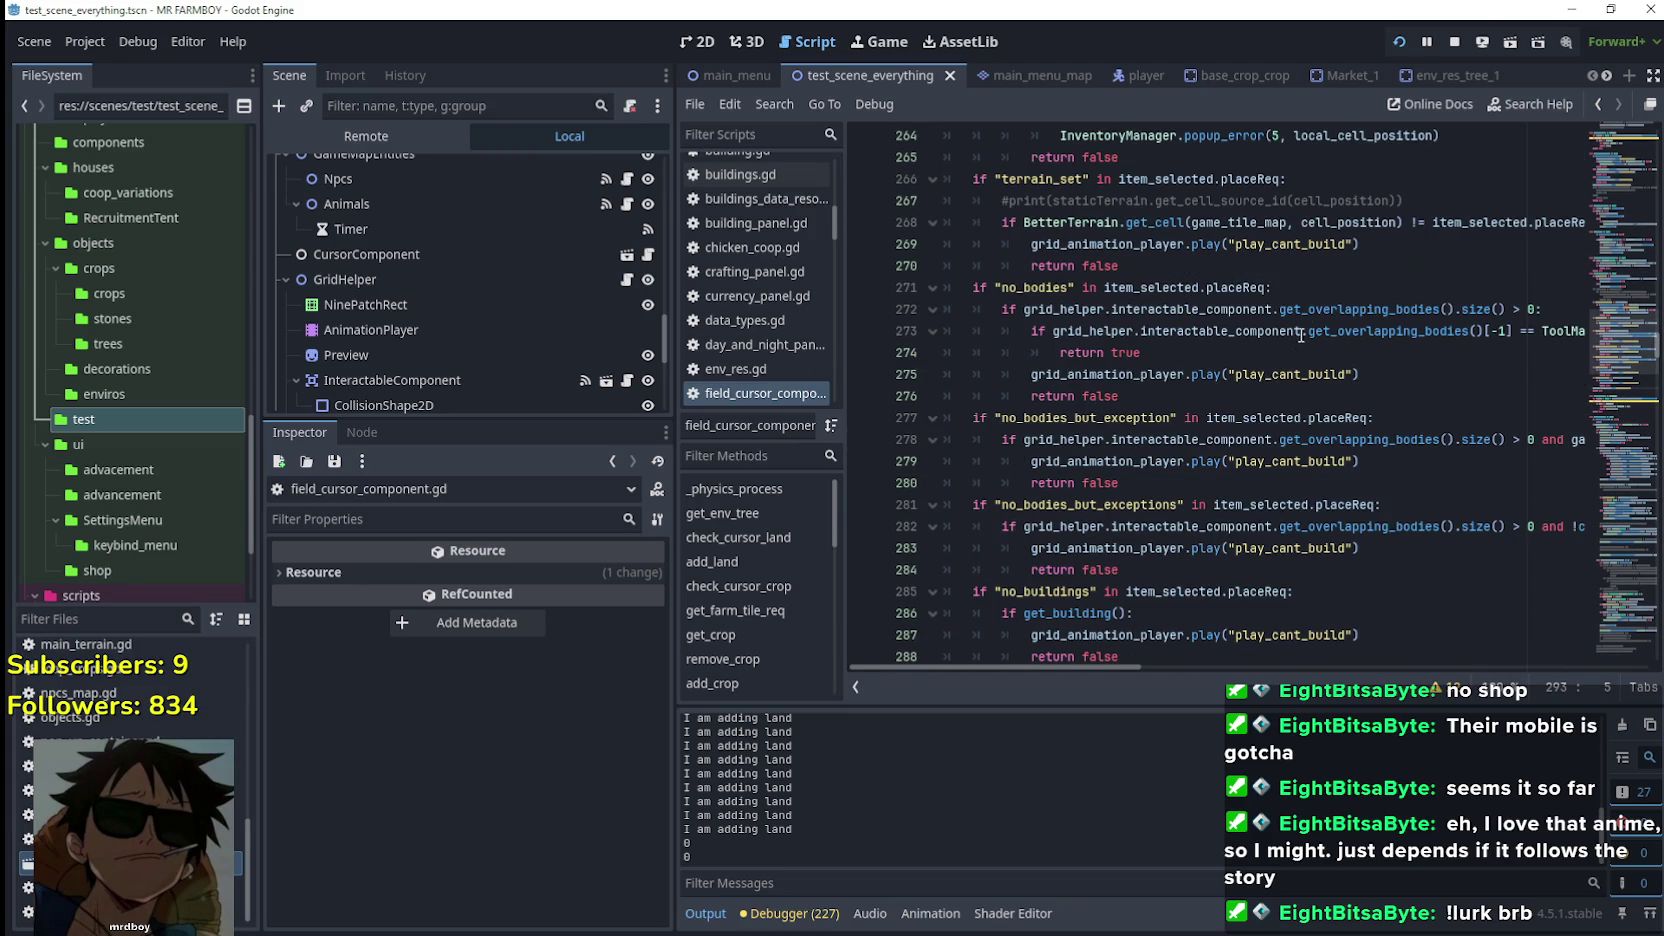
left_click(1581, 308)
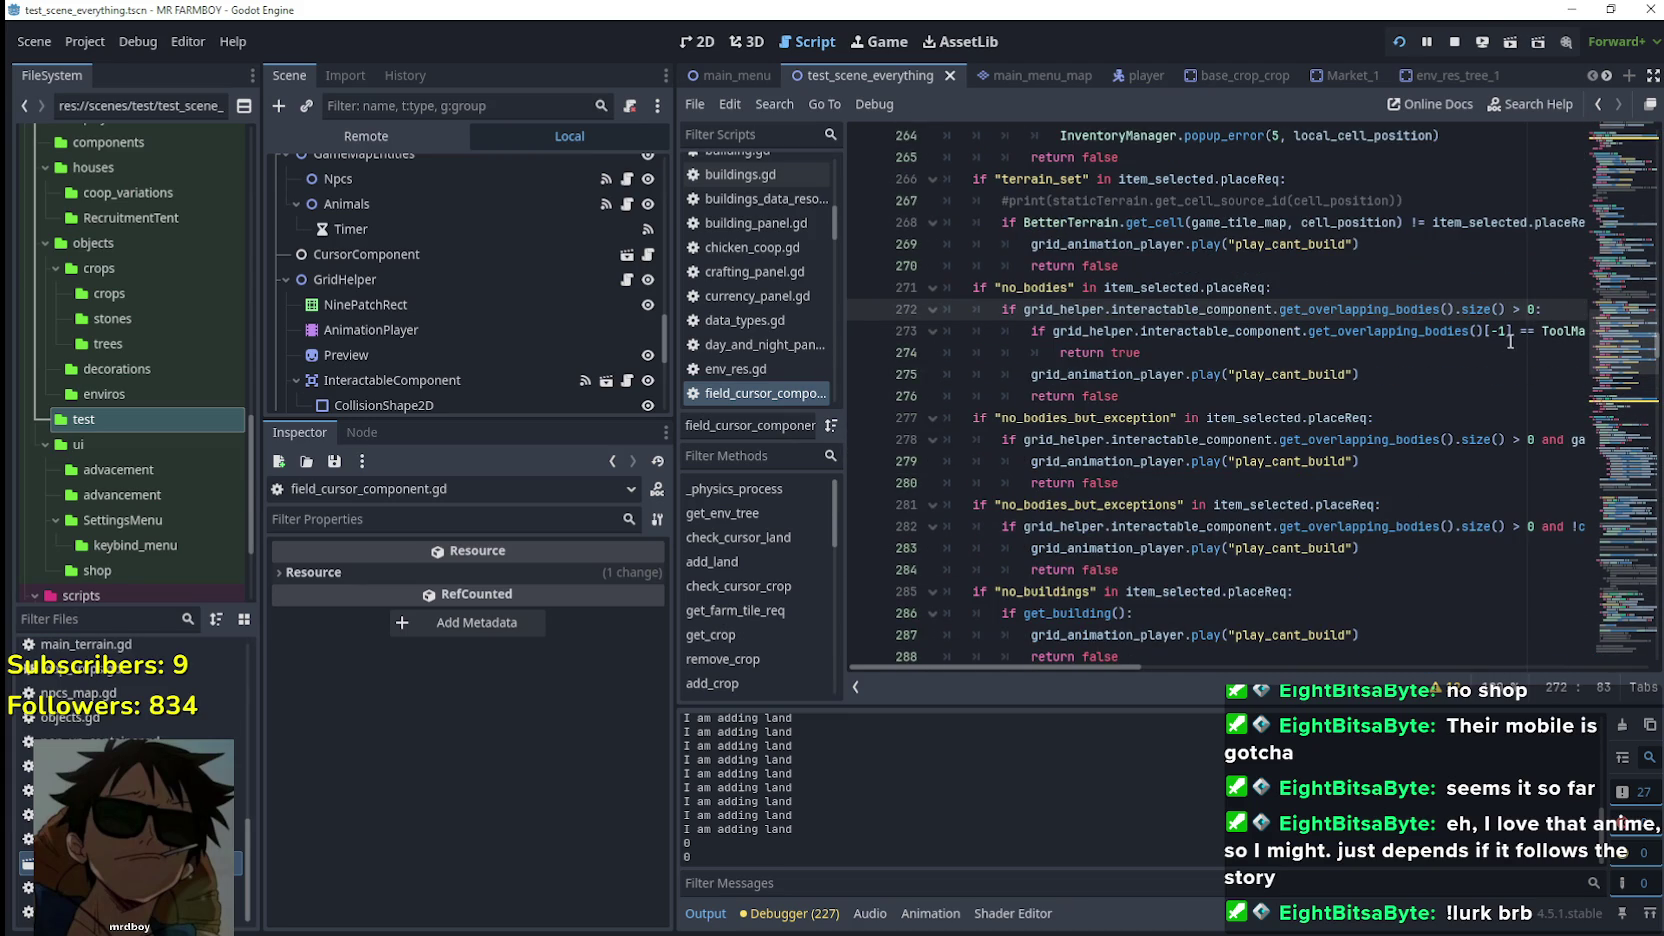
left_click(1346, 329)
key("End")
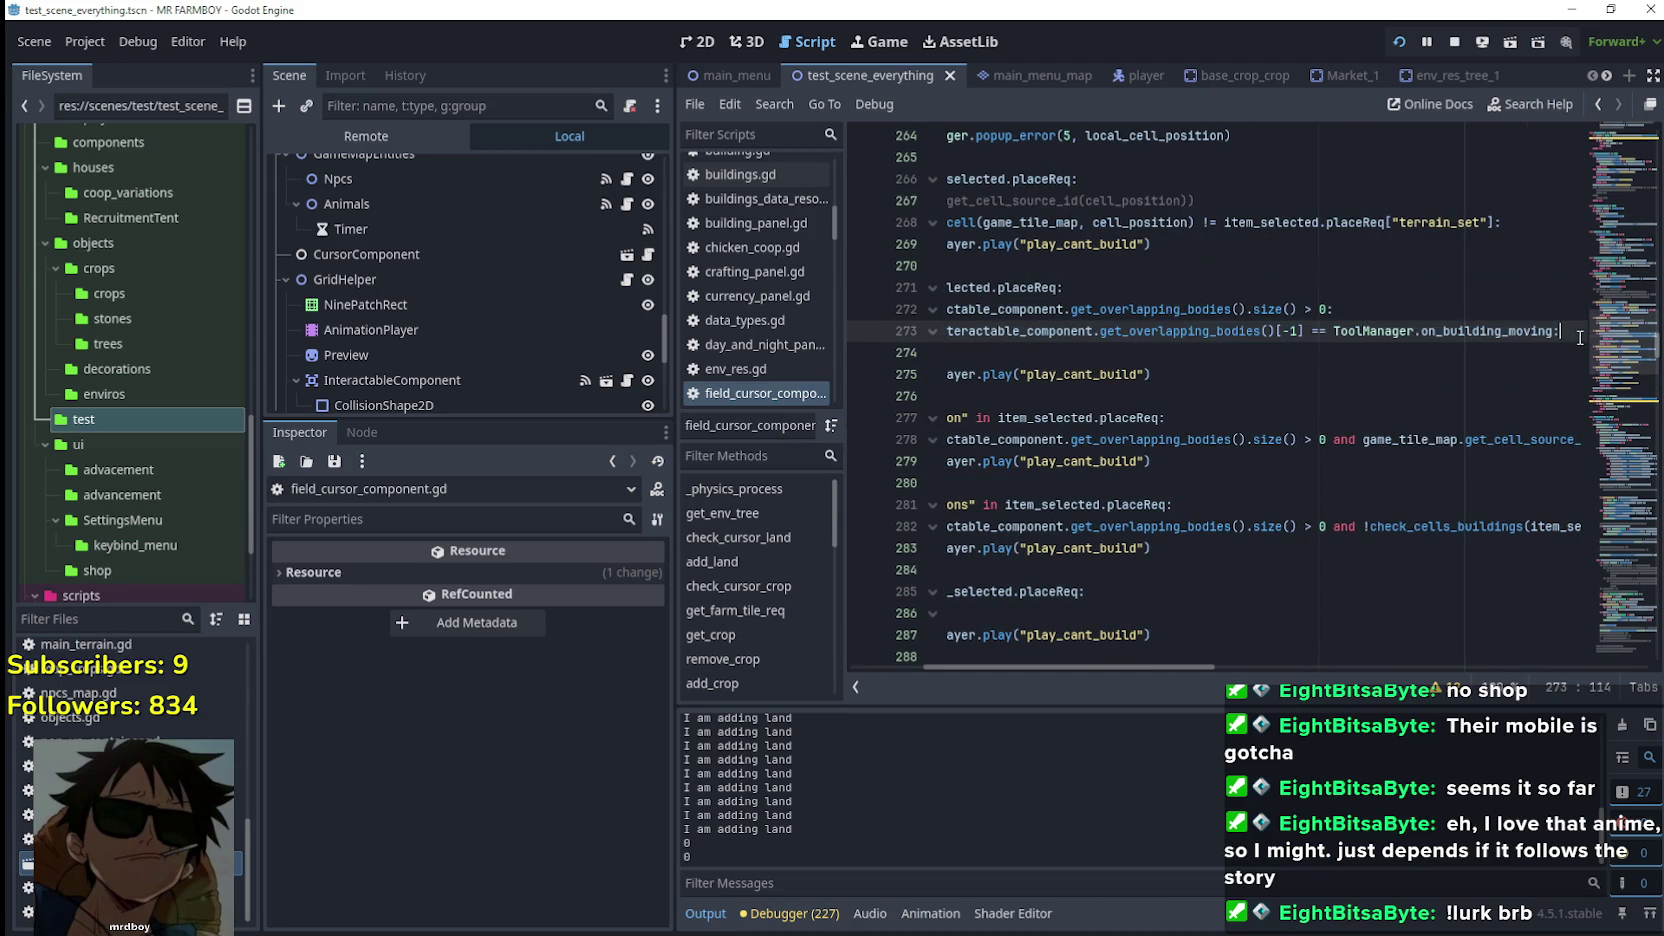
key("Return")
key("ctrl+v")
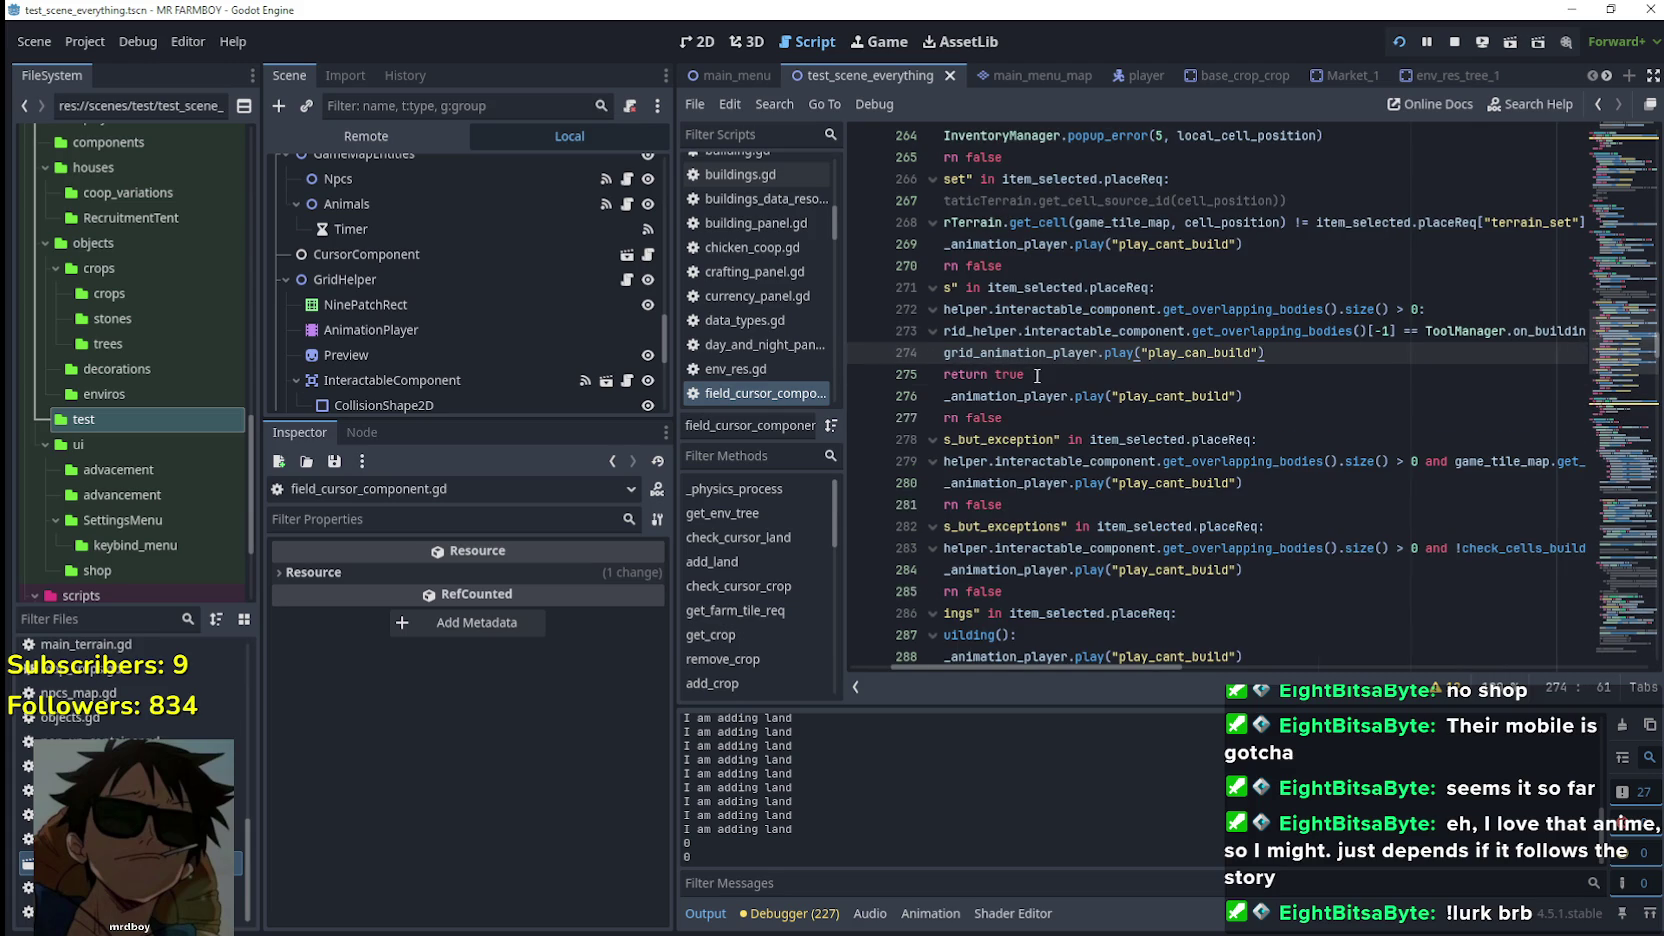
left_click(1037, 376)
key("ctrl+s")
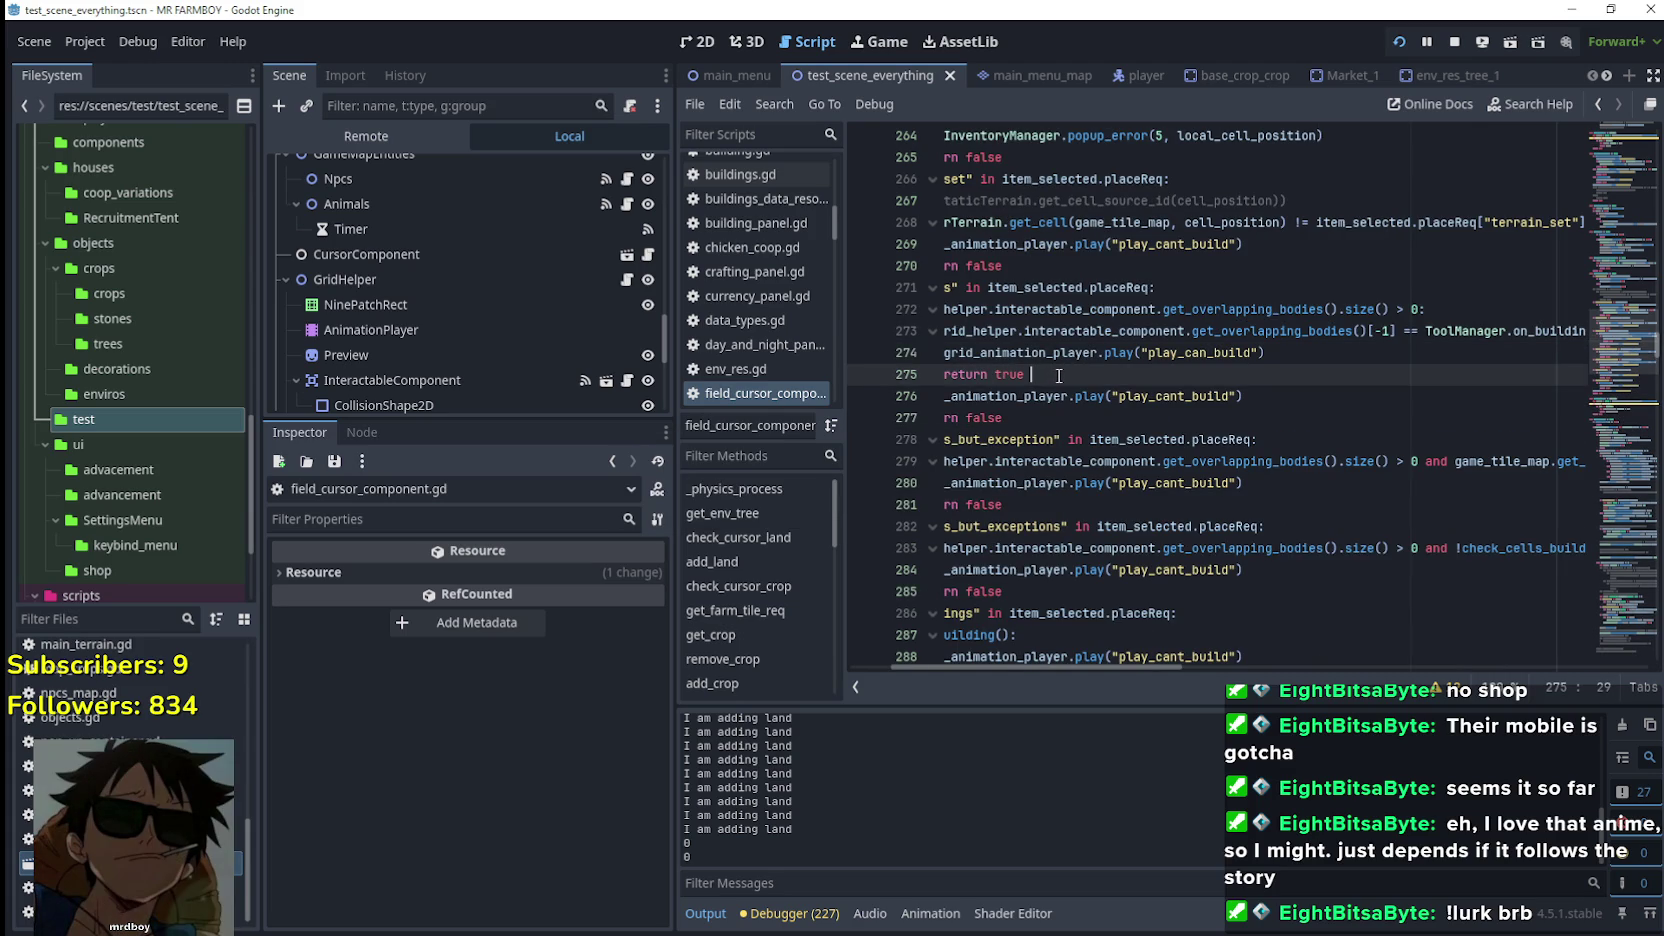
Select parts of line 273 and the code below to review the edit
left_click_drag(1507, 331, 1625, 334)
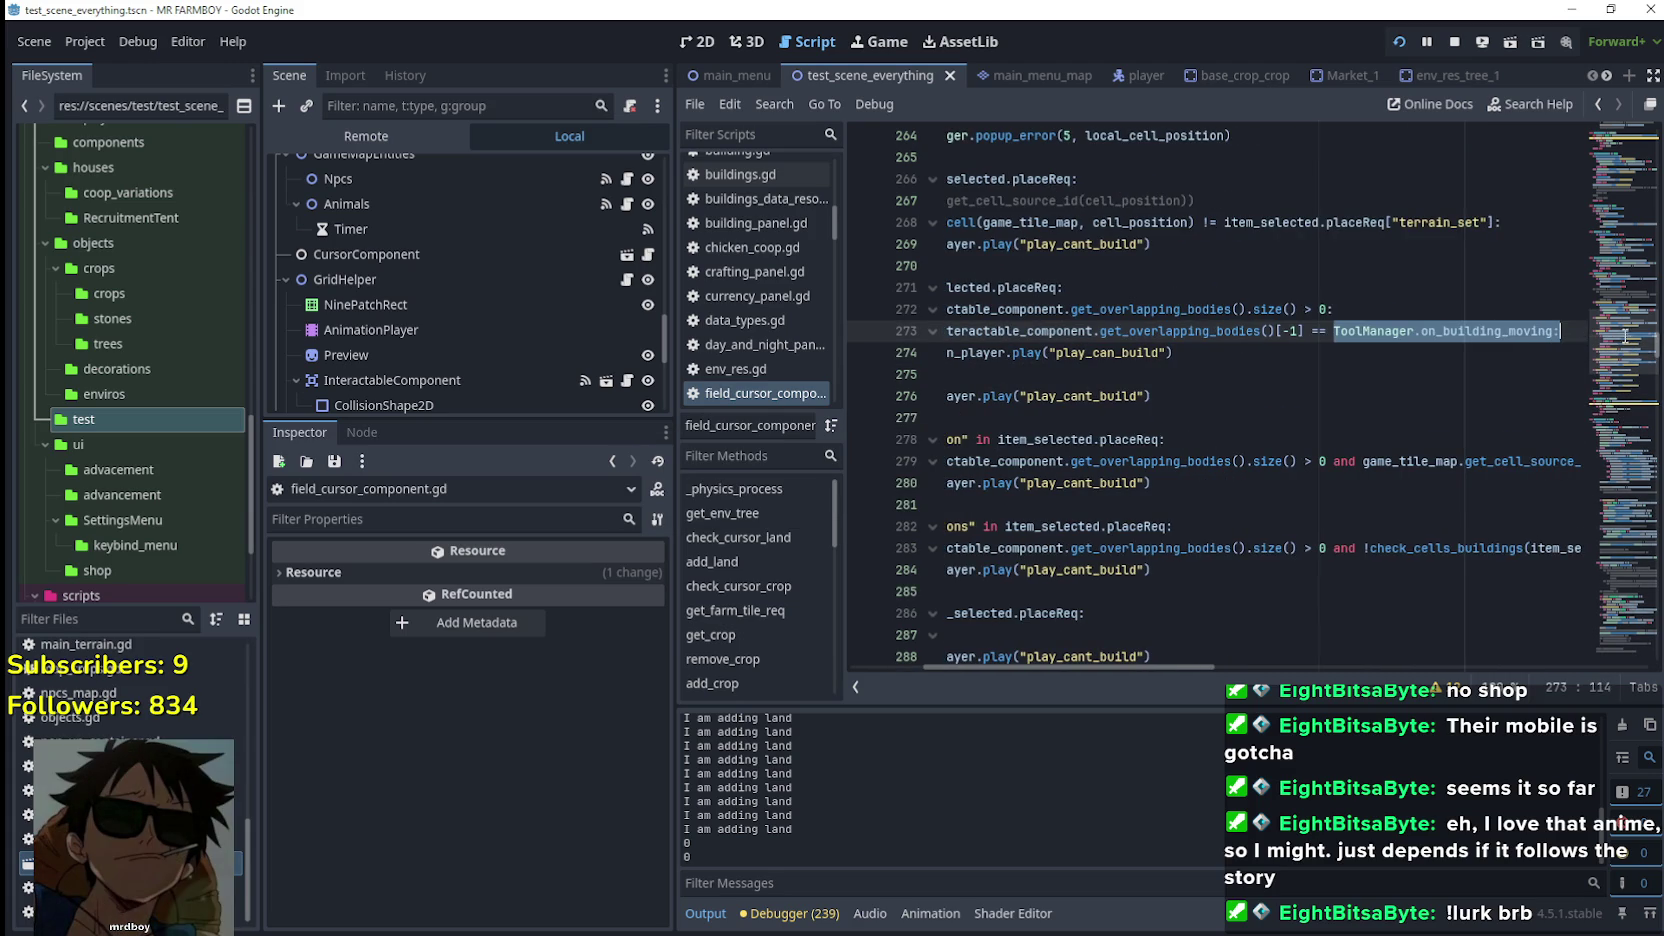
mouse_move(1034, 665)
left_mouse_down()
mouse_move(811, 667)
mouse_move(1122, 666)
left_mouse_up()
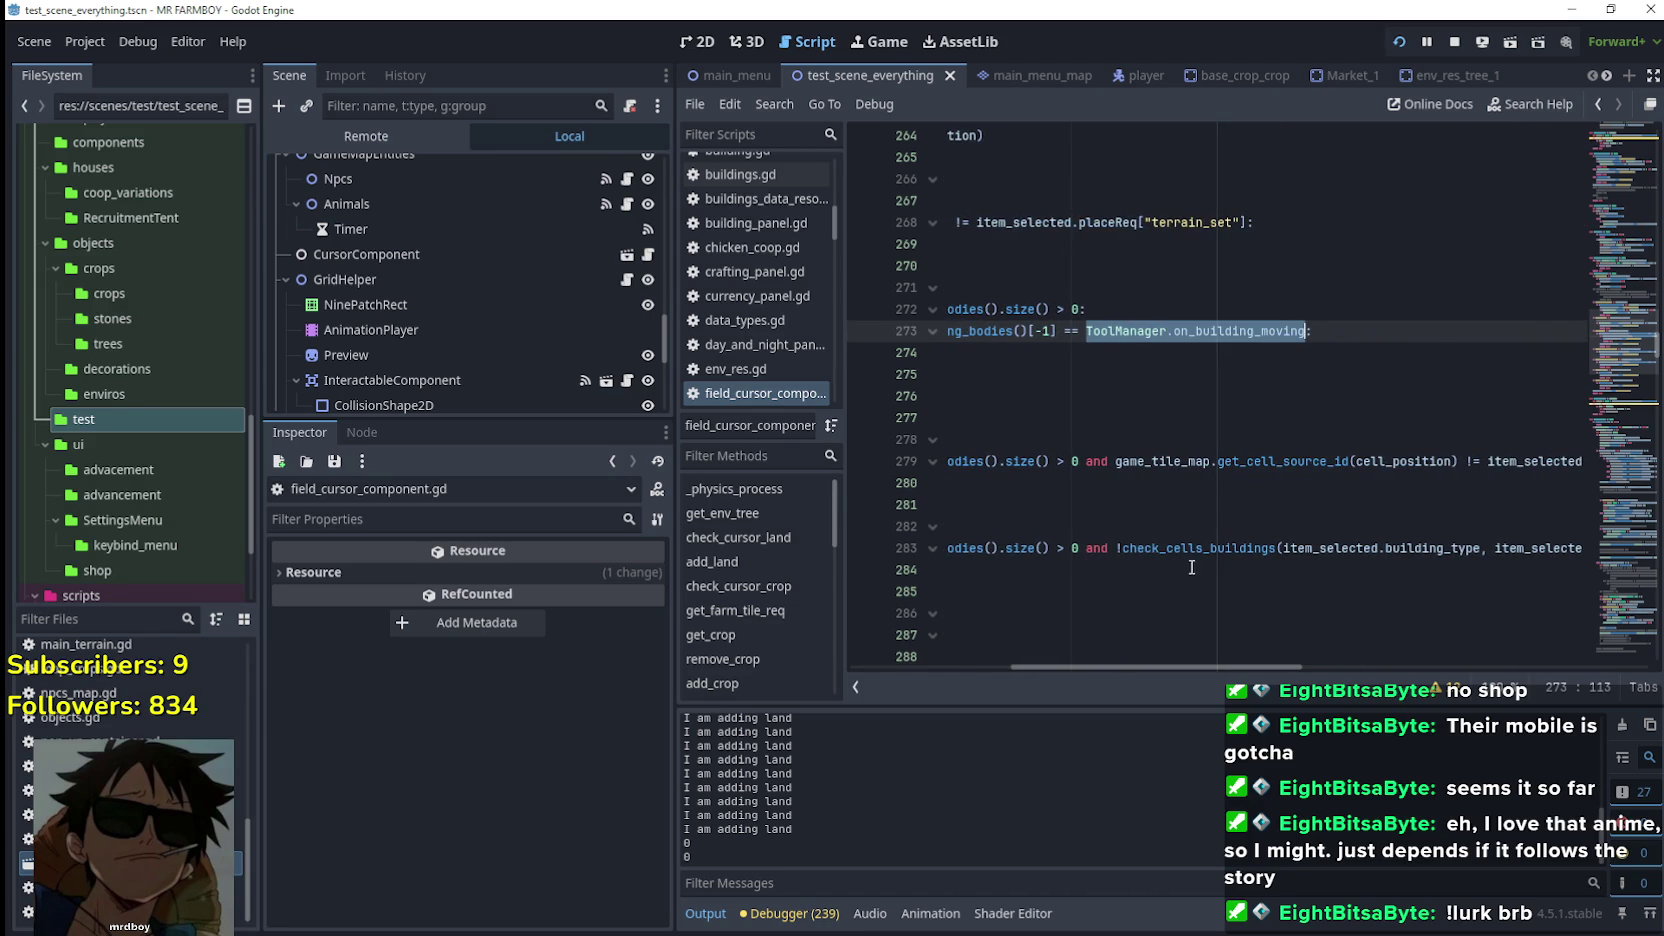
left_click_drag(1195, 662, 963, 387)
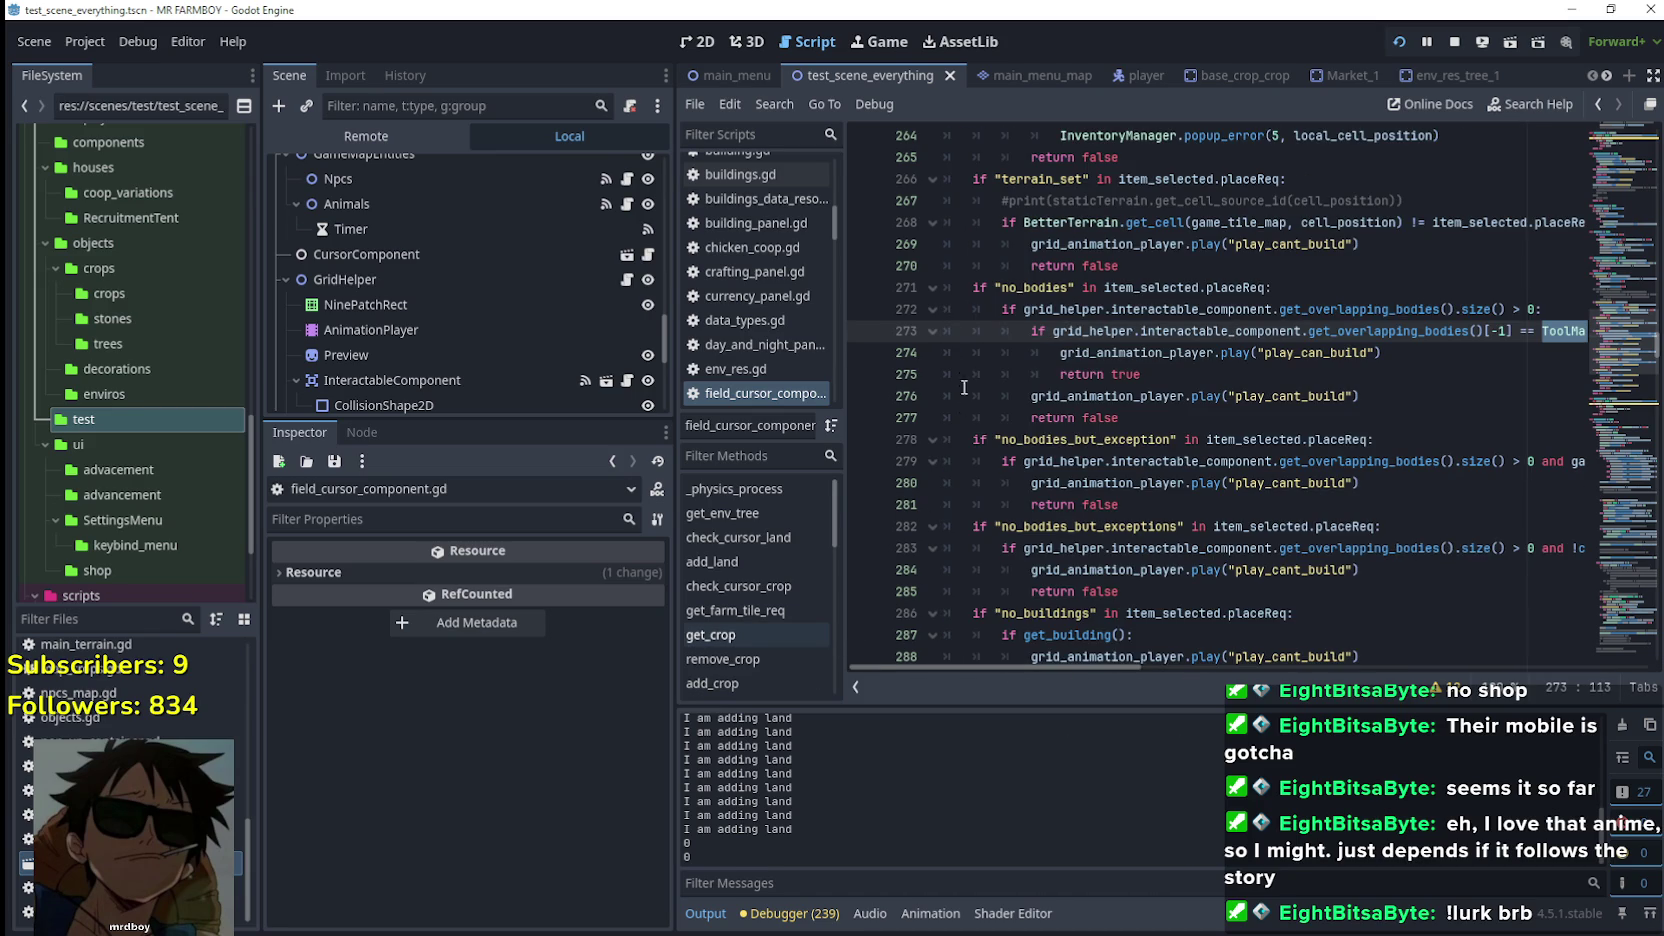
Prefix line 273's condition with 'ToolManager.on_building_moving and', save, and run the game
left_click(1060, 334)
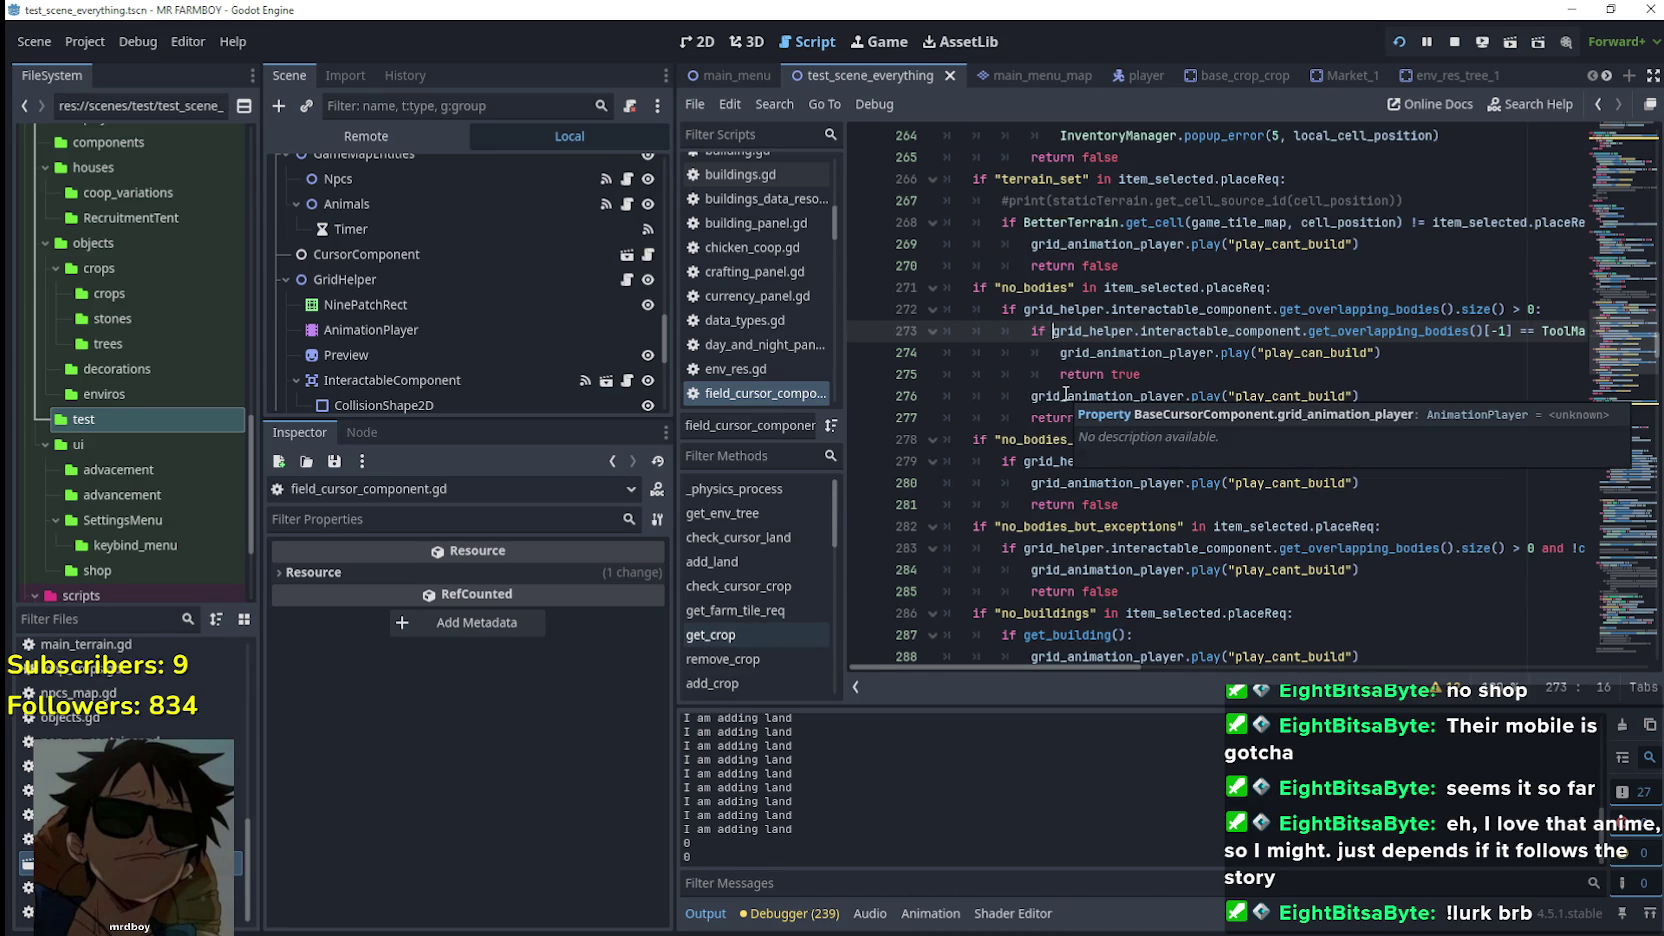
type("ToolManager.on_building_moving a")
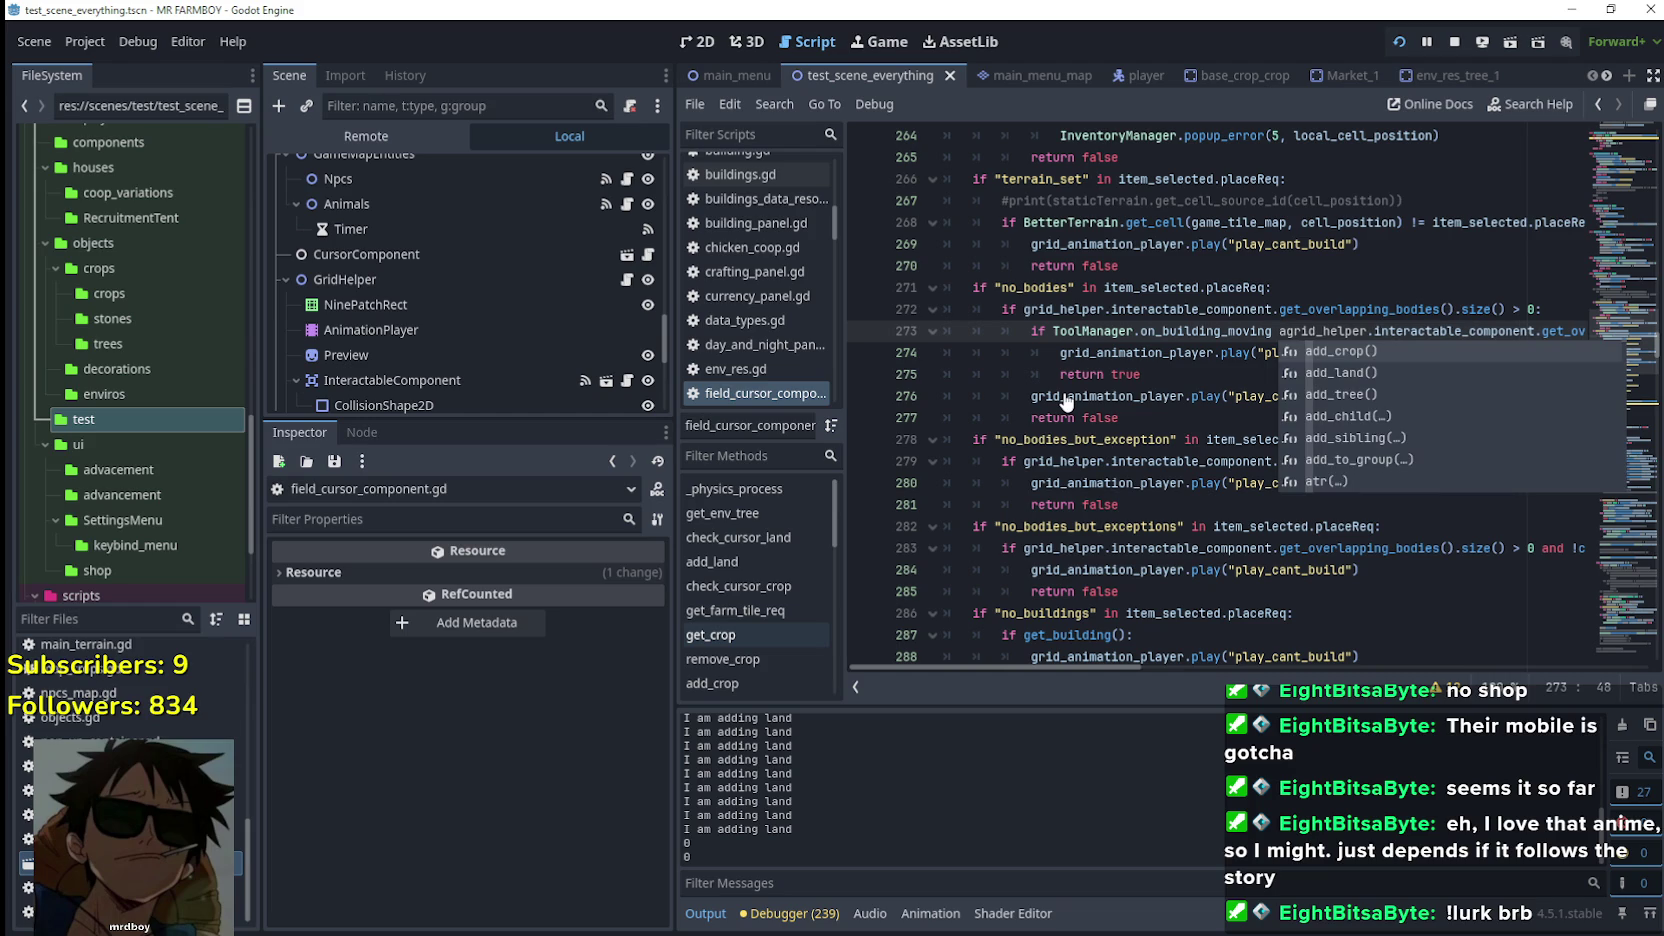
type("nd")
key("ctrl+s")
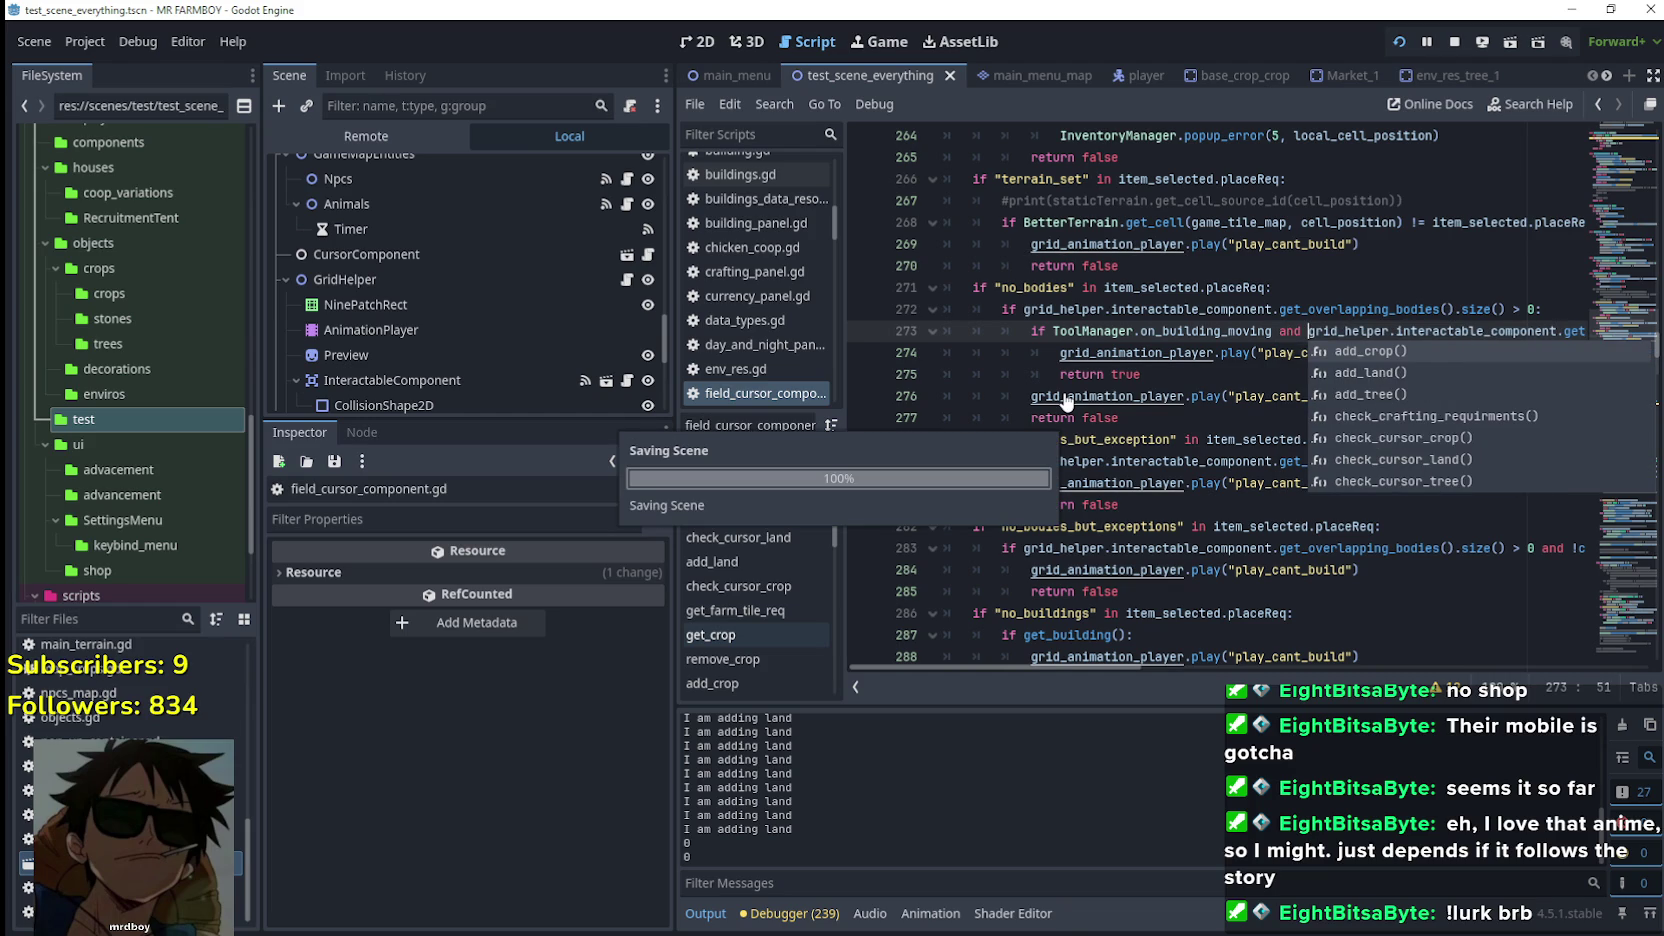
left_click(1135, 352)
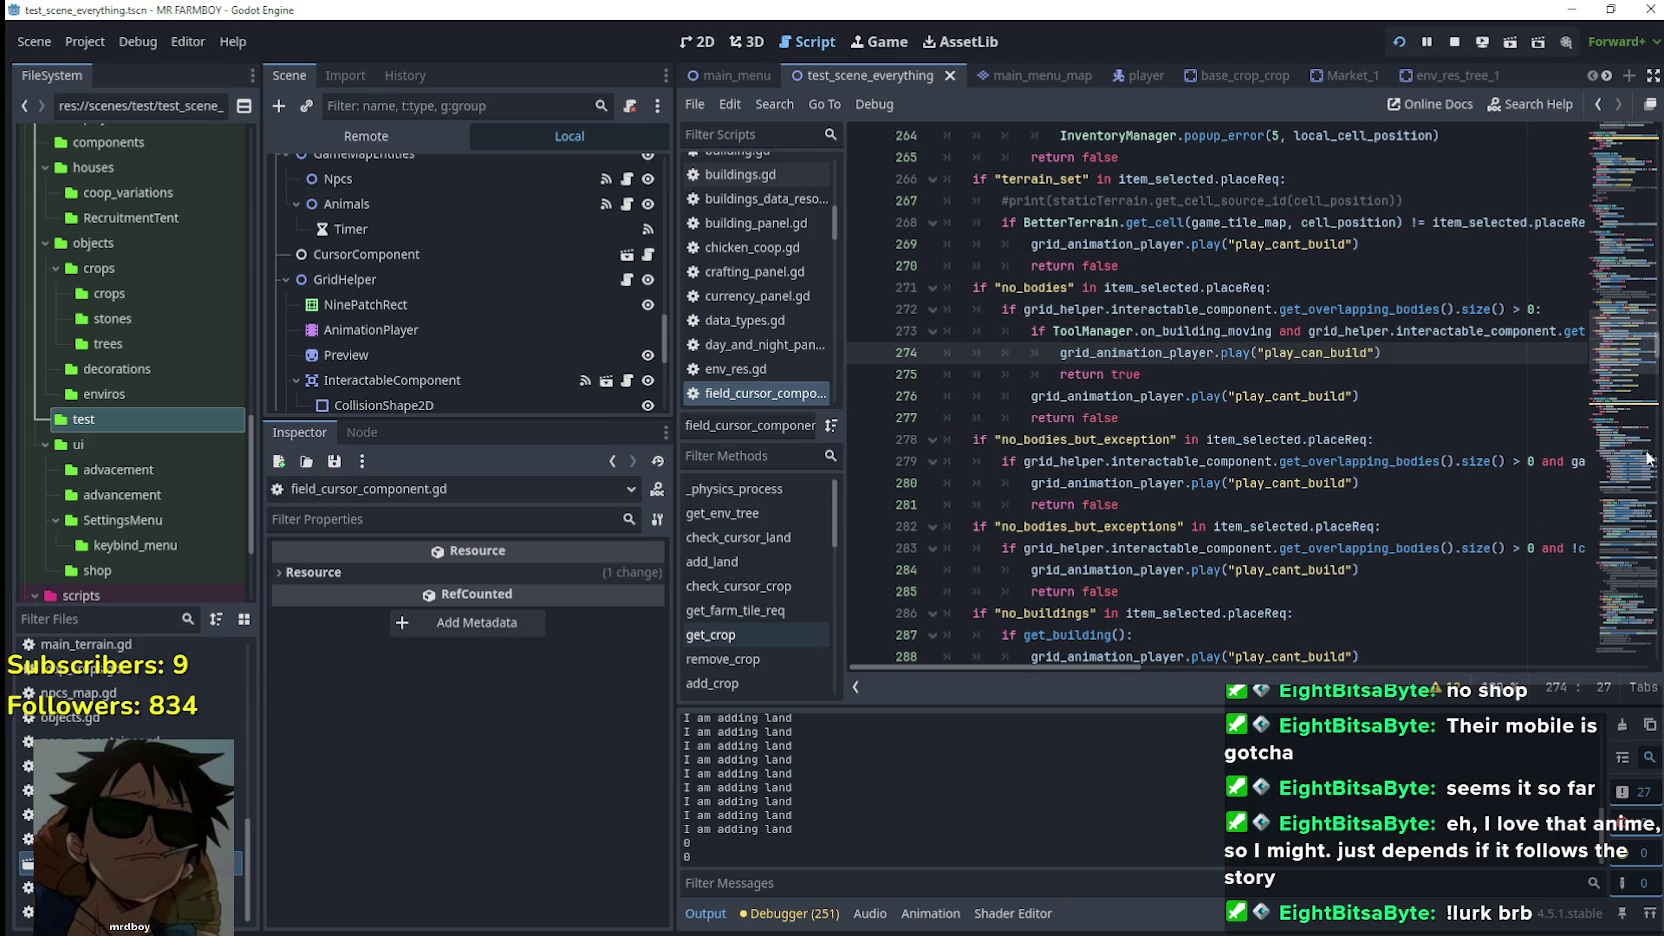
key("F6")
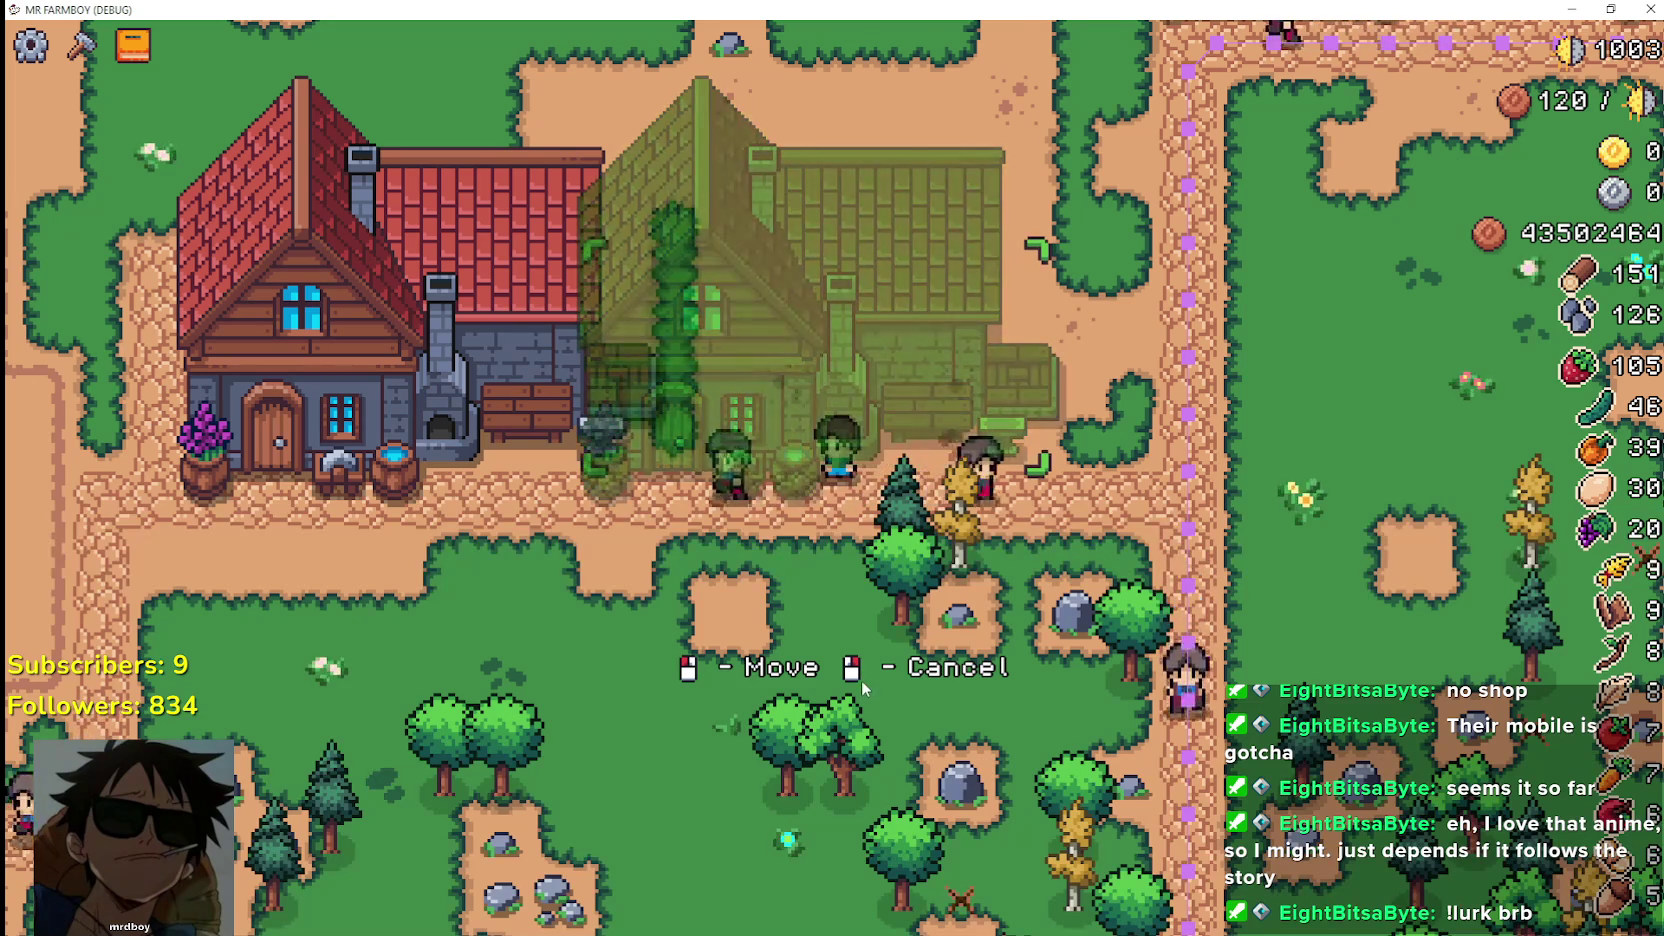
Carry a building ghost around with WASD, then cancel the move
key("d")
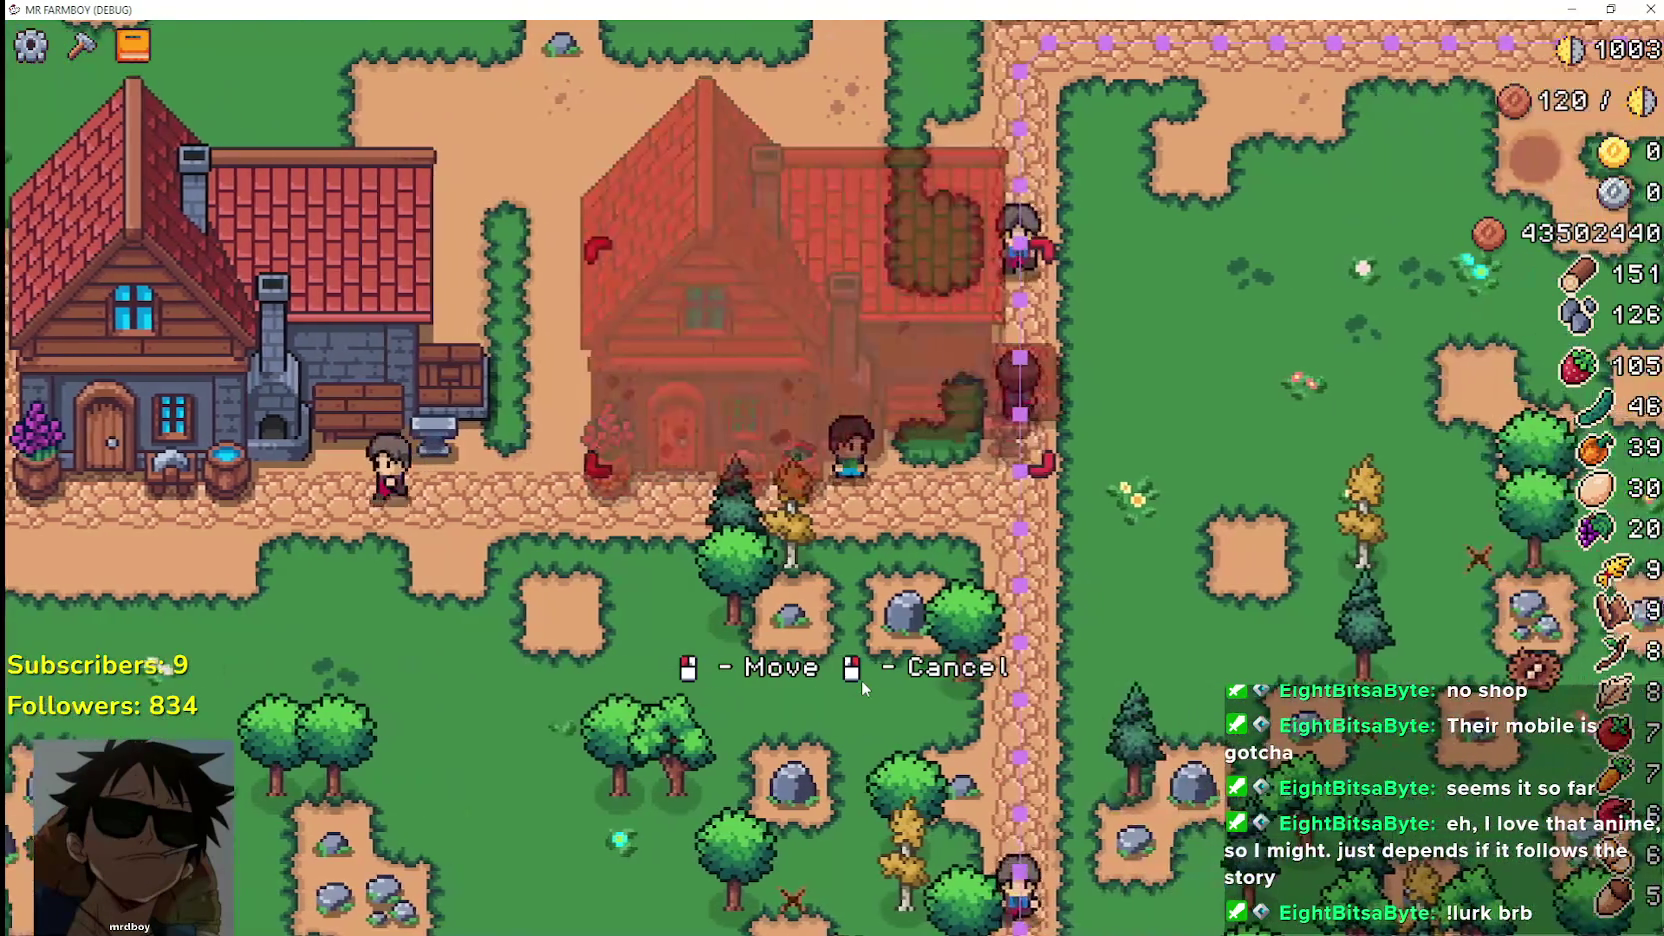
key("a")
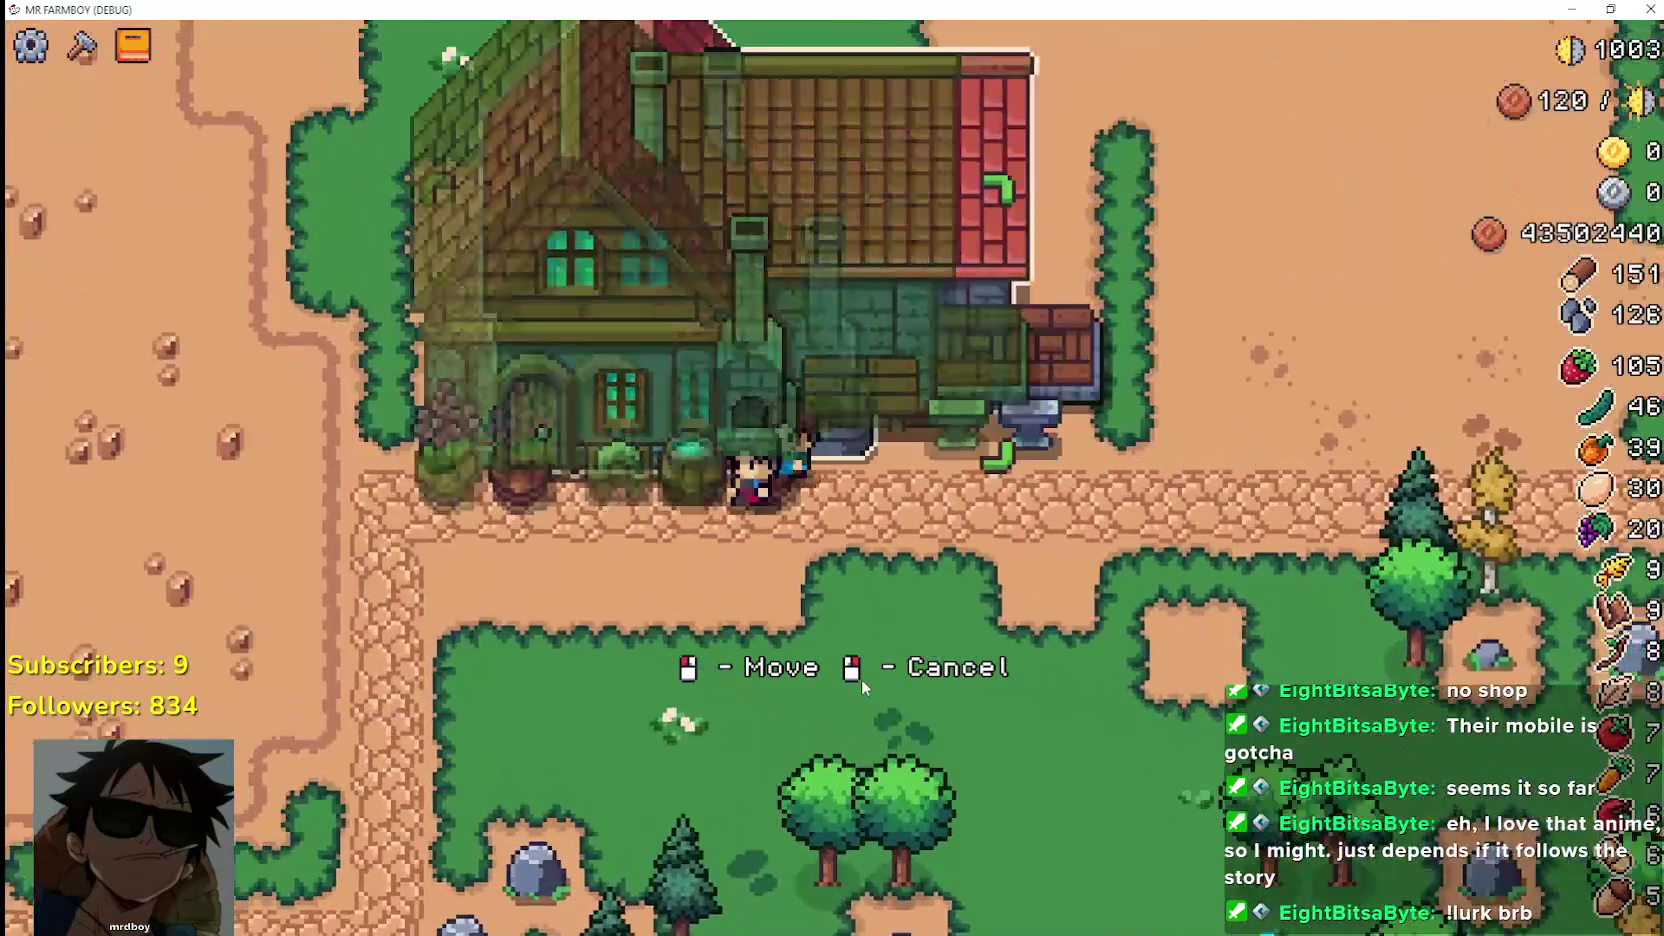
key("w")
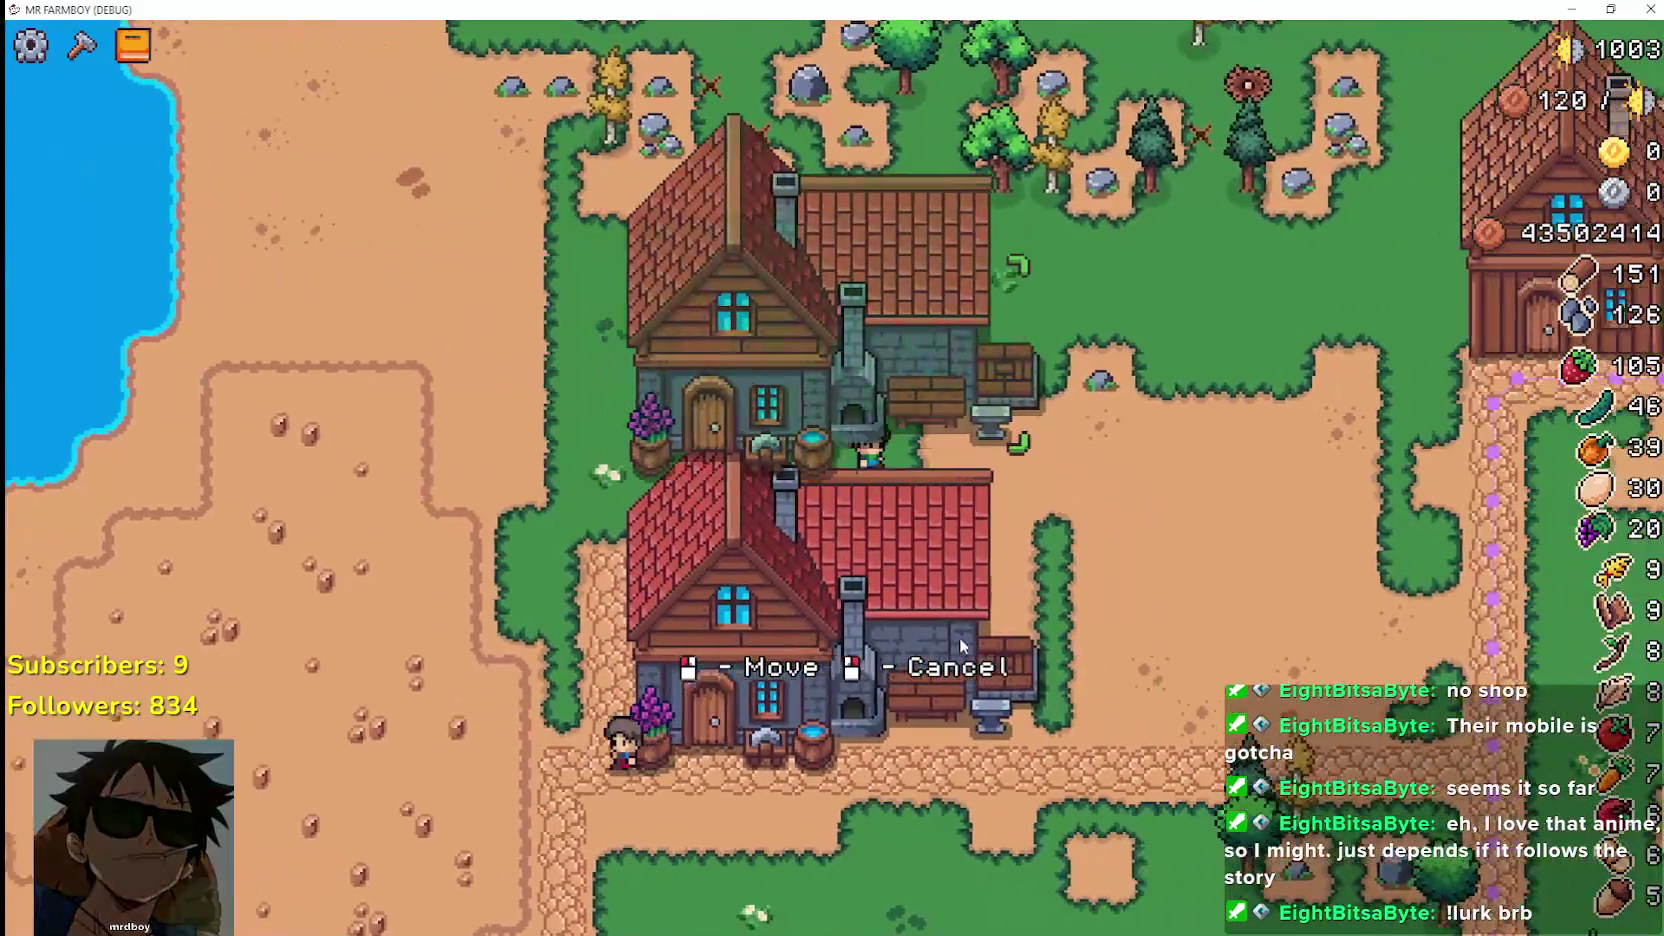
key("d")
key("s")
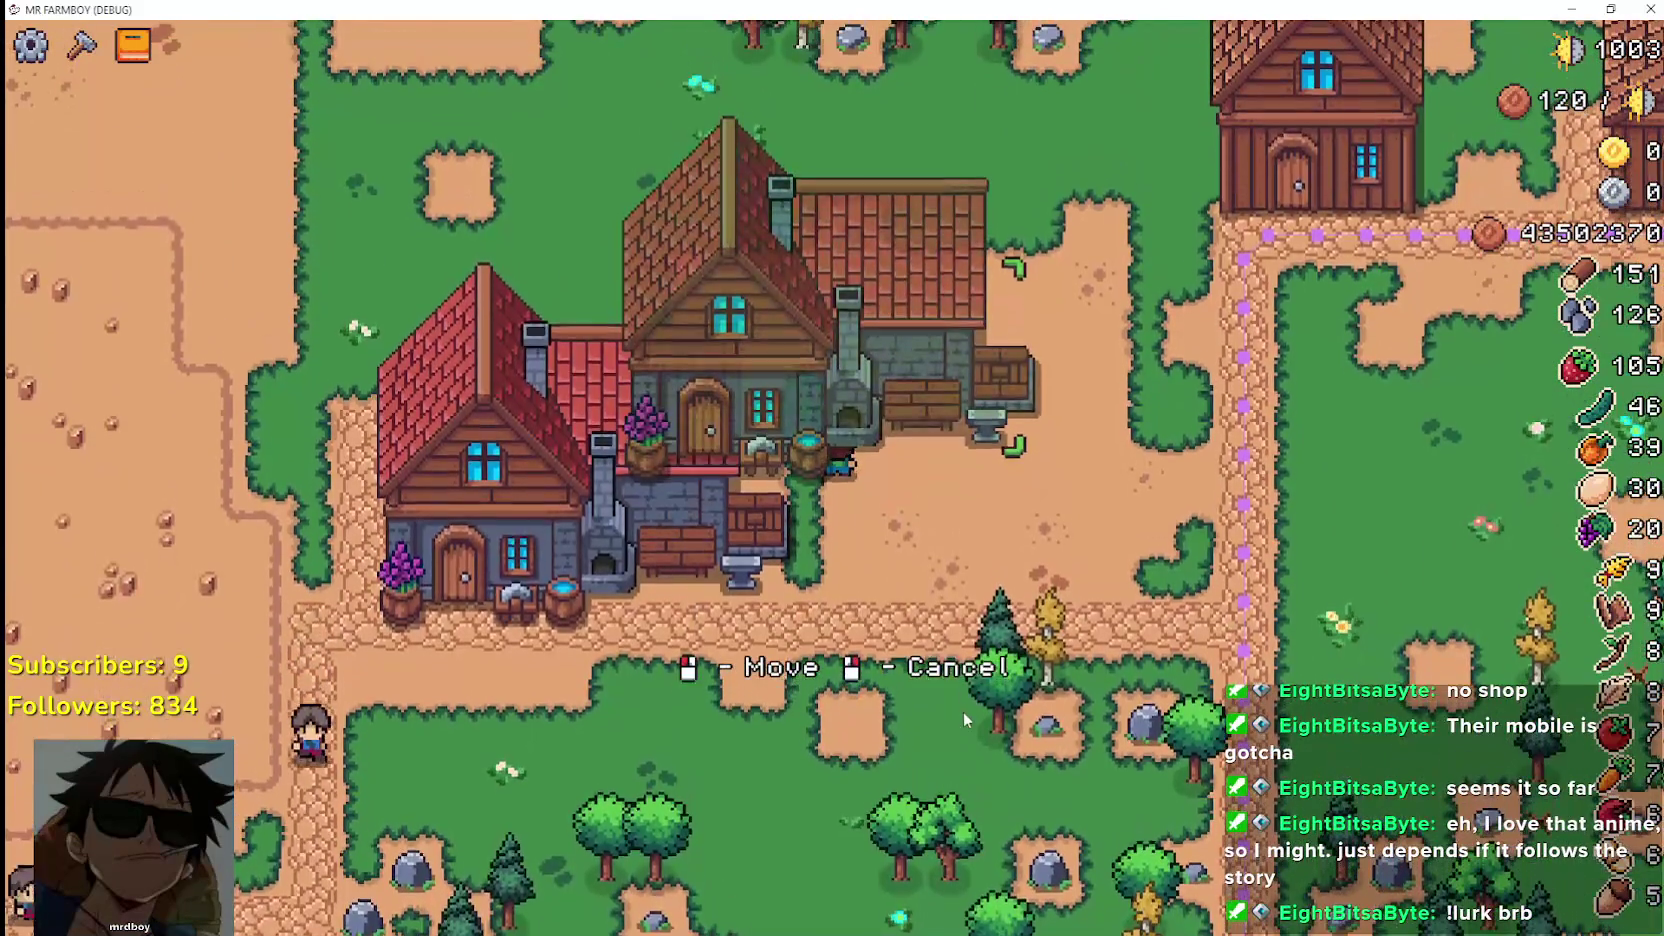
right_click(960, 706)
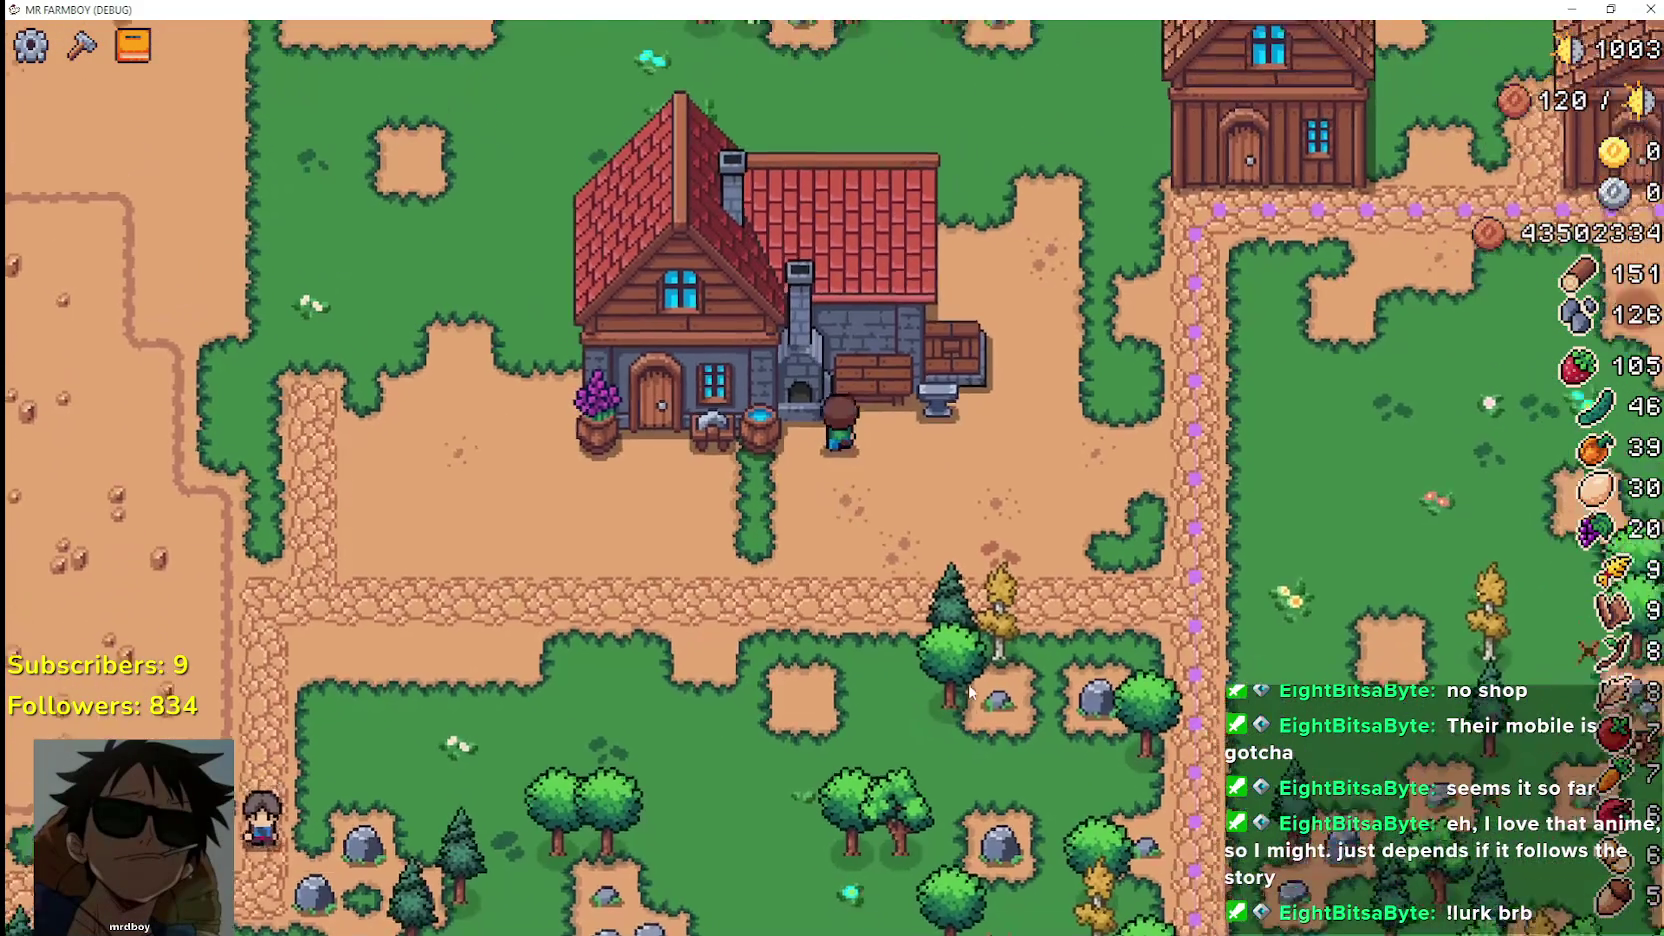
Pick up the red-roofed house twice, move its ghost around, and cancel each time
left_click(968, 690)
key("a")
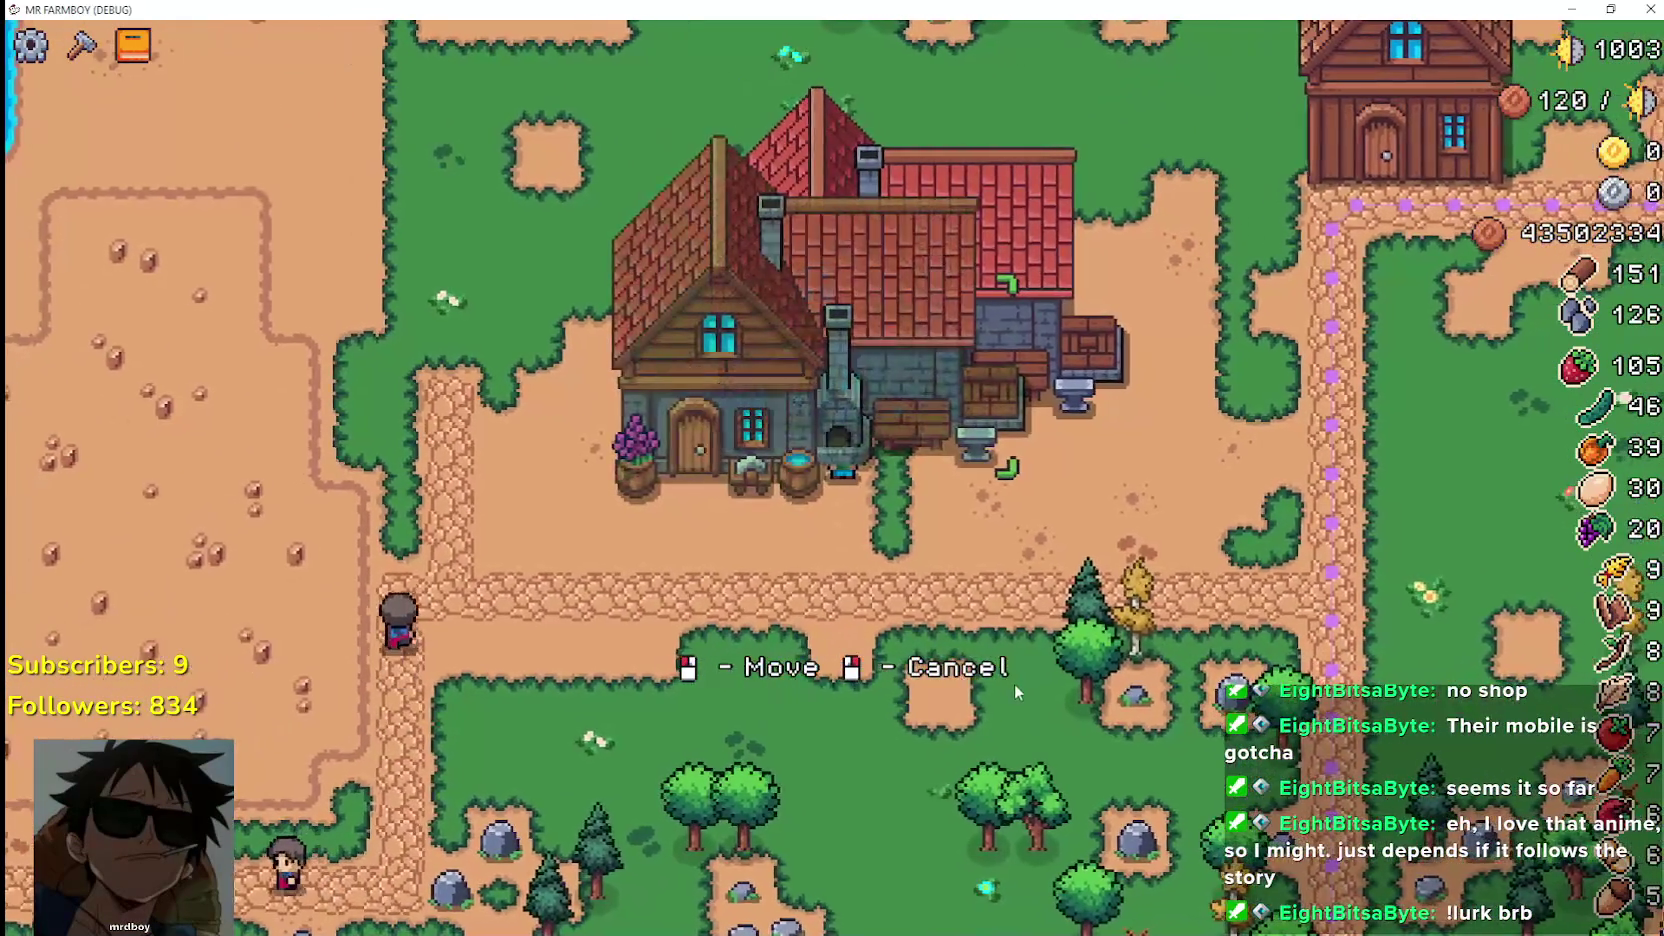
key("w")
key("d")
right_click(1008, 689)
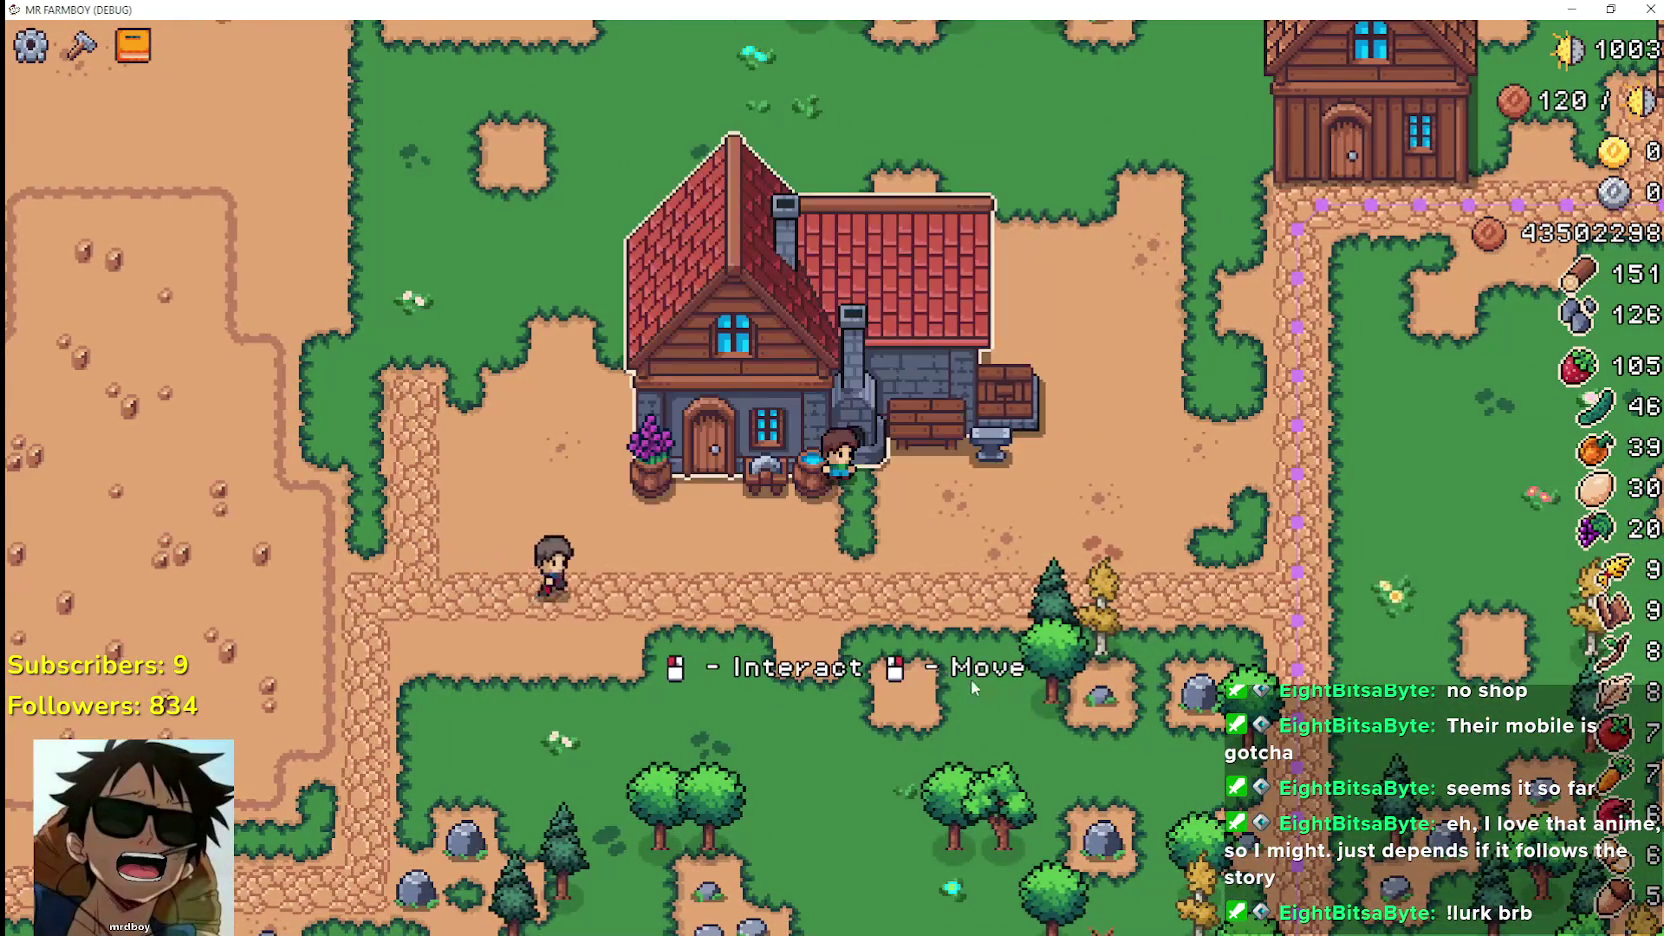
key("d")
right_click(970, 650)
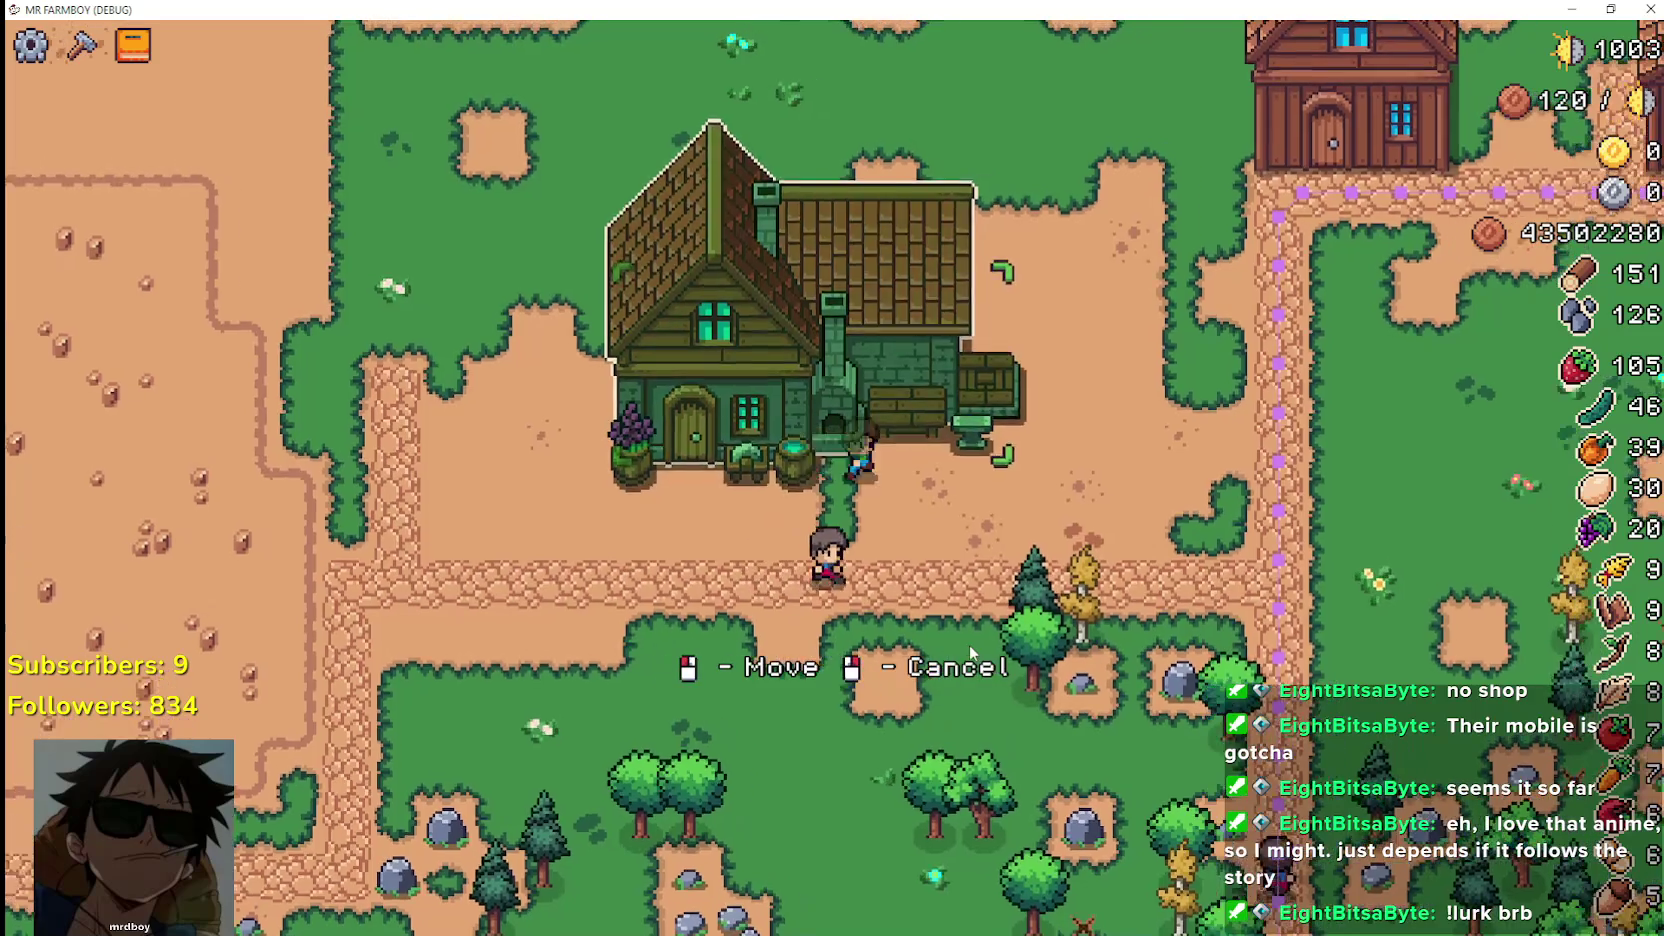
key("d")
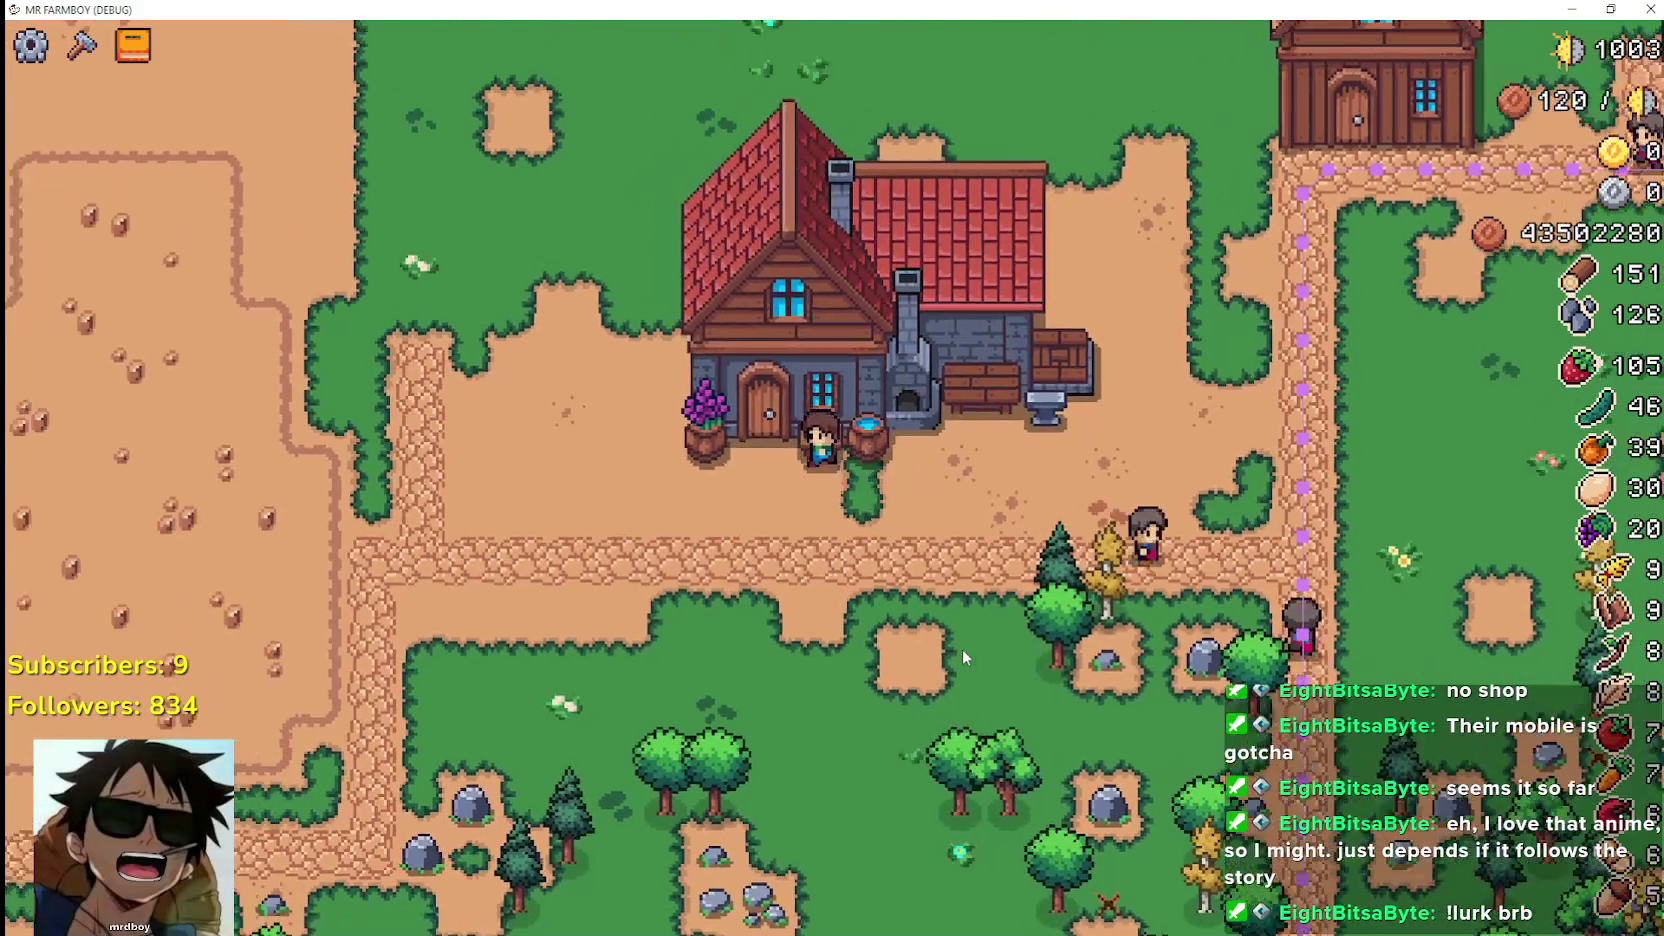
key("a")
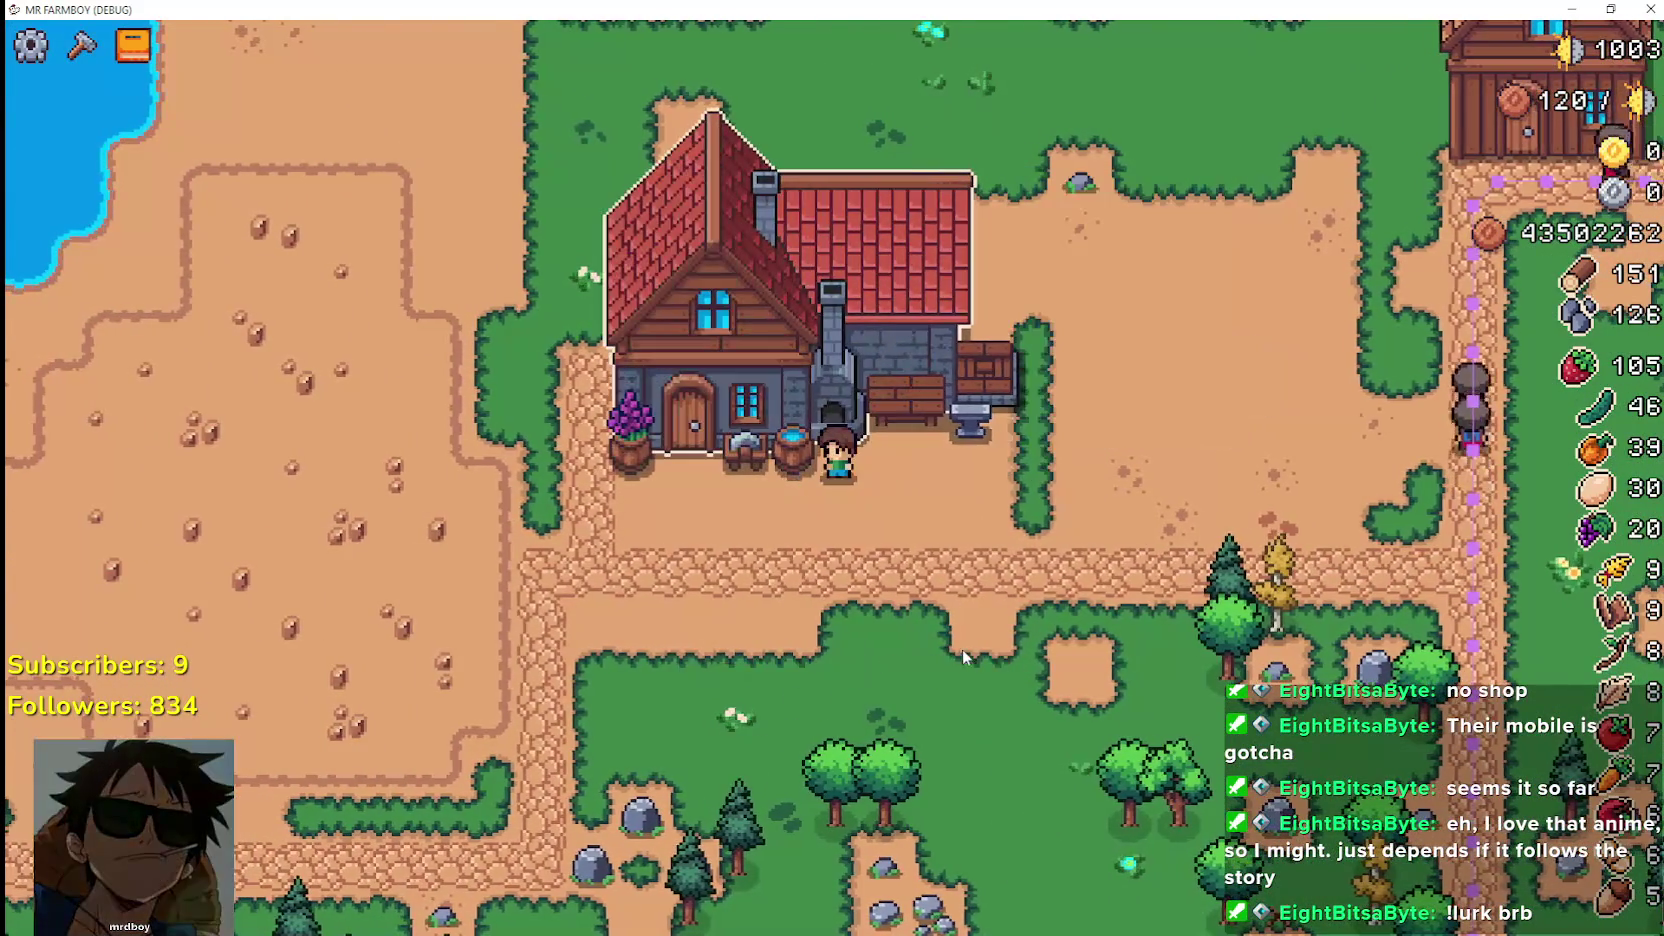
right_click(953, 660)
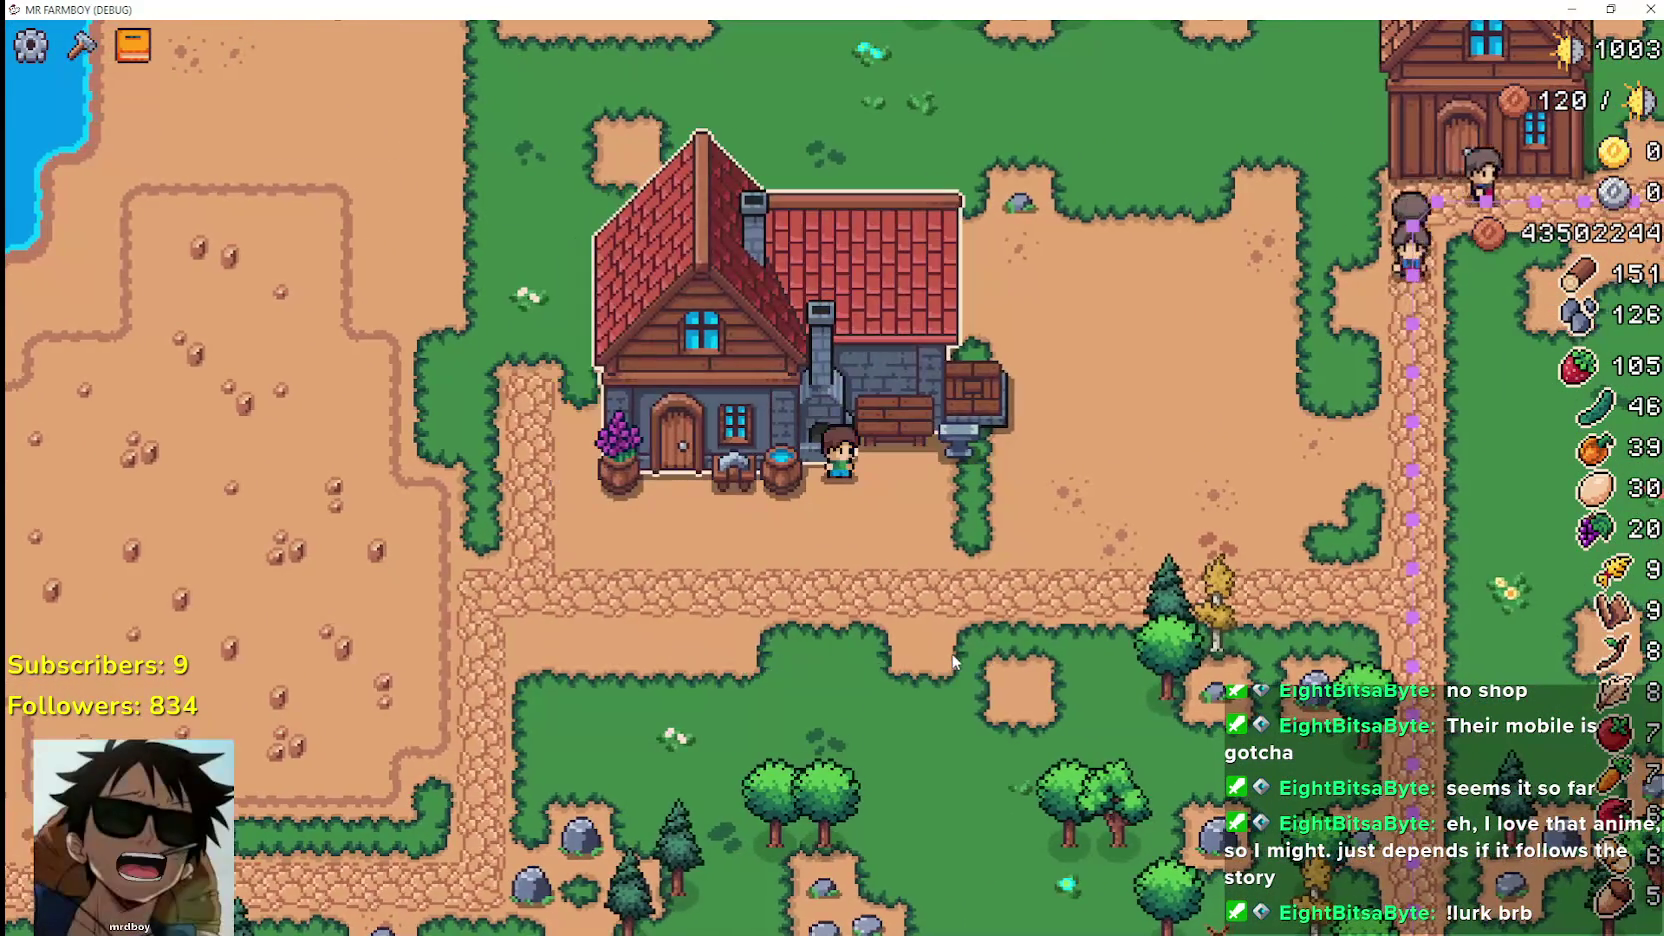
Try the red-roofed house again, then place the upper wooden house slightly right over its footprint
key("Escape")
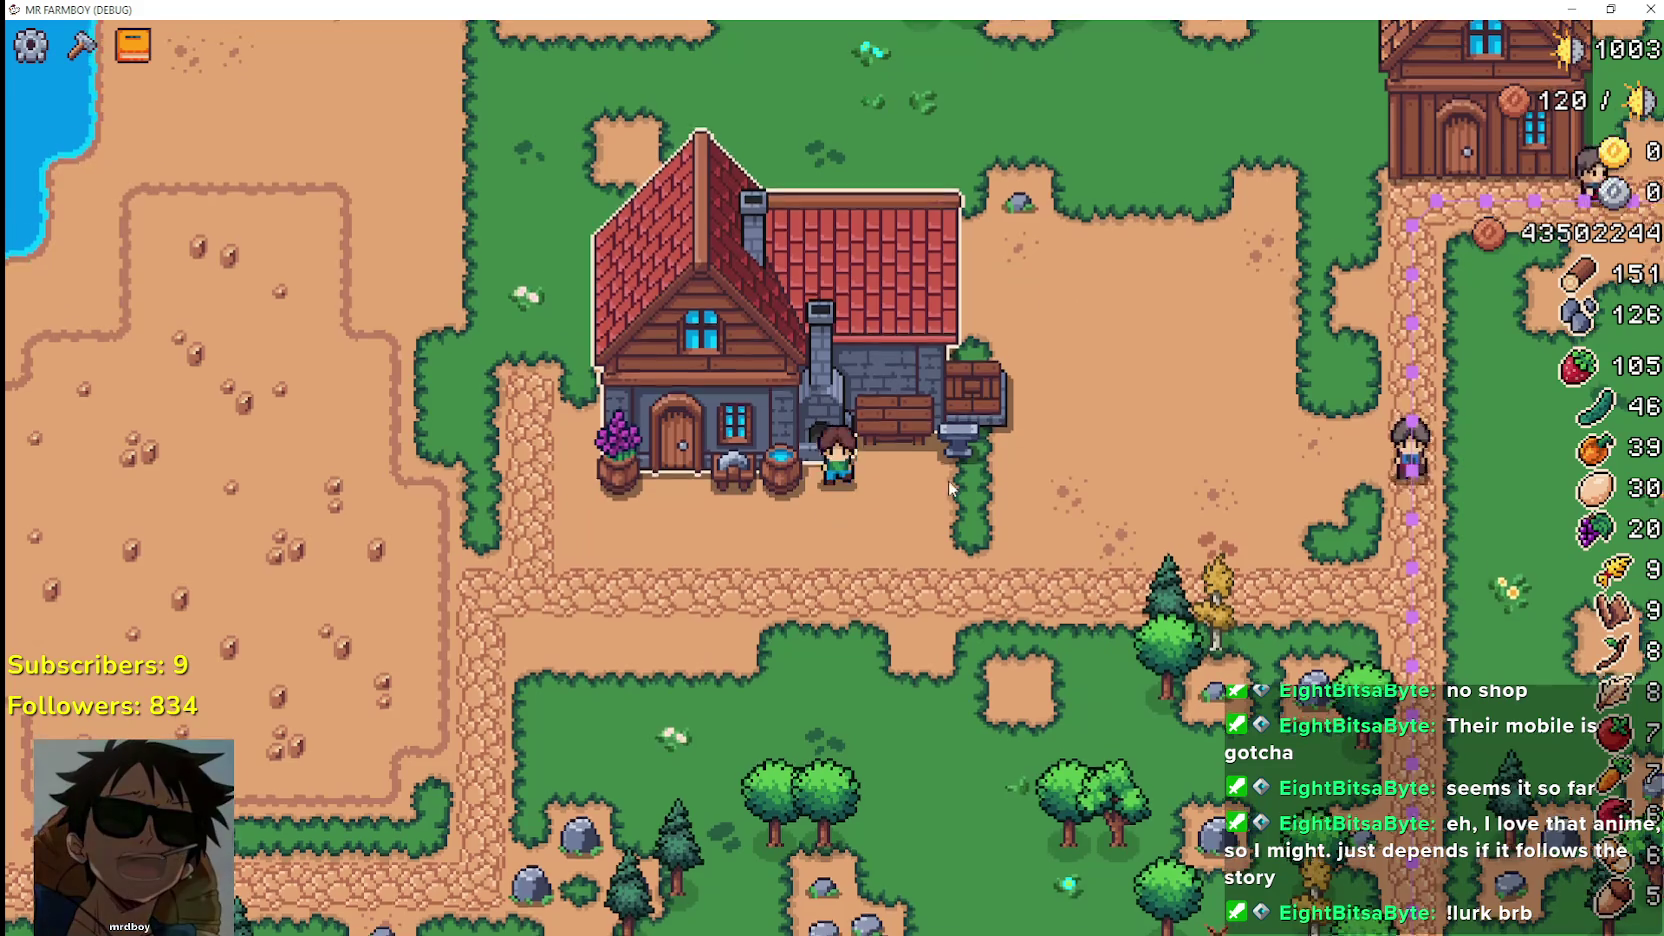
right_click(948, 581)
right_click(1018, 576)
left_click(1017, 577)
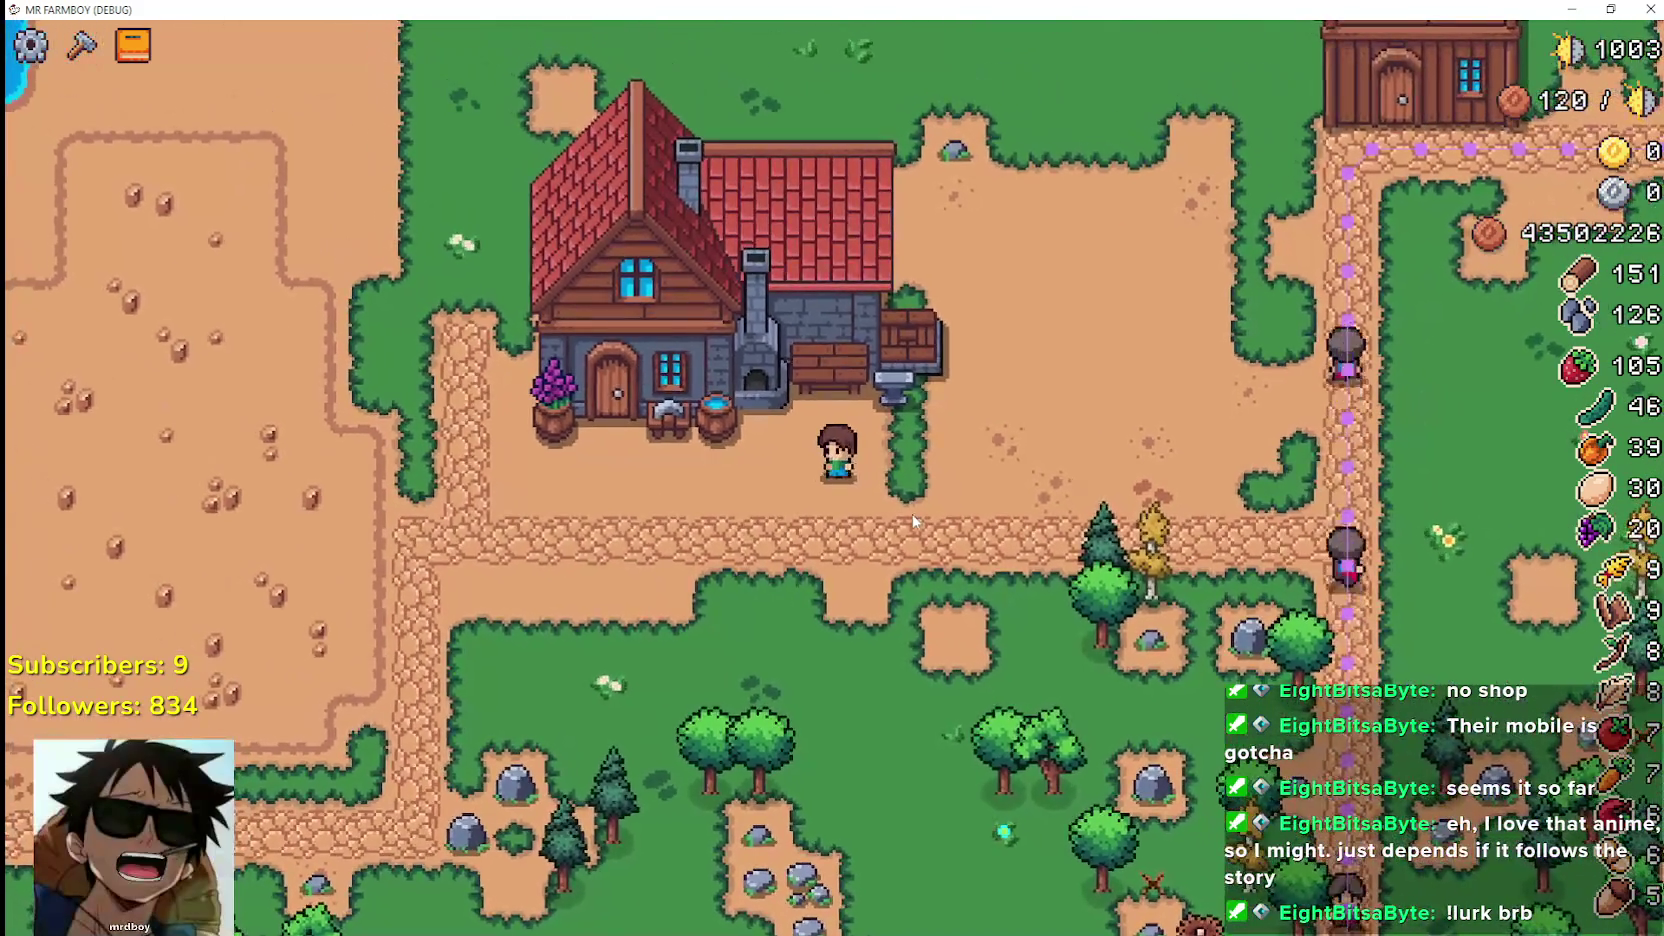
left_click(925, 410)
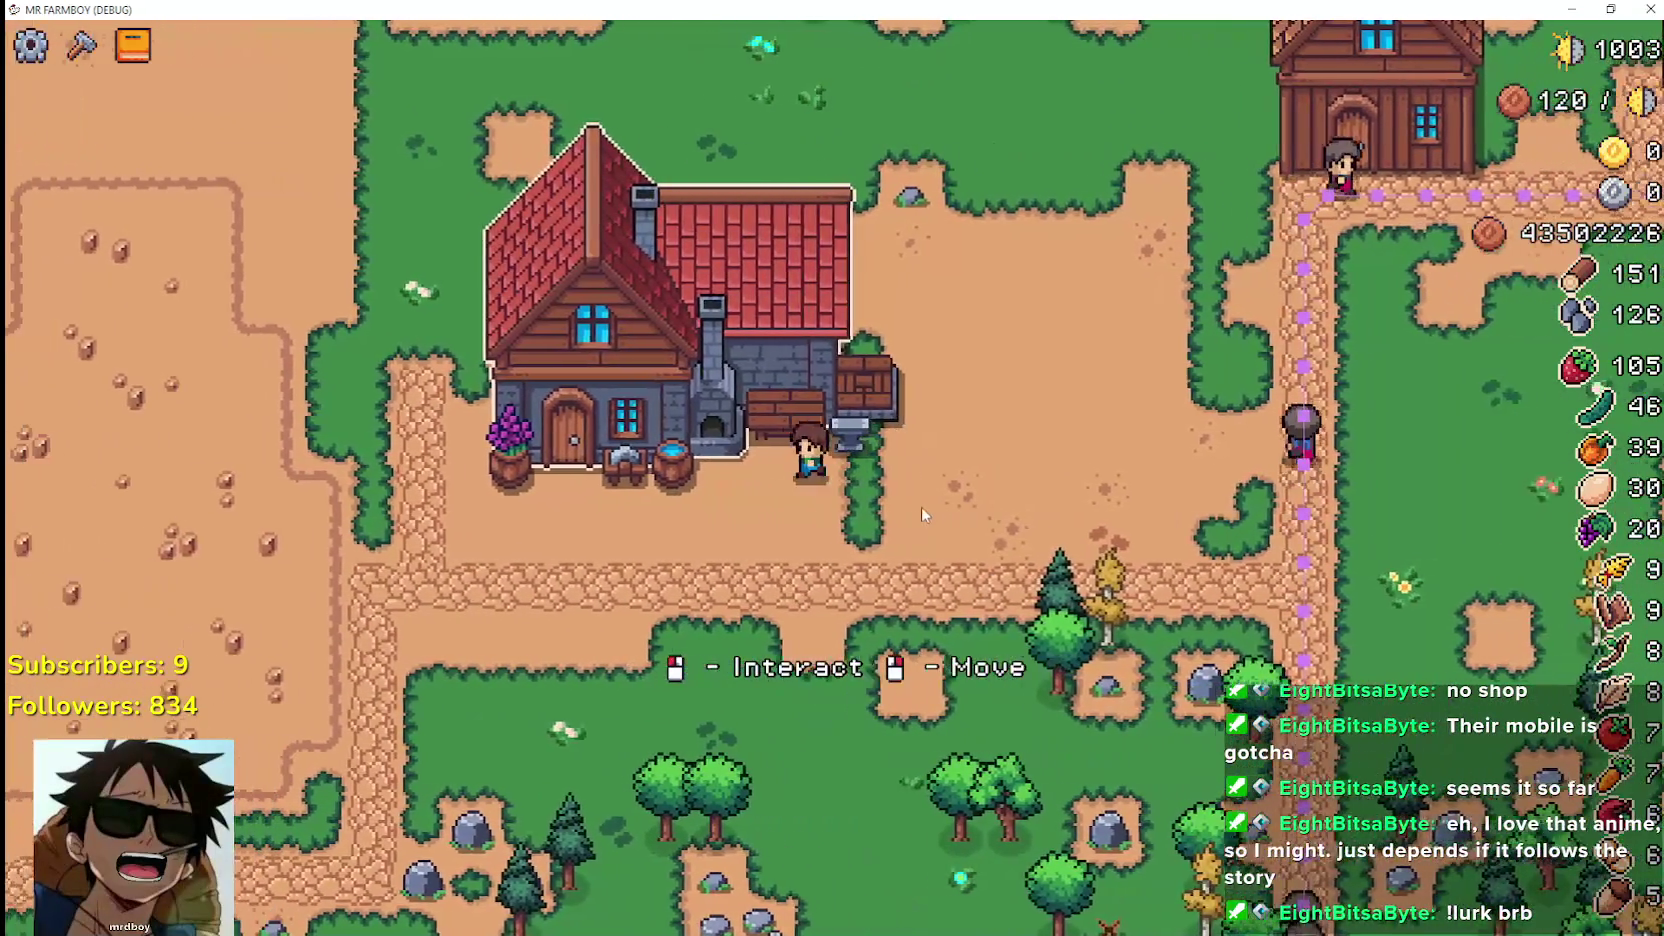
right_click(920, 506)
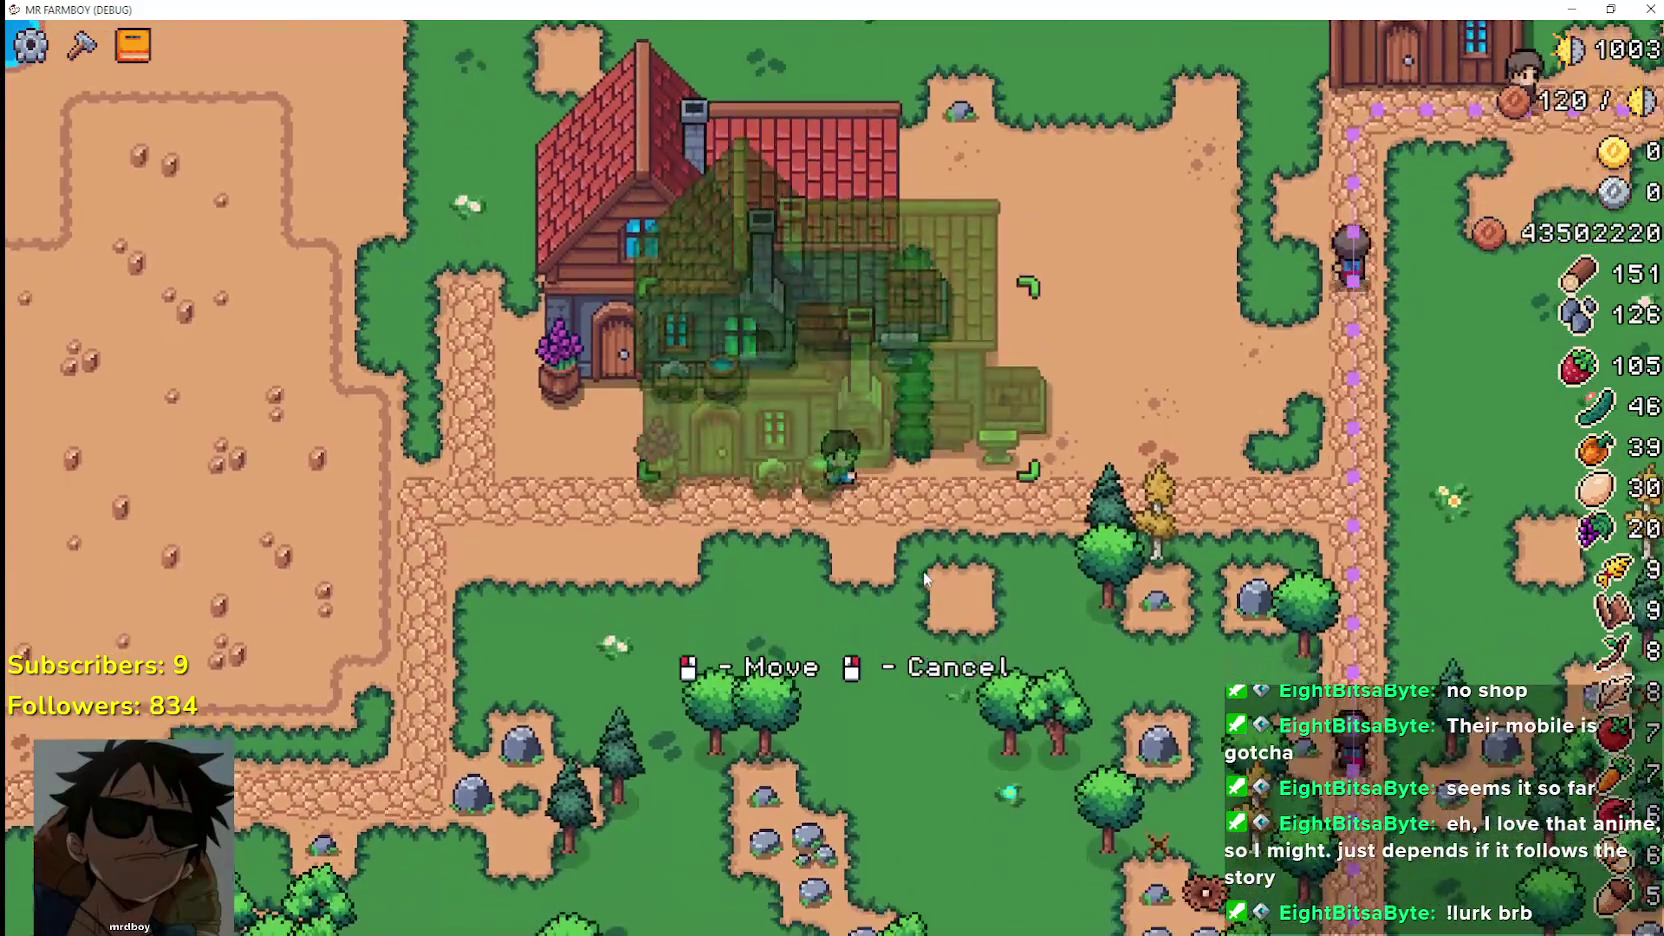
left_click(925, 578)
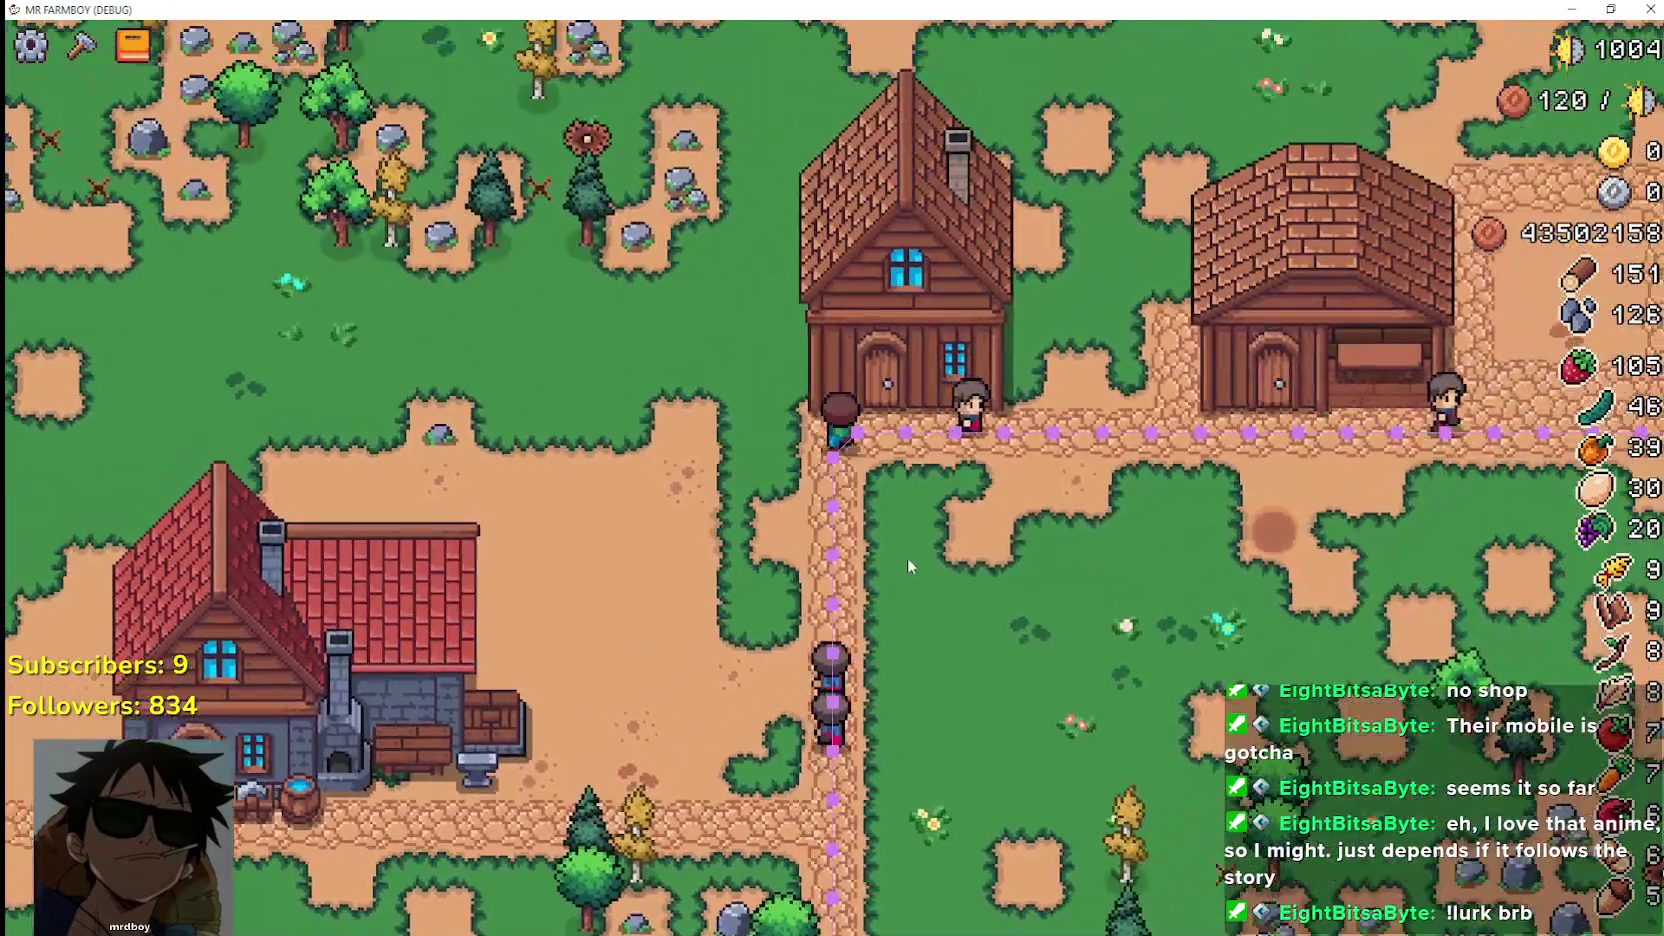
right_click(907, 556)
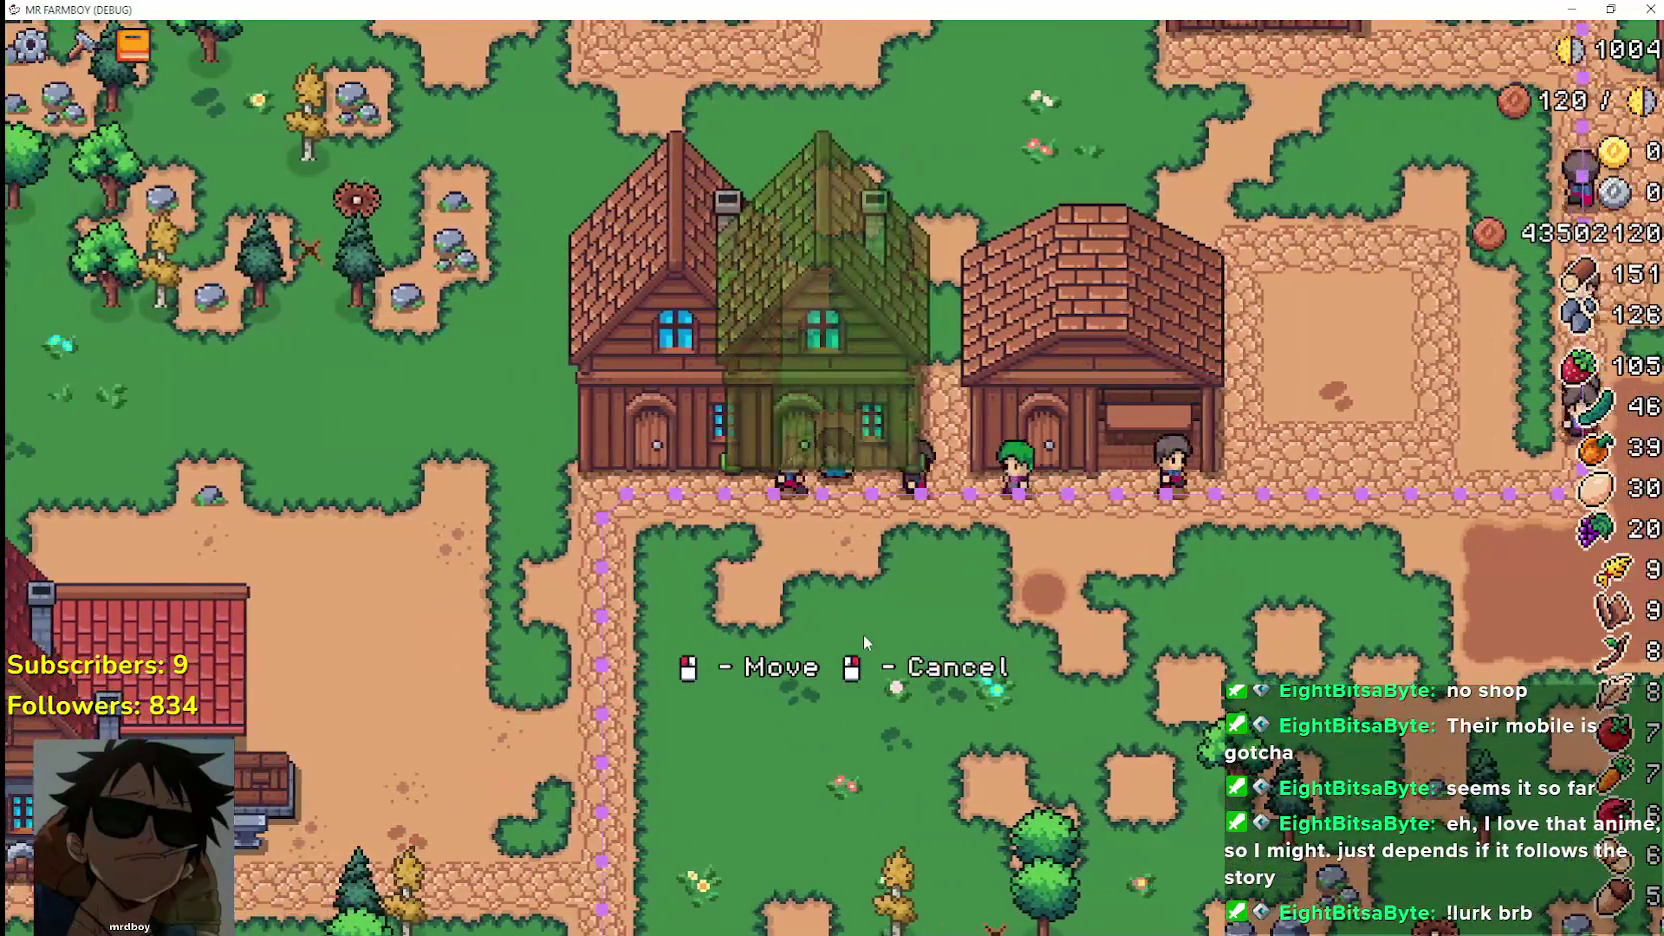
left_click(863, 634)
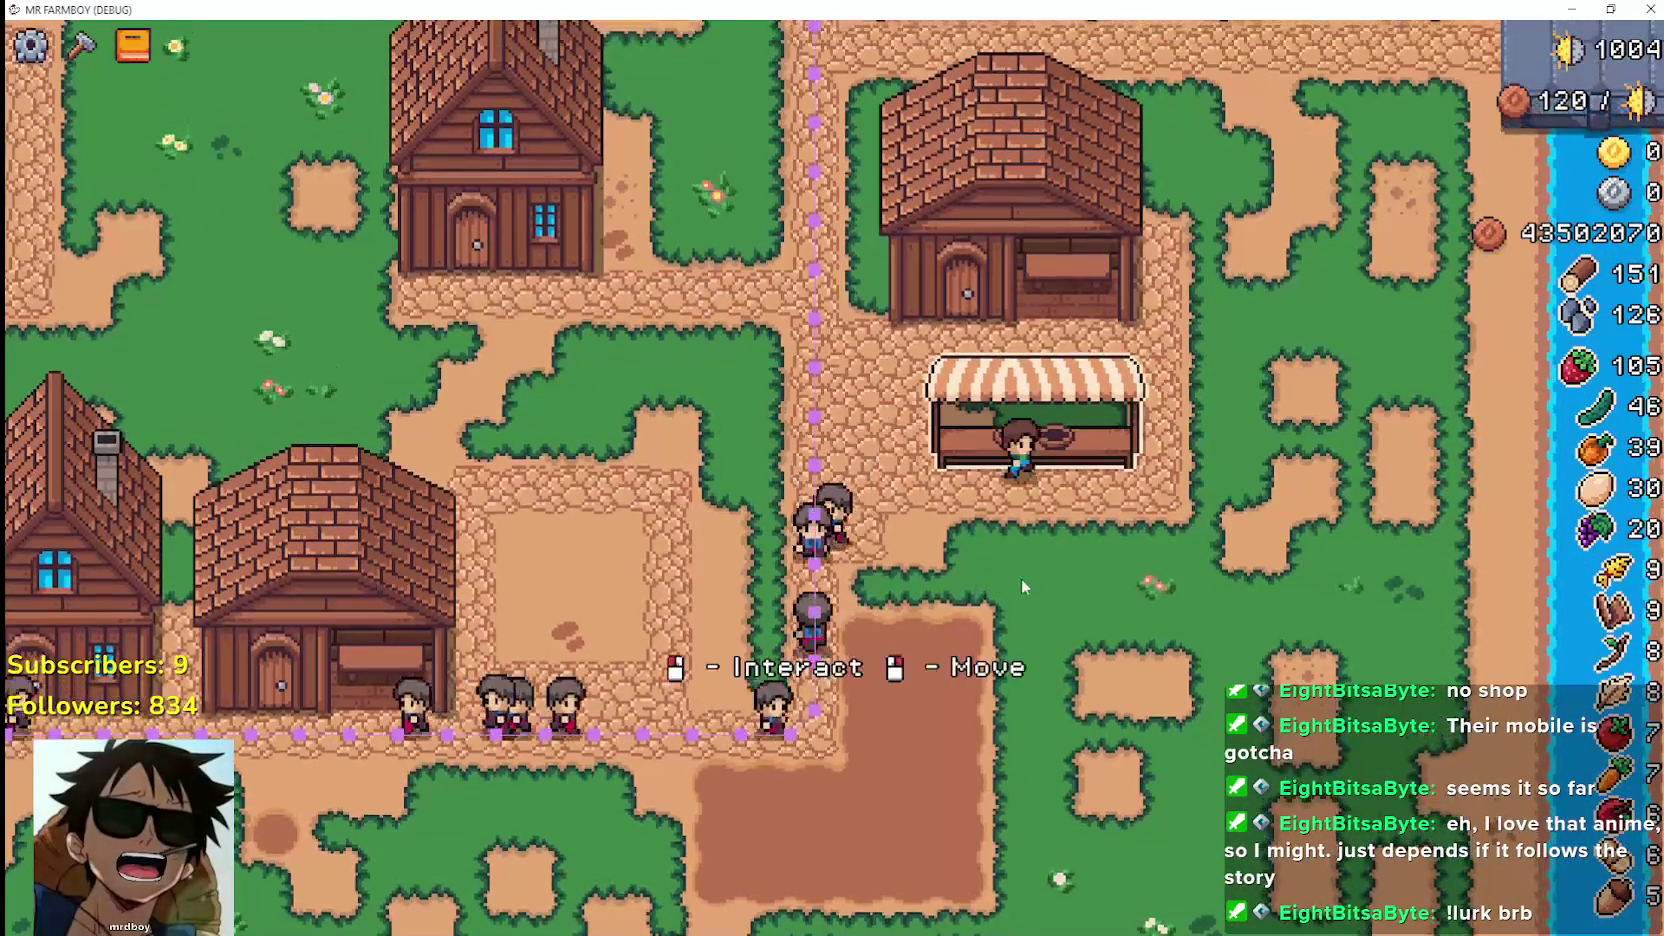
Pick up the market stall and set it back down on its own footprint
right_click(1030, 577)
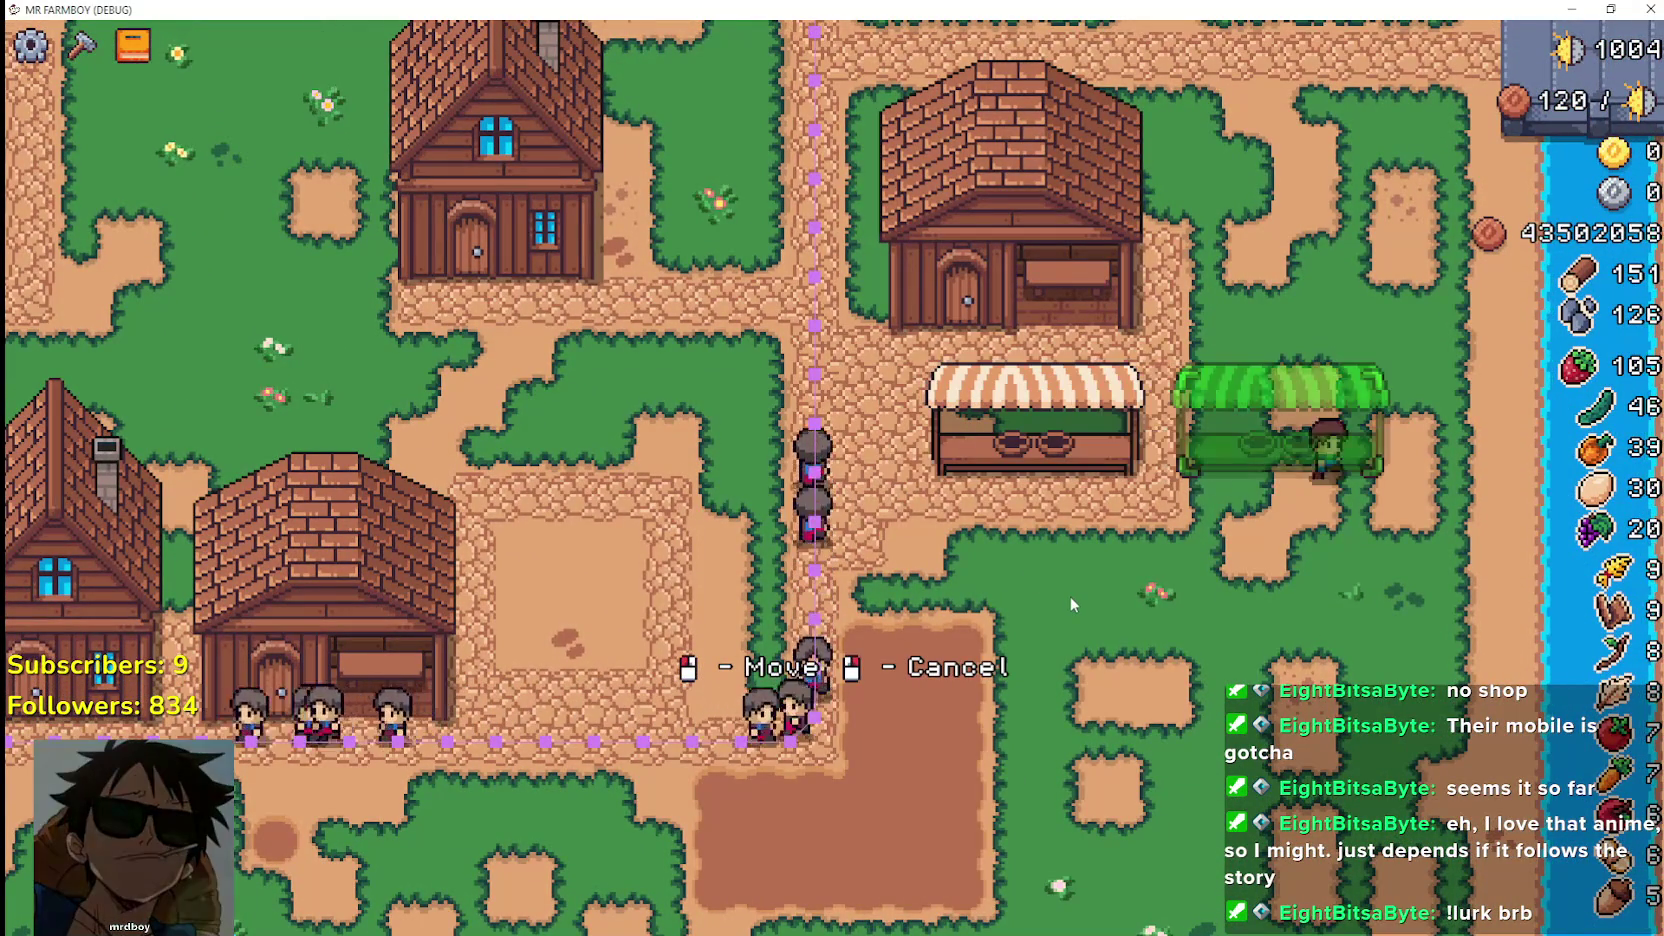
left_click(1016, 562)
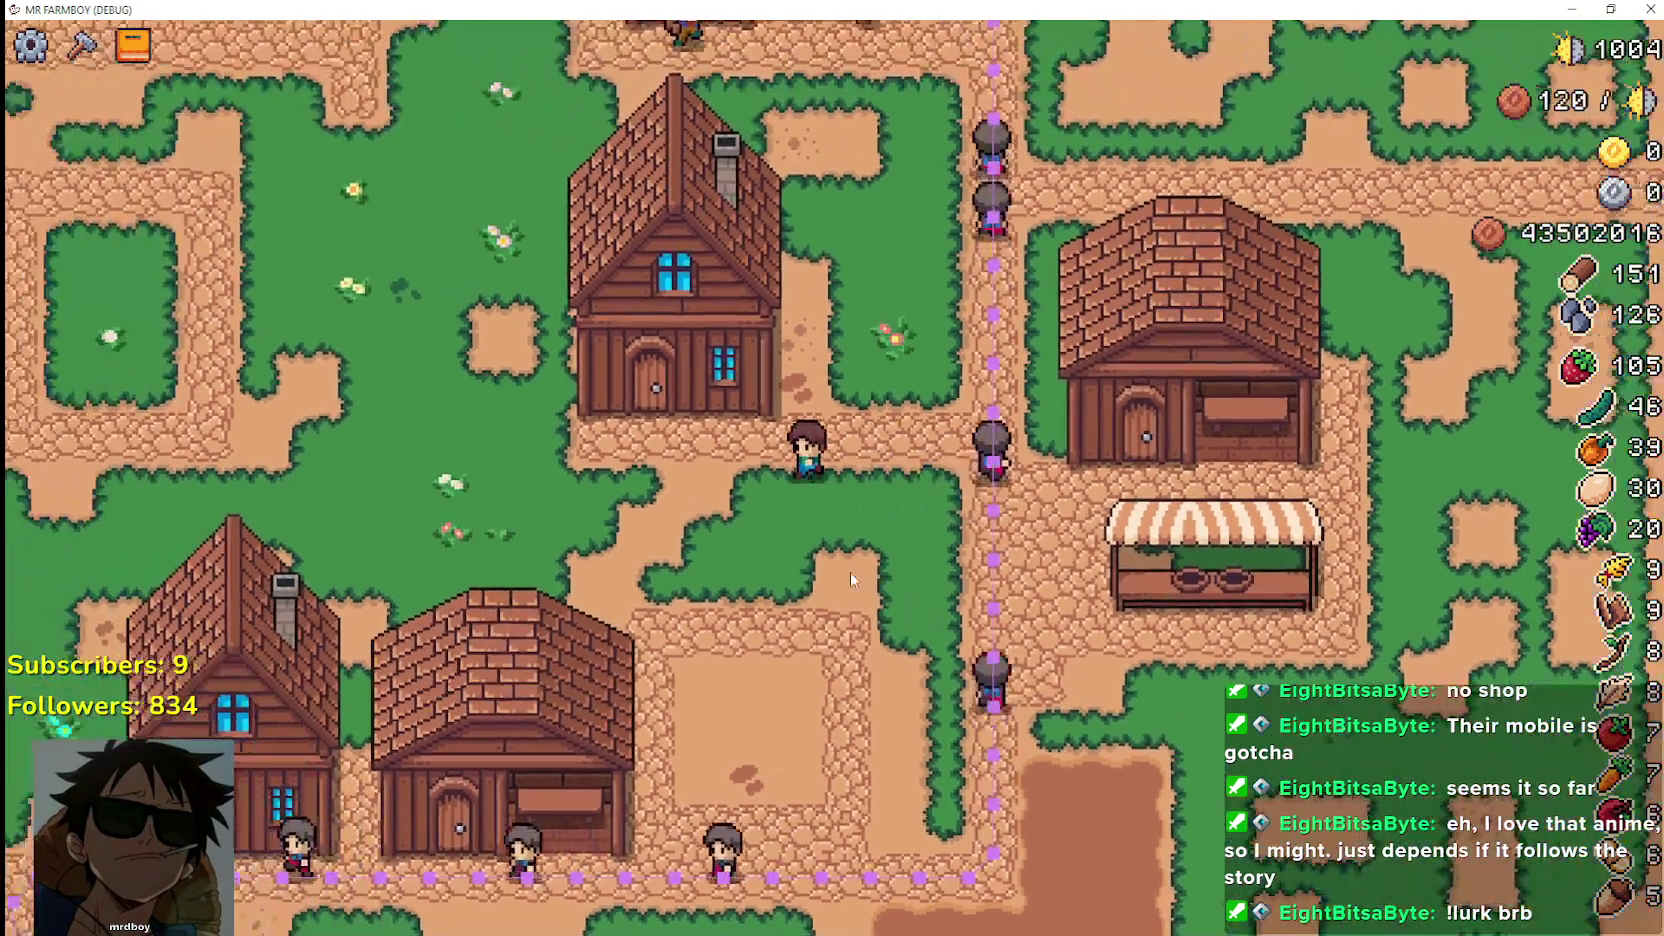
key("w")
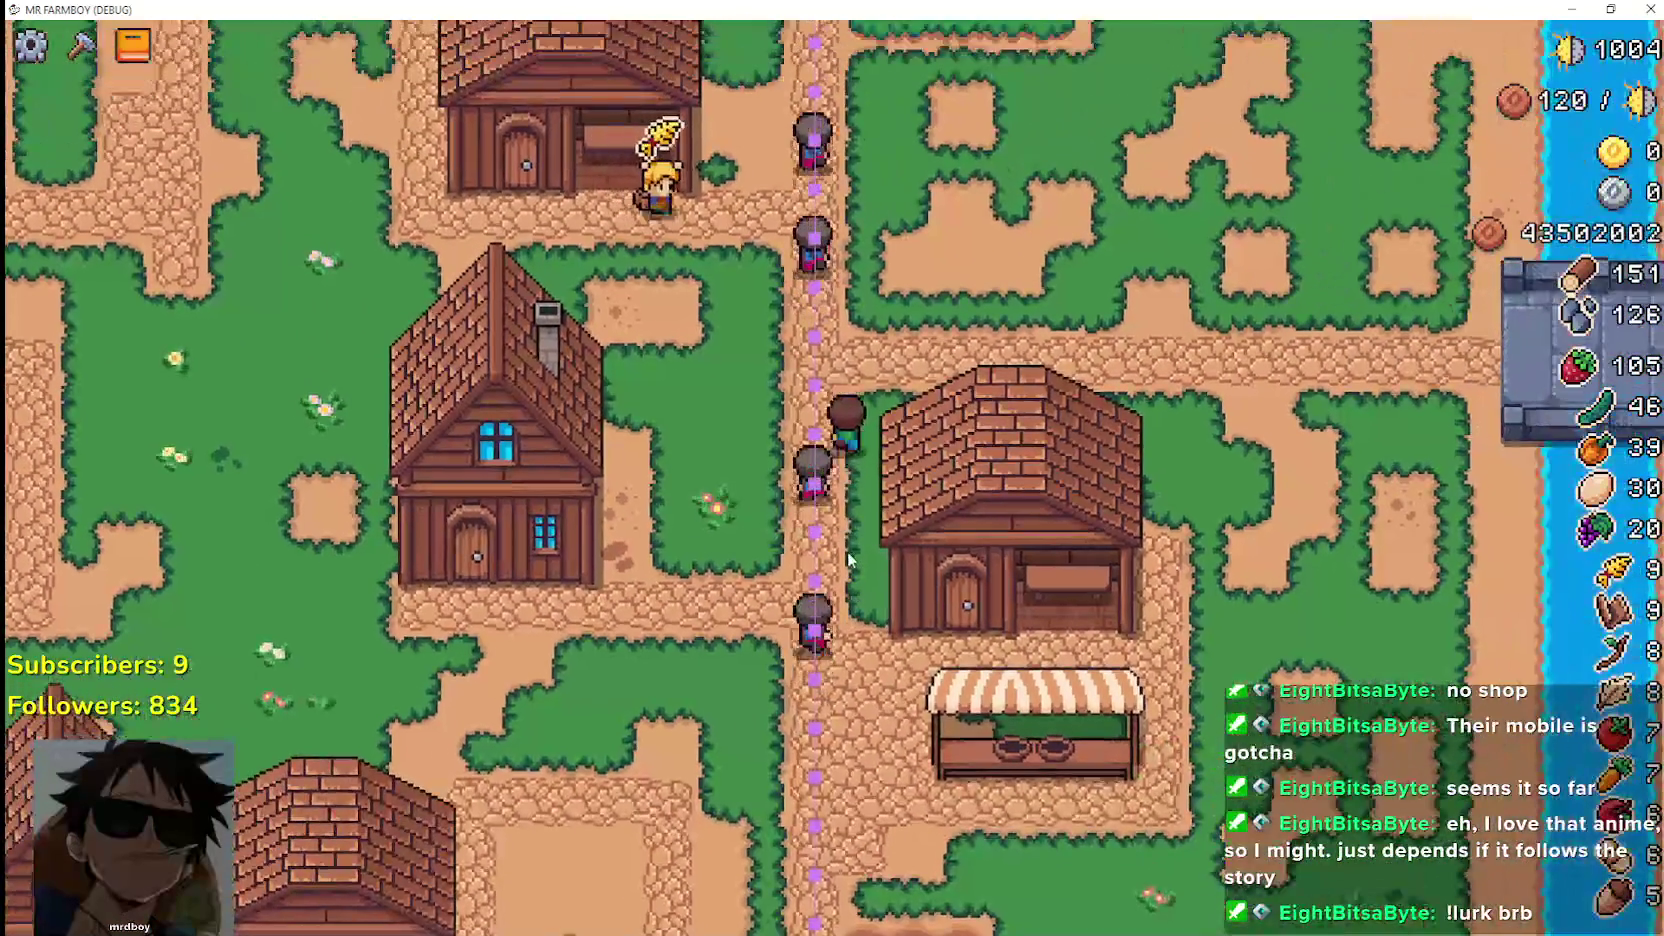
key("w")
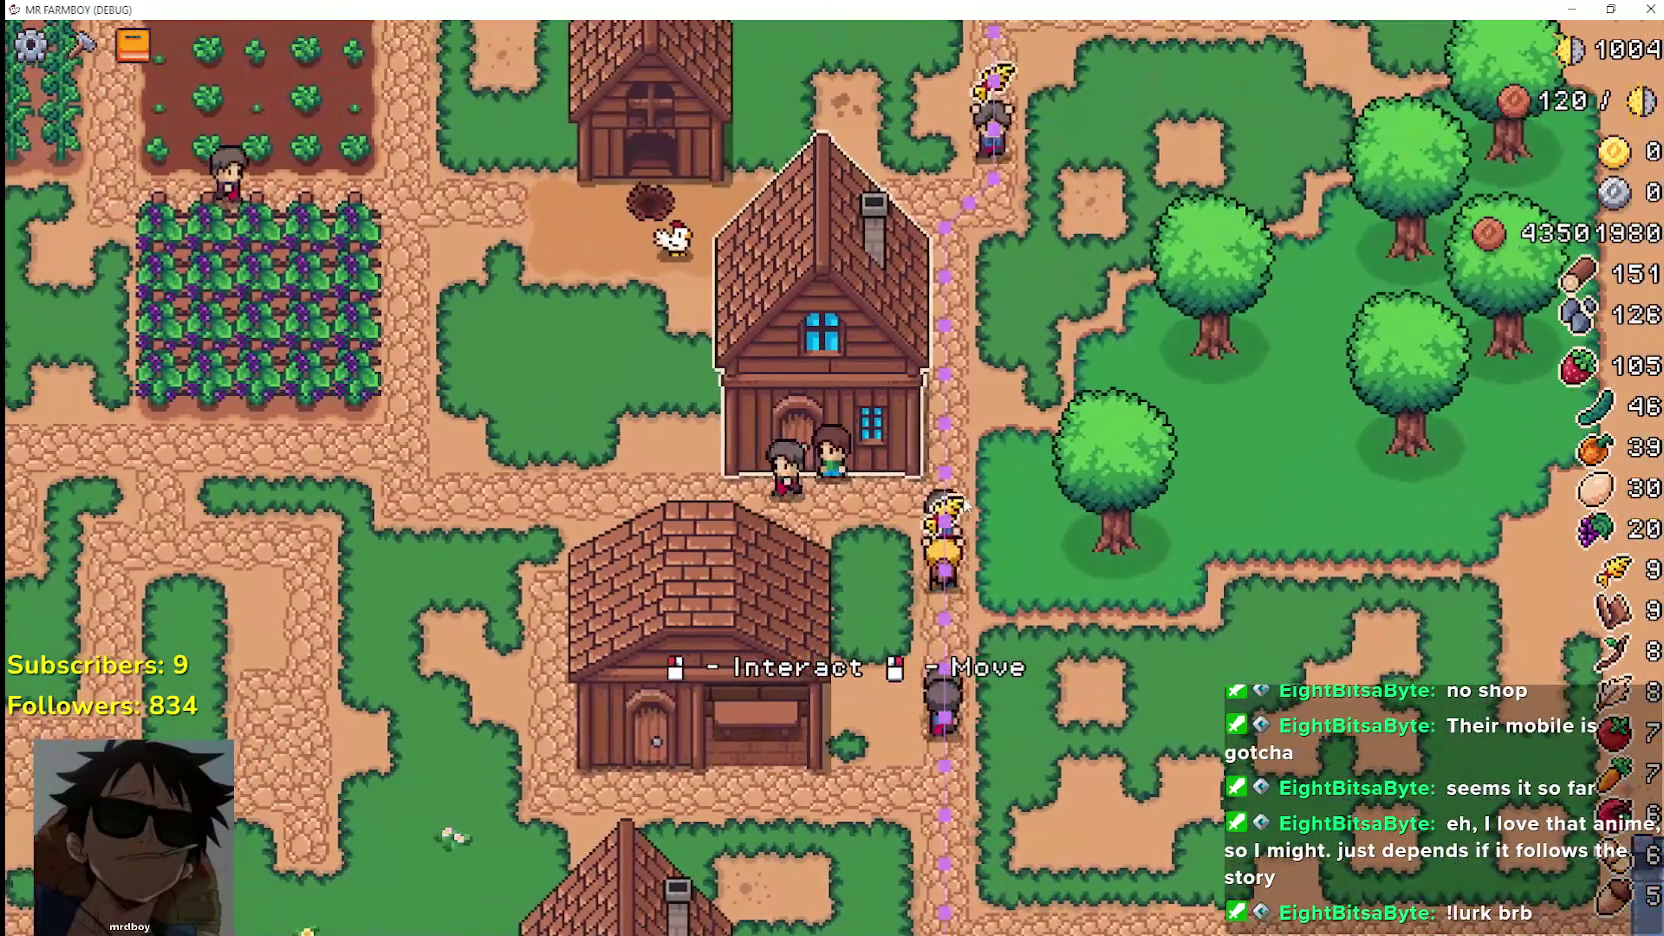
Pick up the wooden house, shift its ghost left and right, and place it over its footprint
right_click(964, 506)
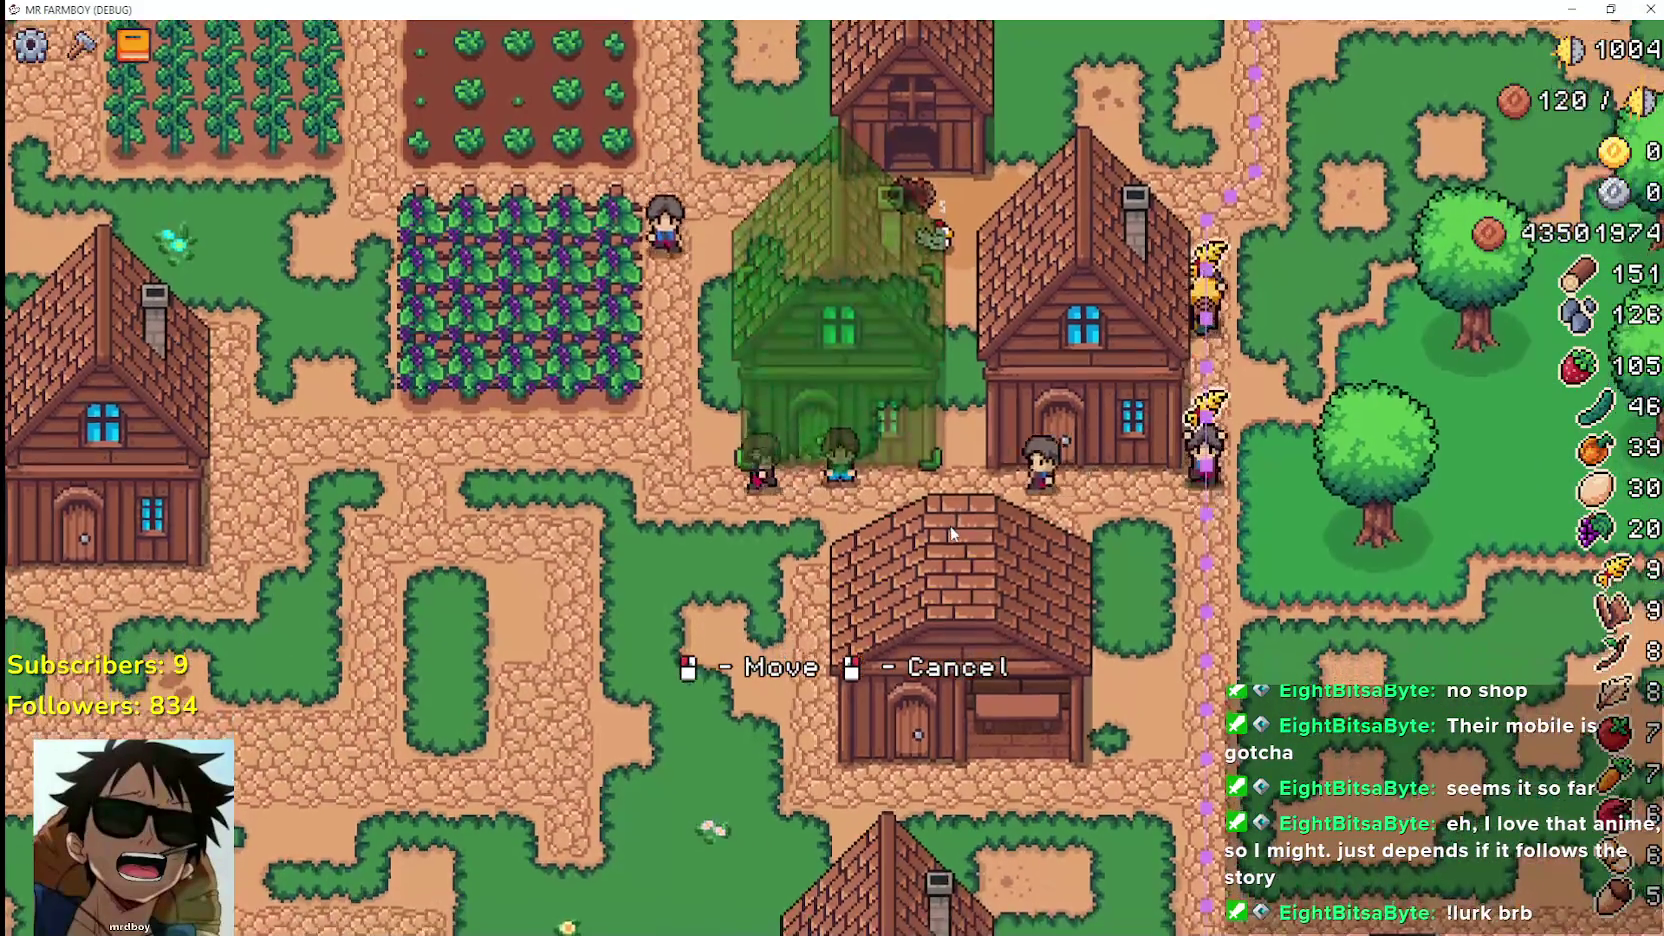
key("d")
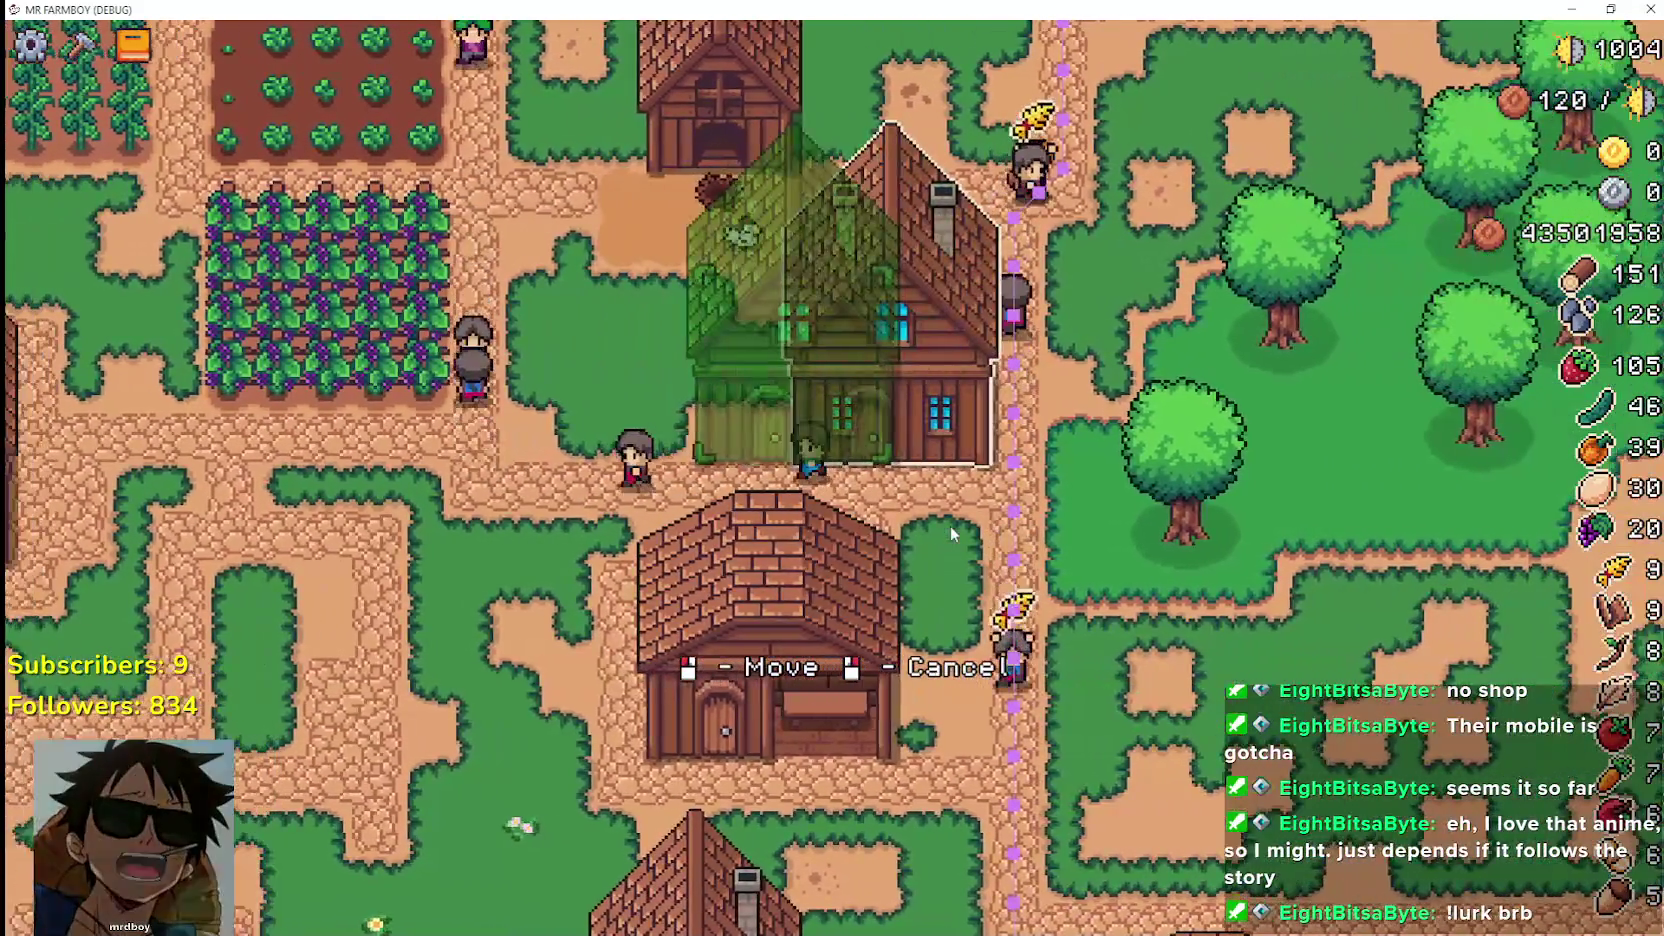
key("a")
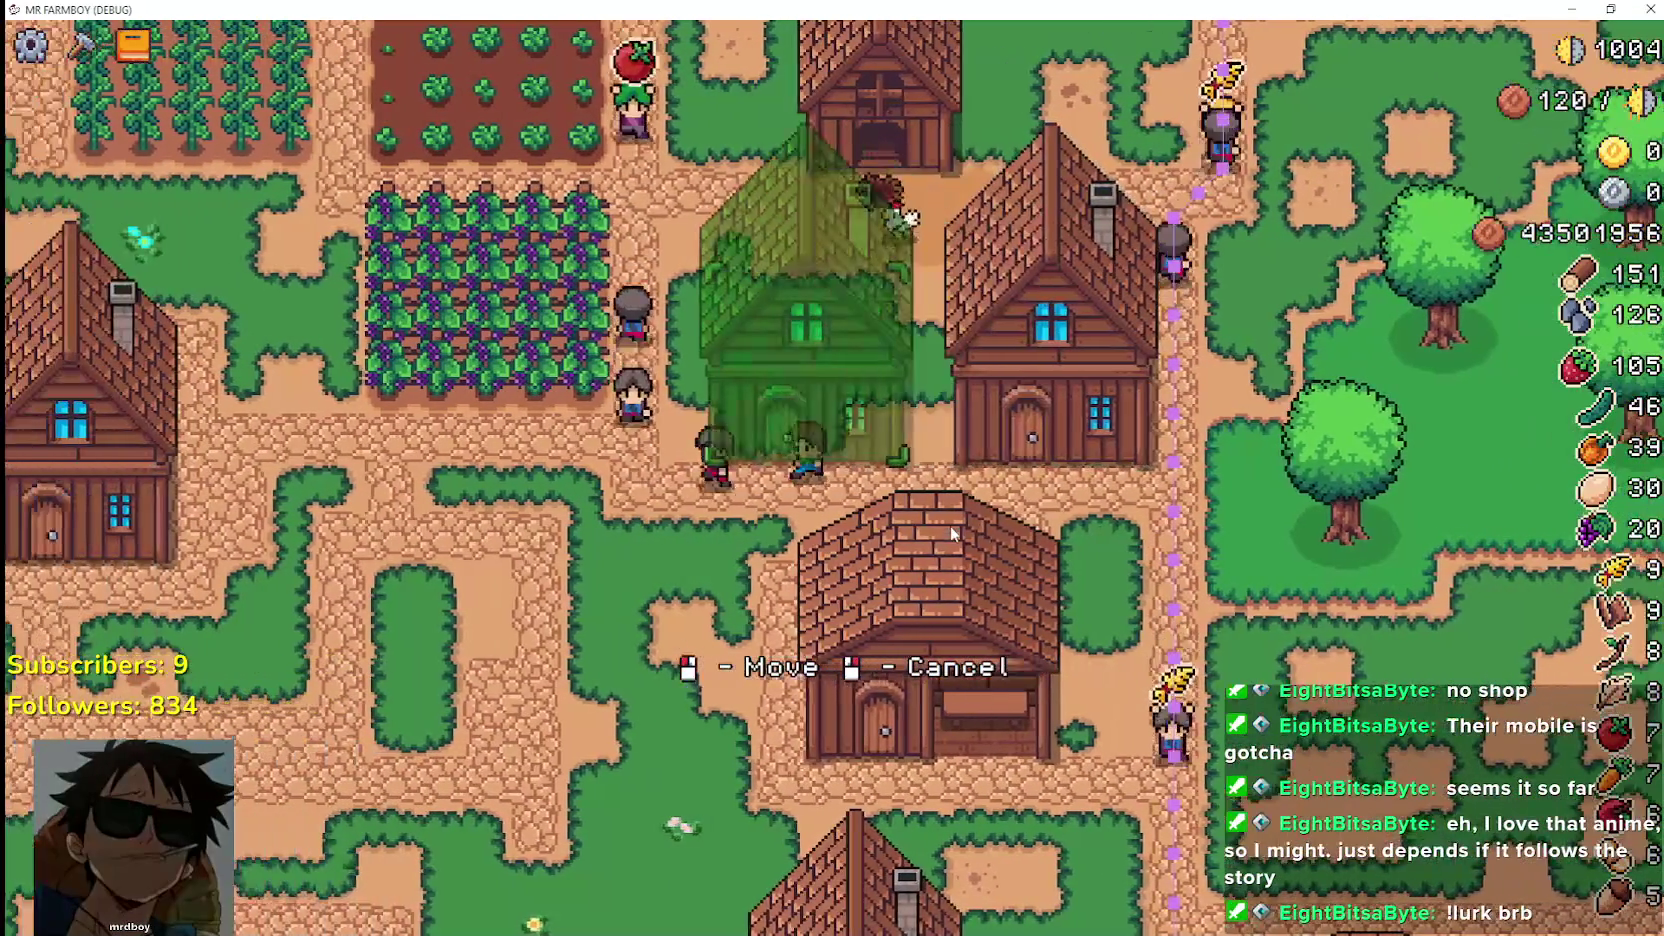
key("d")
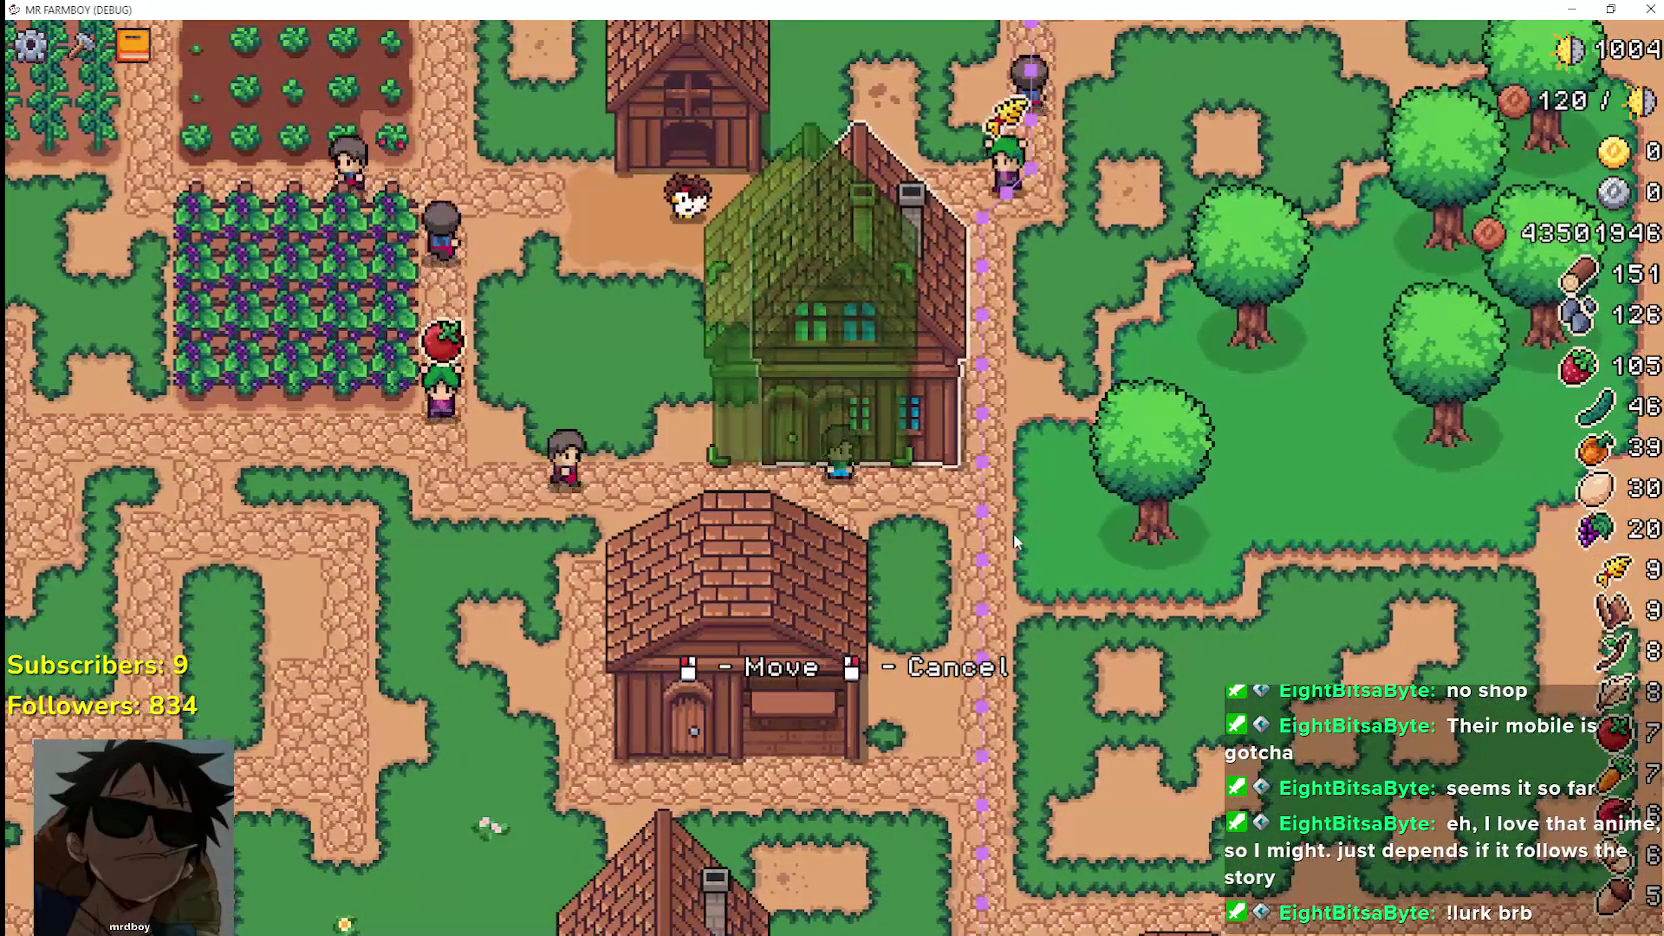
key("a")
key("a")
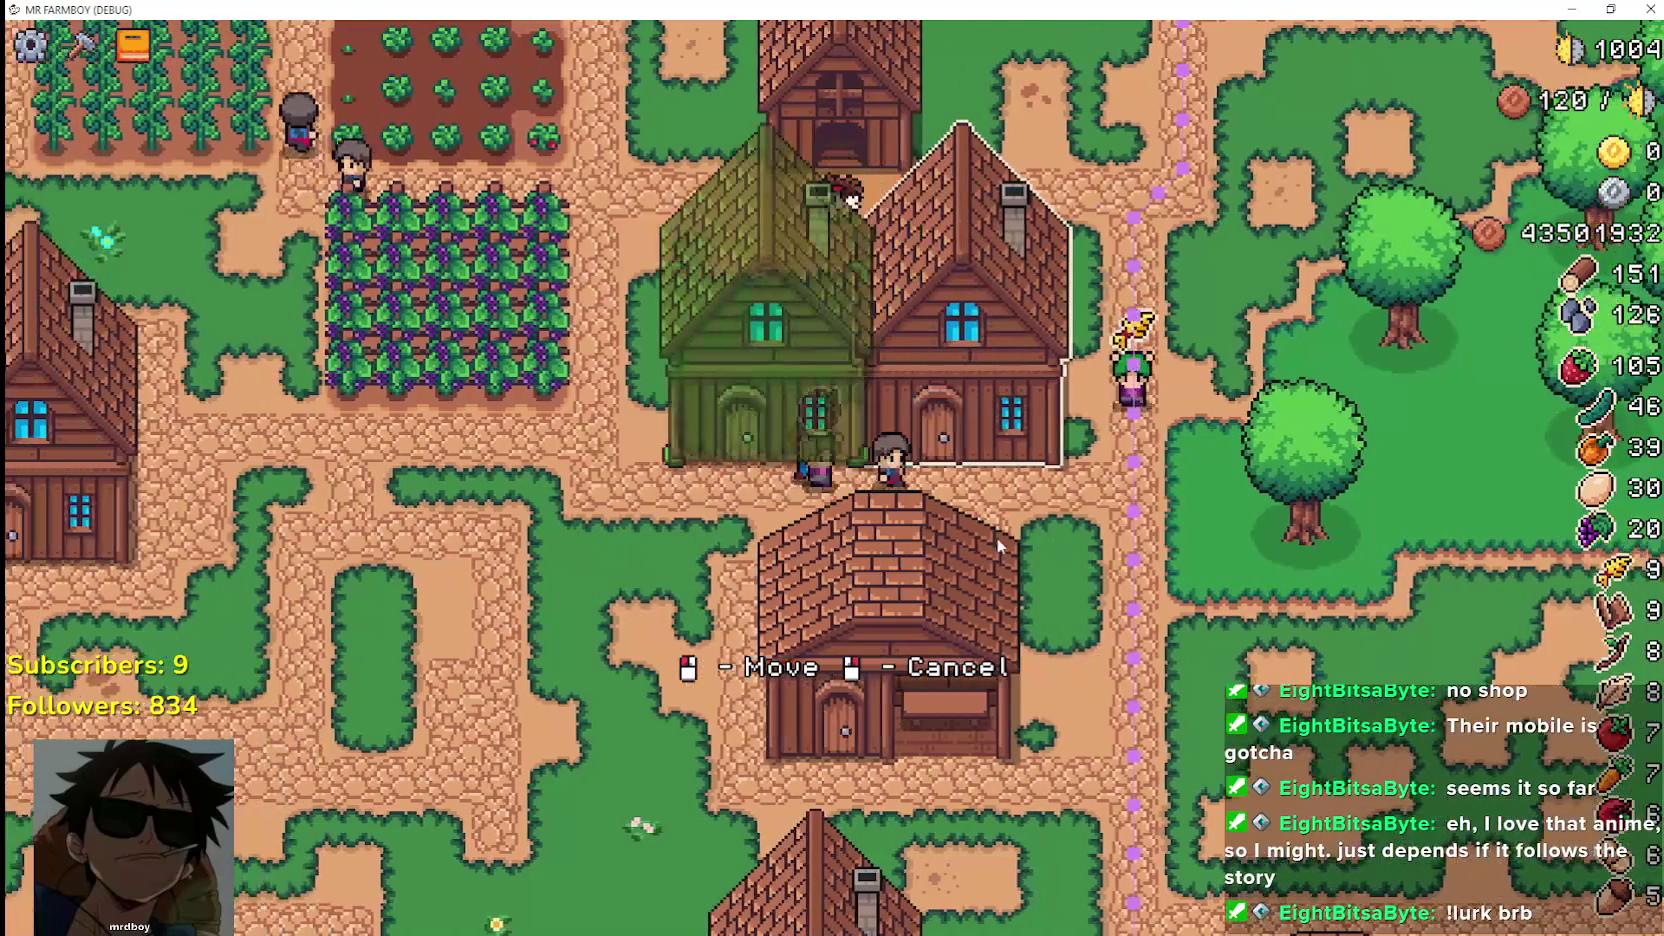
key("d")
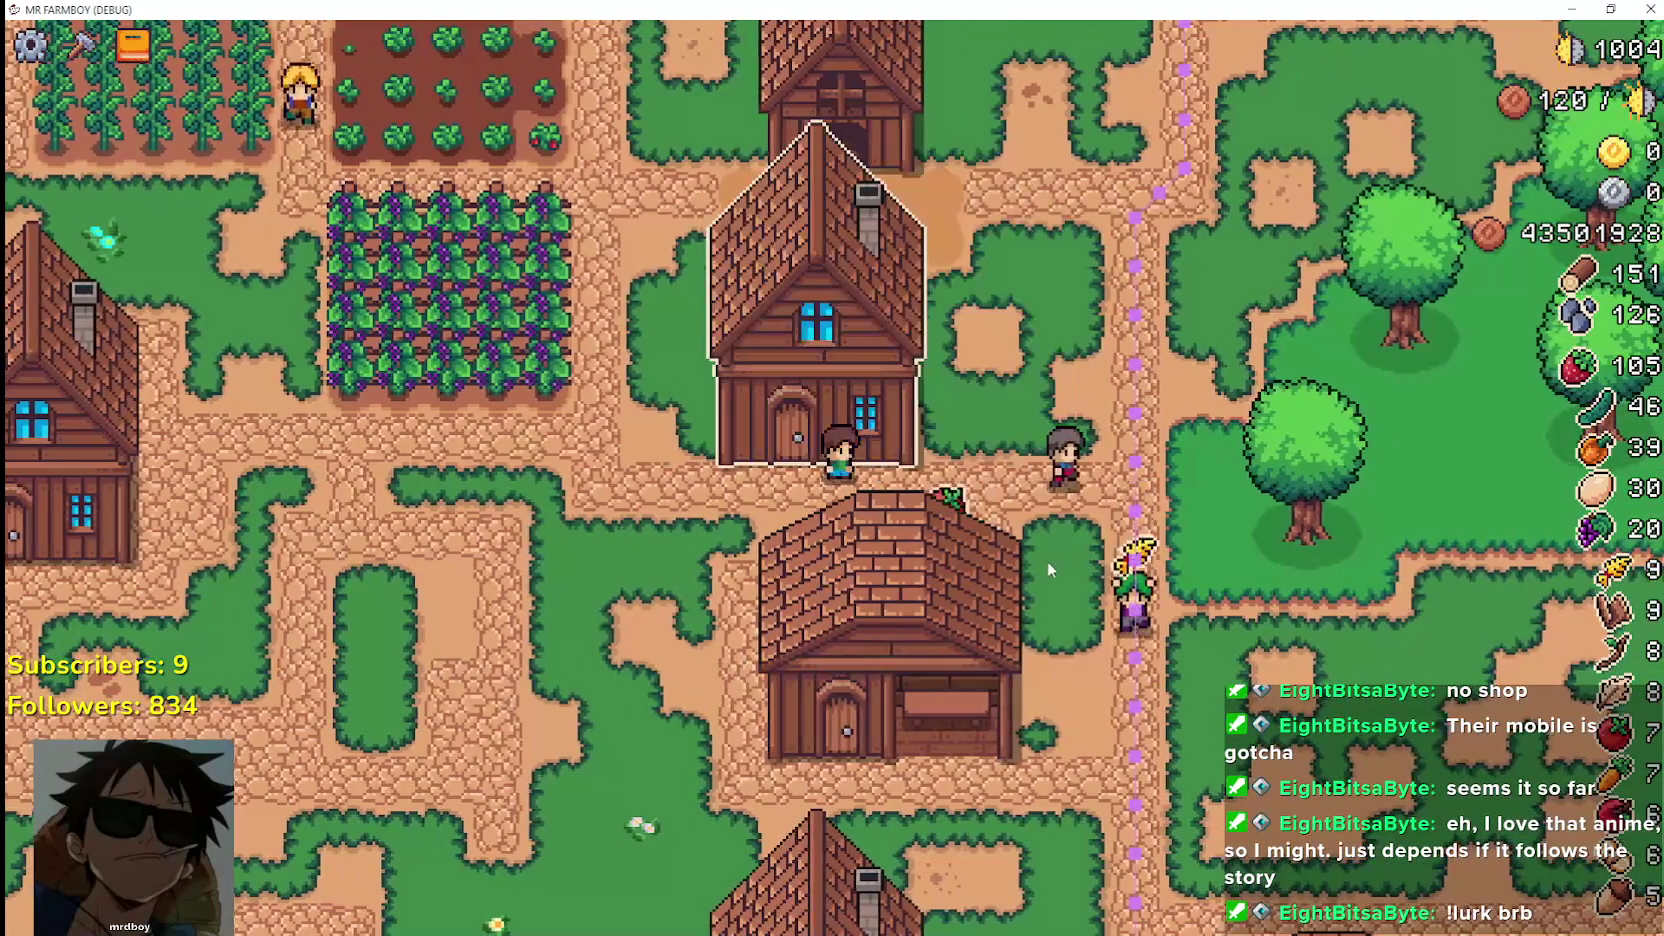
key("a")
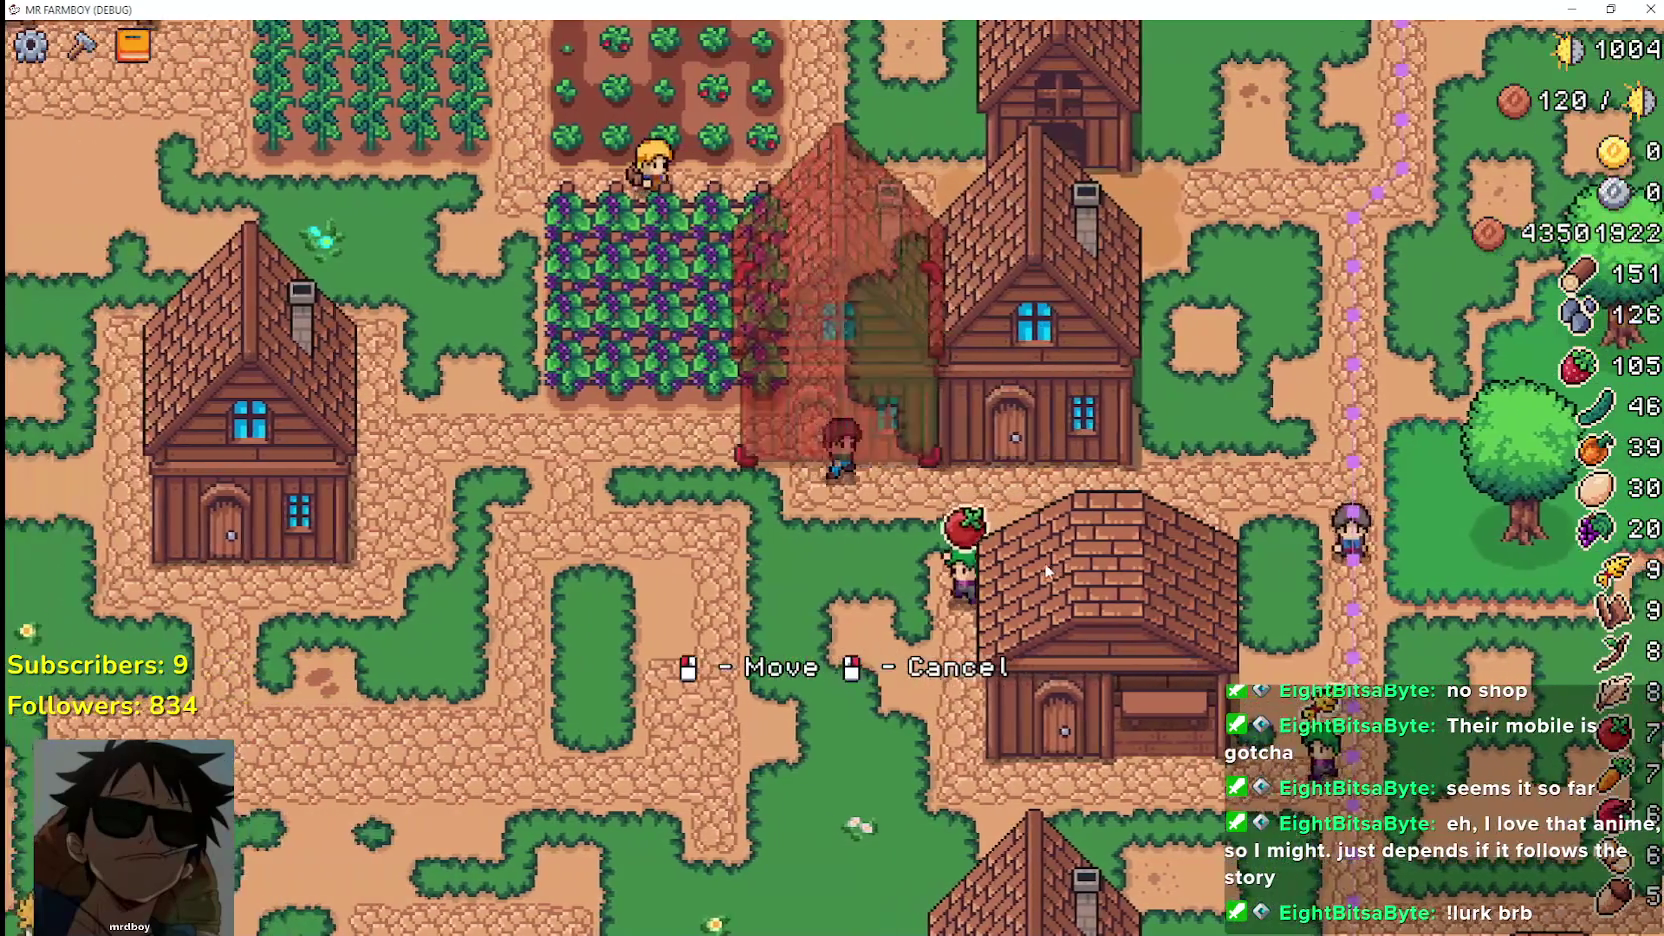
key("d")
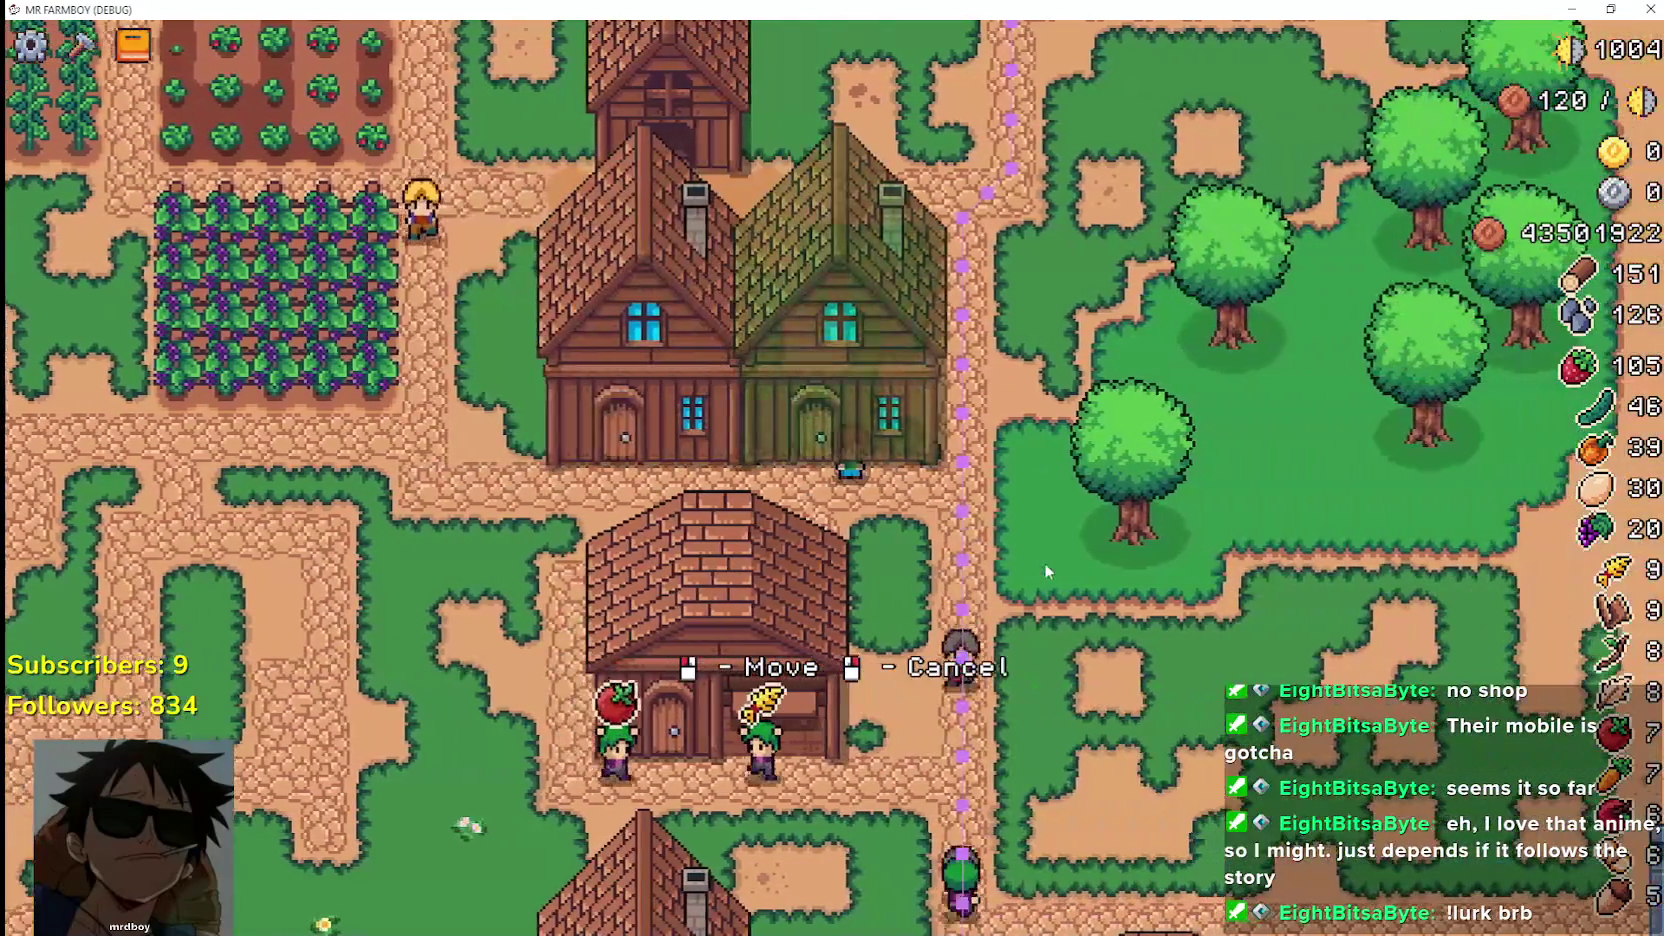
left_click(1047, 570)
key("a")
key("w")
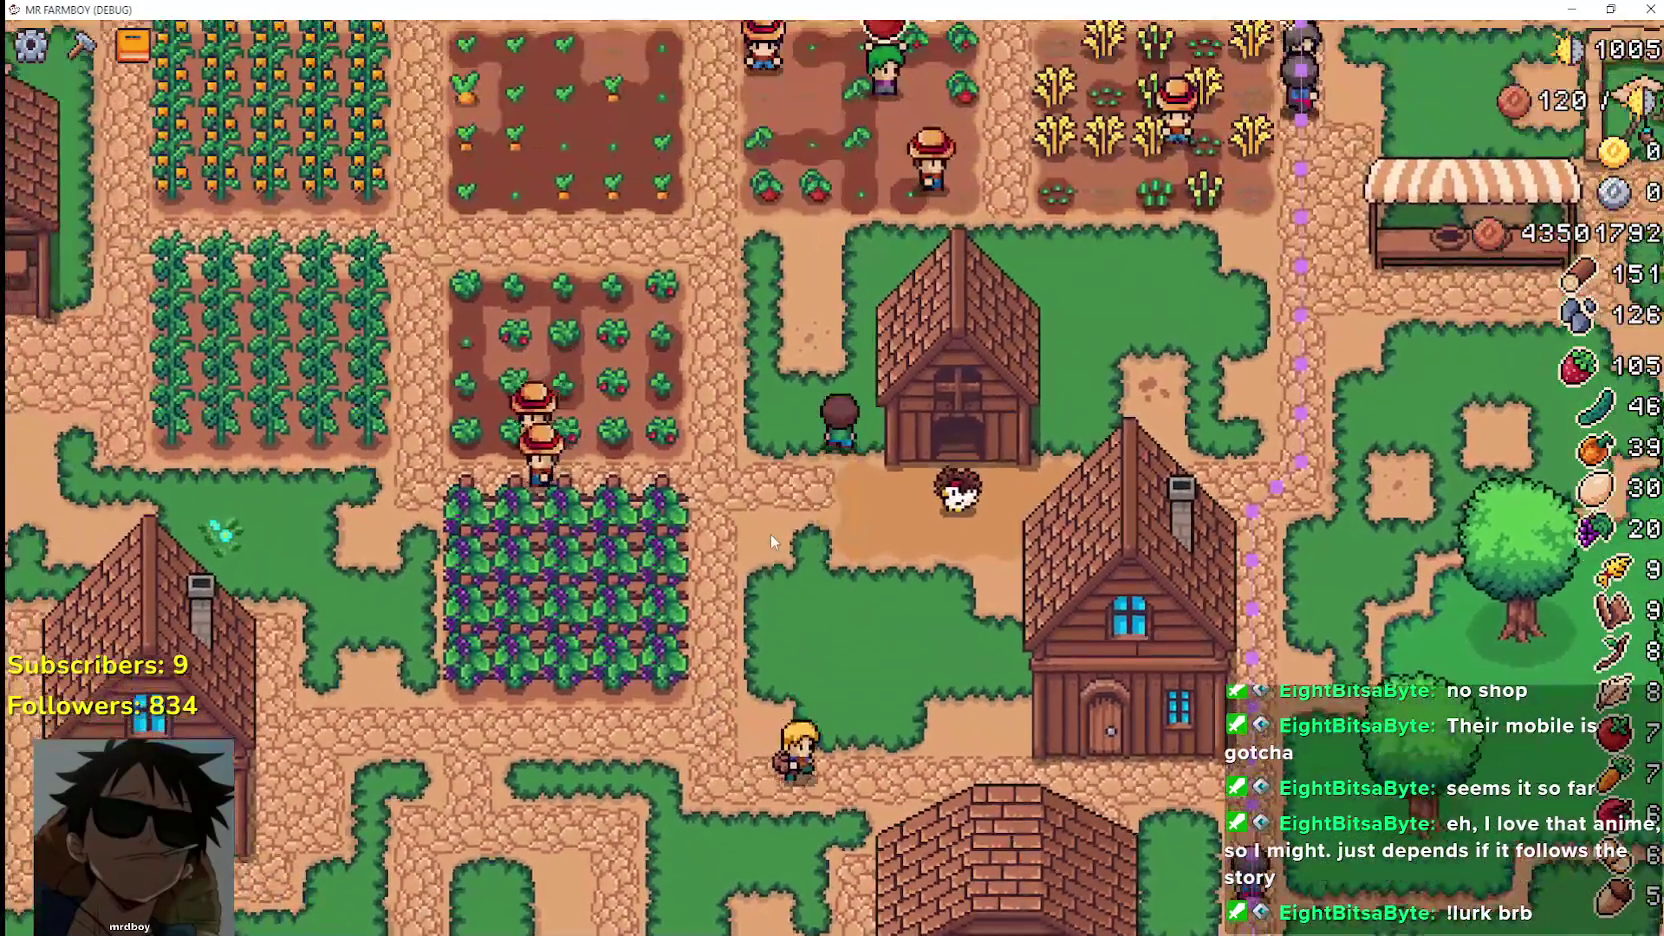
key("w")
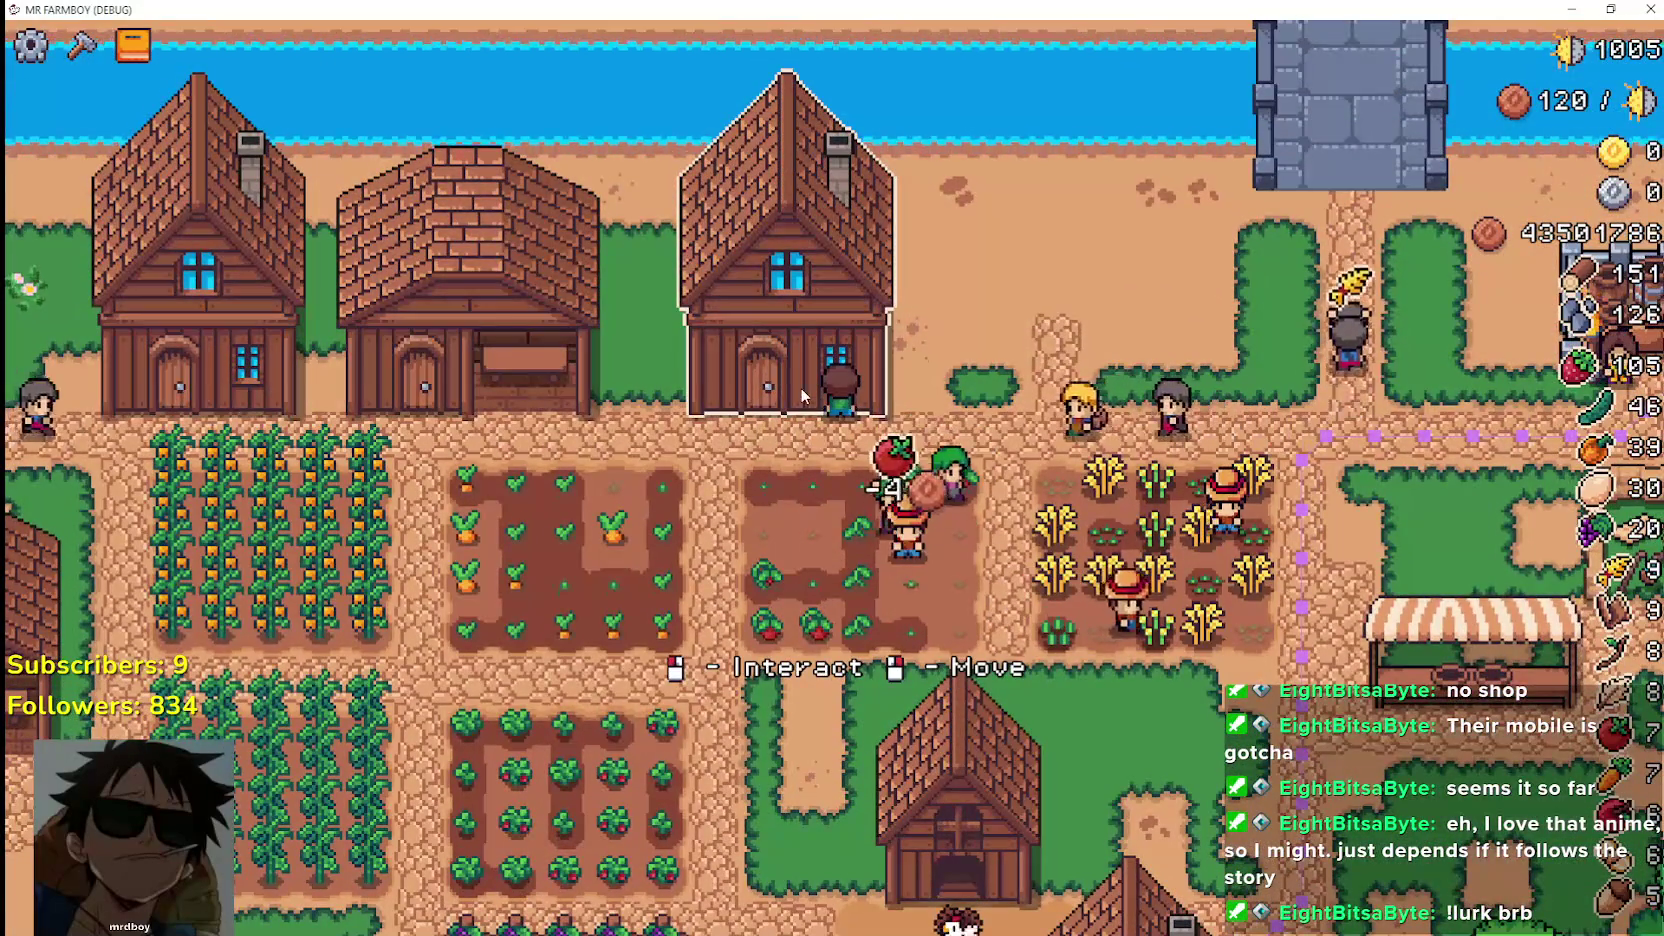
scroll(766, 504, "up", 2)
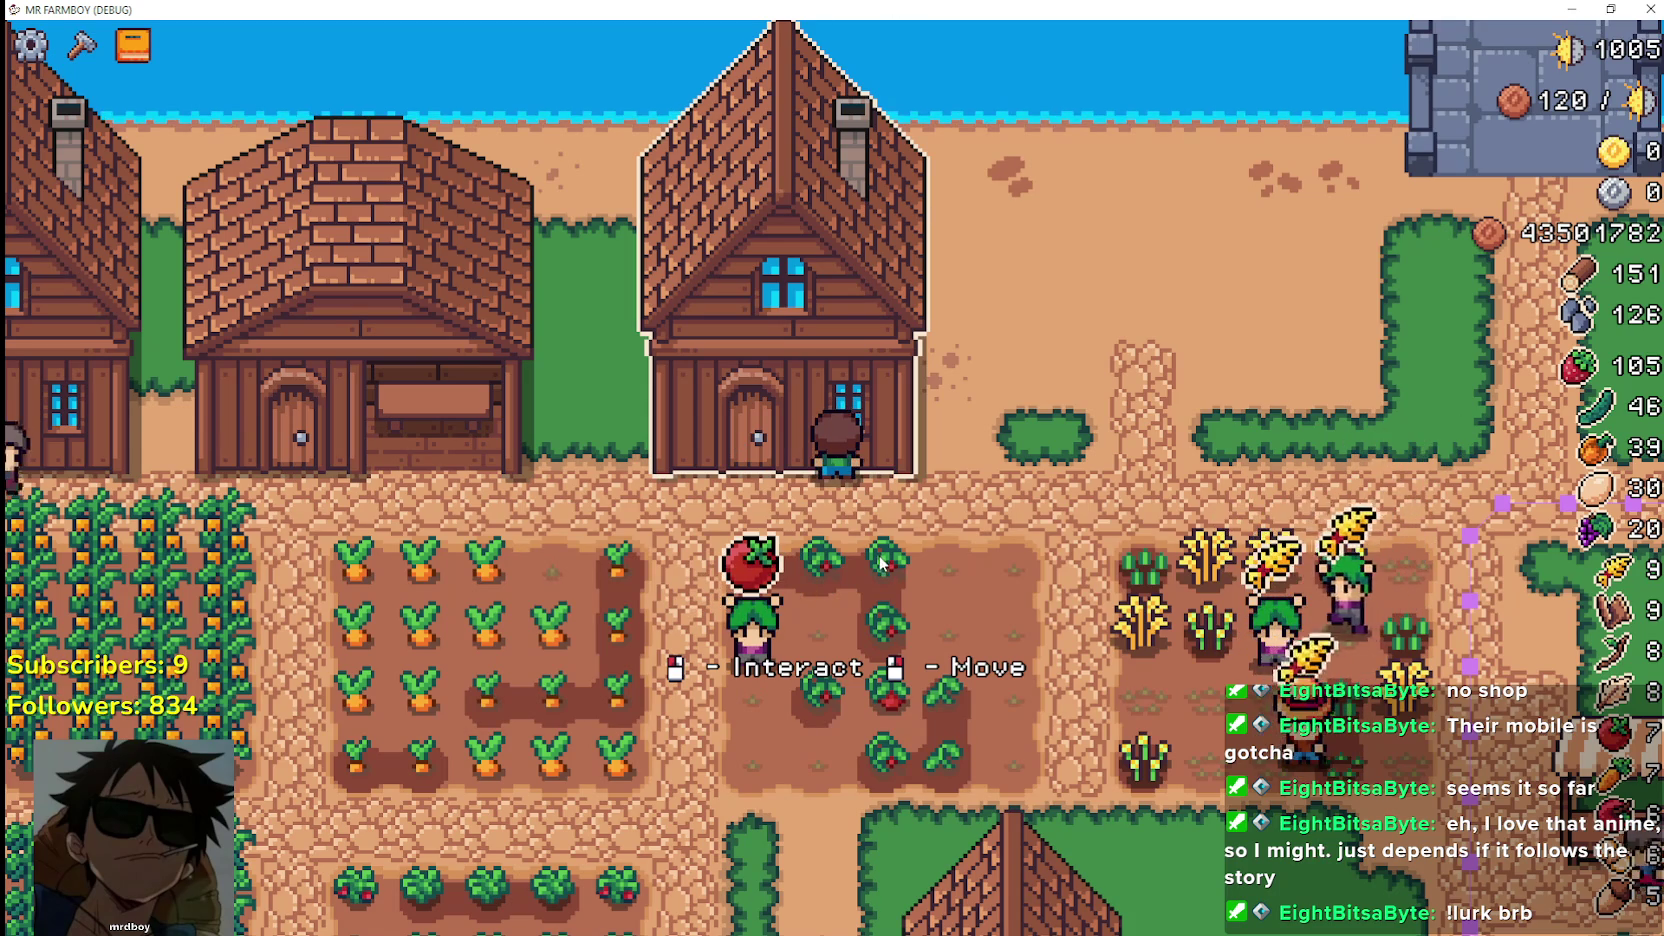
left_click(667, 302)
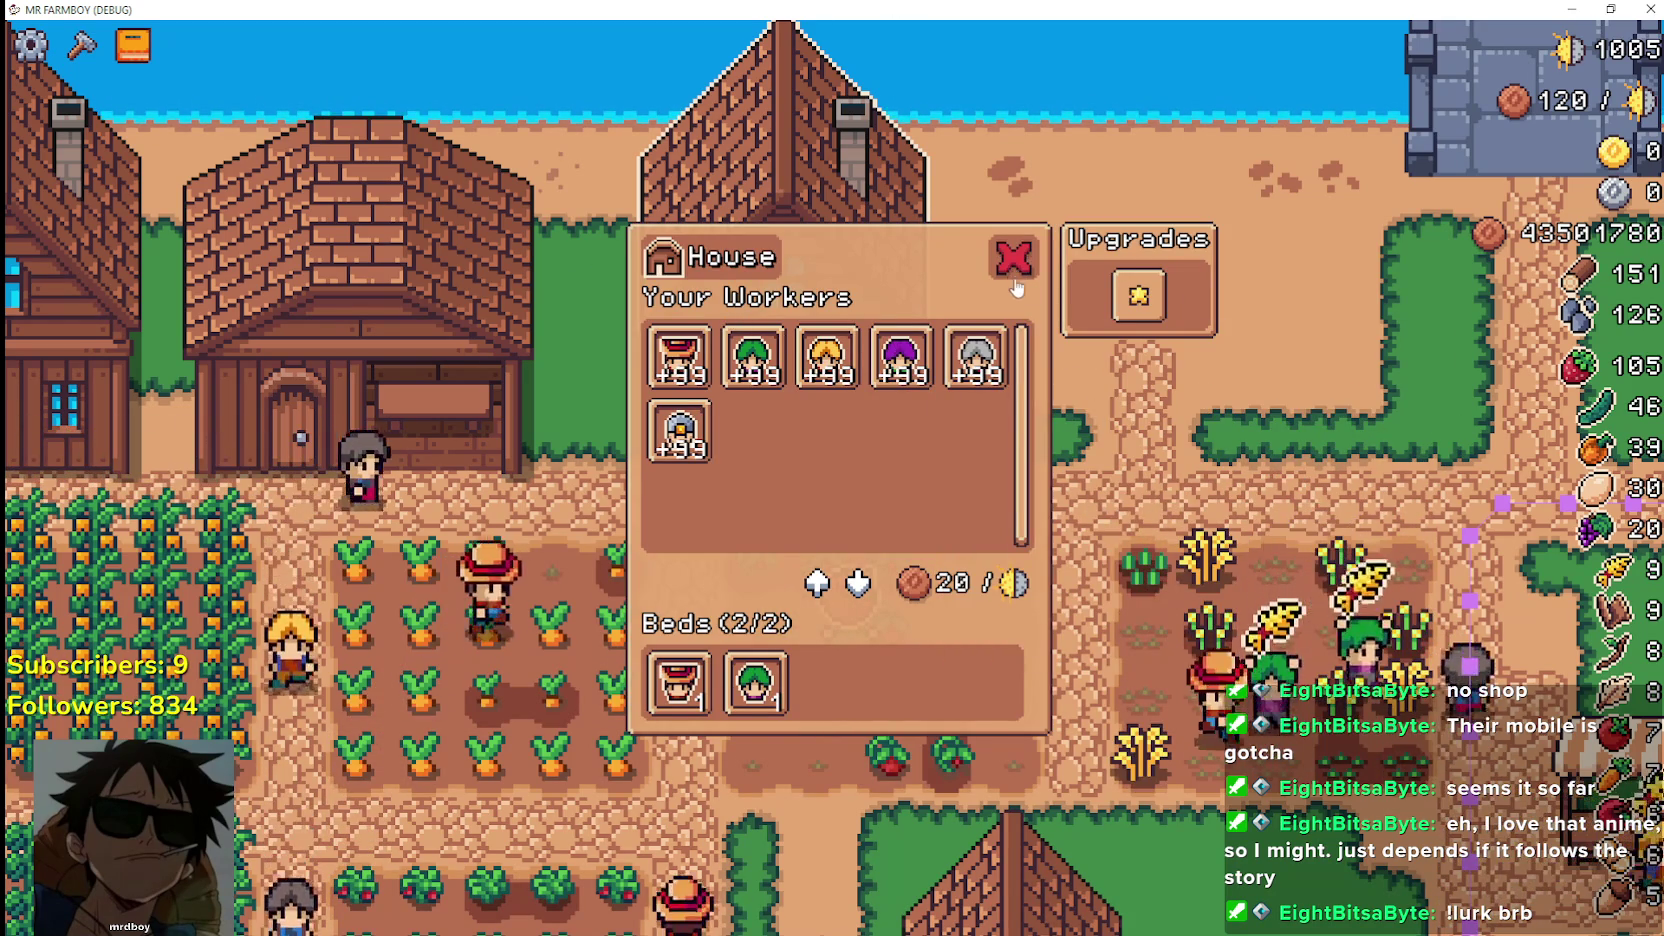
mouse_move(775, 712)
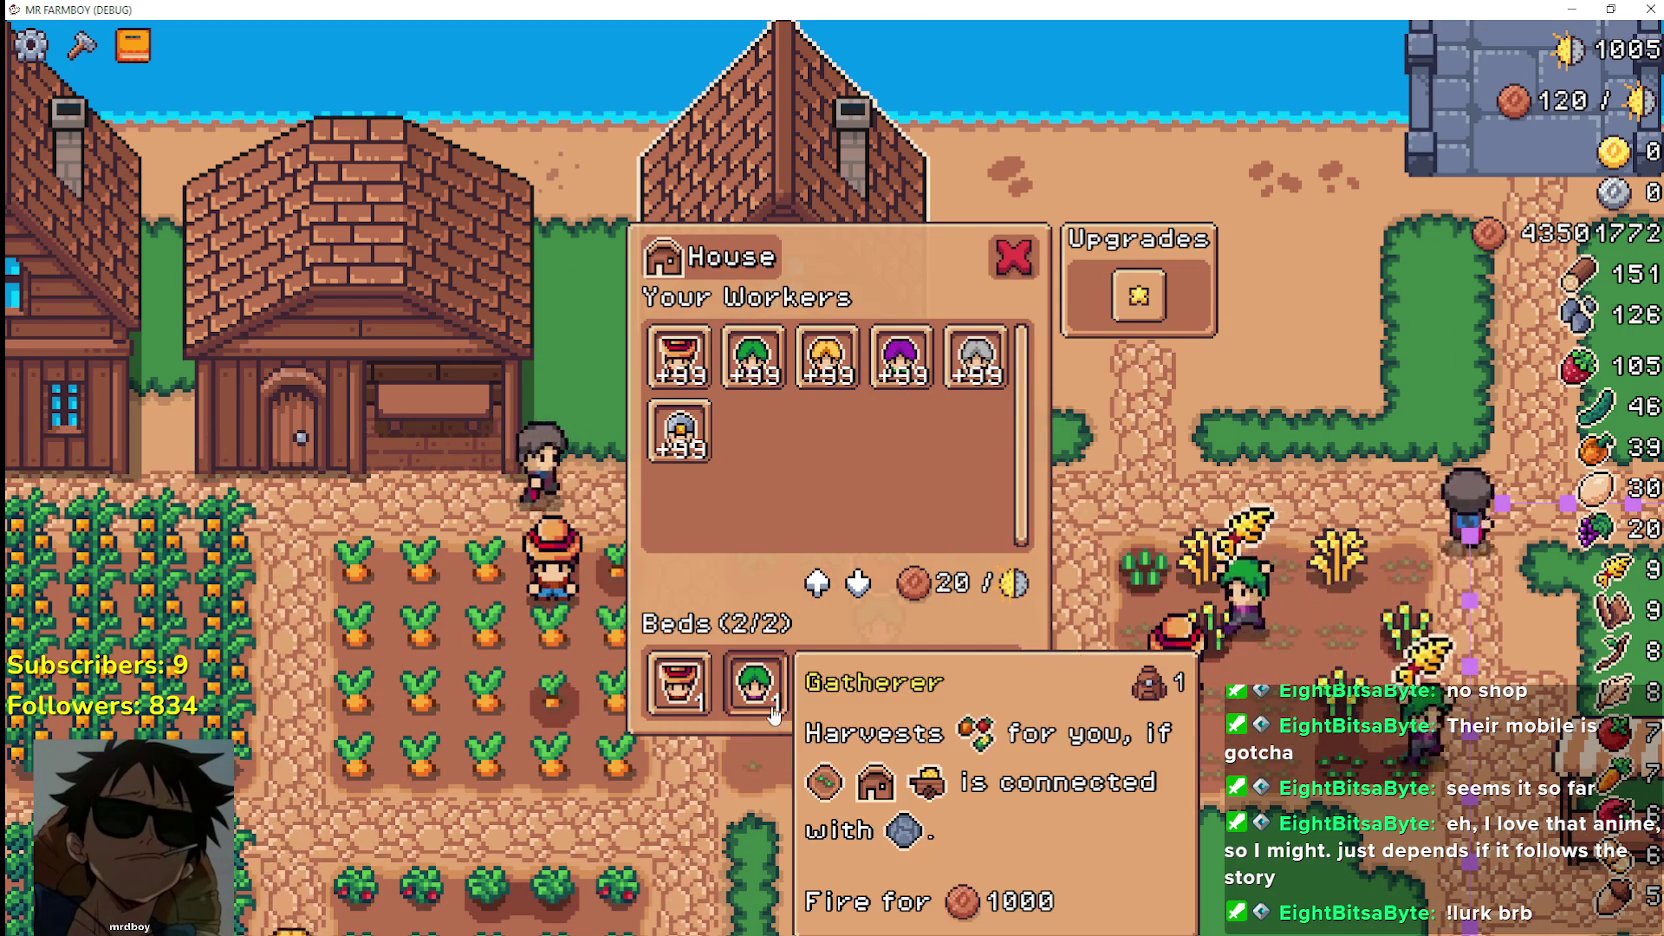
key("Escape")
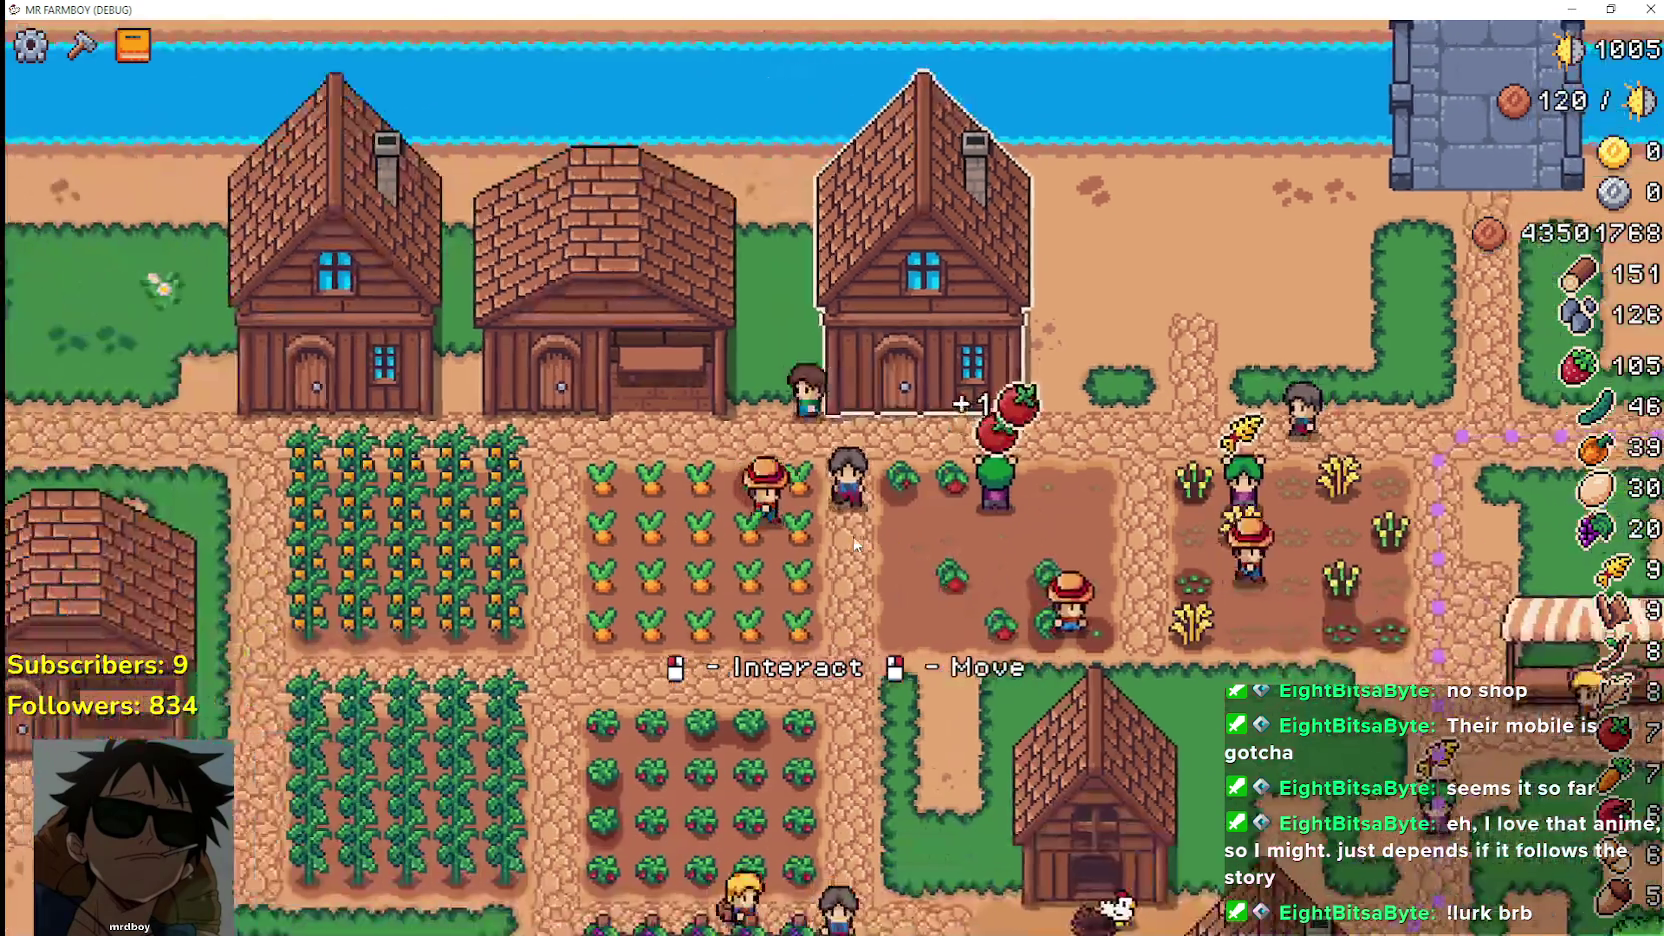
key("a")
key("s")
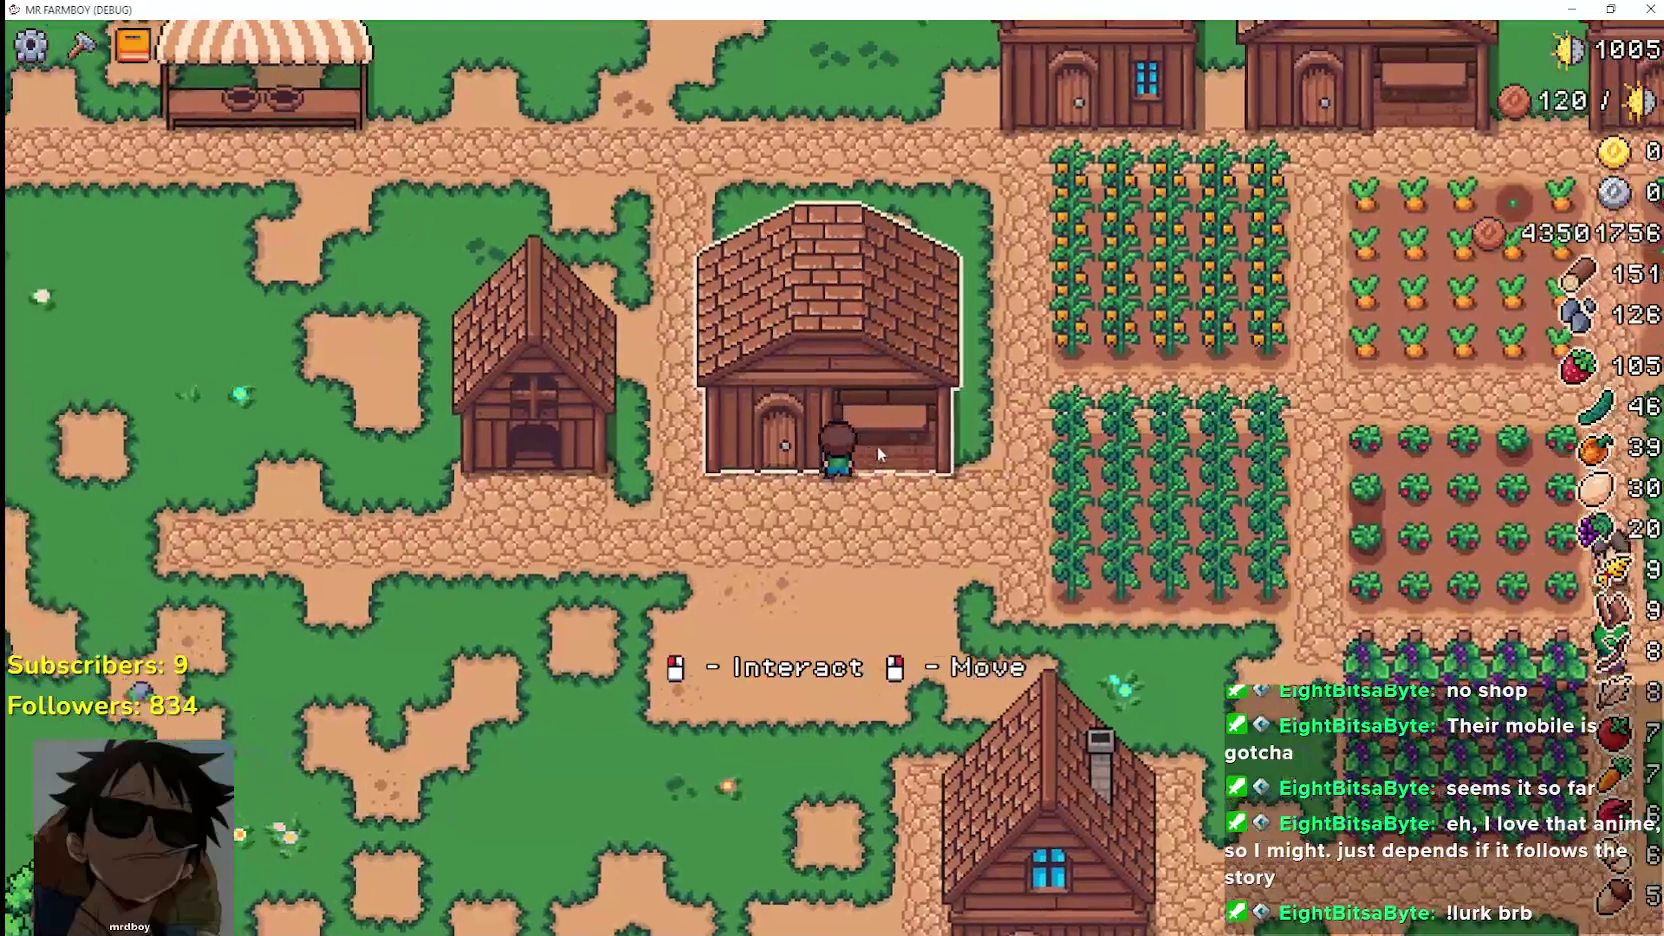
Walk the farmer past the crop fields and set down the carried house
key("d")
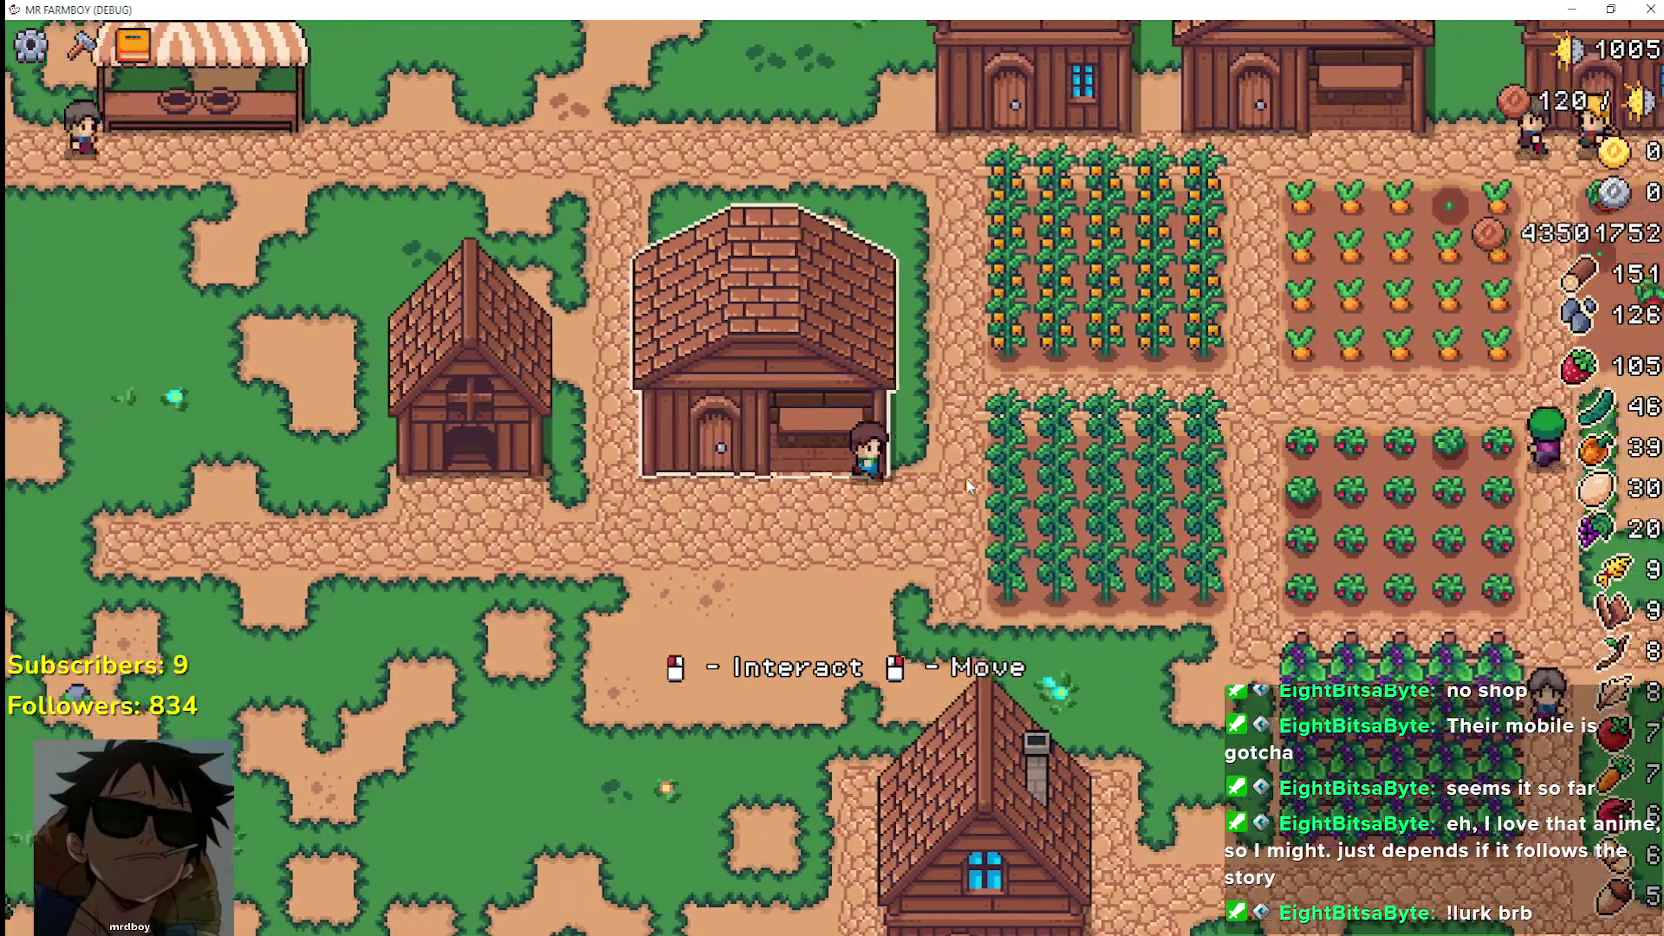
key("d")
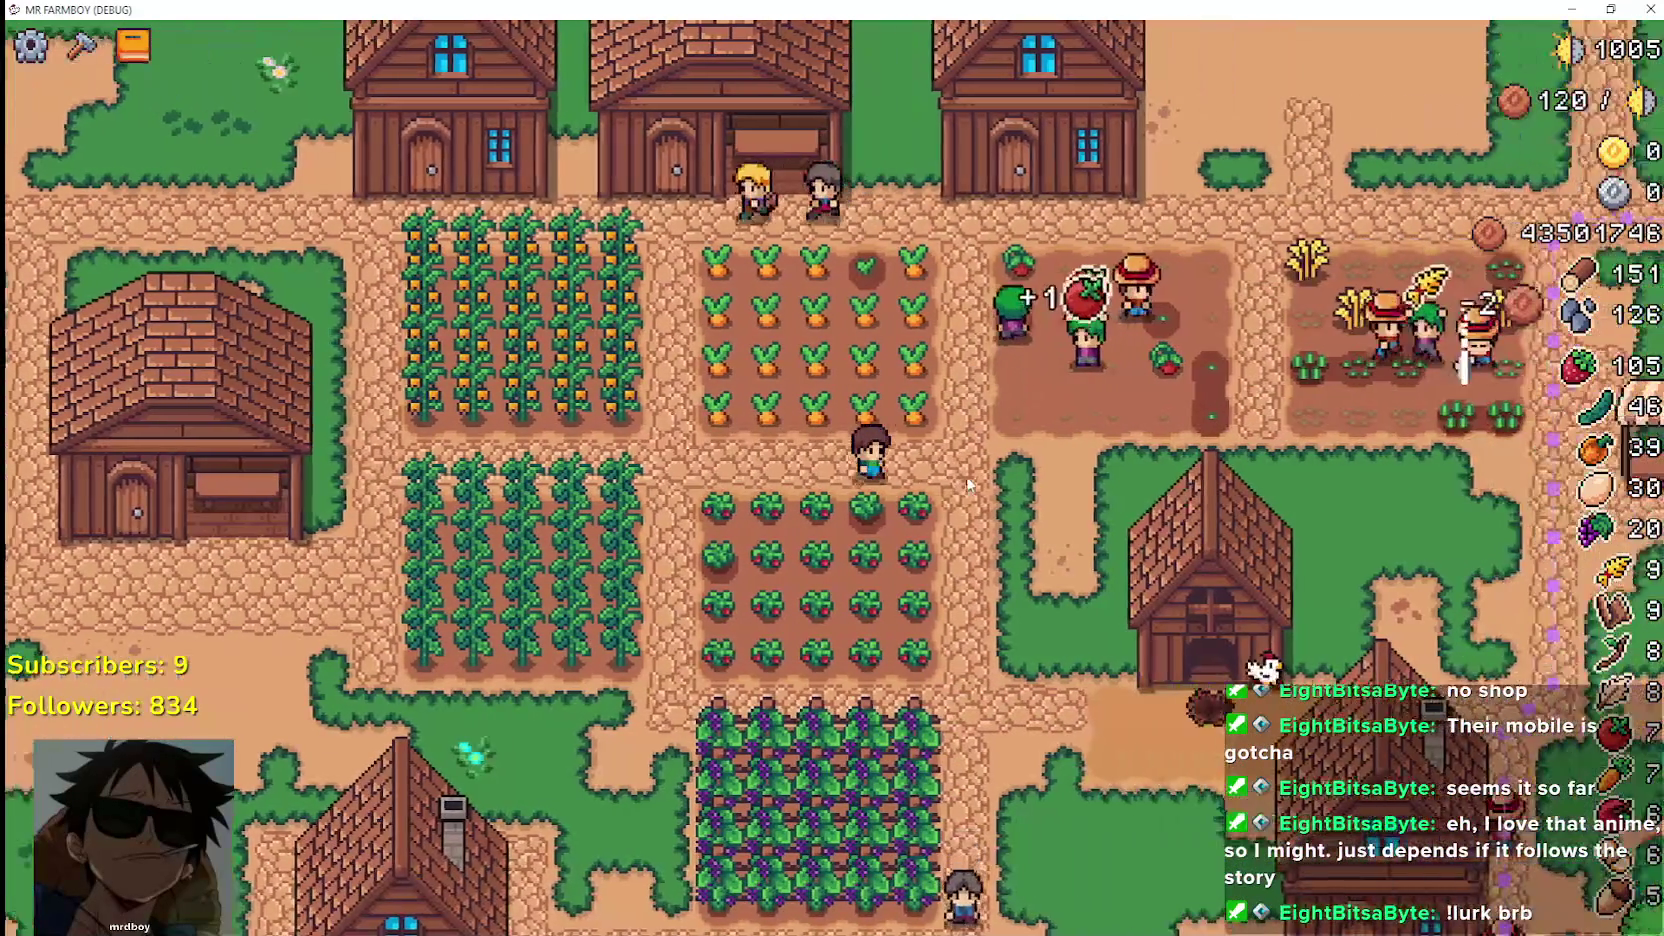
key("w")
key("s")
key("a")
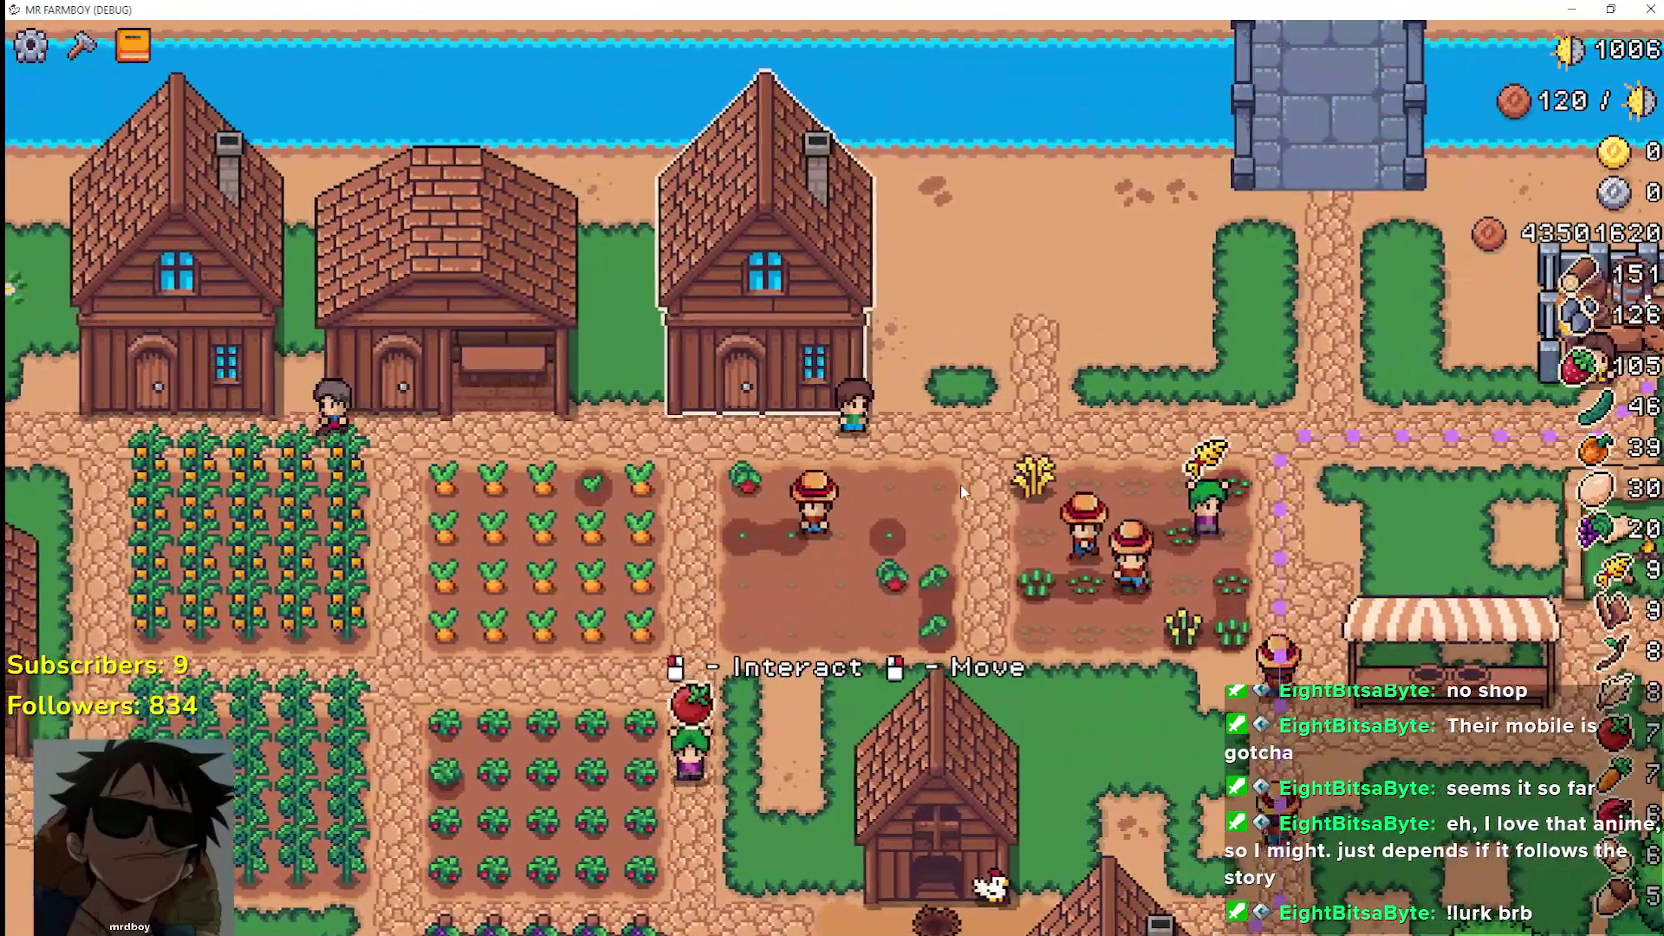
key("s")
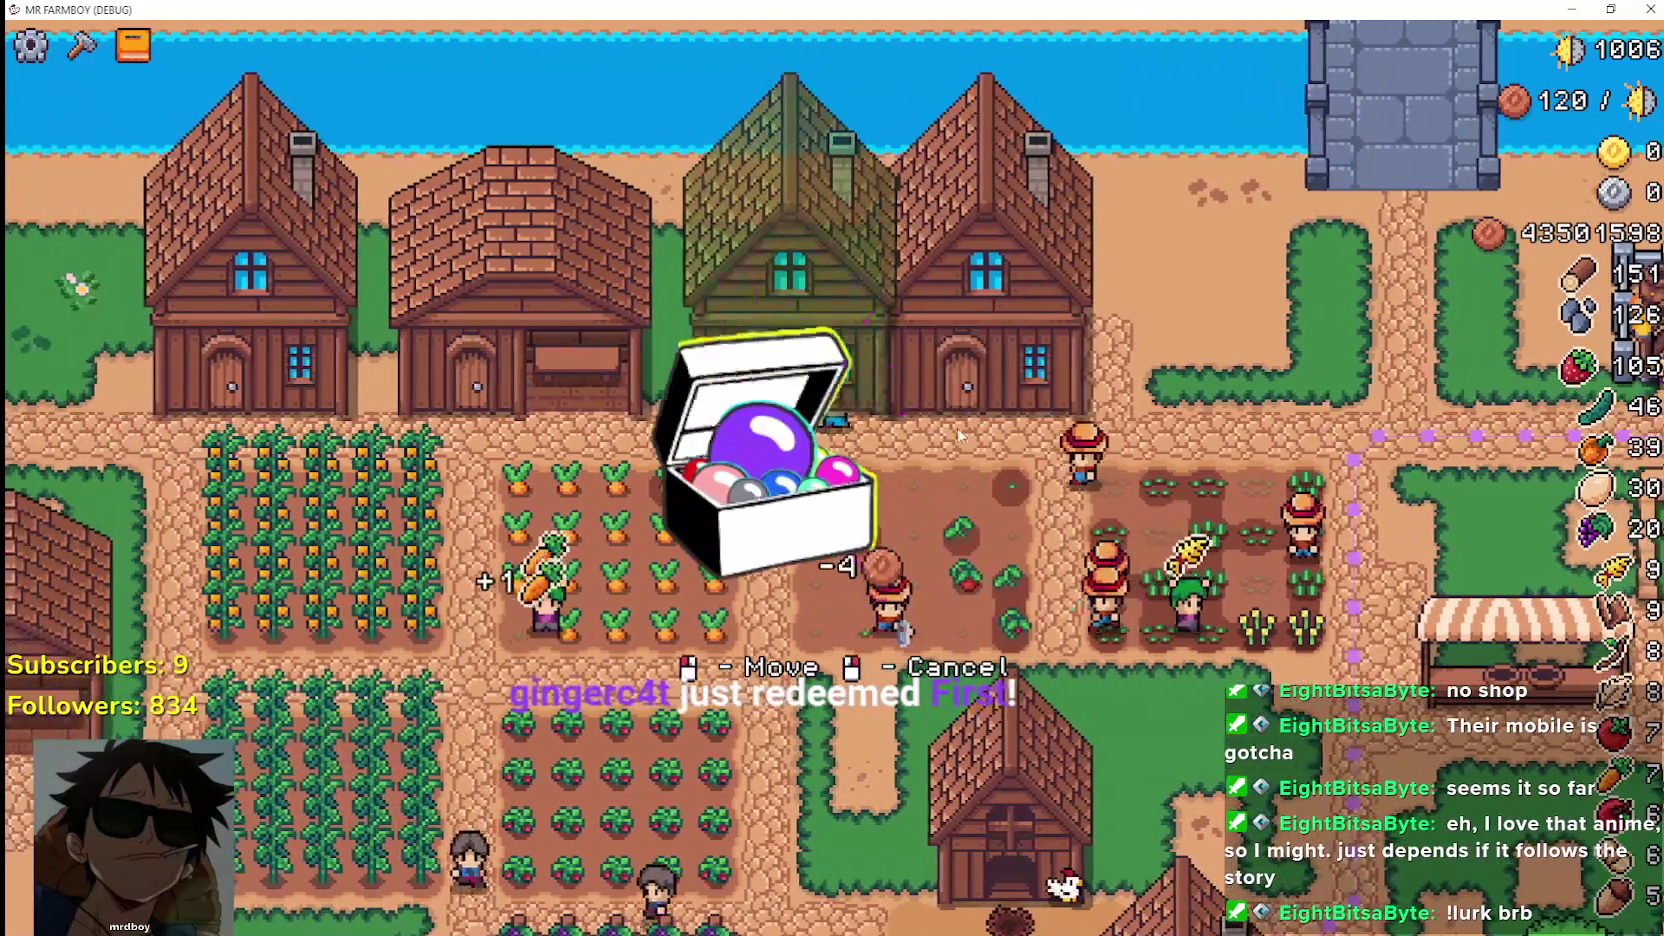
left_click(958, 436)
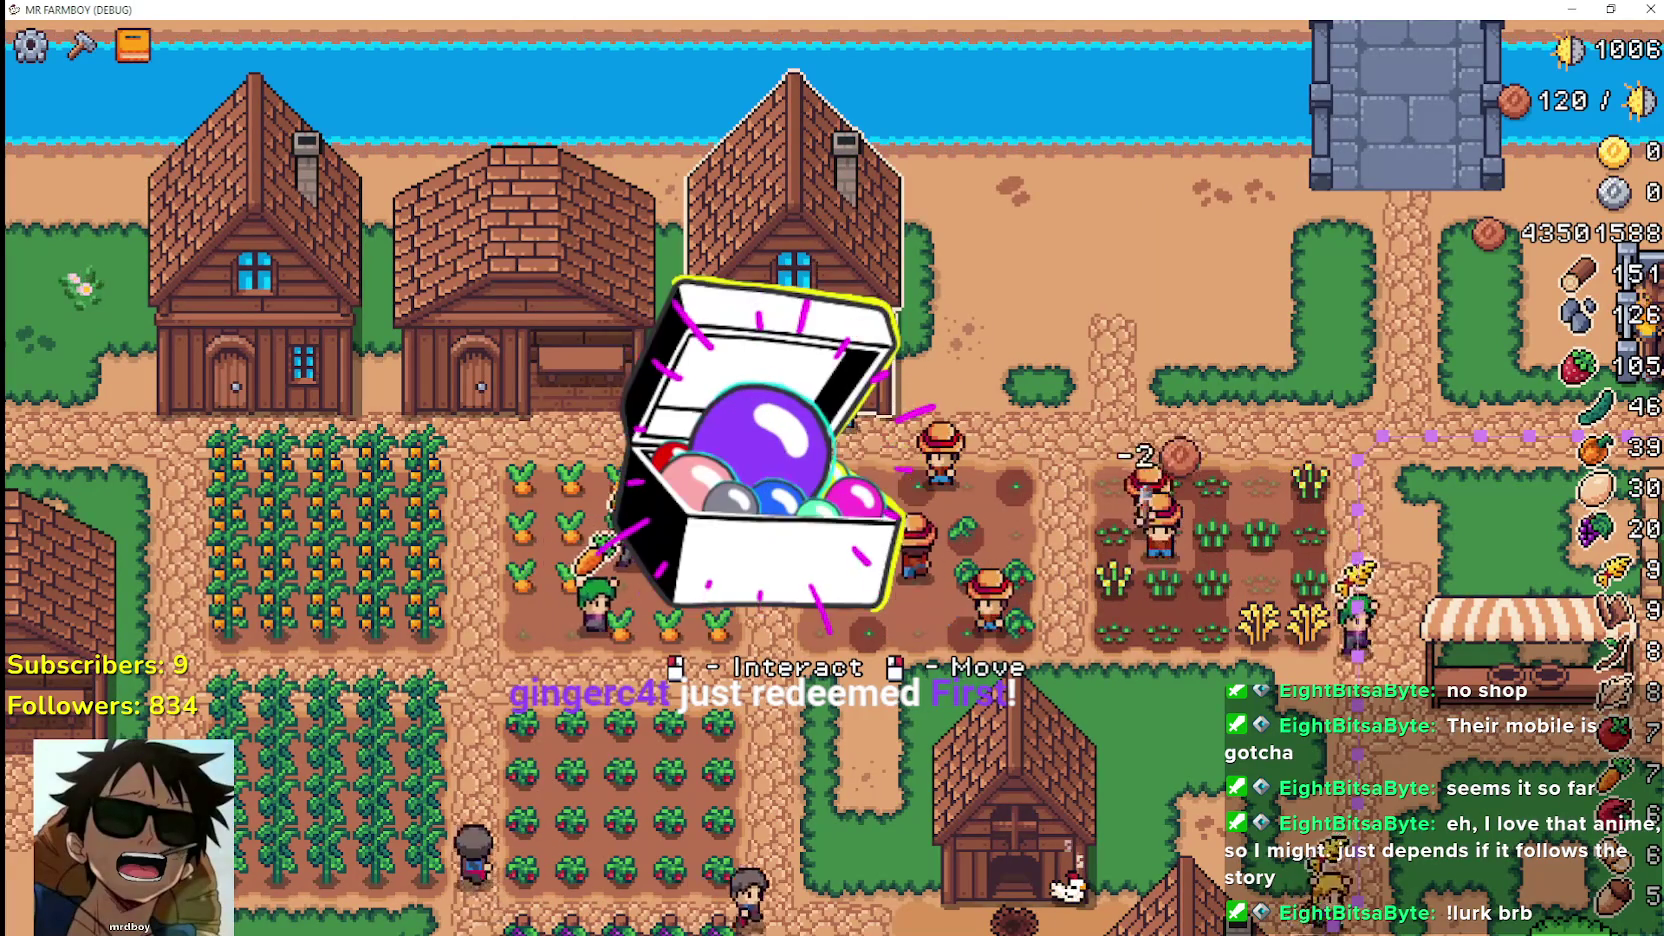
Move the right-hand chimney house left, right beside the brick warehouse
right_click(826, 354)
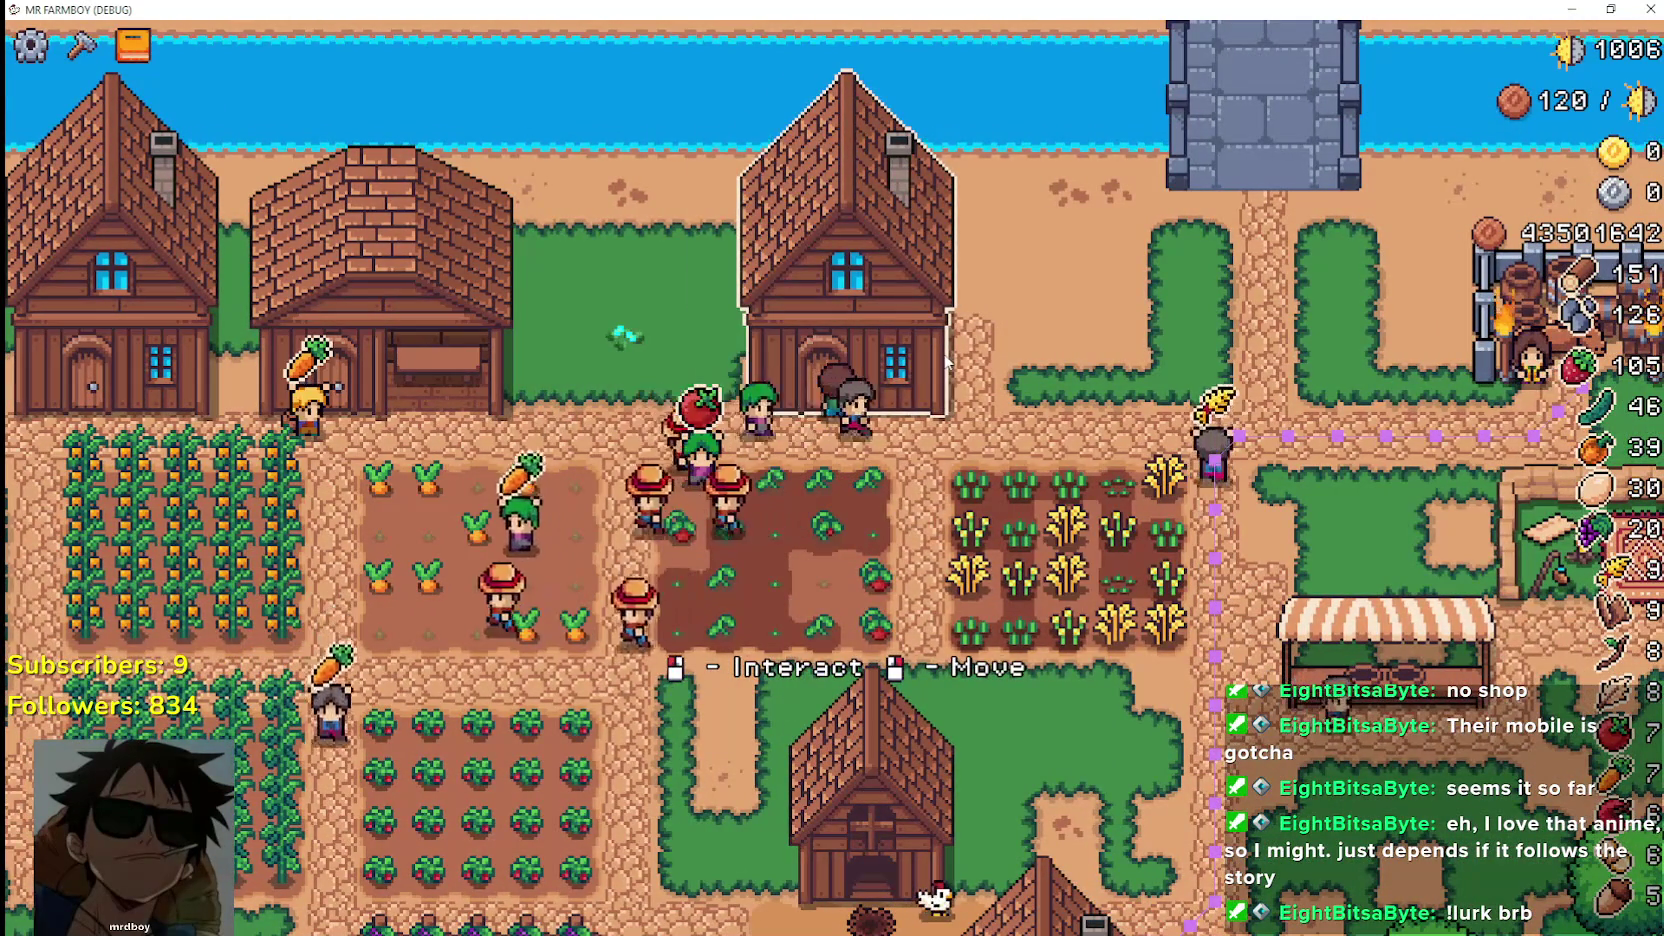
mouse_move(946, 362)
left_mouse_down()
mouse_move(866, 362)
mouse_move(885, 365)
left_mouse_up()
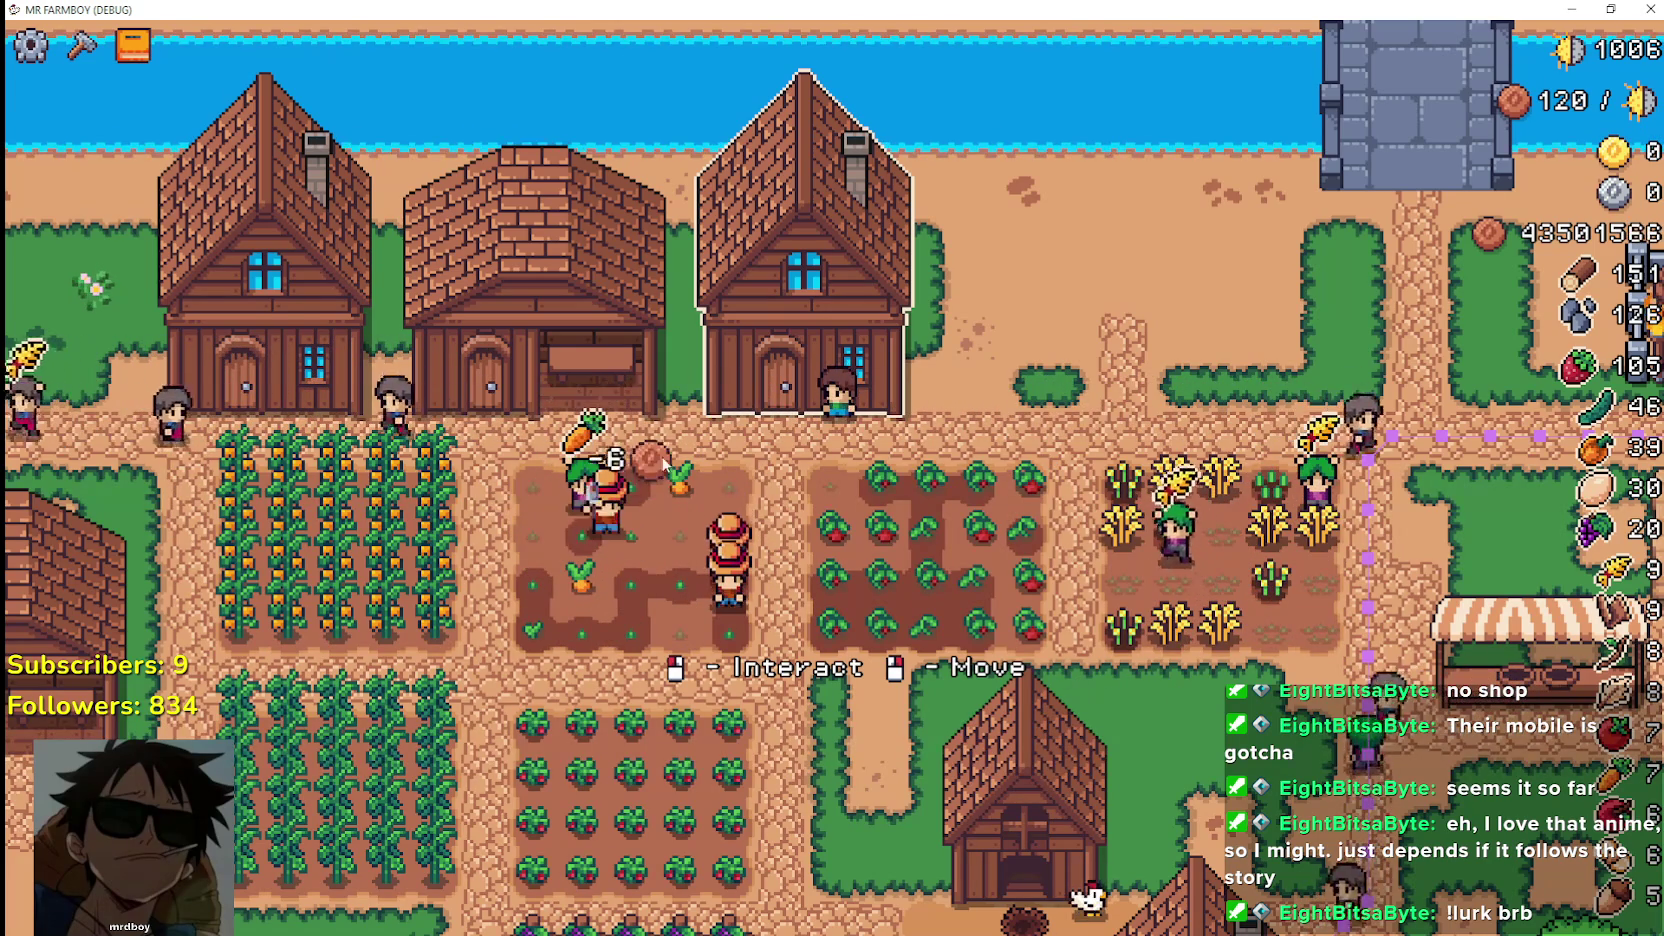
scroll(812, 374, "down", 2)
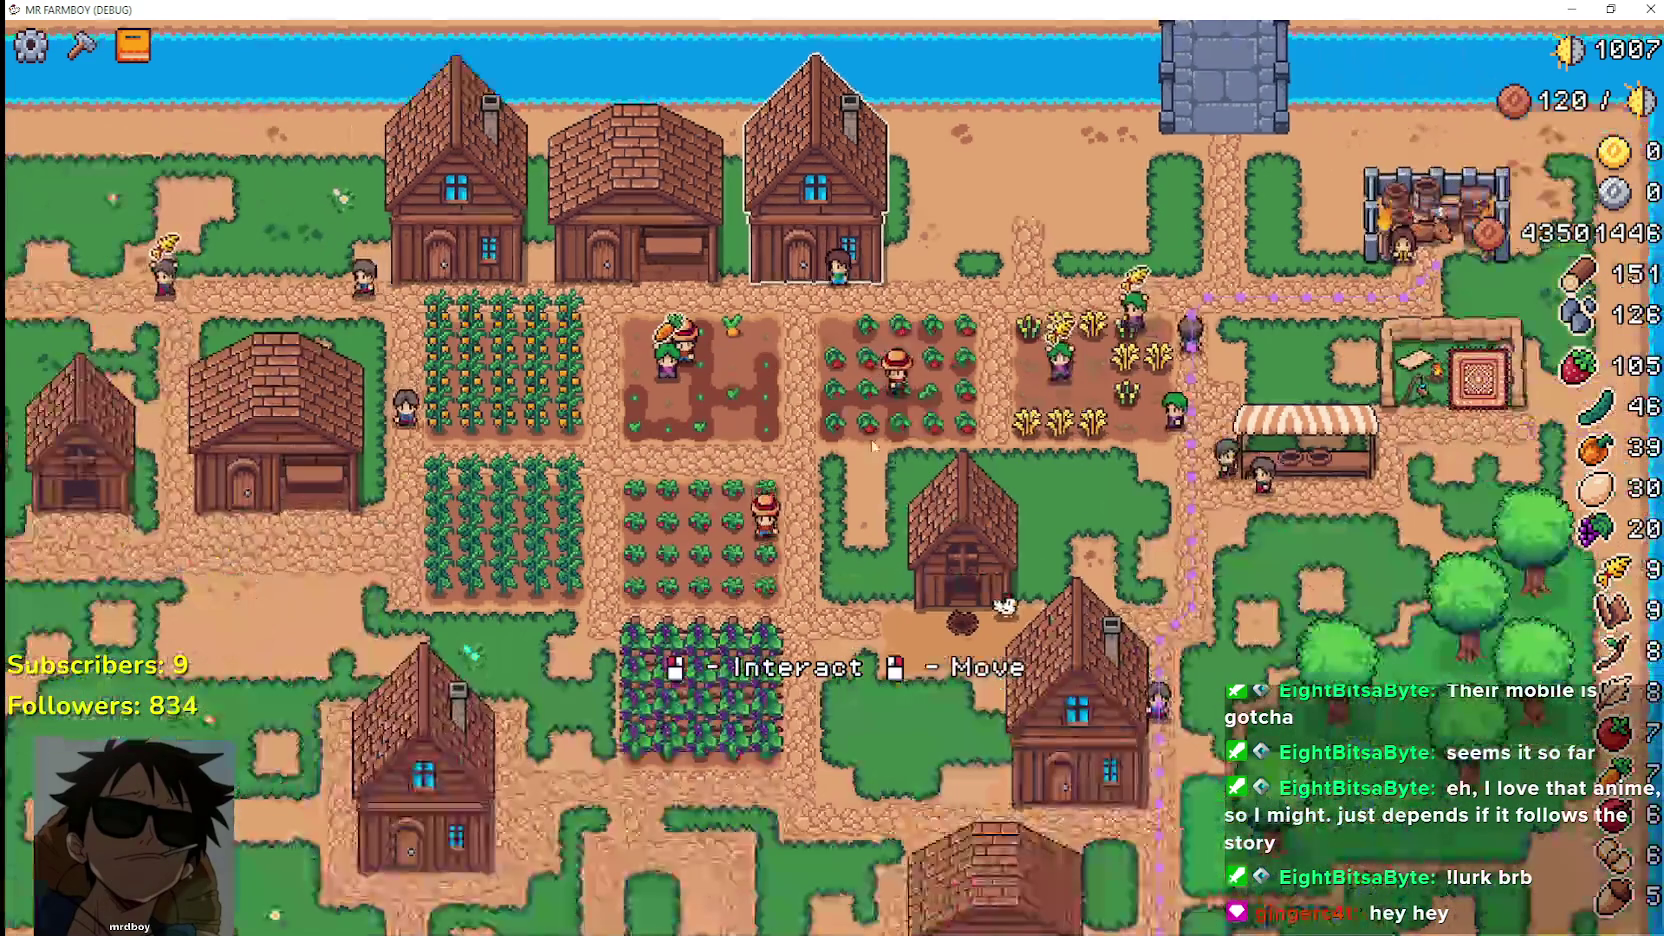
scroll(942, 512, "up", 3)
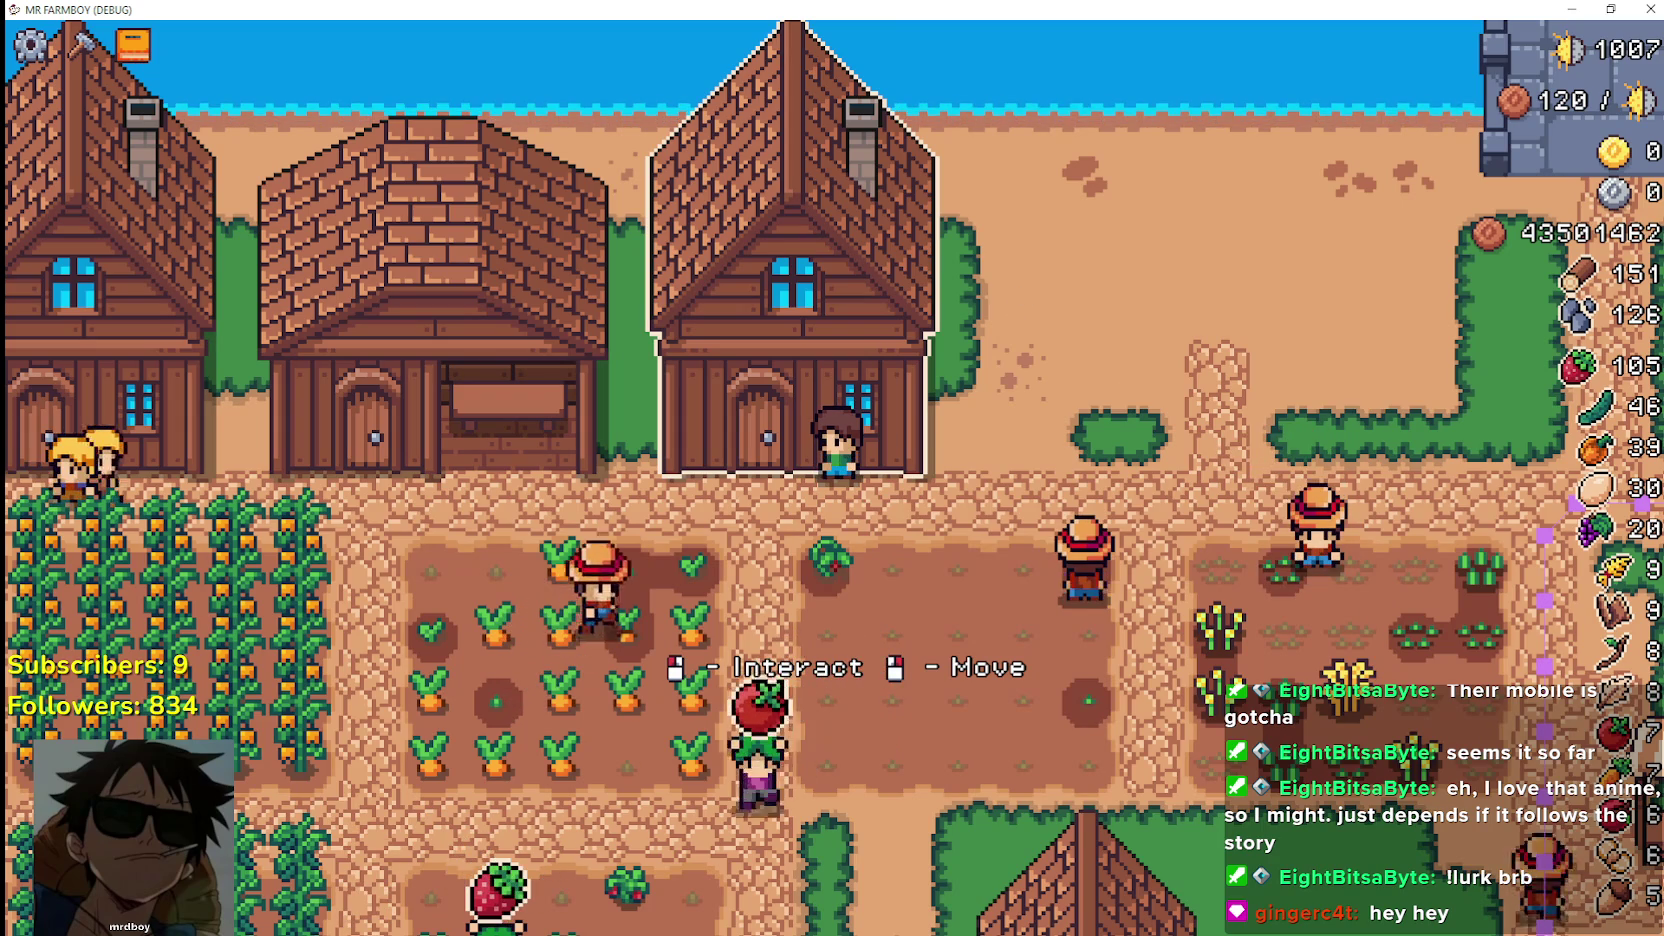
key("d")
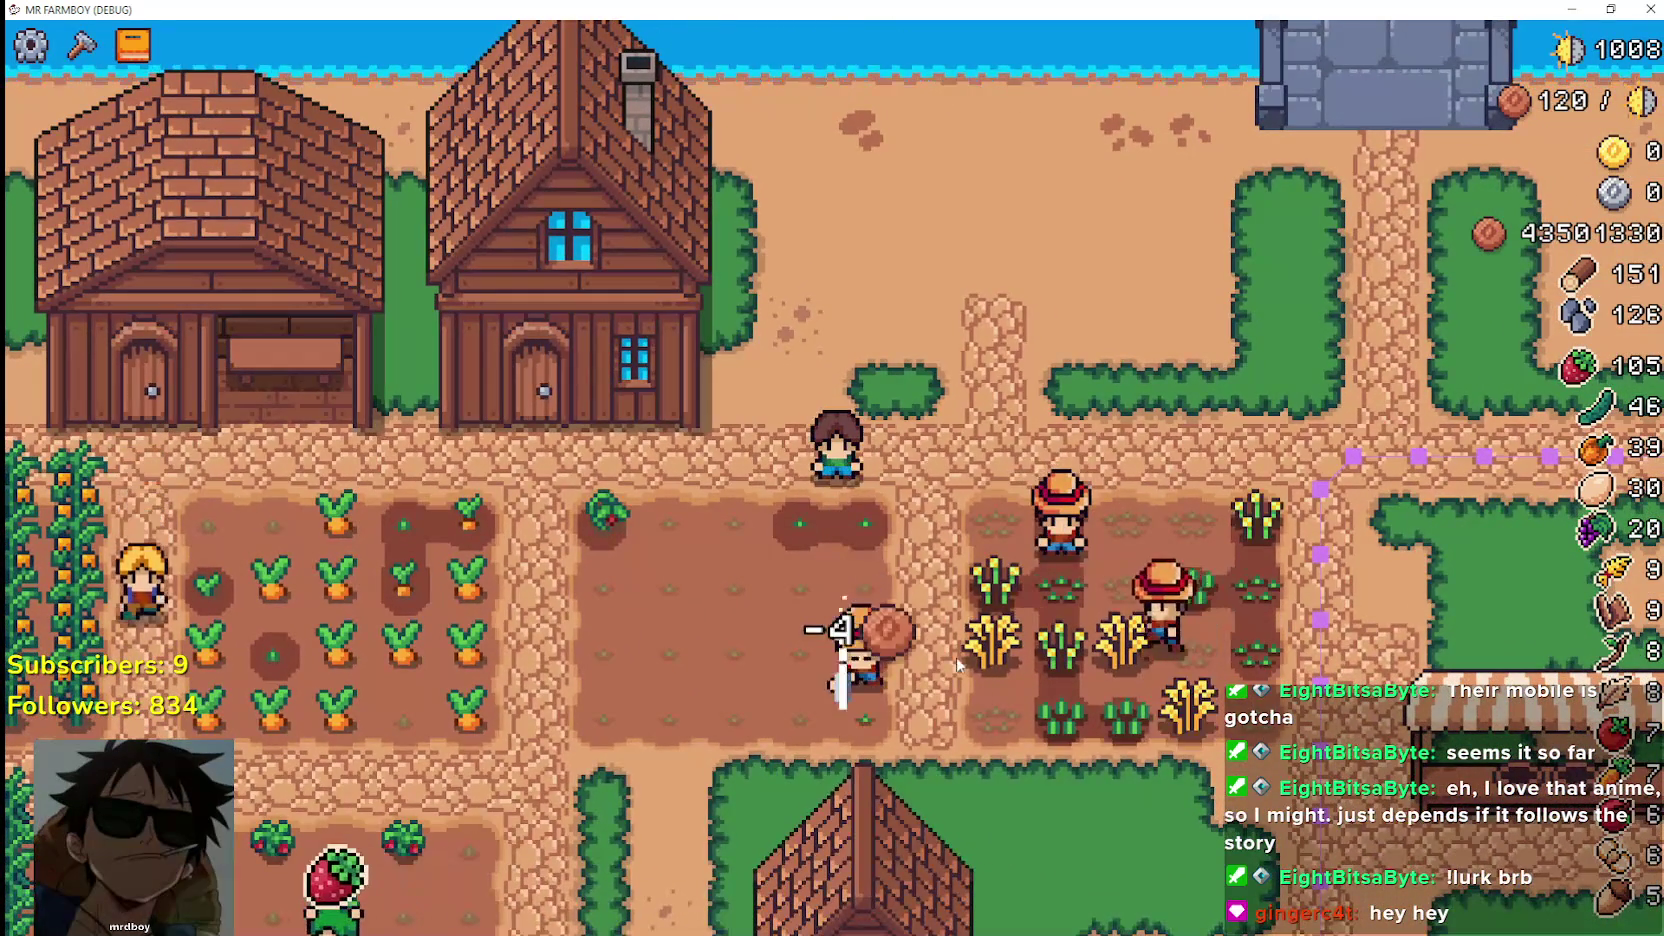
key("a")
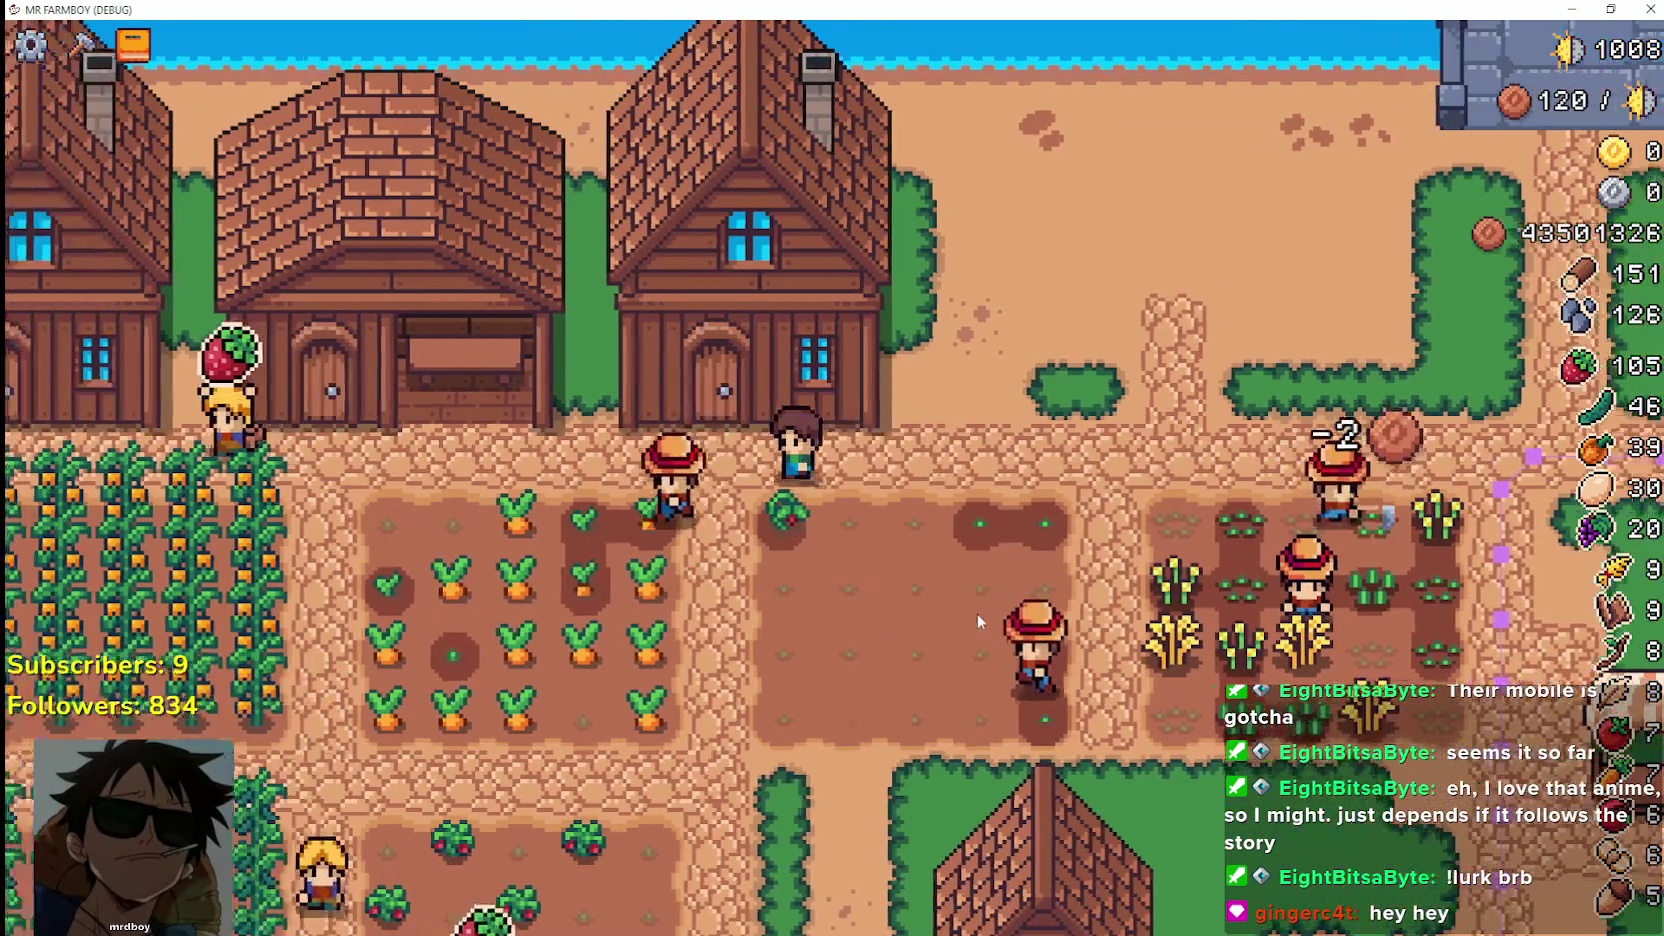
key("w")
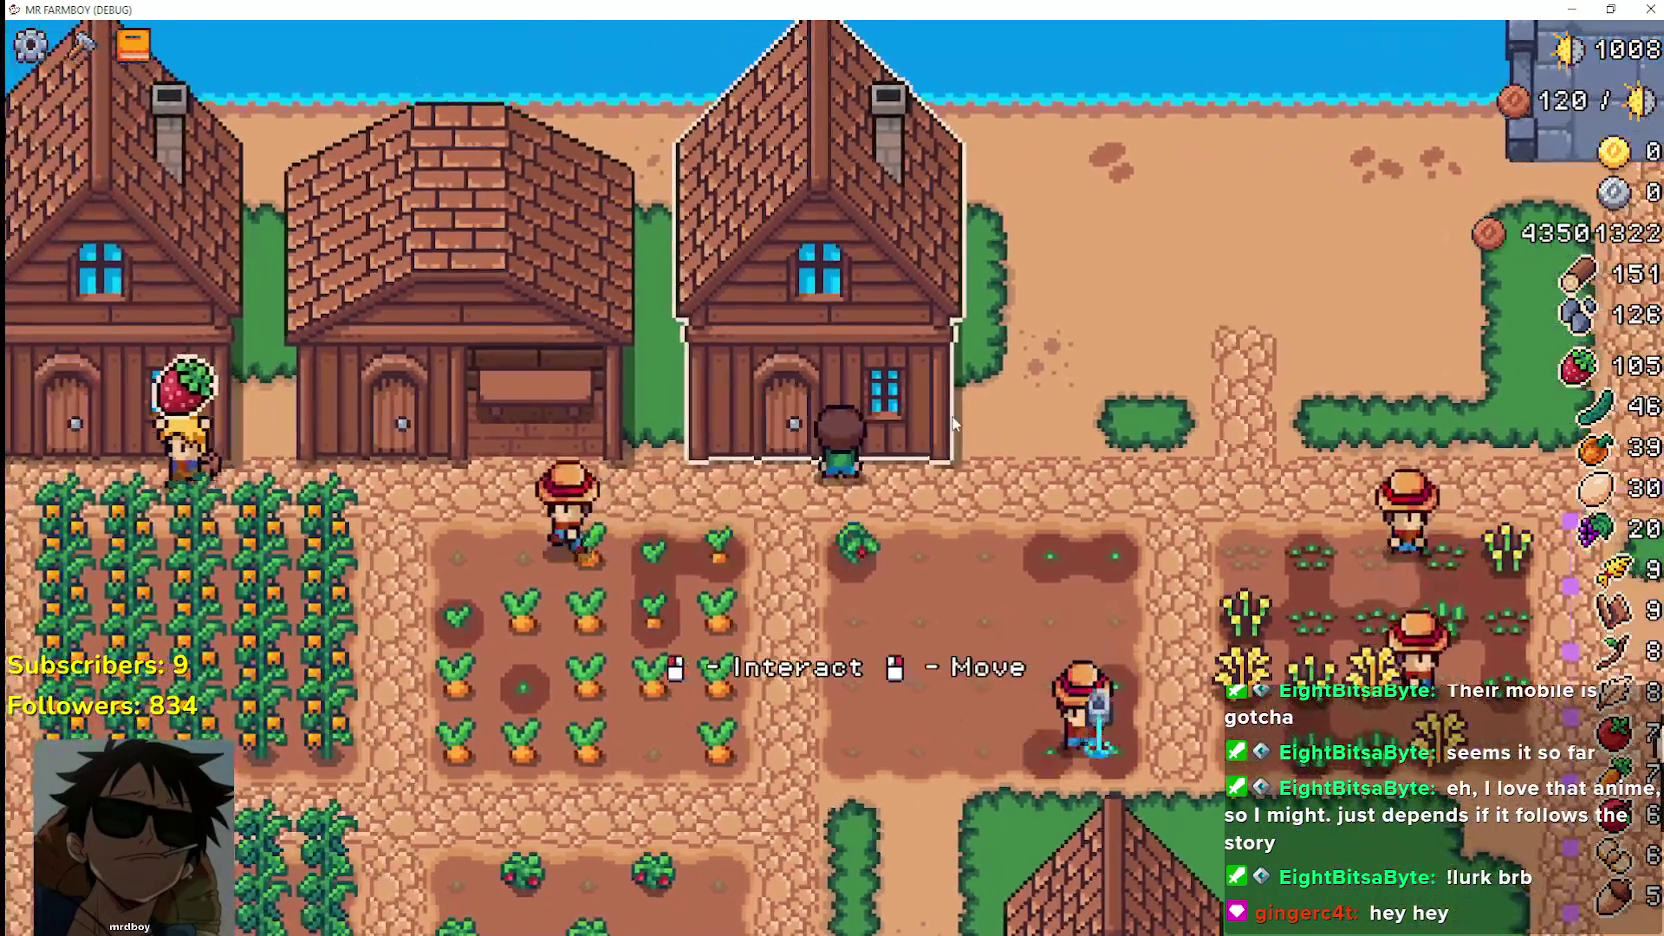
scroll(953, 413, "up", 2)
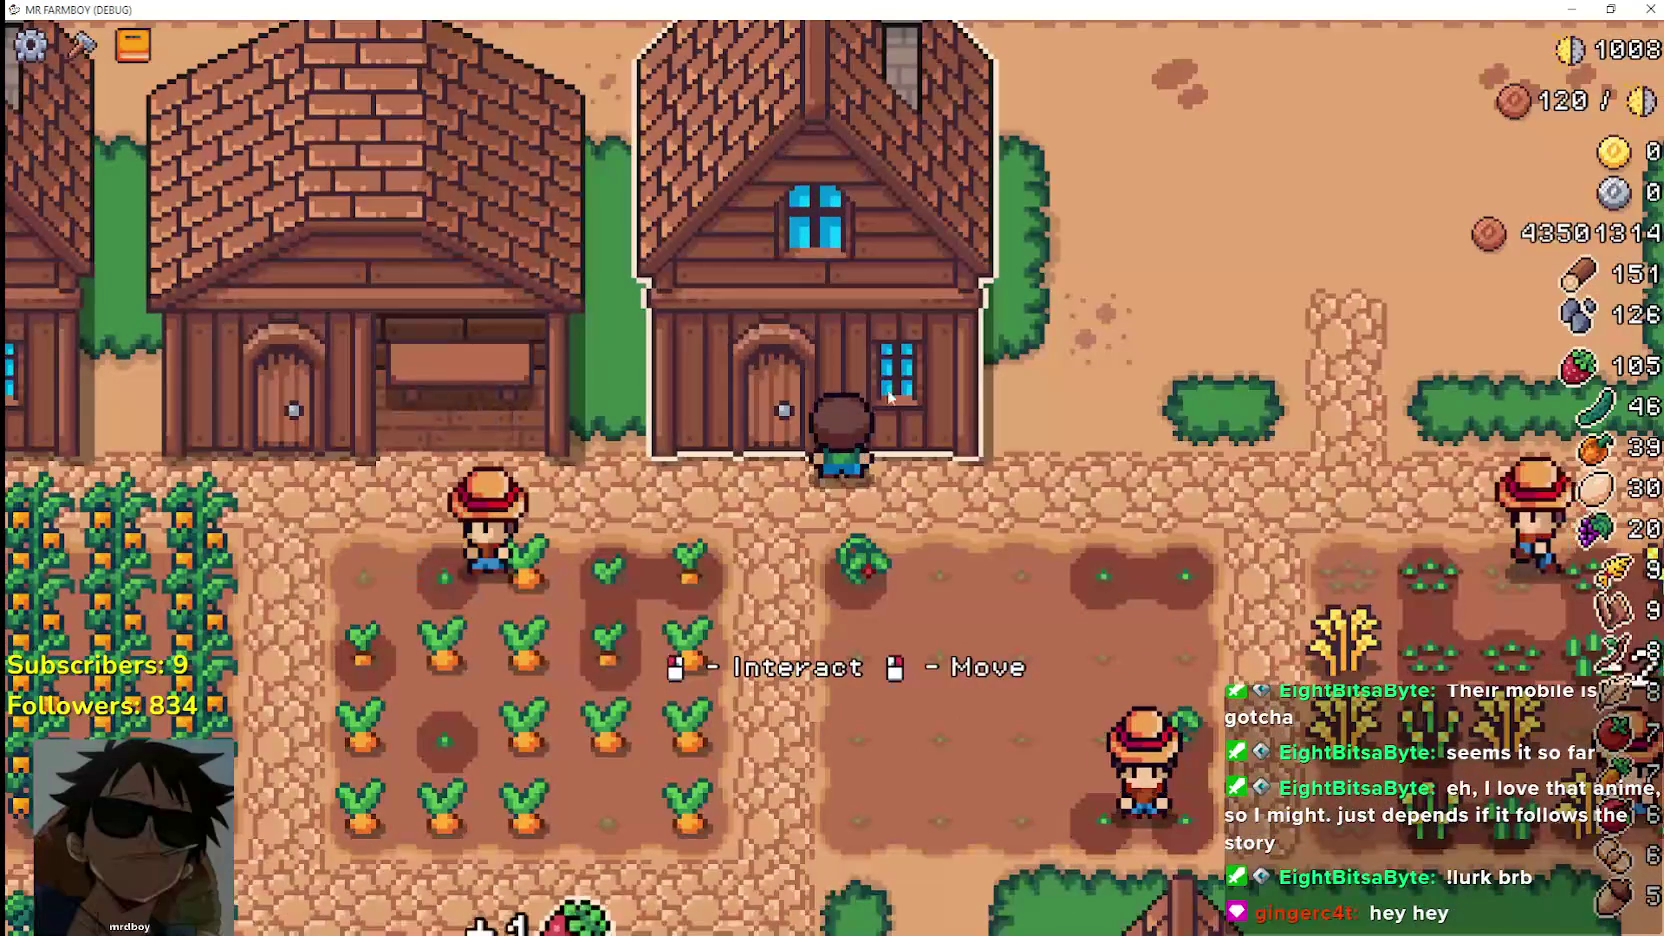
Move the chimney house slightly right, then pick it up and set it back over its old footprint
right_click(827, 370)
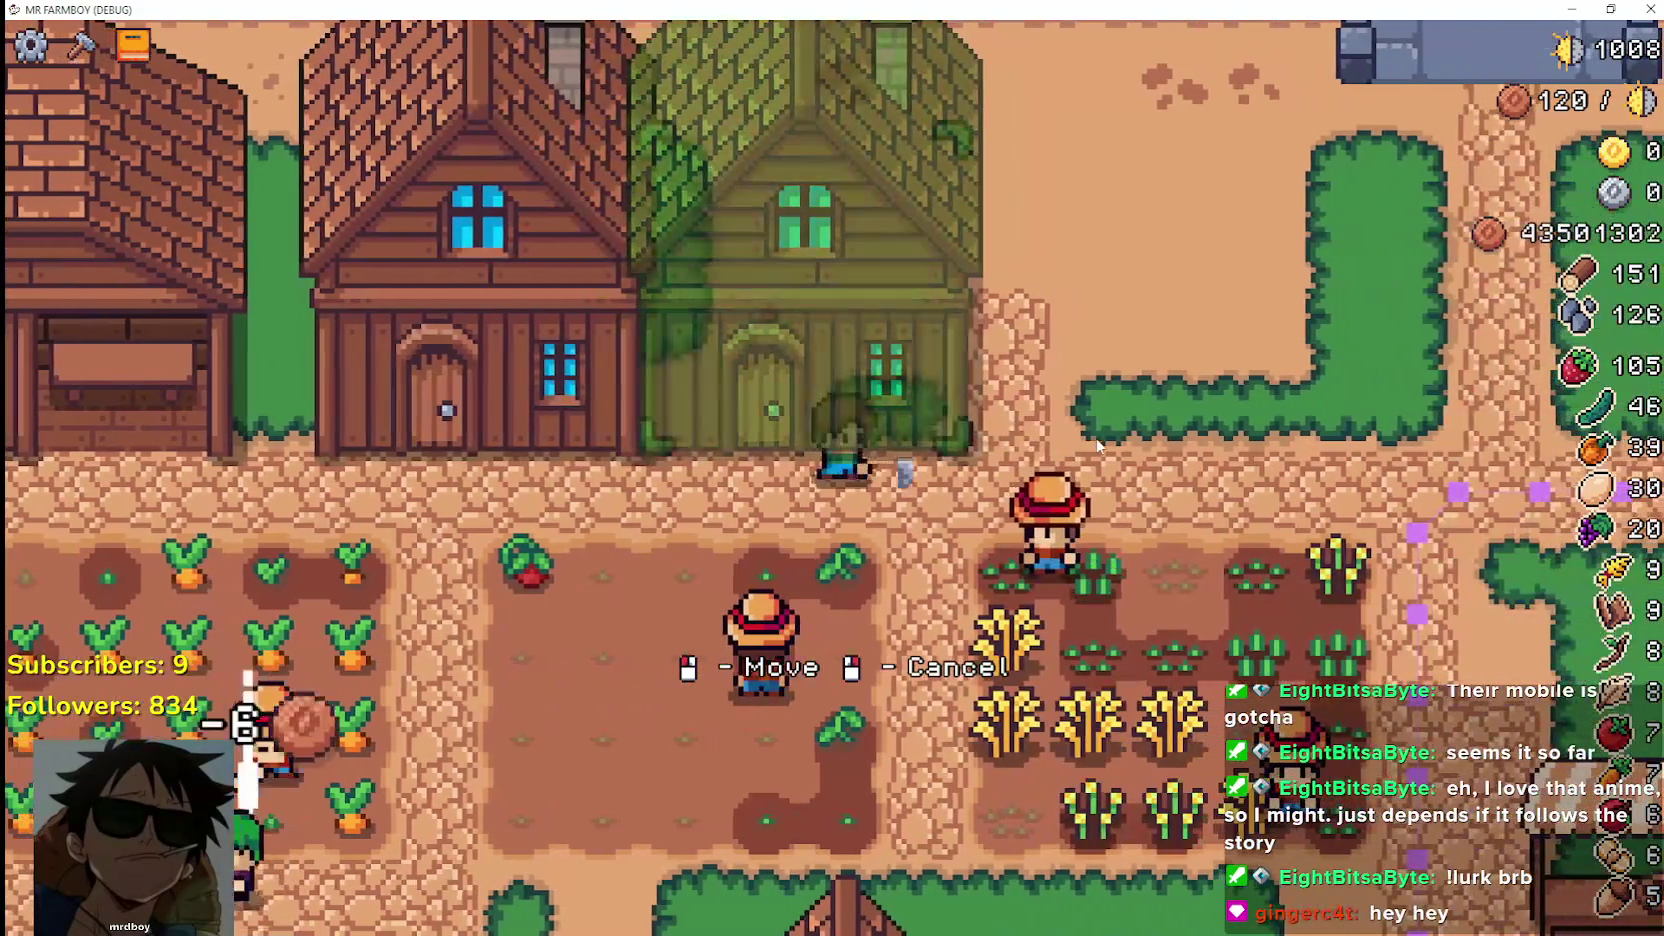
left_click(1092, 438)
right_click(1092, 438)
key("a")
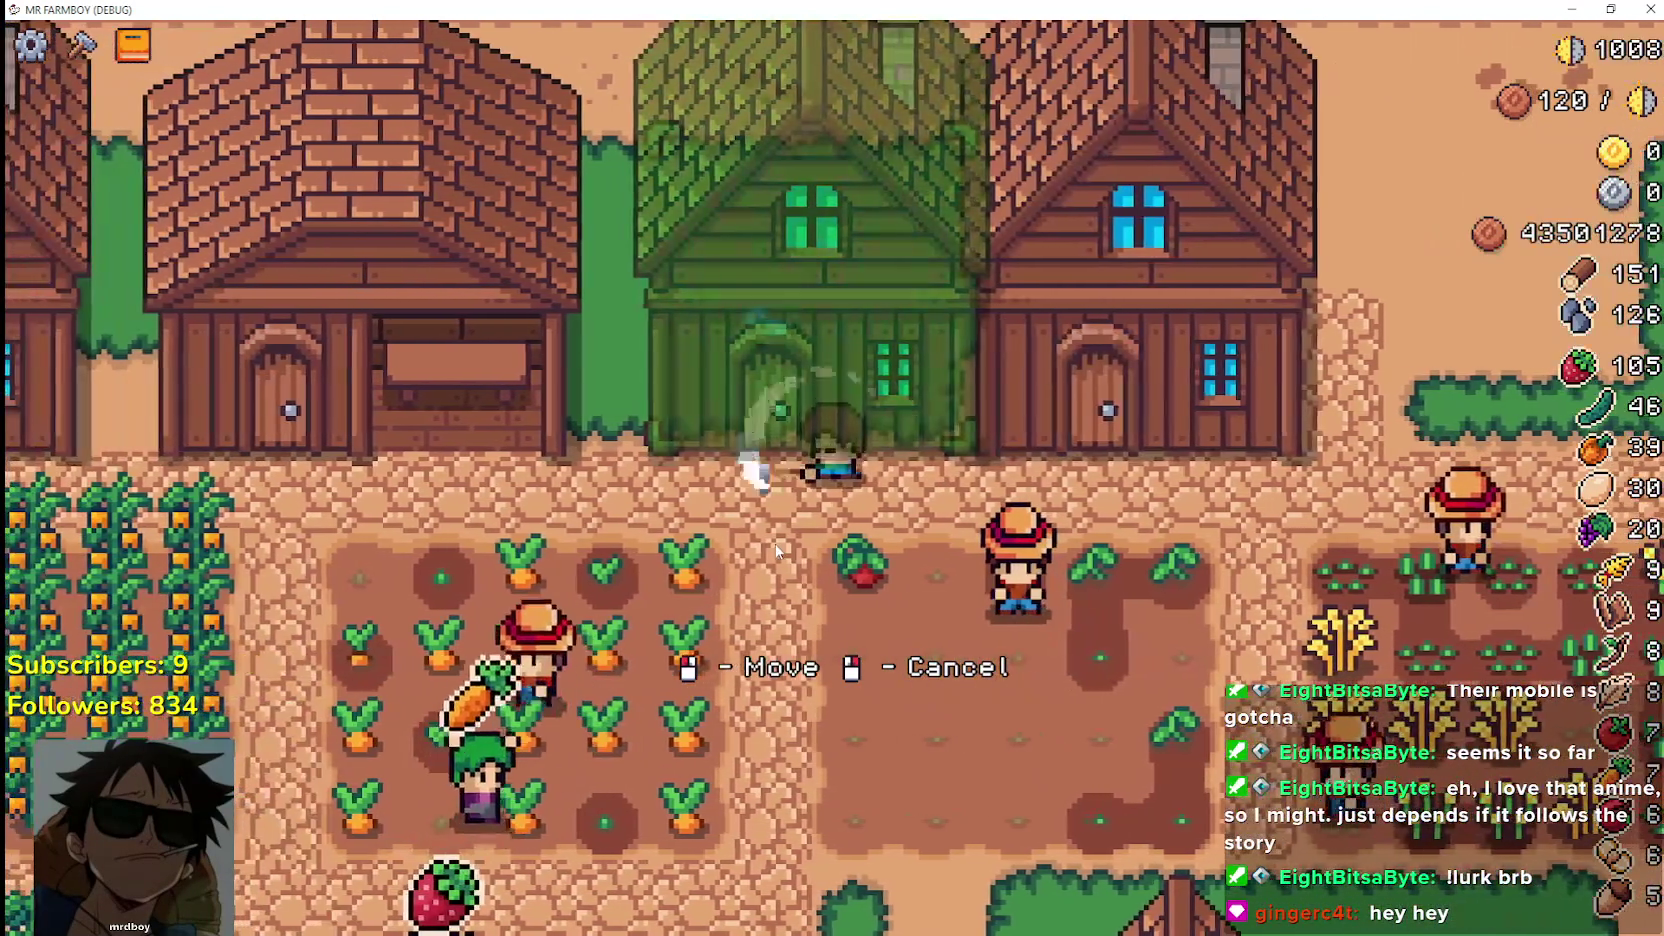
left_click(777, 551)
Walk to the market stall, open its sell window, and close it again
key("d")
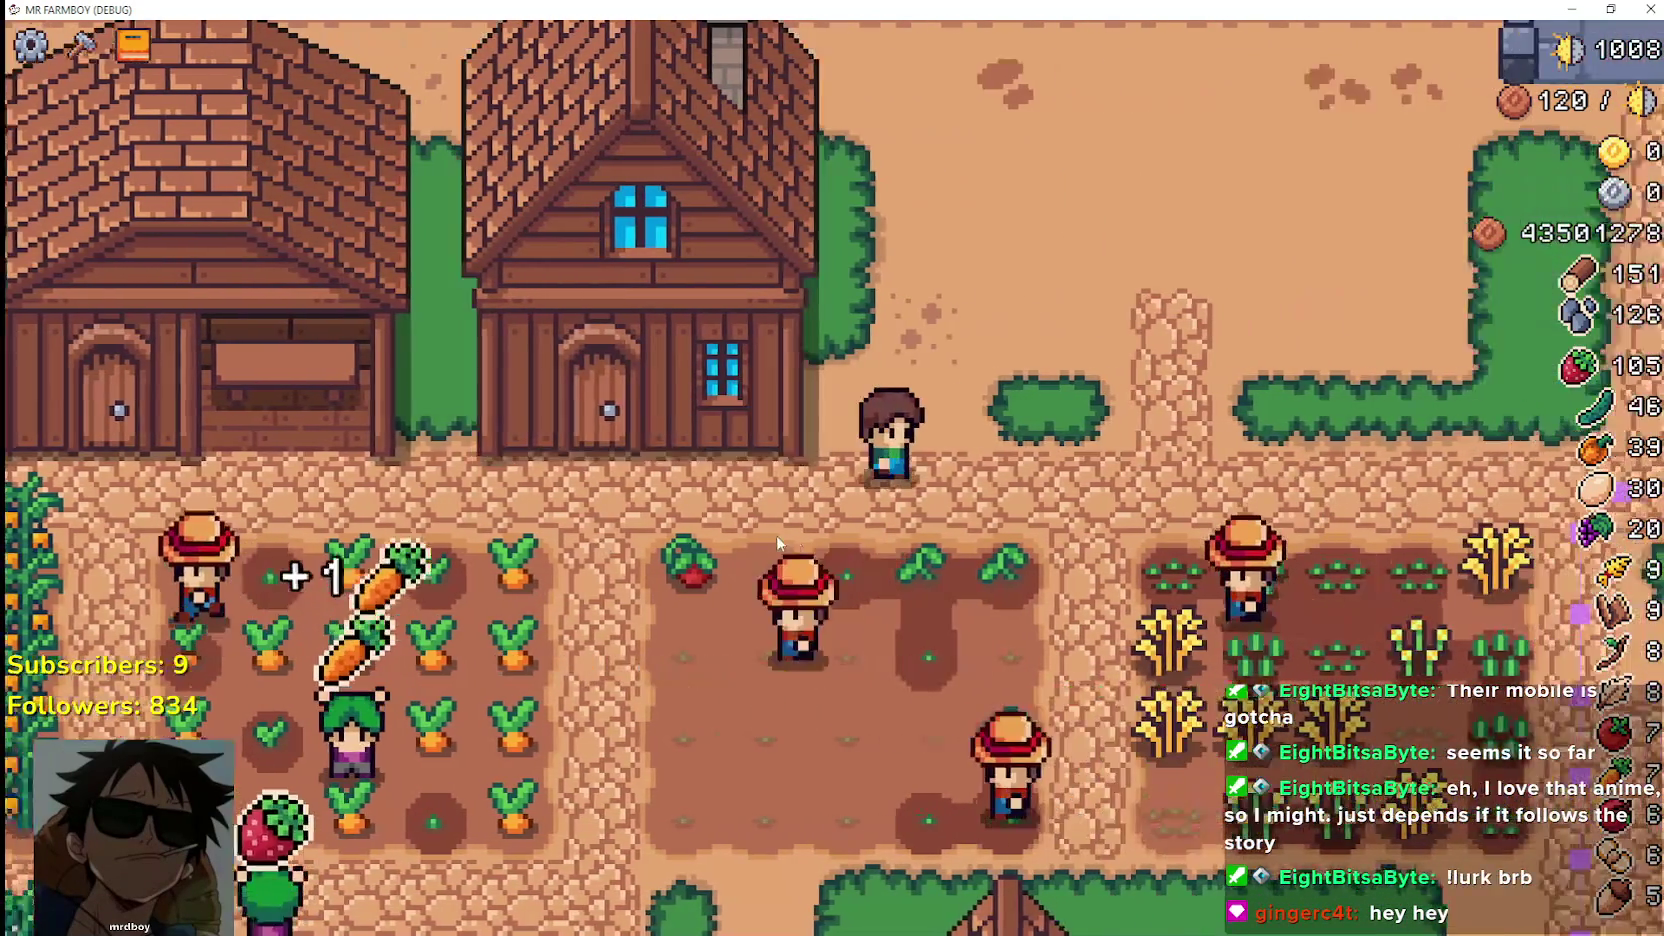
key("s")
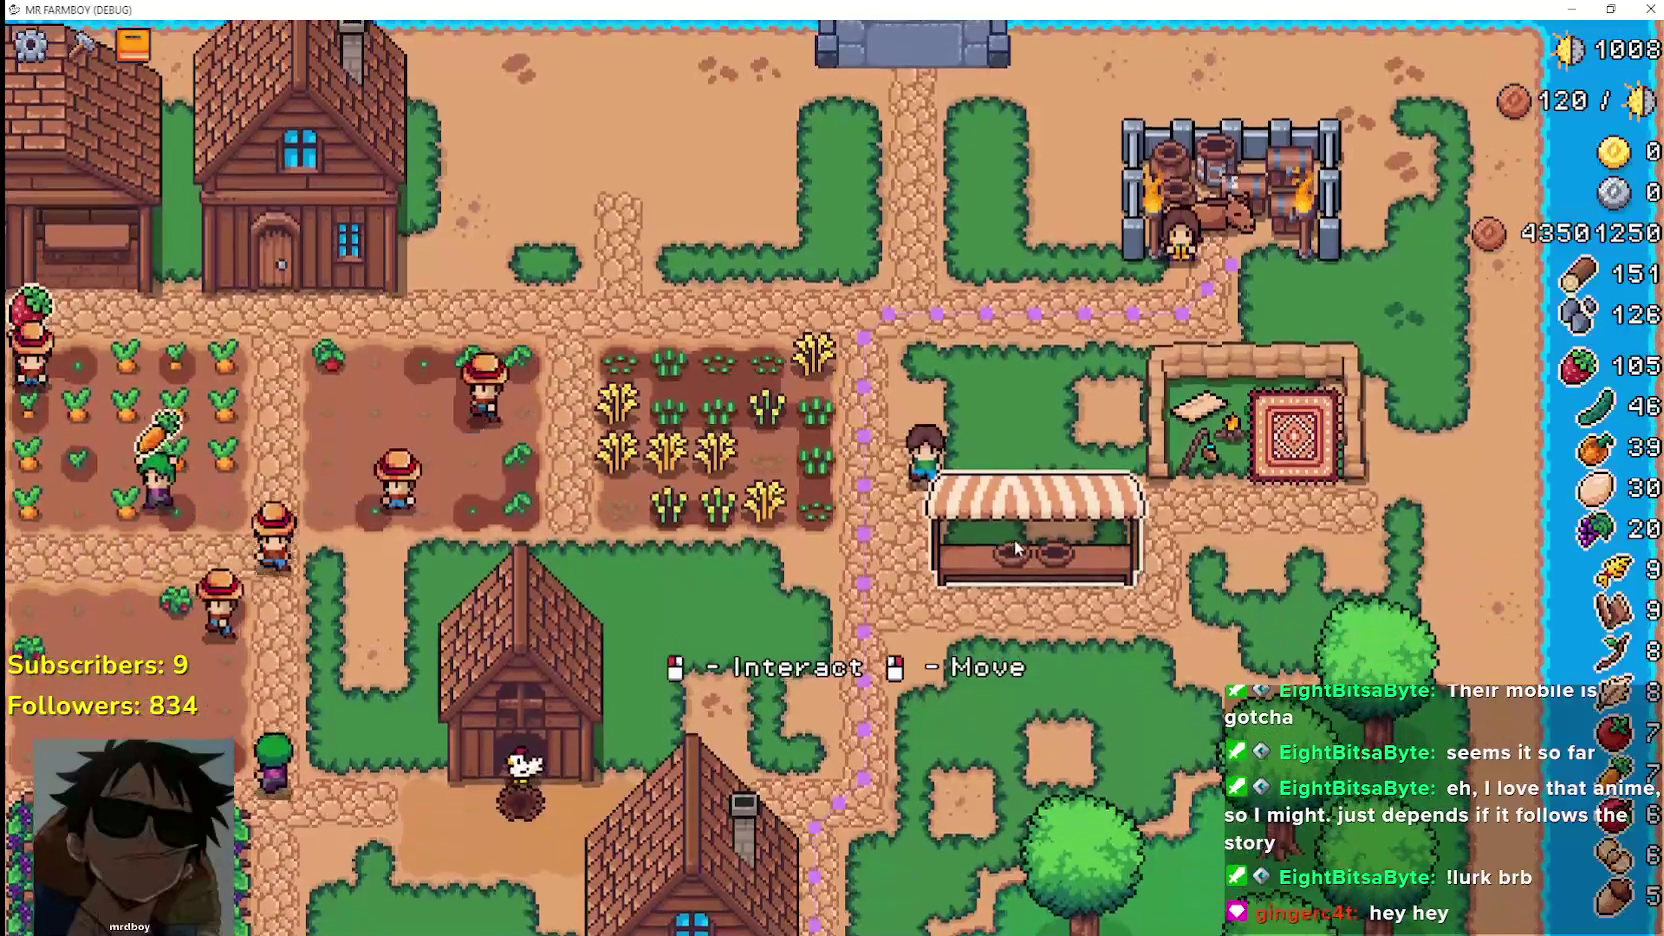
left_click(1019, 525)
key("w")
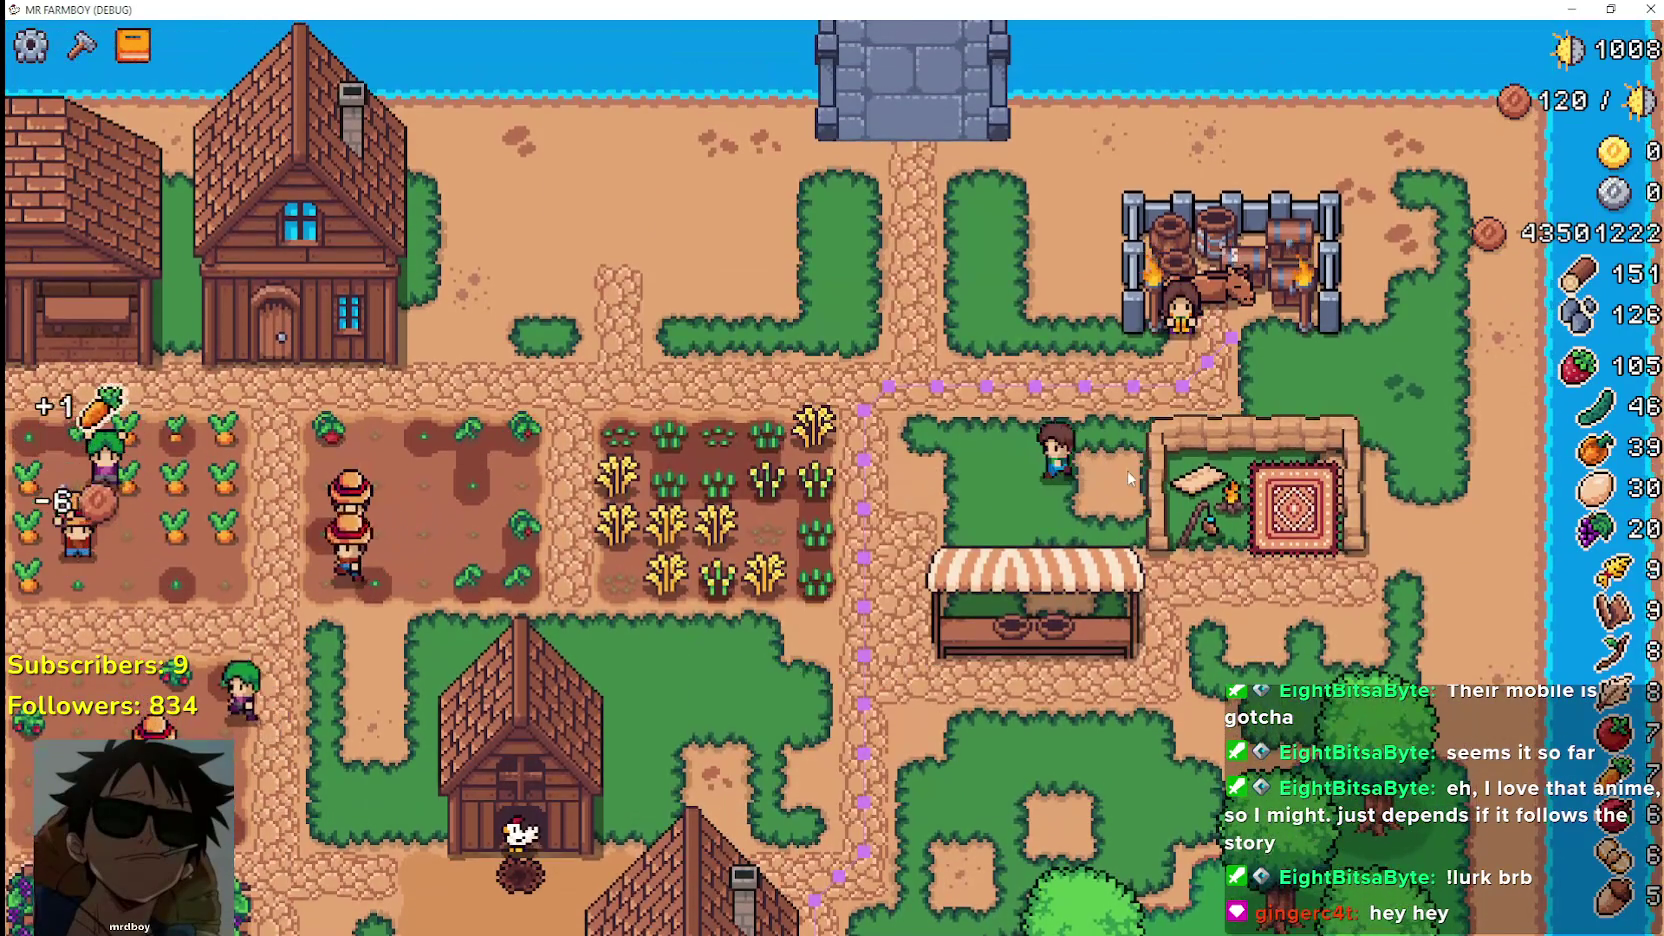
Walk up beside the fields and open, then close, the King's Outpost information
key("a")
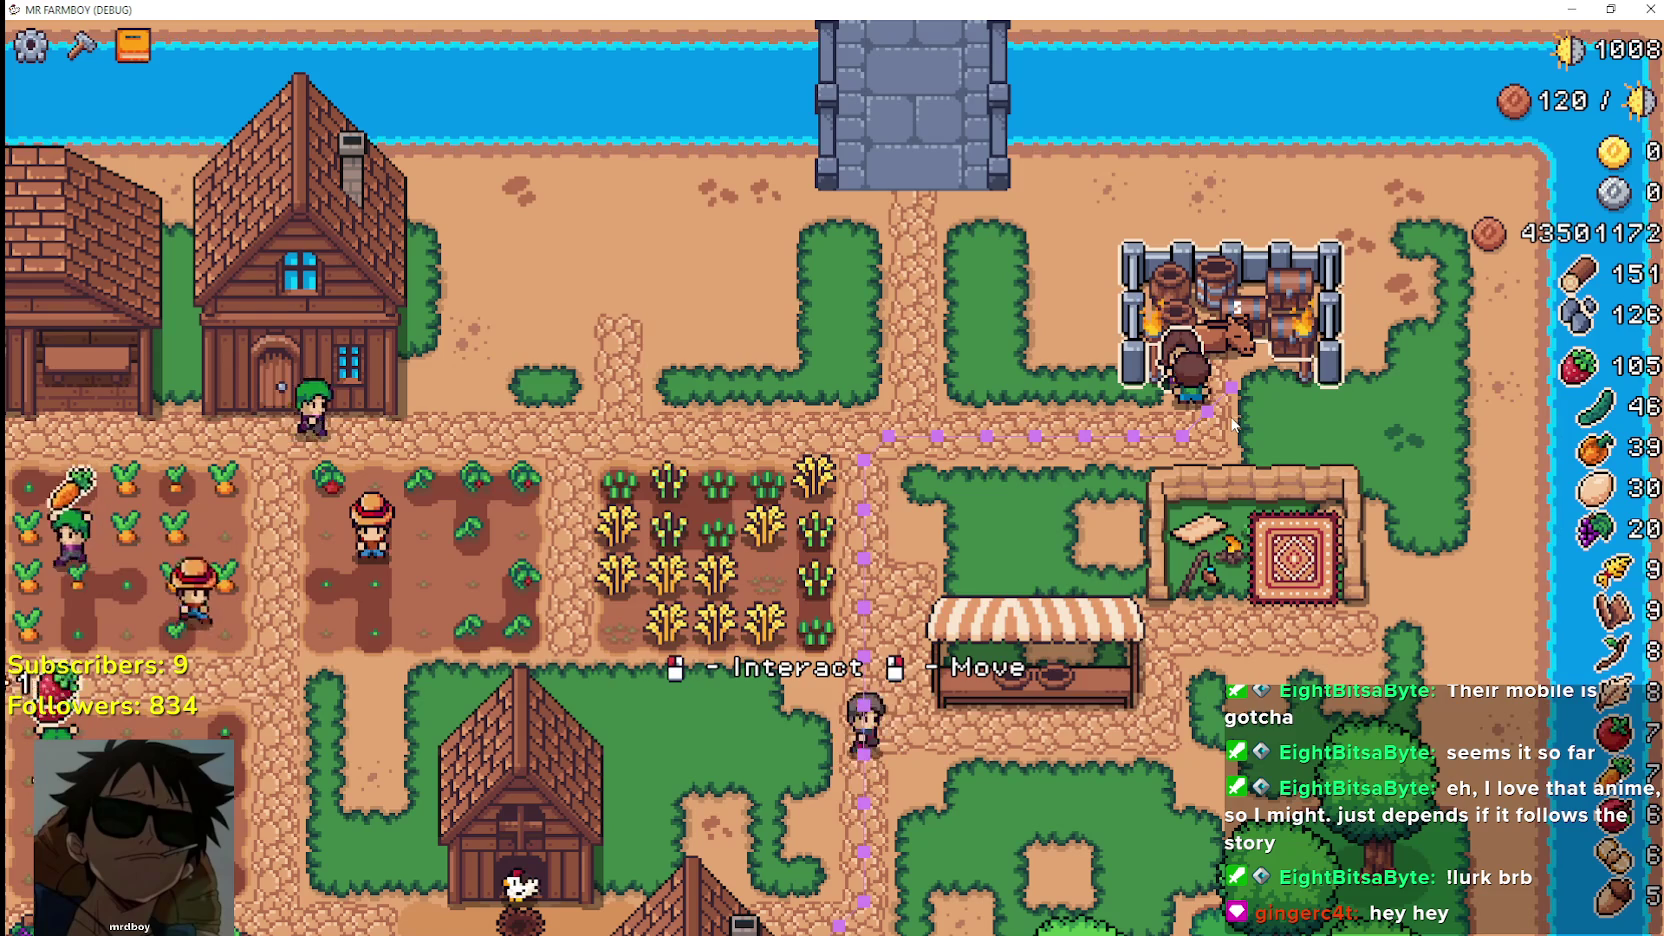
left_click(1287, 328)
left_click(1232, 490)
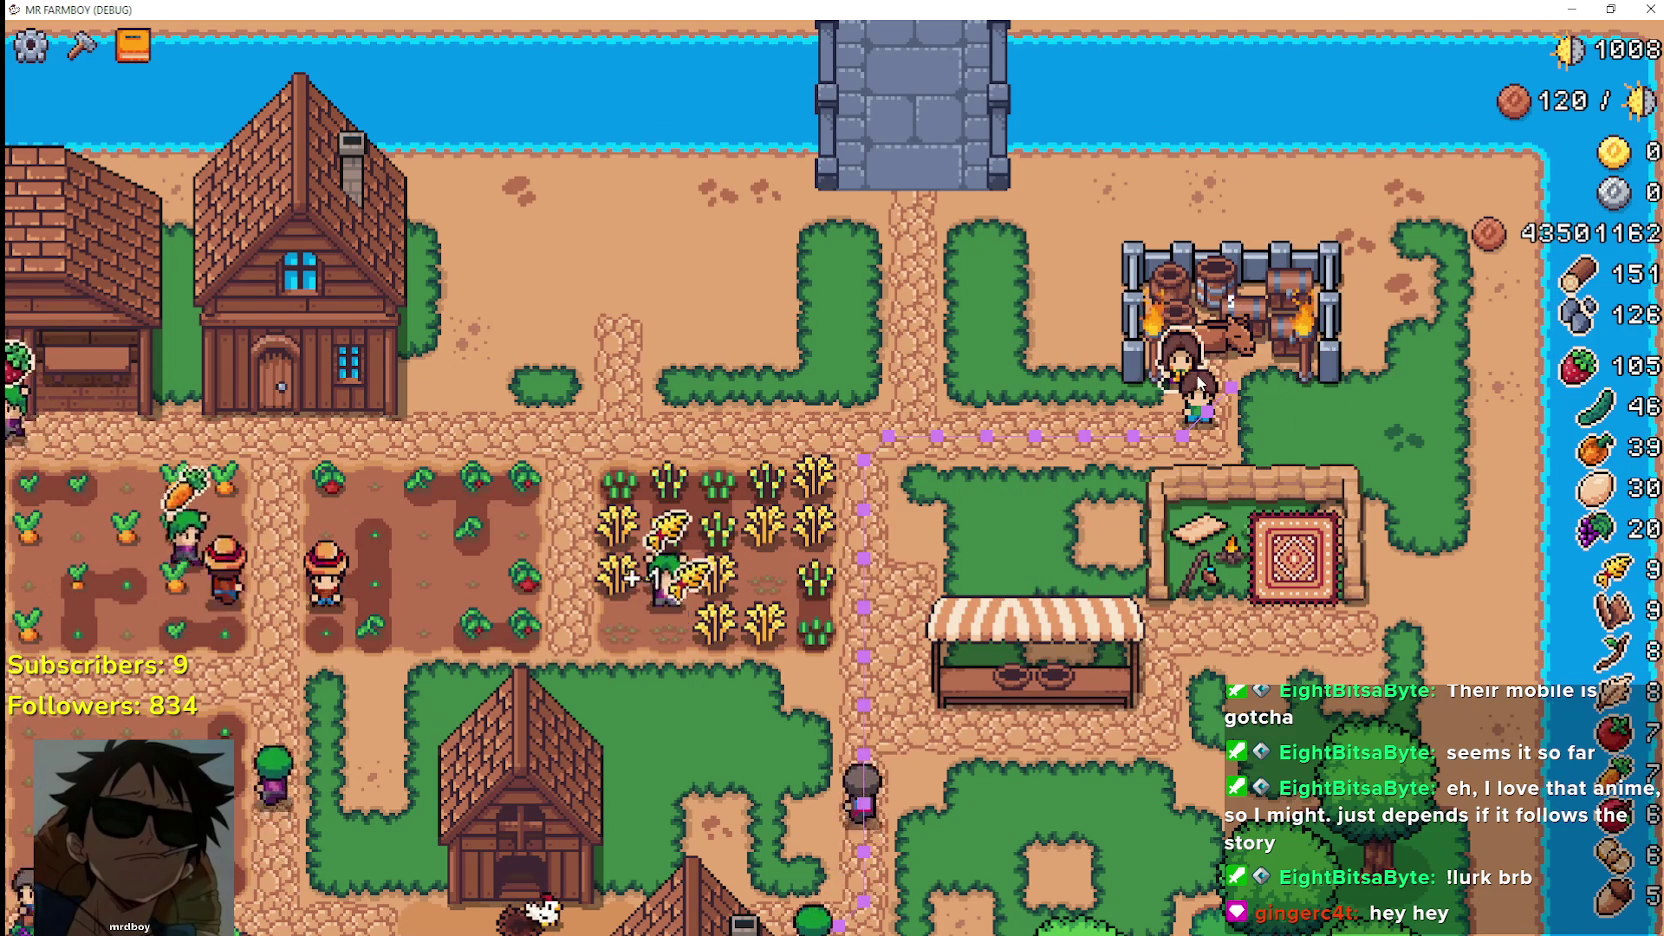
Open and close the Royal's Envoy task window several times, then look across the farm
left_click(1185, 386)
left_click(1190, 490)
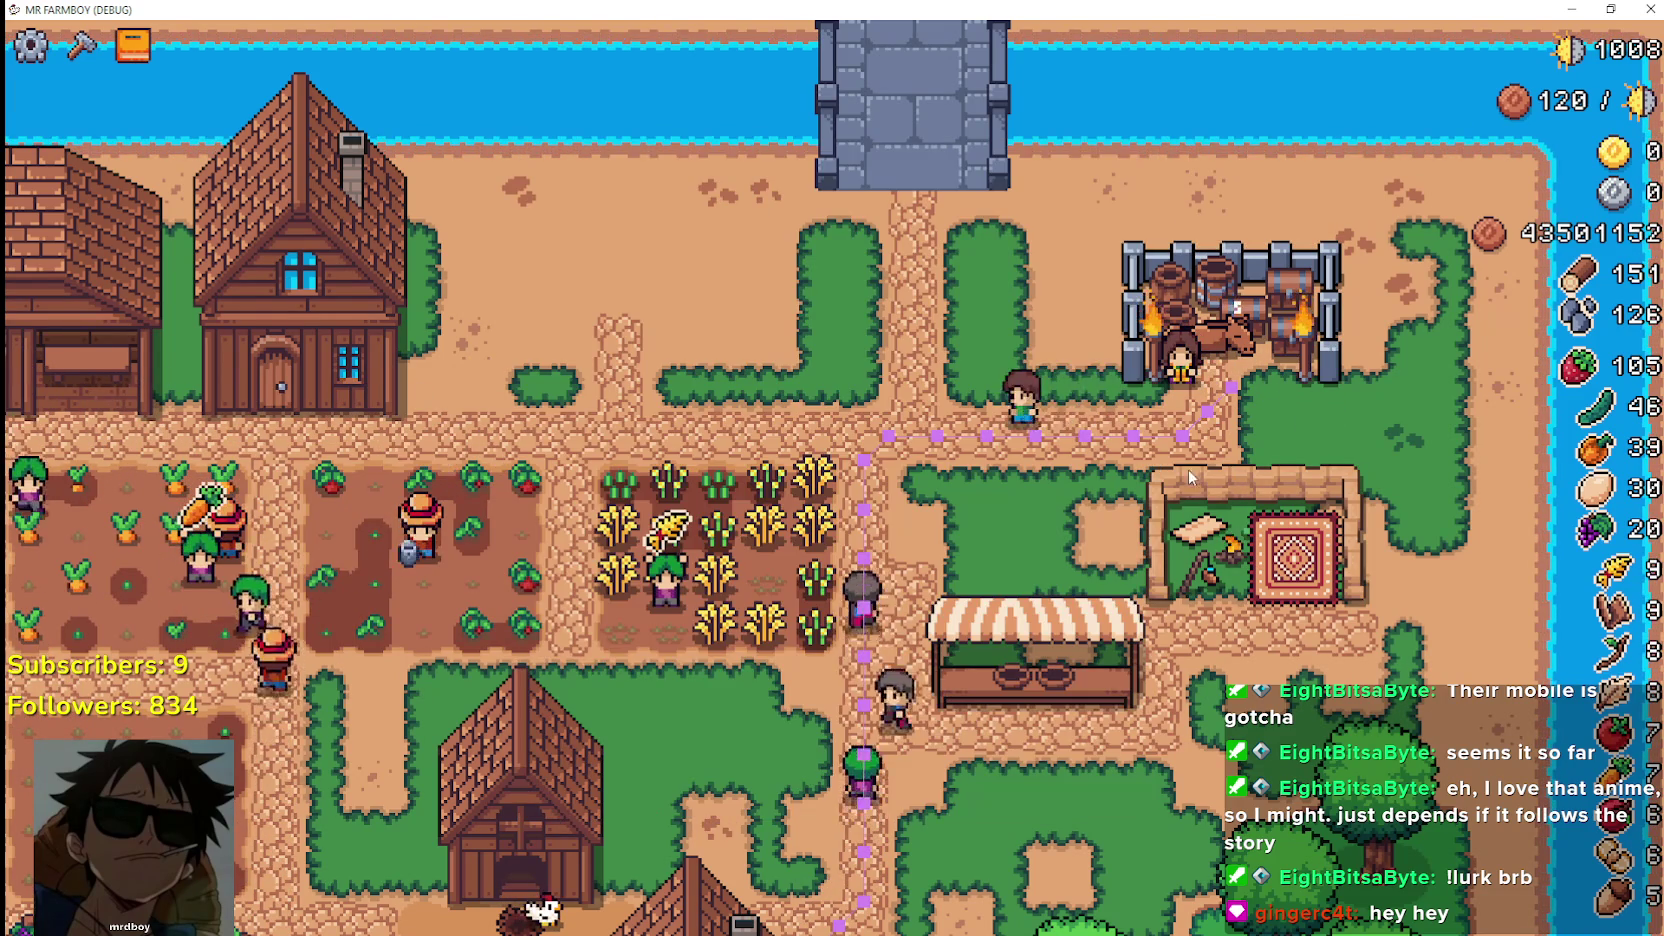
left_click(1198, 415)
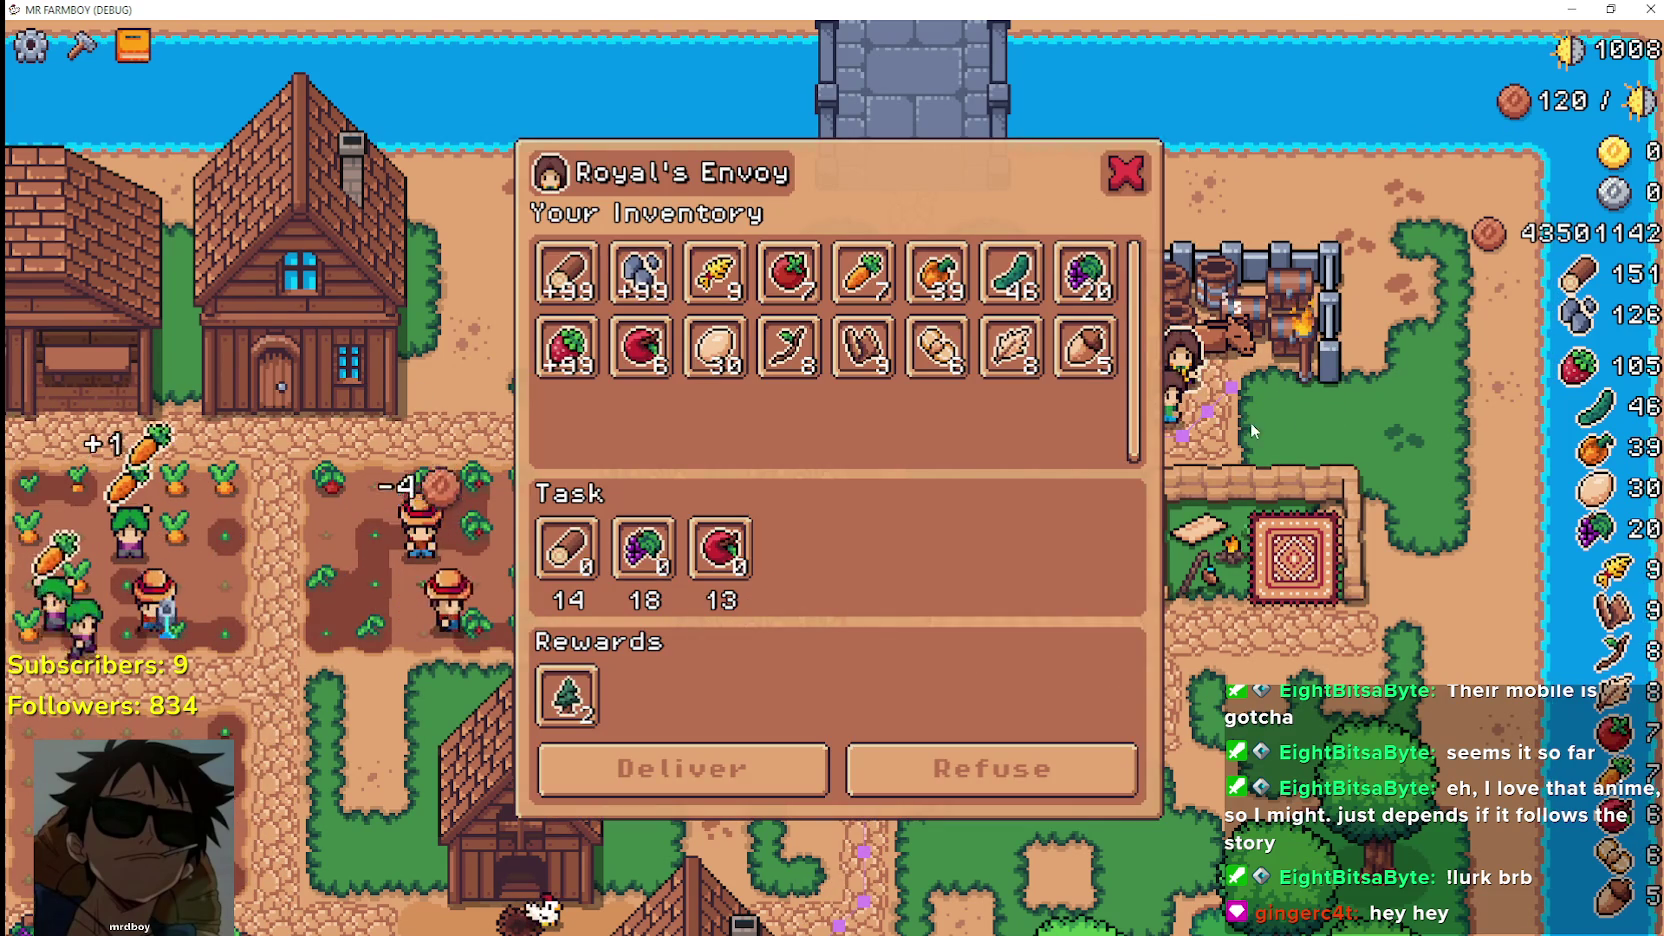
left_click(1245, 428)
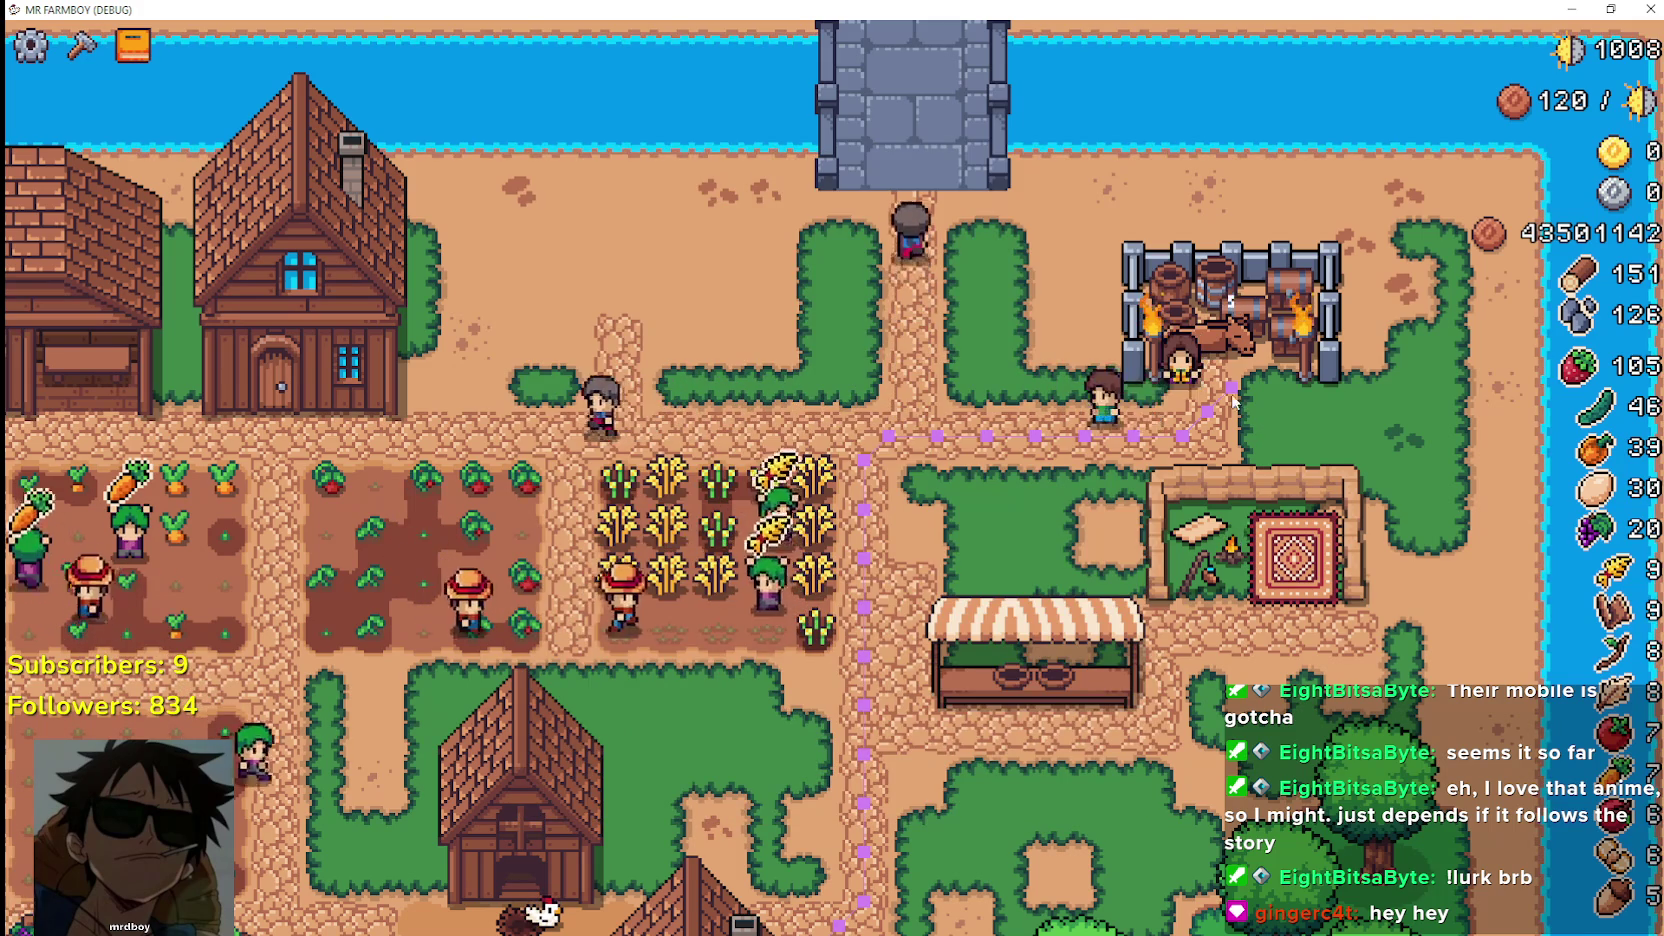
left_click(1174, 372)
left_click(1195, 515)
scroll(984, 497, "down", 5)
scroll(841, 445, "up", 5)
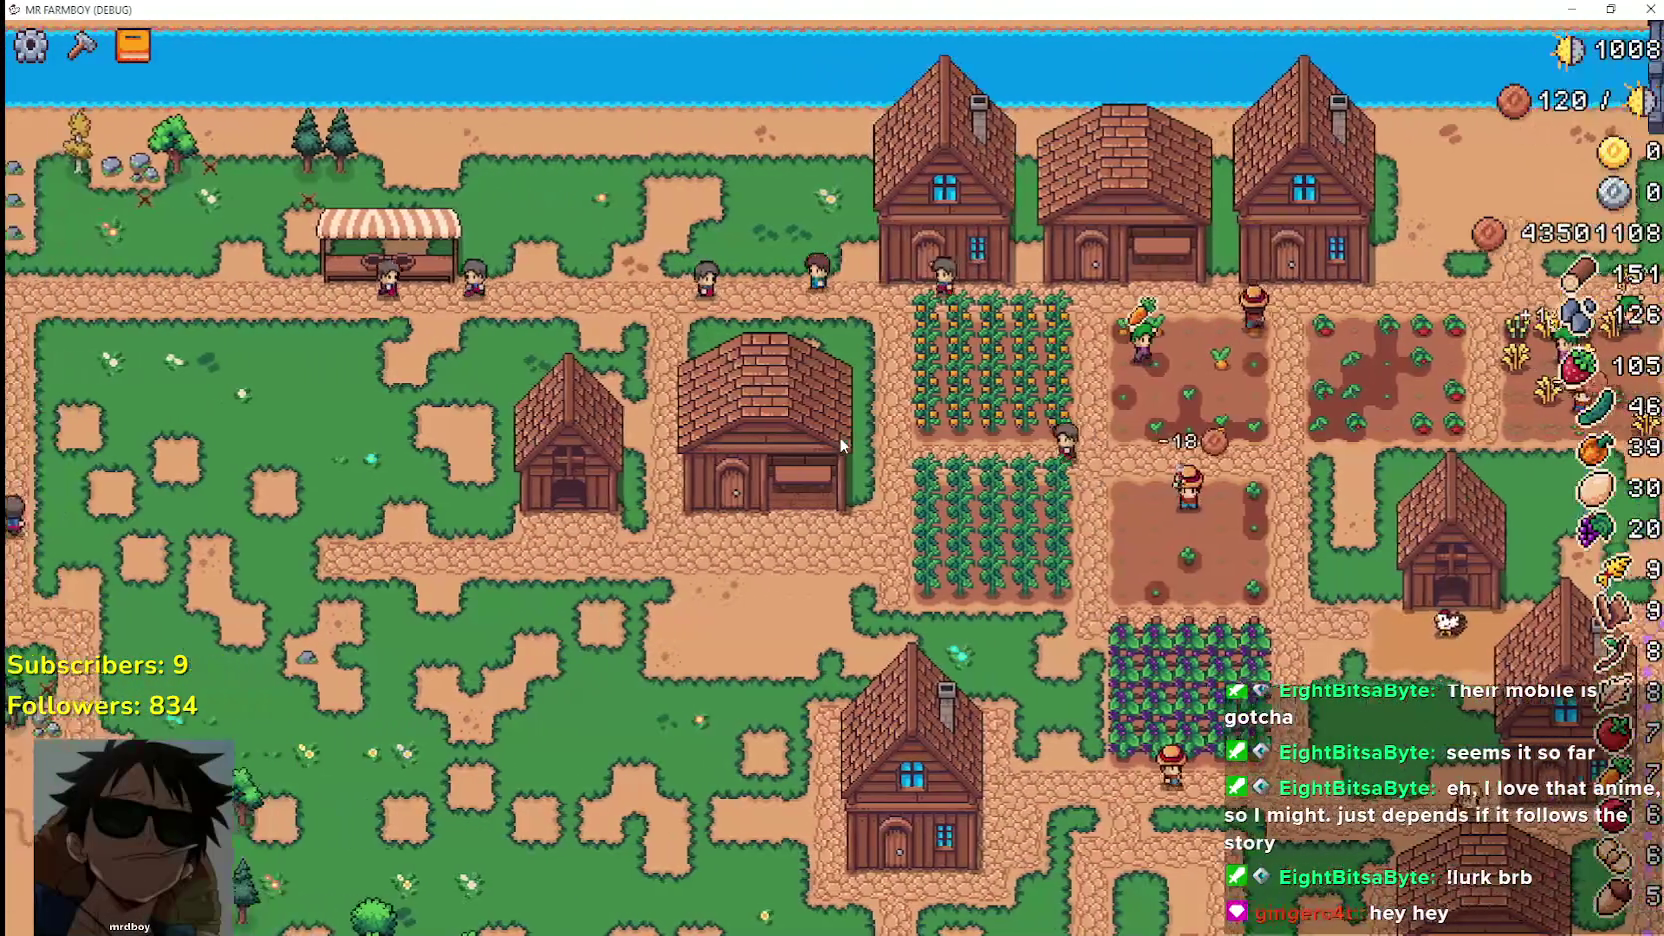
key("d")
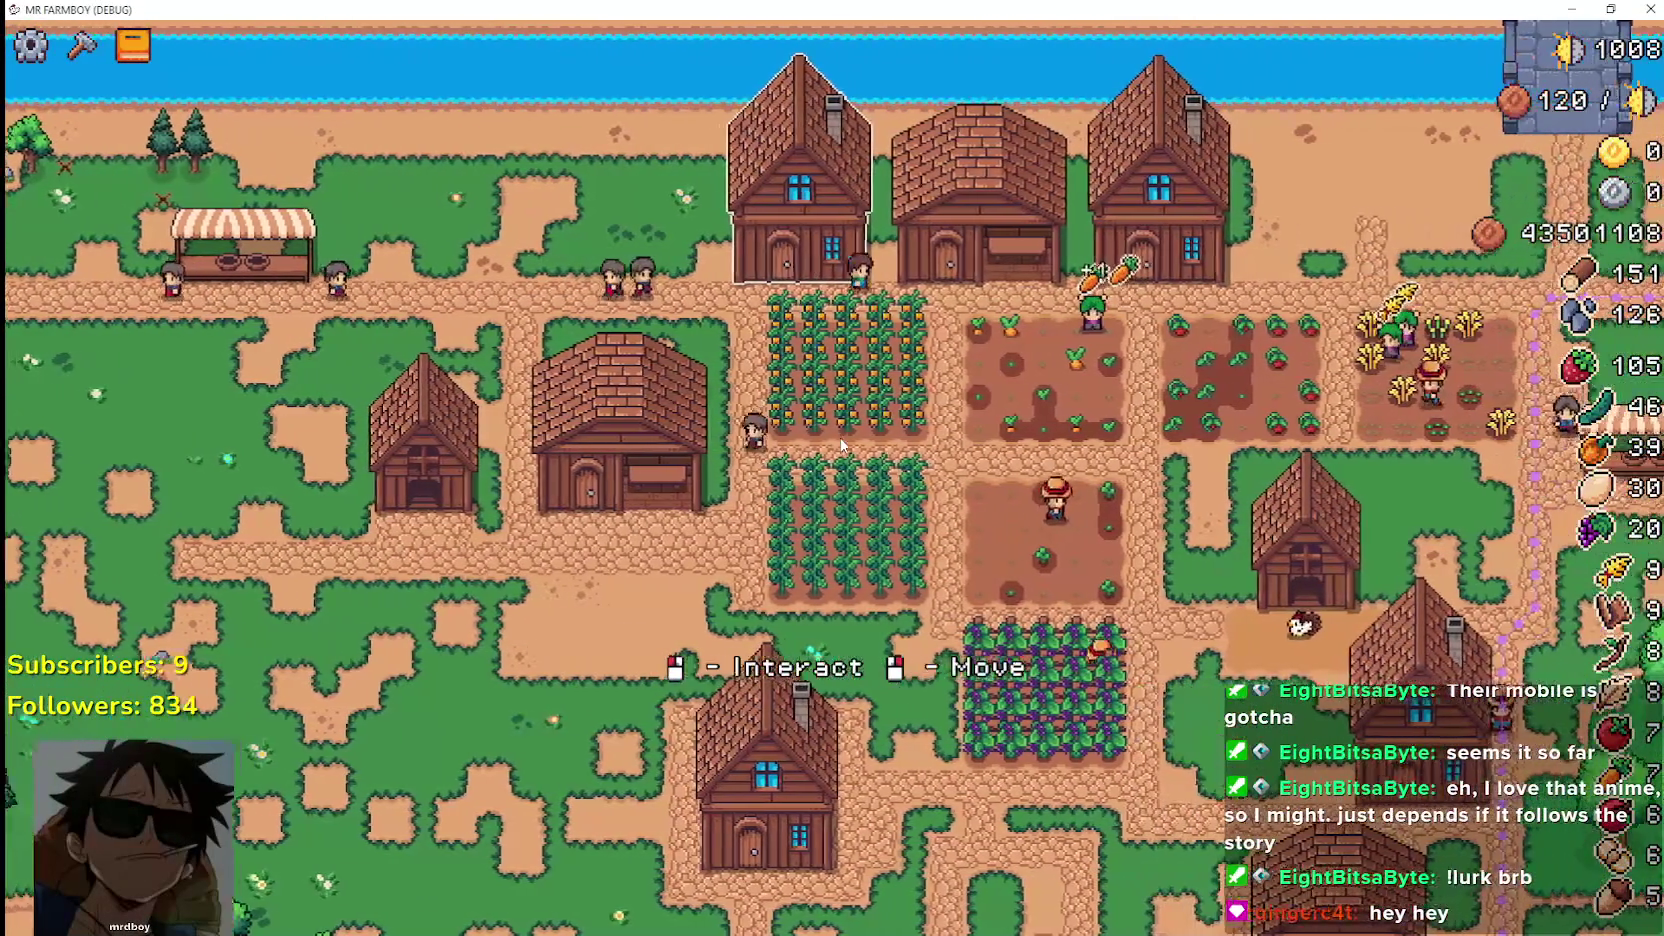
key("a")
scroll(843, 446, "up", 3)
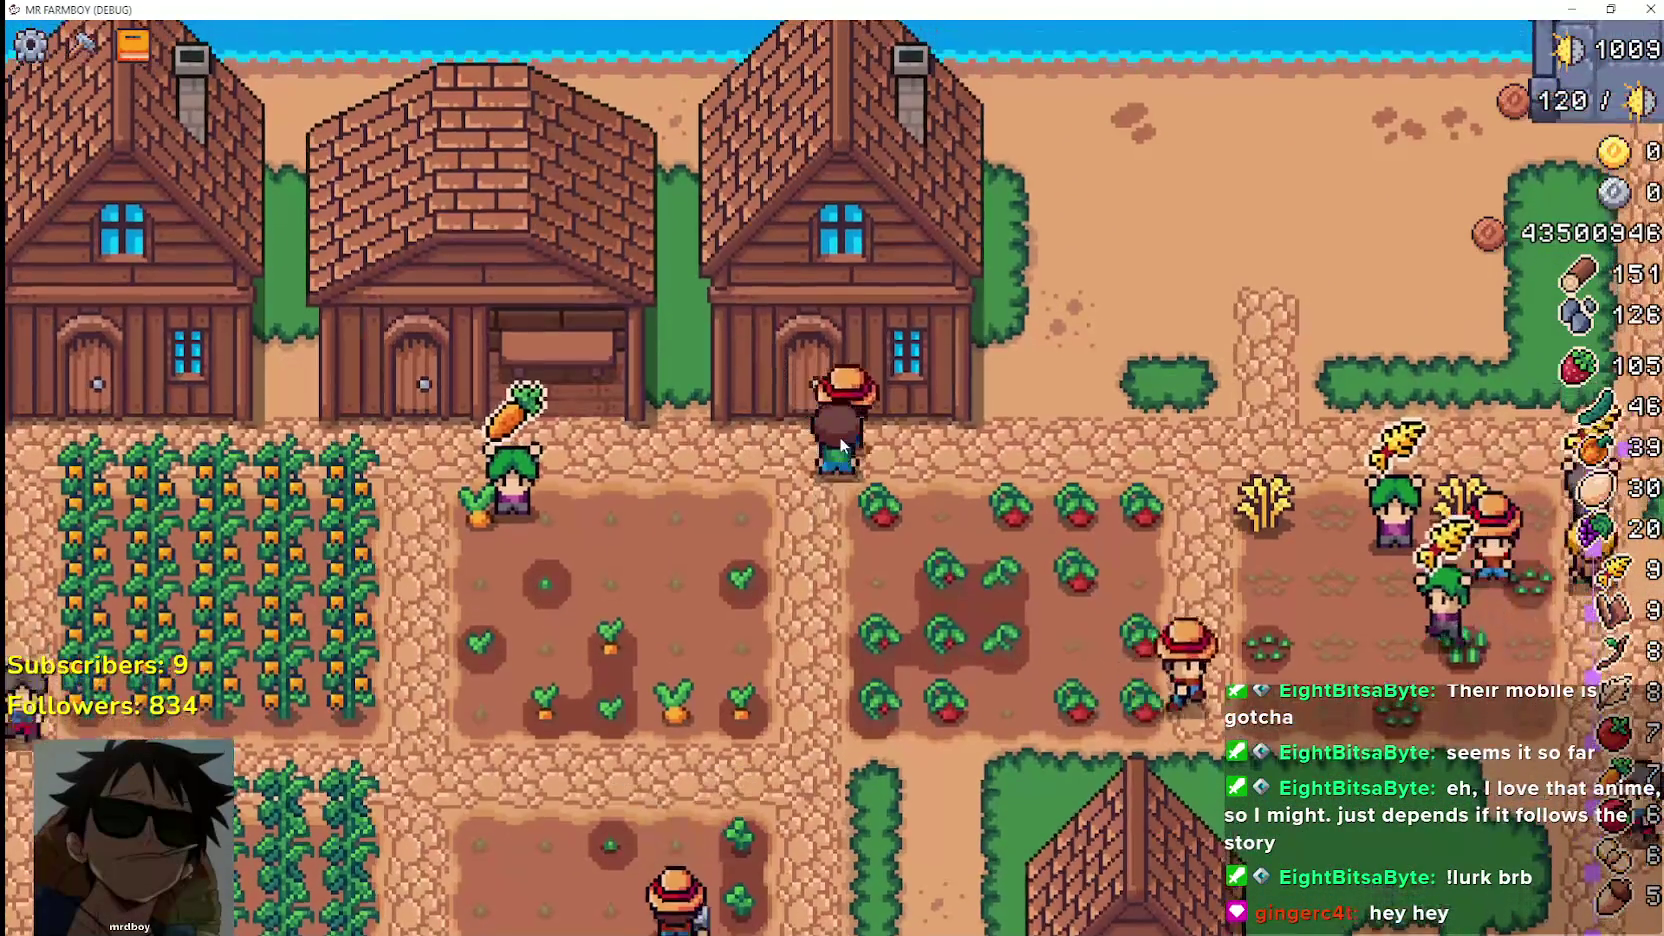
Walk the farmer to the brick warehouse door, open its storage window, and close it
key("a")
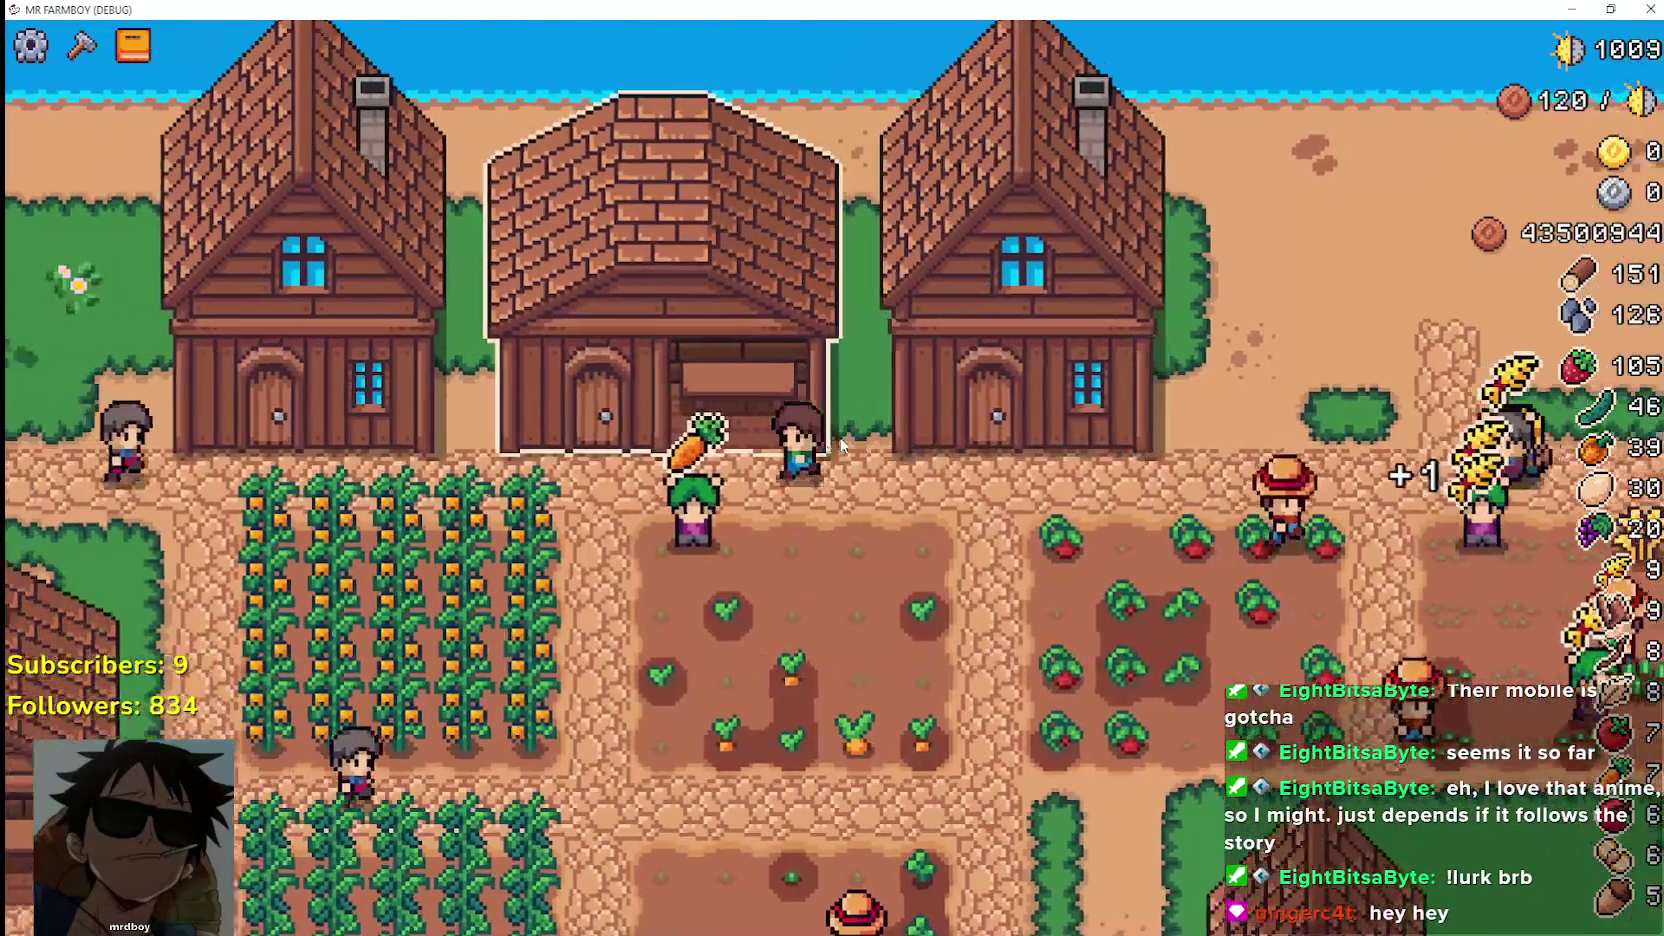
key("a")
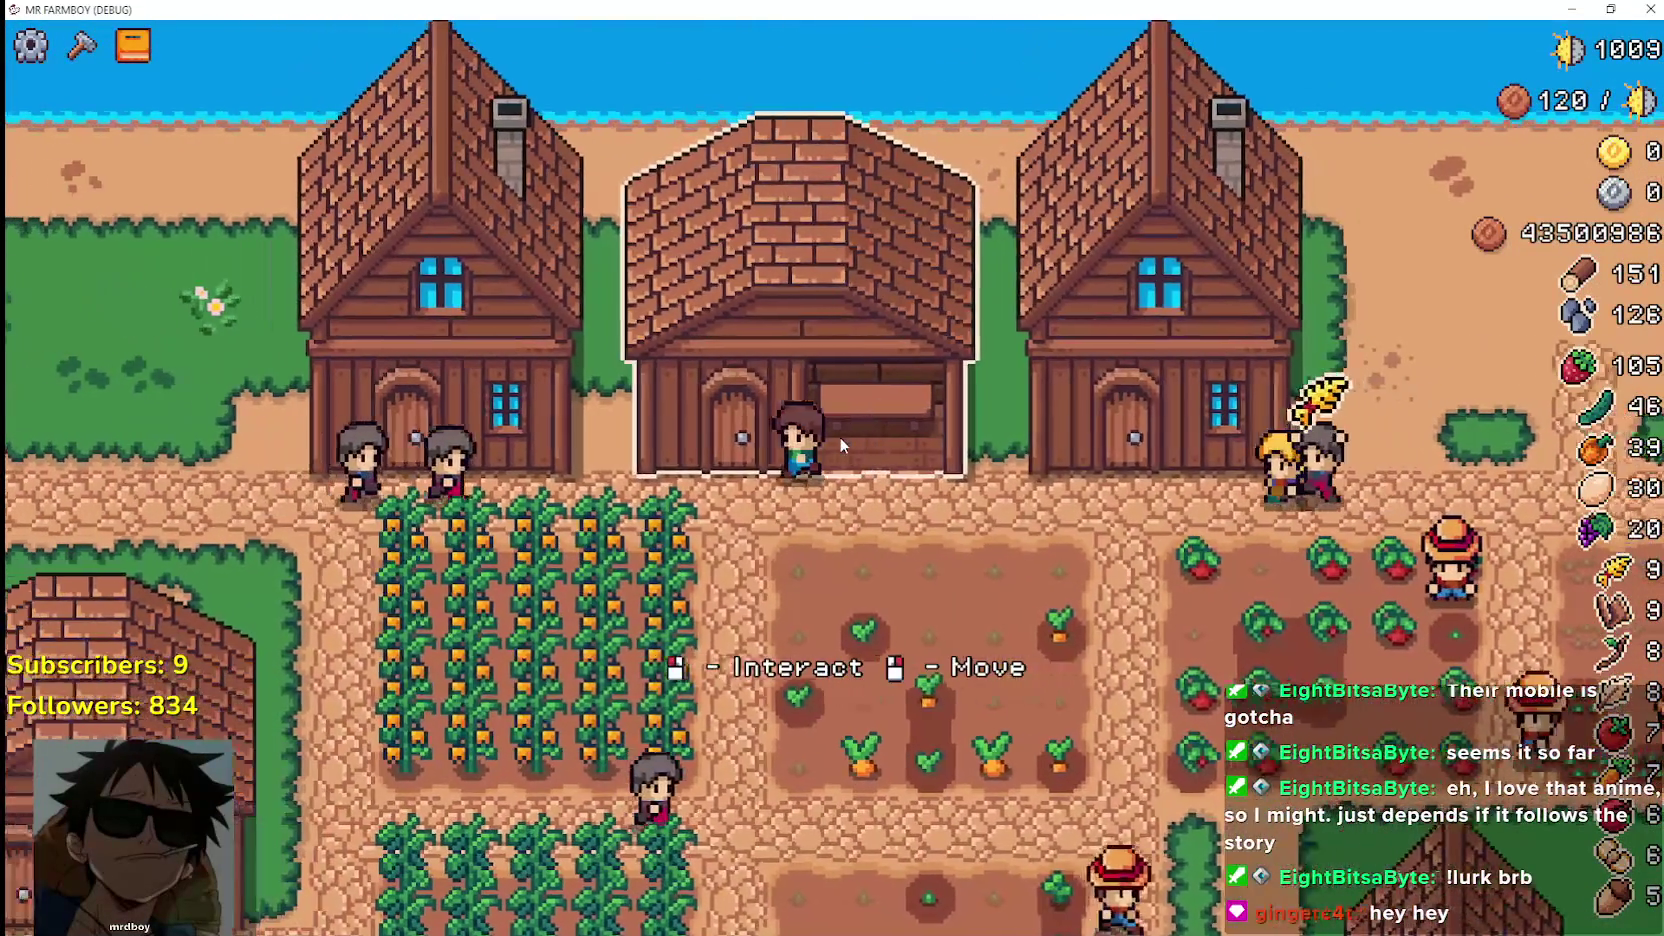
key("d")
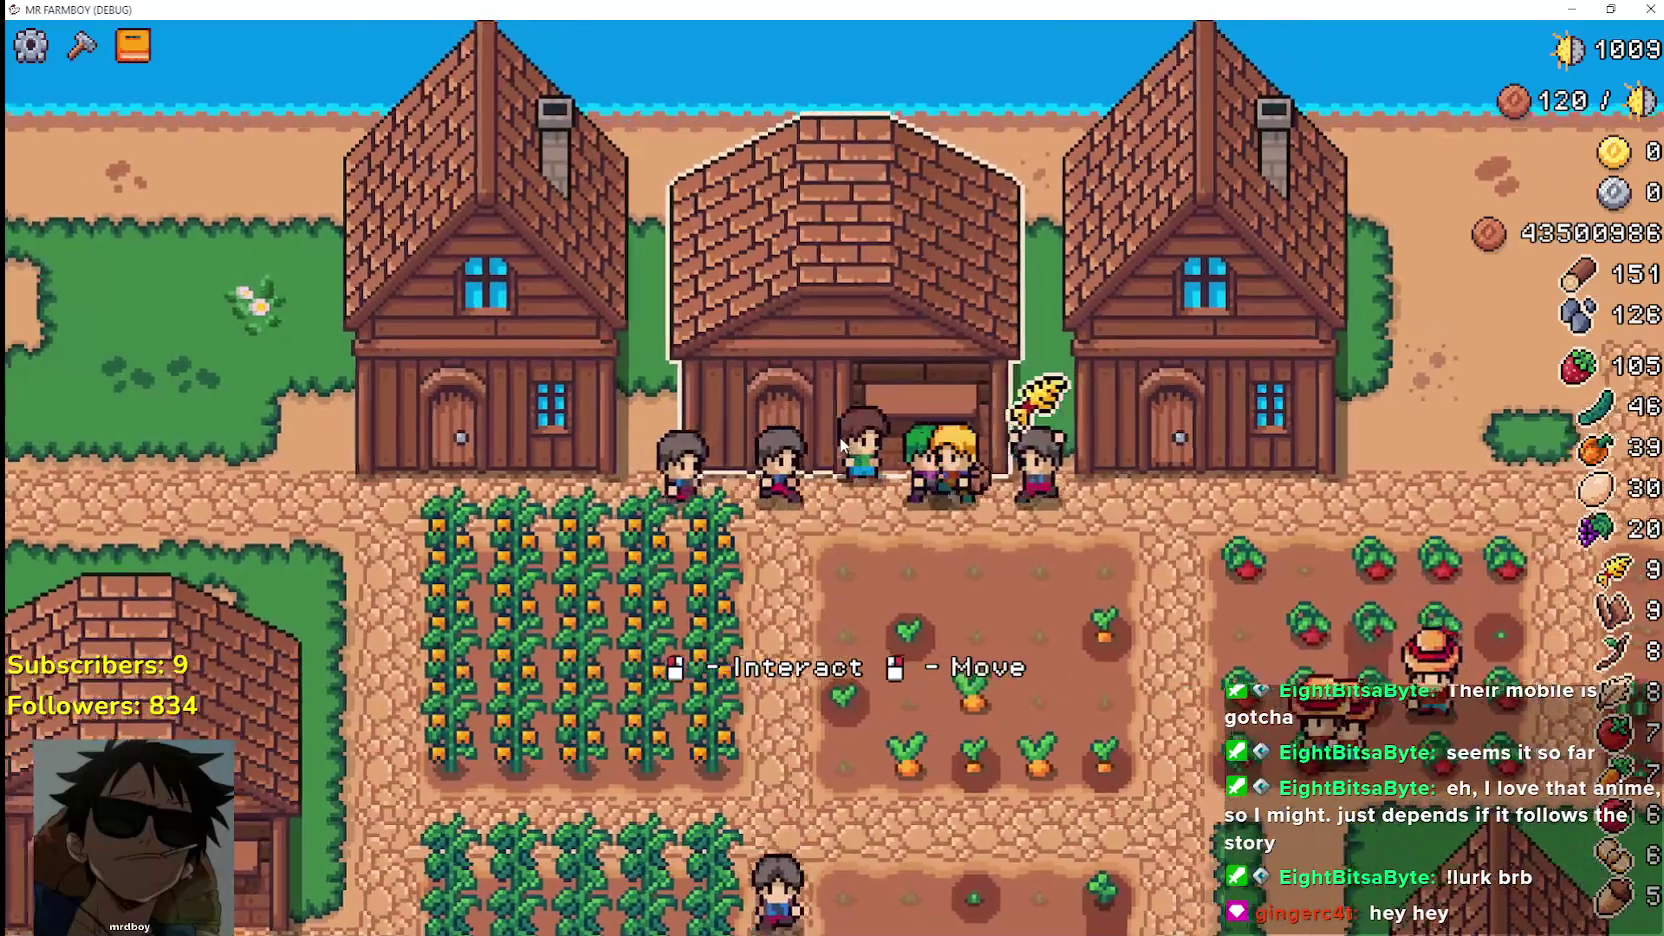
key("s")
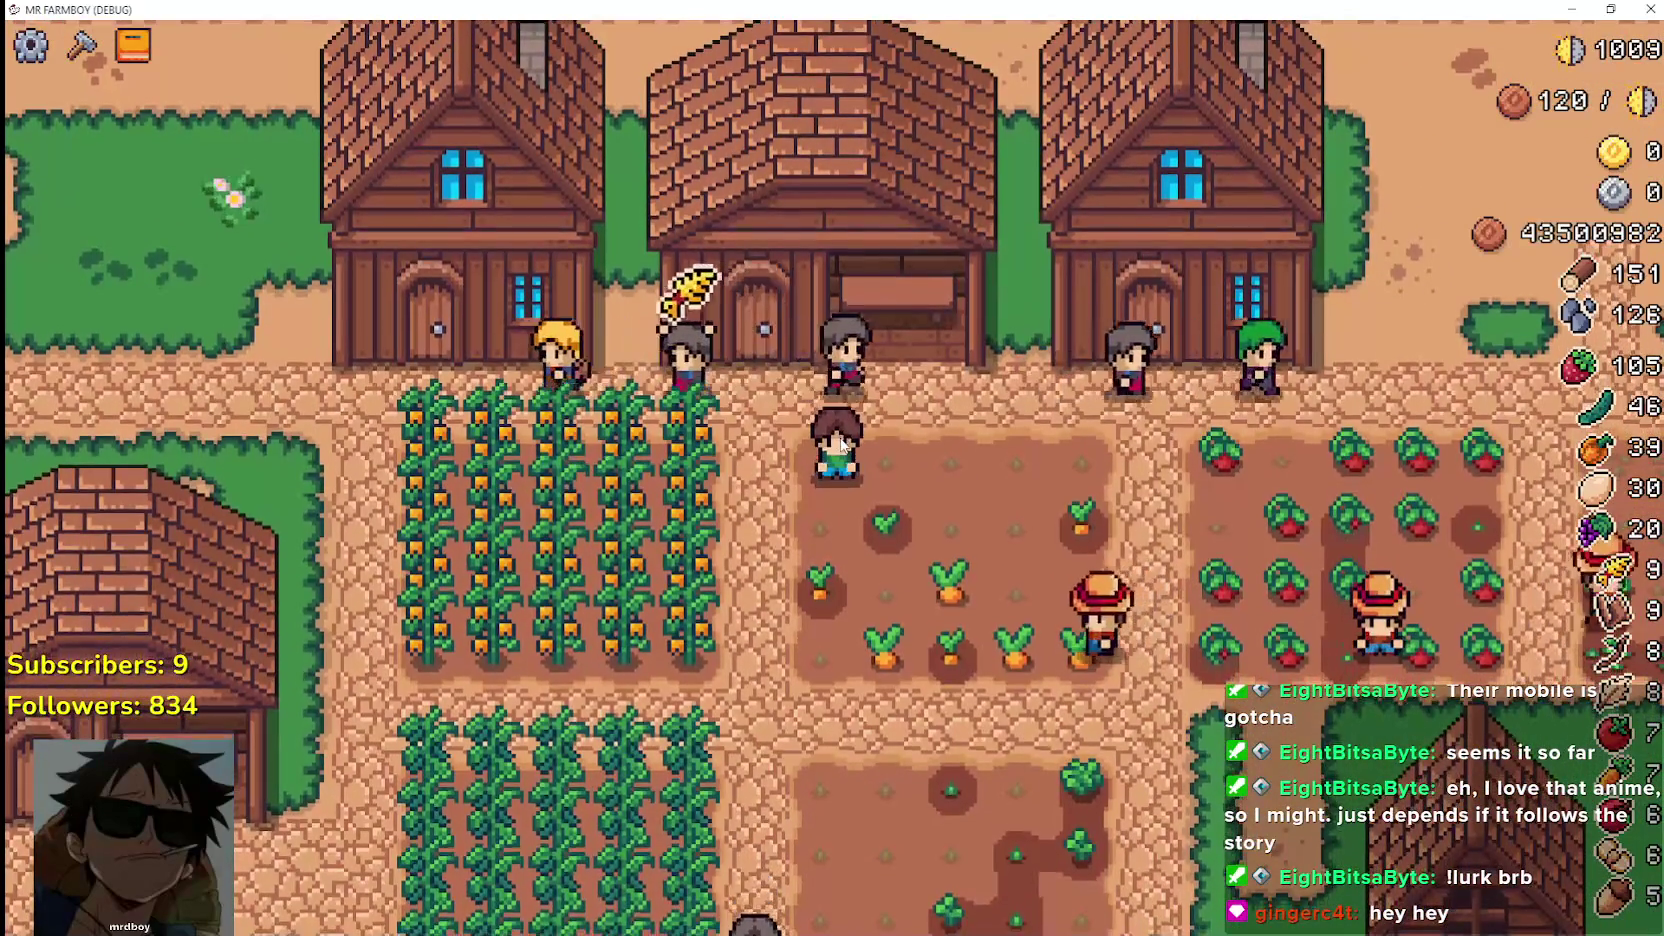
key("d")
key("w")
key("a")
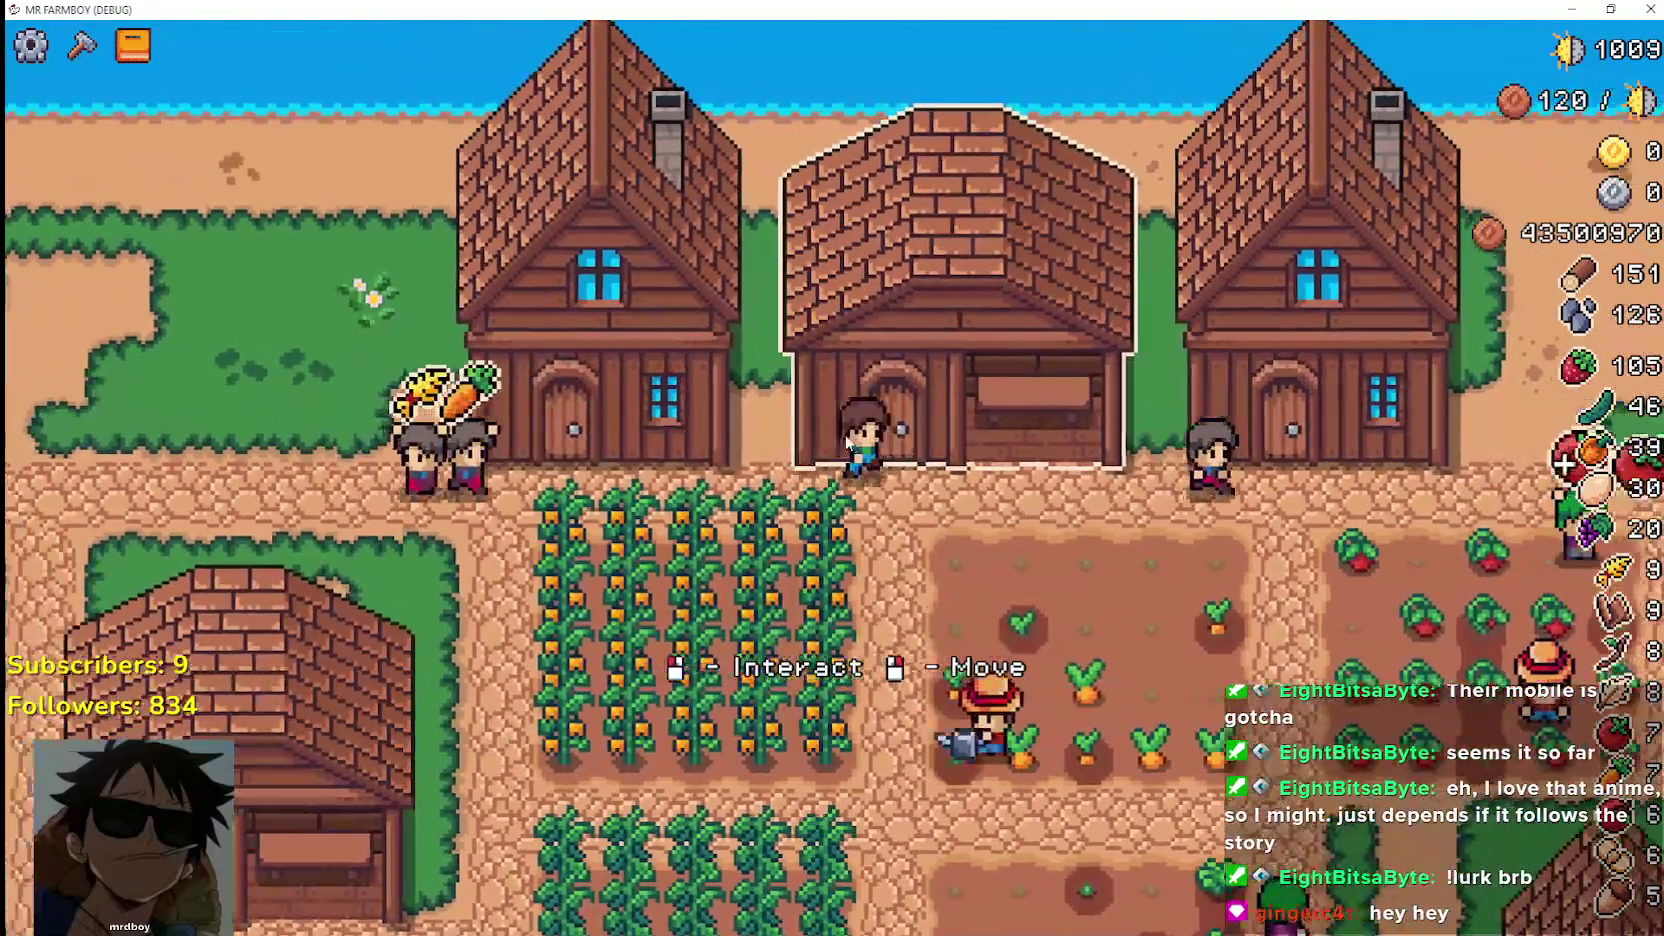
left_click(873, 420)
left_click(1013, 257)
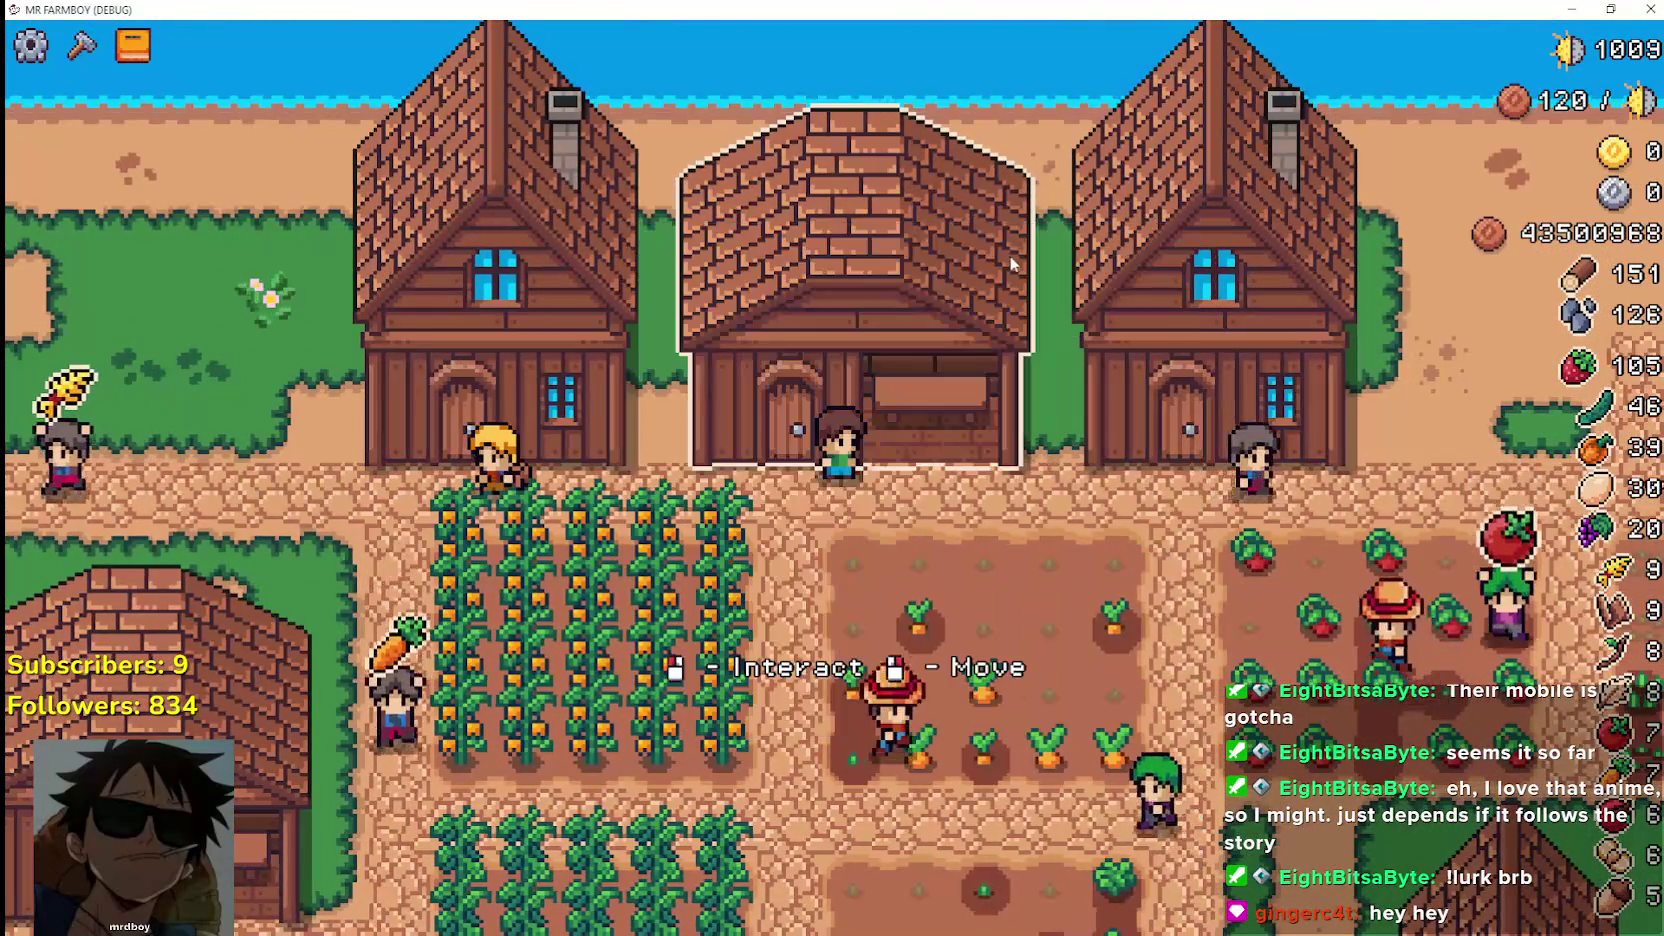
Walk along the path into the cucumber field and water a cucumber plot
key("a")
key("a")
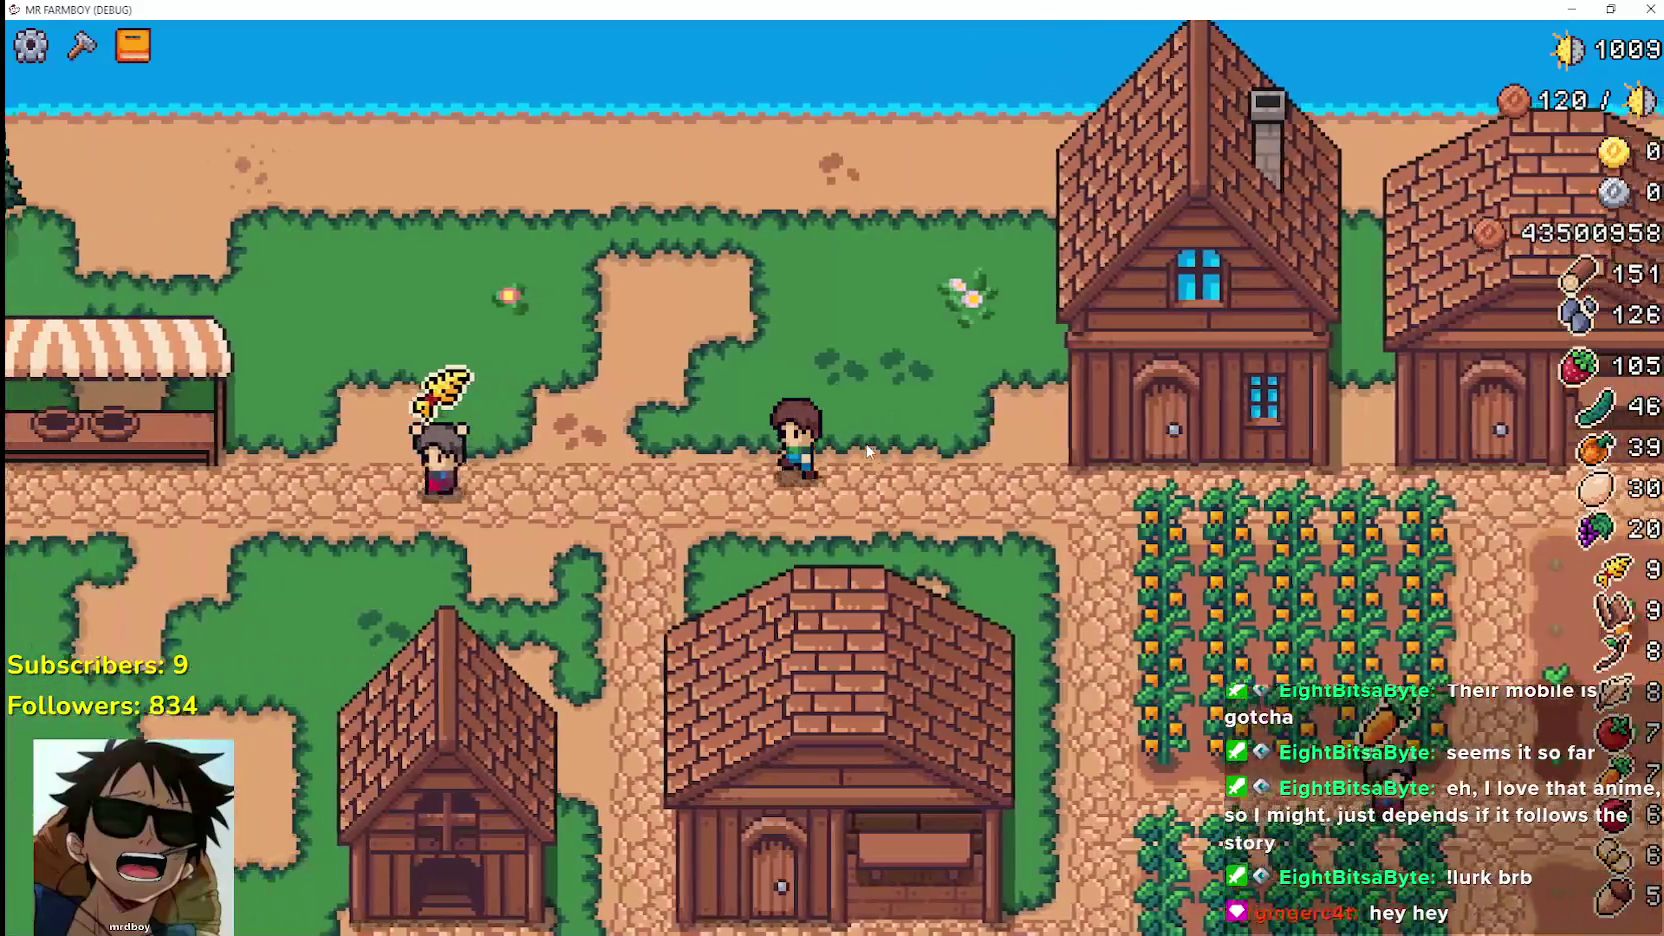
key("s")
key("s")
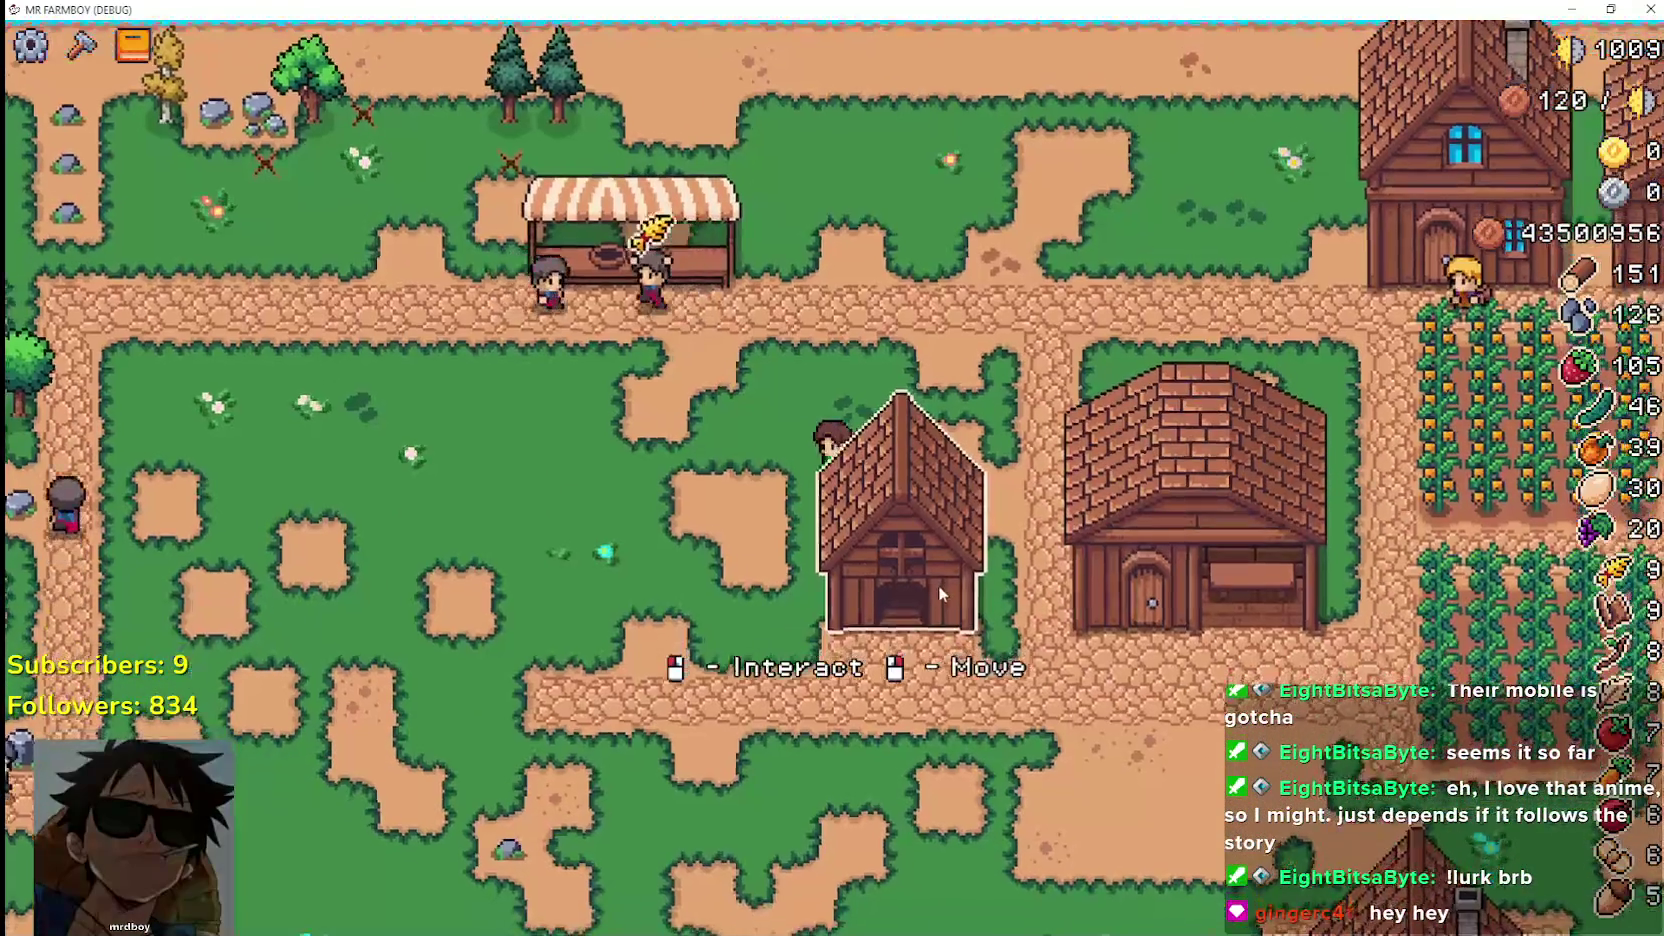
key("d")
scroll(939, 585, "up", 2)
key("d")
key("w")
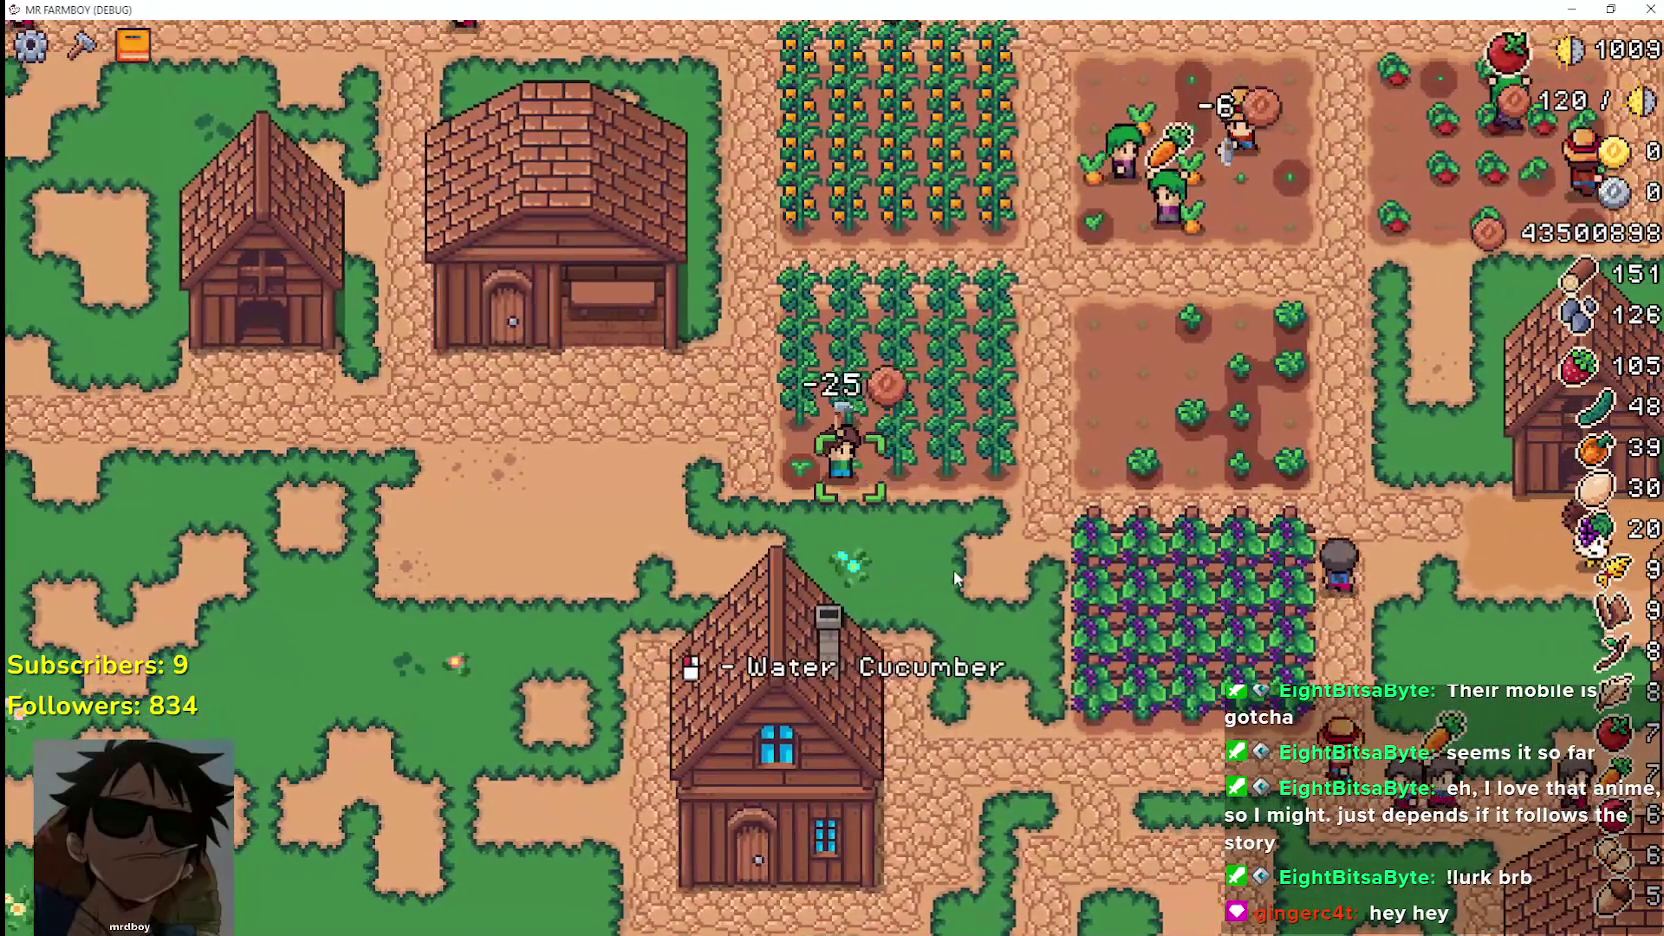
key("d")
left_click(955, 578)
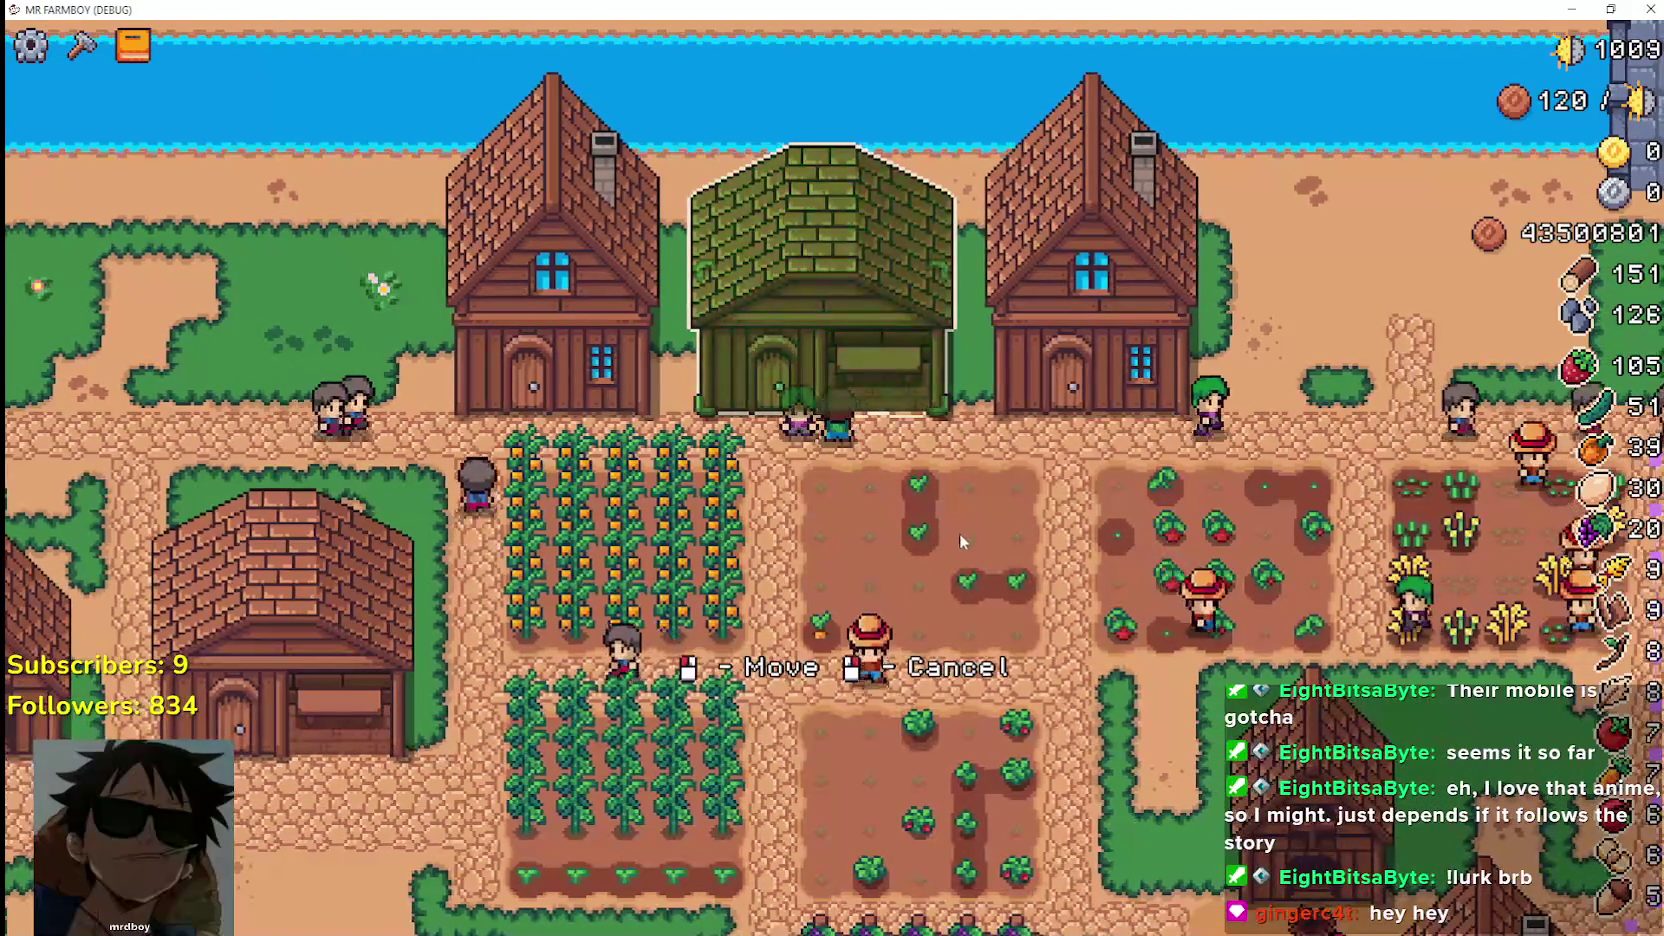
Carry the house ghost left, place it at its new spot, then walk left and show its Interact/Move options
key("a")
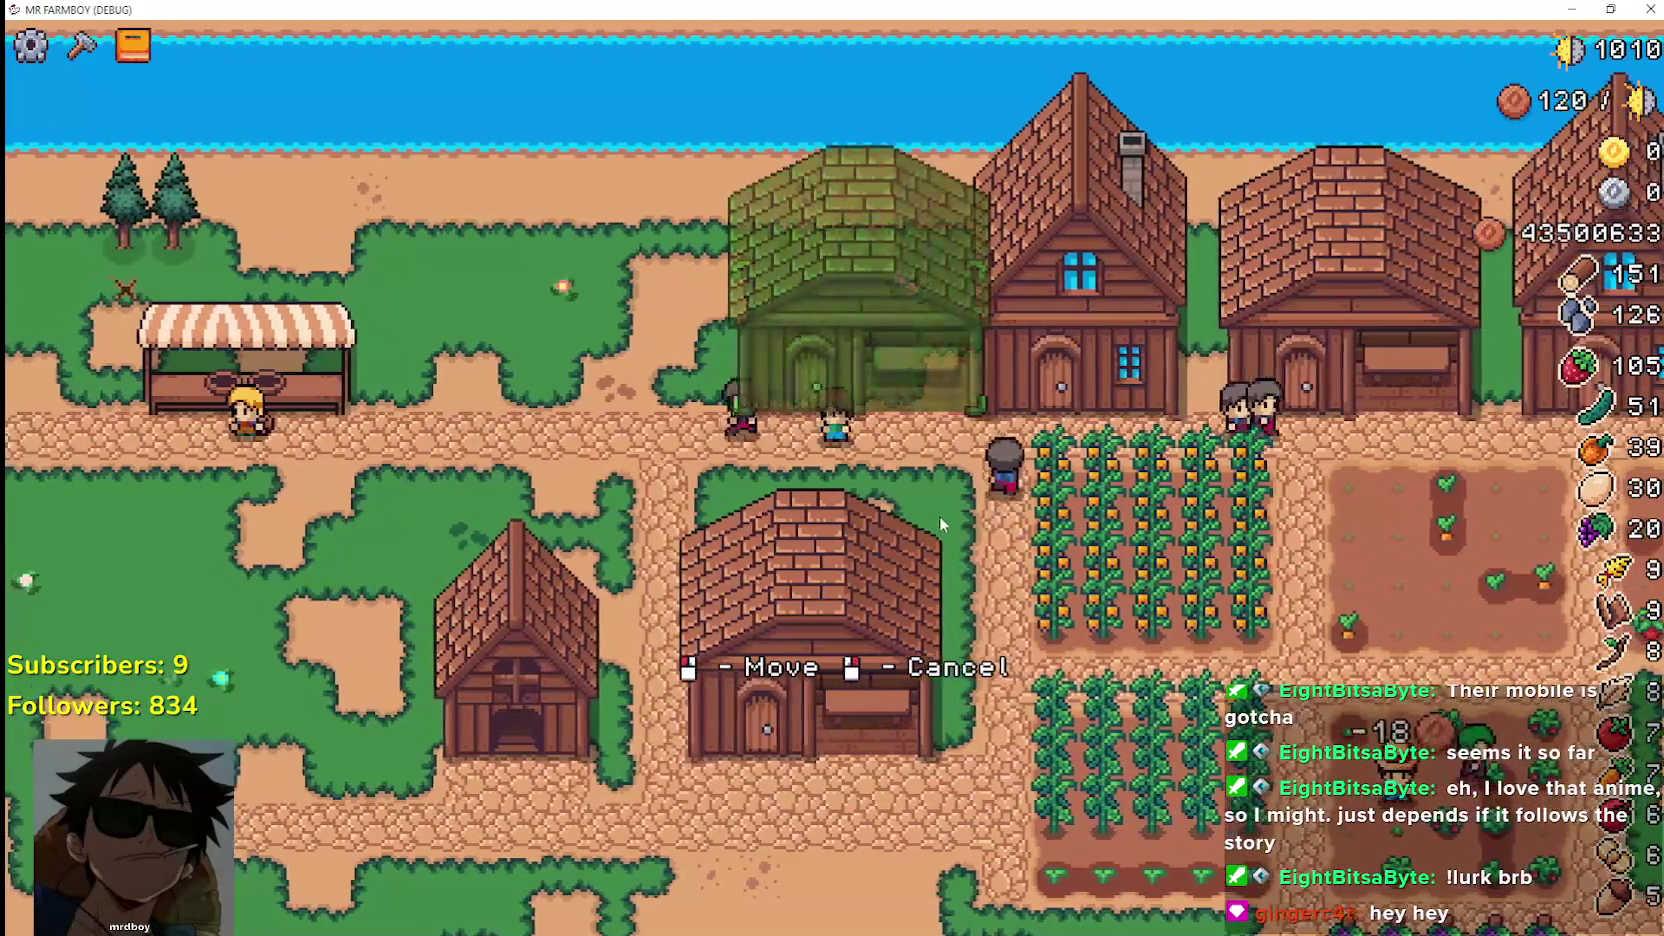
left_click(950, 510)
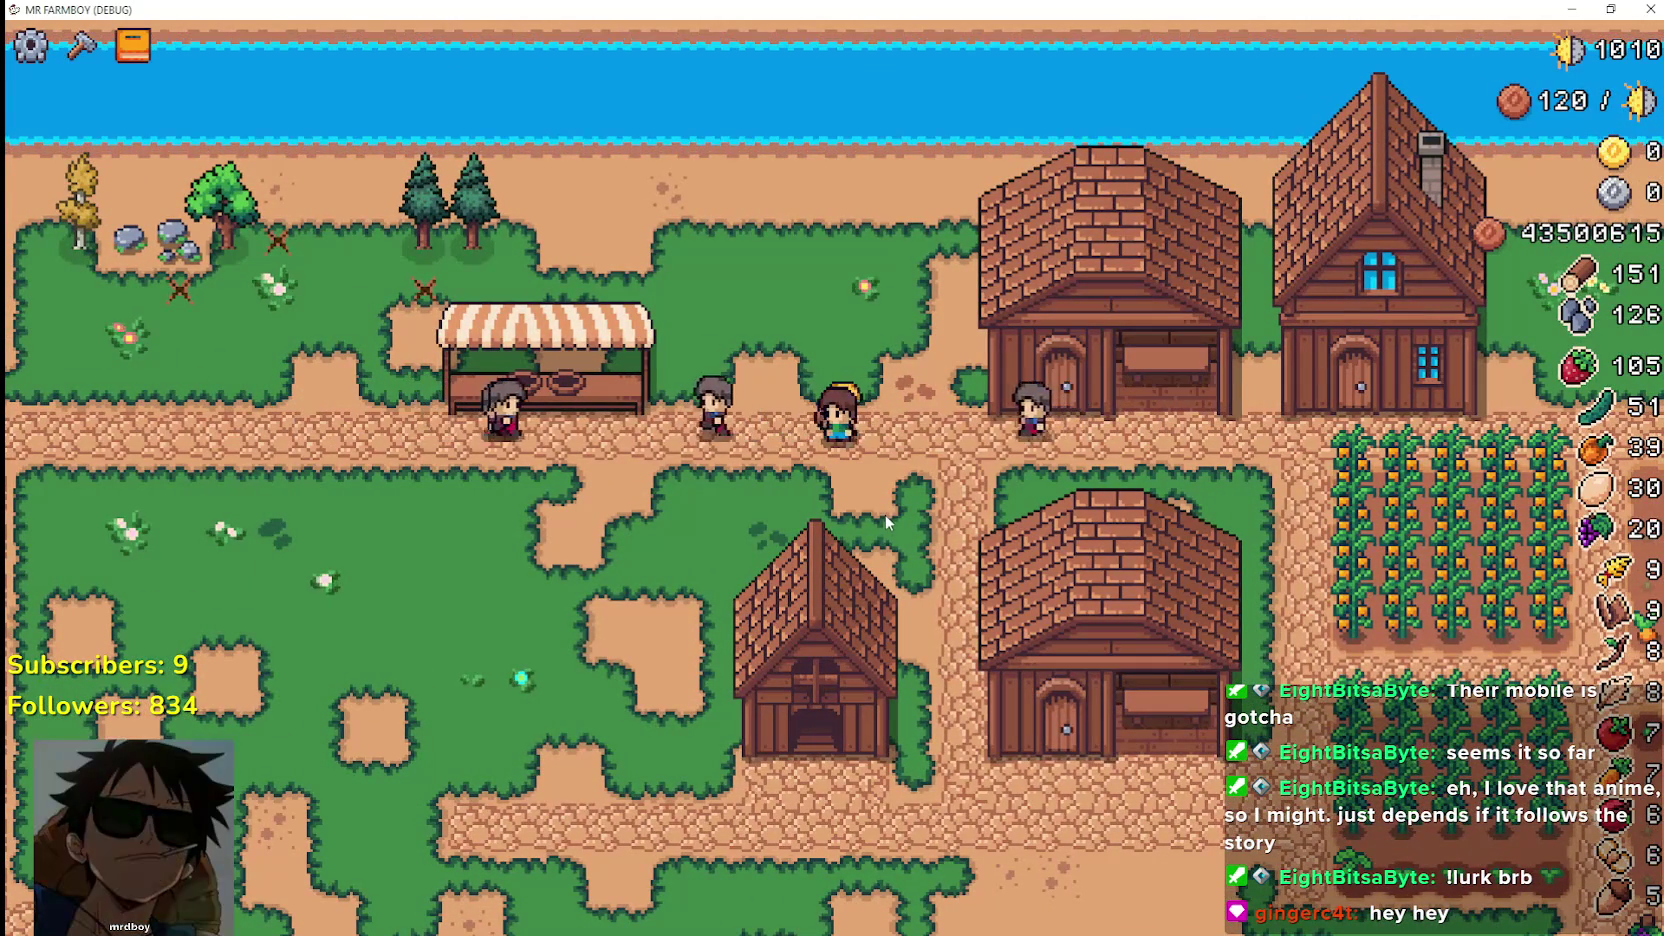
key("a")
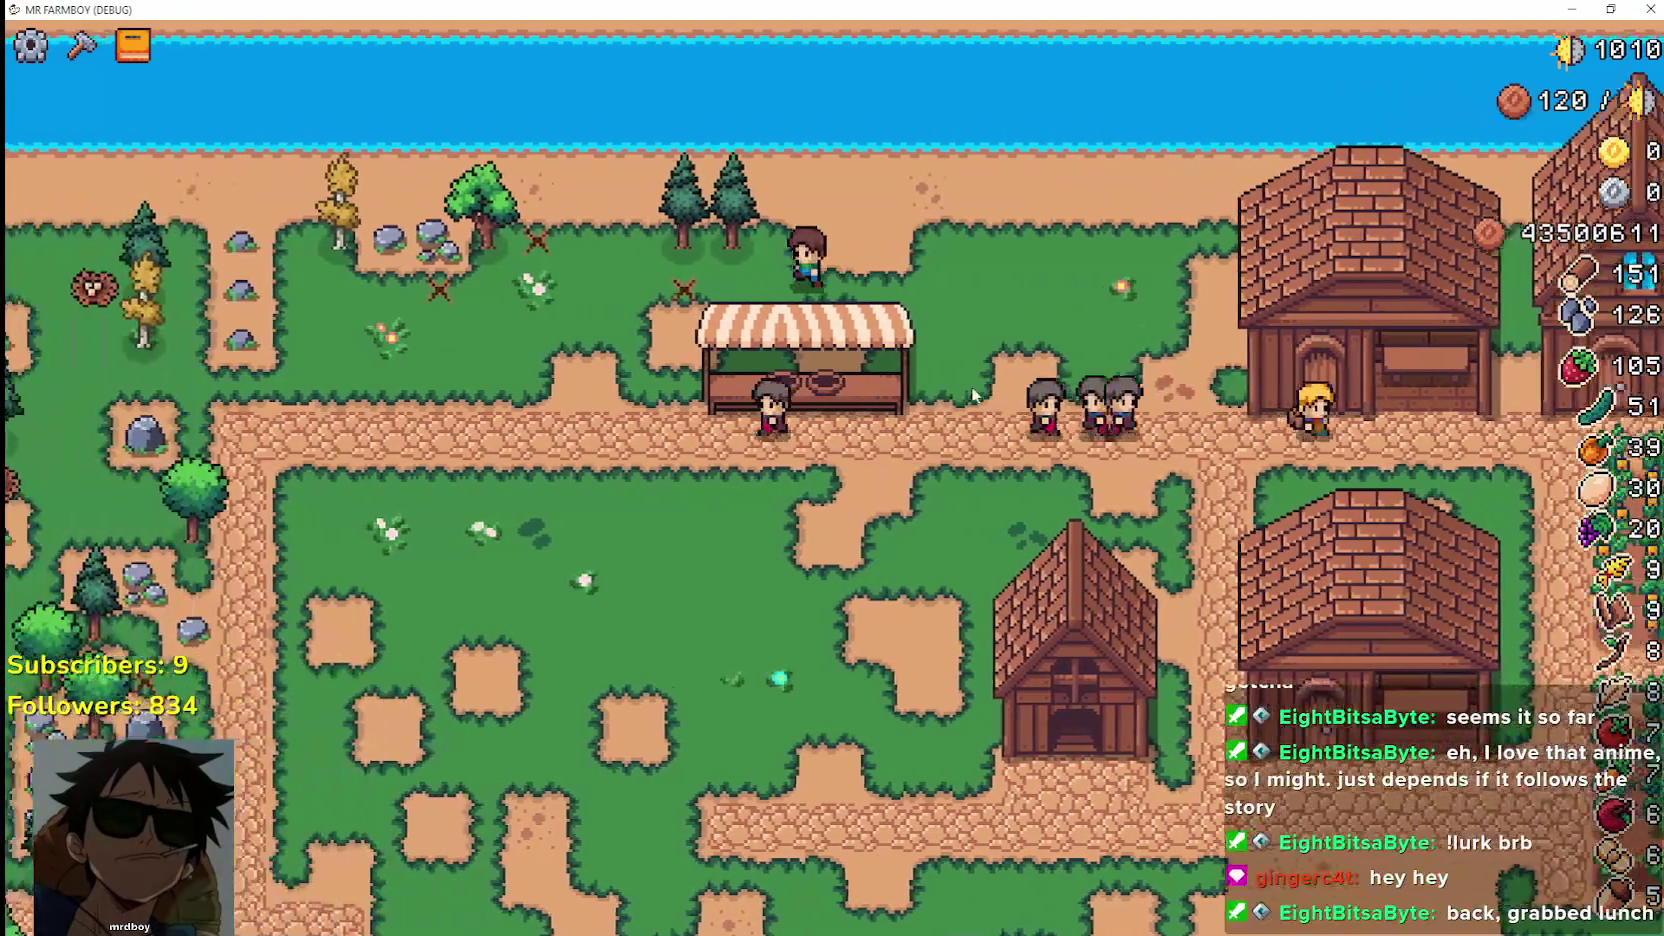
key("a")
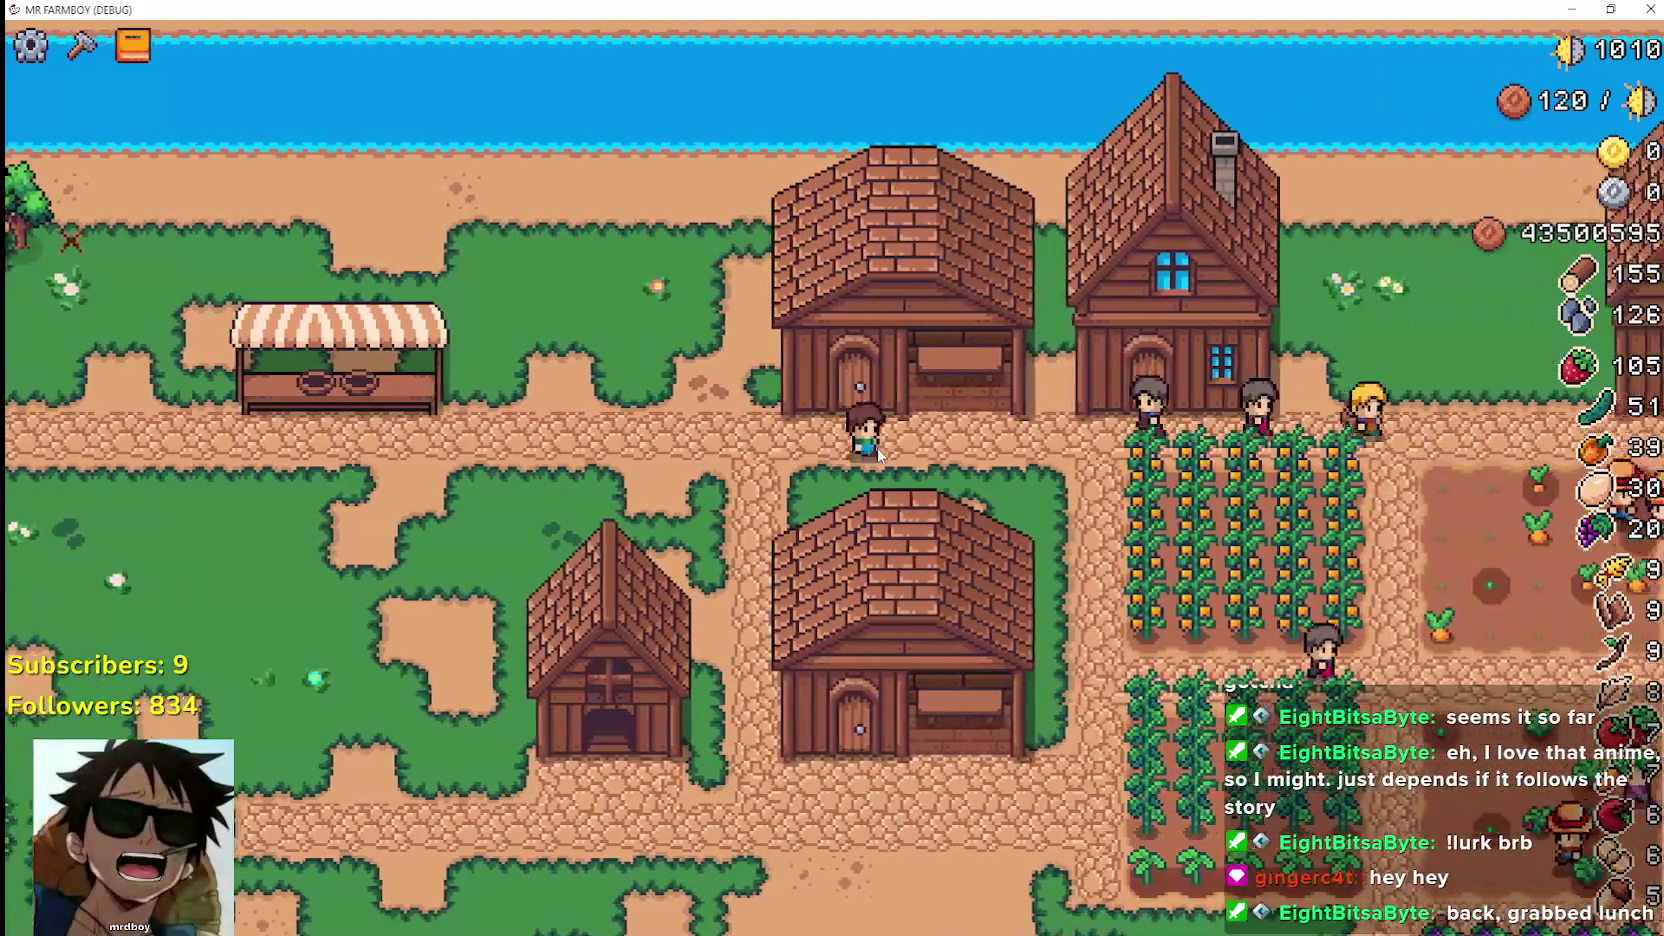
left_click(877, 453)
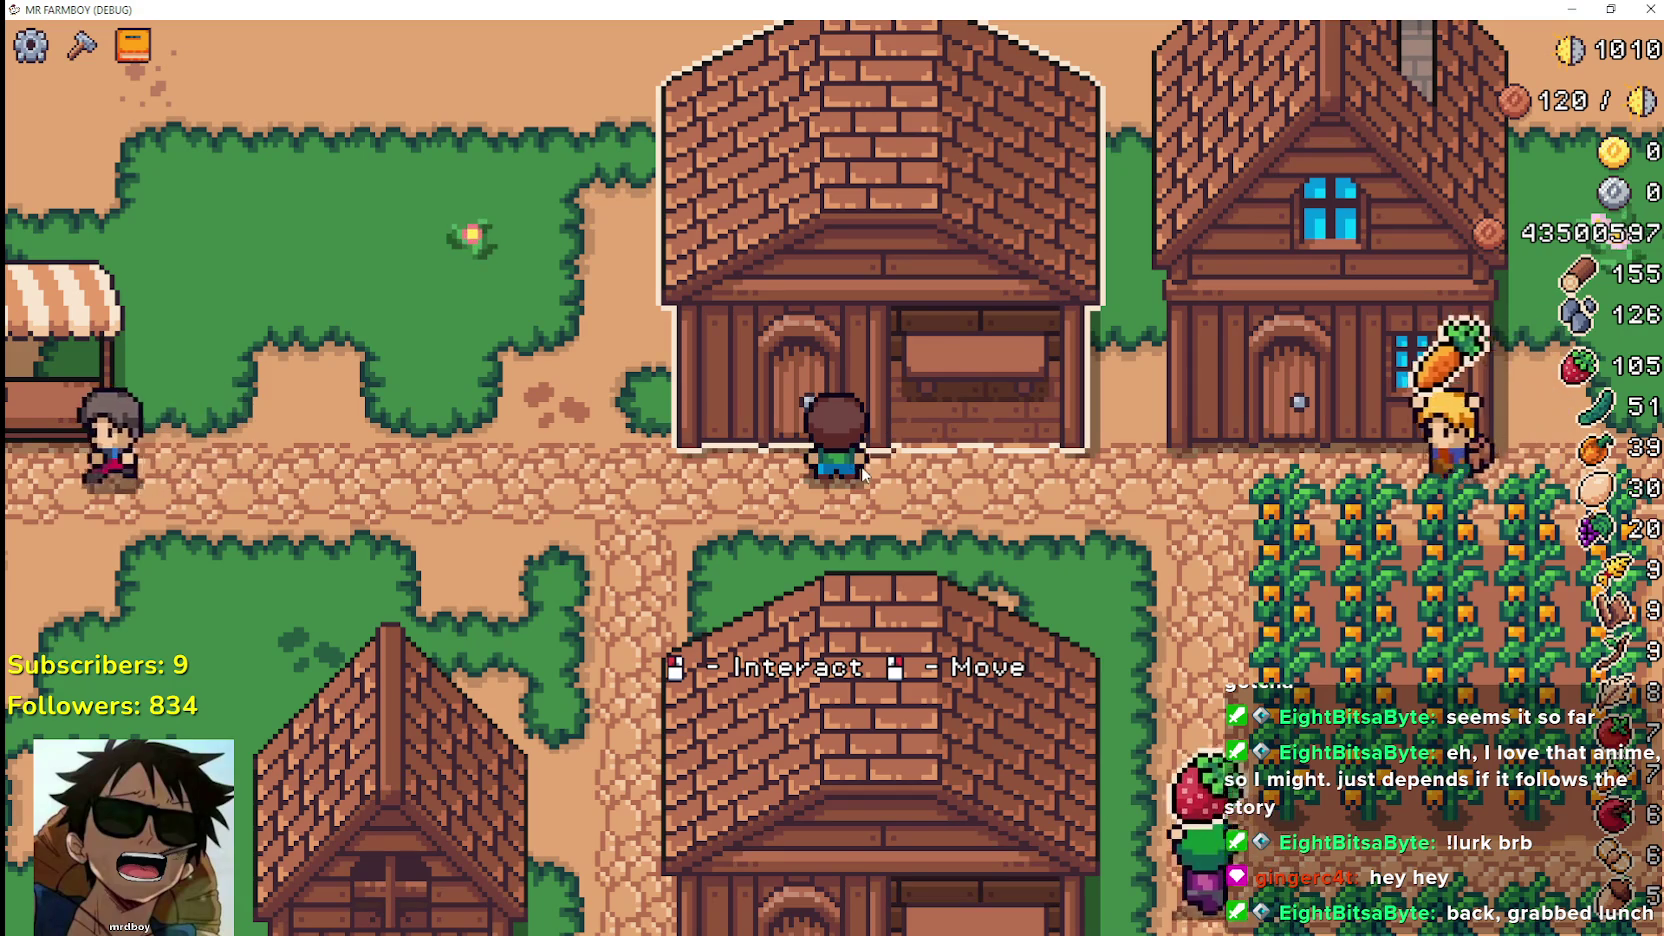
Pick up the shop-fronted house and place it twice, overlapping its old footprint and beside the neighbouring house
scroll(880, 500, "down", 2)
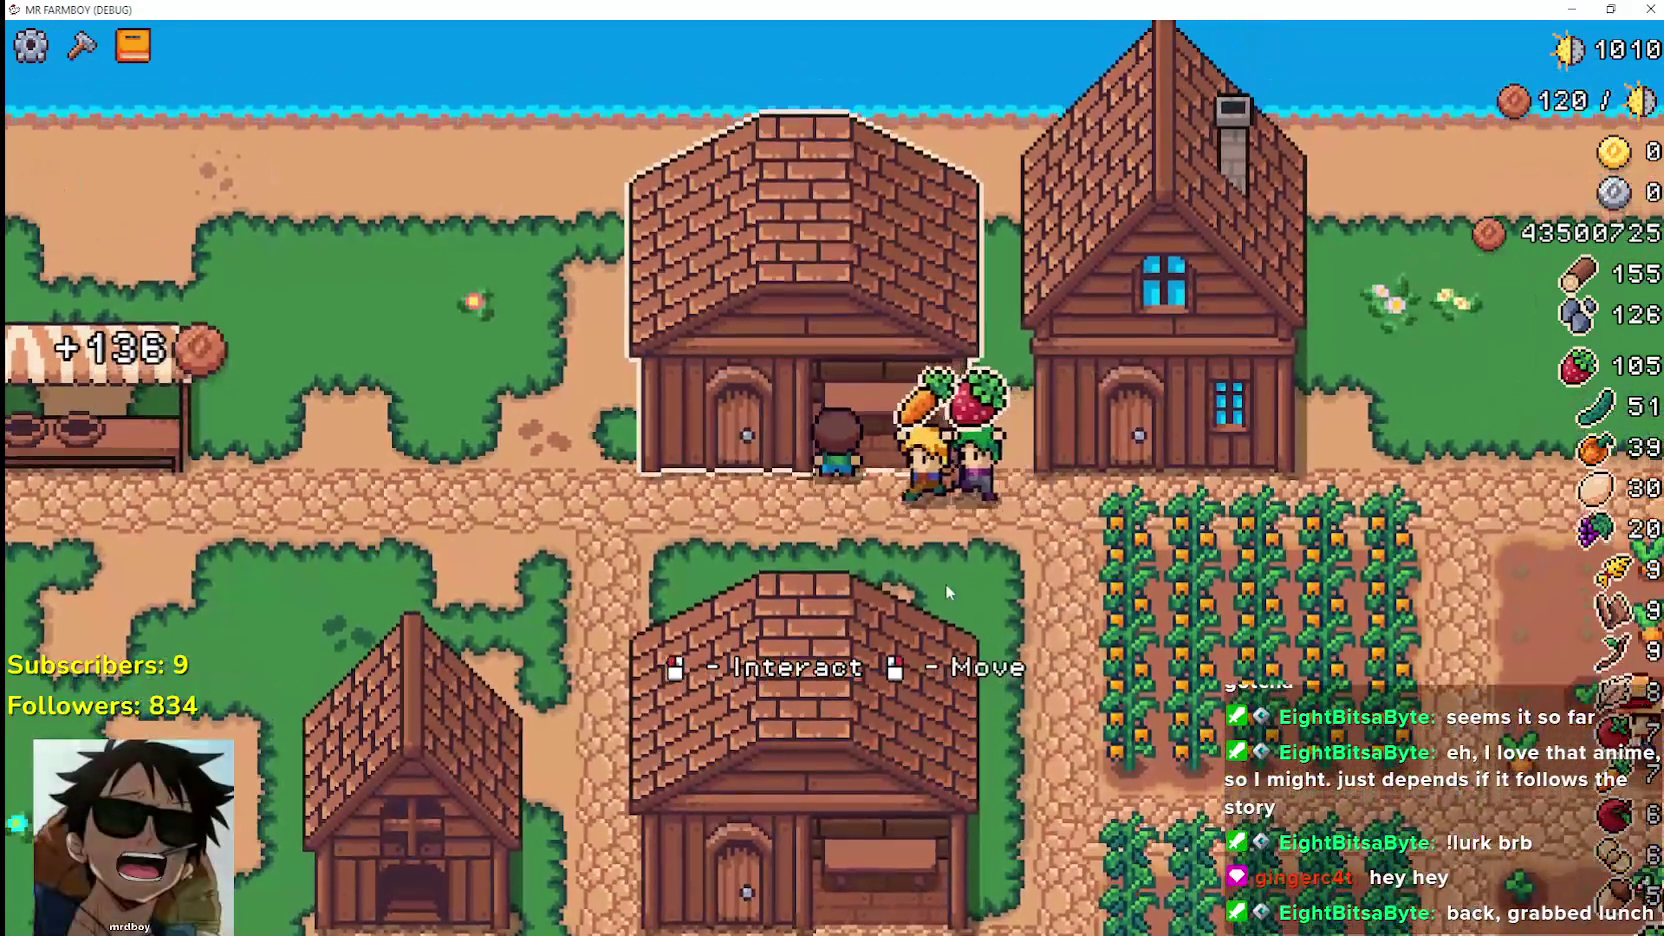
right_click(806, 413)
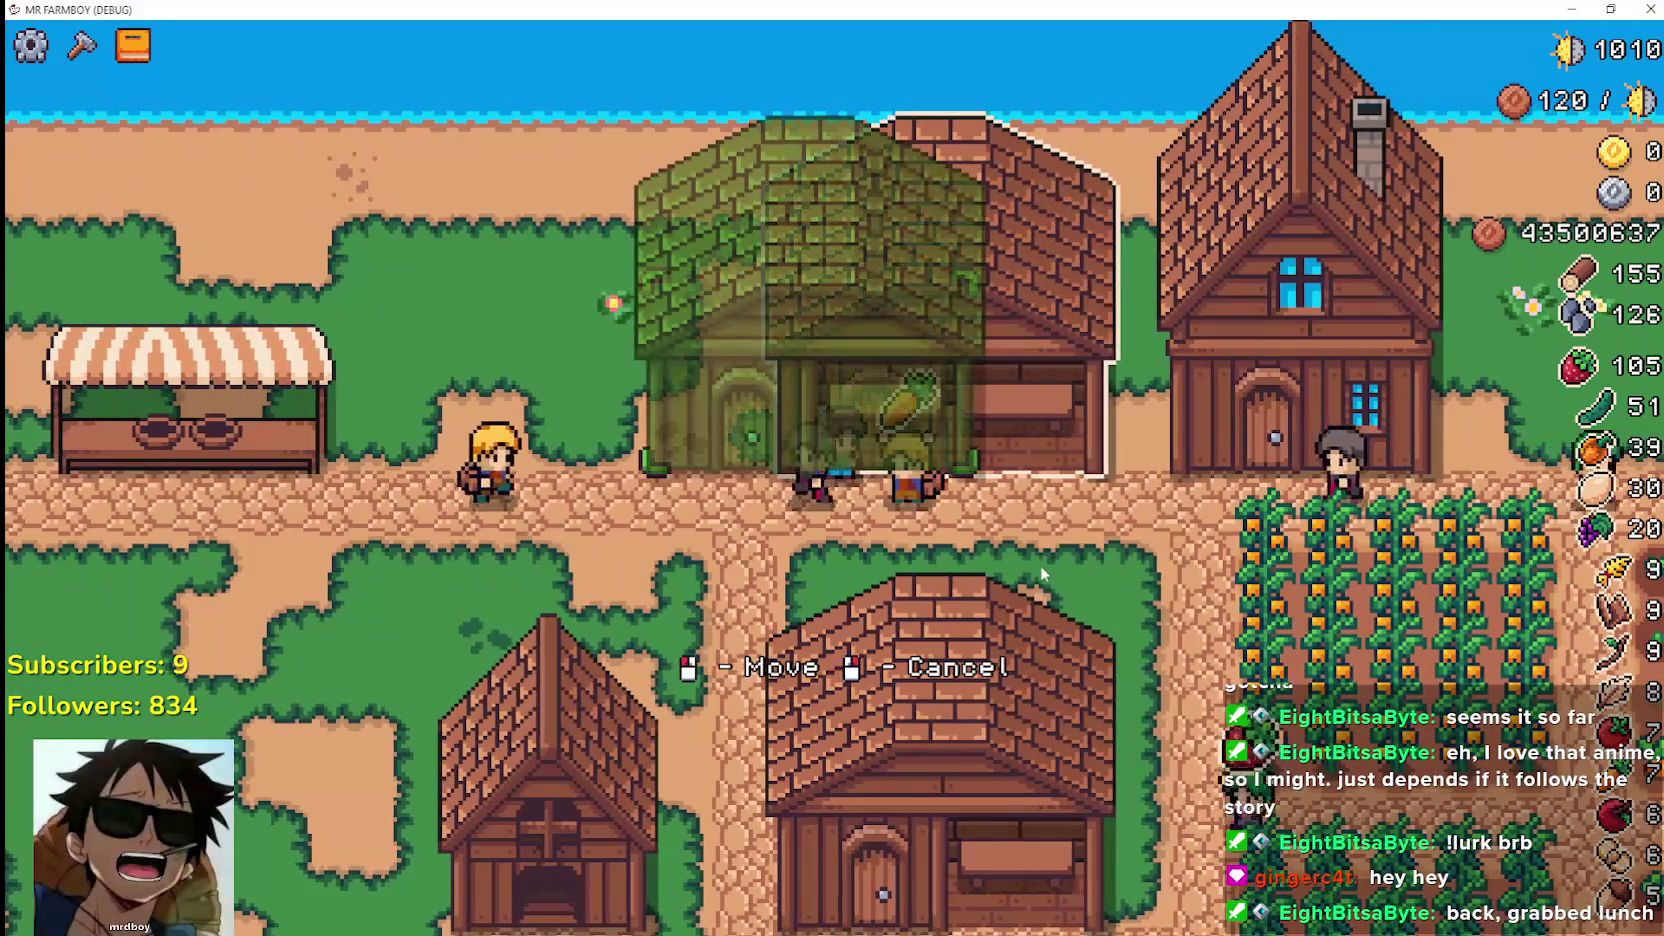
left_click(1045, 562)
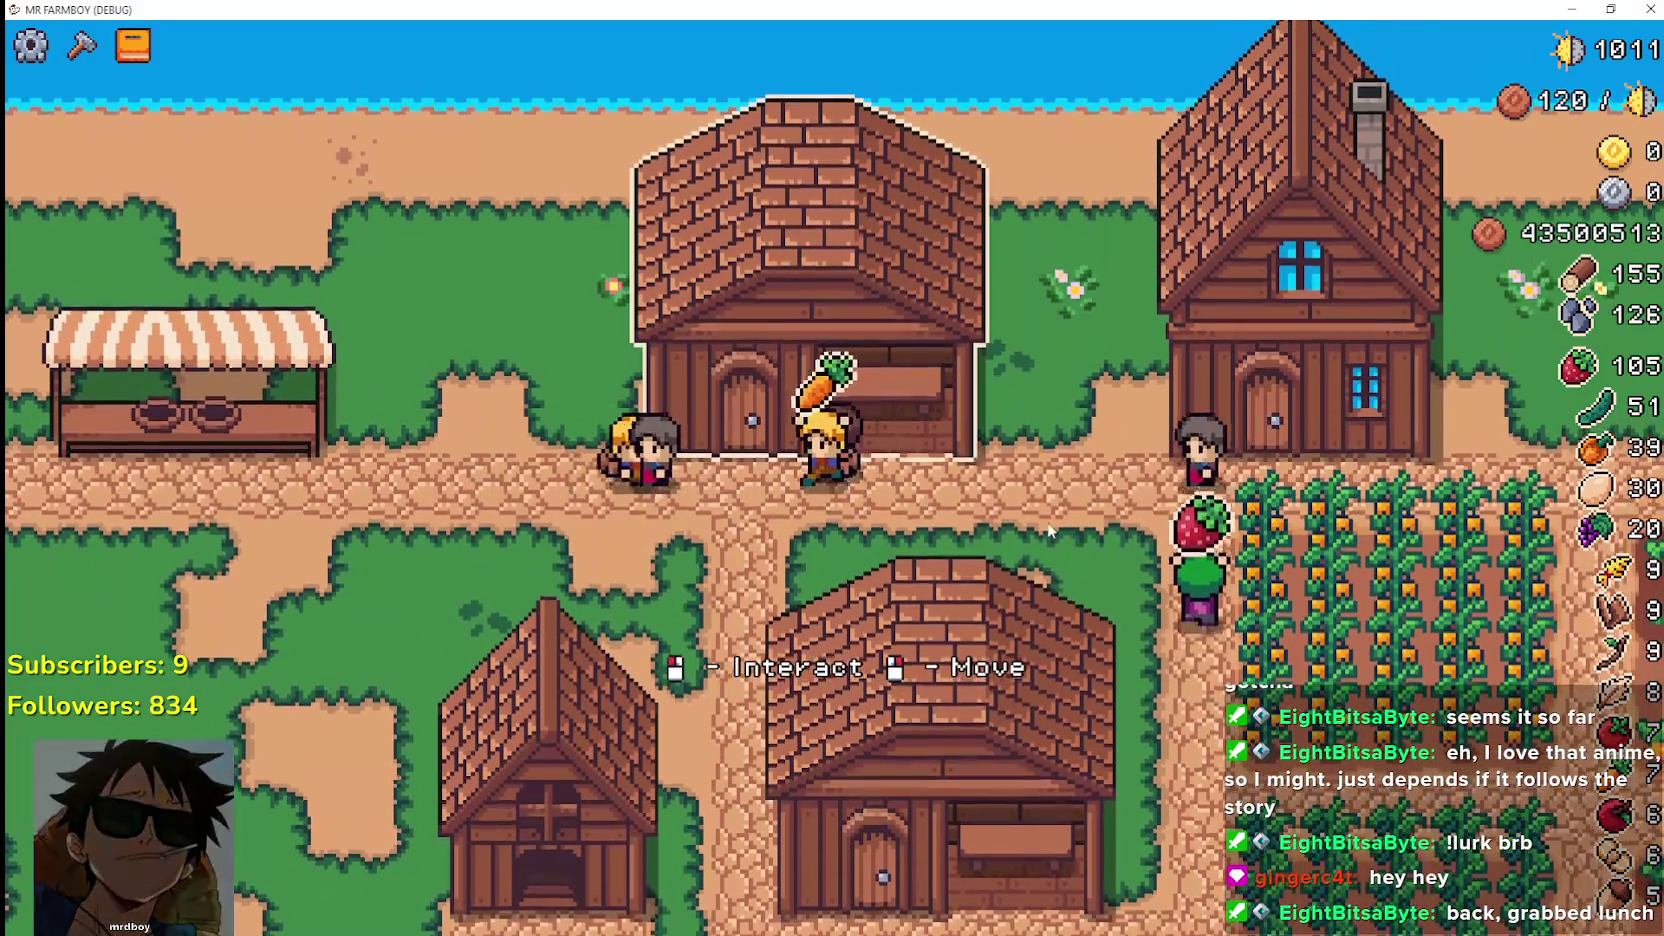
right_click(1000, 540)
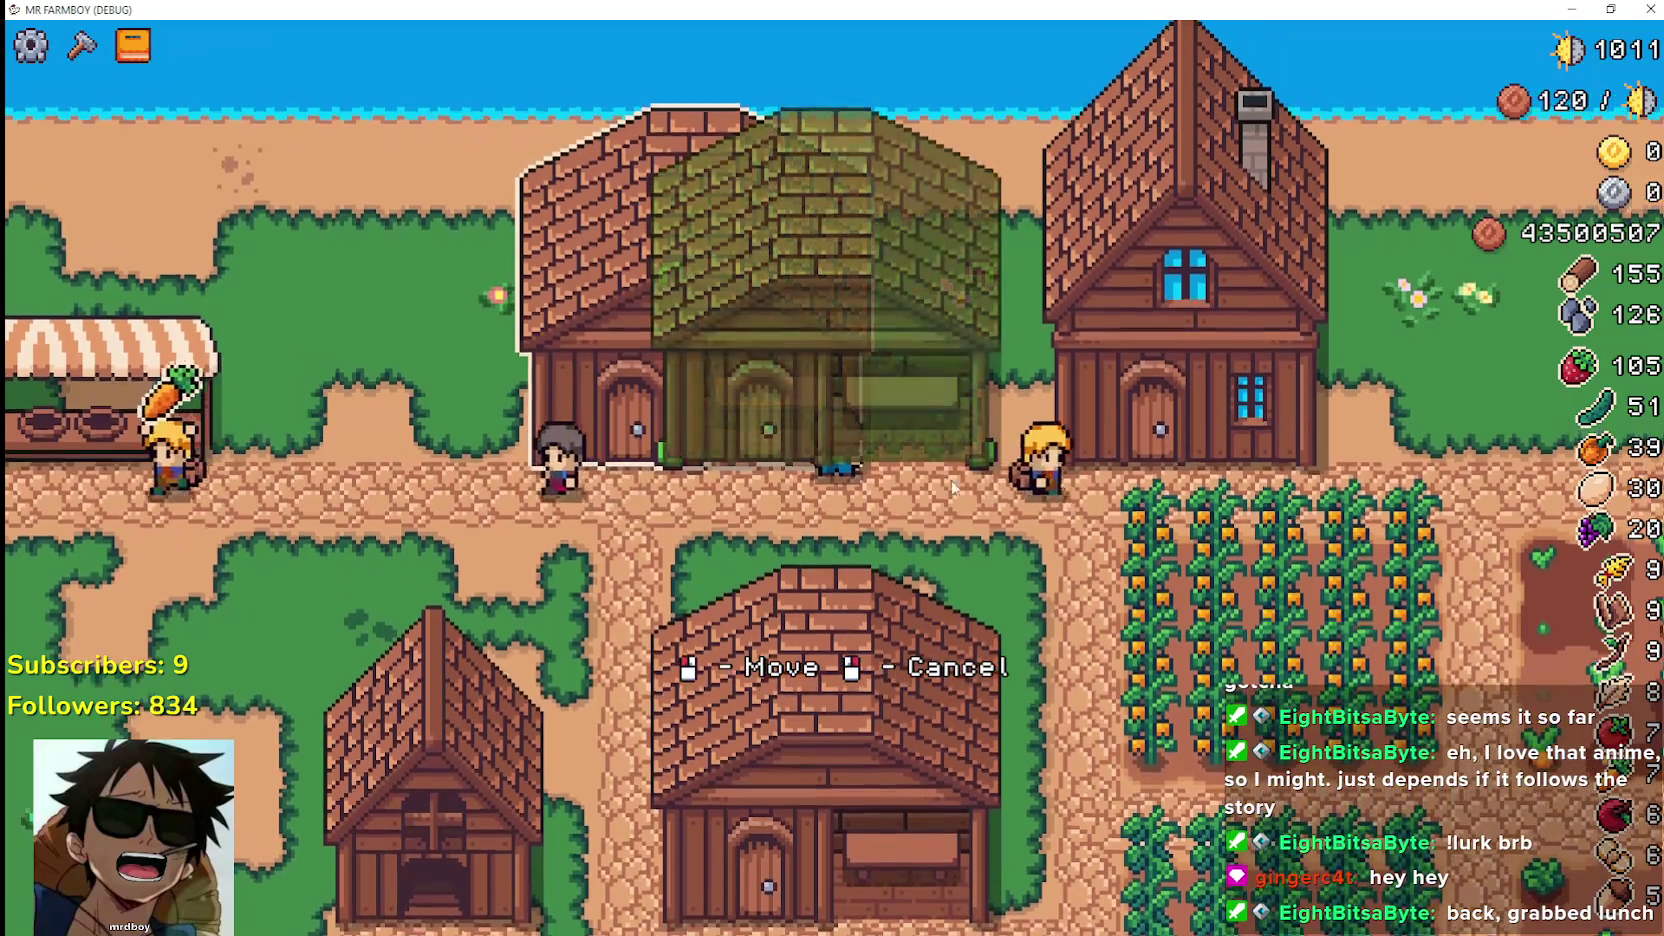
left_click(952, 488)
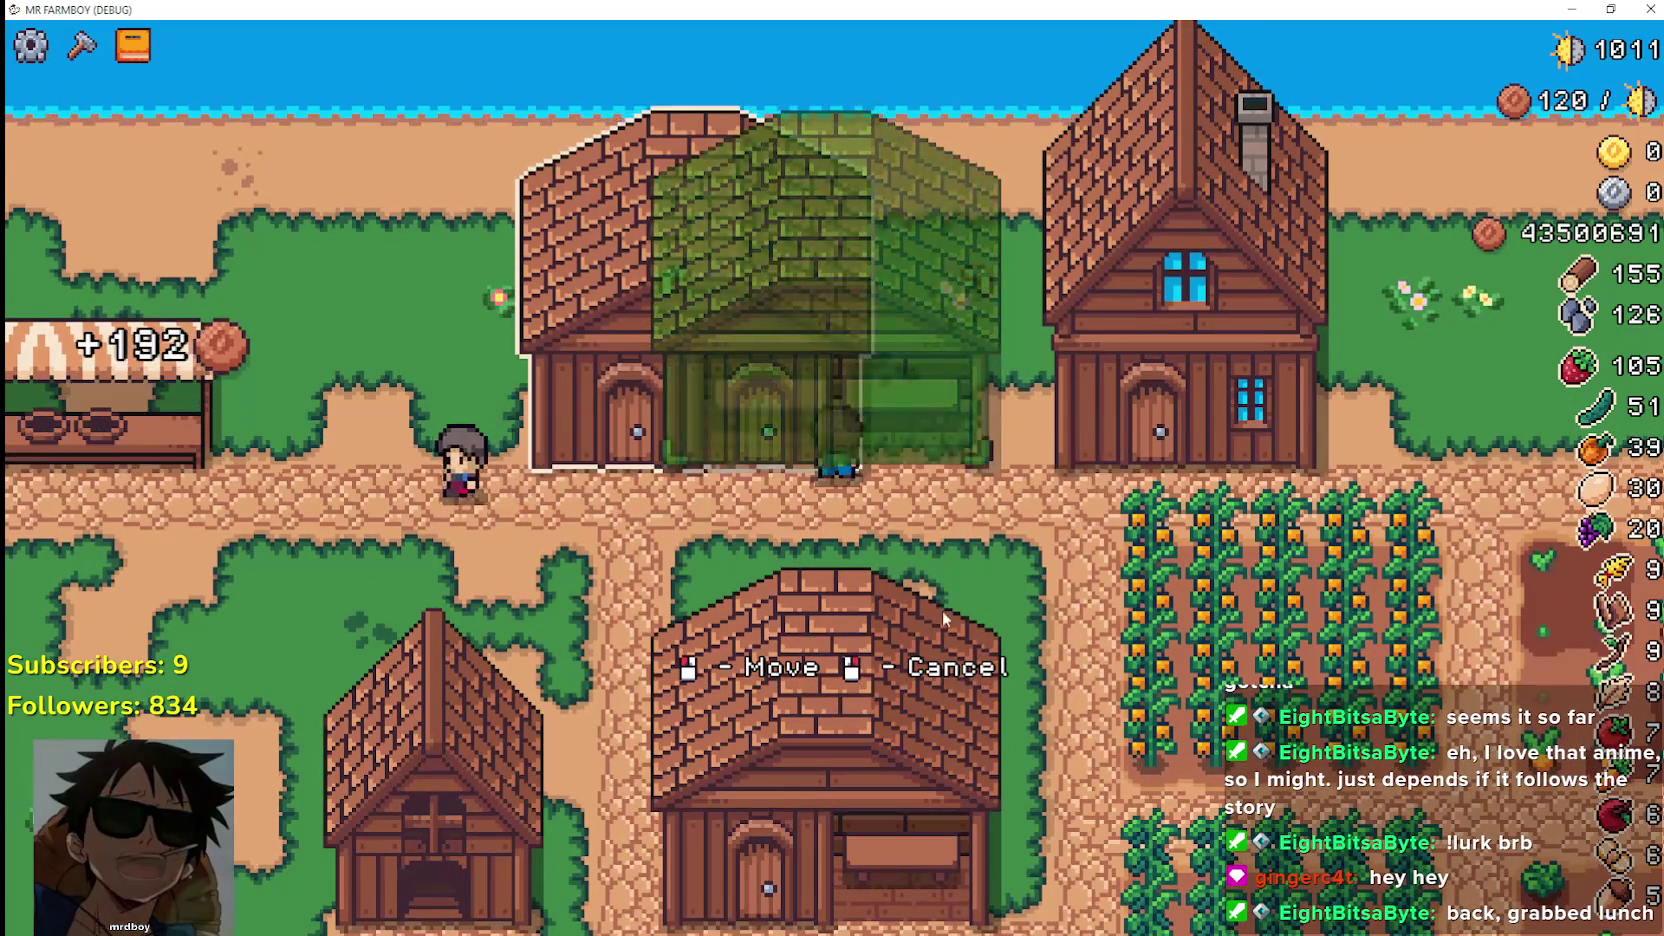
left_click(933, 614)
key("a")
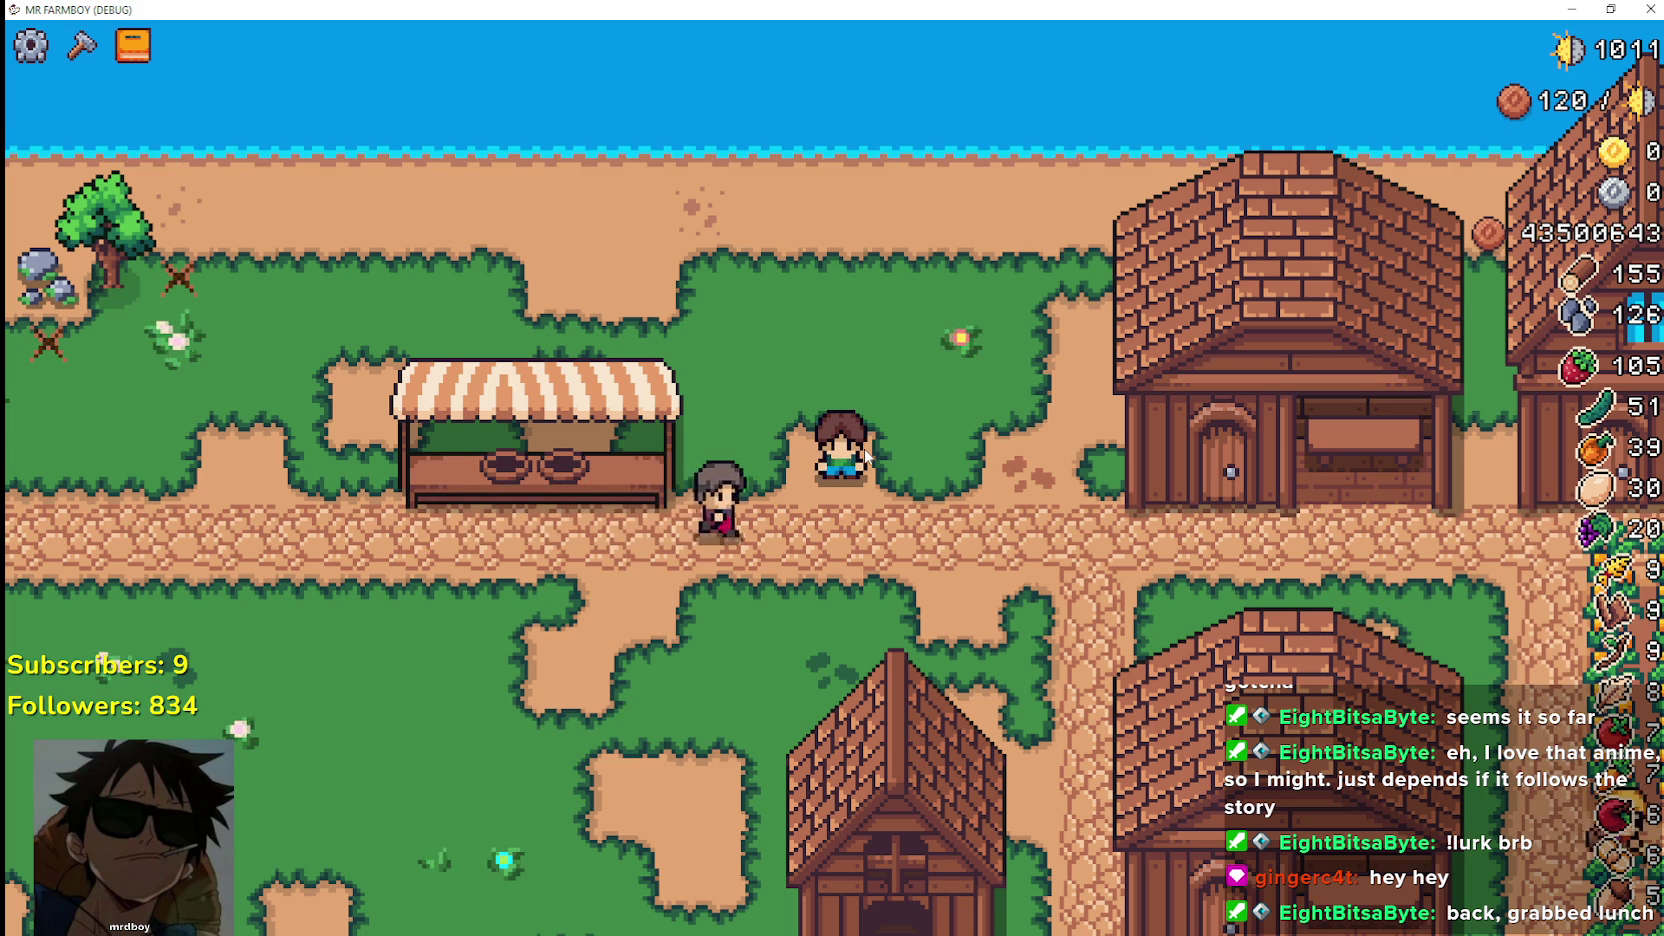
Walk through the cucumber field harvesting cucumbers, then return to face the house front
key("s")
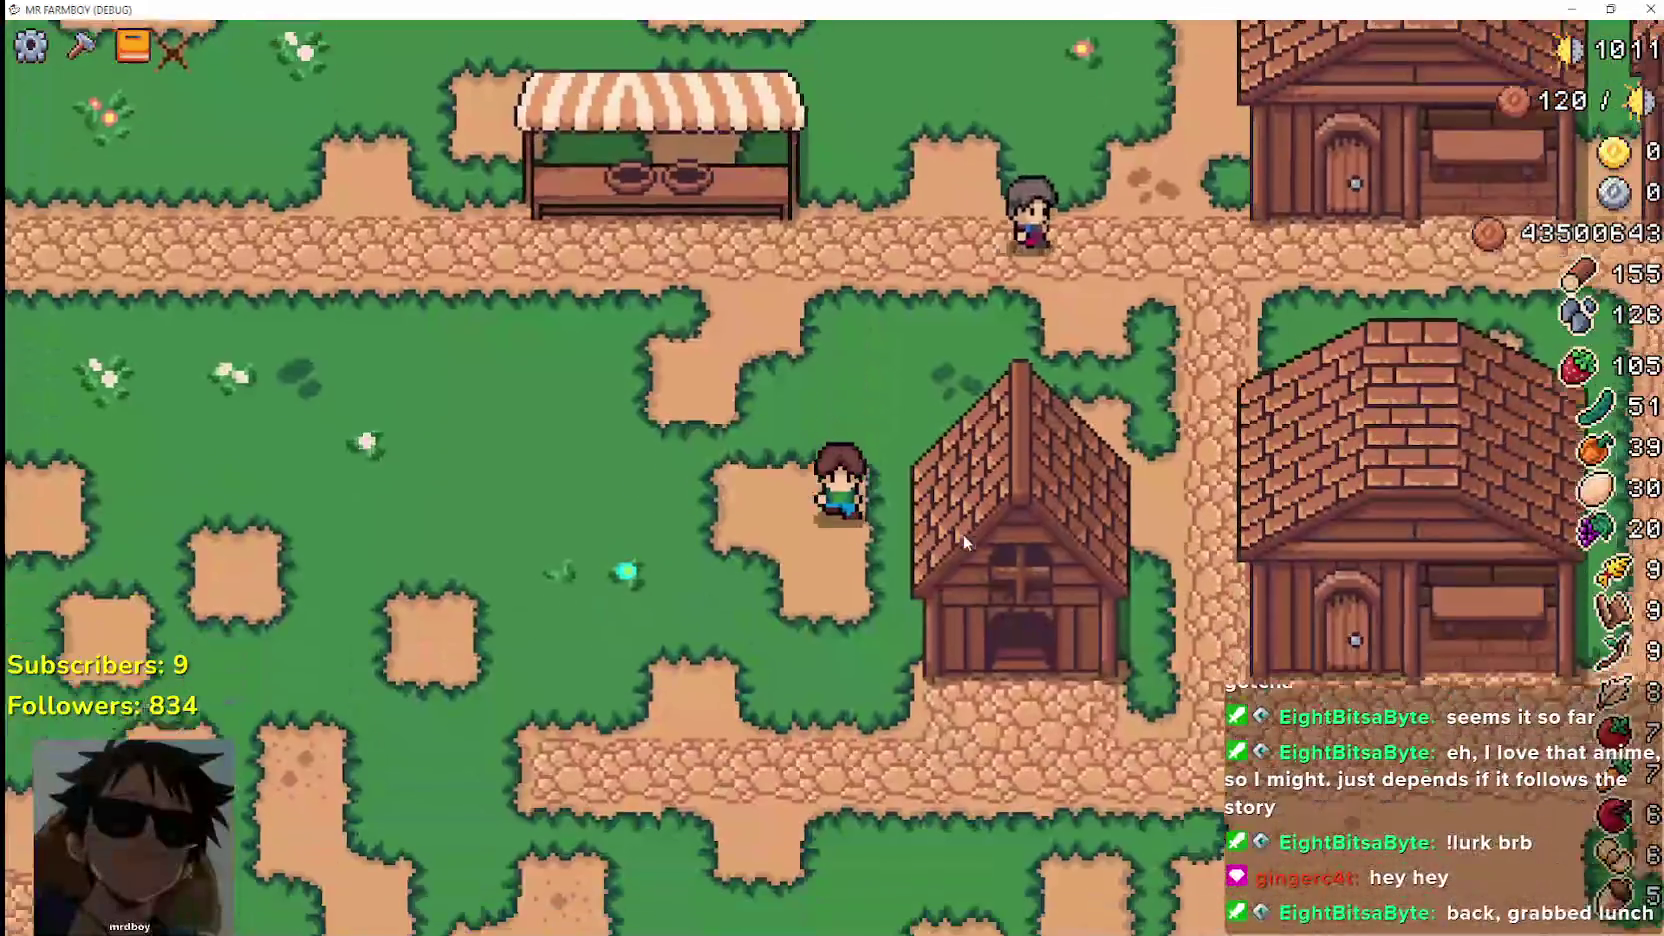
key("d")
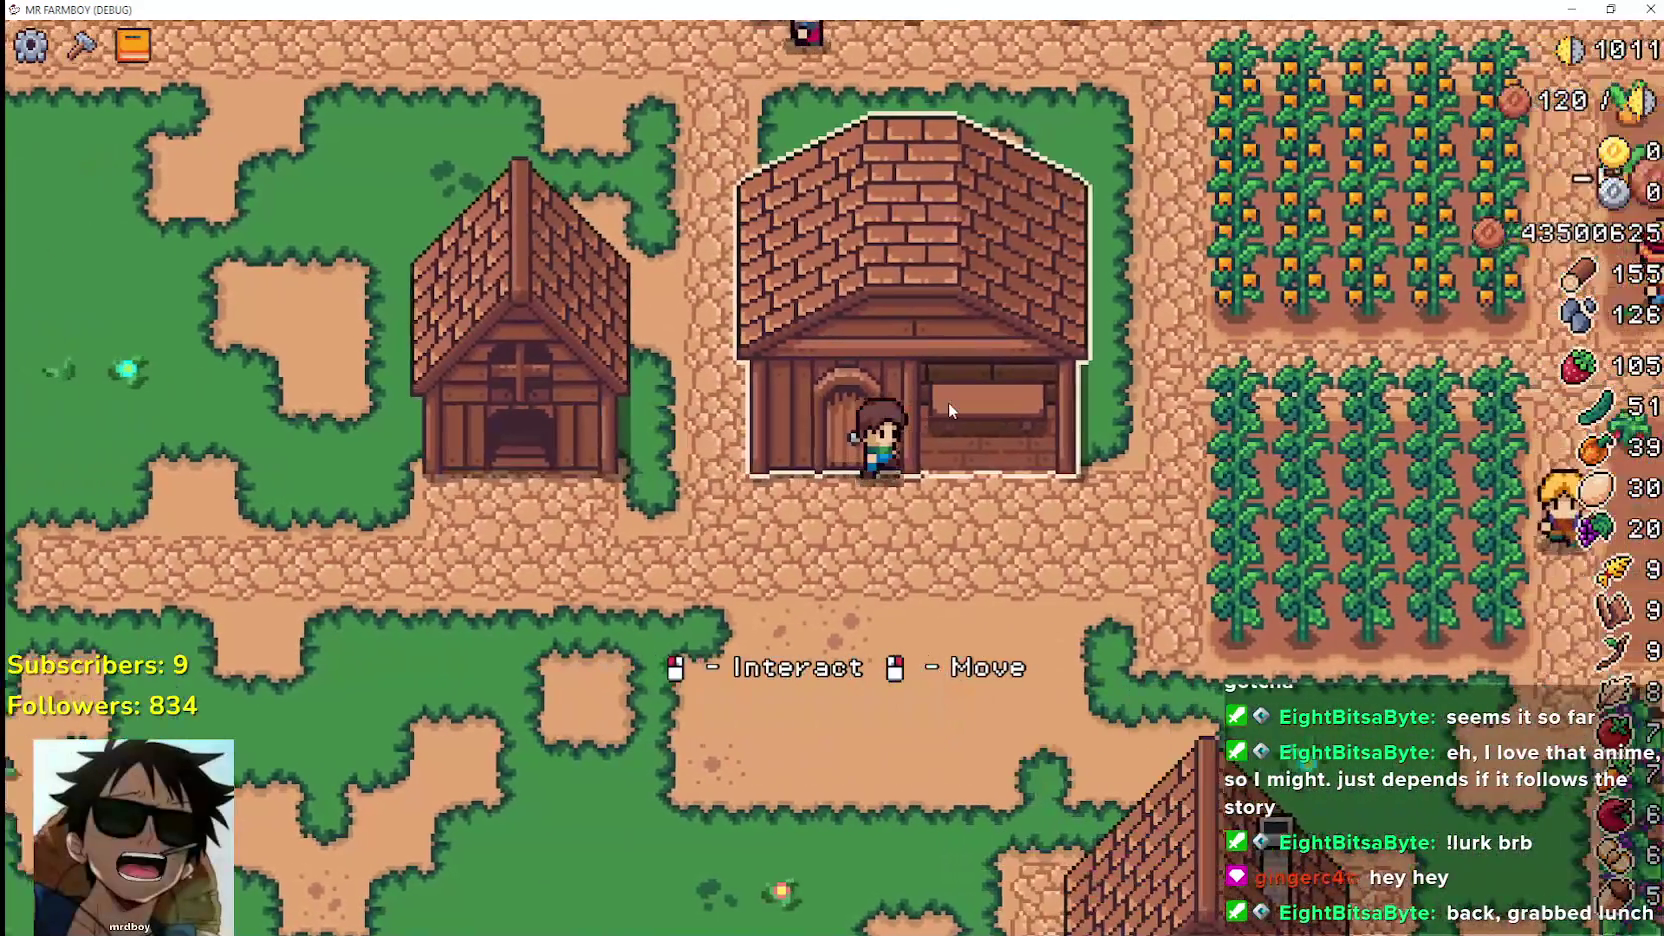
key("d")
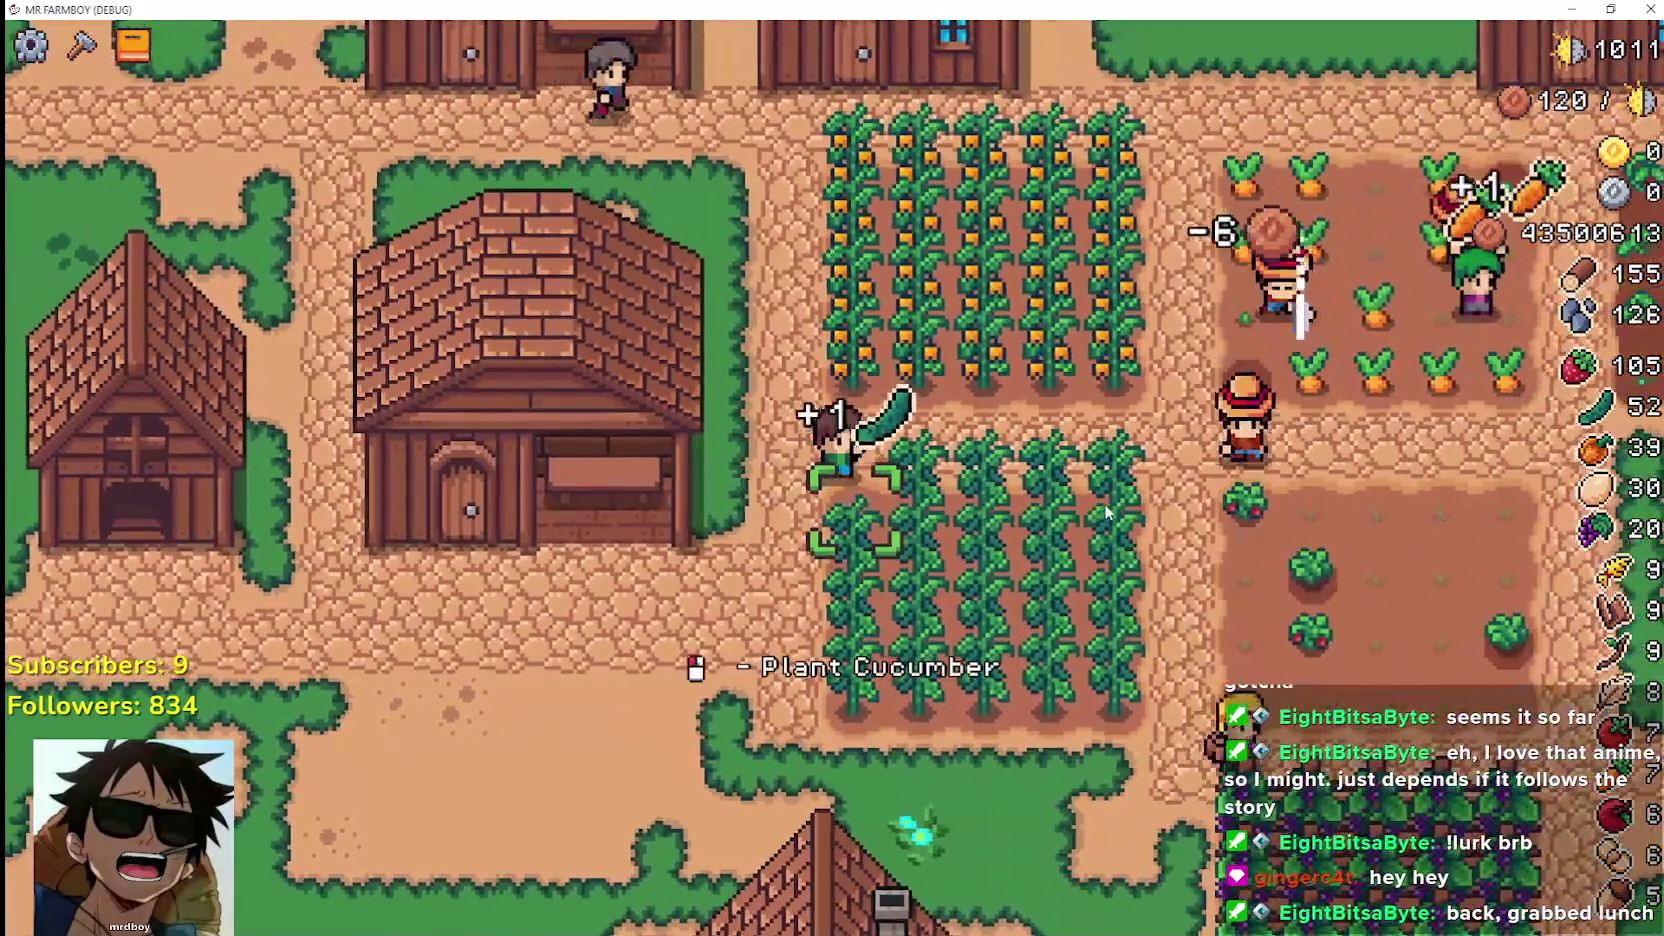
key("d")
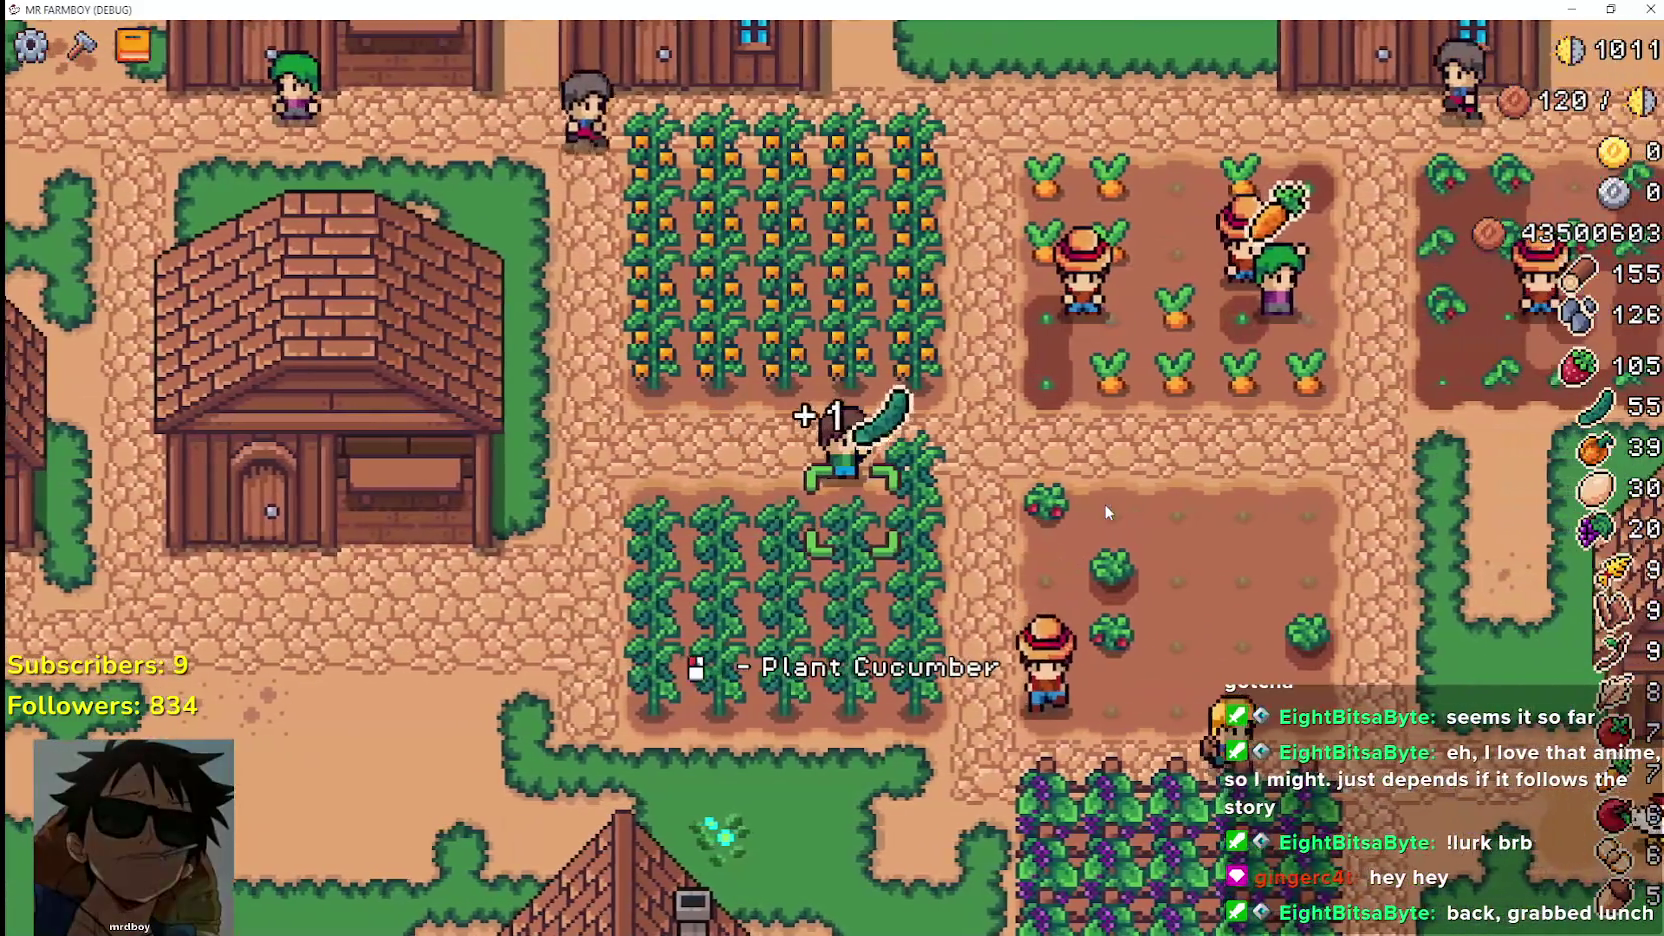
key("d")
key("s")
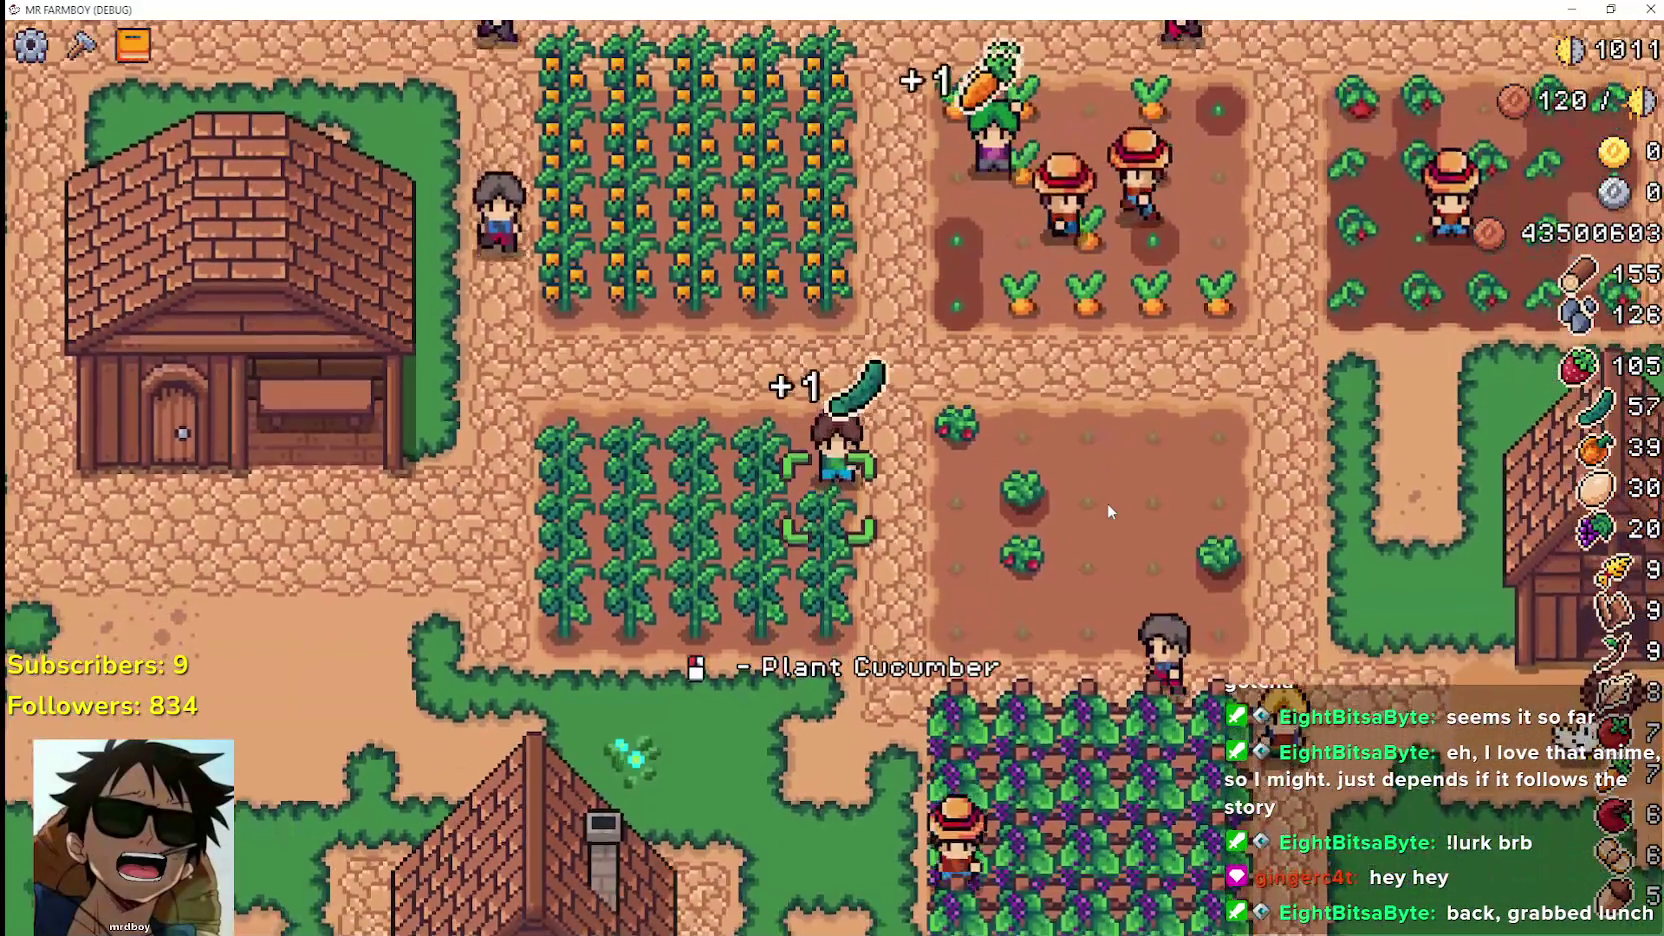
key("a")
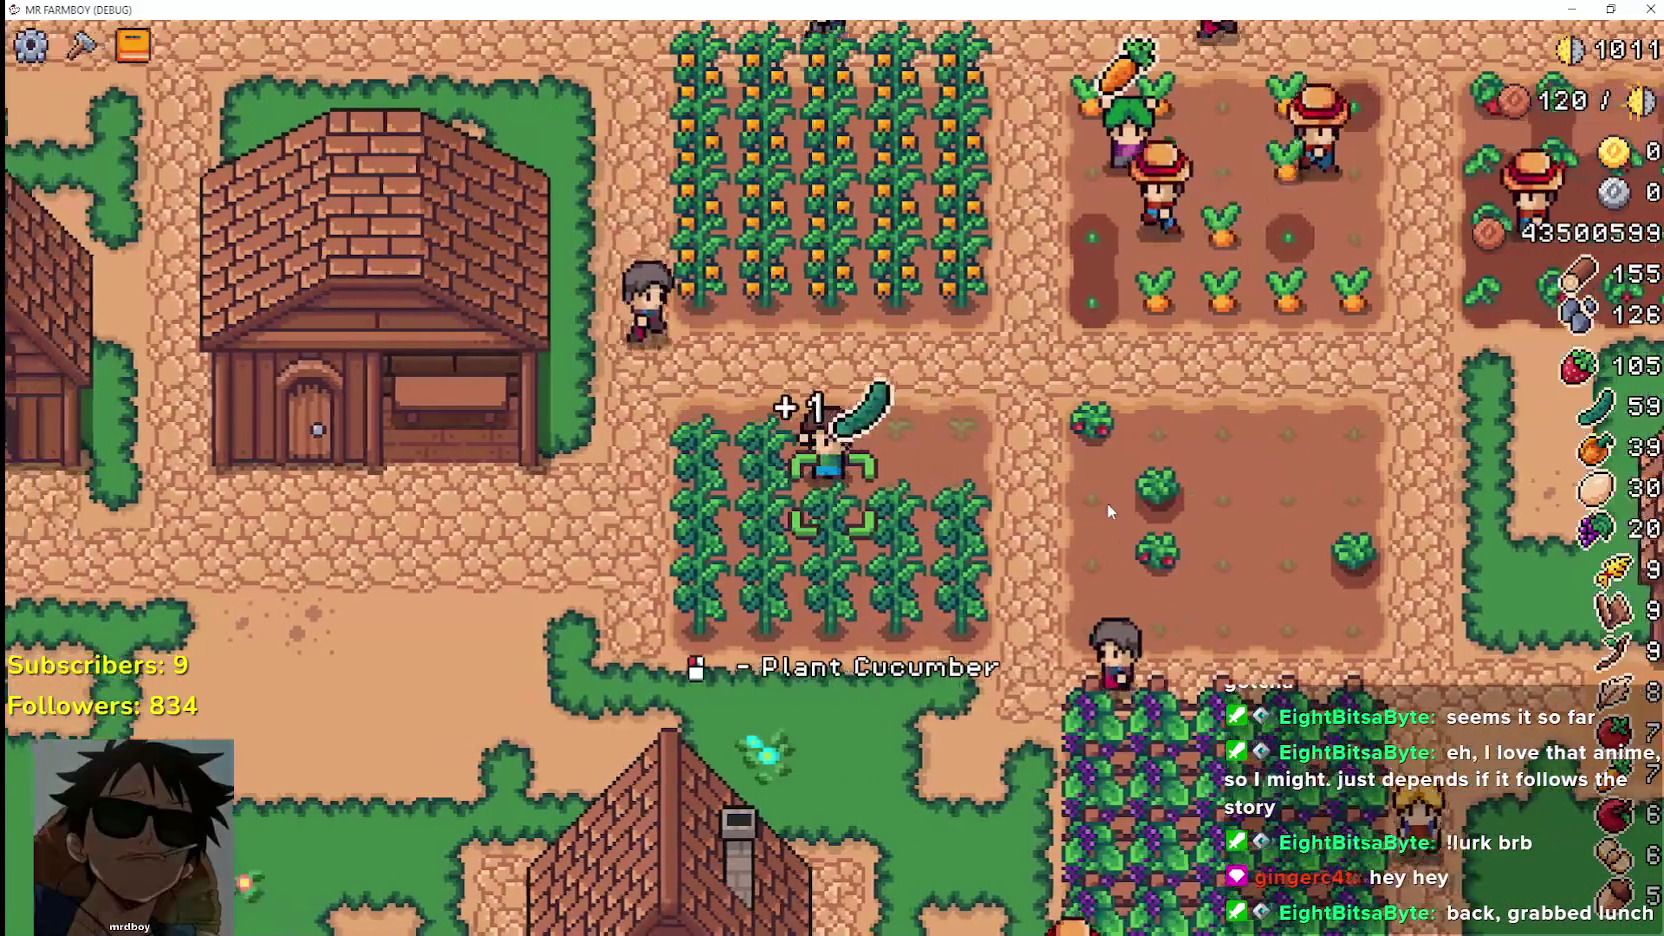
key("a")
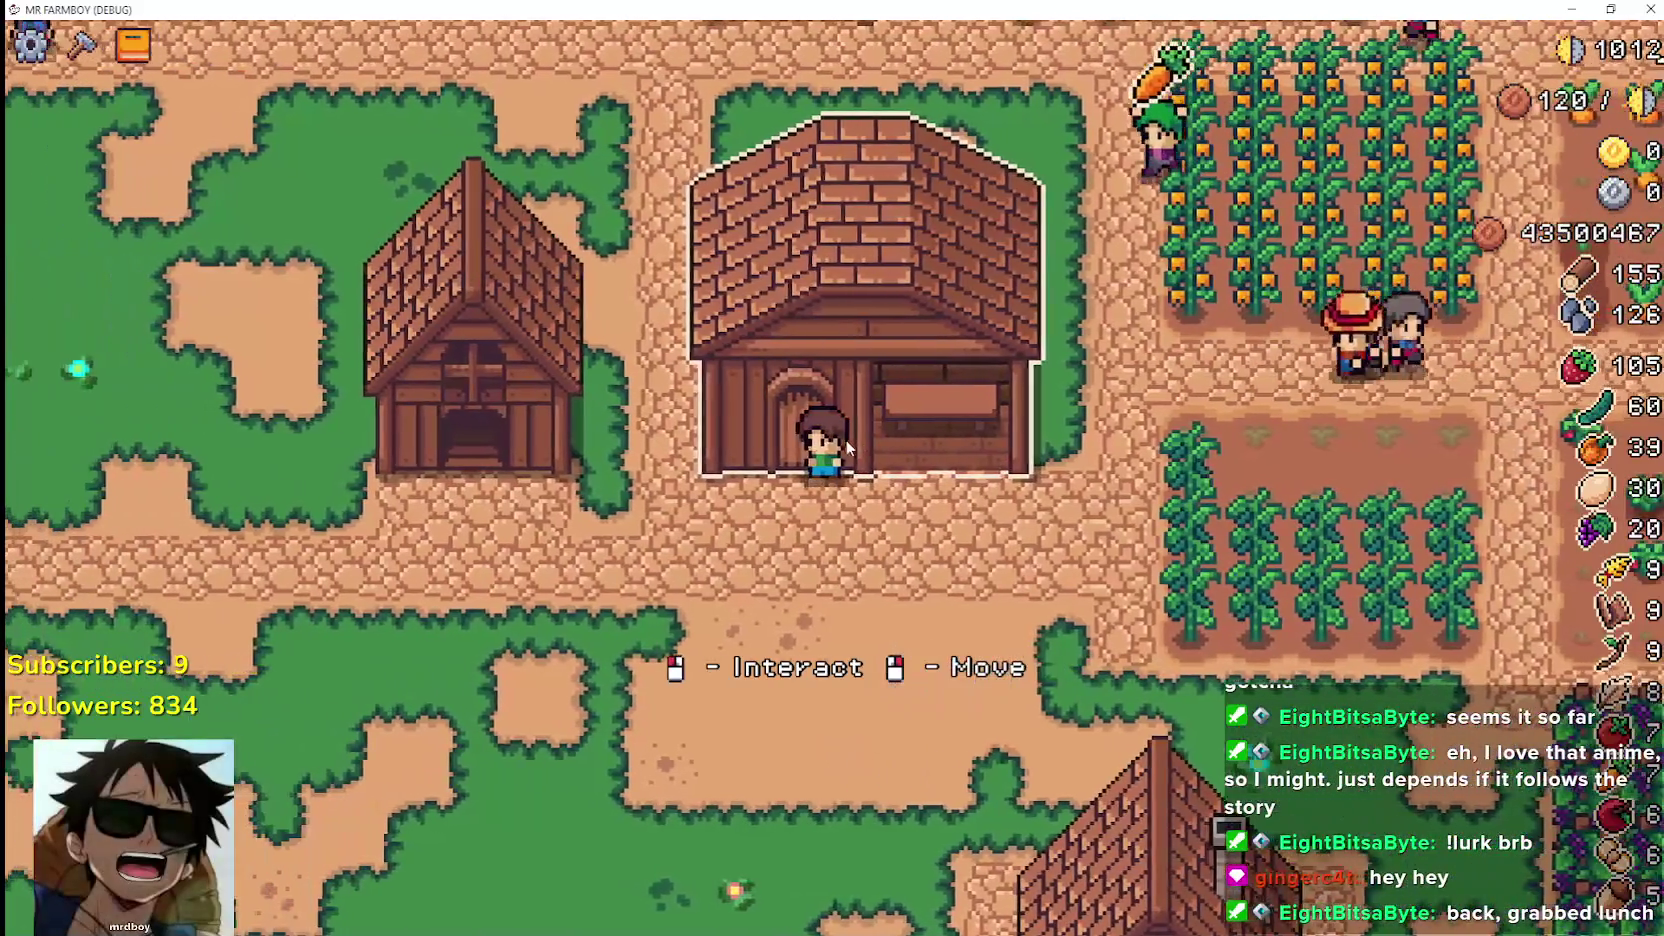
key("d")
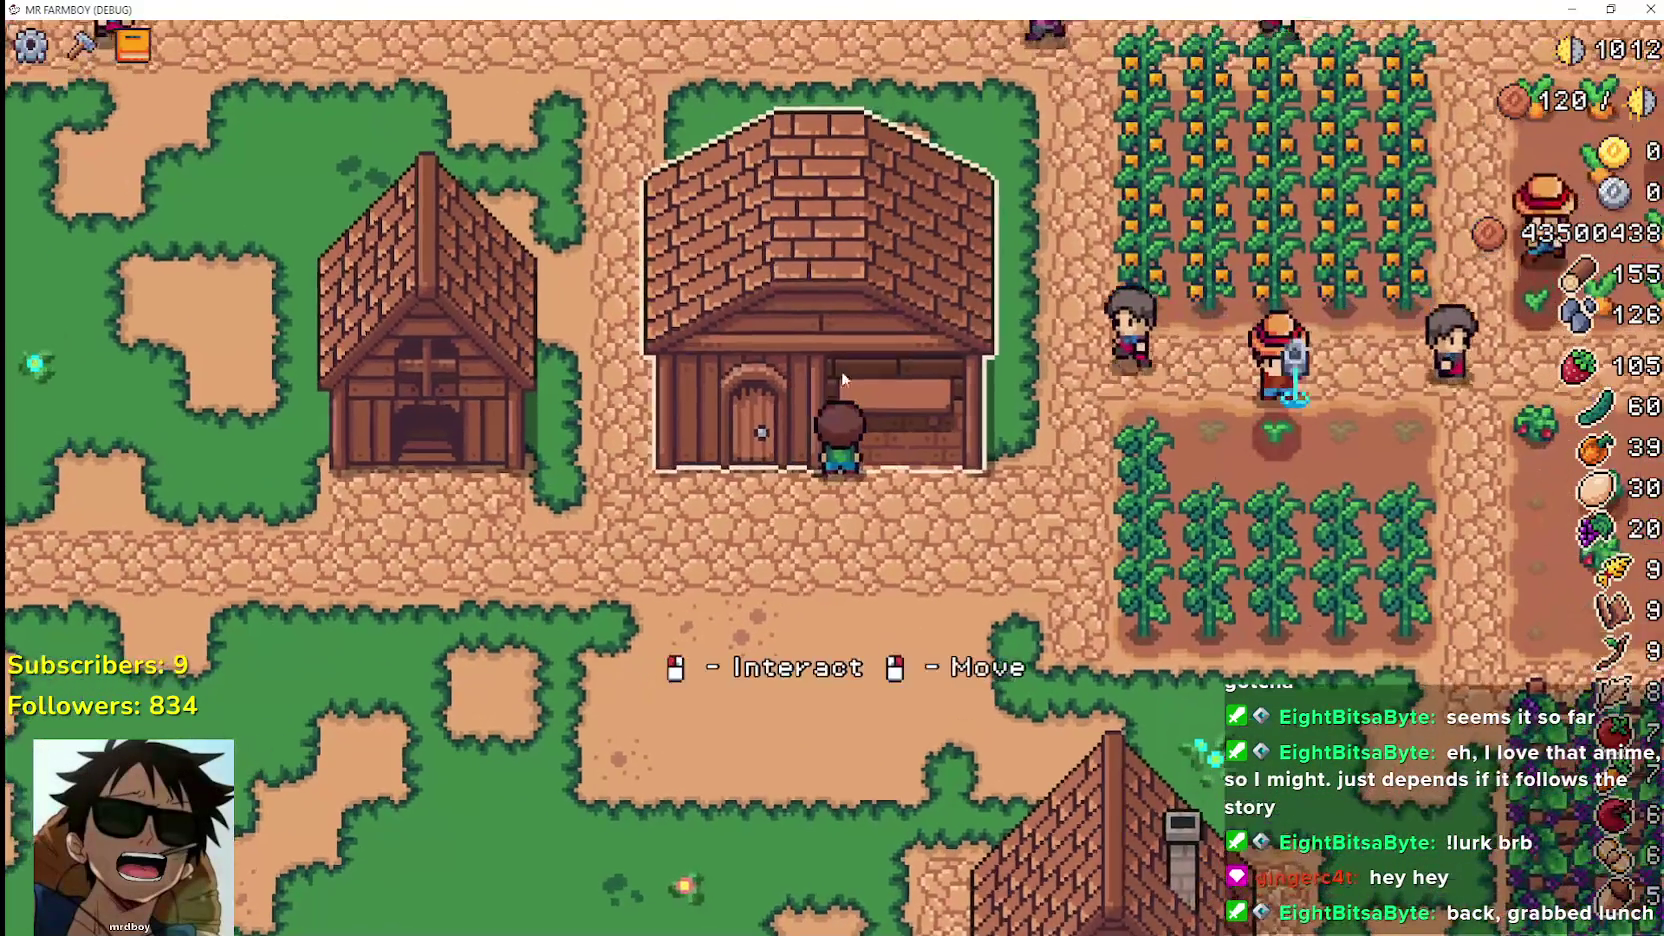
key("w")
Carry the shop-fronted house to the grass beside the small barn and place it, then open the warehouse inventory
right_click(927, 436)
key("s")
key("a")
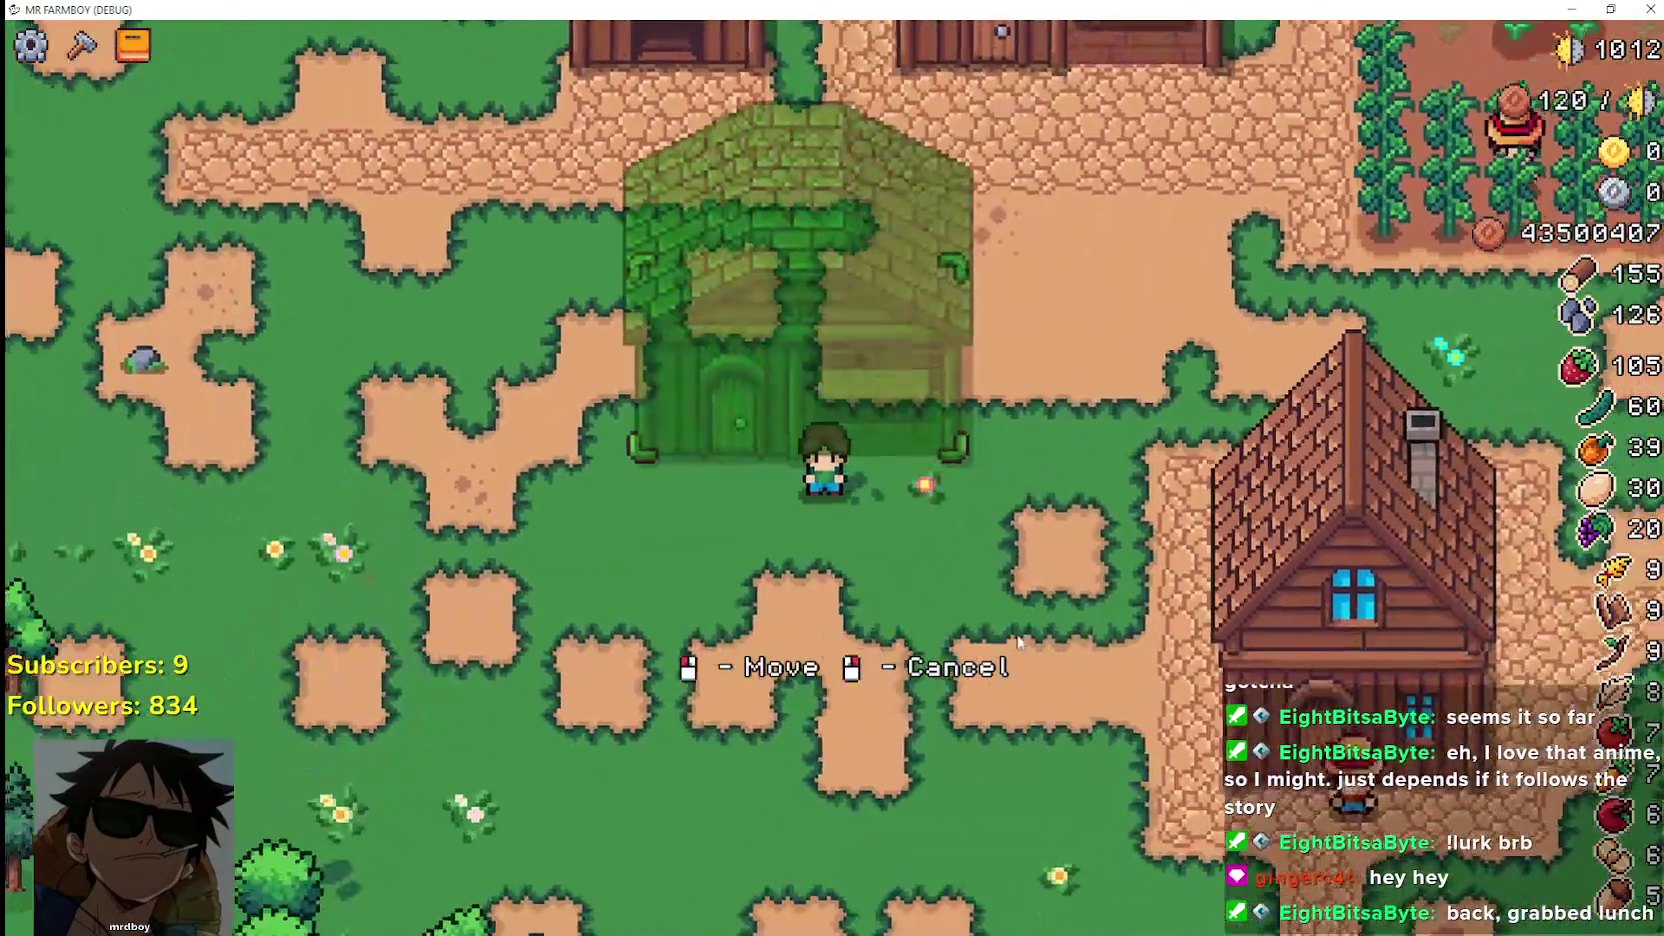
key("s")
key("a")
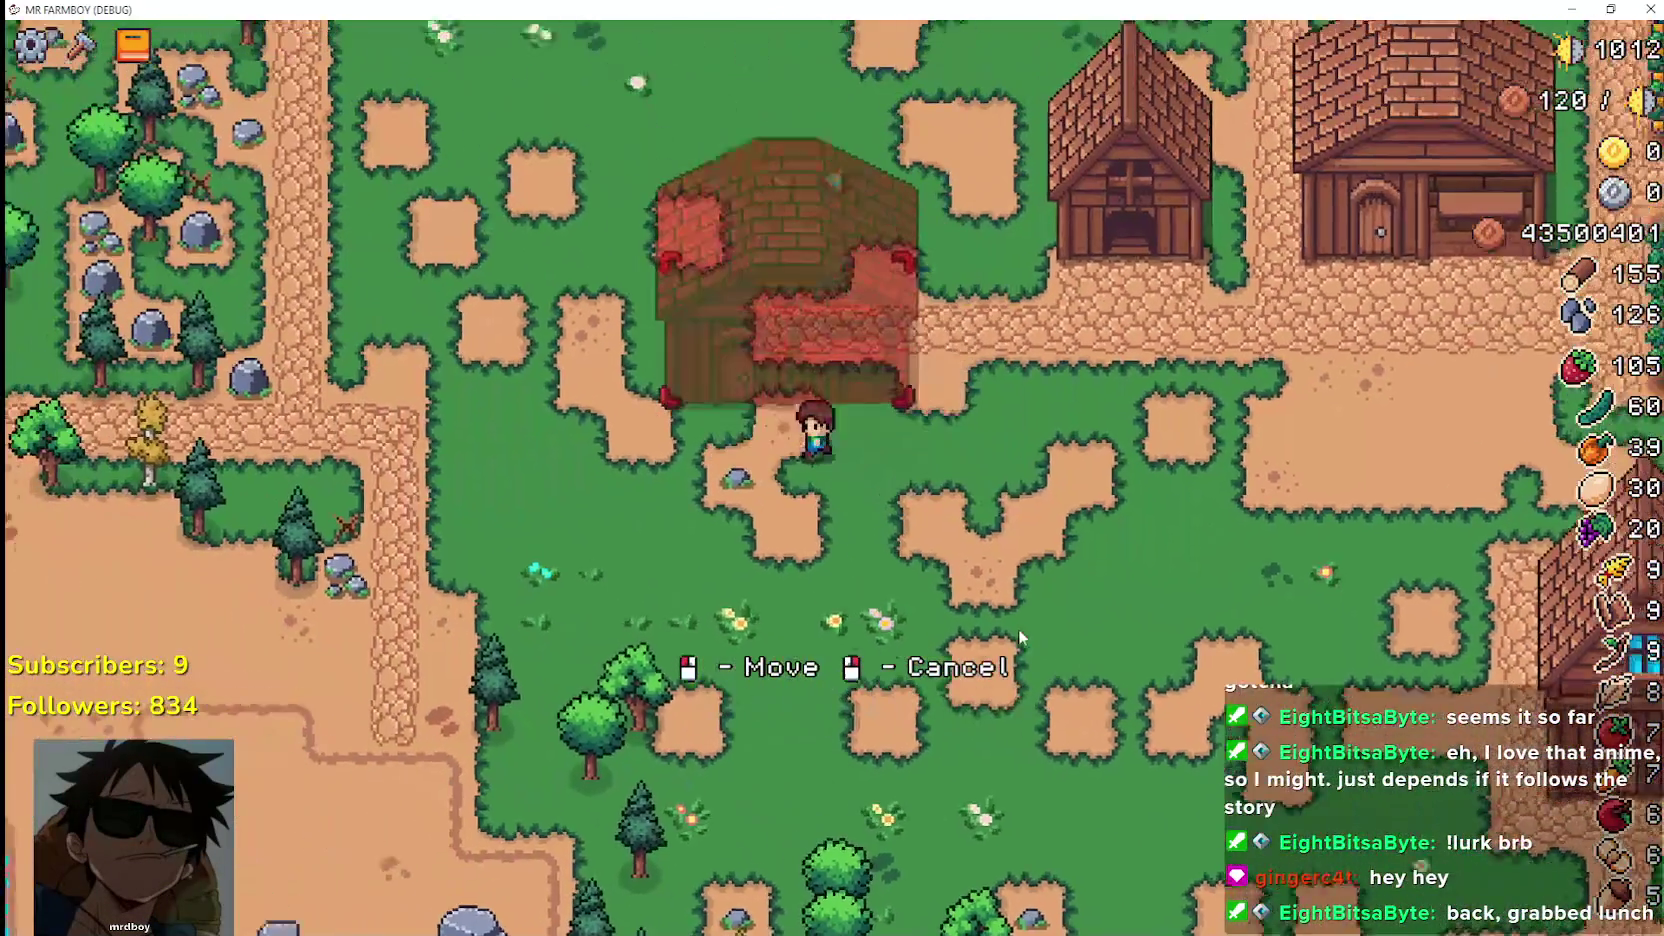
key("w")
key("d")
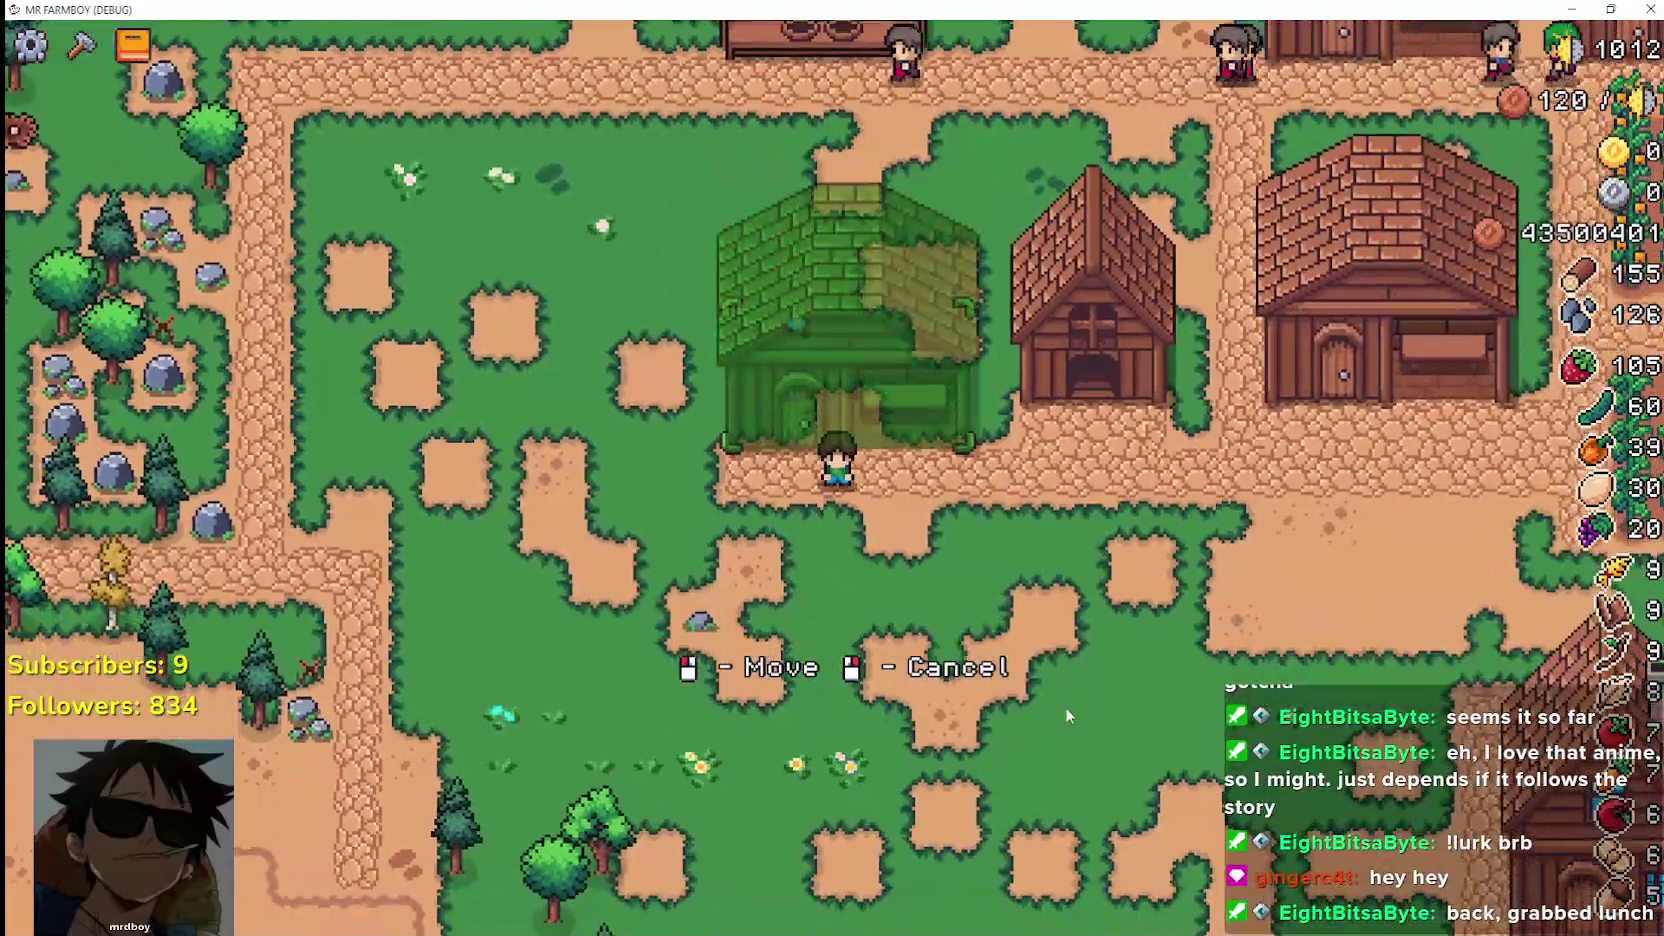
left_click(1065, 707)
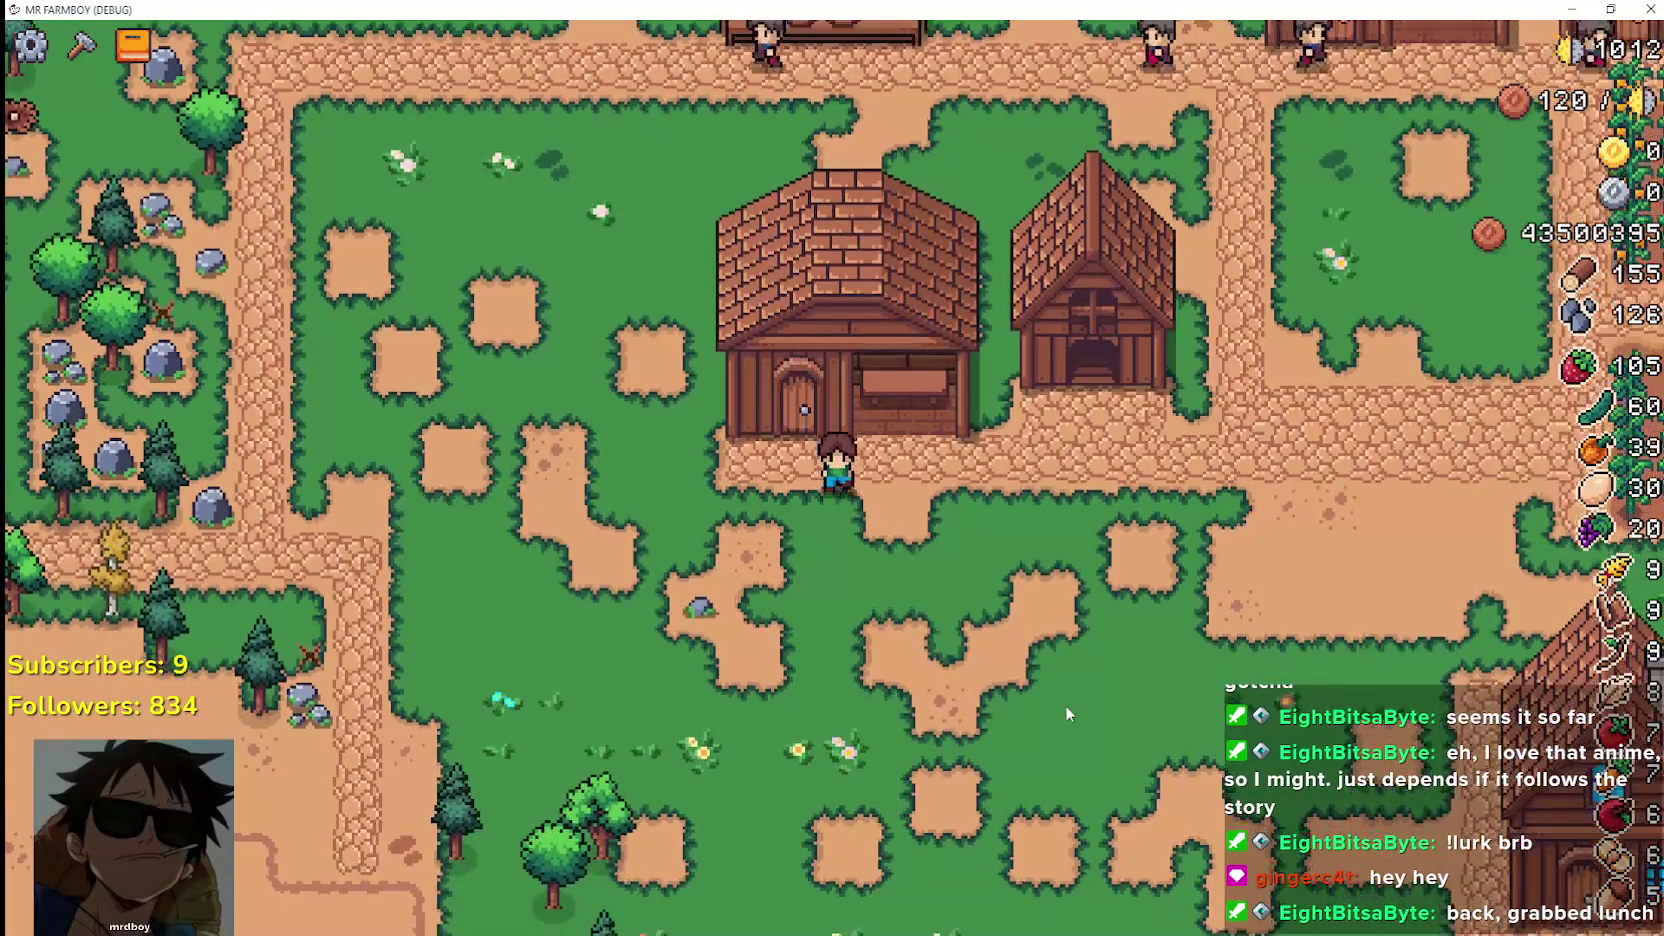
key("d")
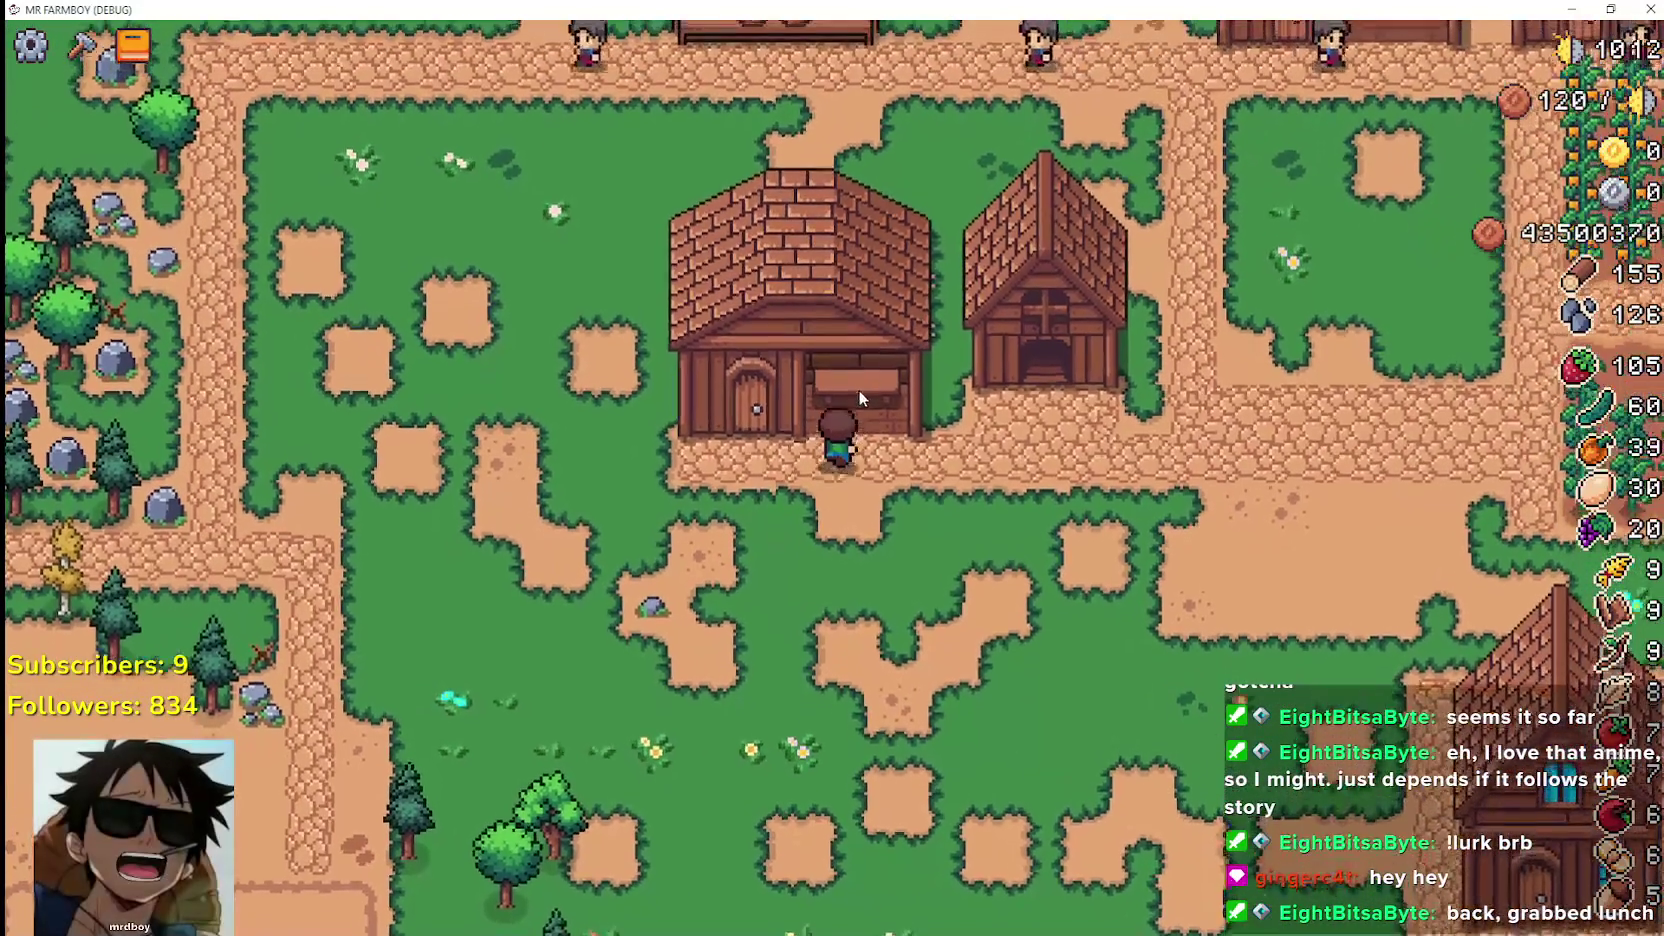
left_click(859, 391)
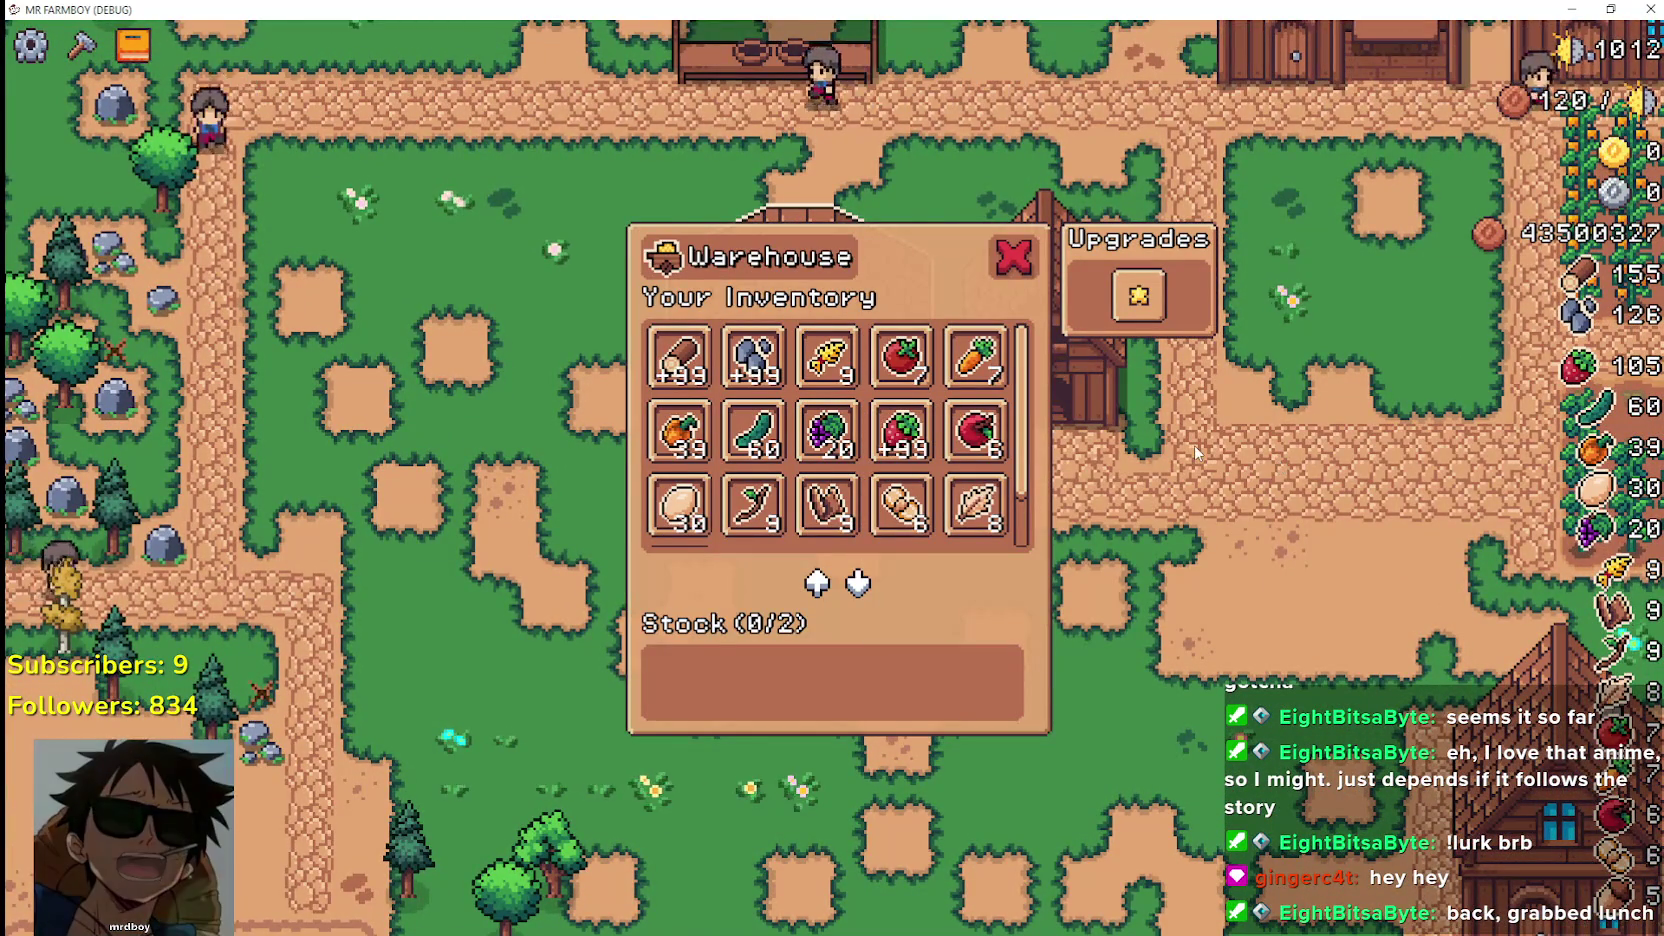
scroll(1193, 445, "up", 2)
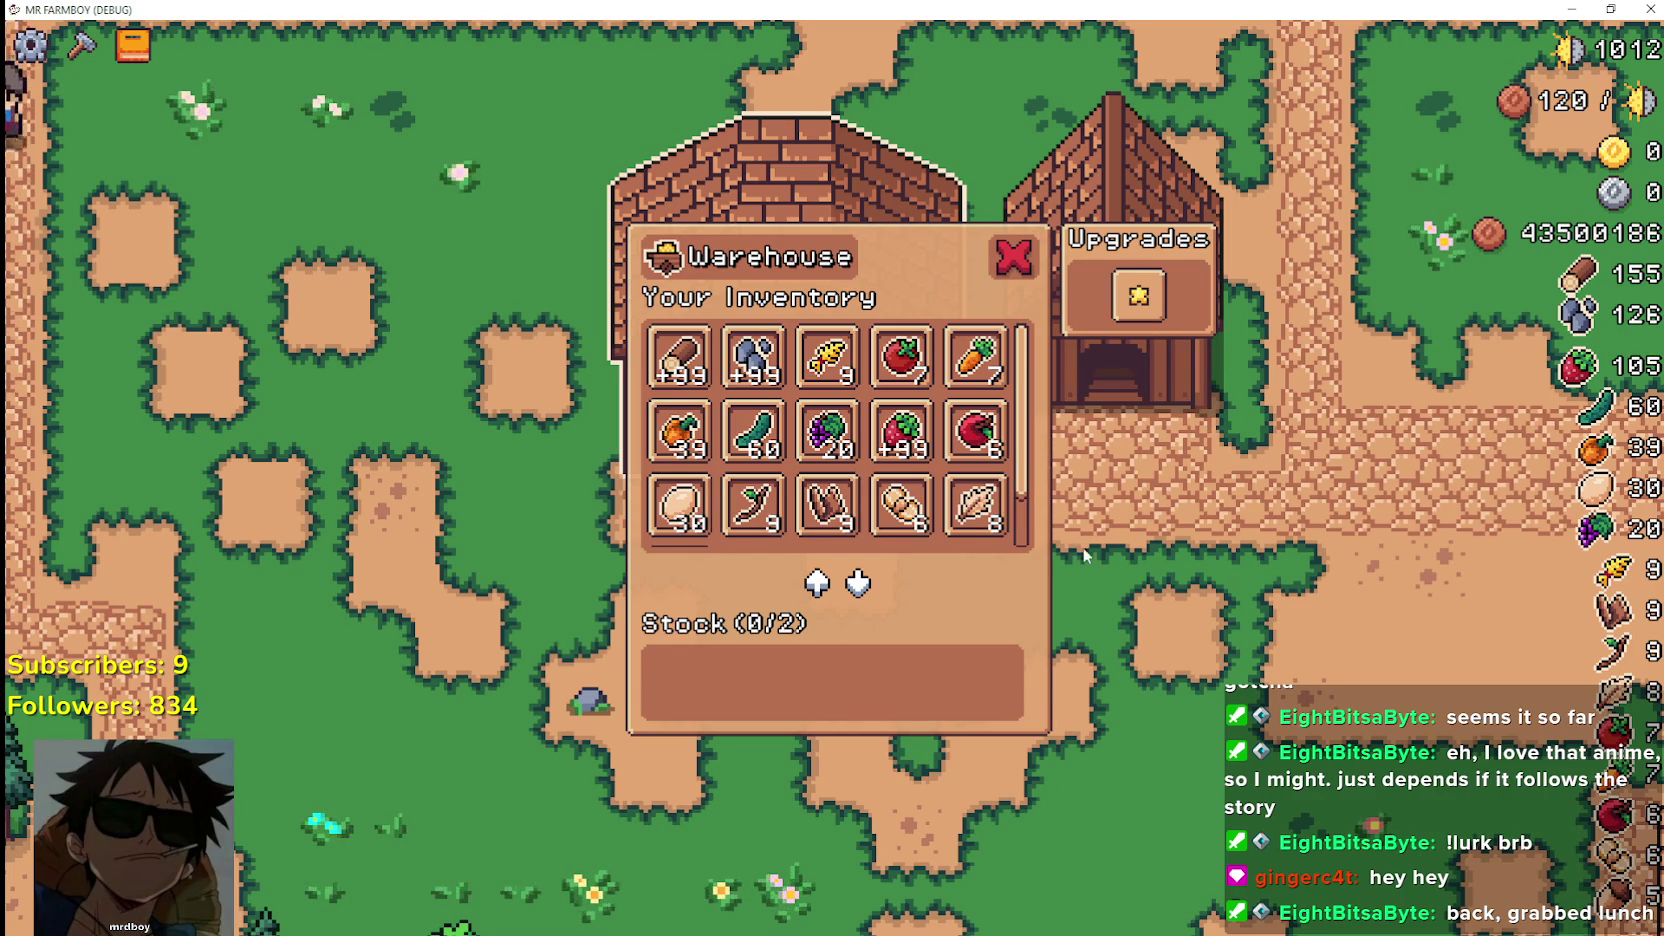
key("Escape")
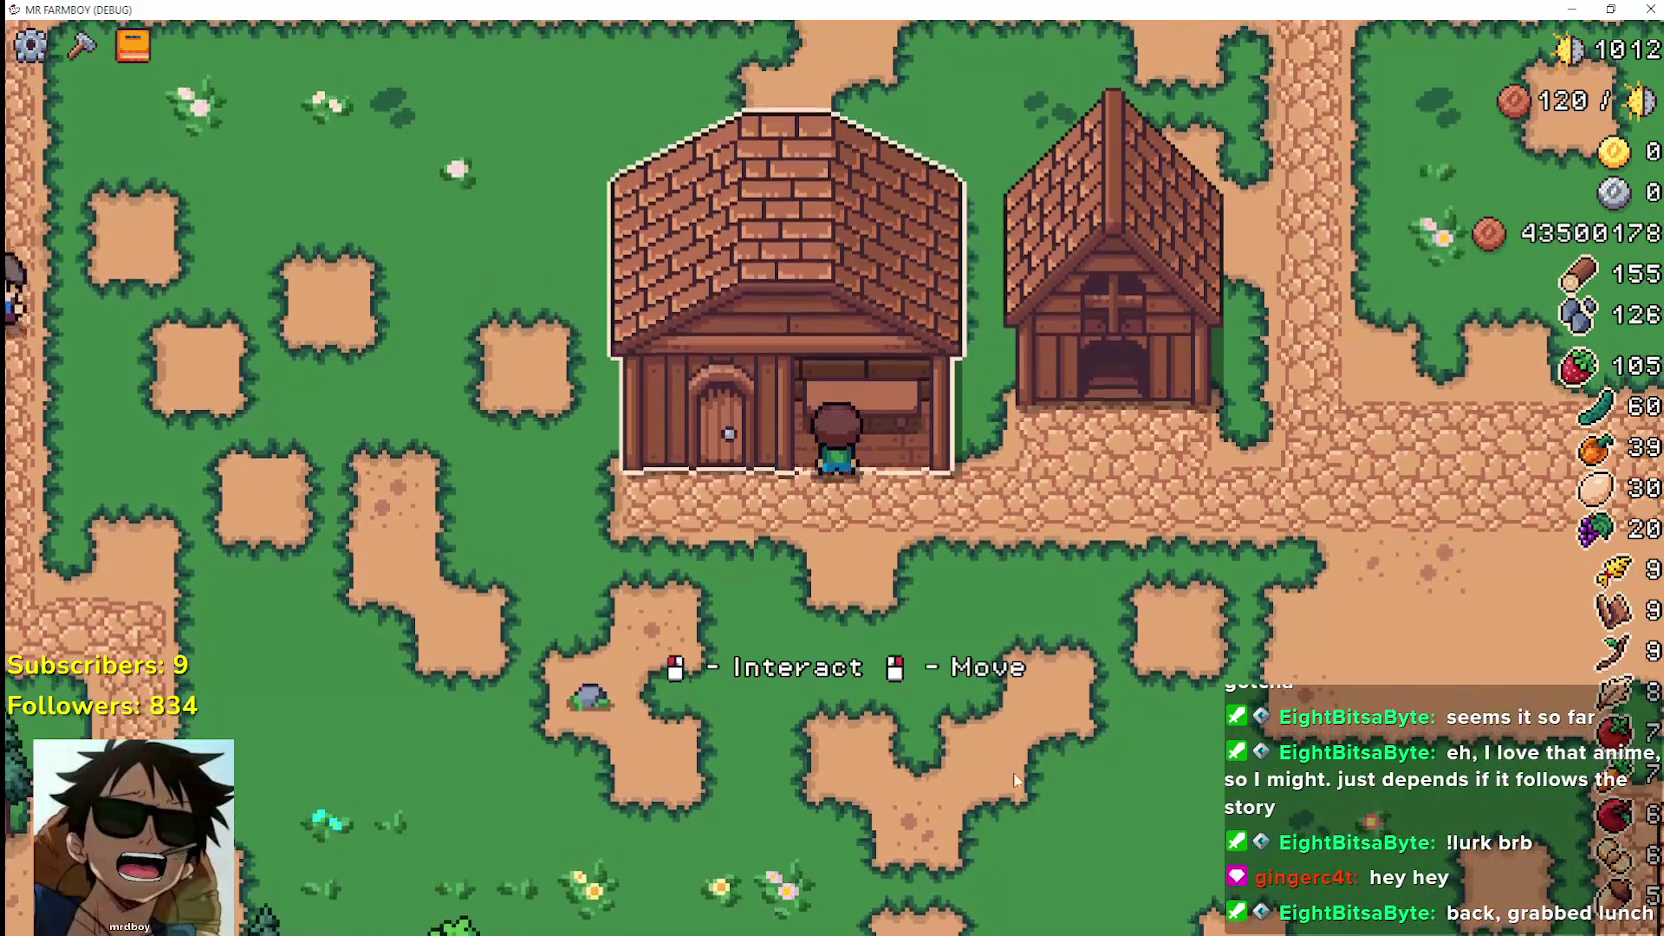
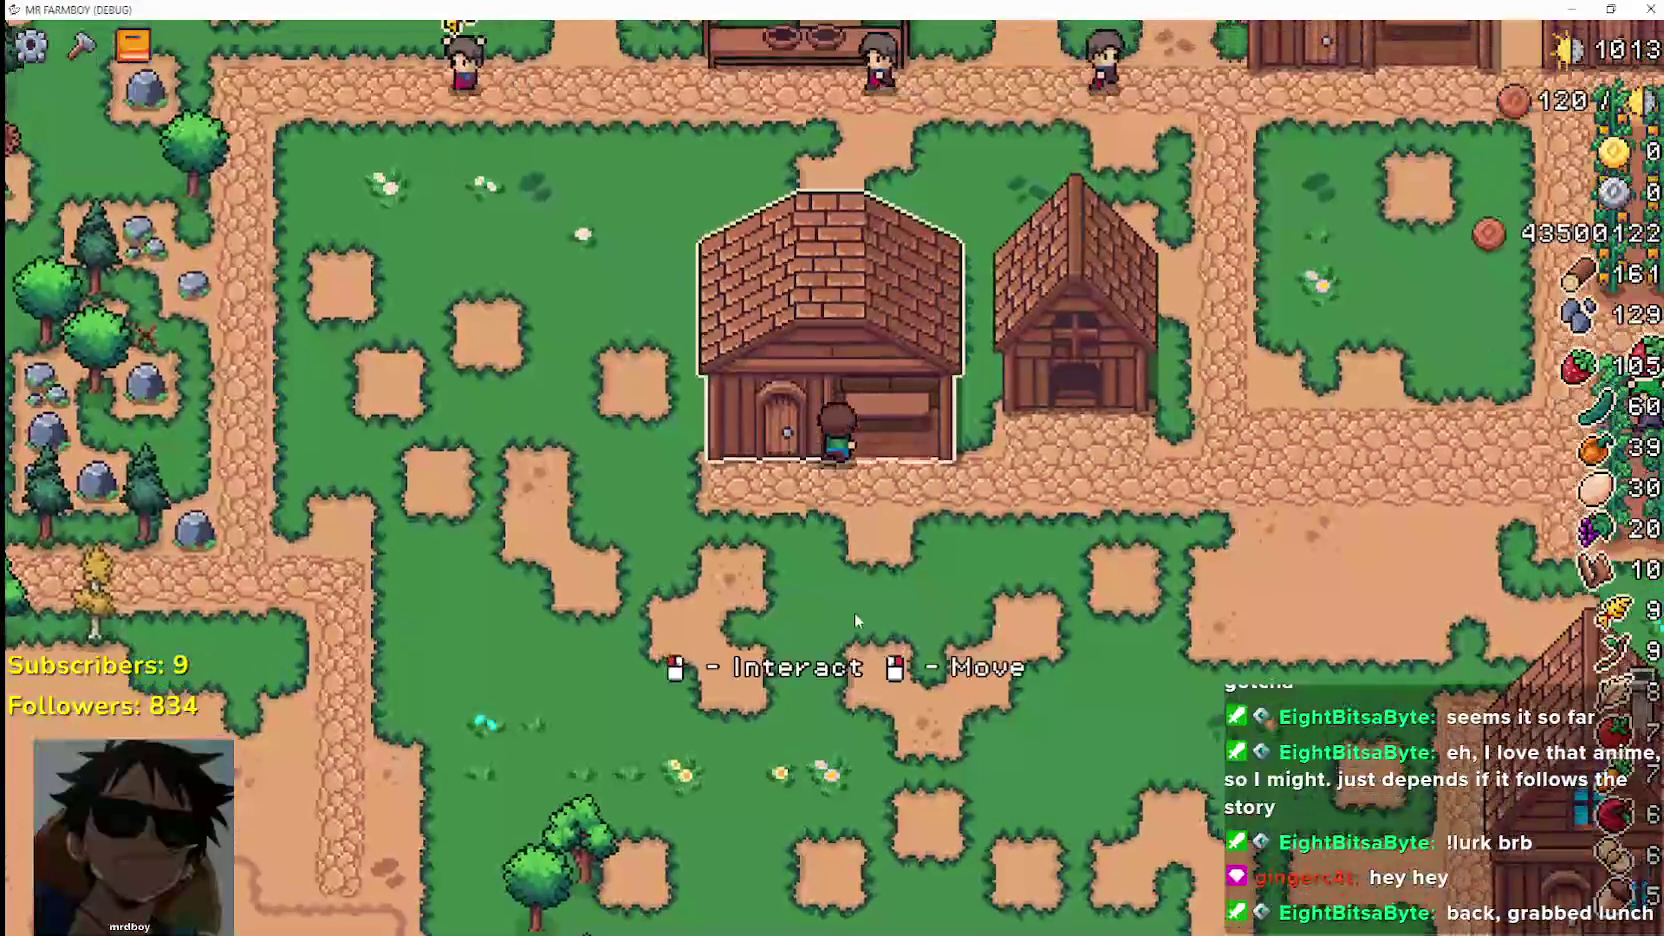
Pick up the farmhouse for moving, then cancel so it stays in place
scroll(855, 626, "up", 3)
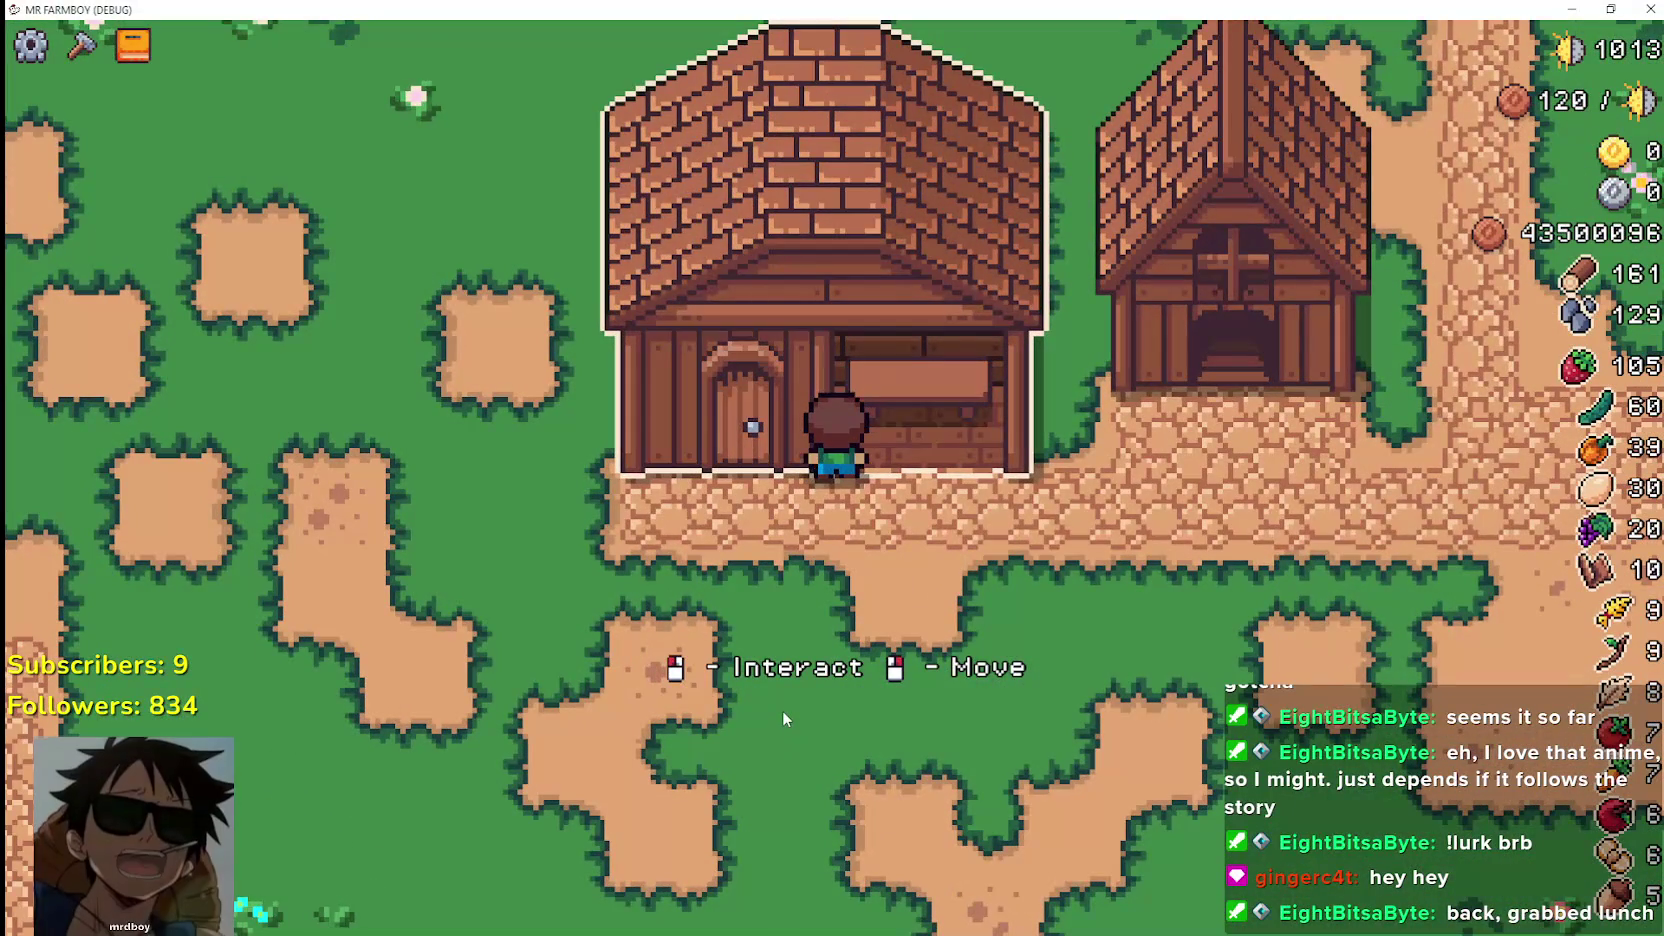
right_click(800, 716)
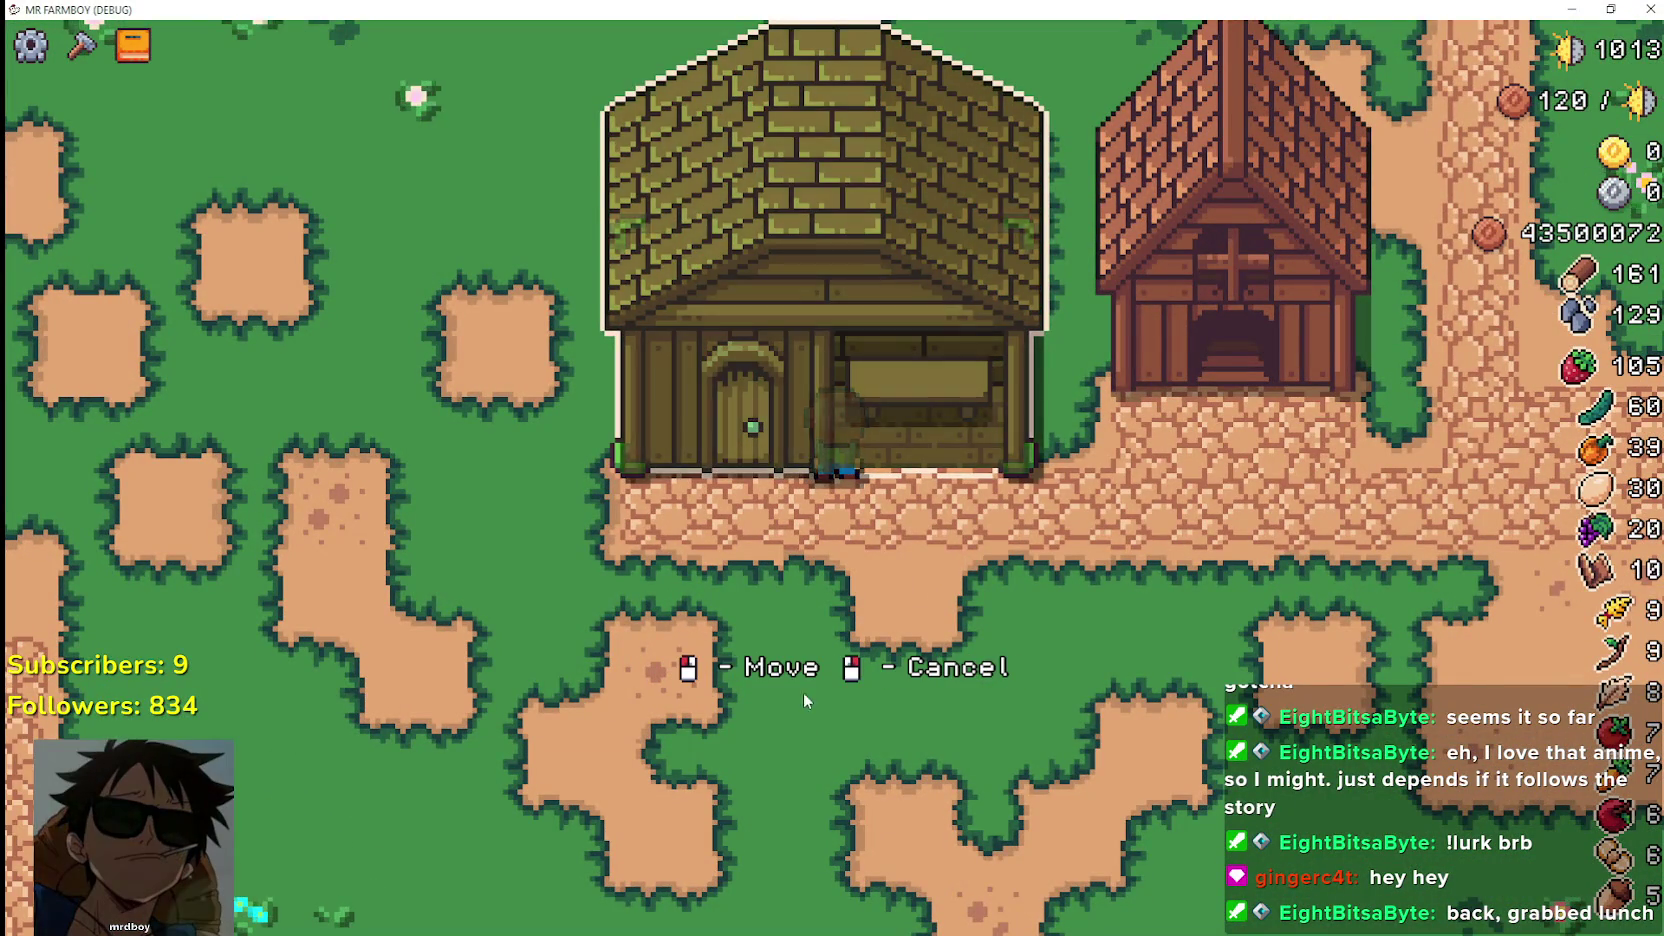
scroll(1057, 662, "down", 4)
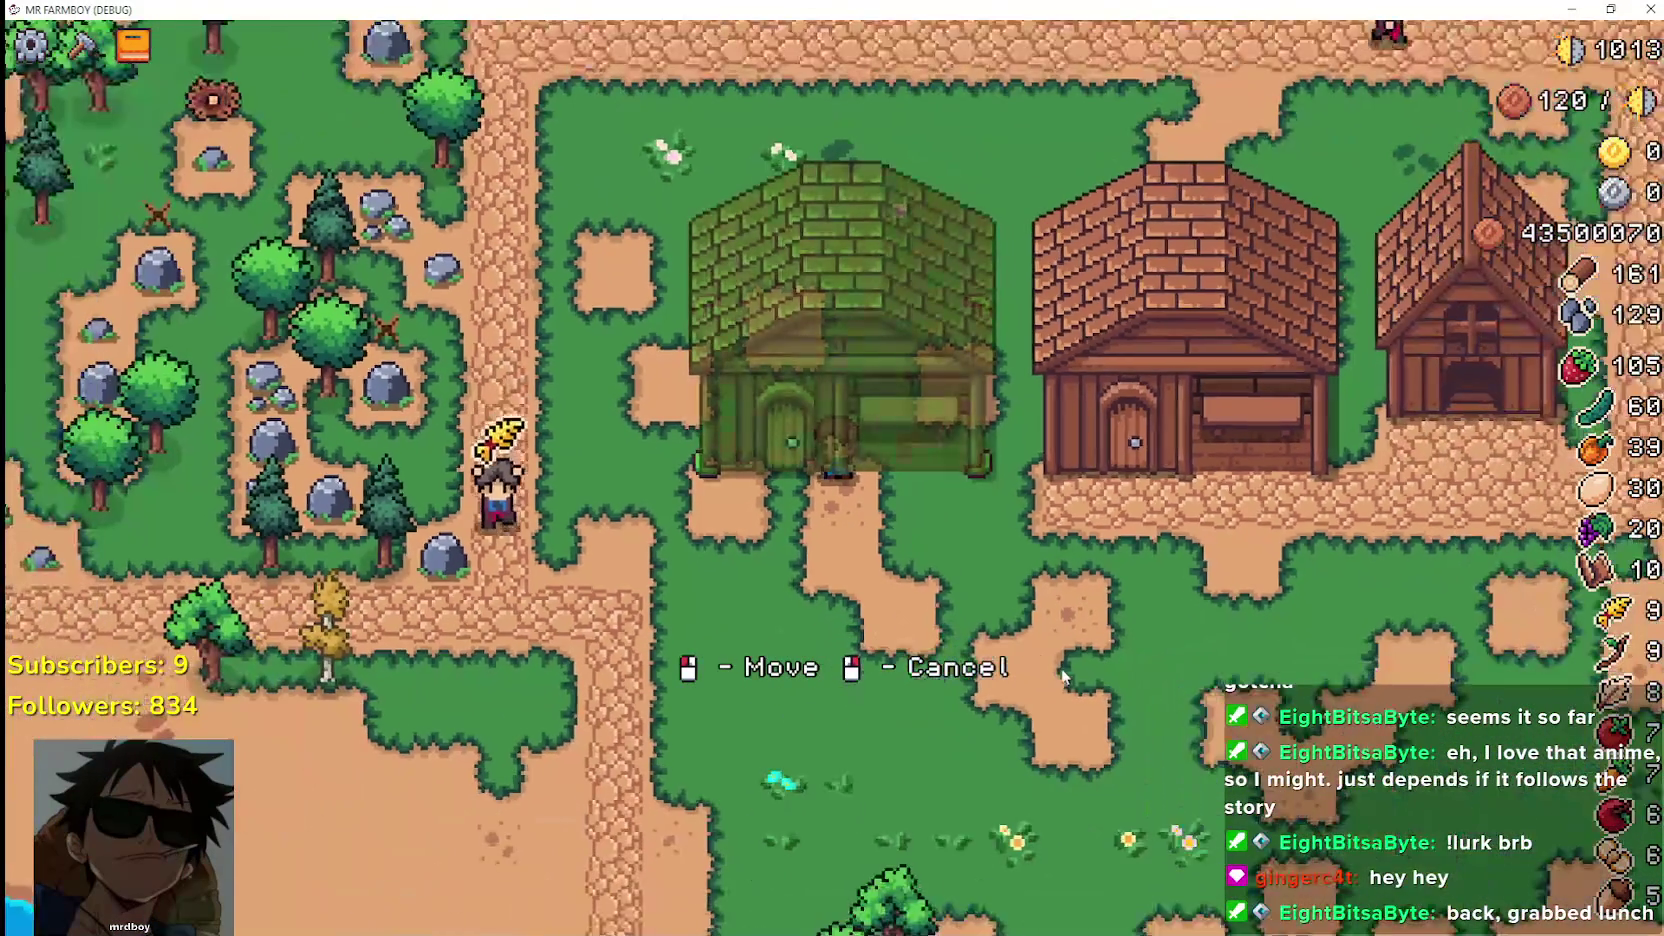
right_click(1062, 677)
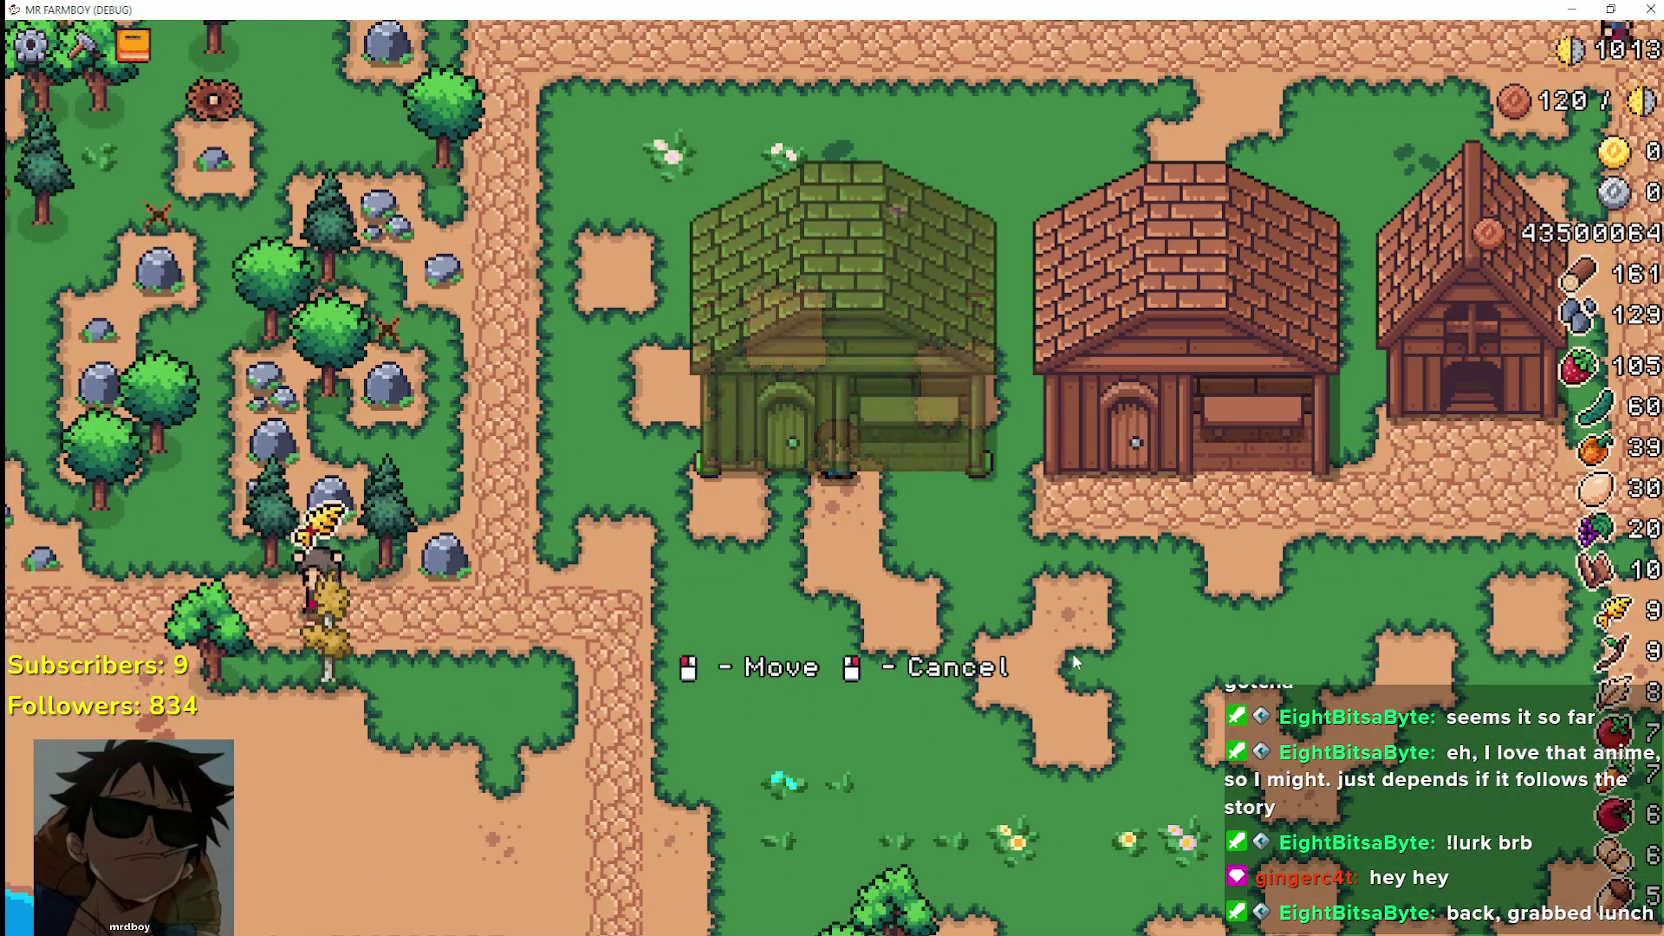
right_click(1072, 655)
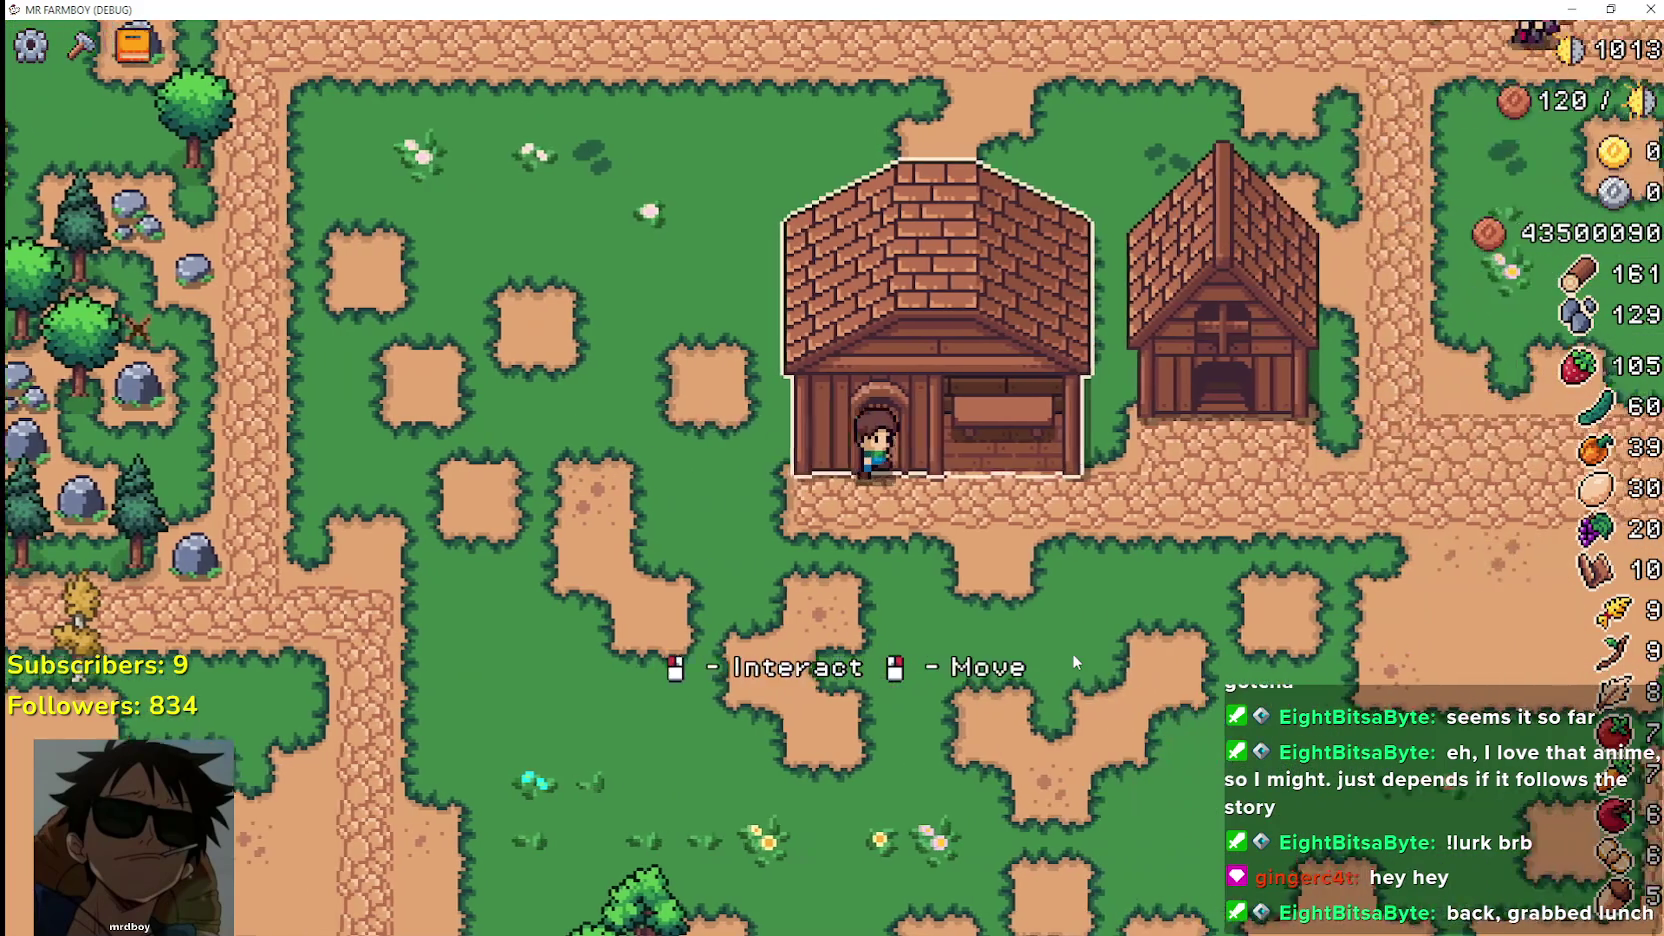
Repeat the farmhouse pick-up and cancel test several times, then switch to the browser
right_click(1072, 653)
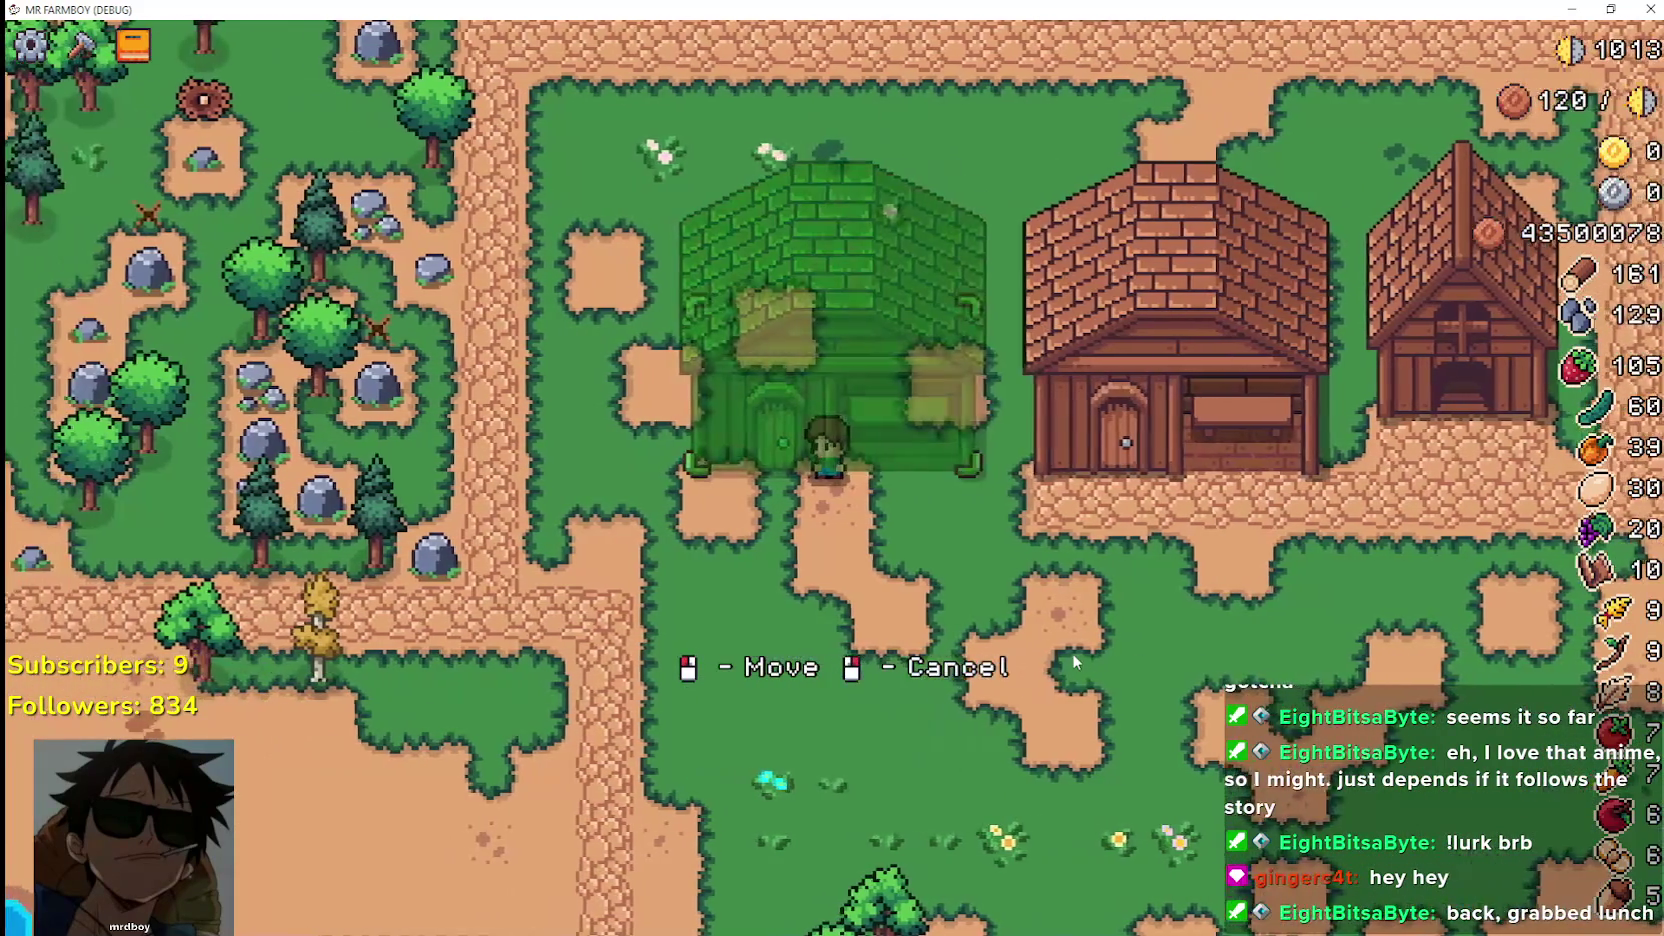
right_click(1072, 653)
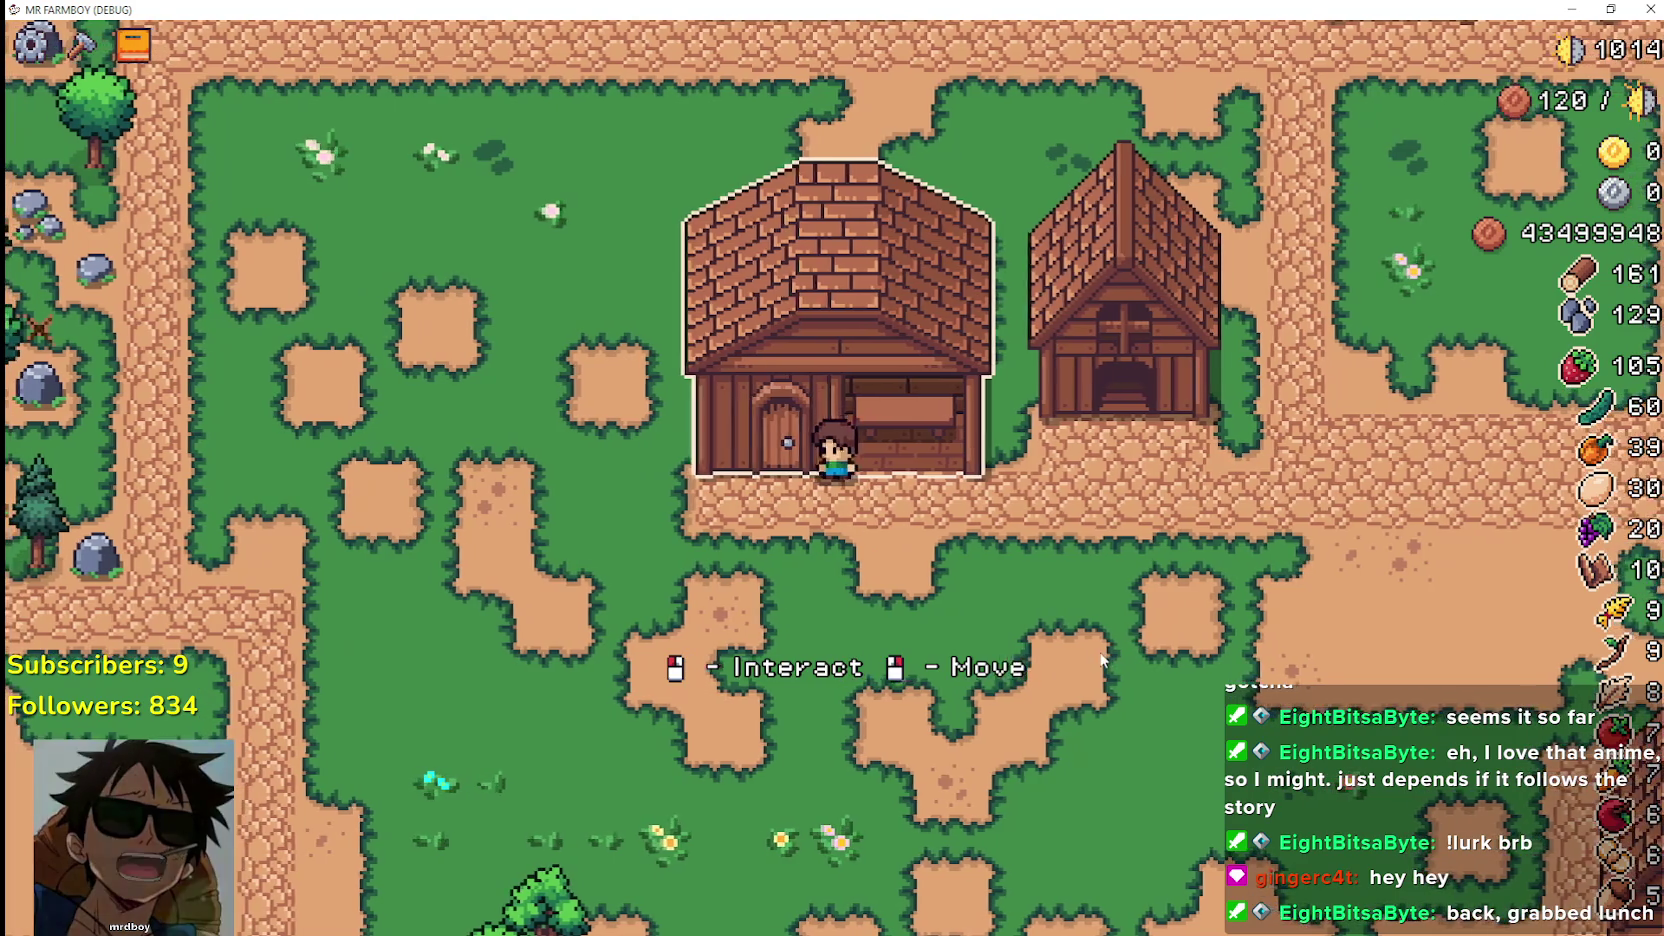
right_click(1089, 668)
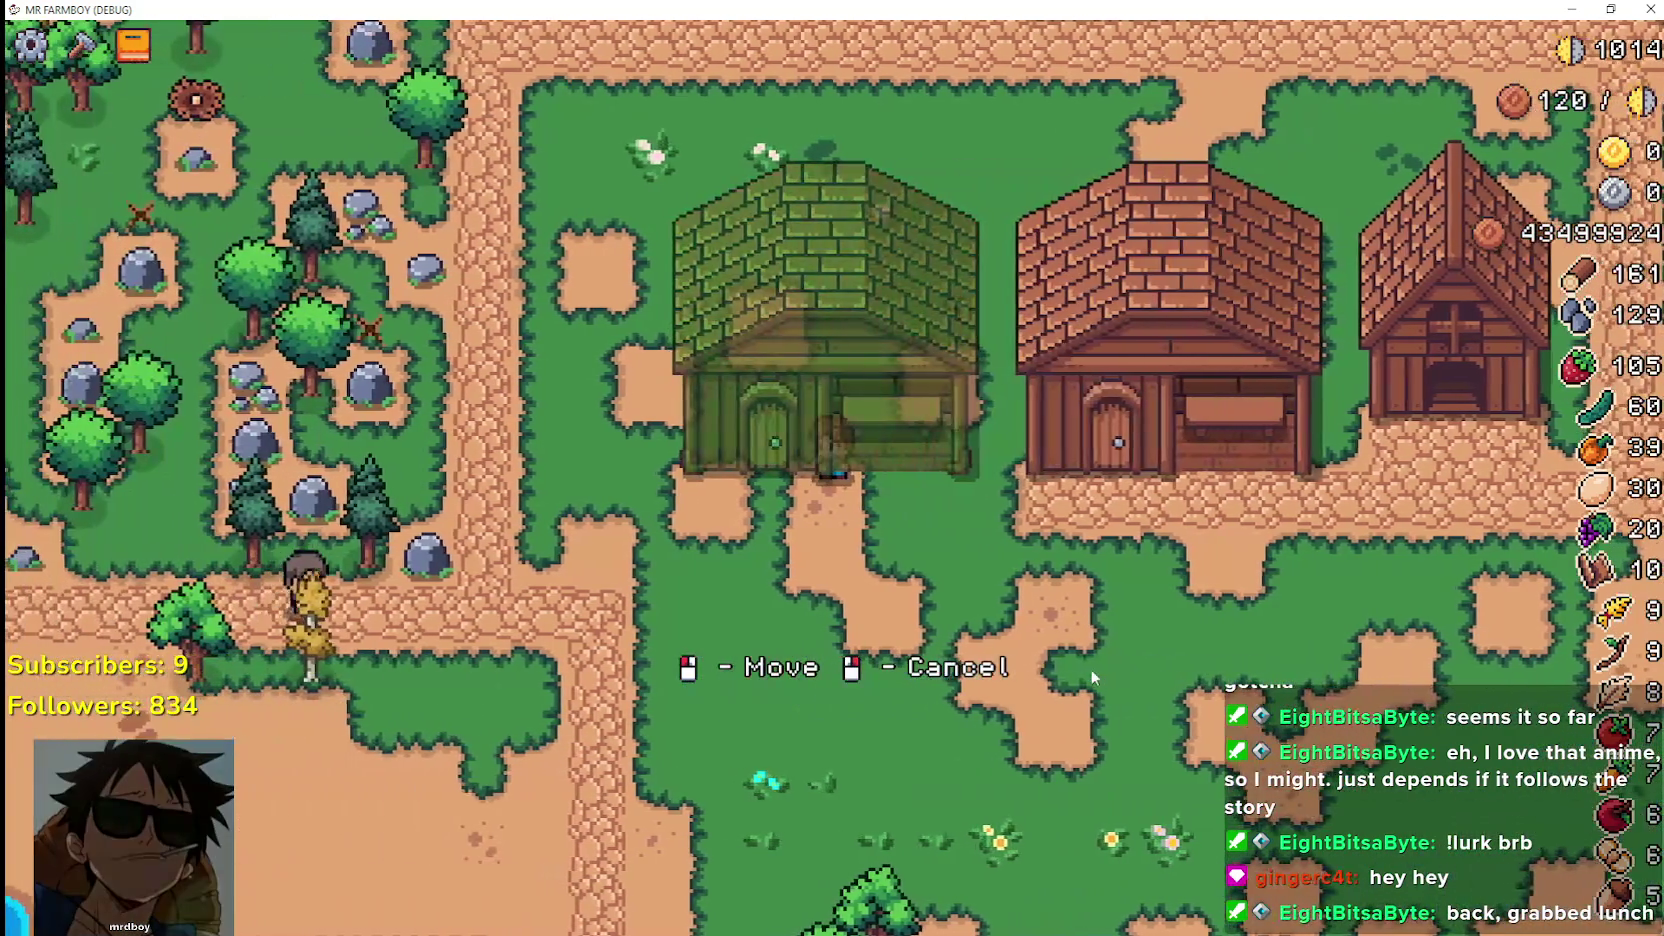
right_click(1089, 668)
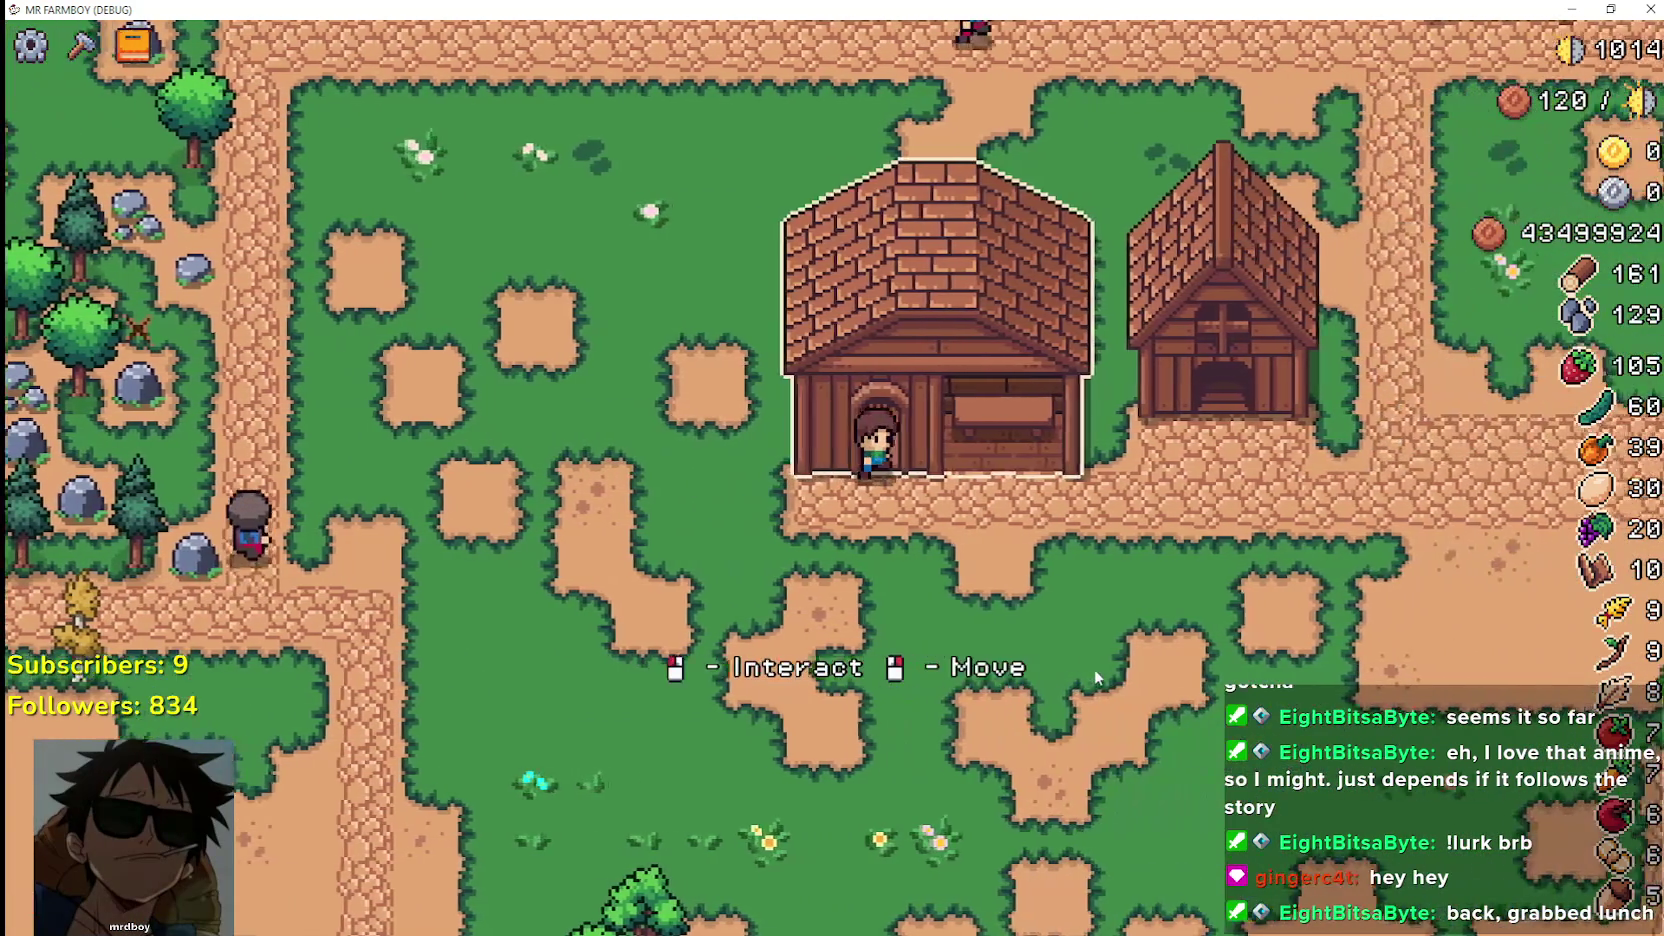
right_click(1095, 668)
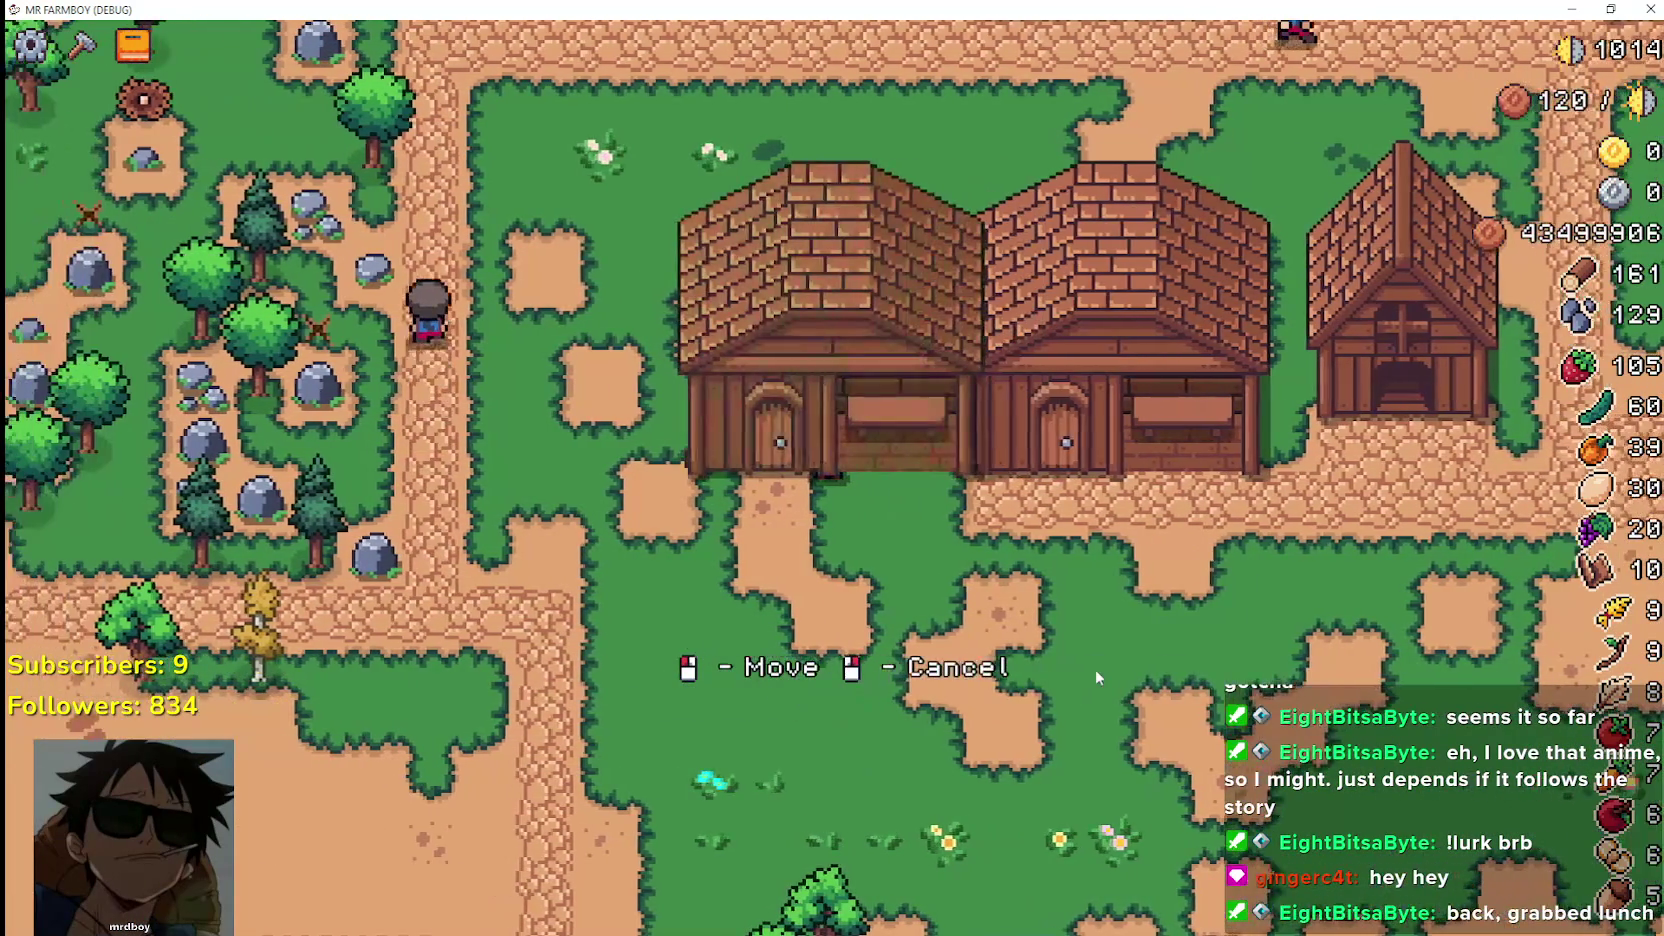
right_click(1095, 670)
right_click(1095, 670)
right_click(1095, 670)
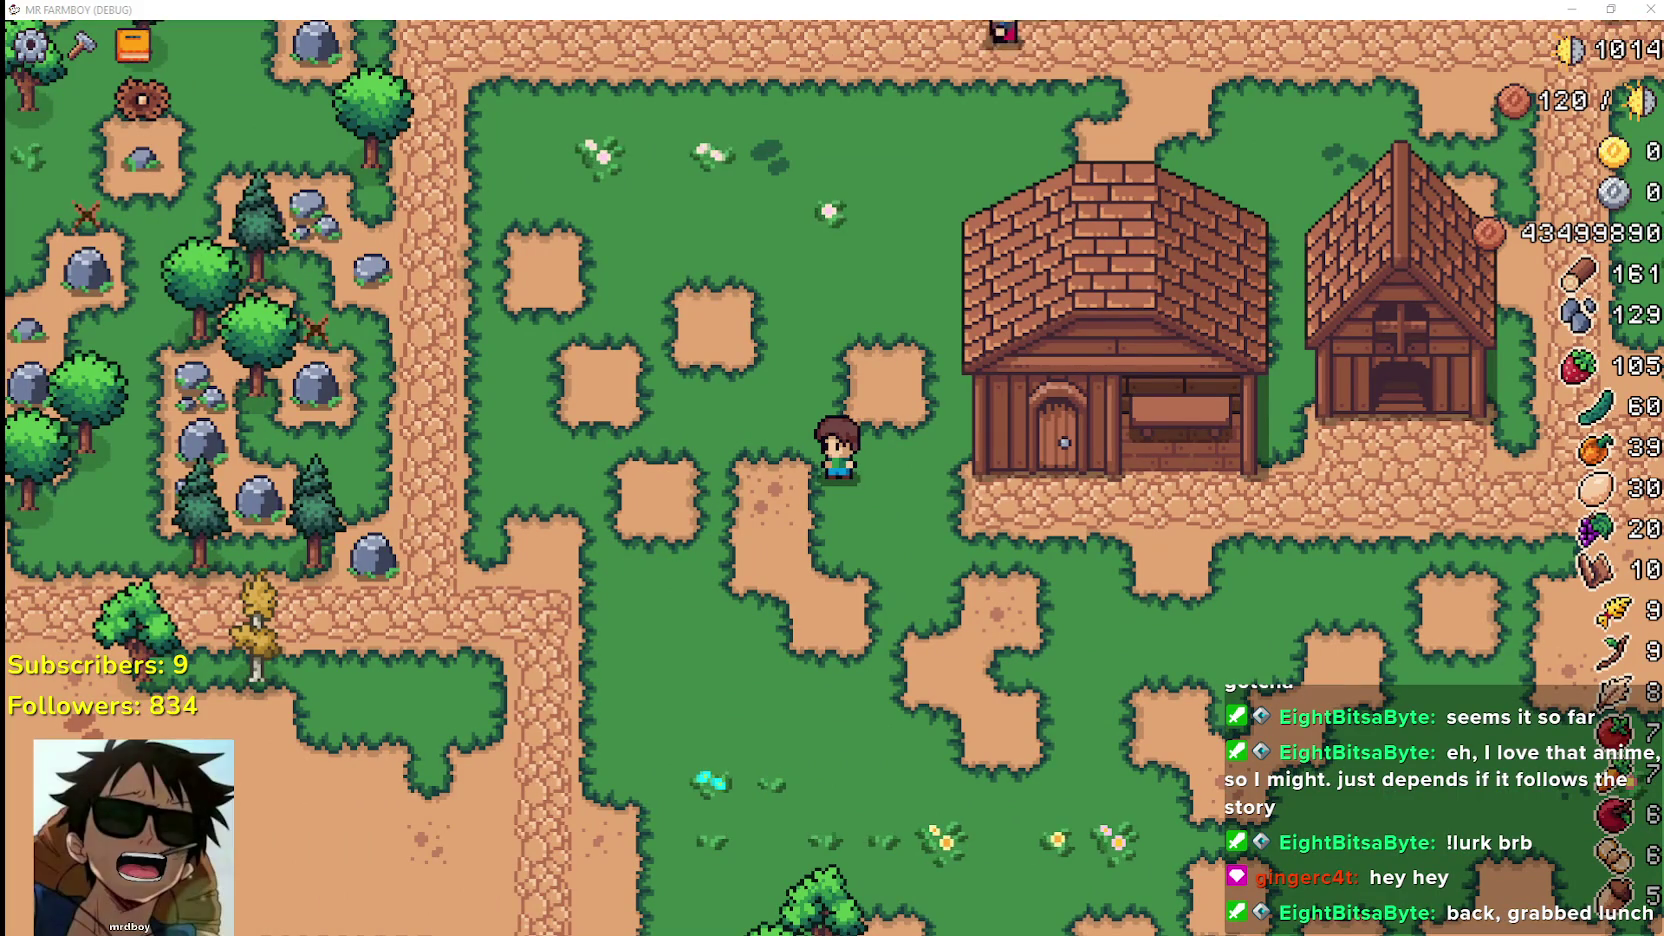
key("alt+Tab")
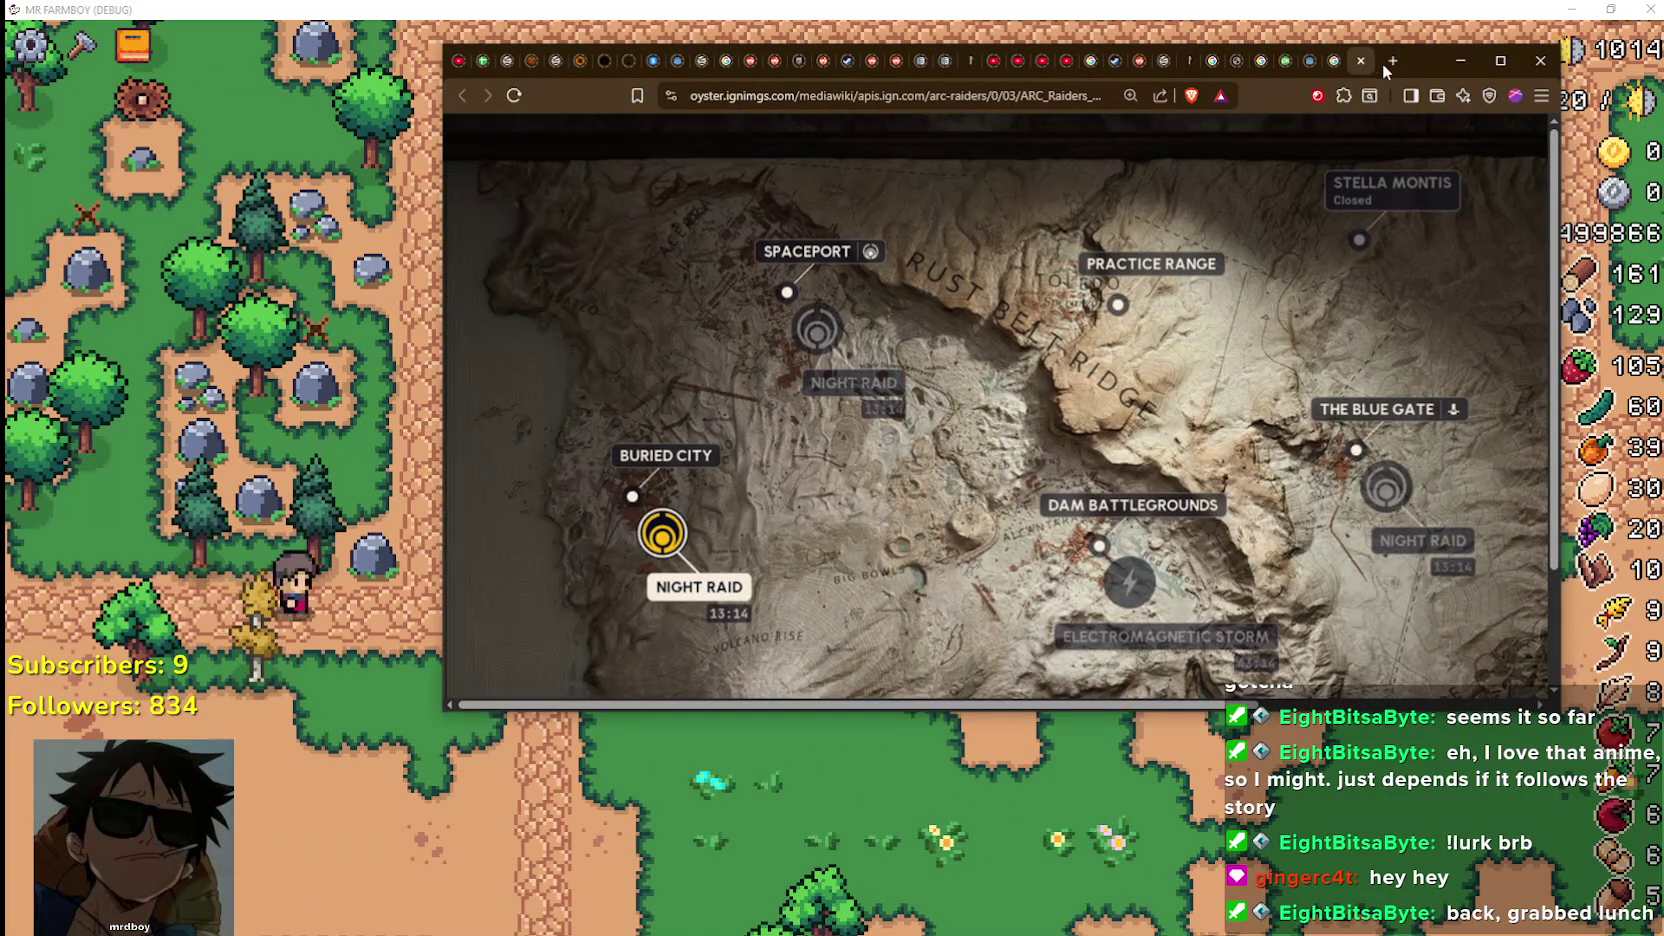
Search for 'godot hold button input' in a new browser tab
left_click(1388, 62)
type("g")
key("BackSpace")
type("g")
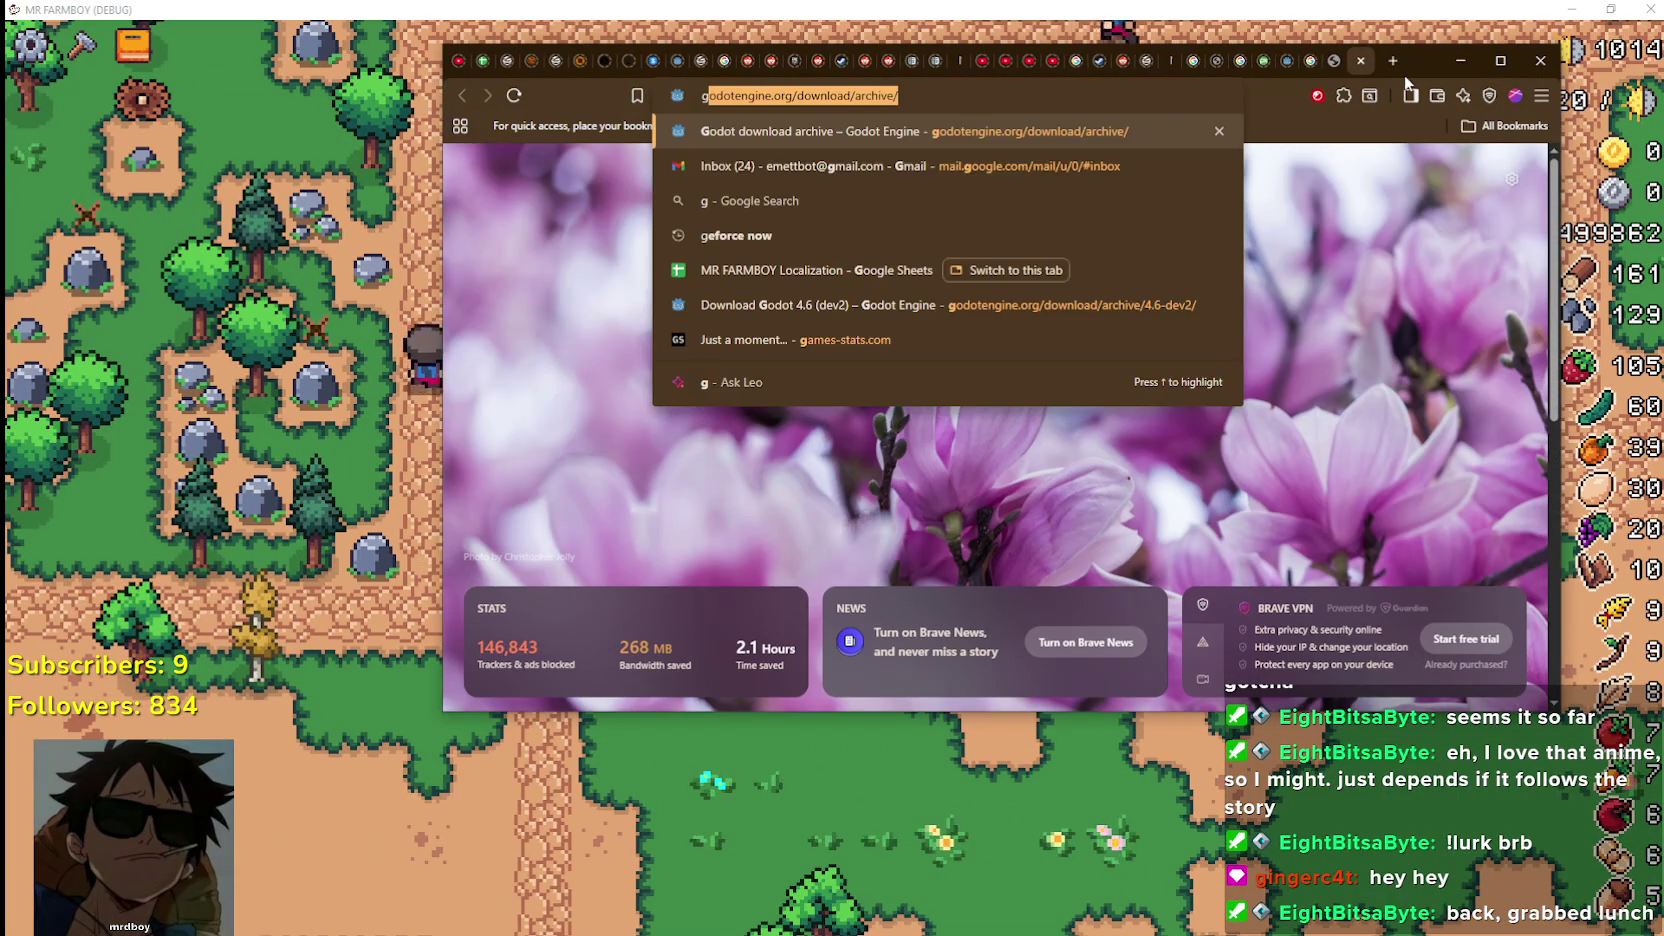
type("odot ")
type("hold butto")
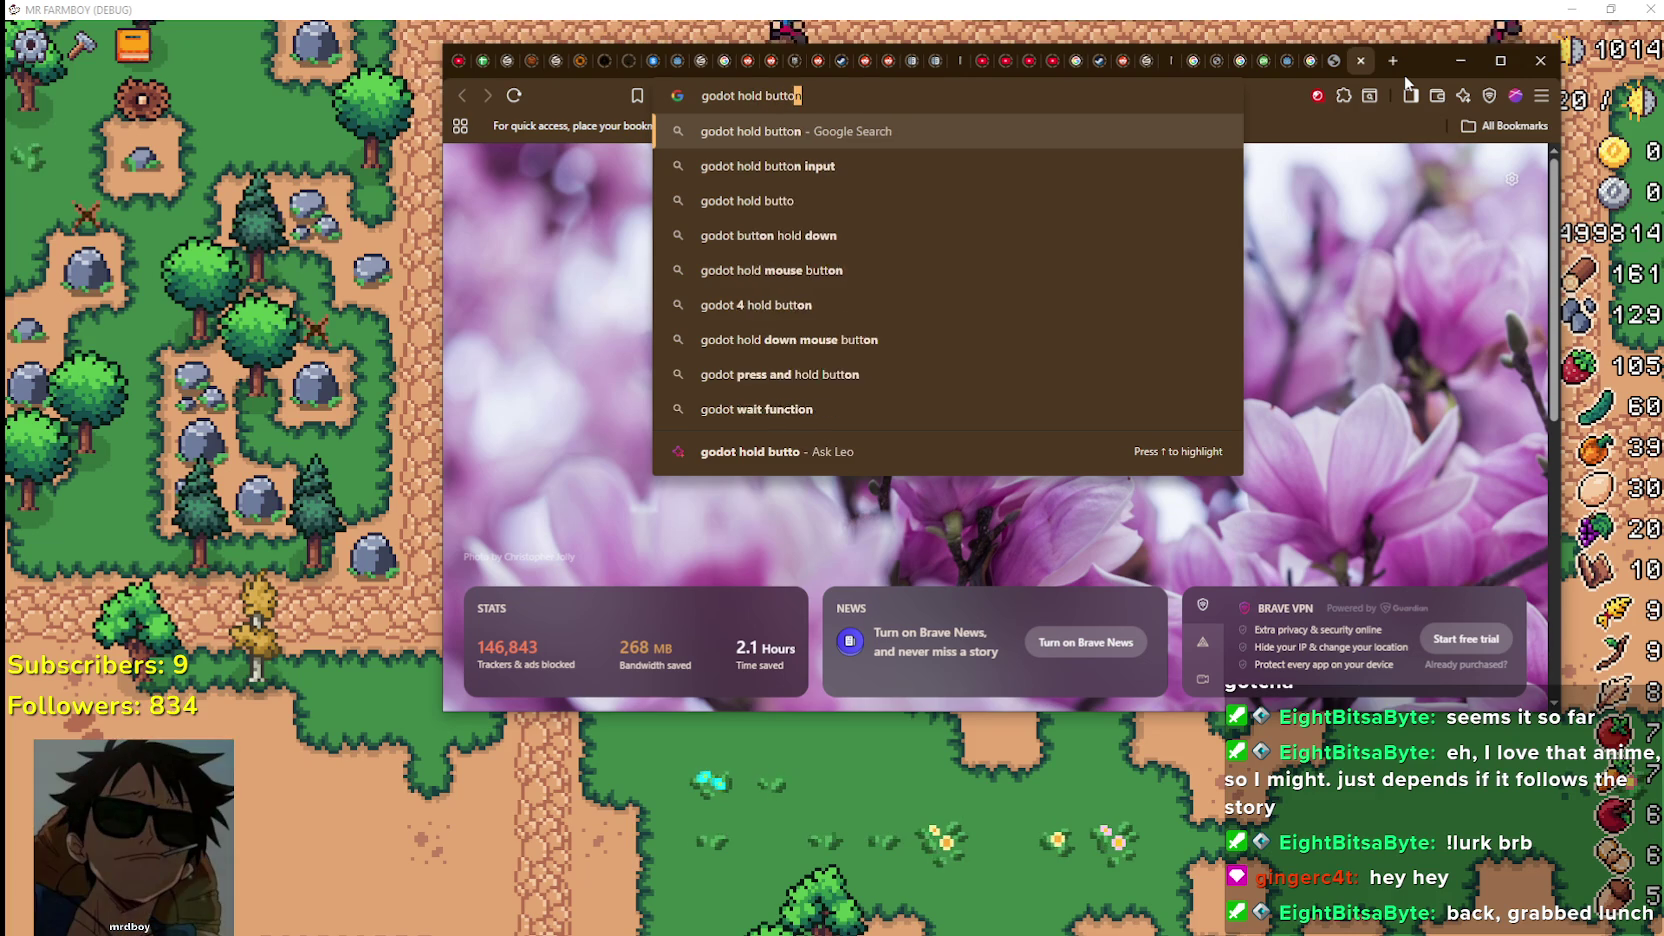
type("input")
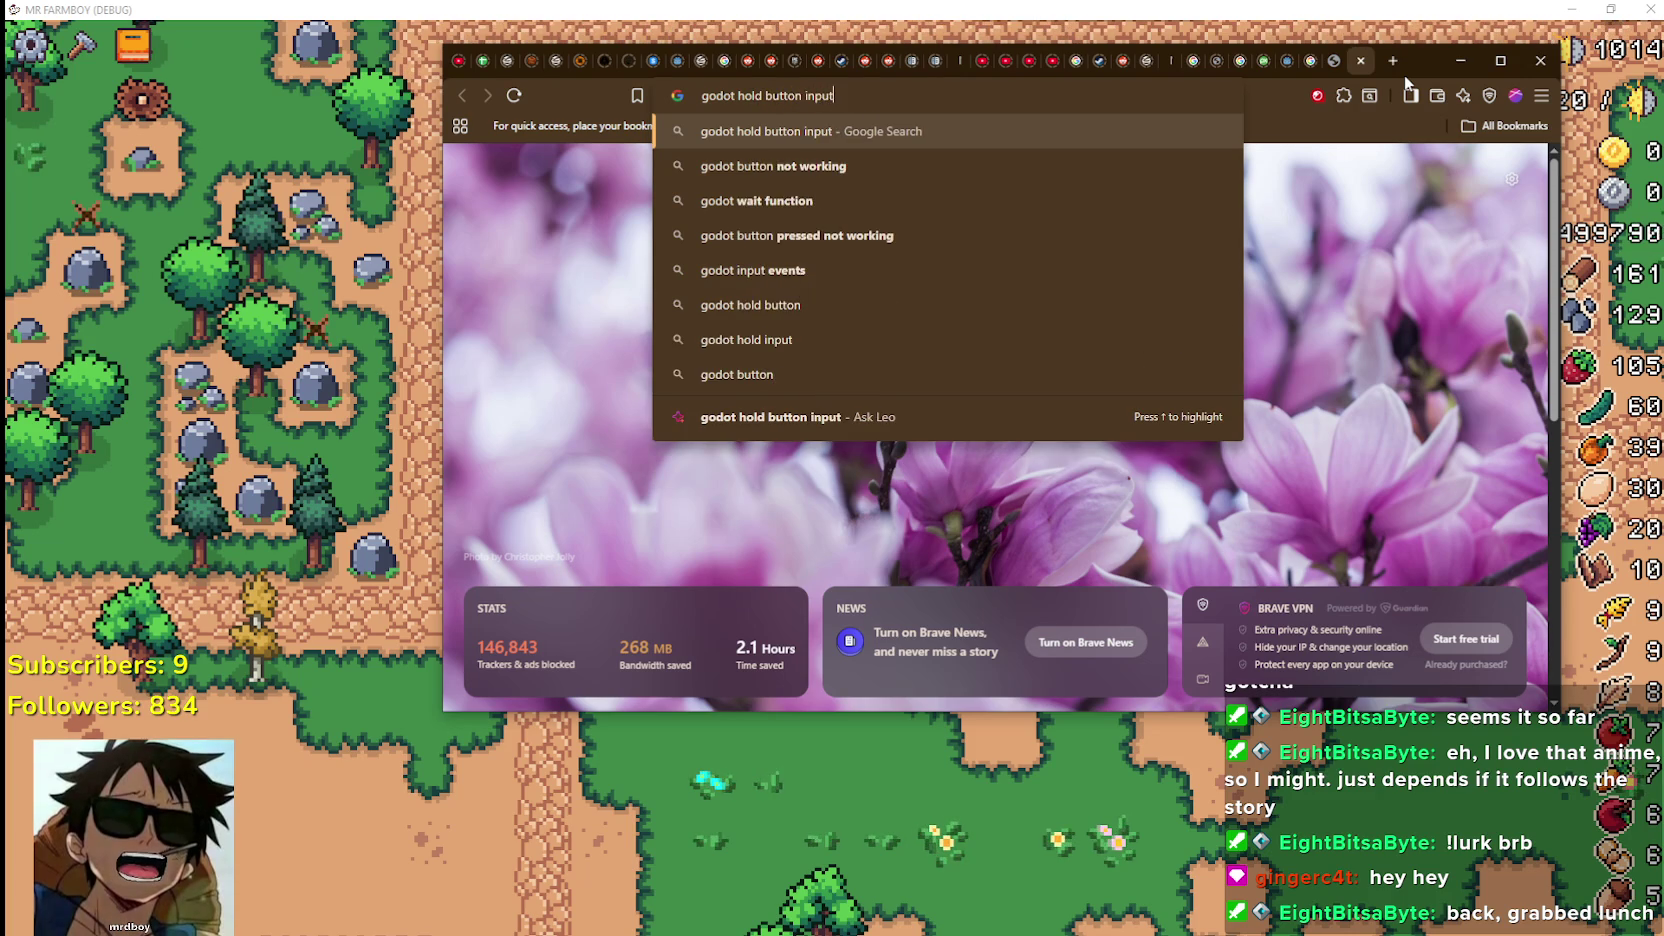
key("Return")
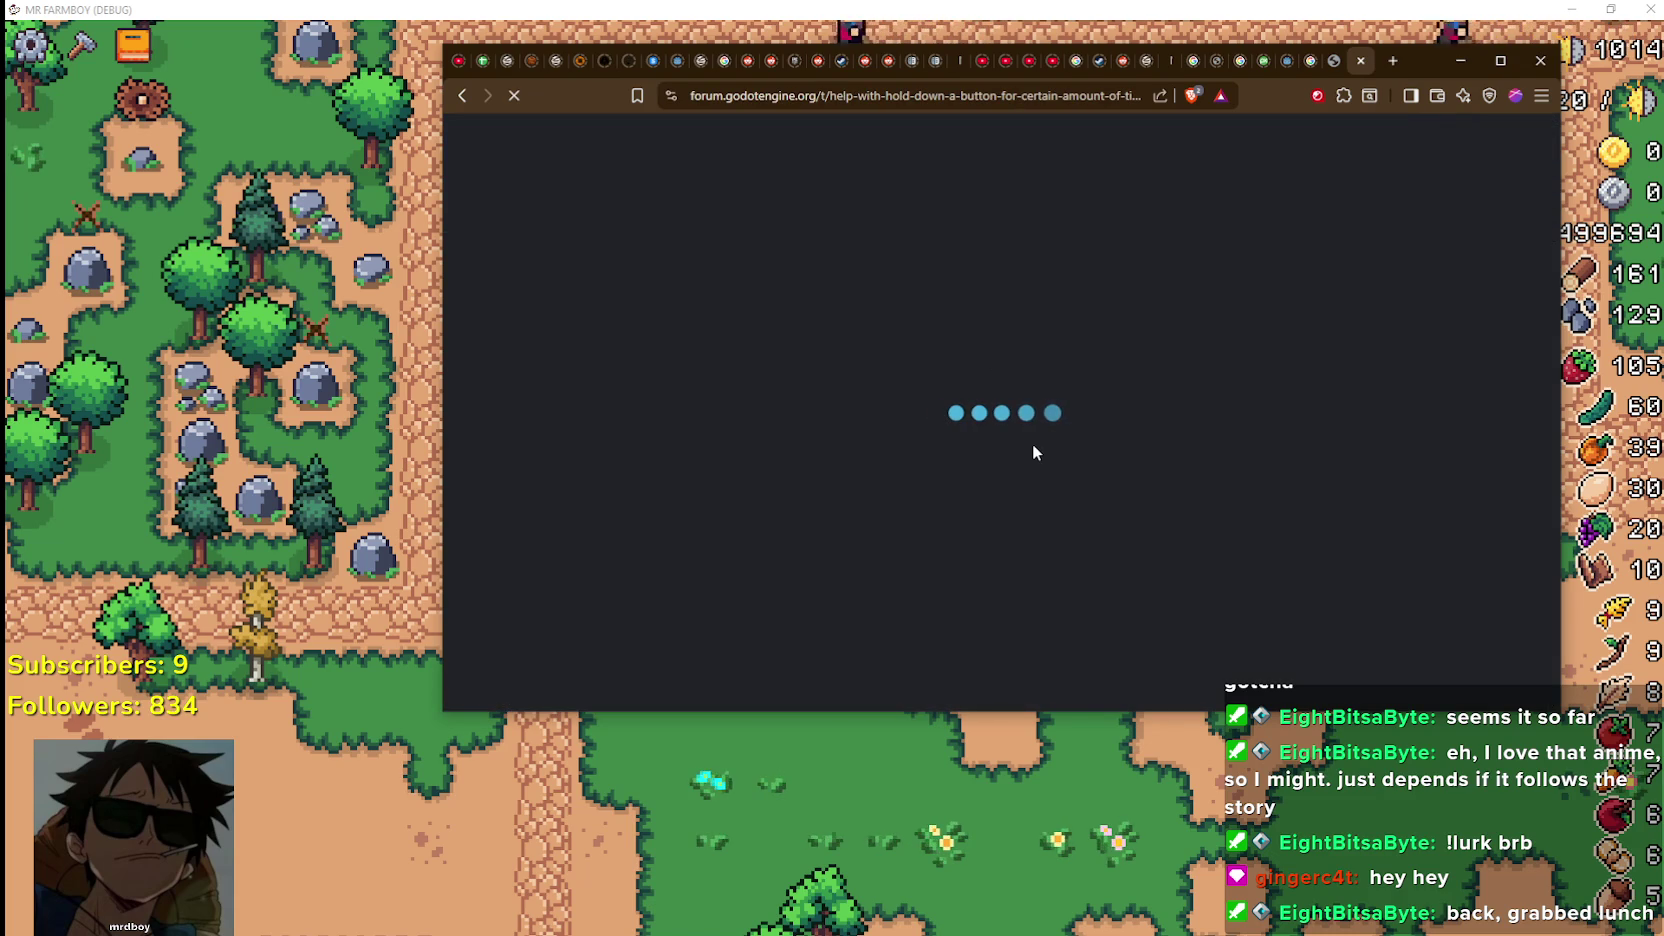
Read the thread's code, highlighting the is_action_just_pressed interact check
scroll(925, 438, "down", 5)
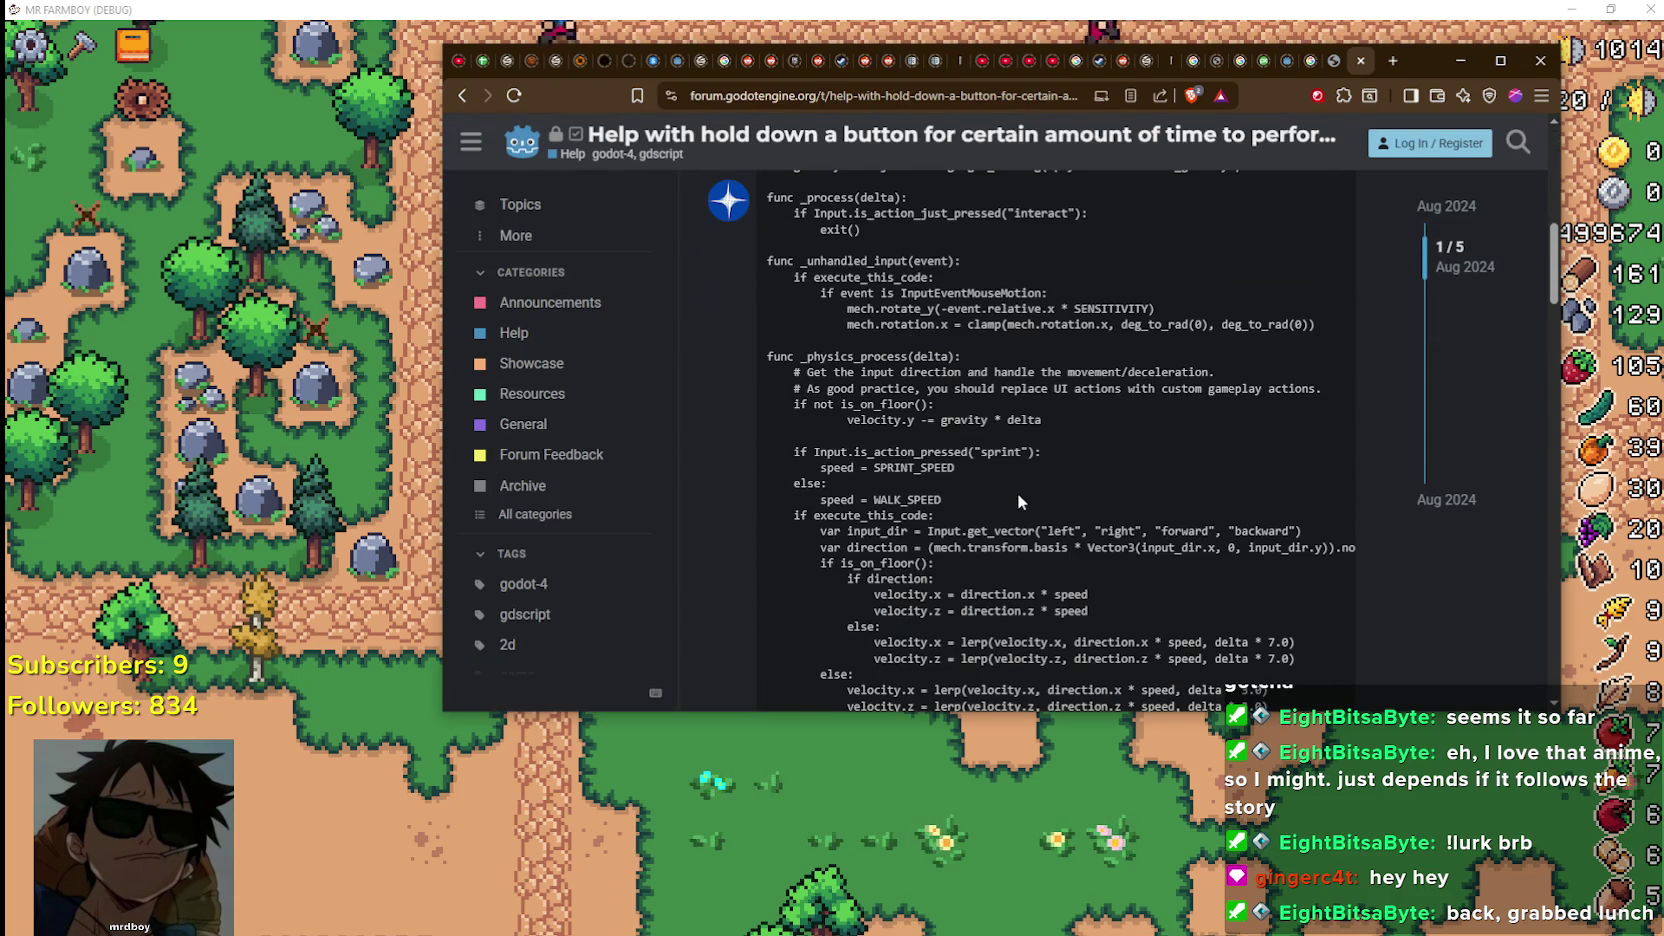
scroll(1017, 500, "down", 3)
scroll(1012, 497, "up", 3)
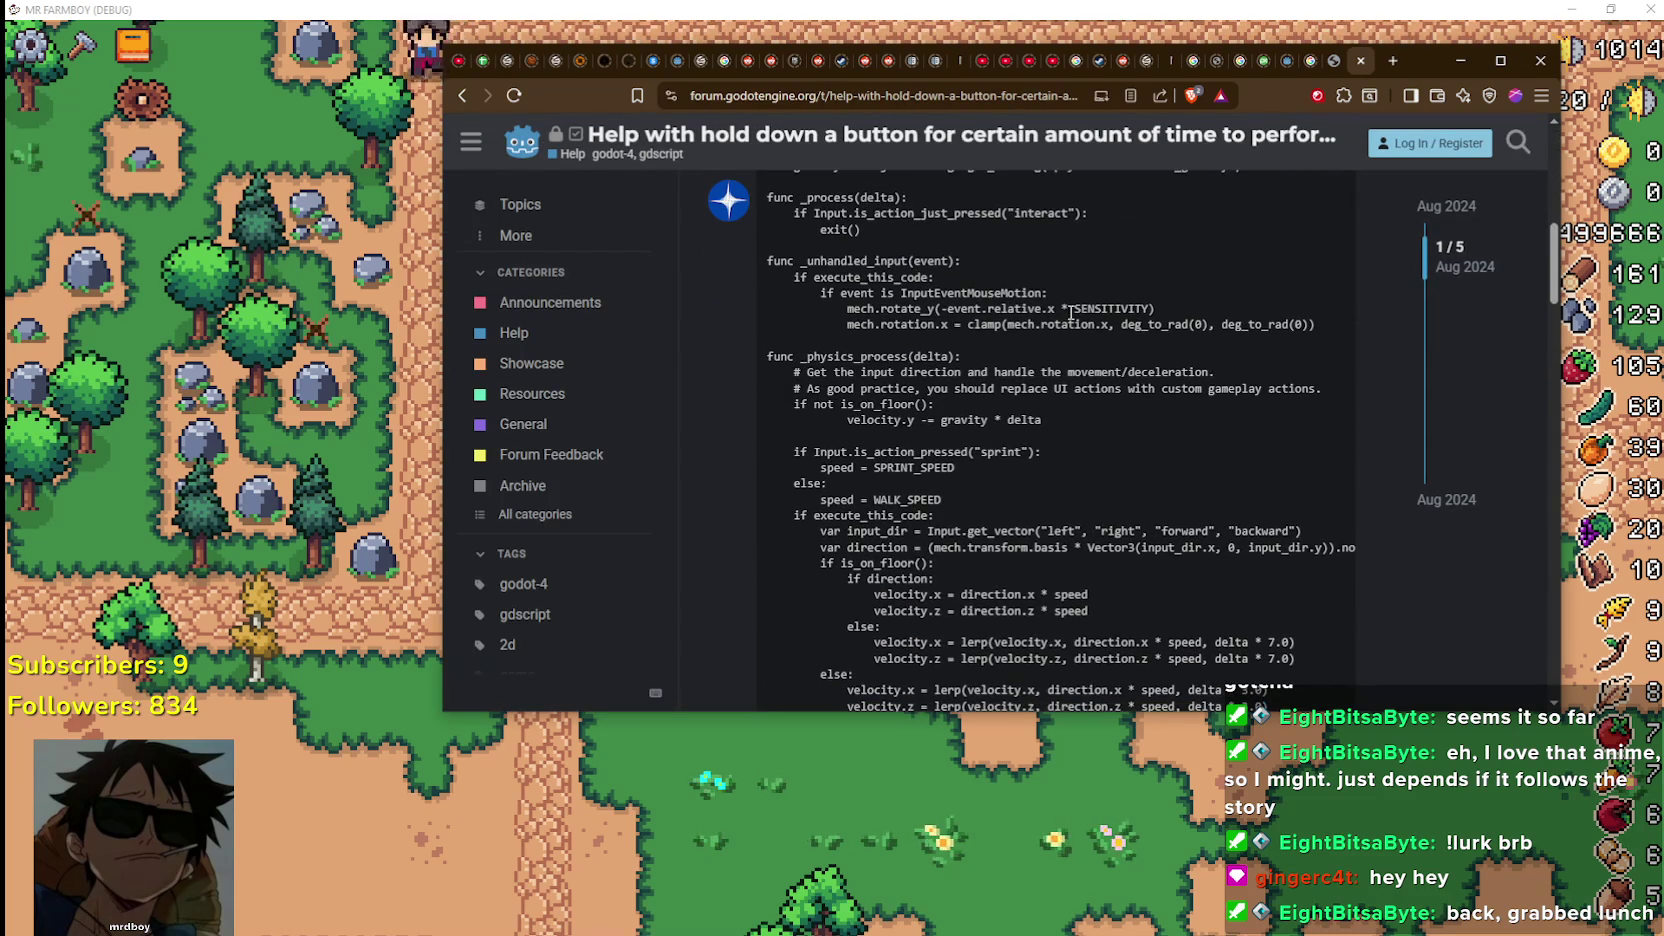
scroll(837, 442, "up", 1)
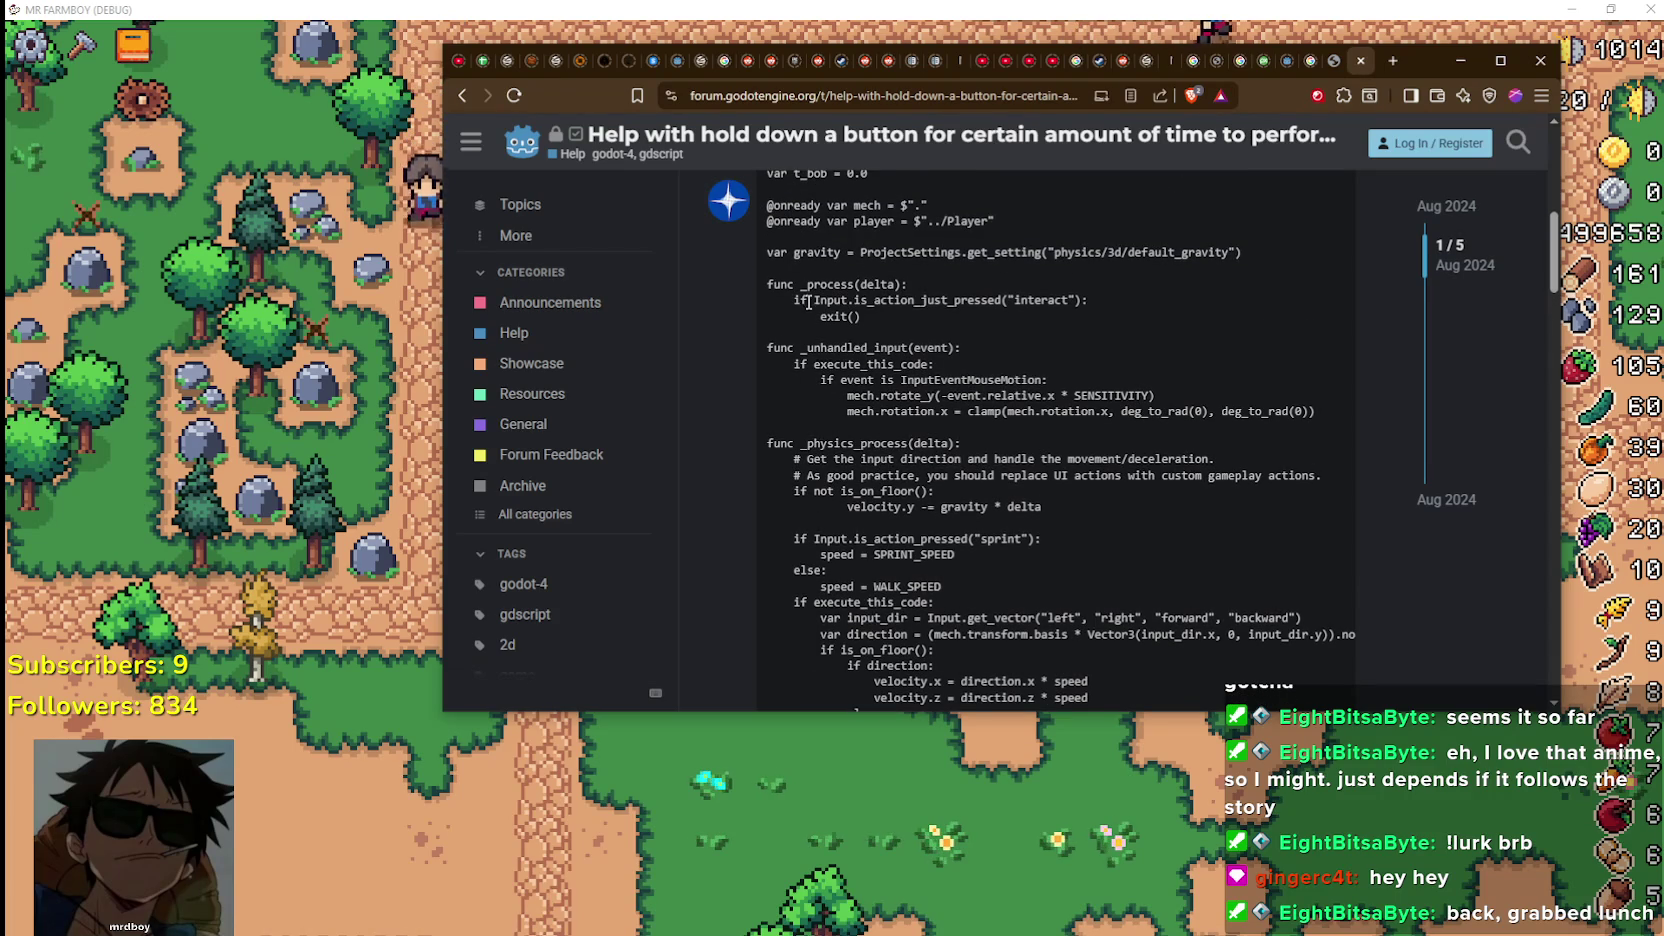
left_click_drag(811, 300, 1112, 313)
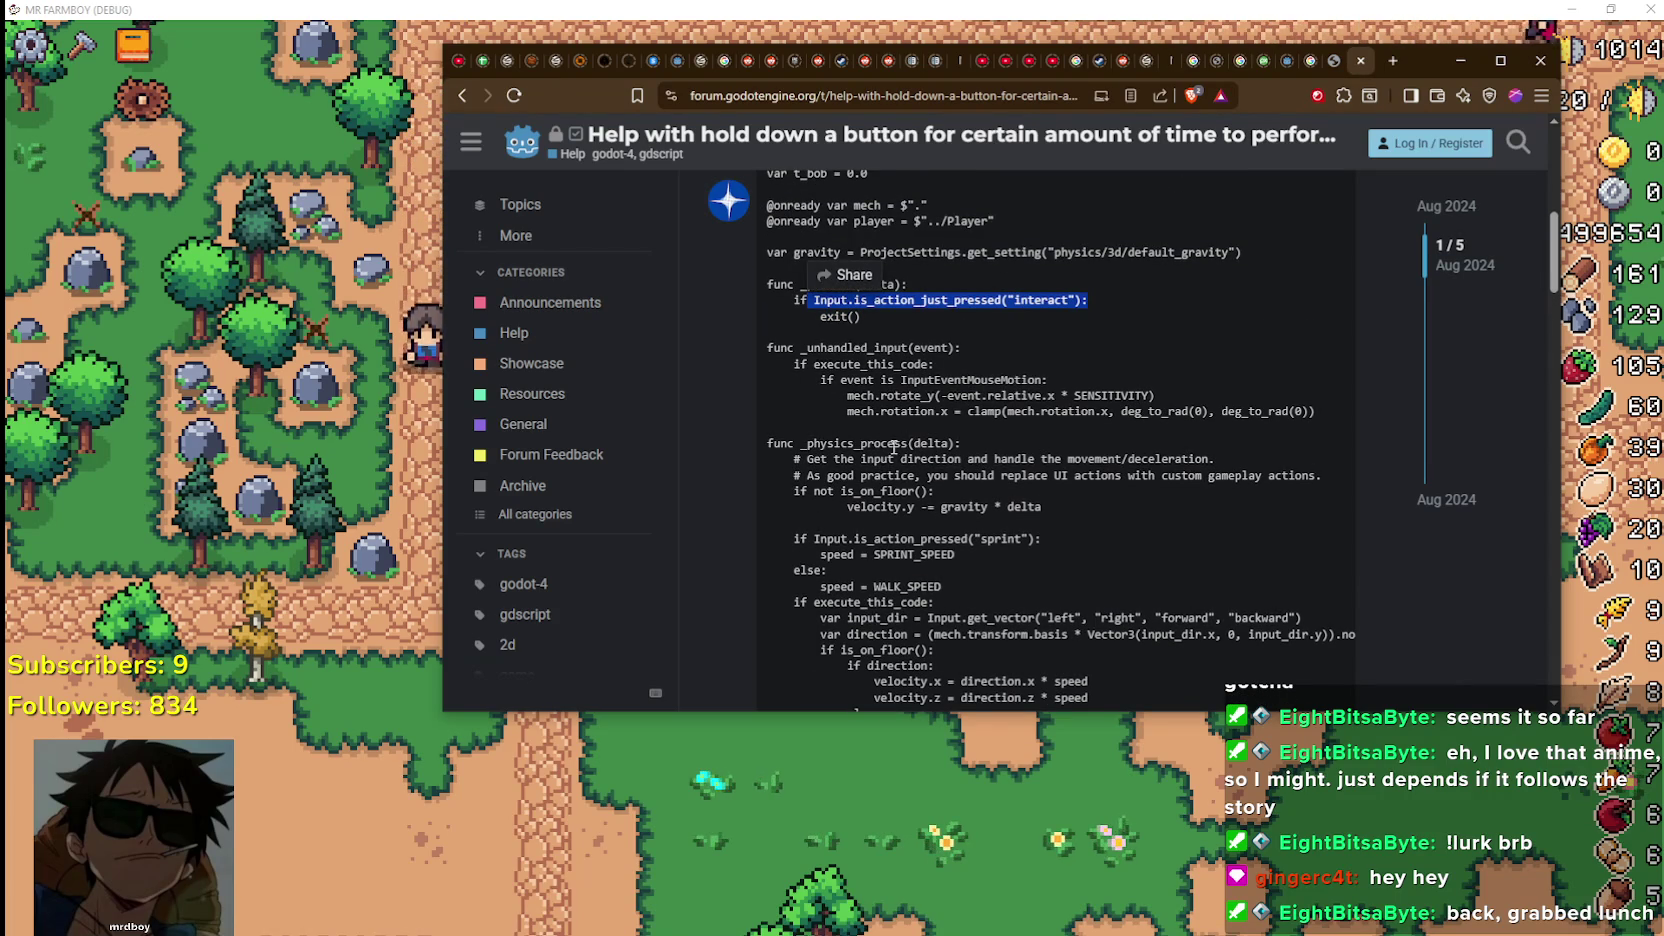
left_click(914, 417)
Highlight the question's sentence about spamming interact
scroll(898, 401, "up", 5)
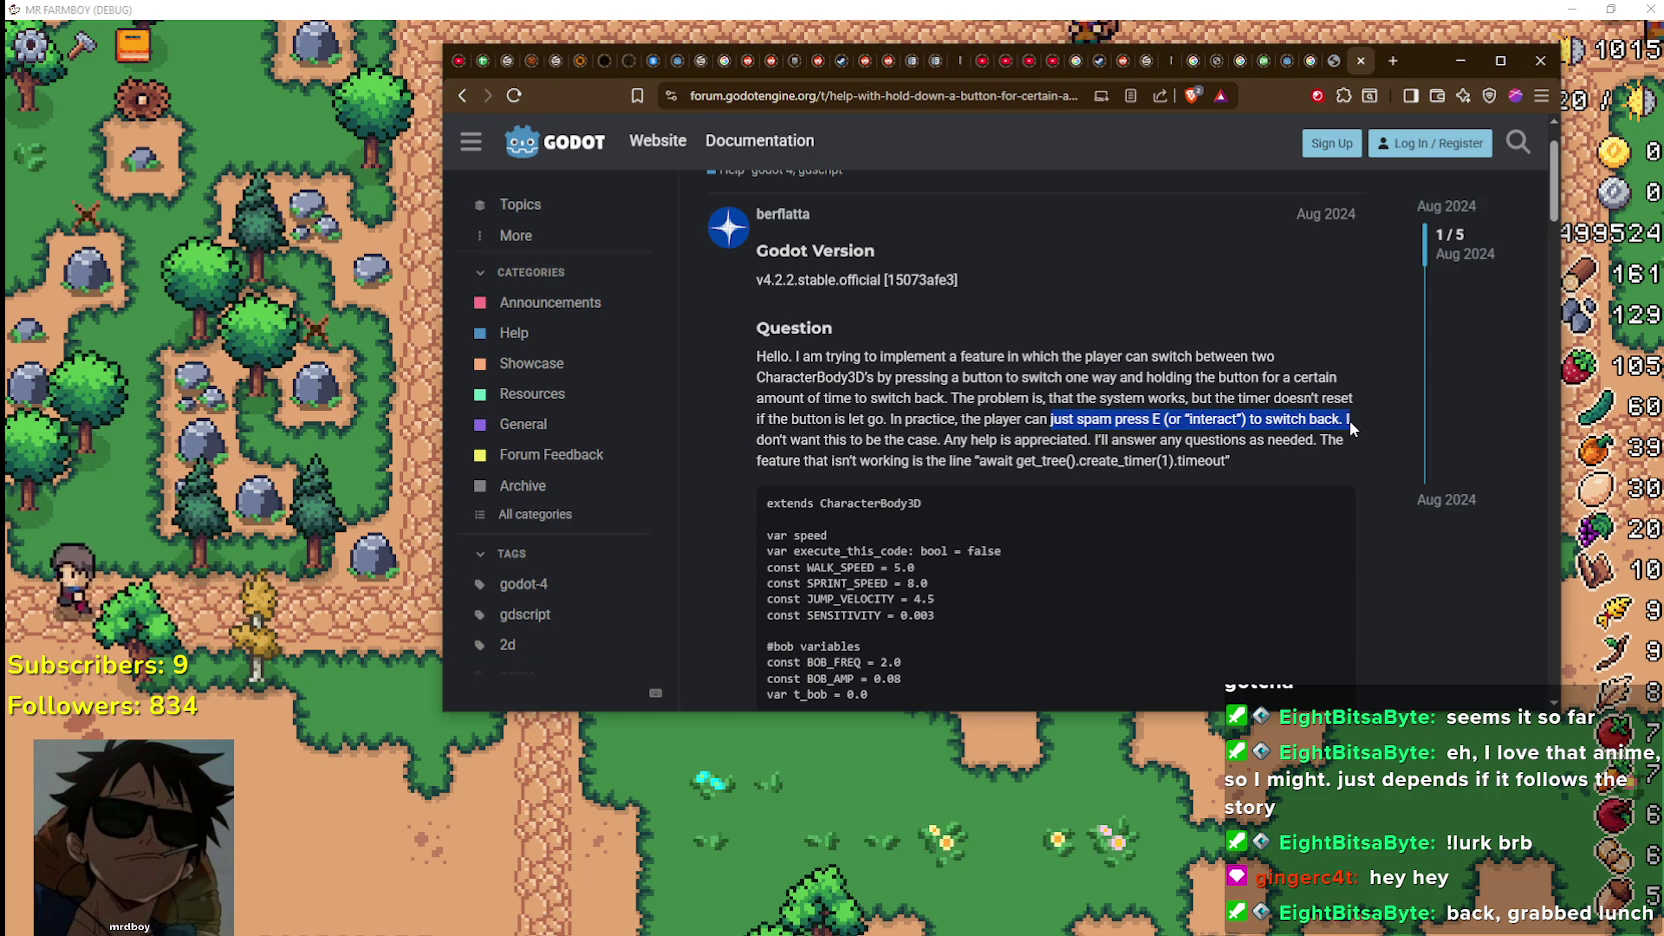
left_click_drag(1352, 427, 1358, 450)
left_click(1063, 471)
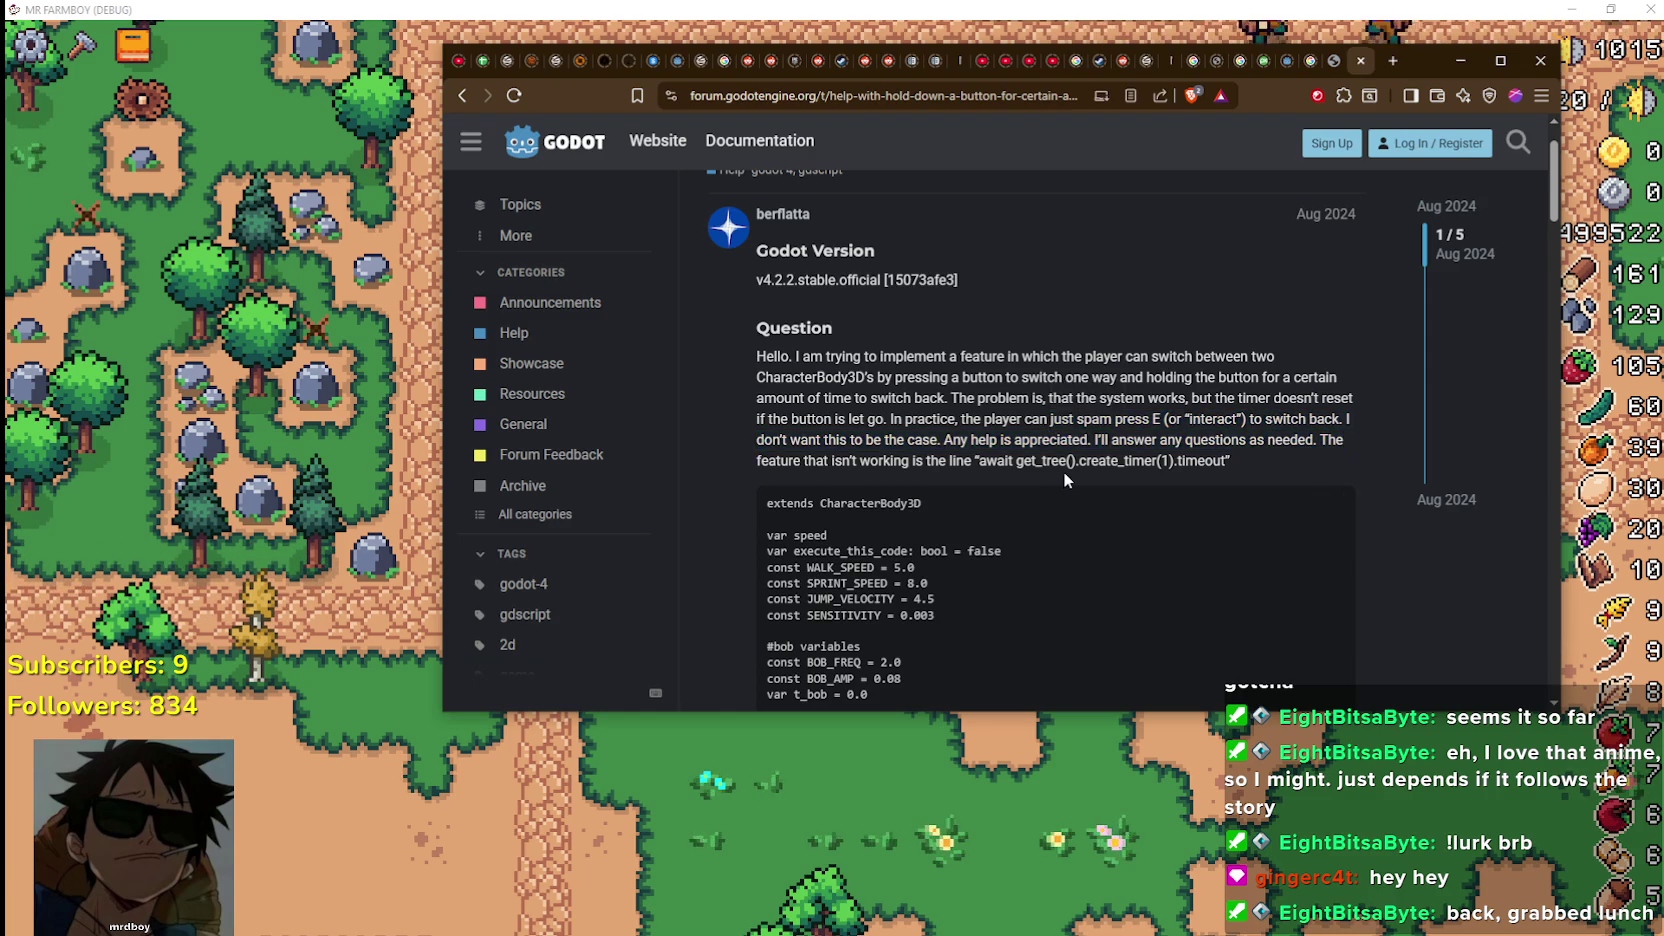
scroll(1063, 471, "down", 3)
scroll(1062, 477, "up", 1)
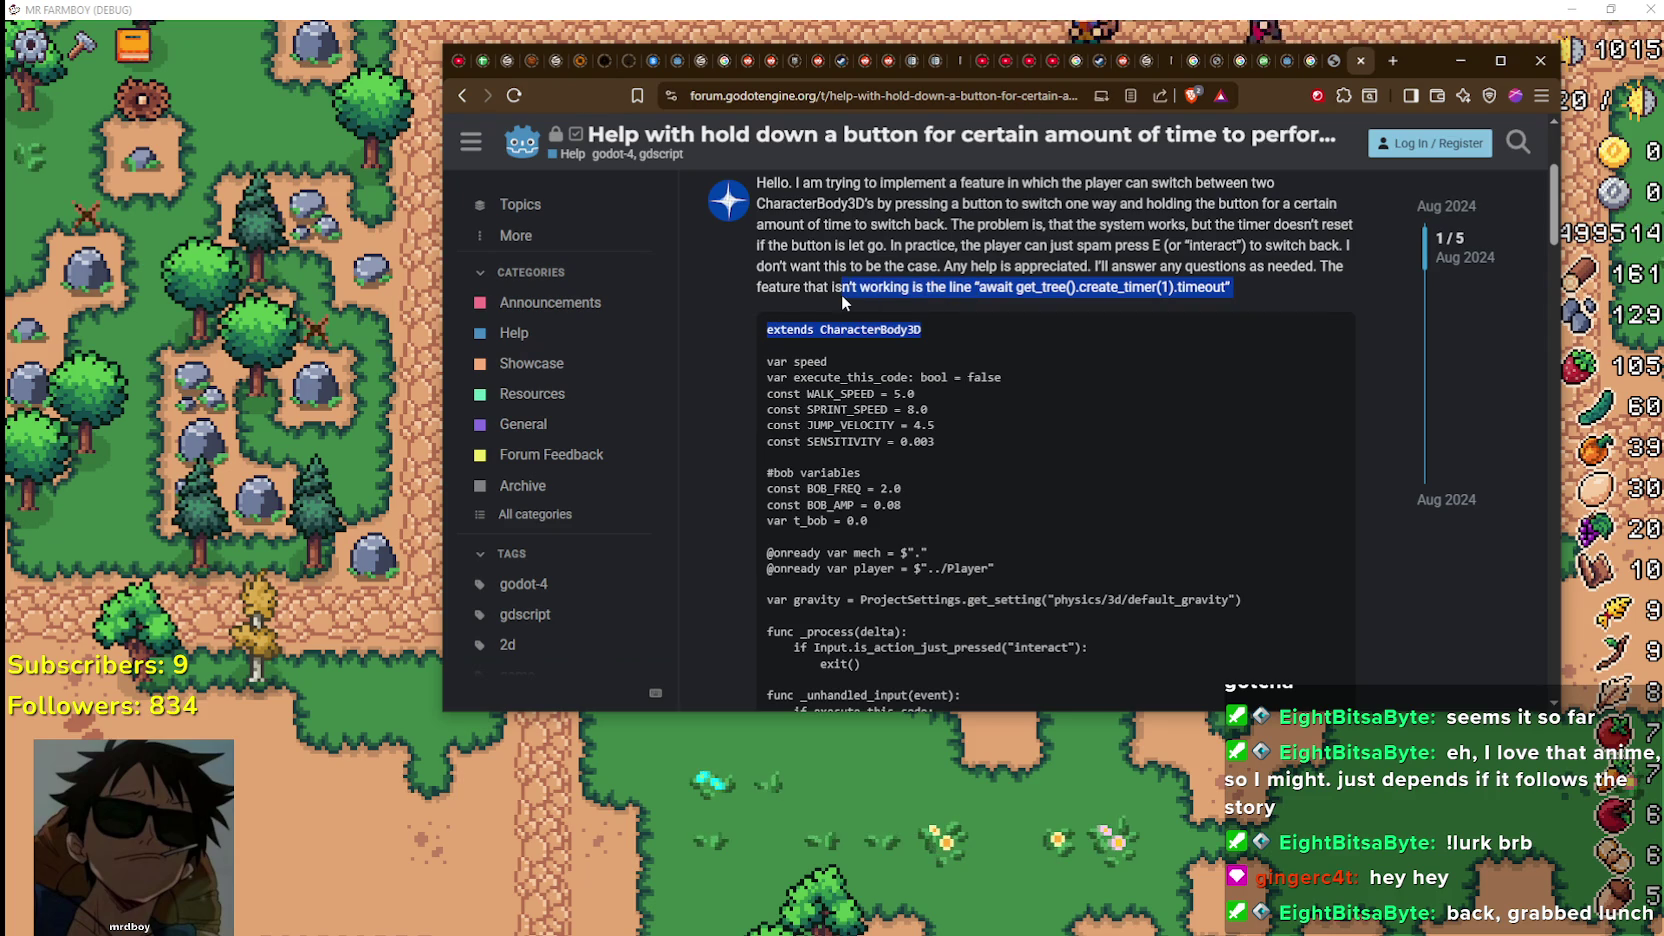
Select the failing create_timer(1).timeout line and scroll down to the solved reply
left_click_drag(781, 295, 783, 295)
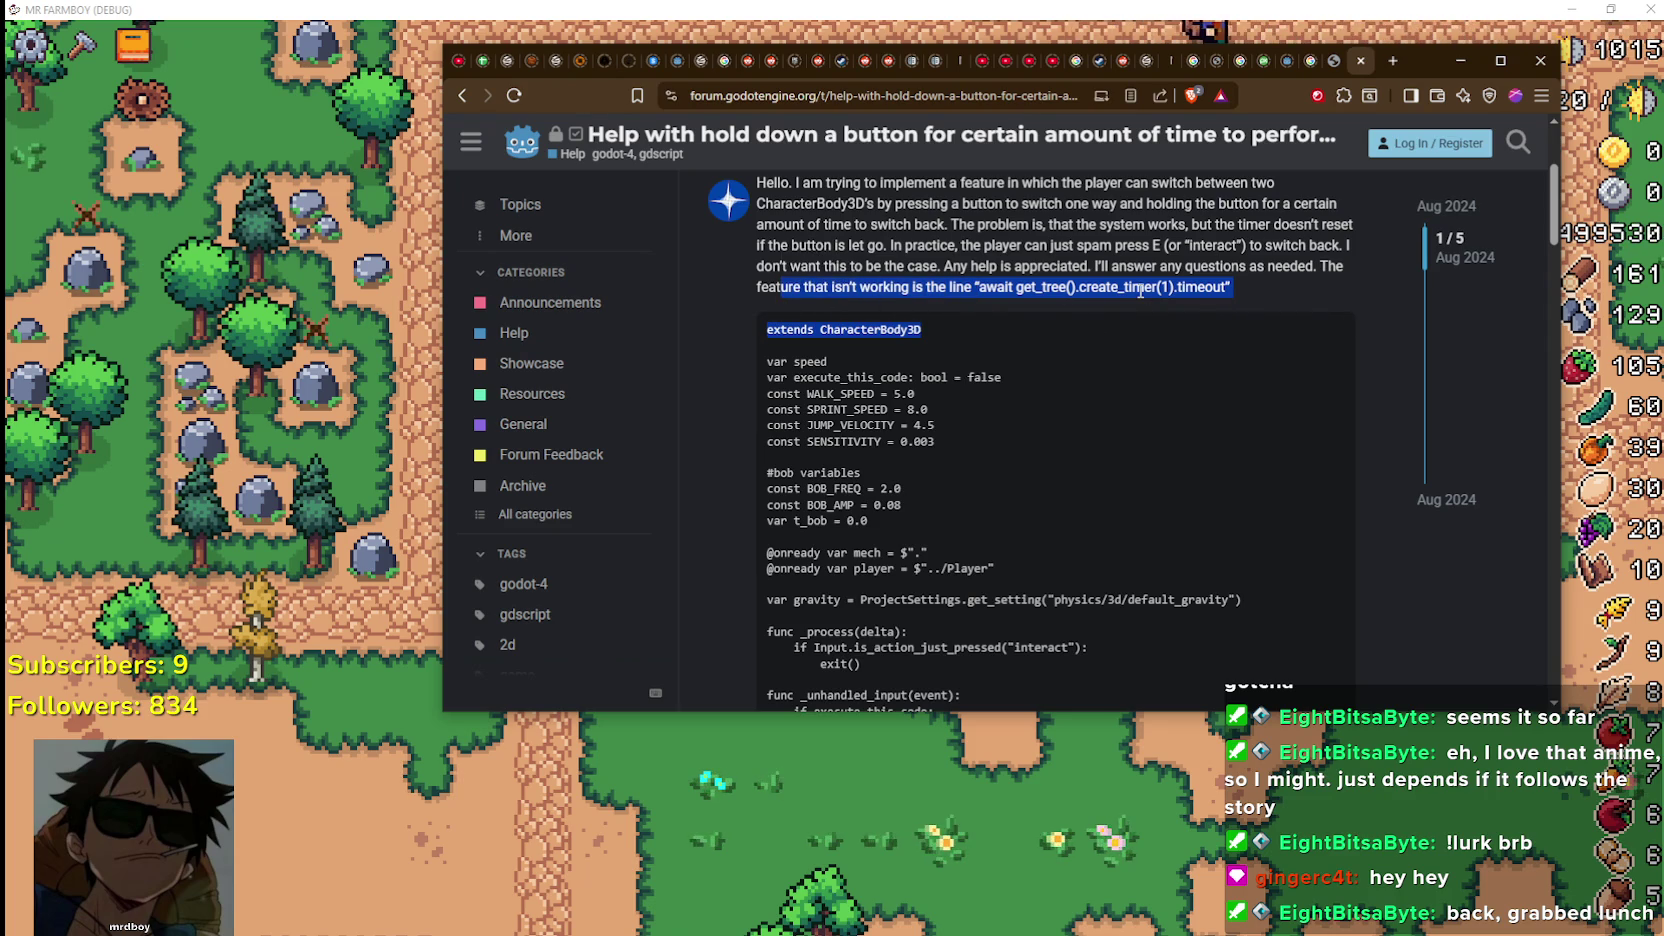
left_click_drag(1226, 289, 1079, 289)
scroll(946, 668, "down", 10)
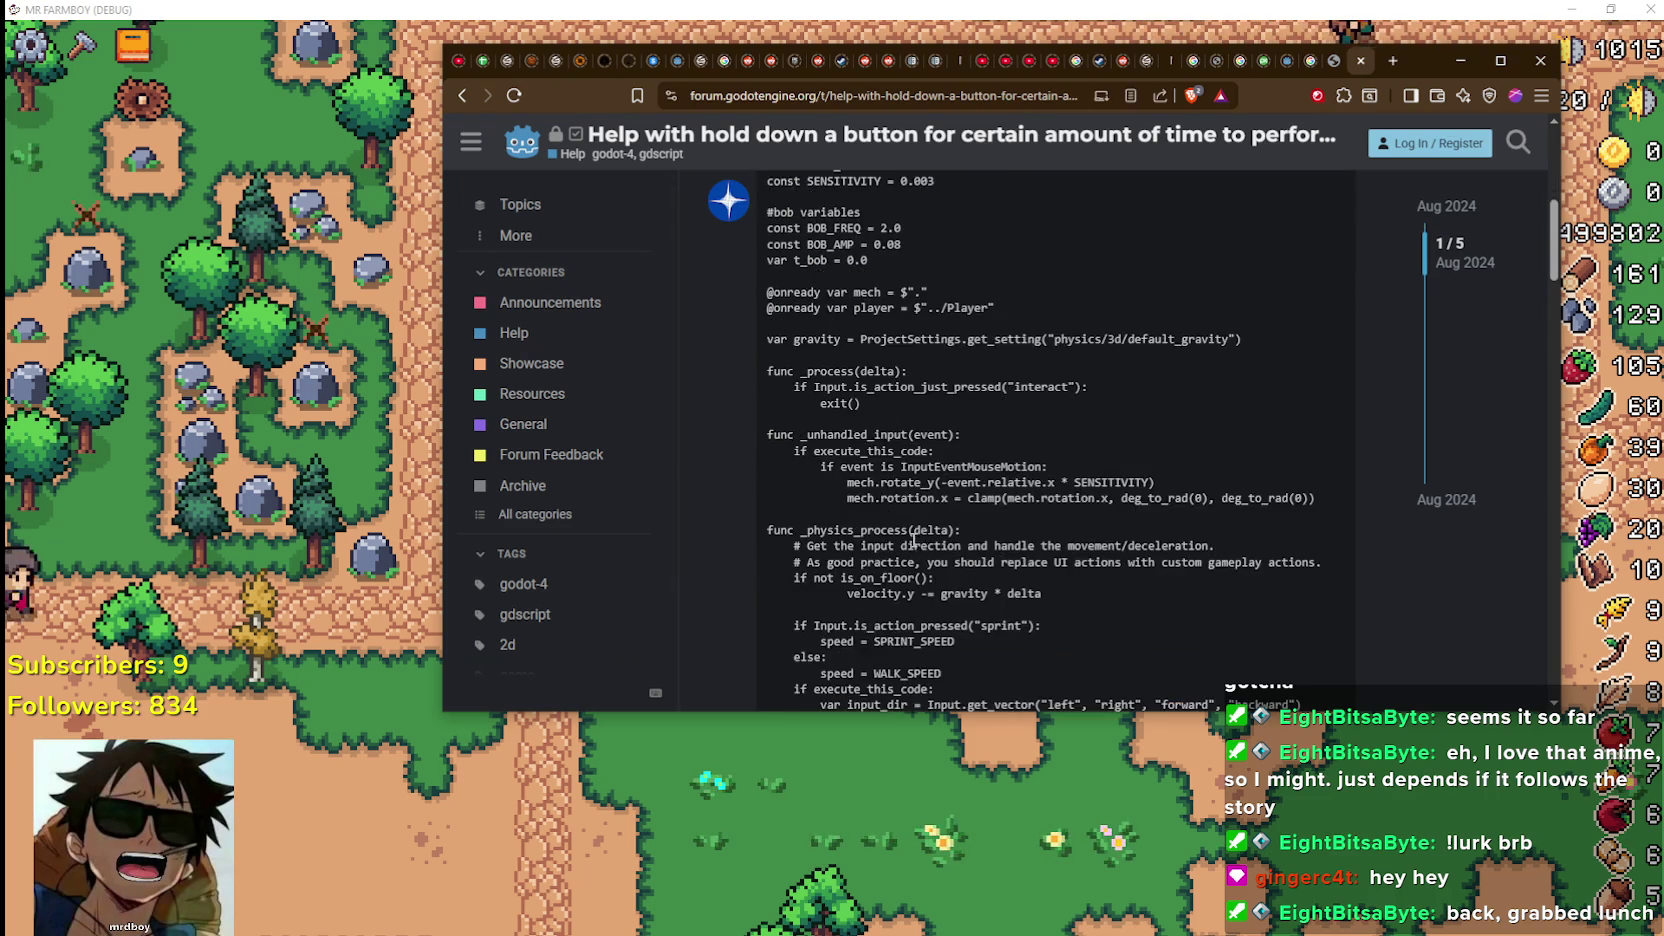
scroll(878, 416, "down", 10)
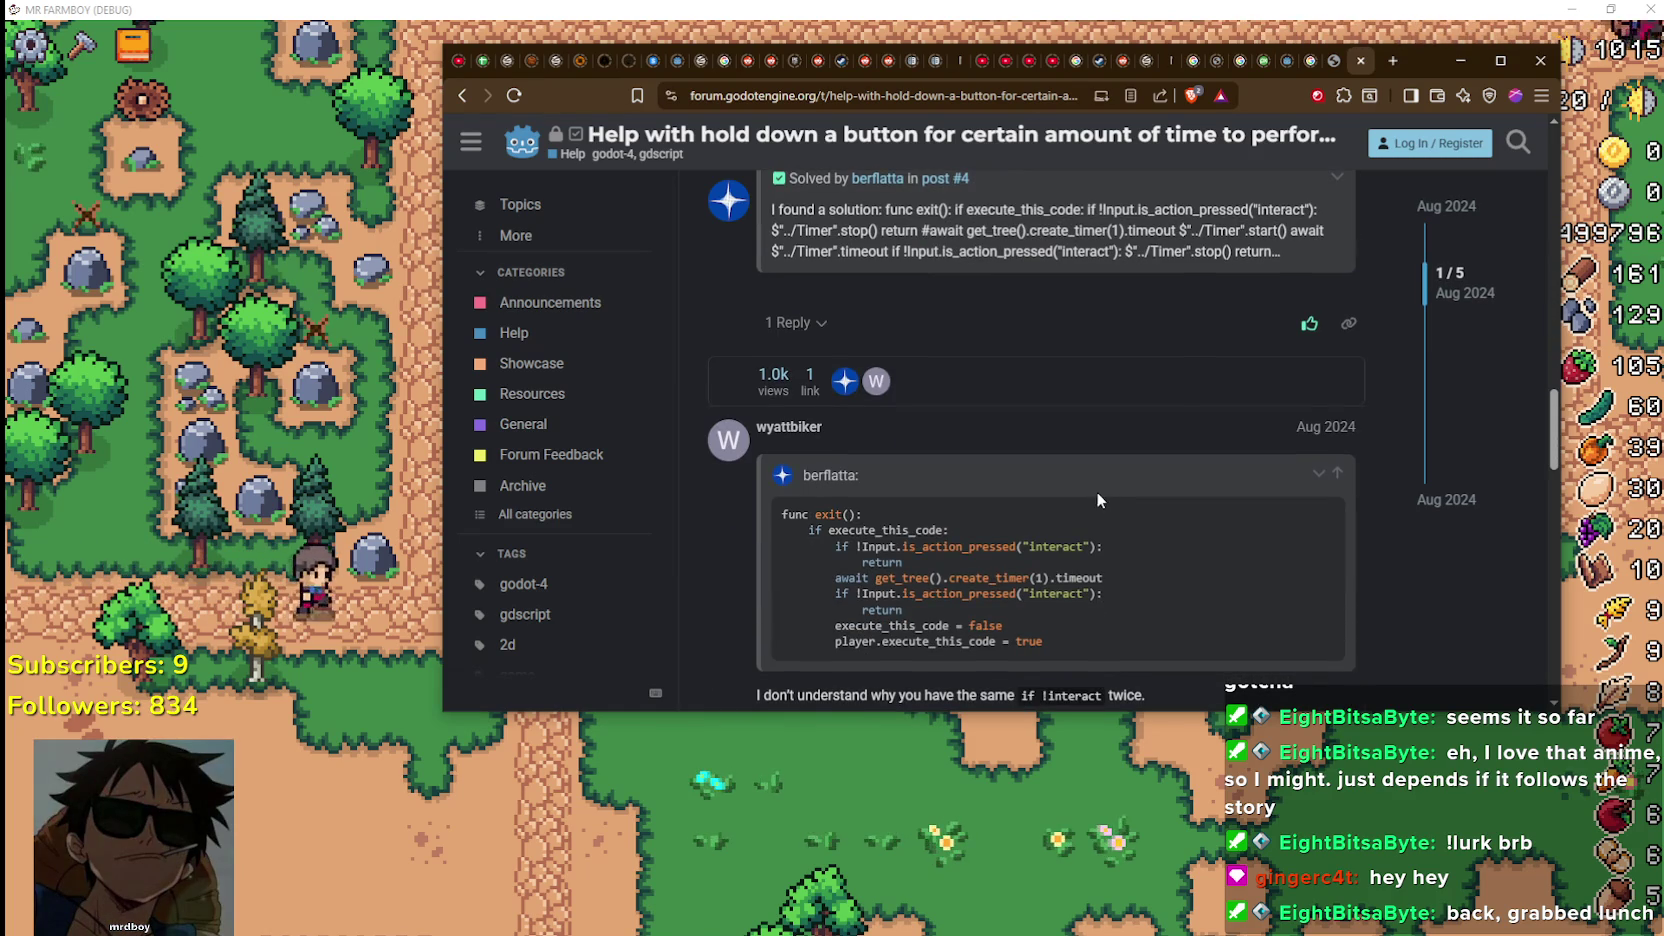
Highlight the not-pressed interact check and await create_timer line, then scroll to 'I found a solution'
scroll(1097, 491, "down", 3)
scroll(1072, 490, "up", 2)
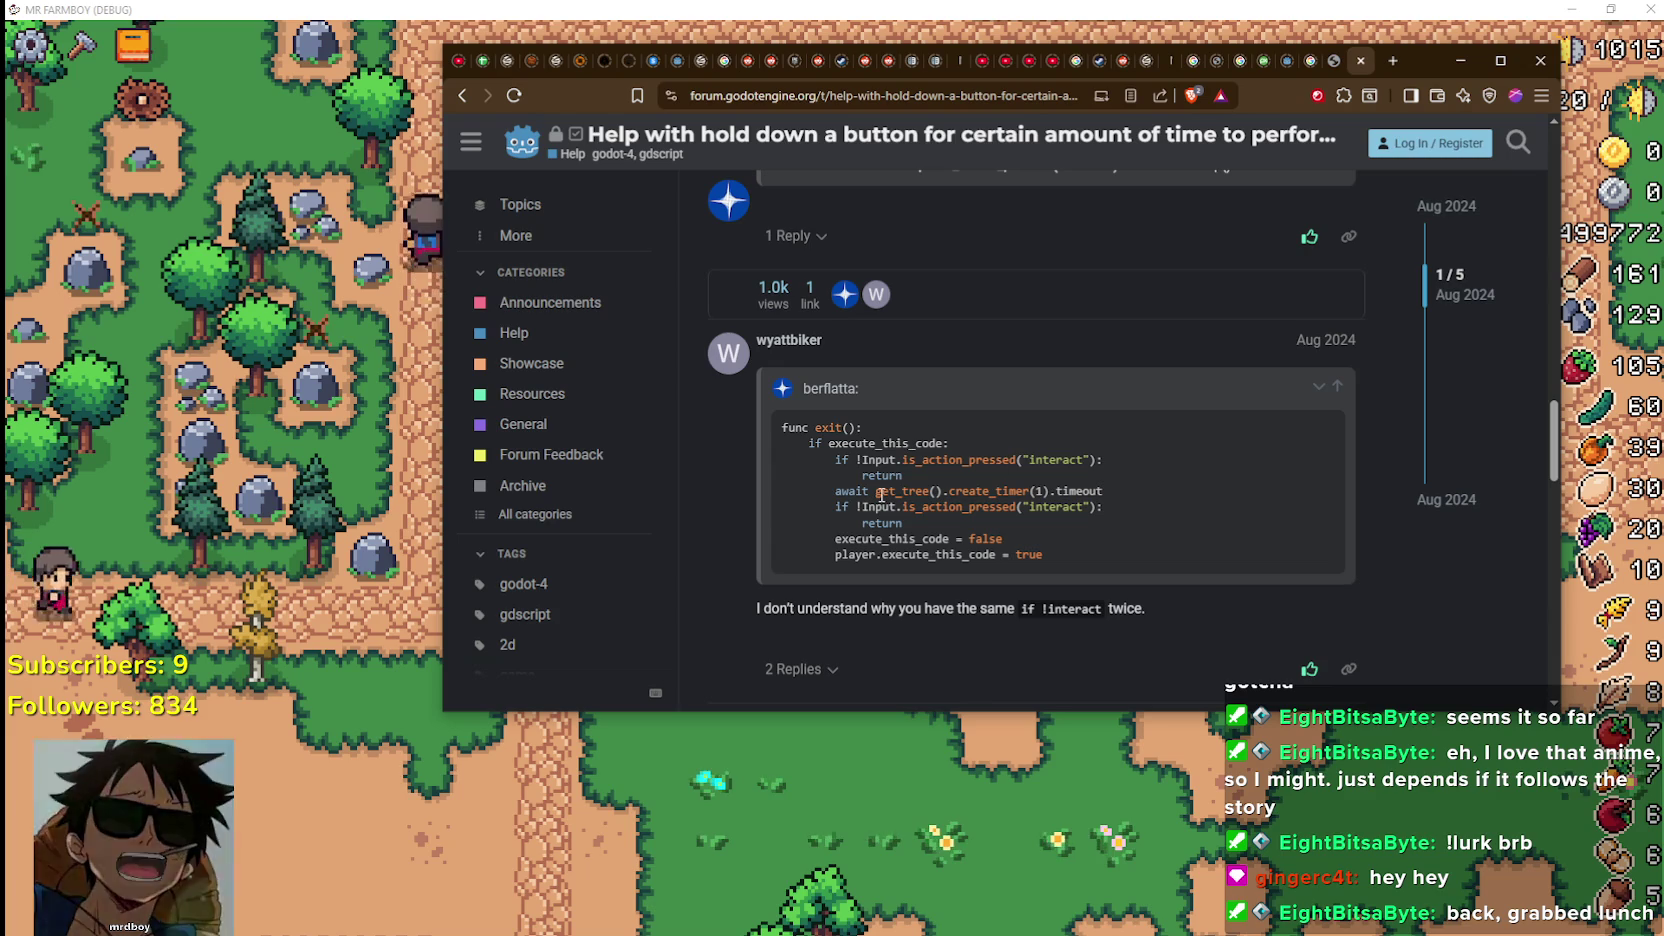
left_click_drag(903, 476, 797, 466)
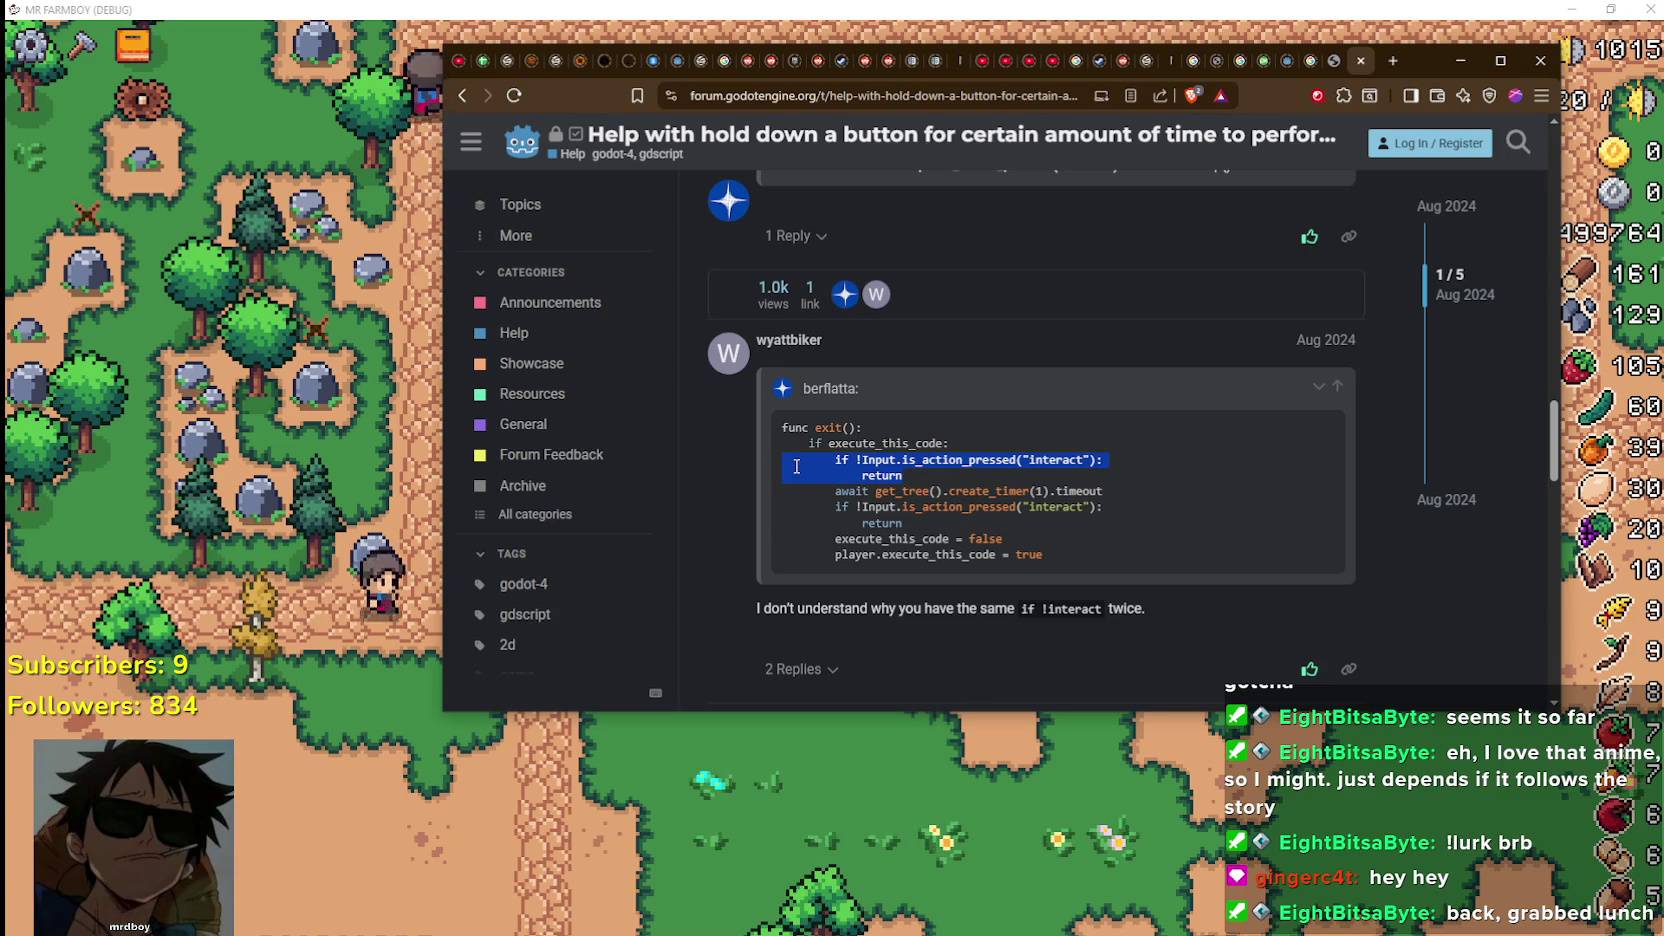
left_click(935, 494)
mouse_move(837, 491)
left_mouse_down()
mouse_move(1147, 490)
mouse_move(1157, 521)
left_mouse_up()
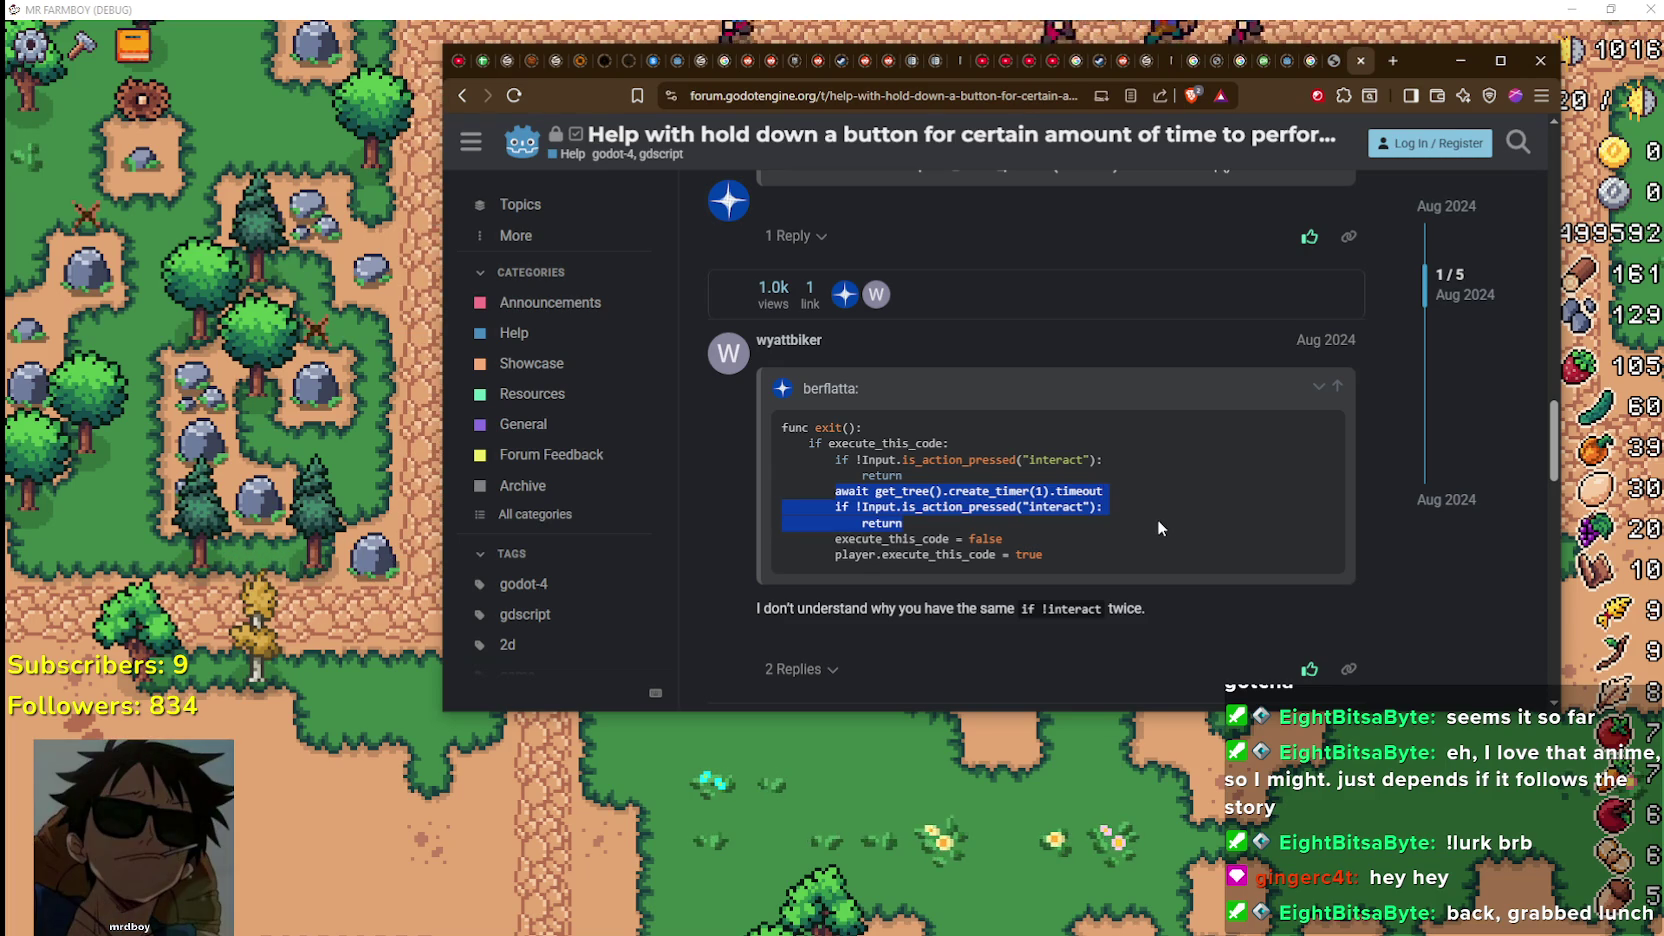
scroll(1160, 519, "down", 2)
left_click(874, 422)
scroll(874, 422, "down", 1)
scroll(736, 497, "down", 7)
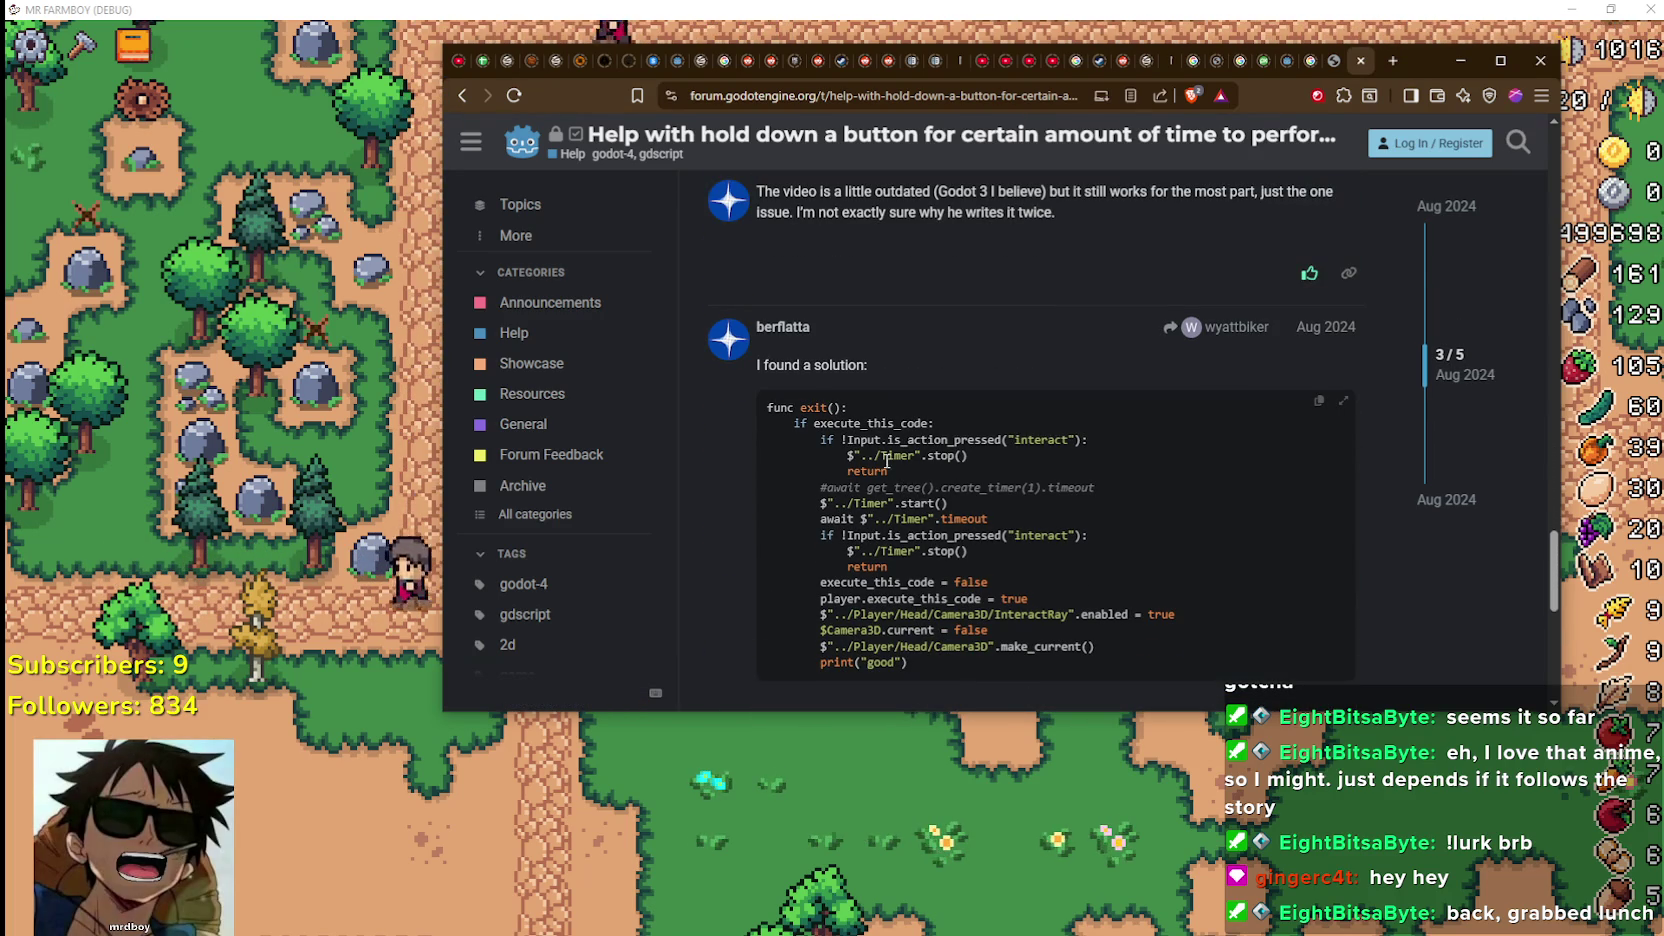
Highlight the solution's Timer stop call, interact-check lines and timer start line
mouse_move(885, 463)
left_mouse_down()
mouse_move(692, 441)
mouse_move(699, 456)
left_mouse_up()
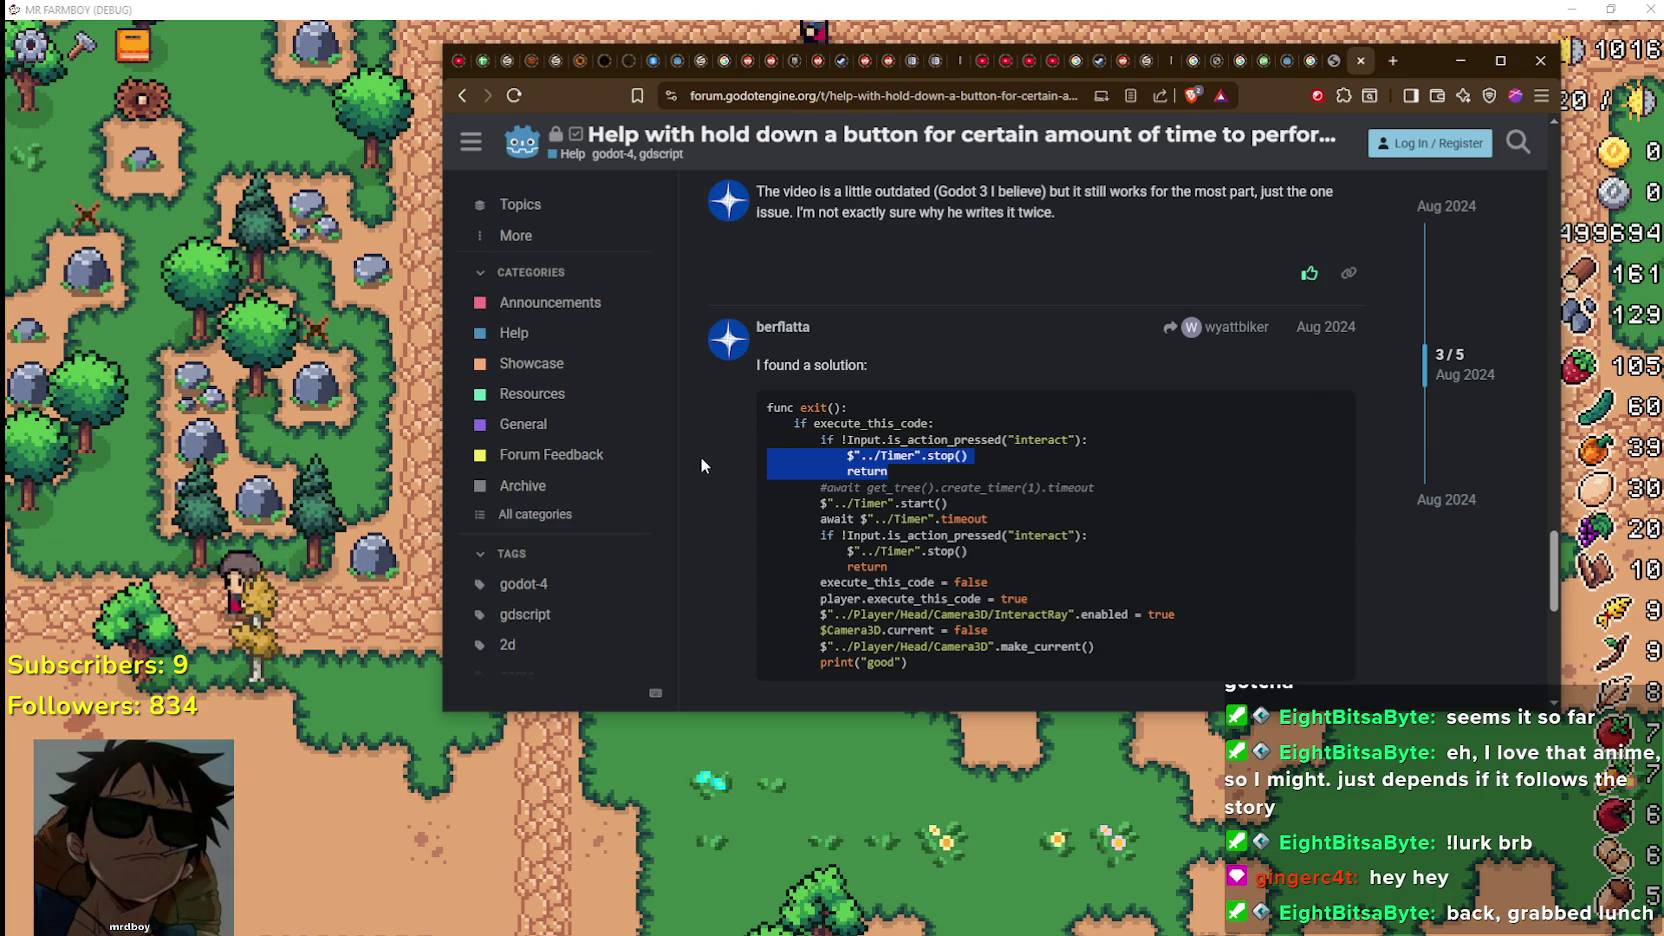
left_click(988, 463)
left_click_drag(988, 463, 820, 460)
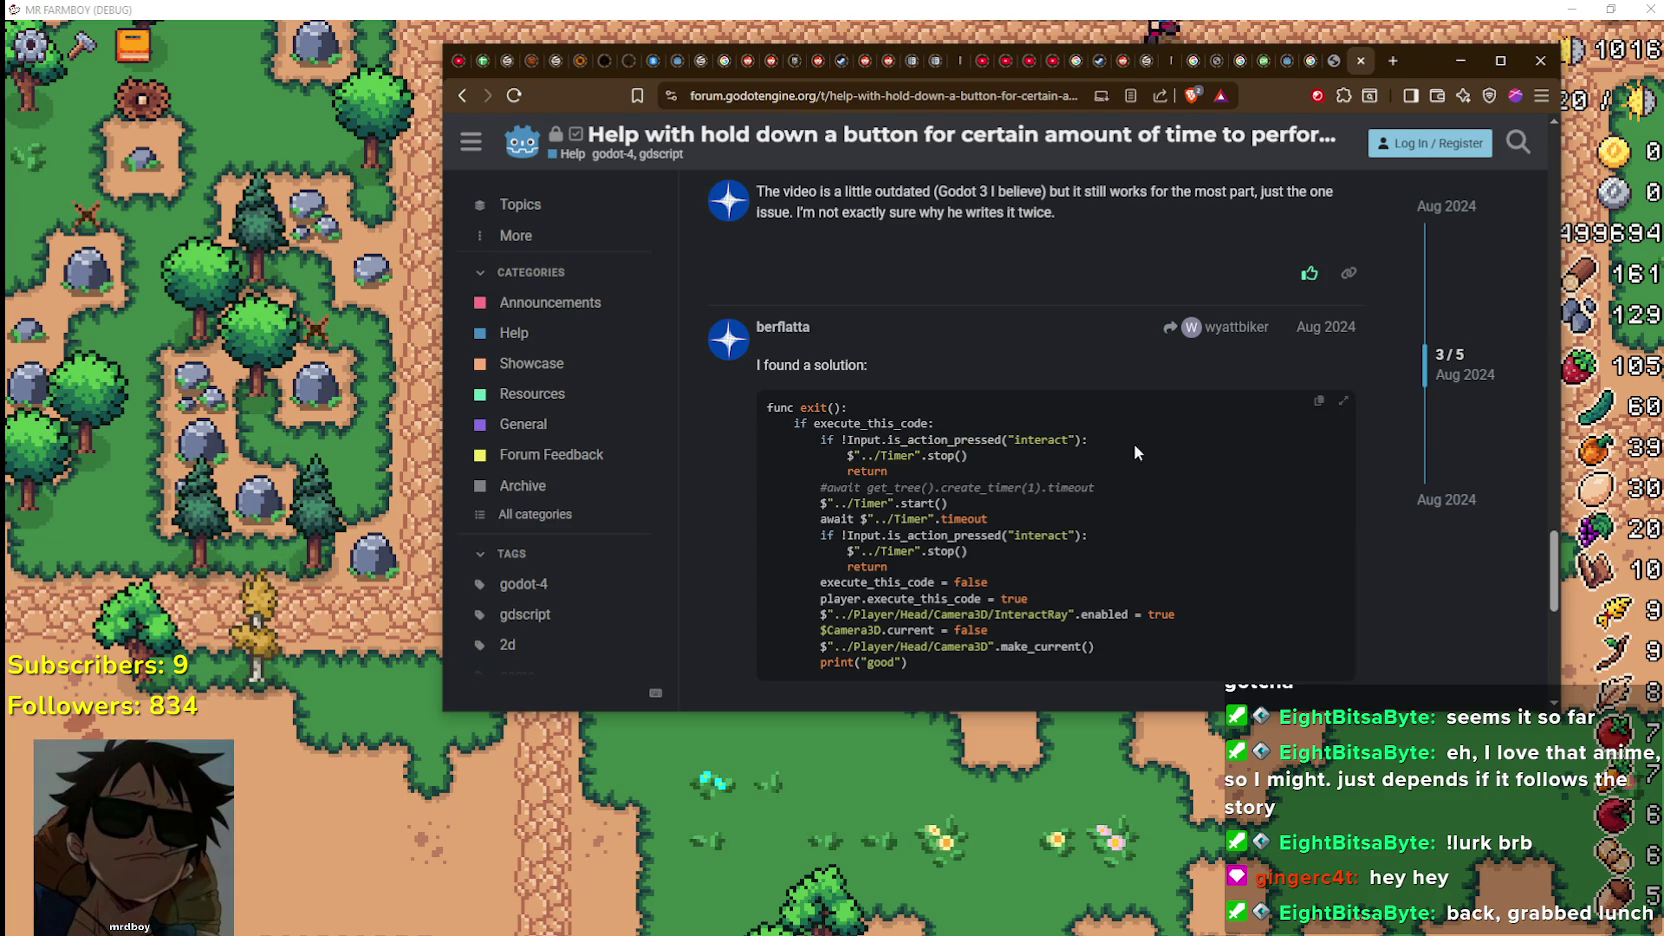
left_click_drag(994, 458, 768, 441)
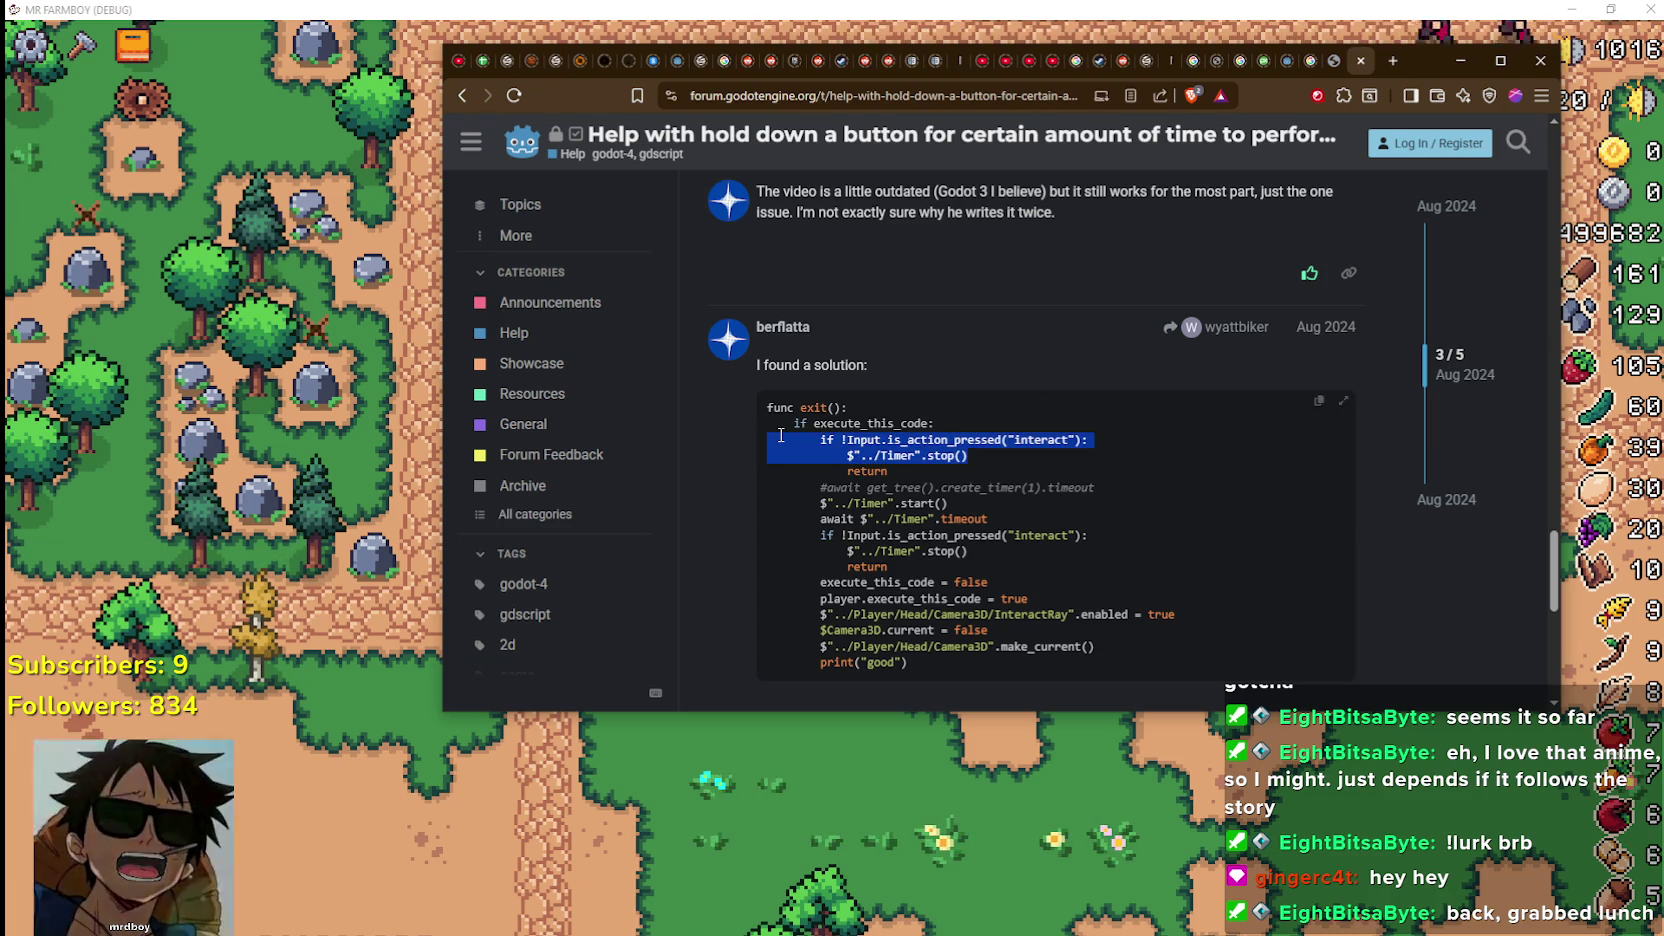
left_click(945, 505)
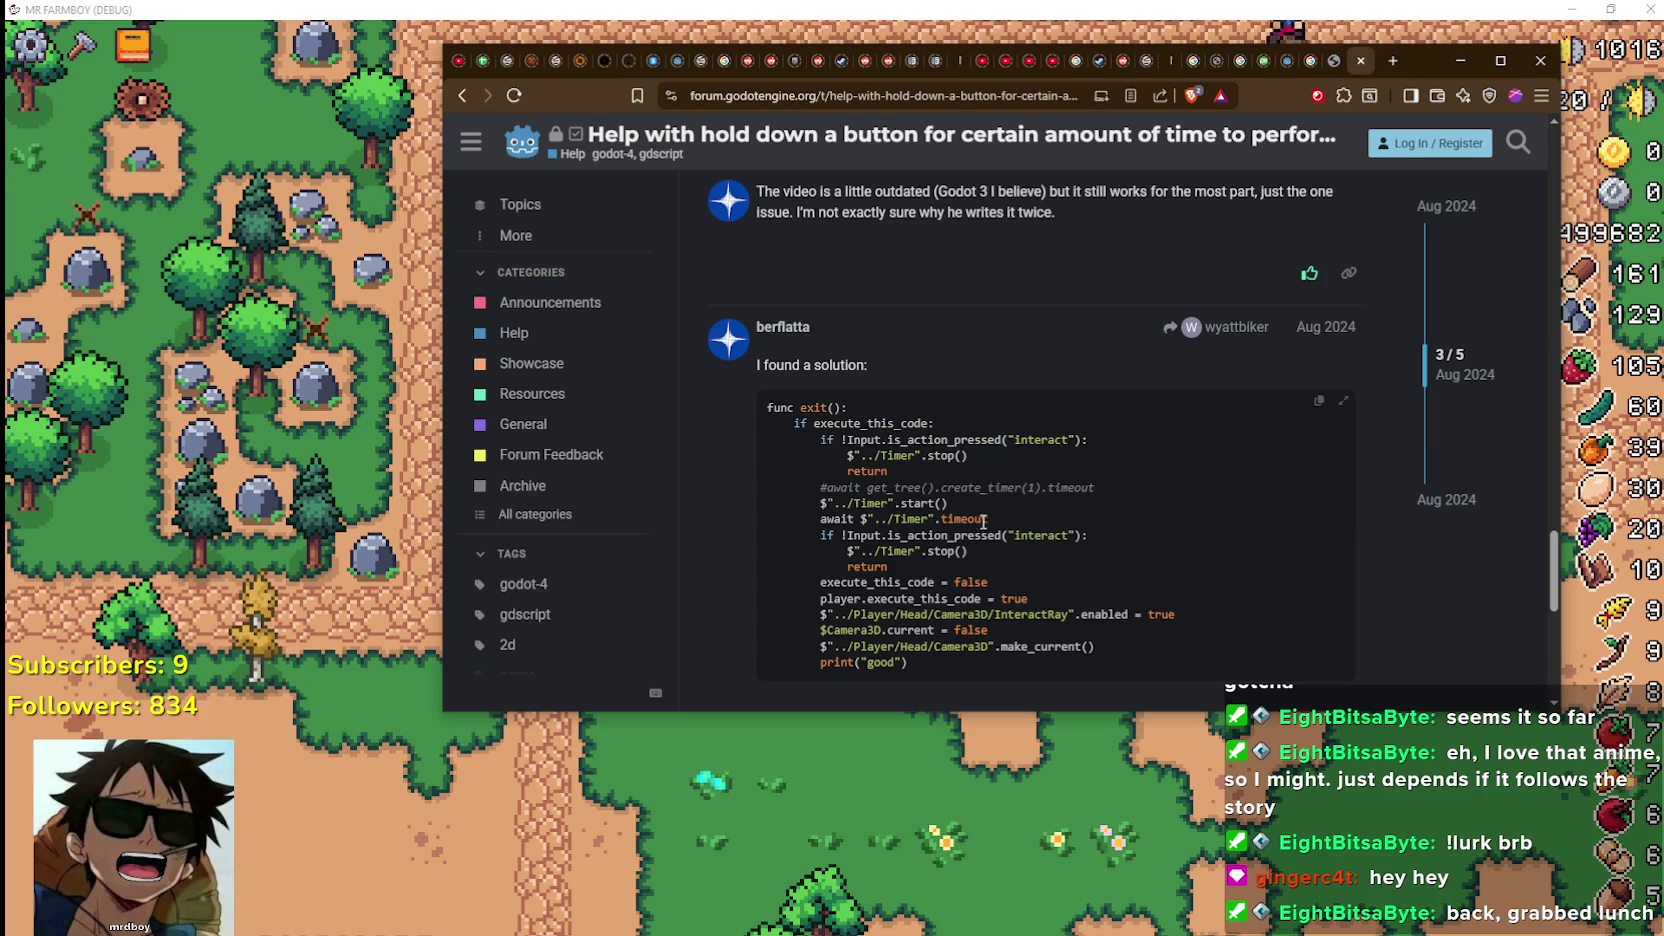
left_click_drag(946, 508, 799, 500)
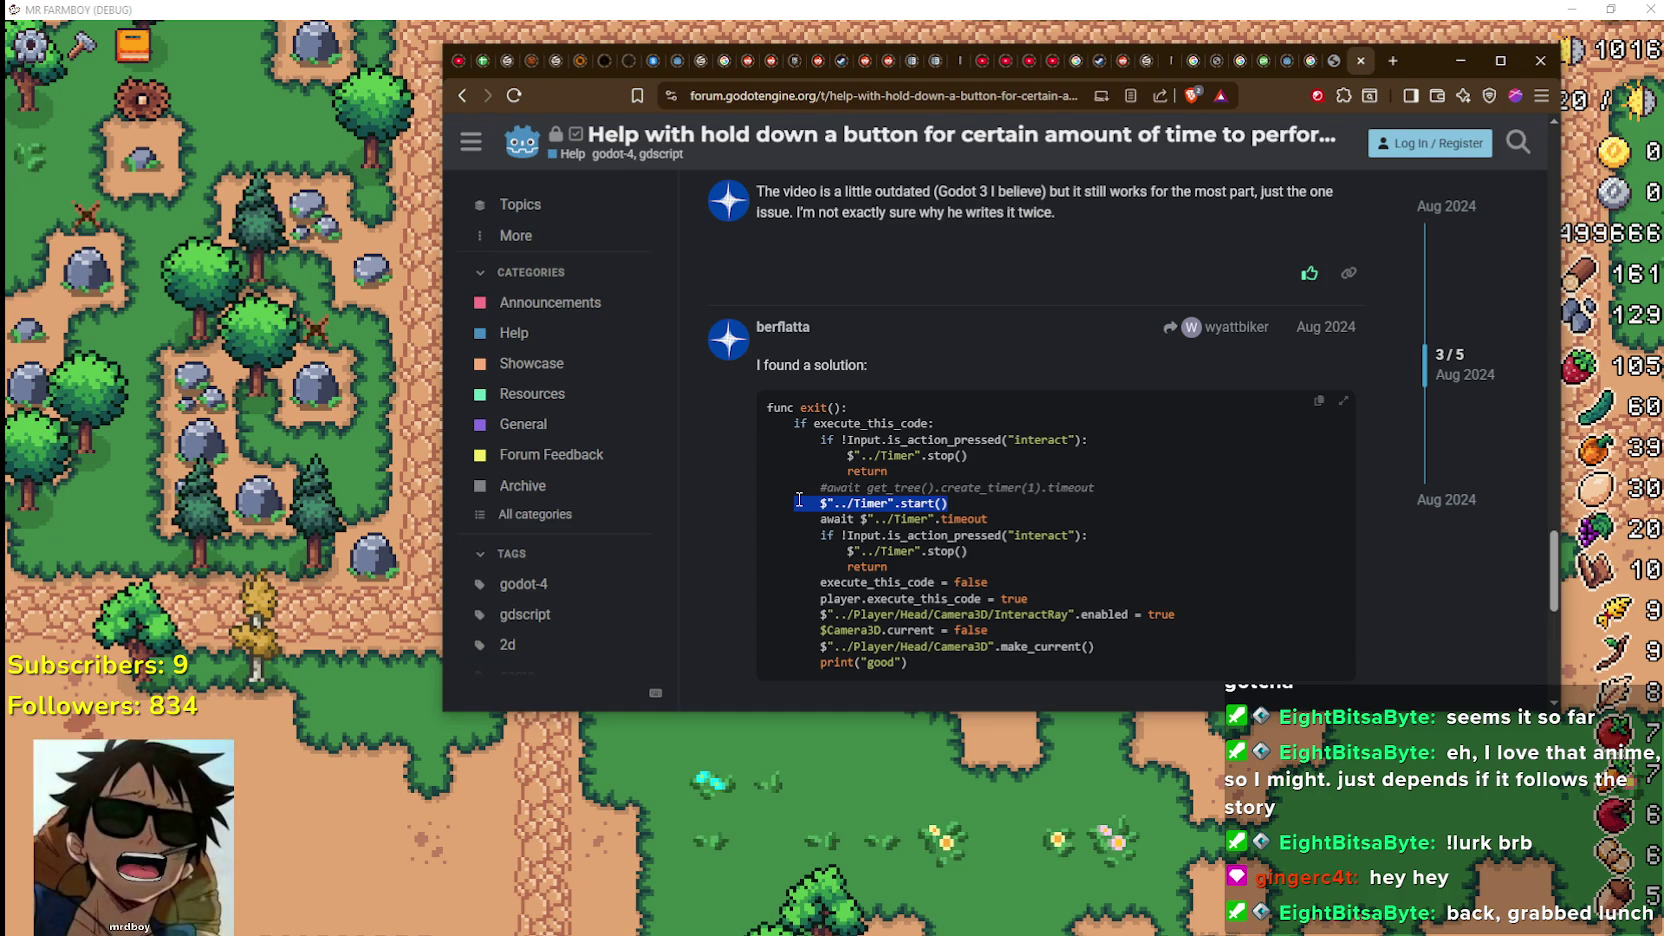
left_click(1010, 522)
Select further solution code lines while scrolling through the post
left_click_drag(888, 567, 722, 526)
scroll(916, 554, "down", 1)
scroll(916, 554, "down", 1)
left_click_drag(1030, 425, 845, 425)
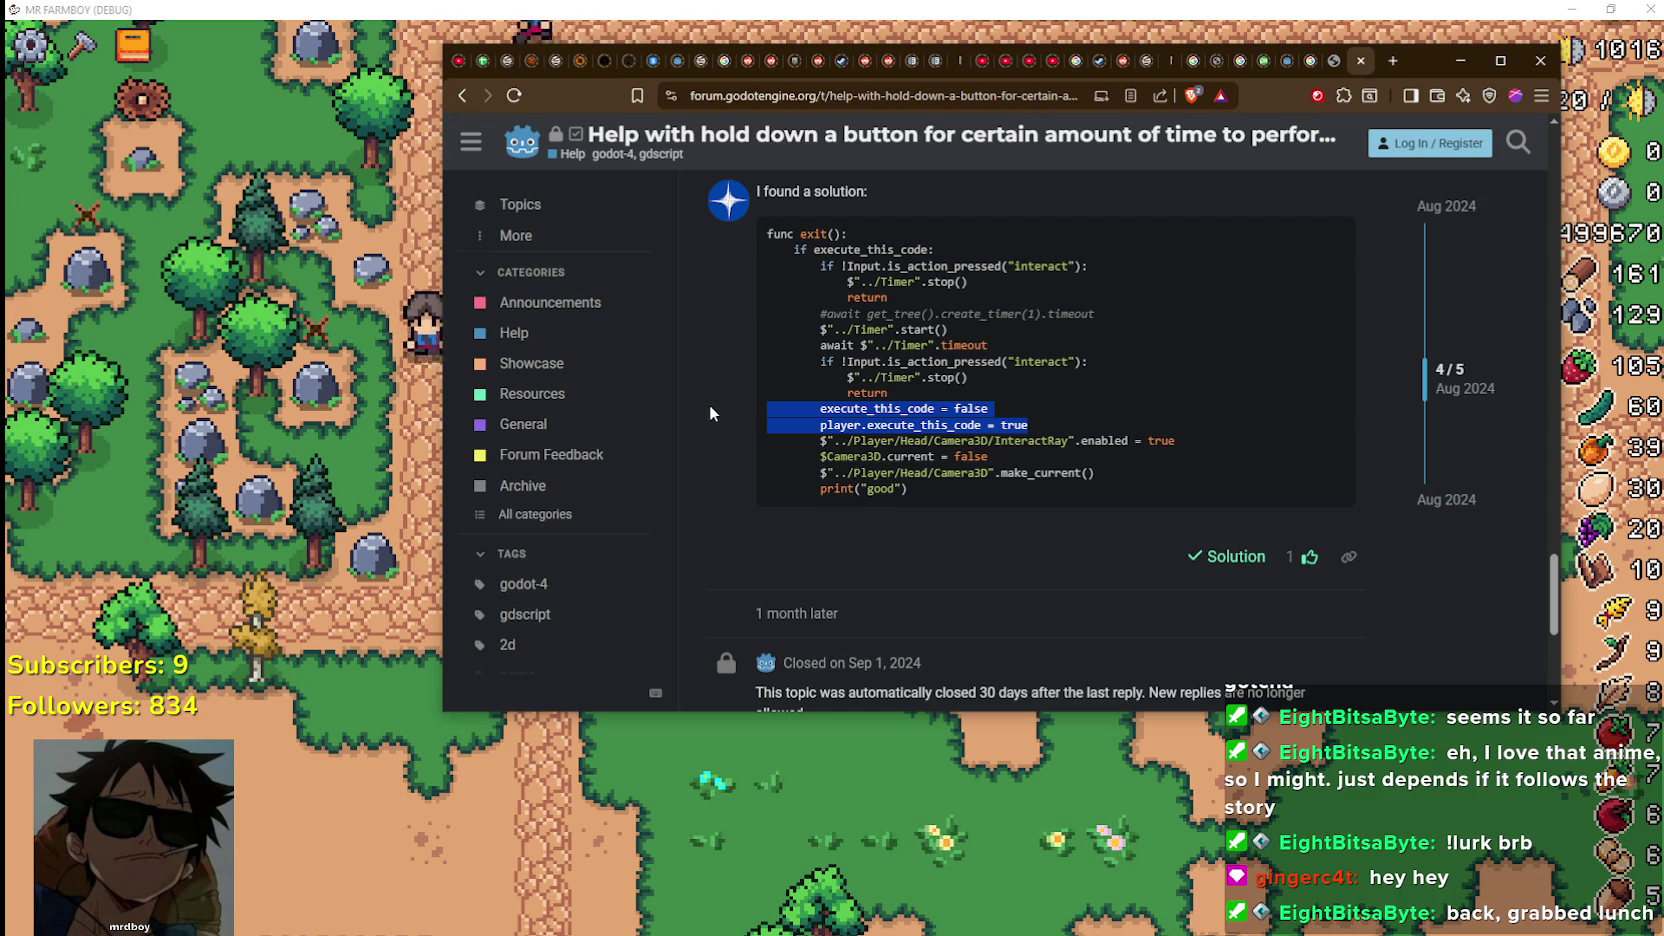
scroll(911, 562, "down", 3)
scroll(1010, 584, "up", 5)
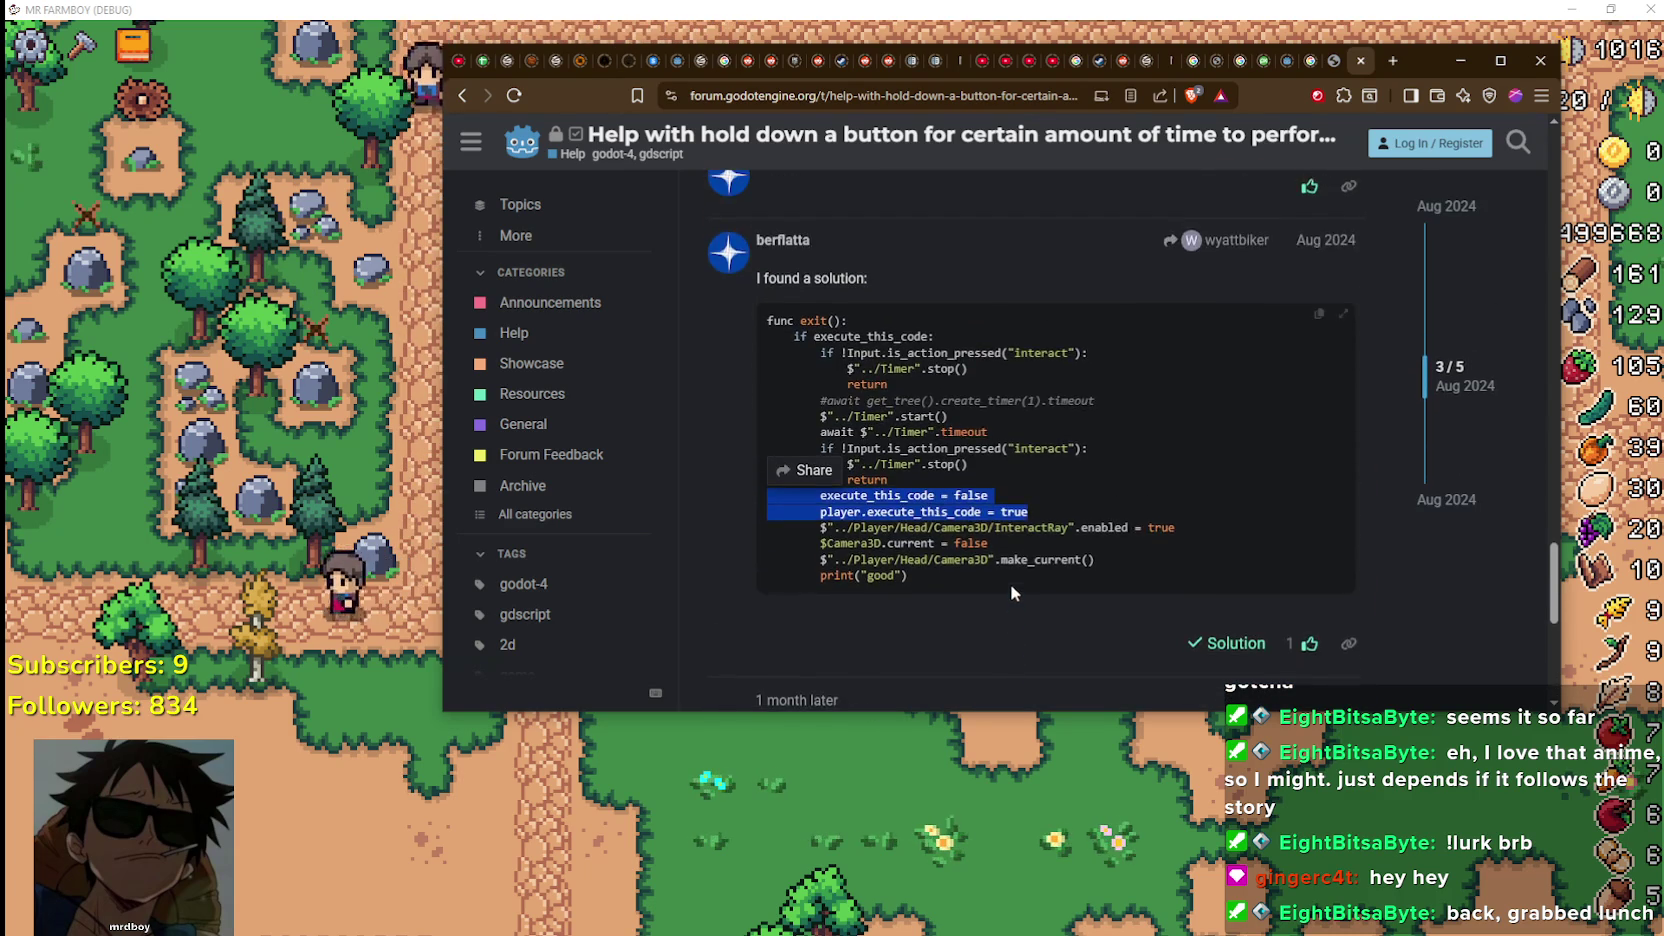
scroll(1005, 575, "down", 2)
left_click(995, 540)
scroll(985, 502, "up", 5)
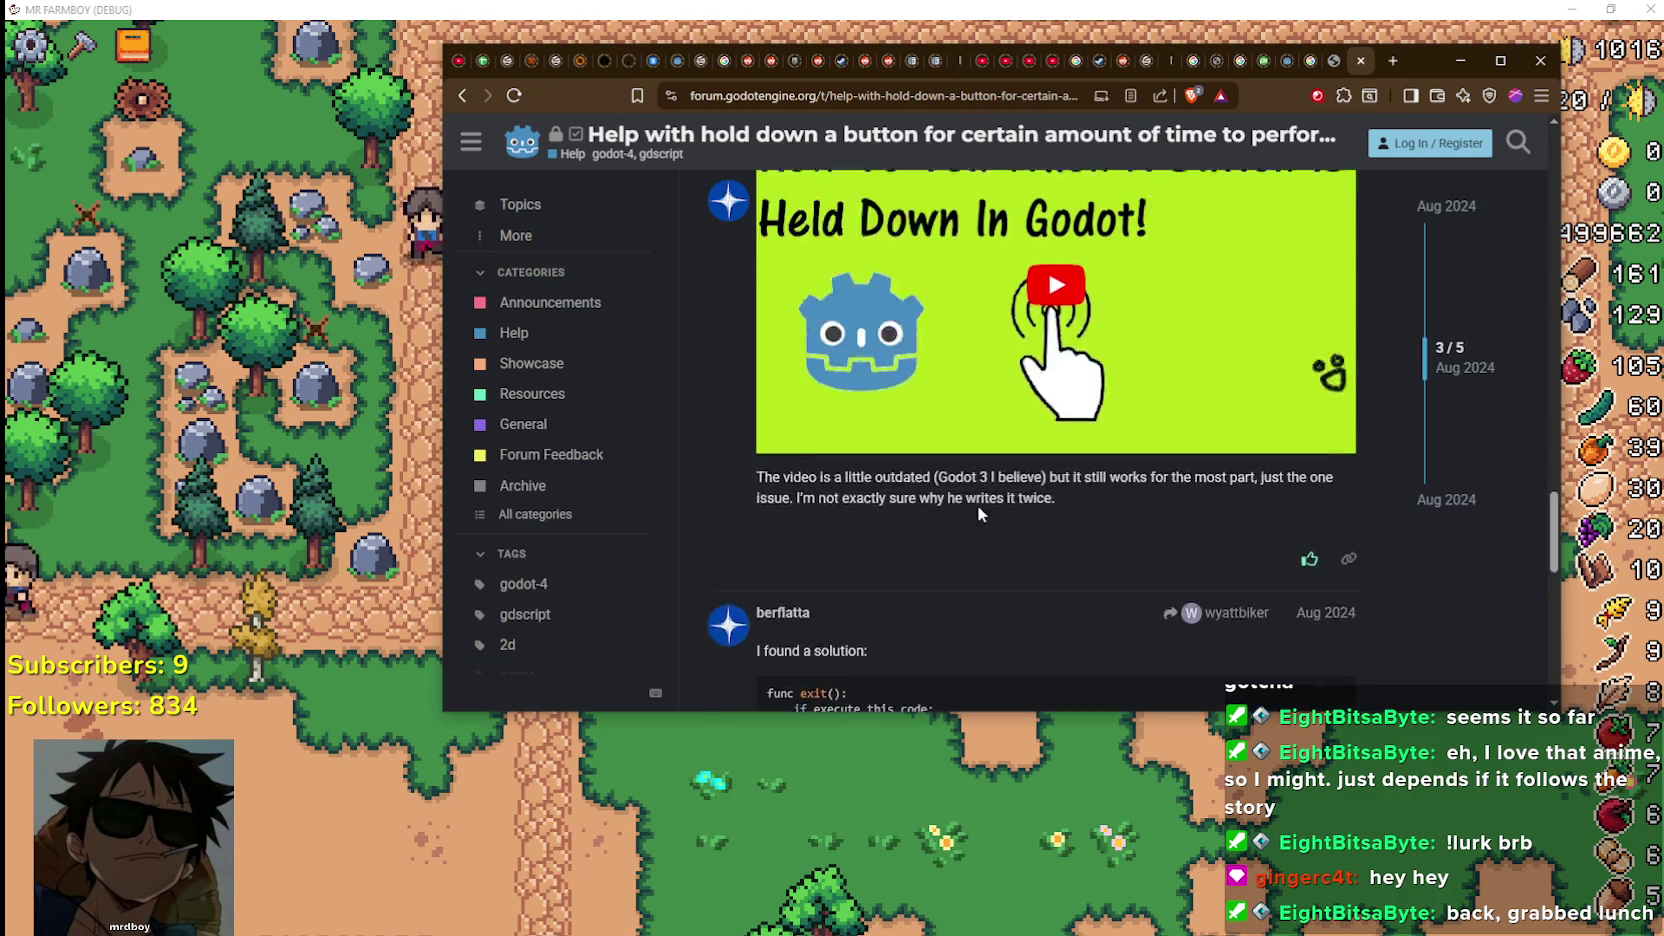
scroll(1000, 515, "up", 1)
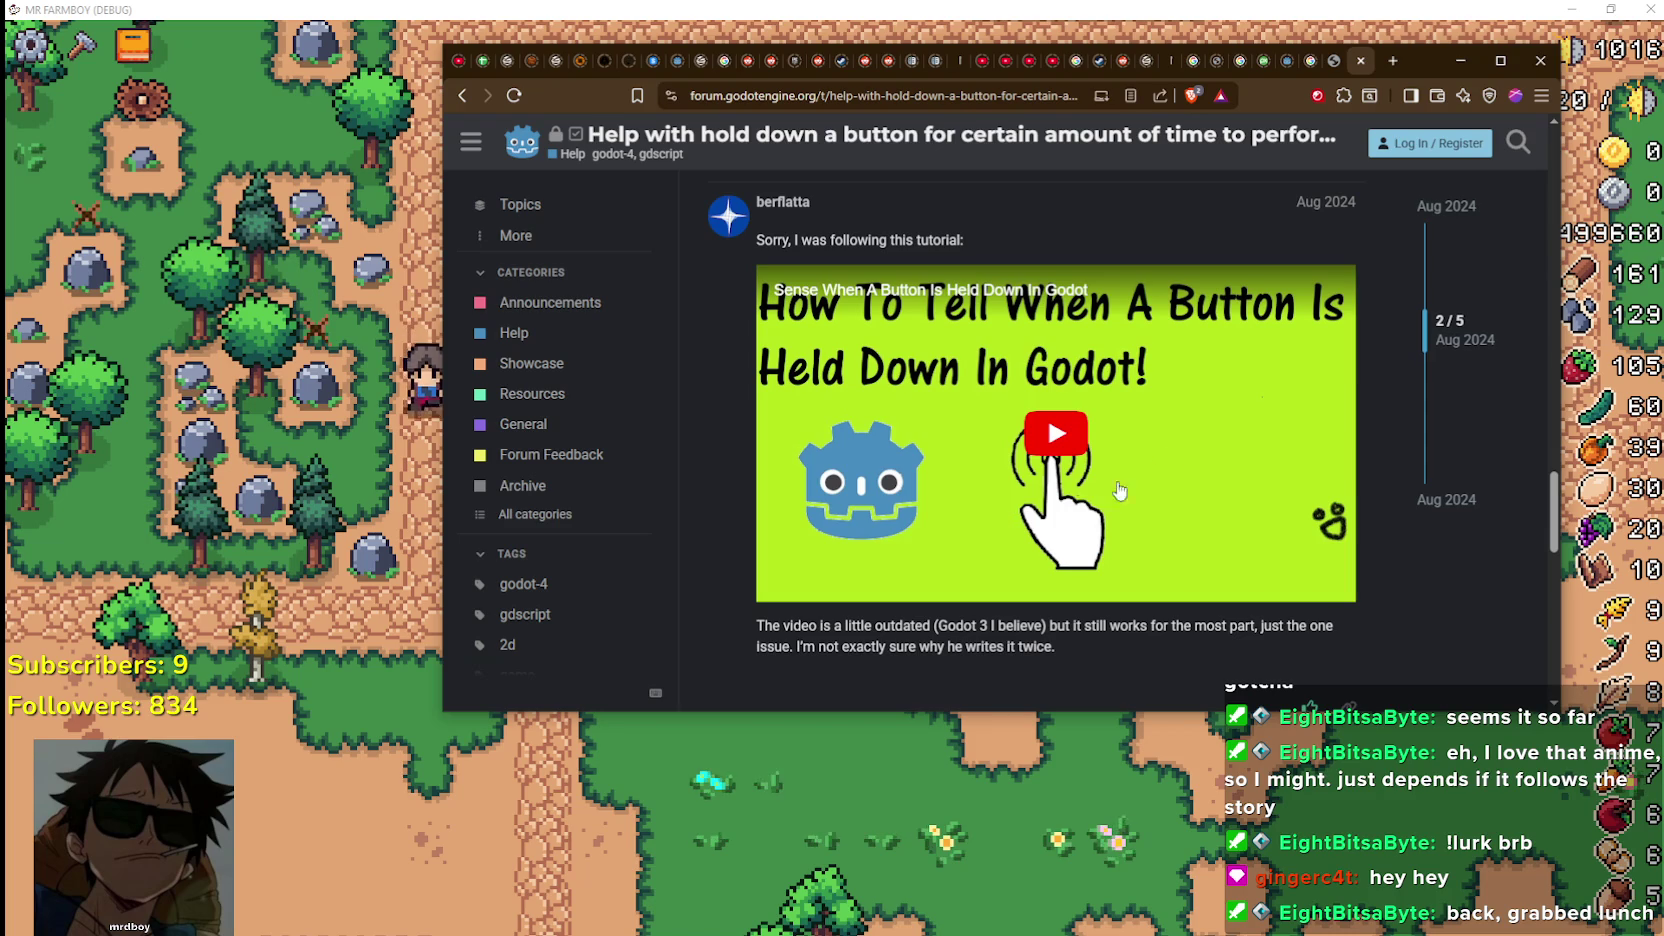
Play the embedded hold-button tutorial video
left_click(1050, 503)
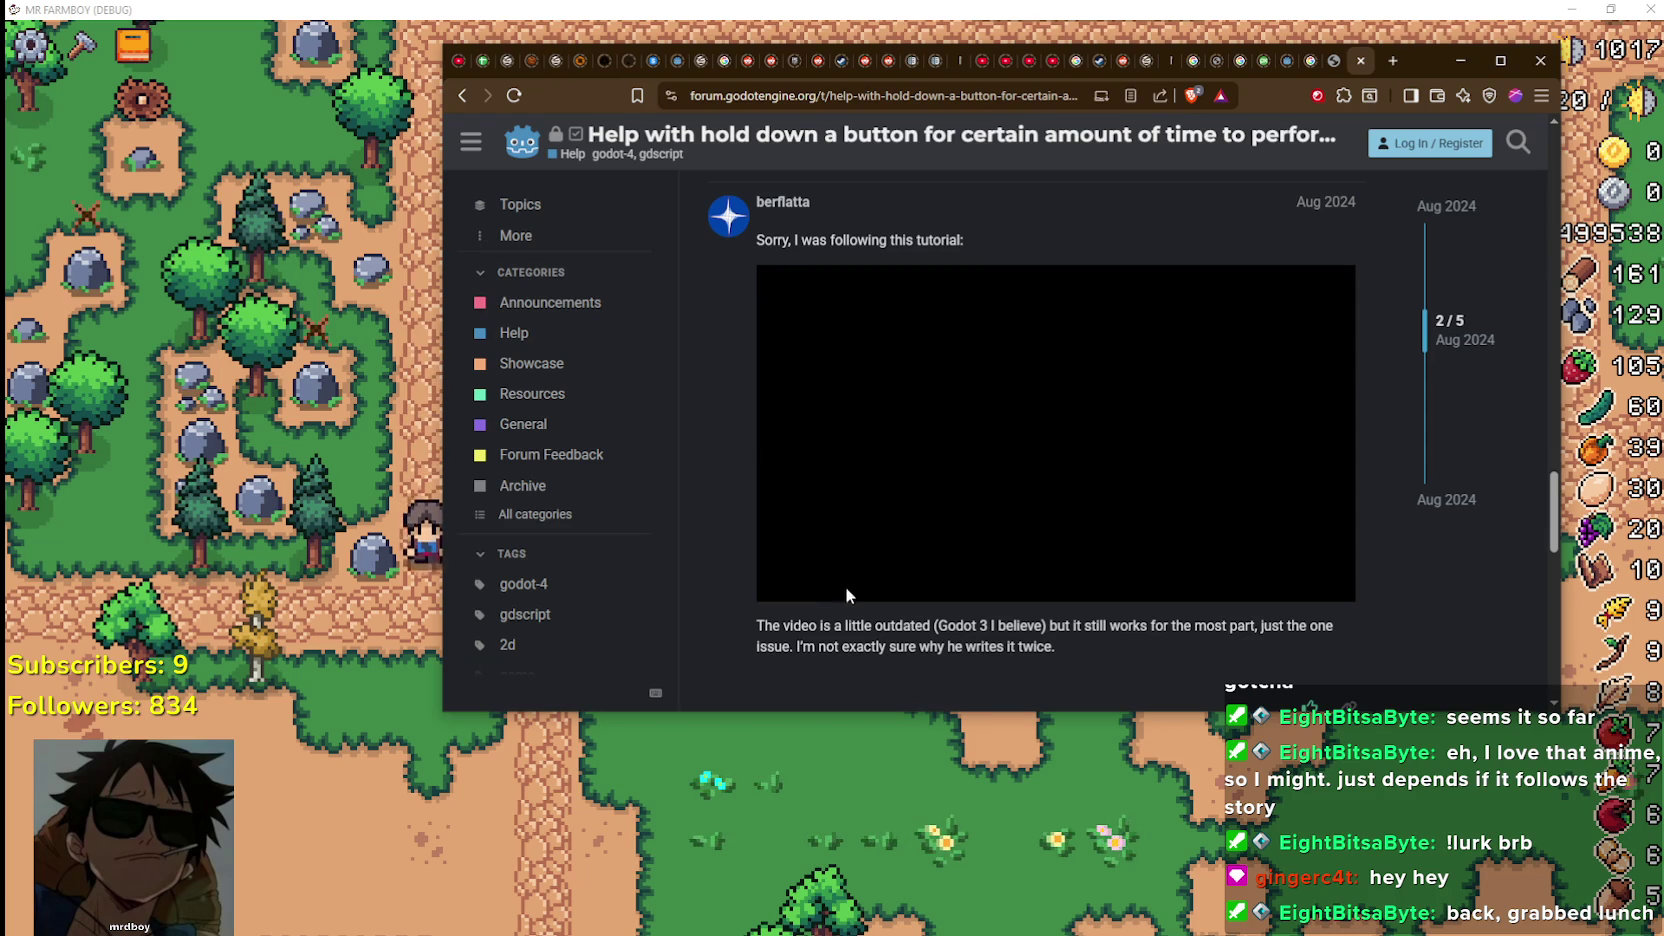
scroll(867, 532, "up", 2)
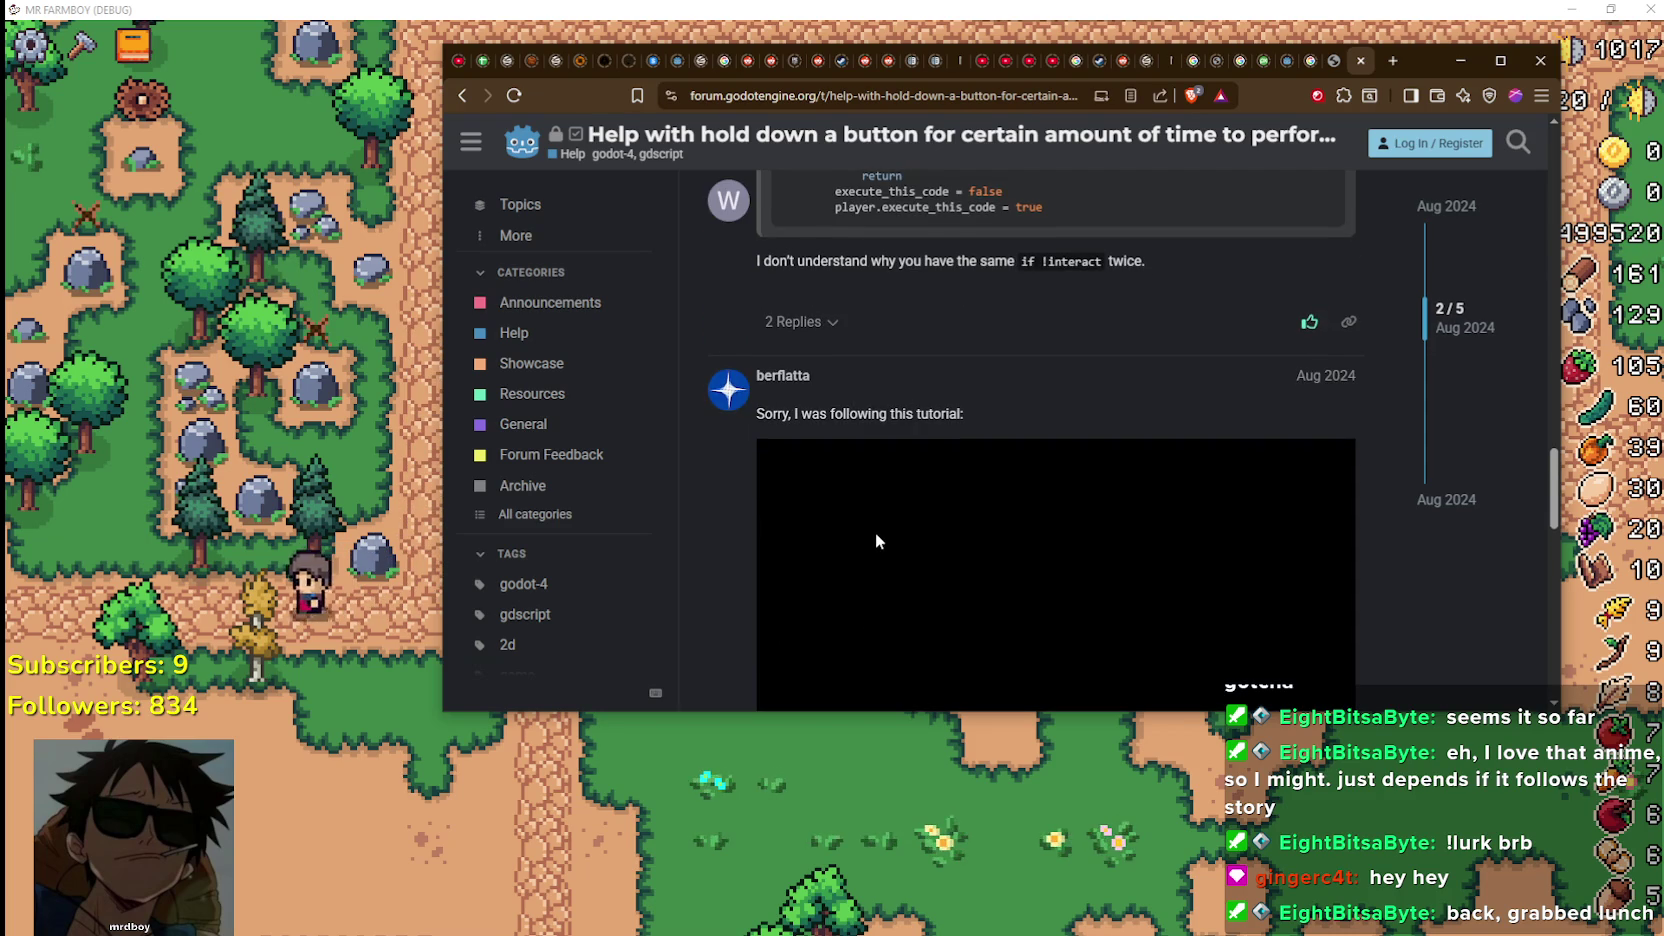
scroll(913, 538, "down", 9)
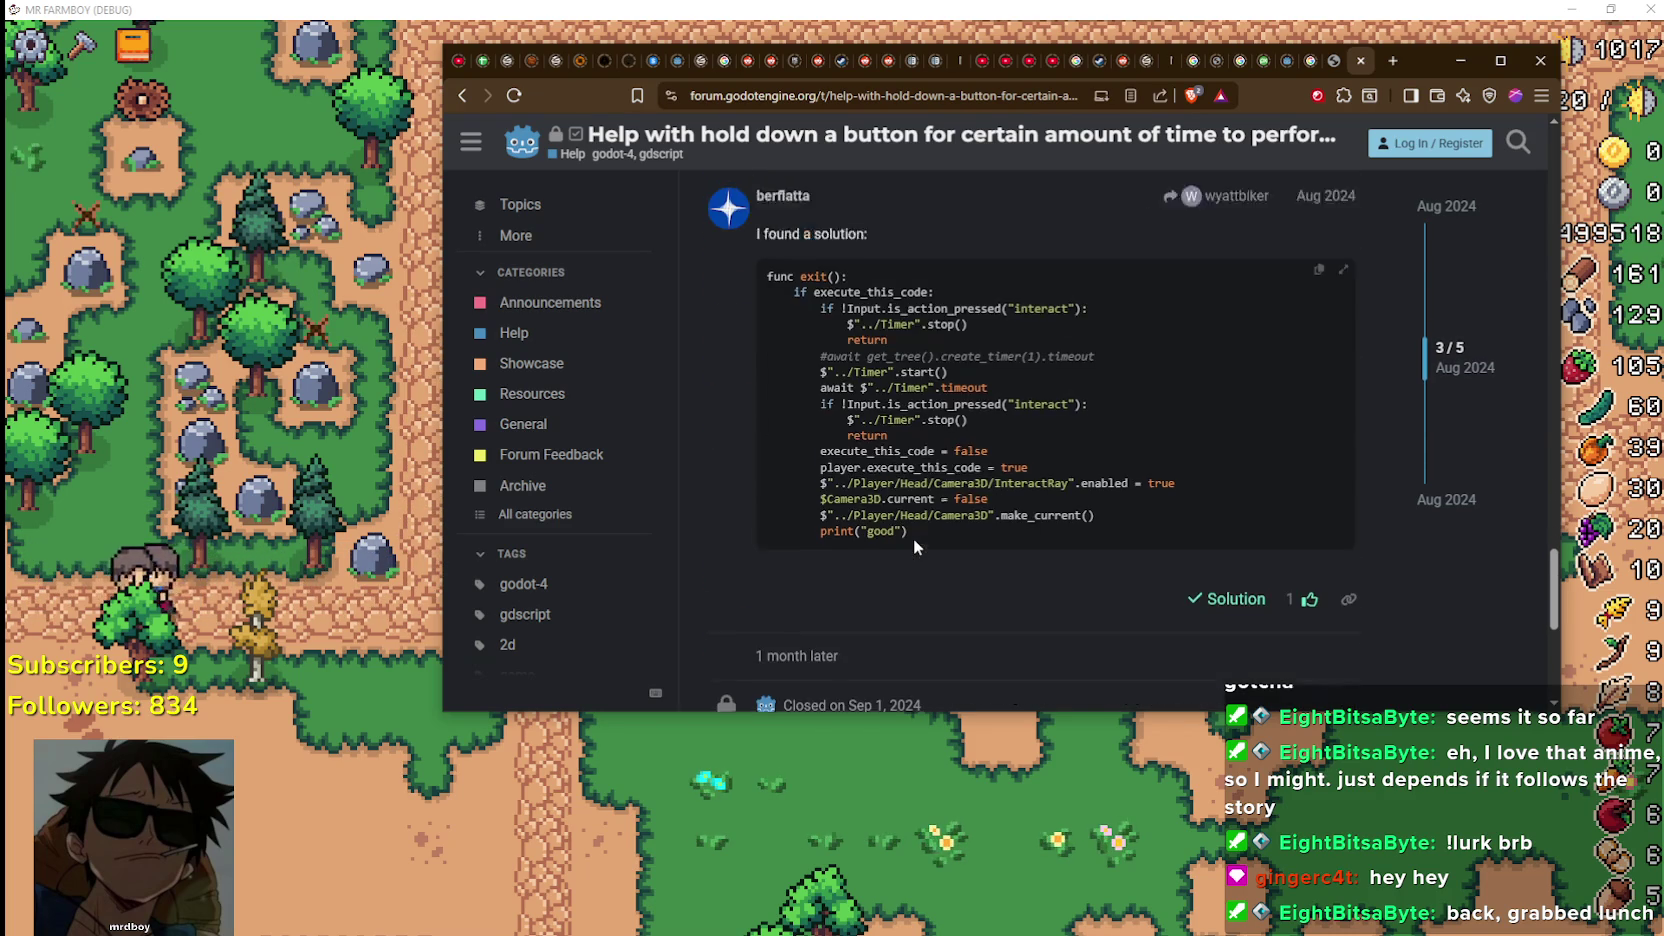
scroll(916, 530, "up", 2)
scroll(914, 550, "down", 2)
scroll(911, 576, "up", 1)
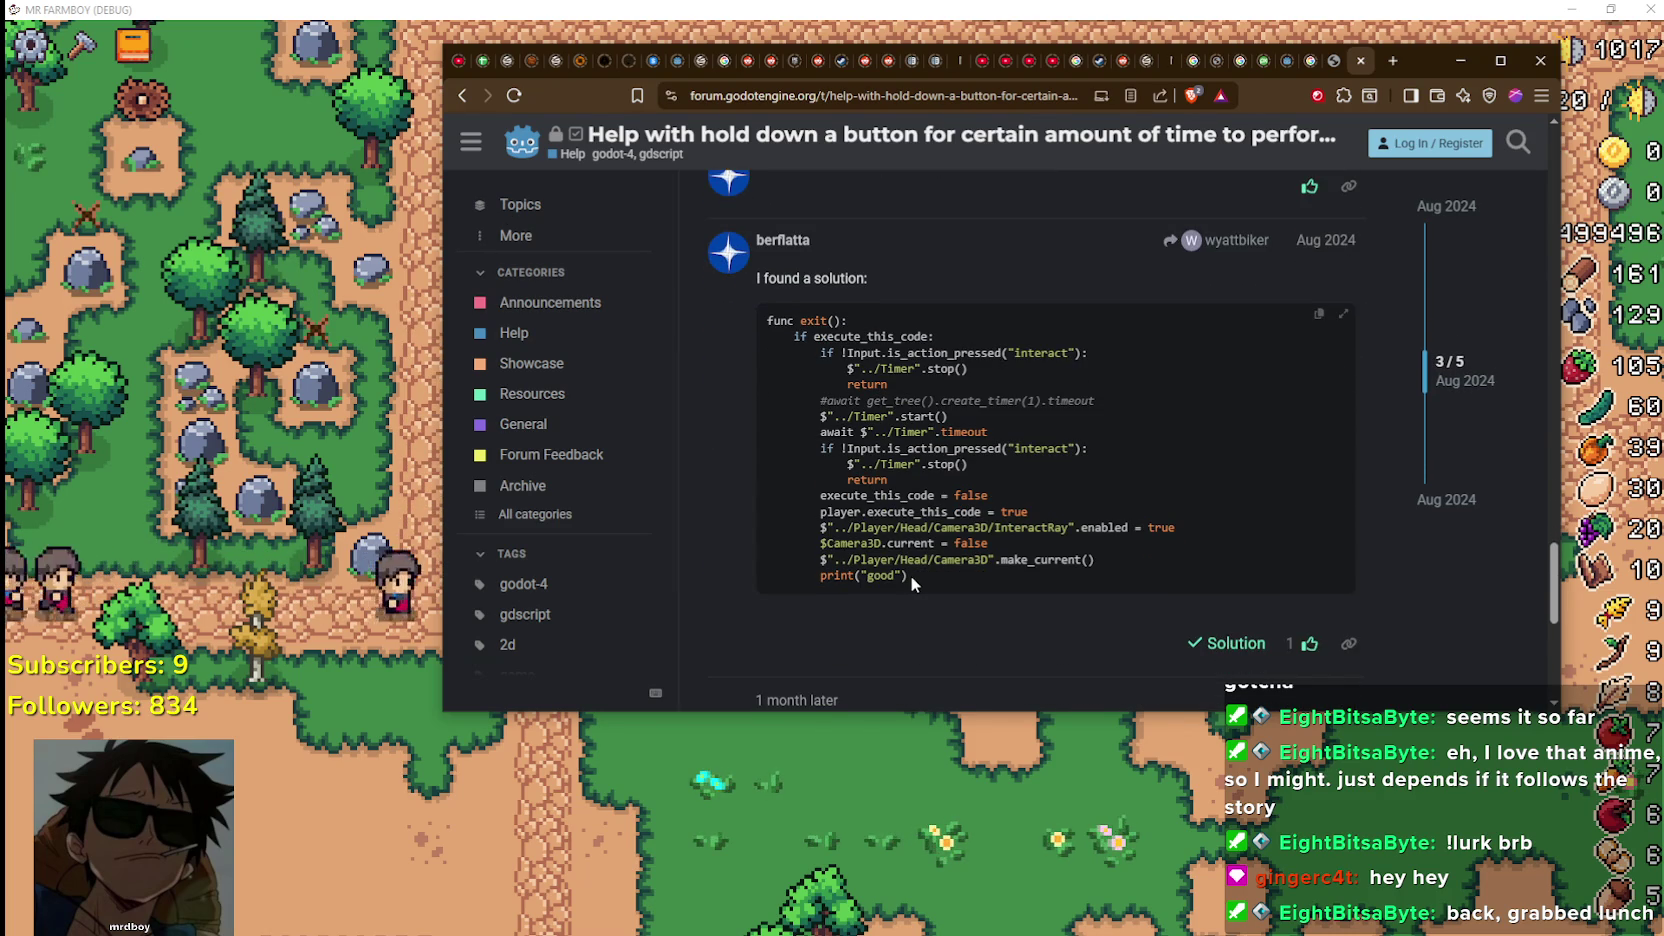
Copy the solution code from the Timer start line through return and go back to Google
mouse_move(890, 481)
left_mouse_down()
mouse_move(742, 413)
mouse_move(734, 348)
left_mouse_up()
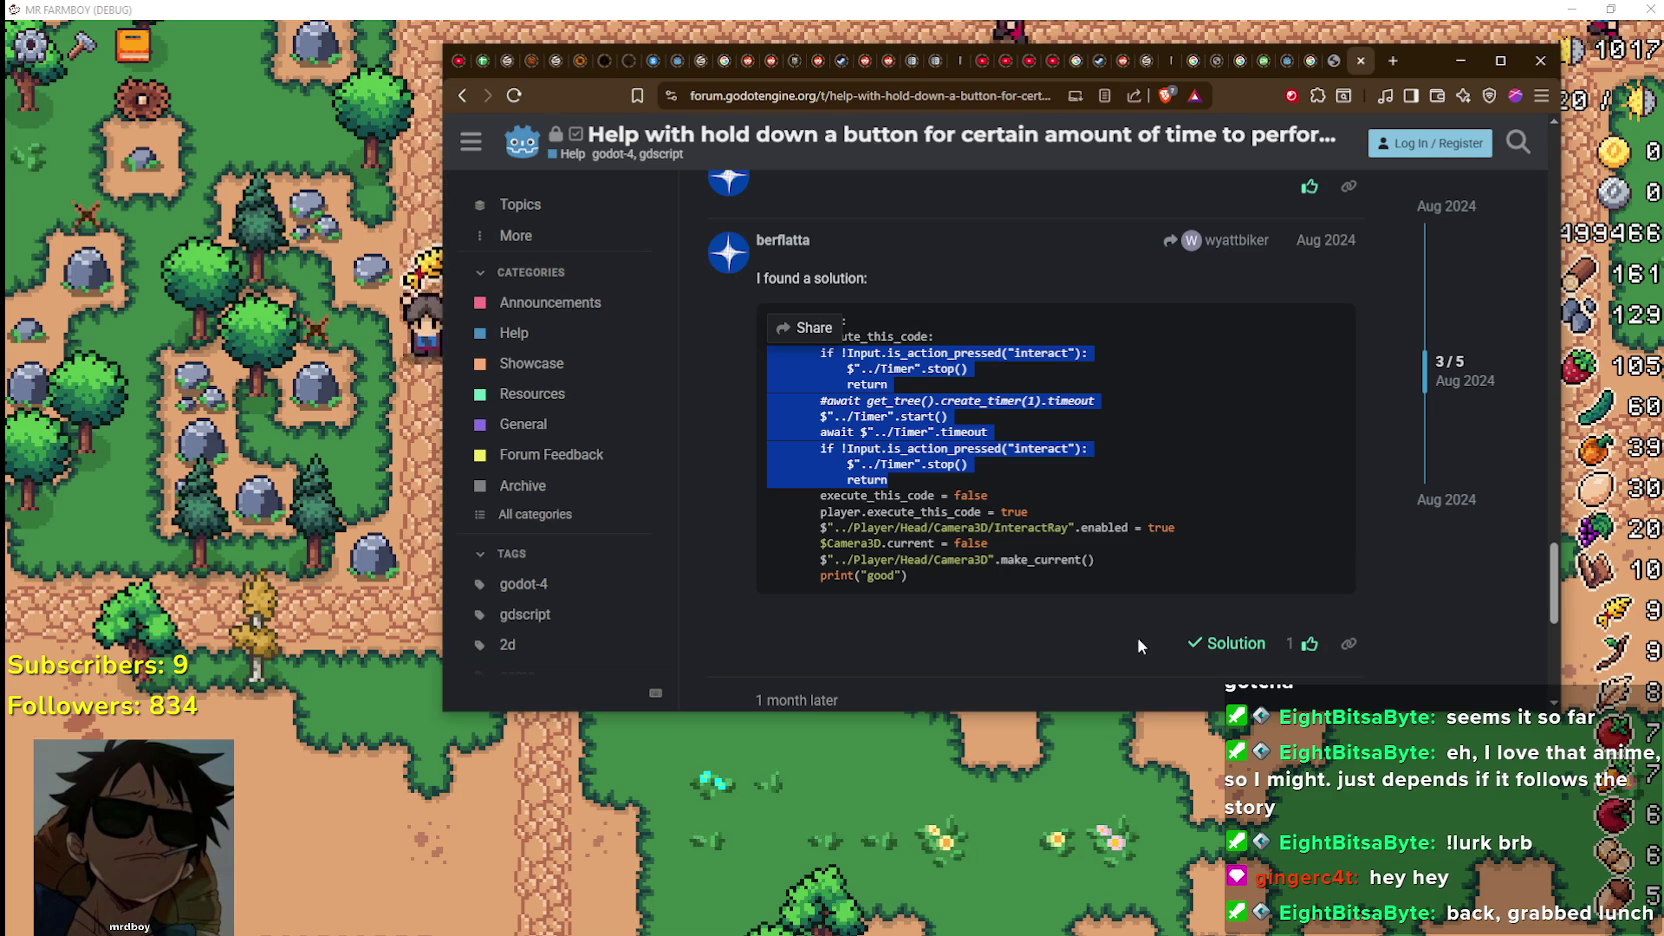
right_click(914, 468)
left_click(972, 482)
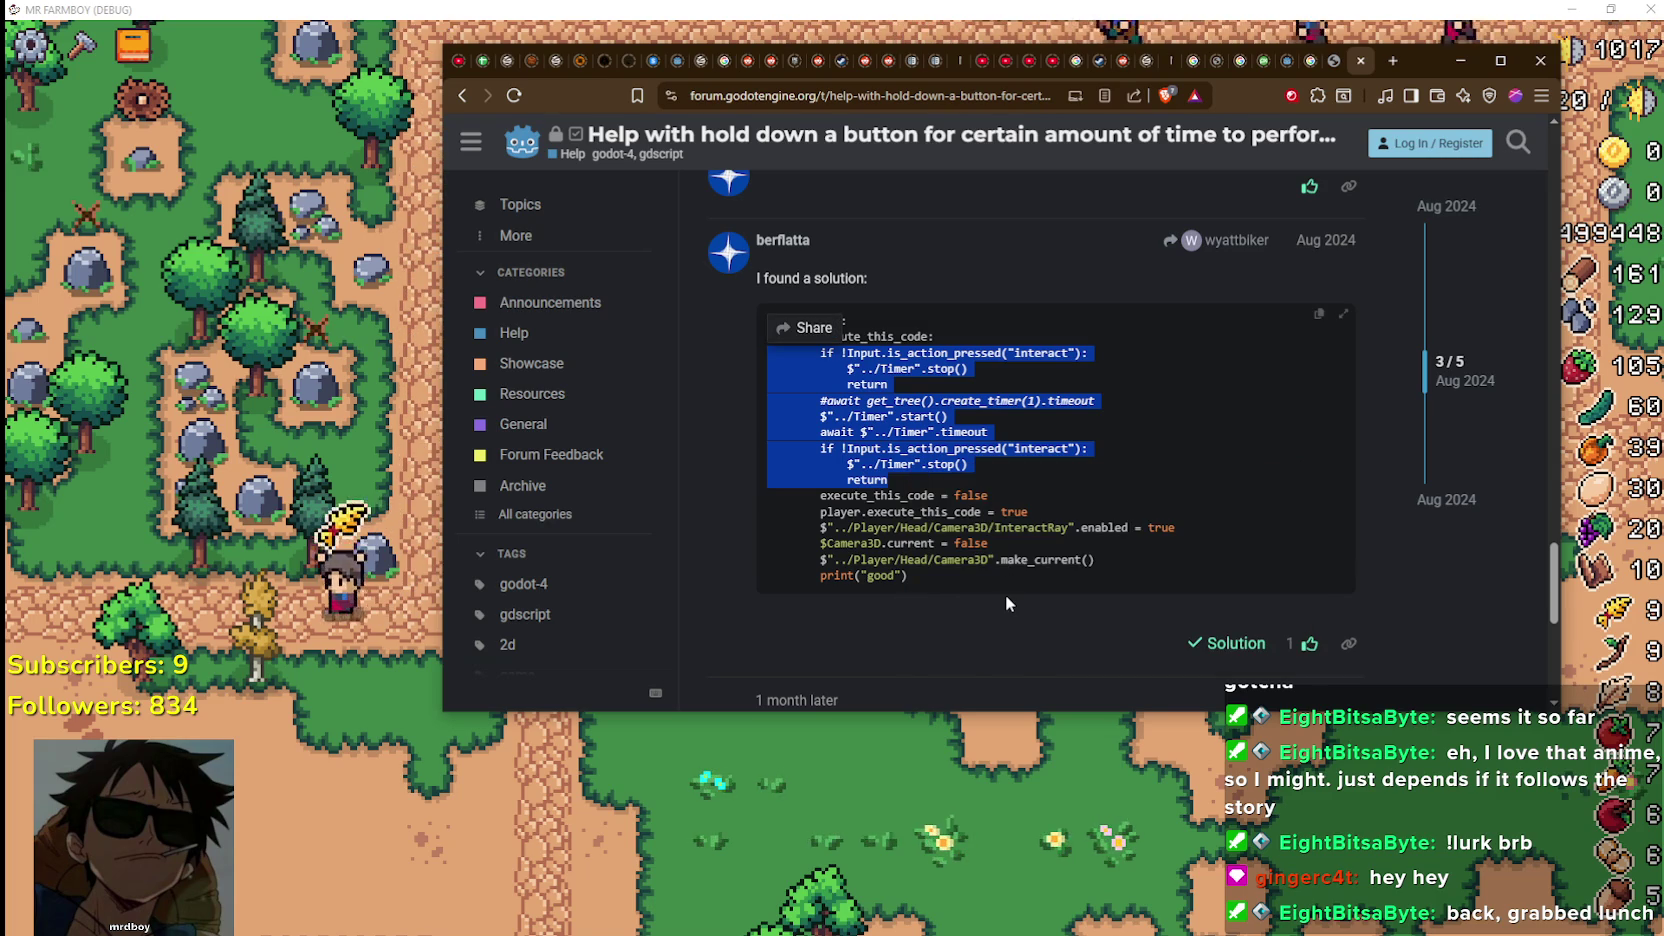
key("alt+Left")
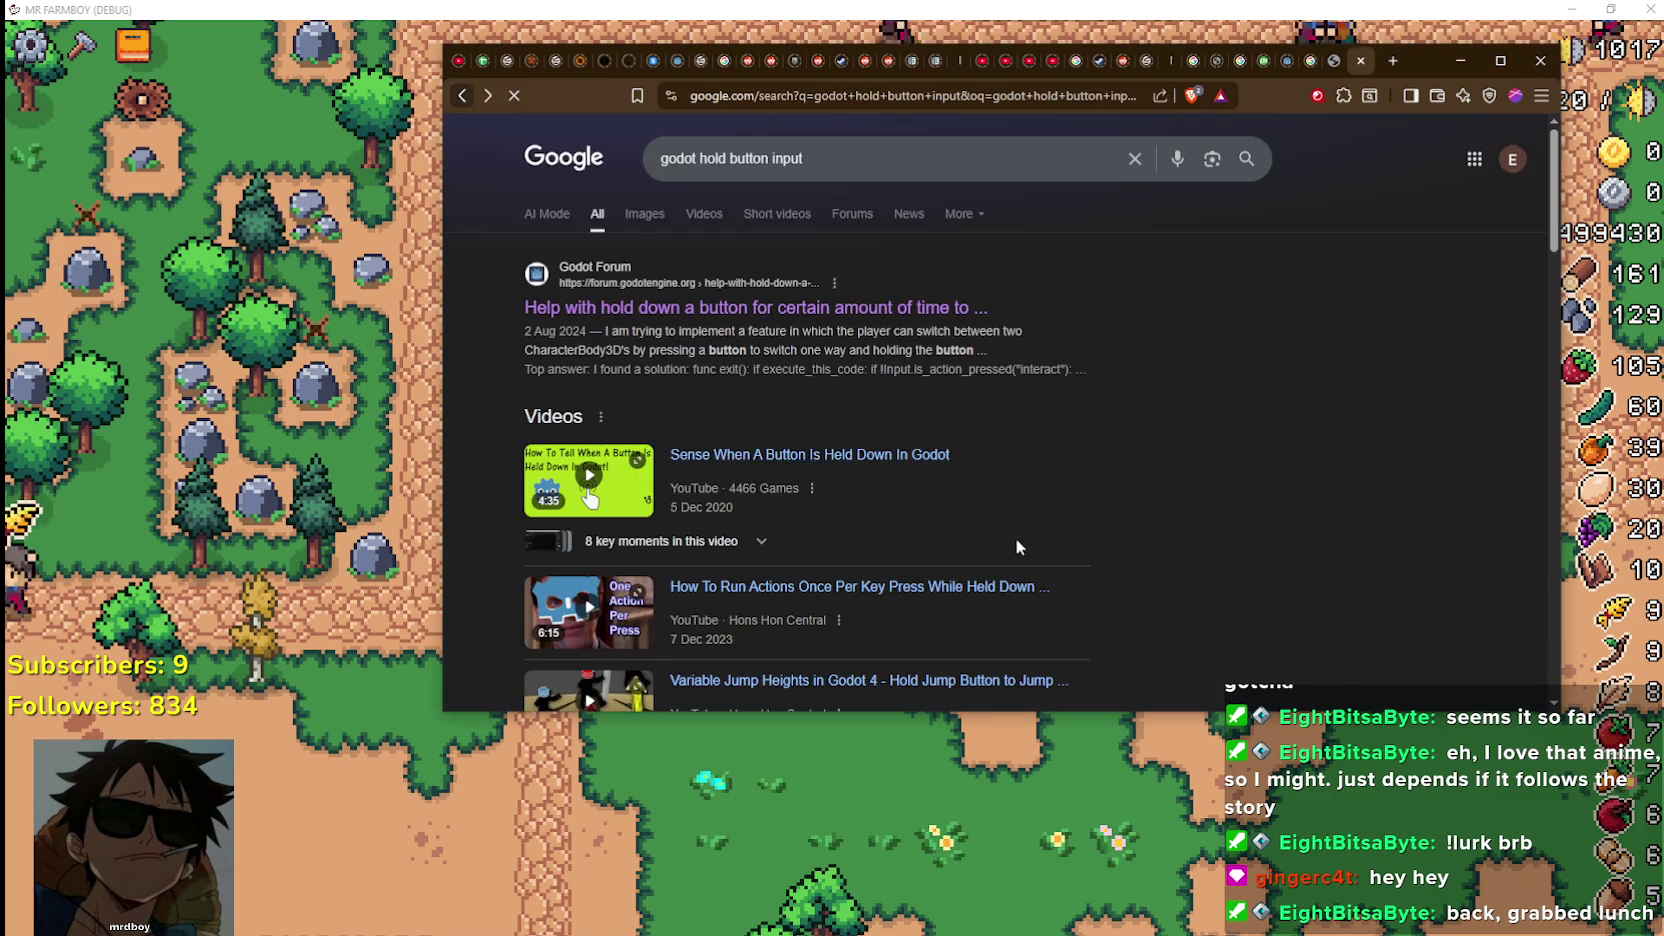
Scroll down through the 'godot hold button input' results to reach the next page
scroll(1010, 535, "down", 3)
scroll(992, 537, "down", 3)
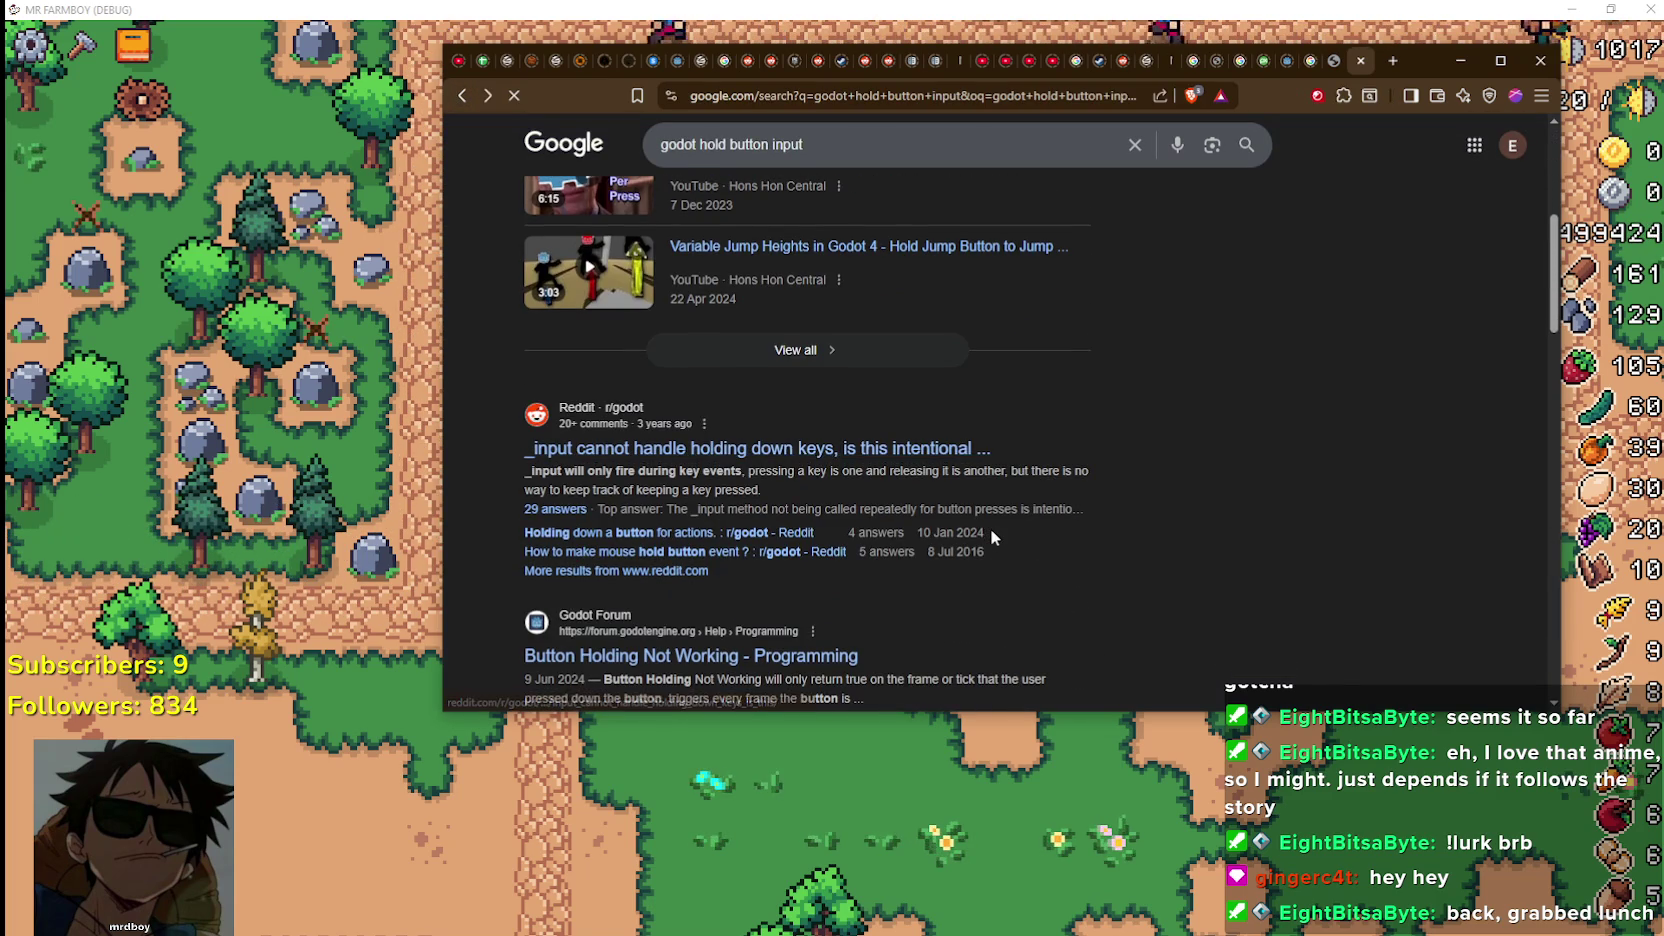
scroll(990, 532, "down", 1)
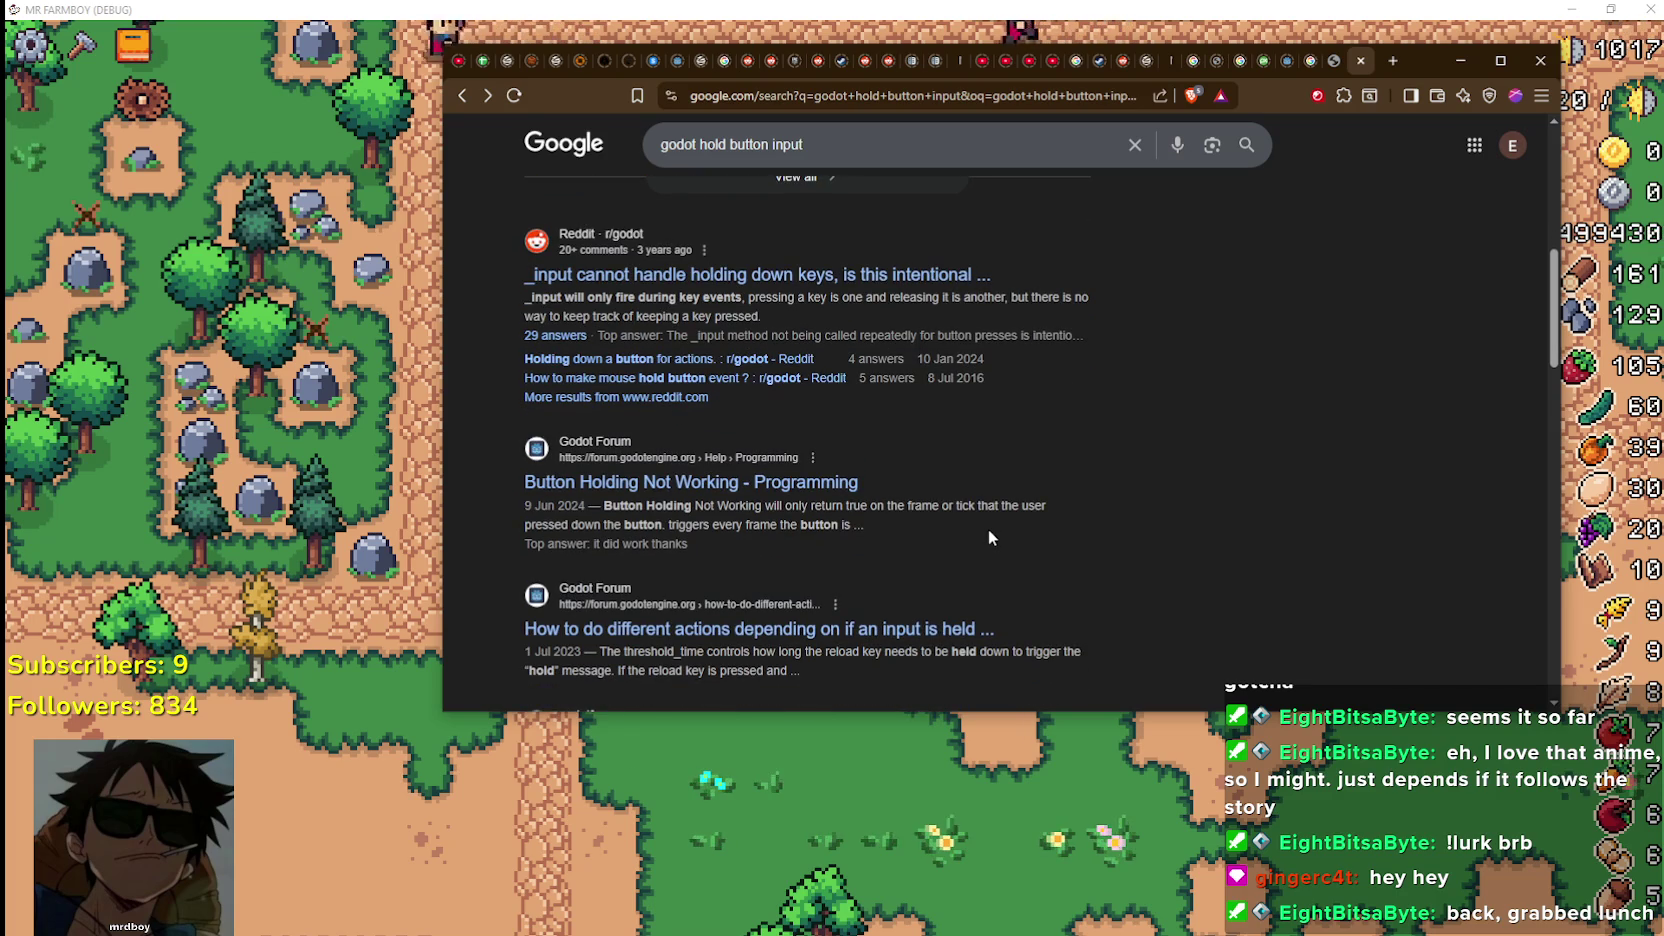
scroll(990, 537, "down", 5)
scroll(983, 537, "down", 4)
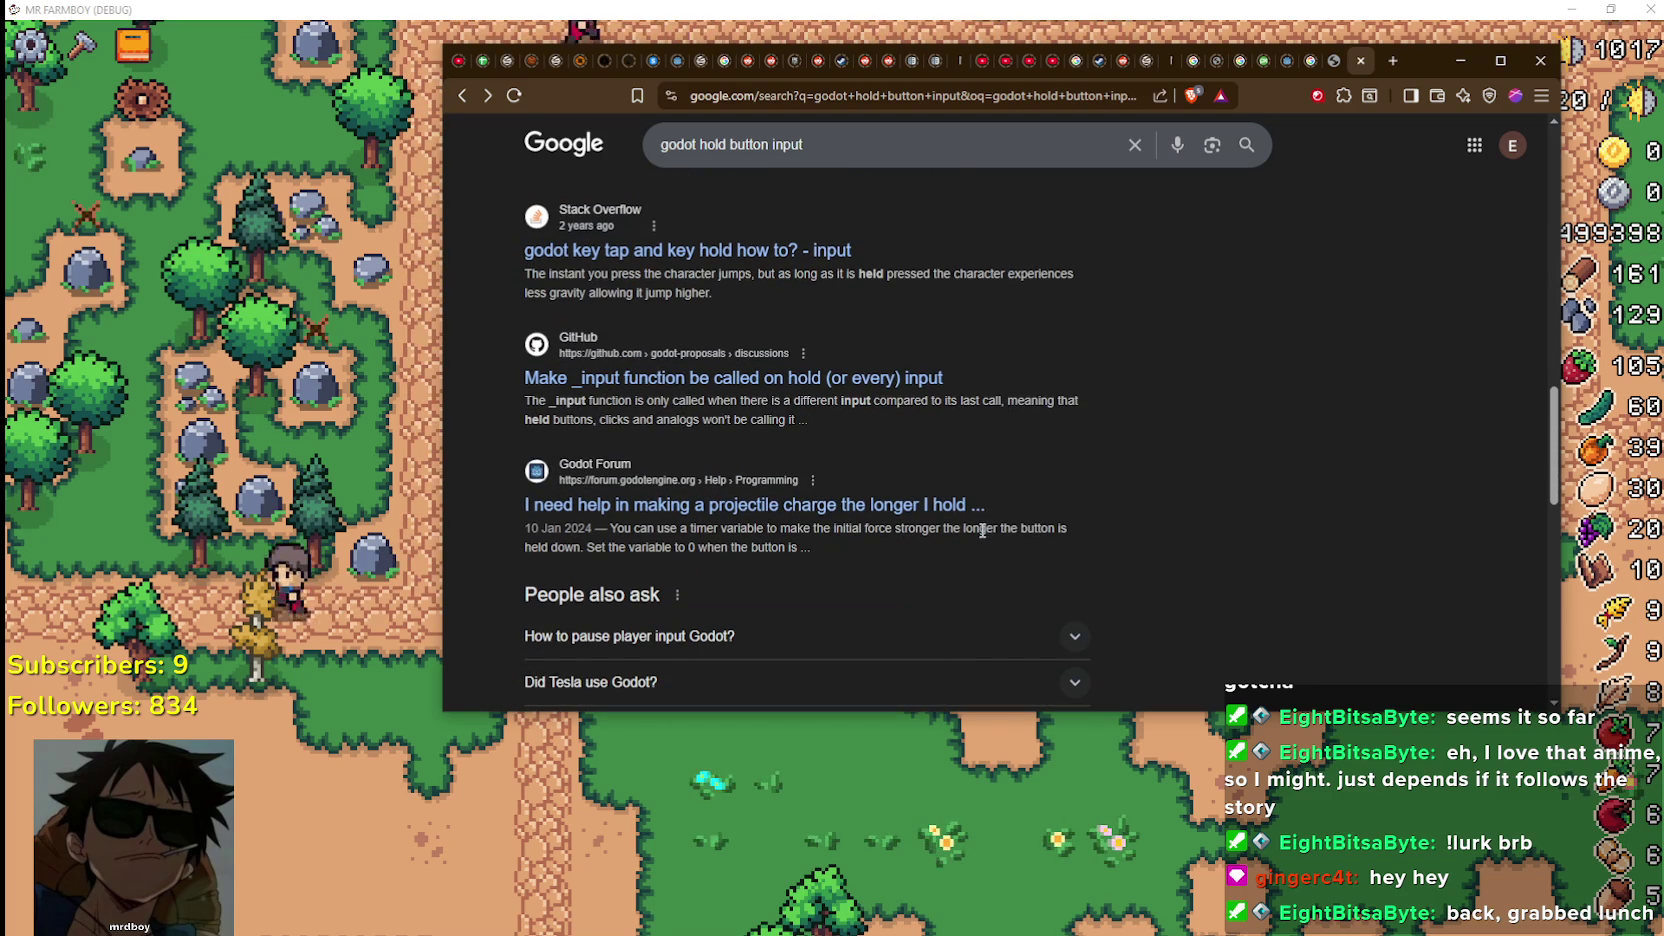
scroll(982, 530, "down", 2)
scroll(982, 540, "down", 4)
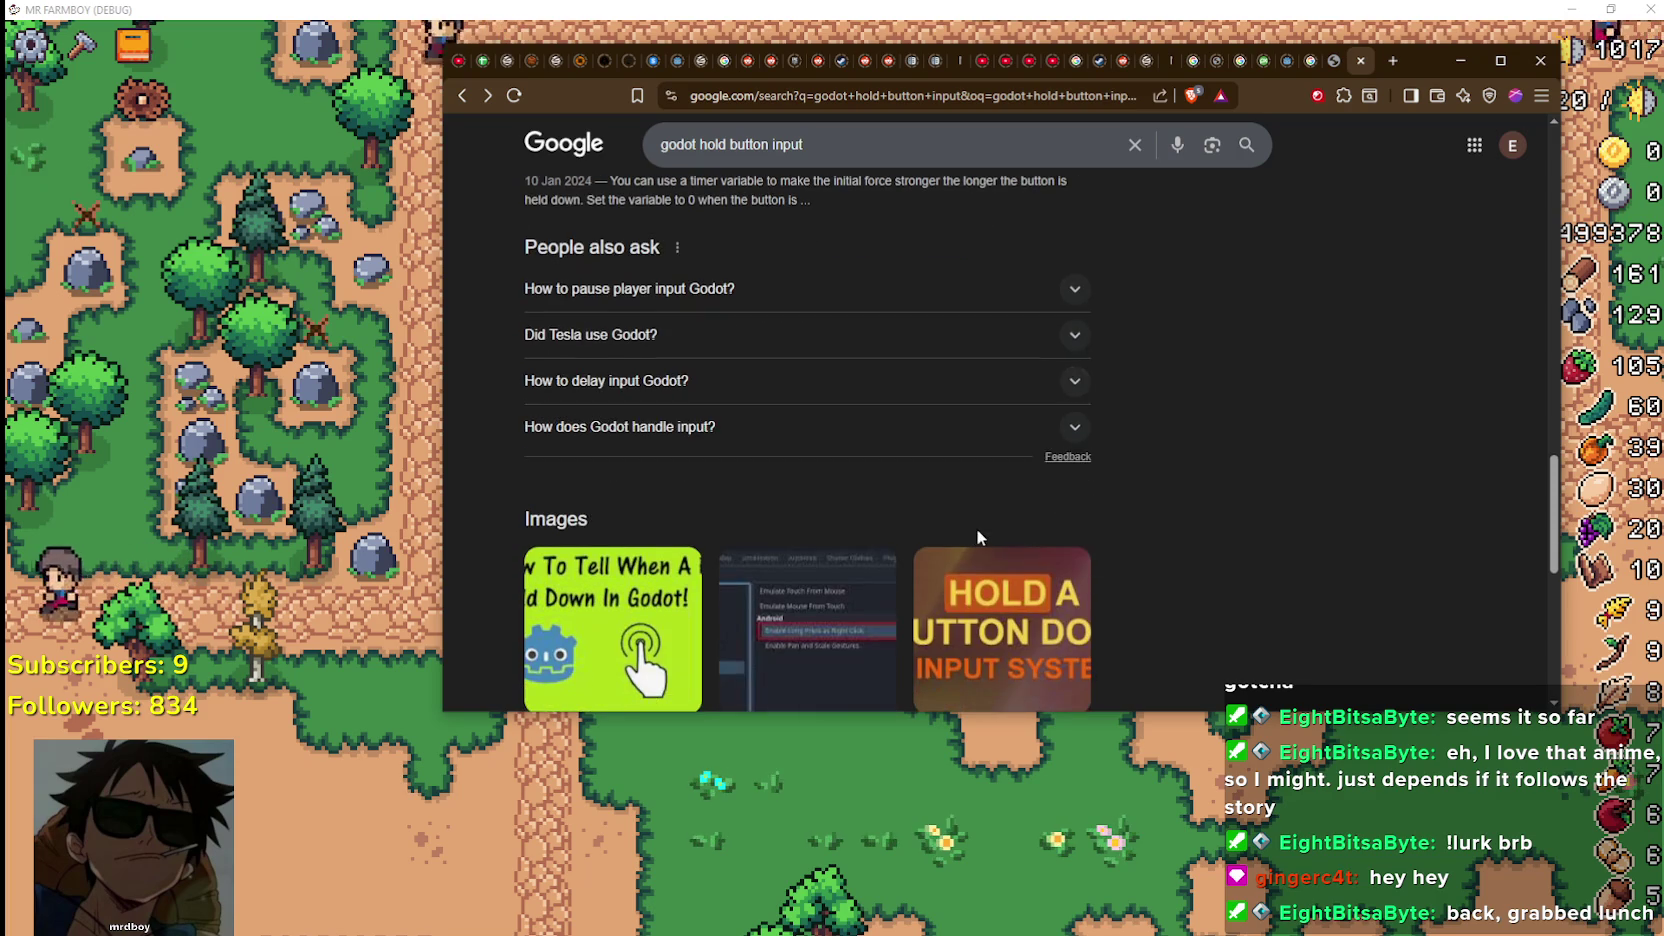
scroll(979, 538, "down", 3)
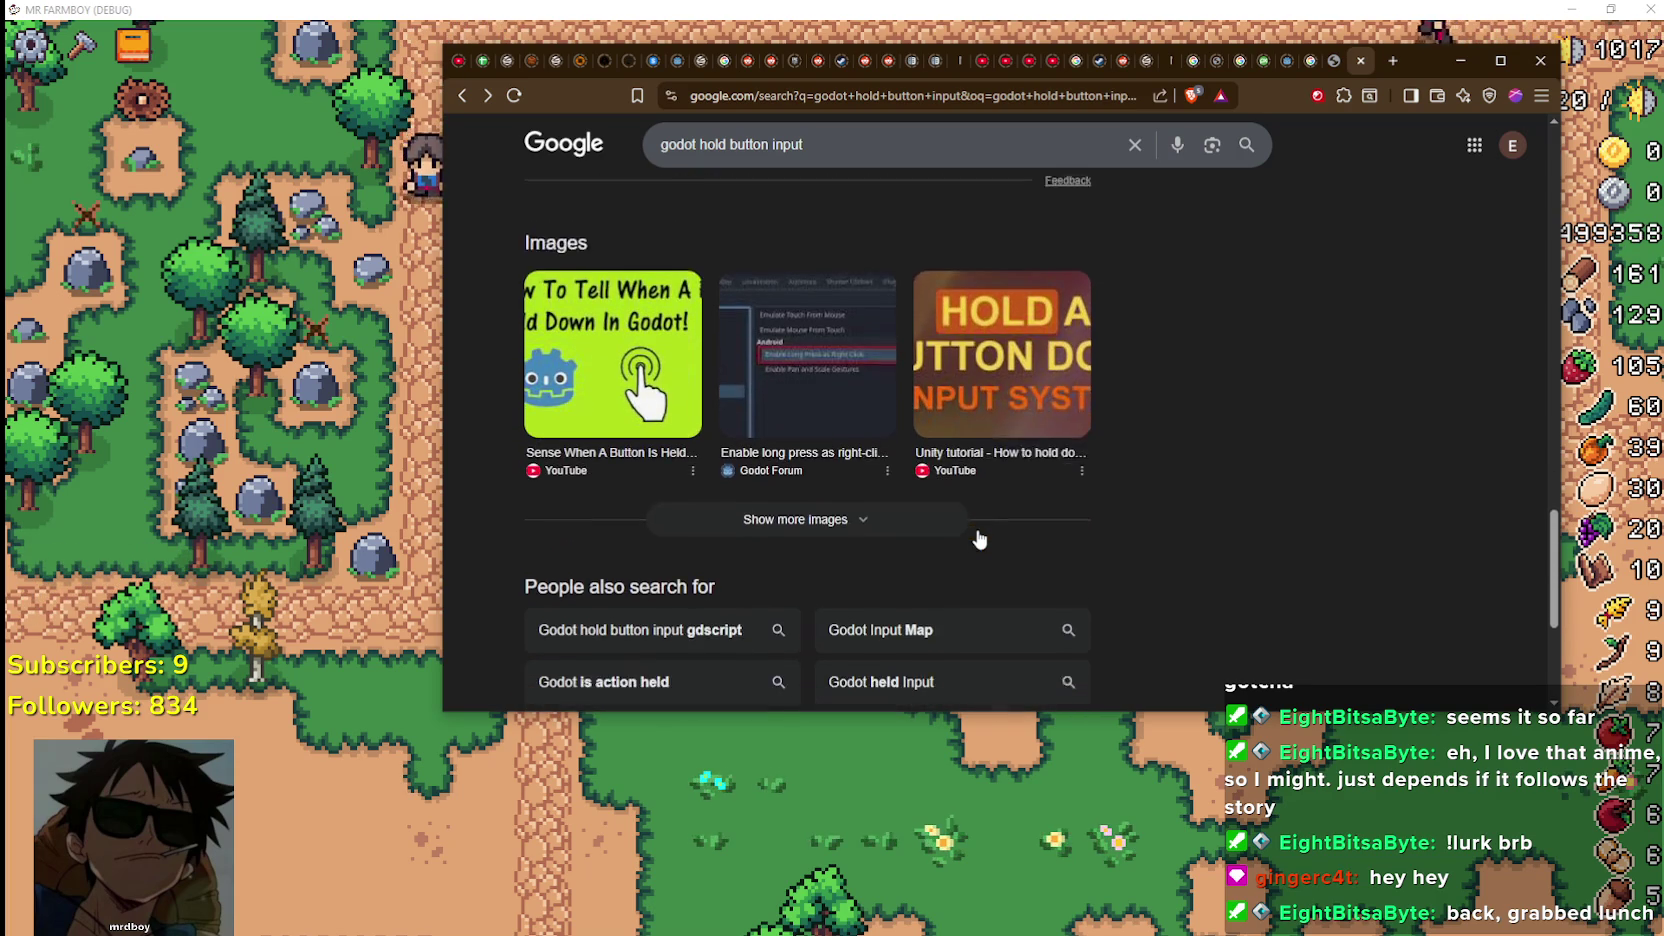
scroll(758, 590, "down", 1)
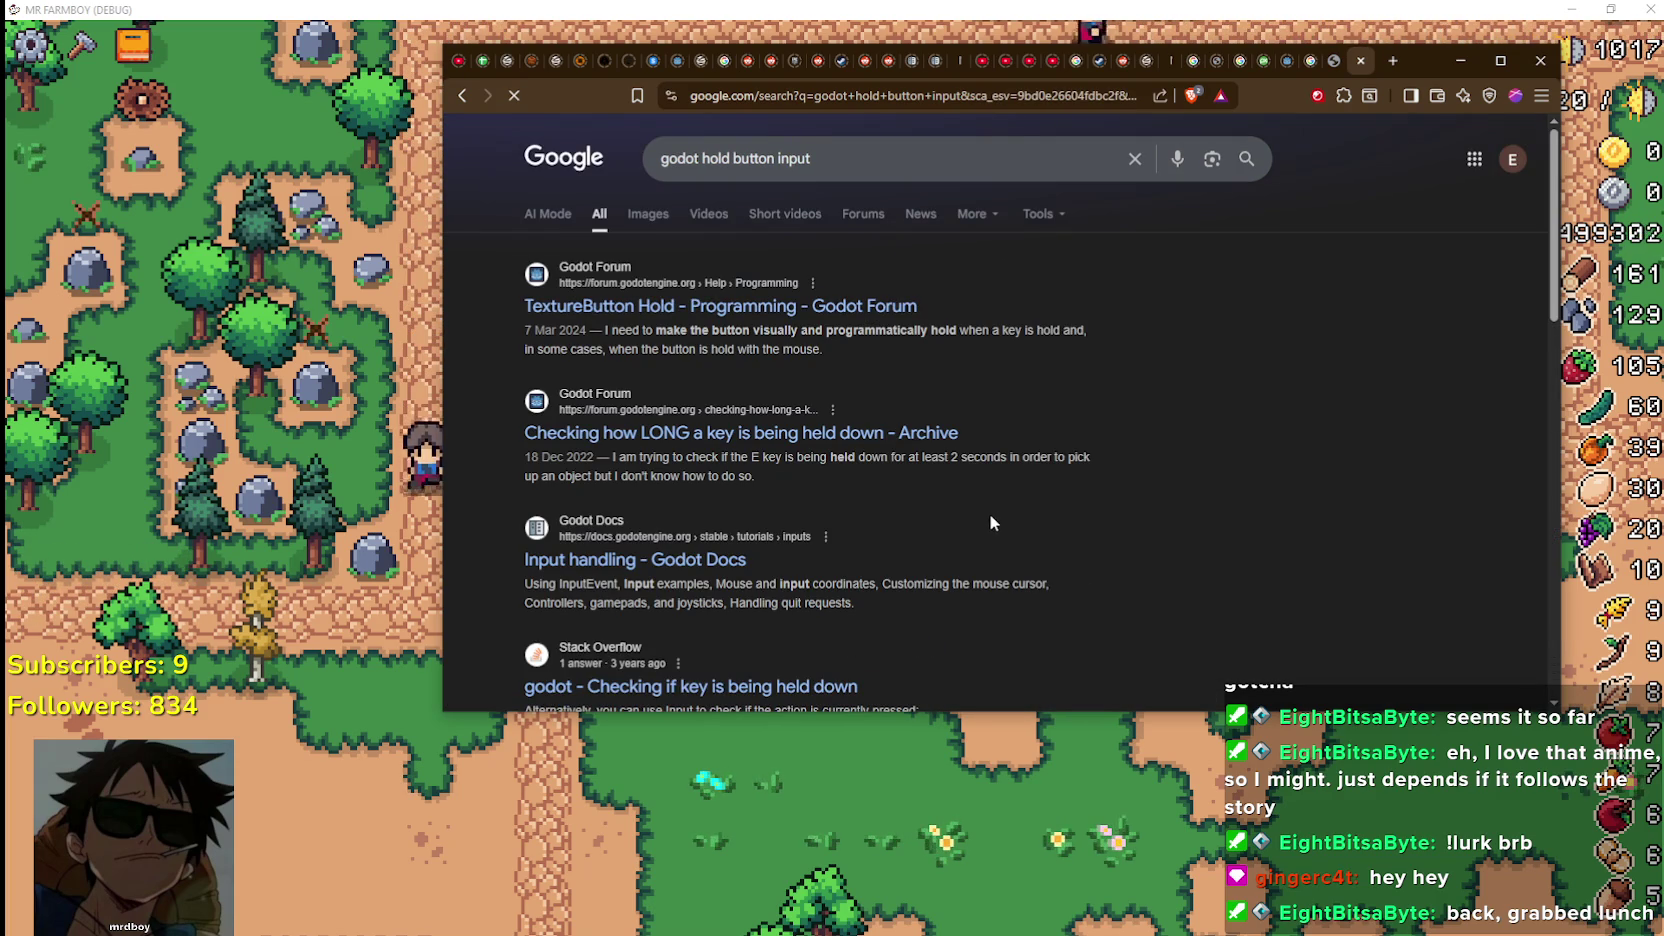
Open the TextureButton Hold forum thread and scroll through it
left_click(758, 308)
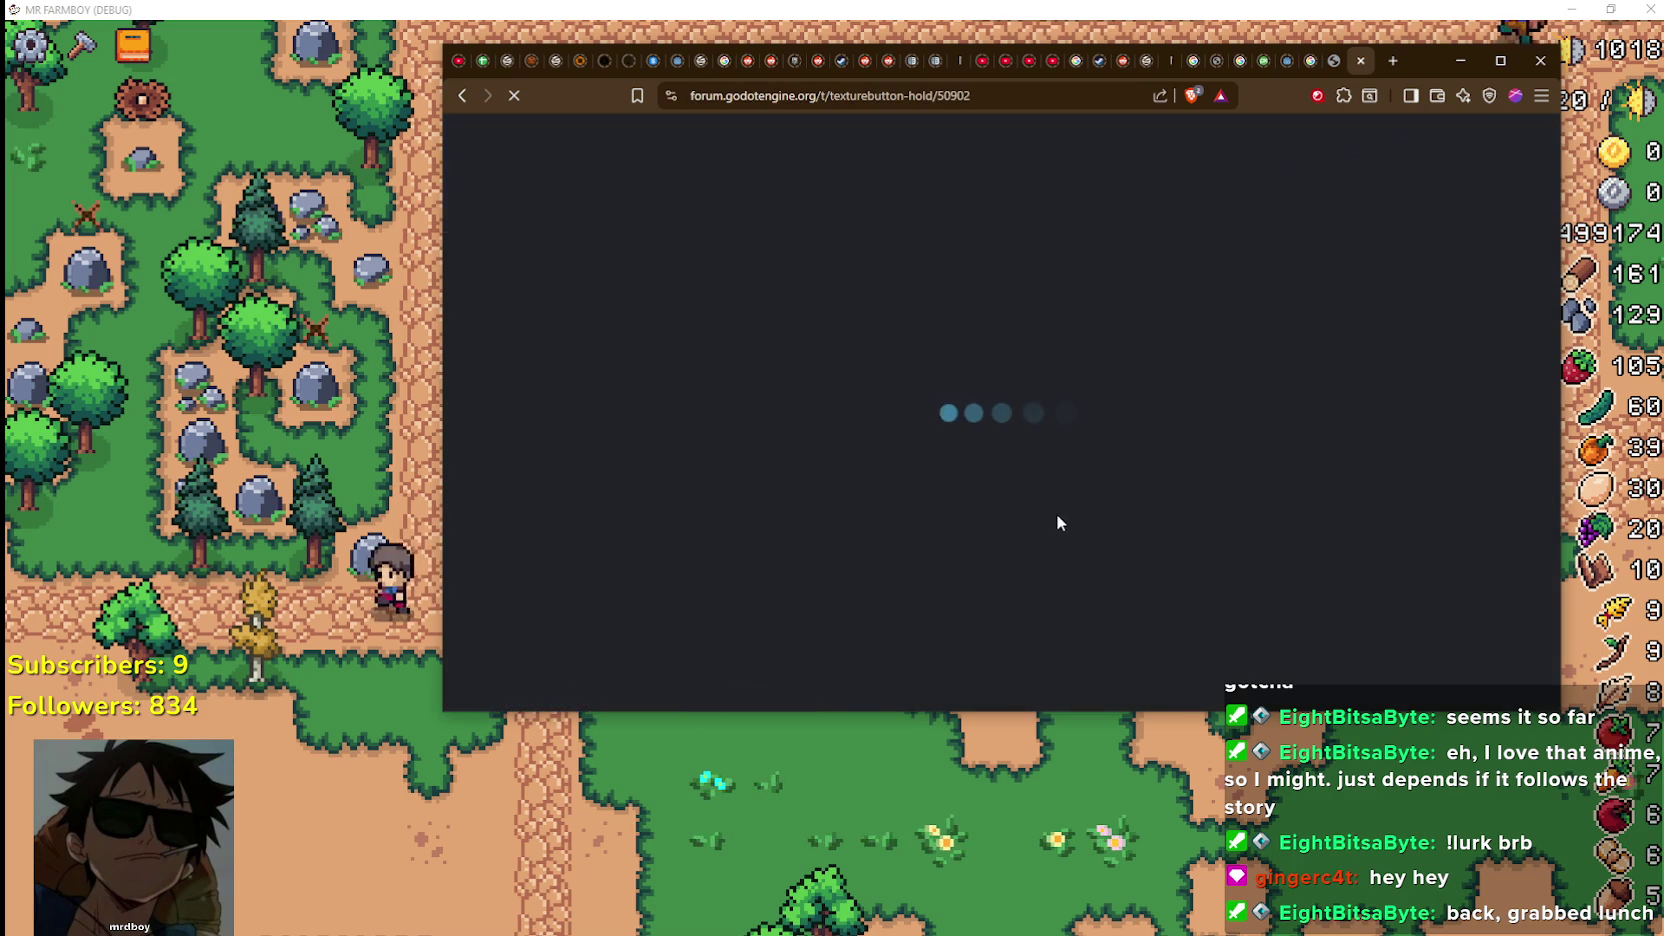
scroll(1053, 517, "down", 2)
scroll(1053, 517, "up", 2)
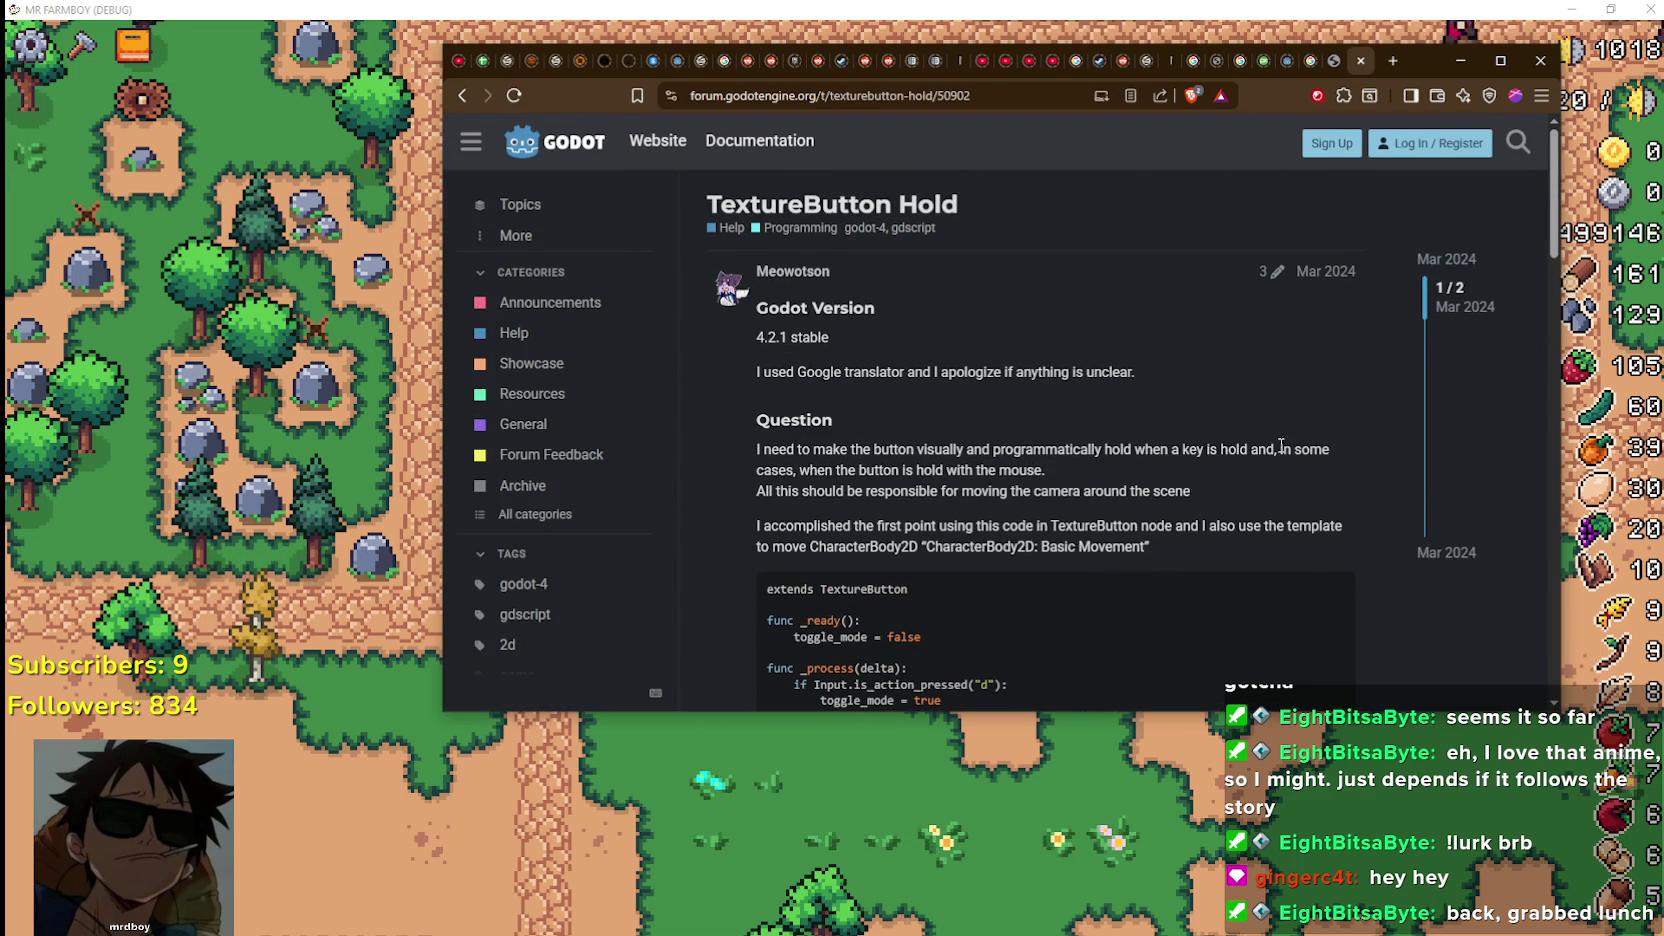
scroll(853, 498, "down", 6)
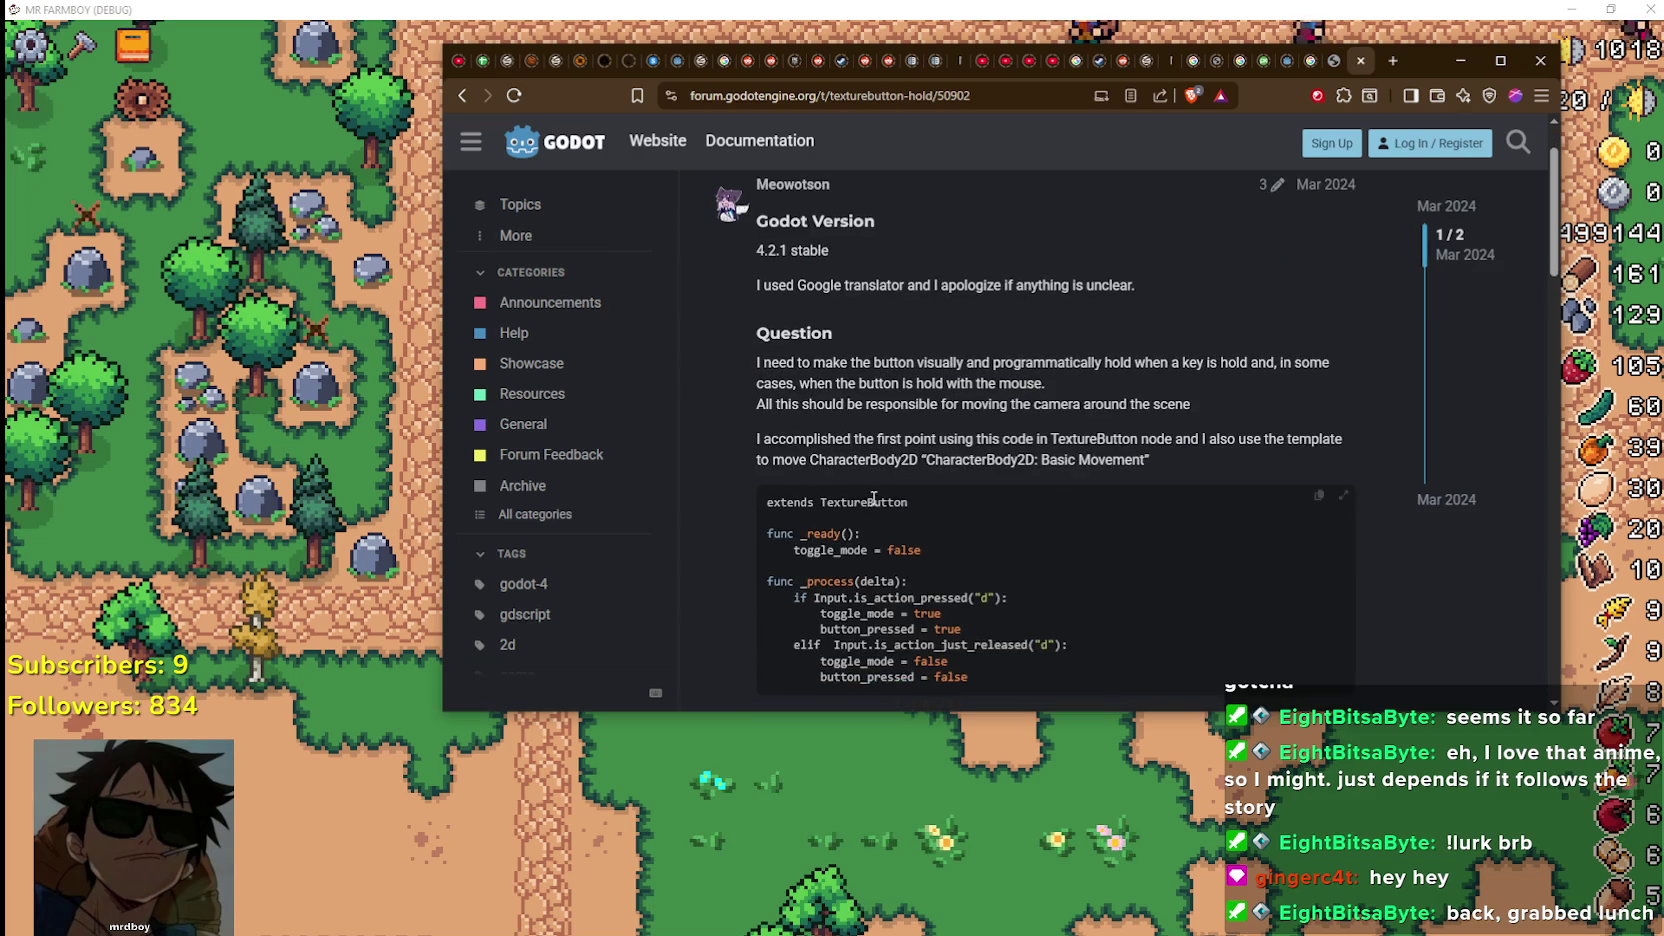
scroll(1040, 508, "down", 2)
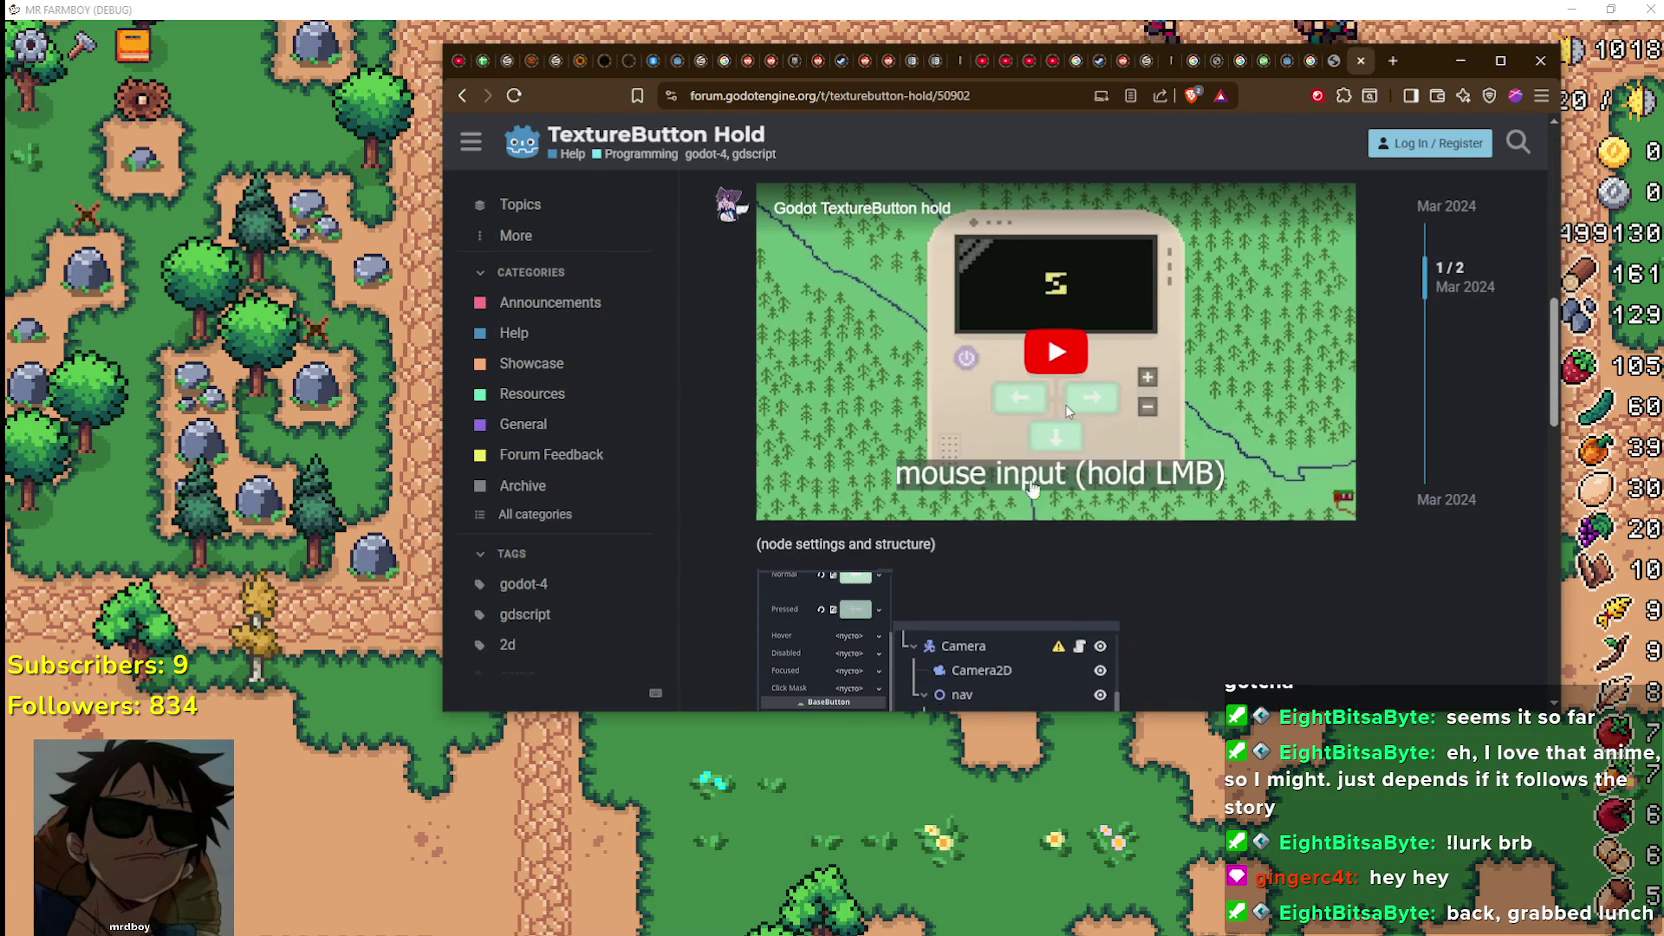
Play the thread's embedded demo video and scroll down to the TextureButton reply
left_click(1055, 401)
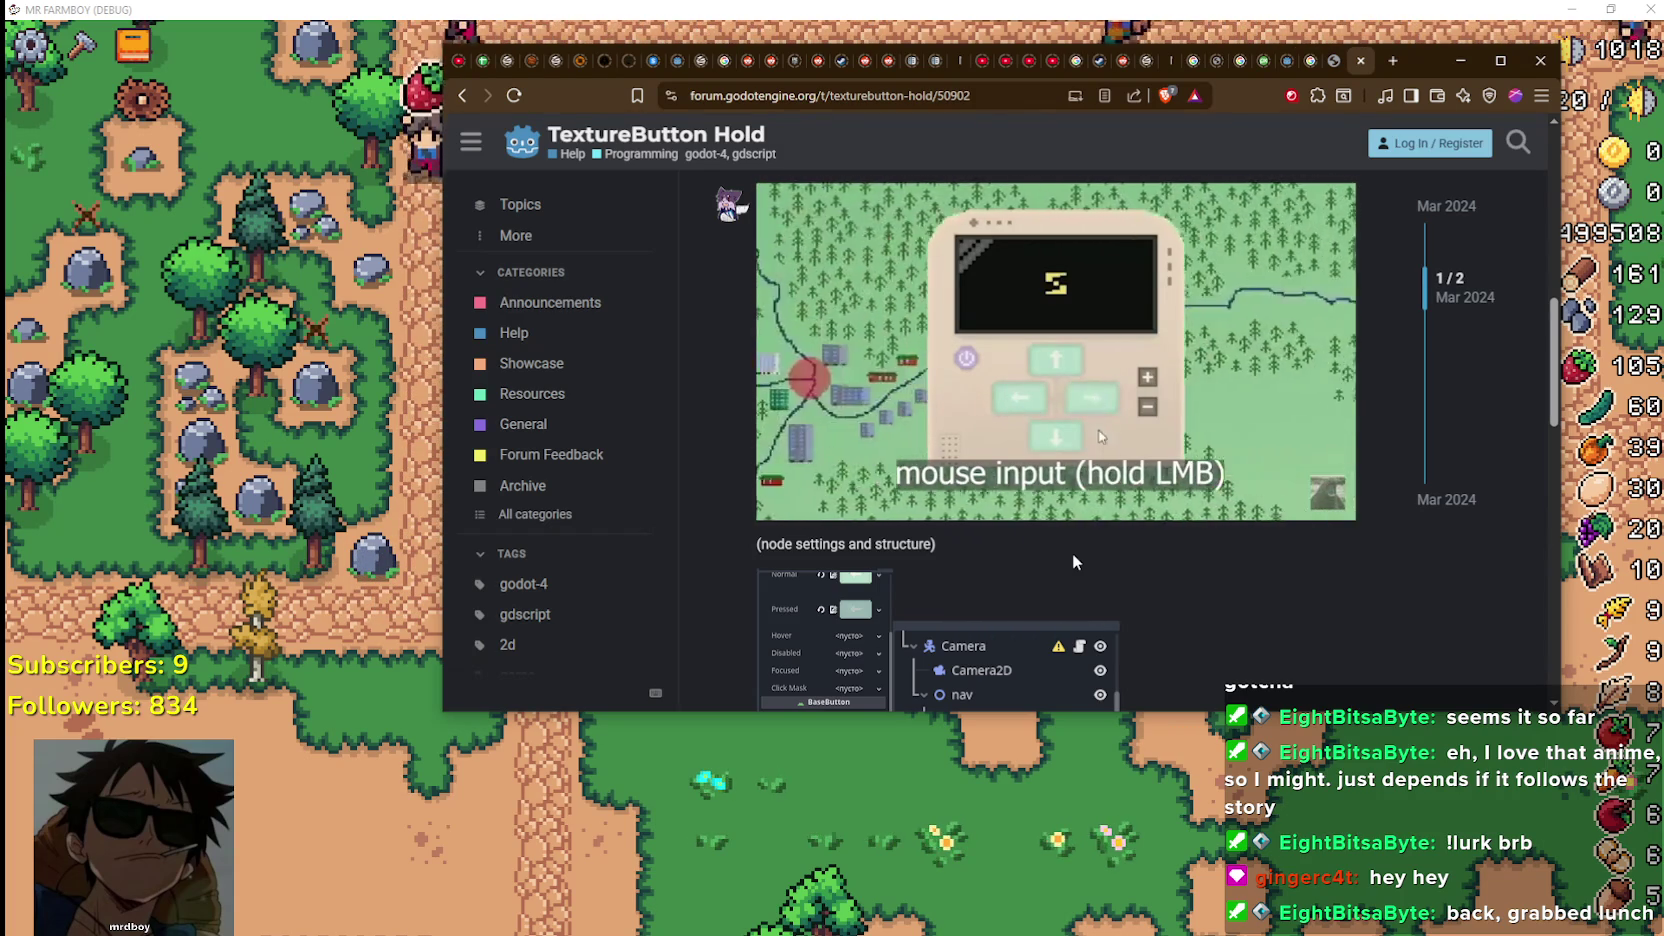
scroll(1225, 600, "down", 2)
scroll(1223, 600, "down", 3)
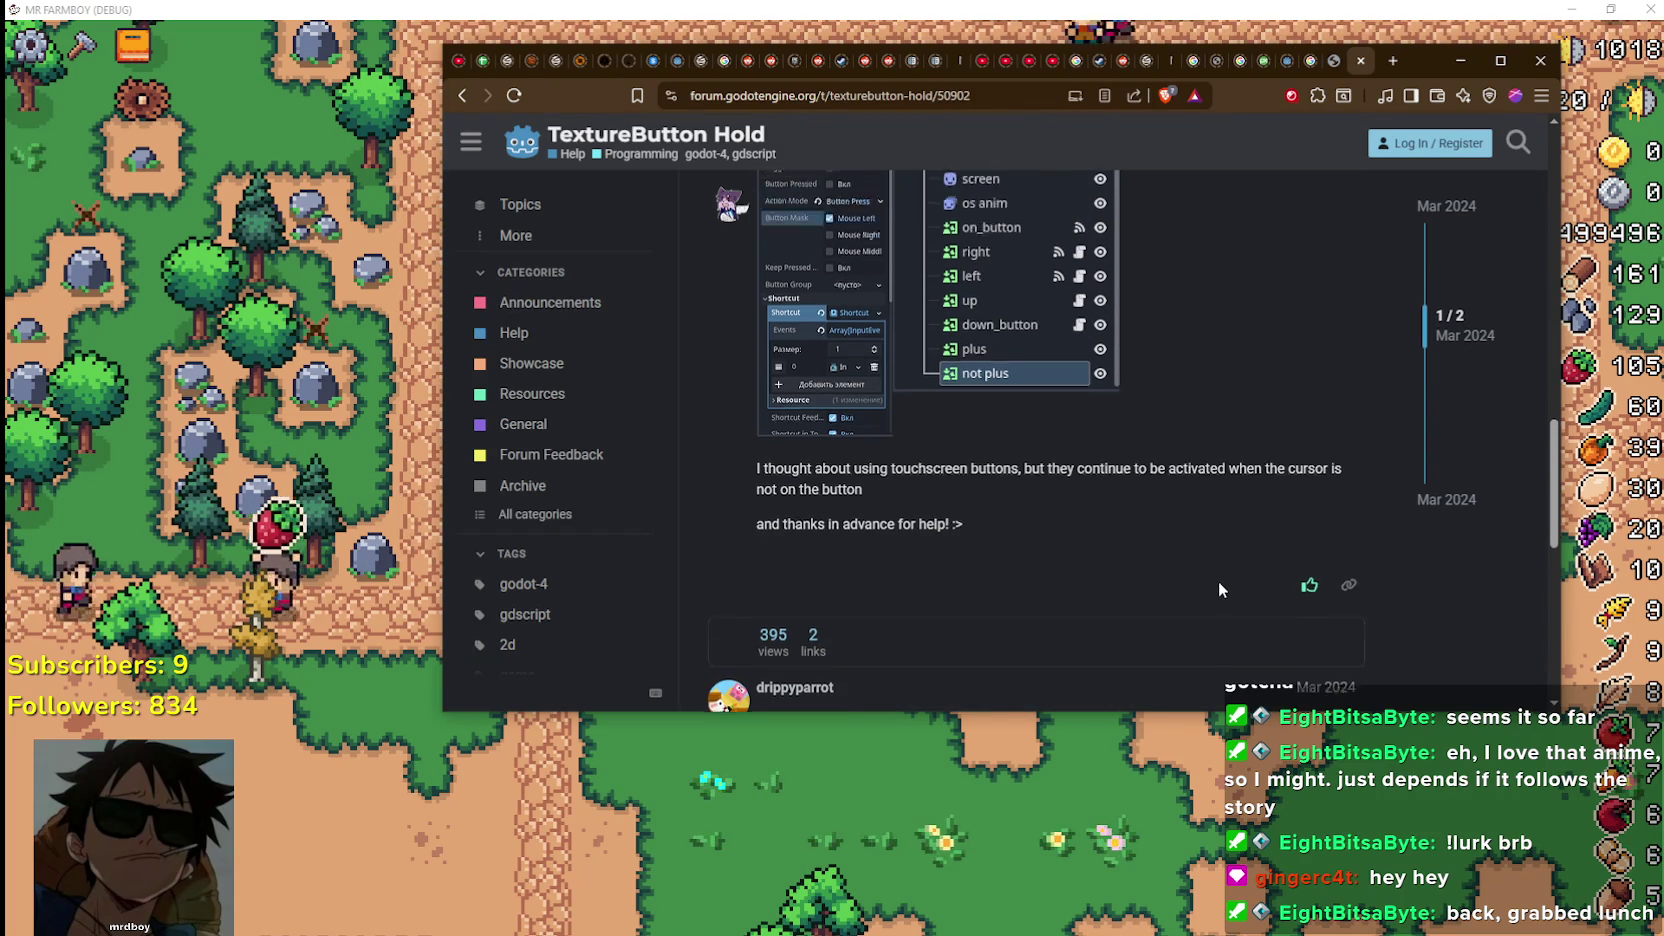
scroll(1214, 581, "up", 2)
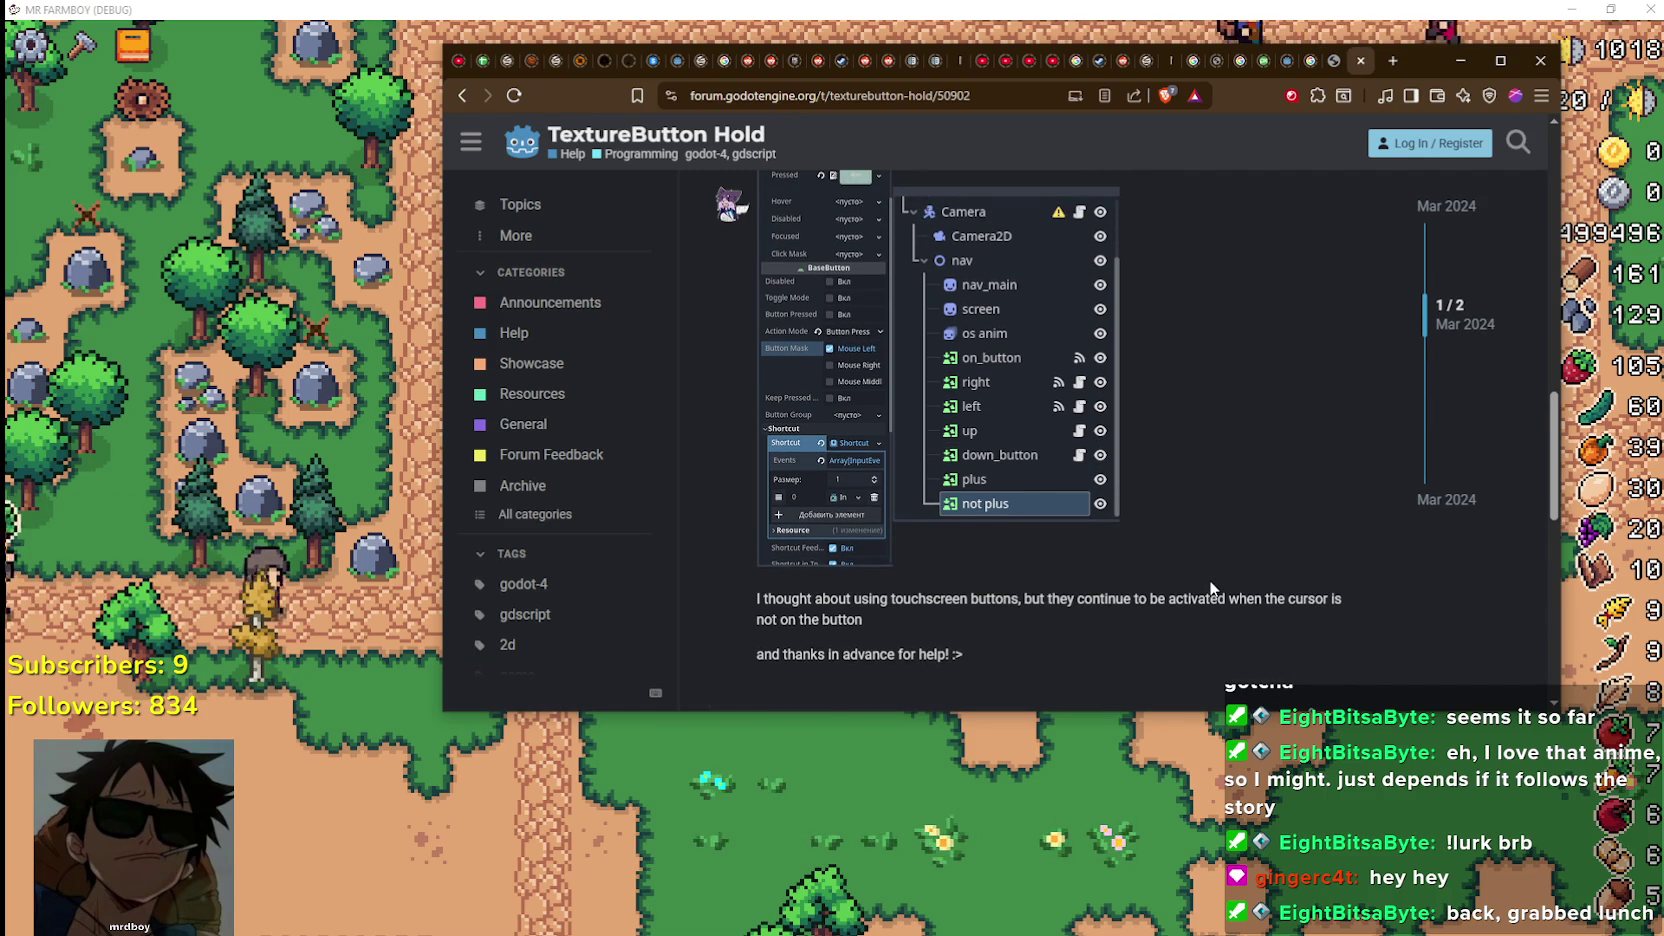
scroll(1209, 581, "down", 2)
scroll(1209, 581, "down", 4)
scroll(1207, 581, "up", 1)
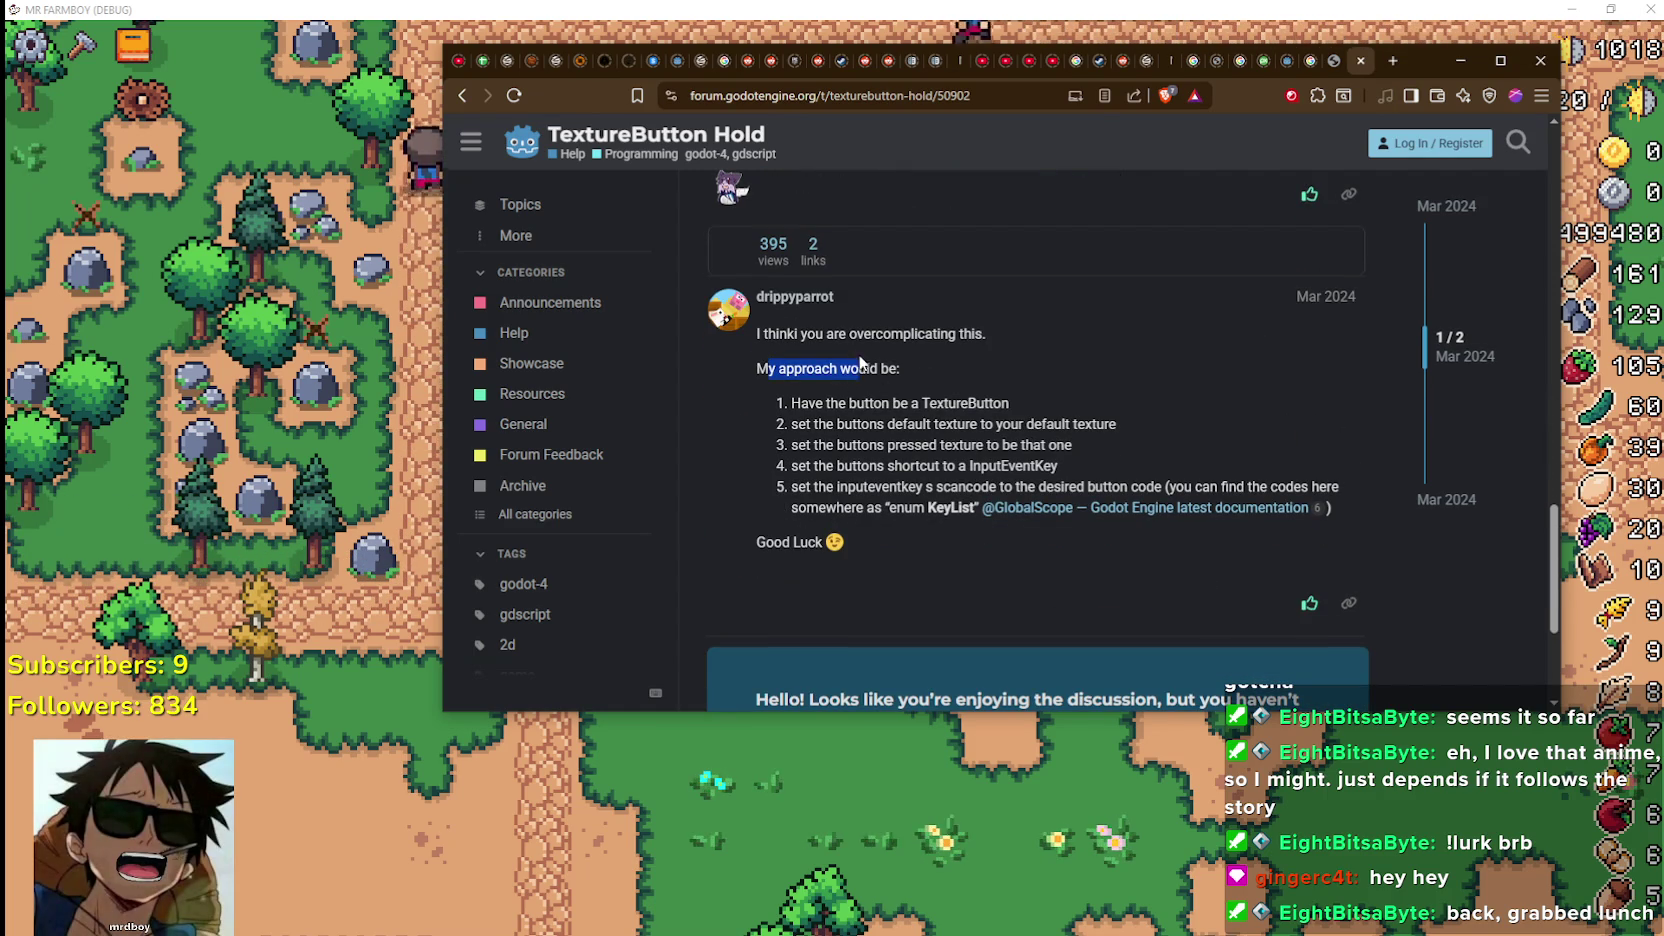
Highlight the reply's suggested steps, from the first through the scancode step
left_click_drag(792, 403, 957, 404)
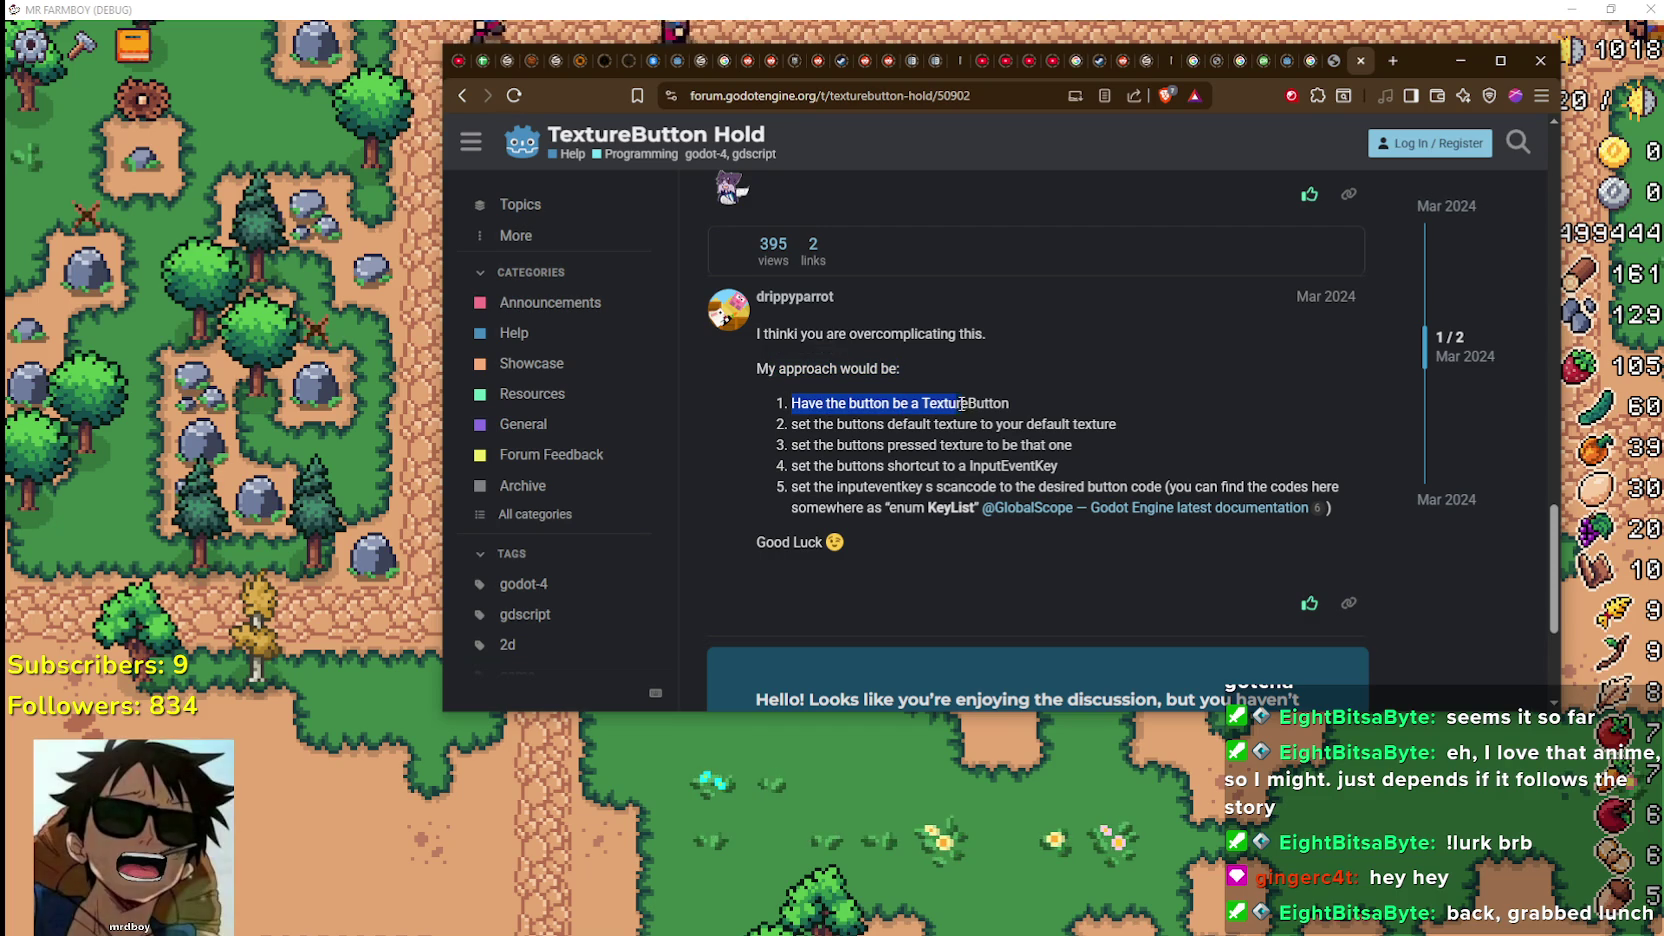
left_click_drag(790, 424, 1106, 420)
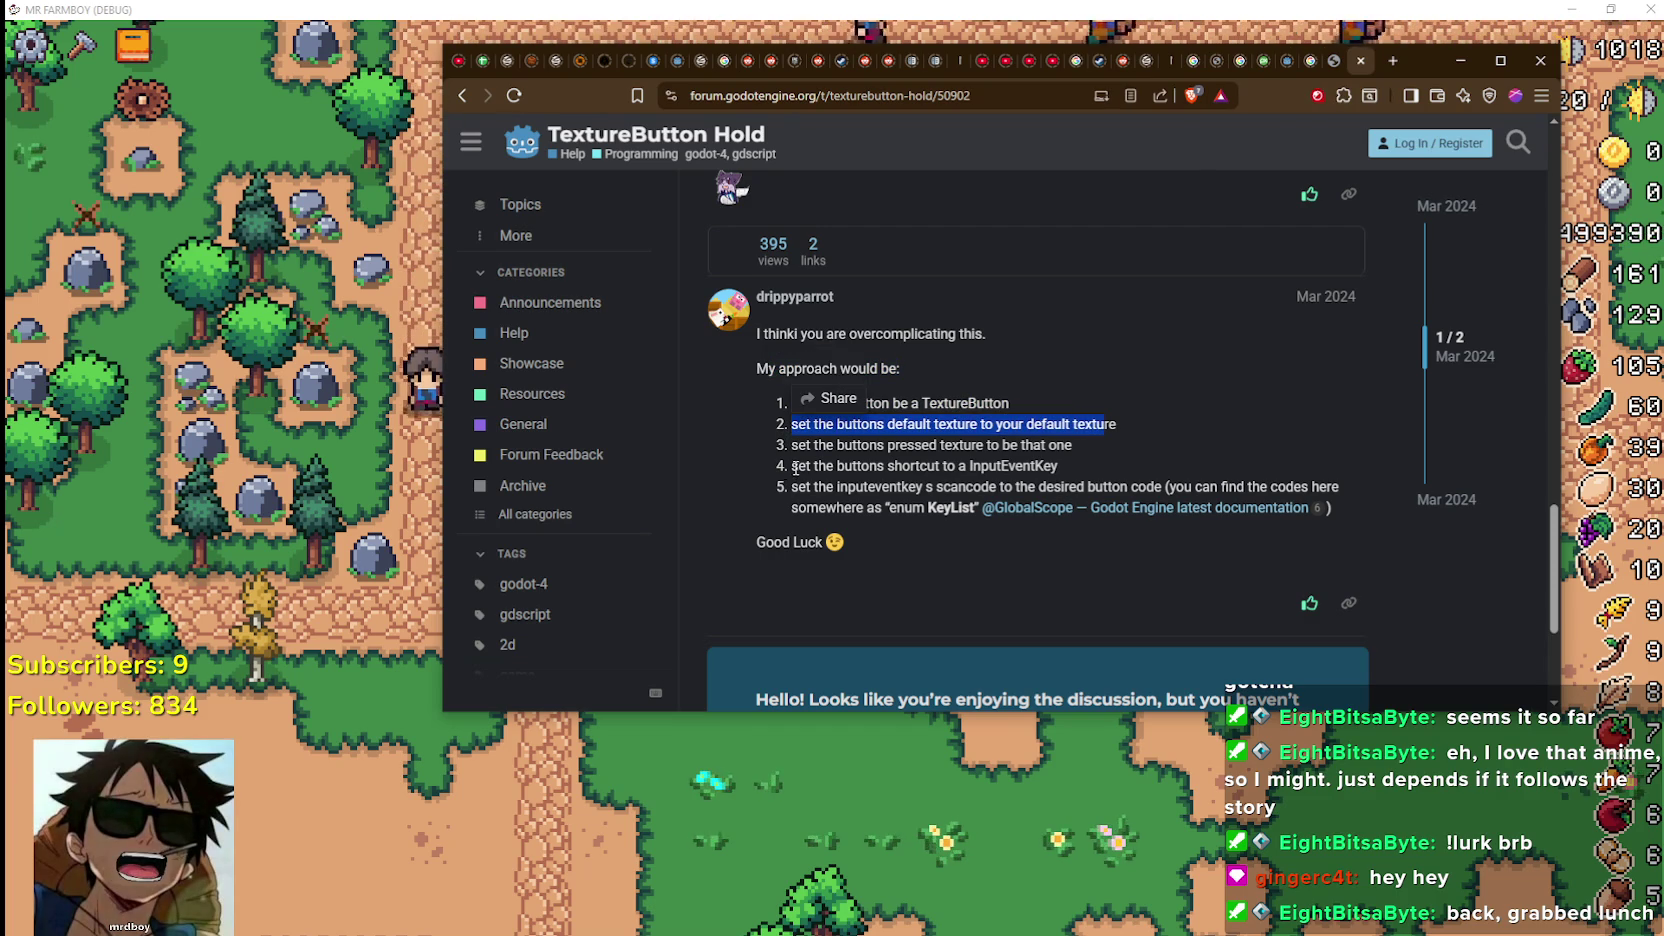
mouse_move(797, 466)
left_mouse_down()
mouse_move(1048, 446)
mouse_move(880, 424)
mouse_move(795, 464)
mouse_move(1052, 465)
left_mouse_up()
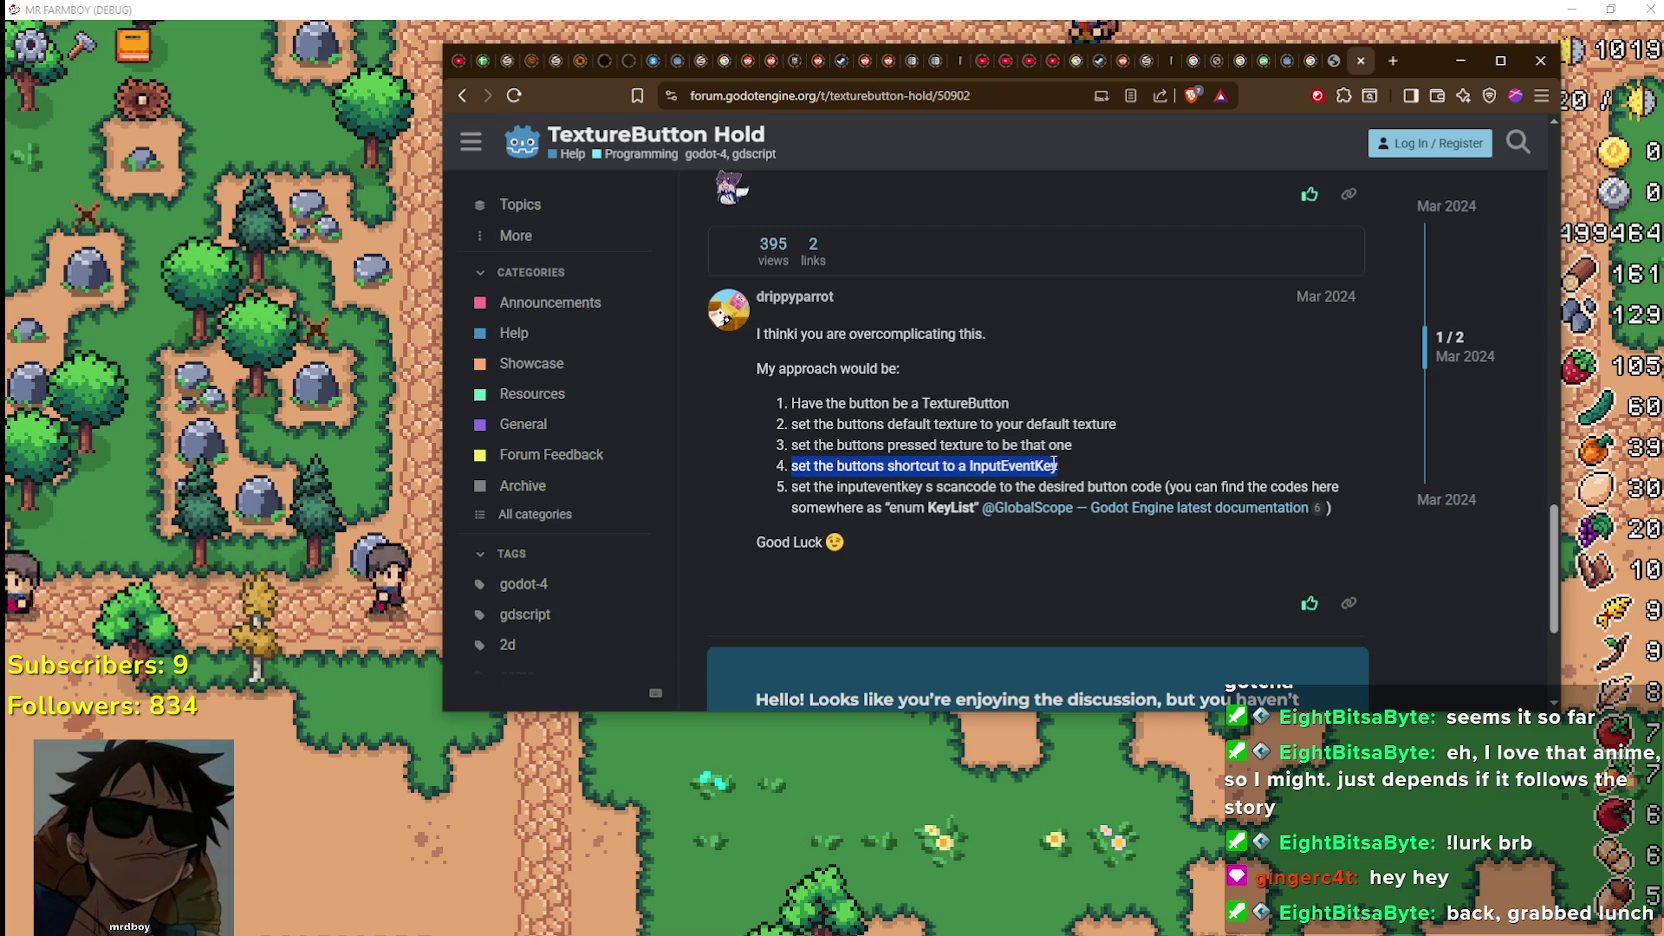
left_click_drag(785, 488, 915, 483)
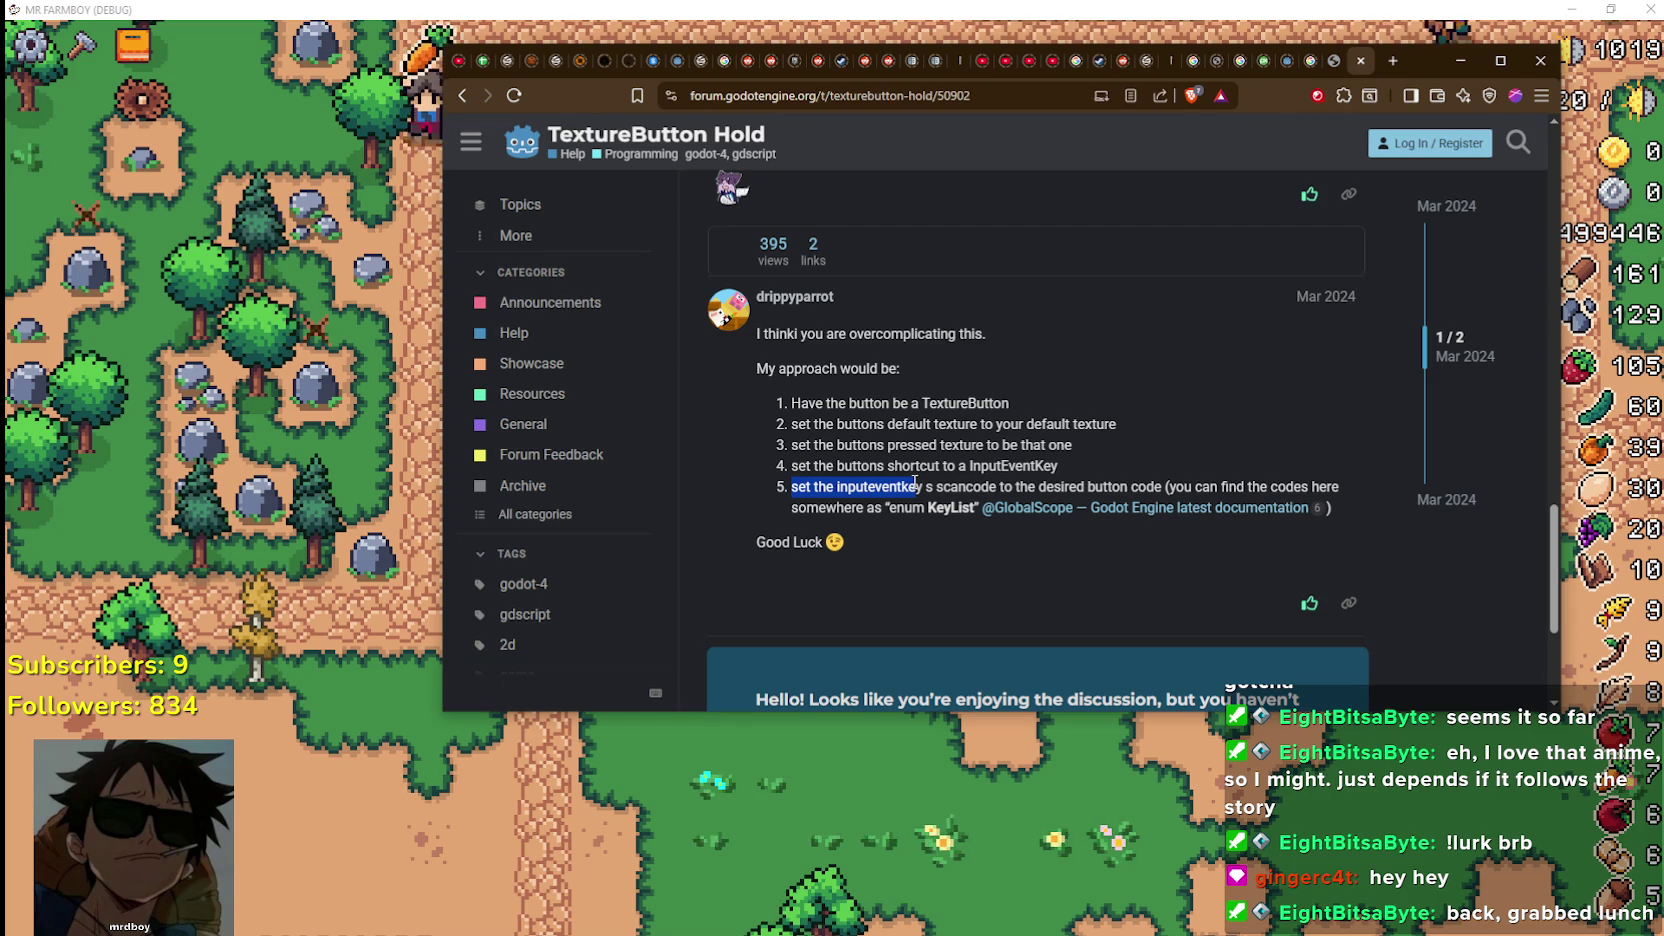
left_click_drag(915, 483, 918, 511)
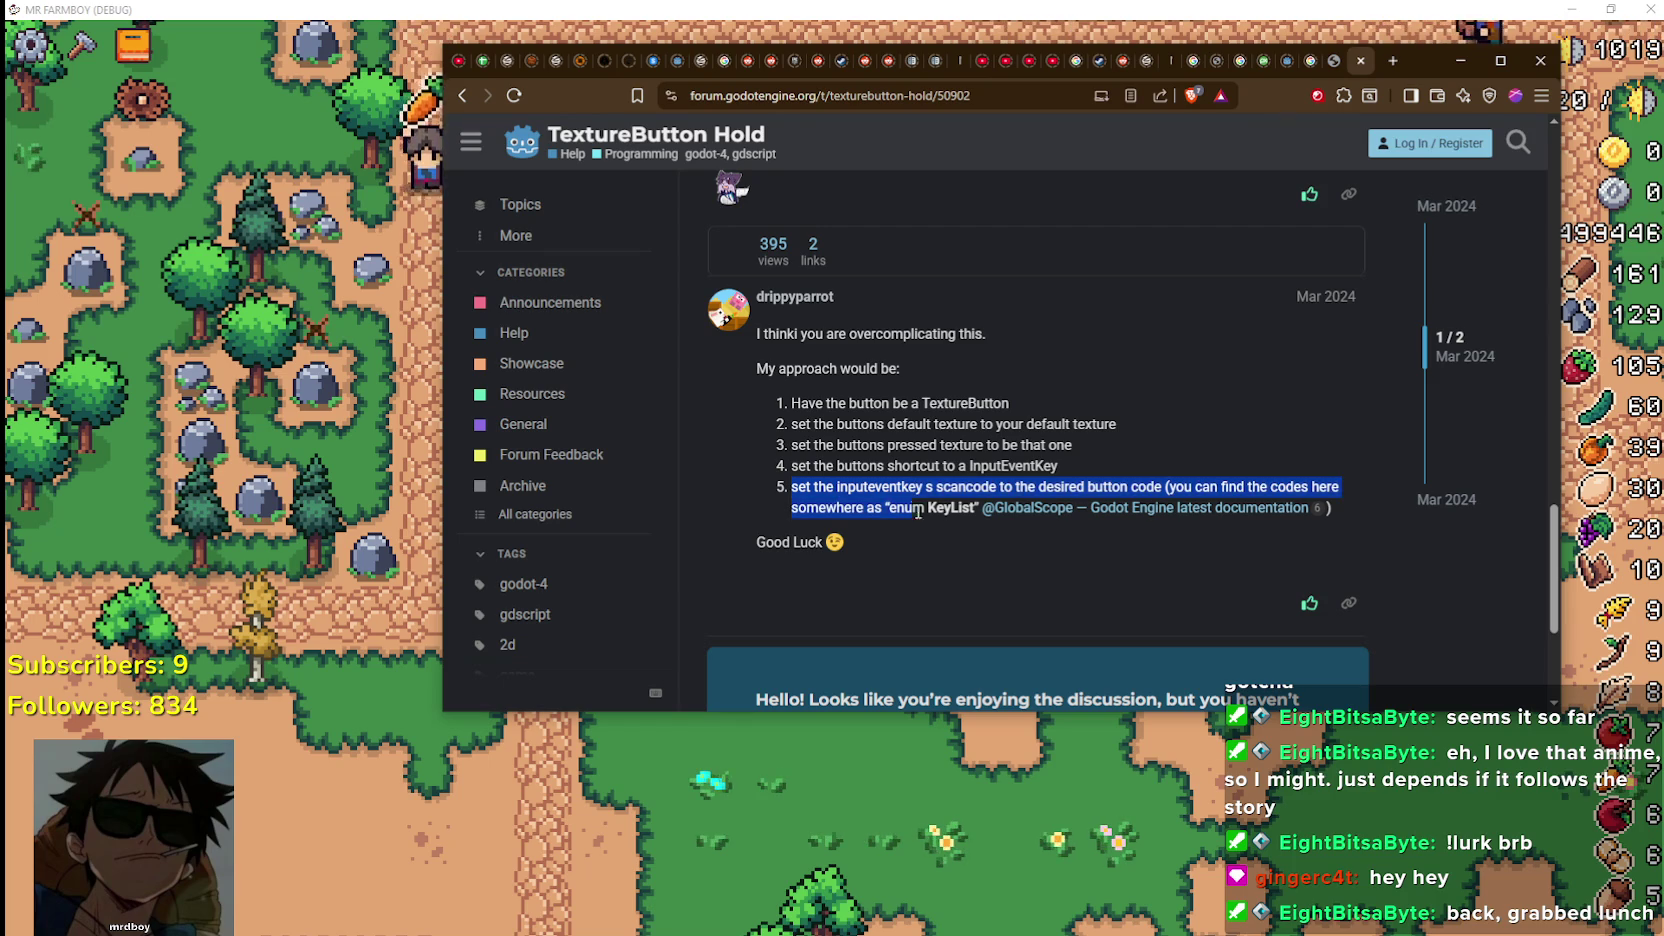
right_click(1127, 510)
left_click(1175, 521)
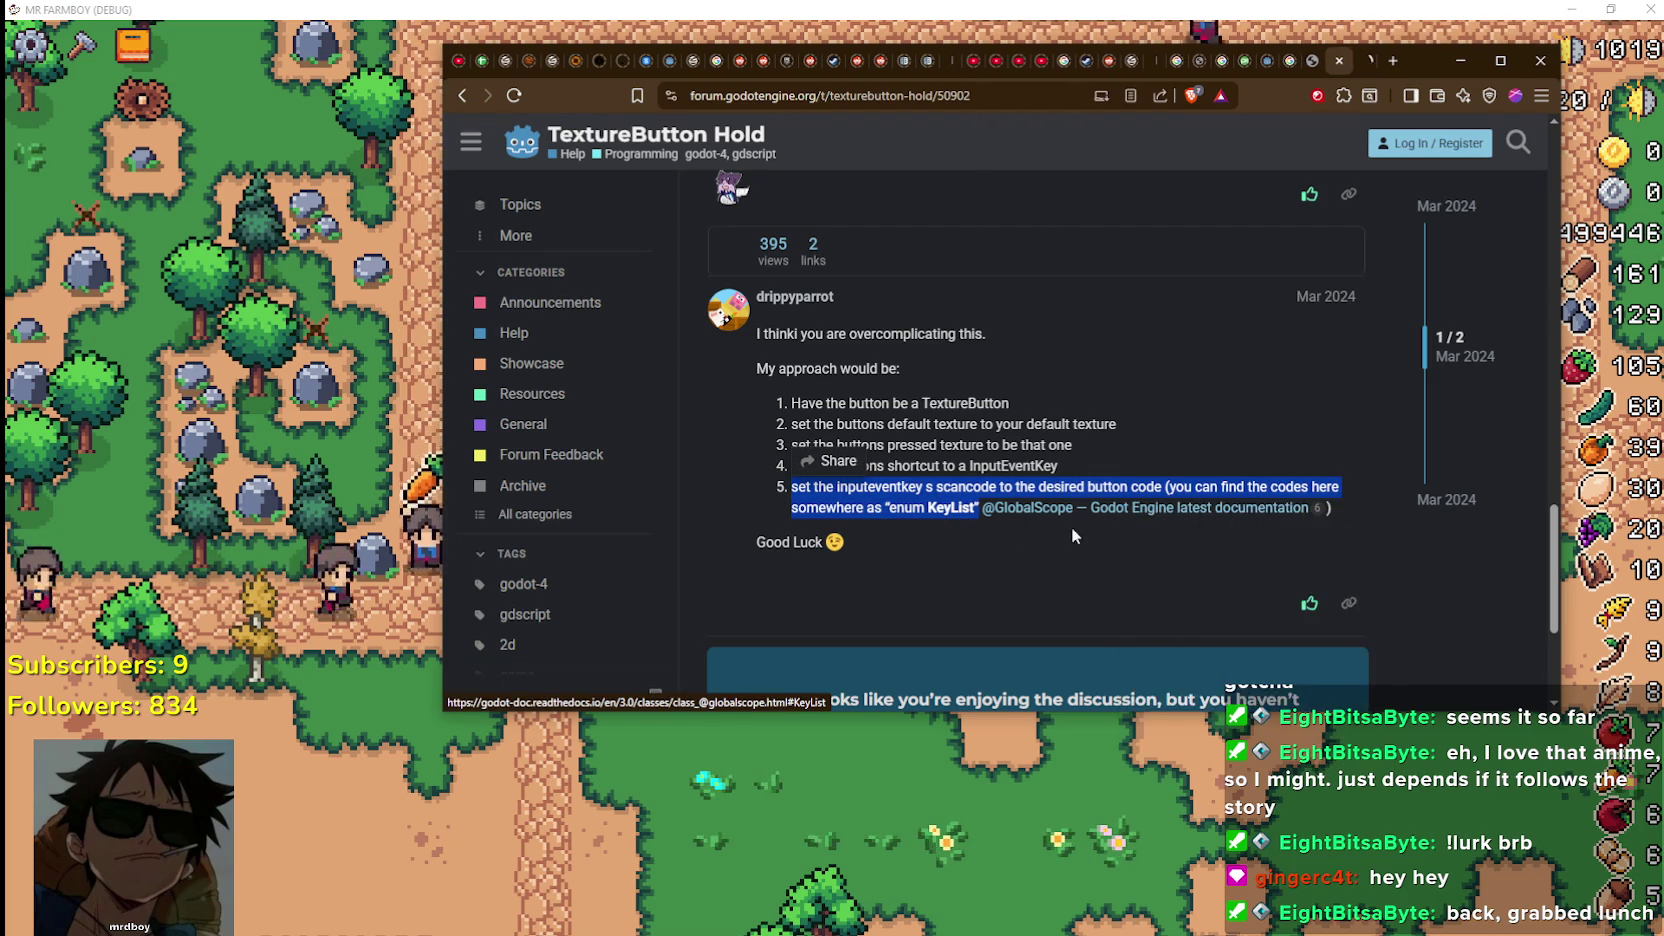
scroll(1109, 525, "down", 2)
scroll(1060, 497, "up", 1)
scroll(1060, 497, "up", 2)
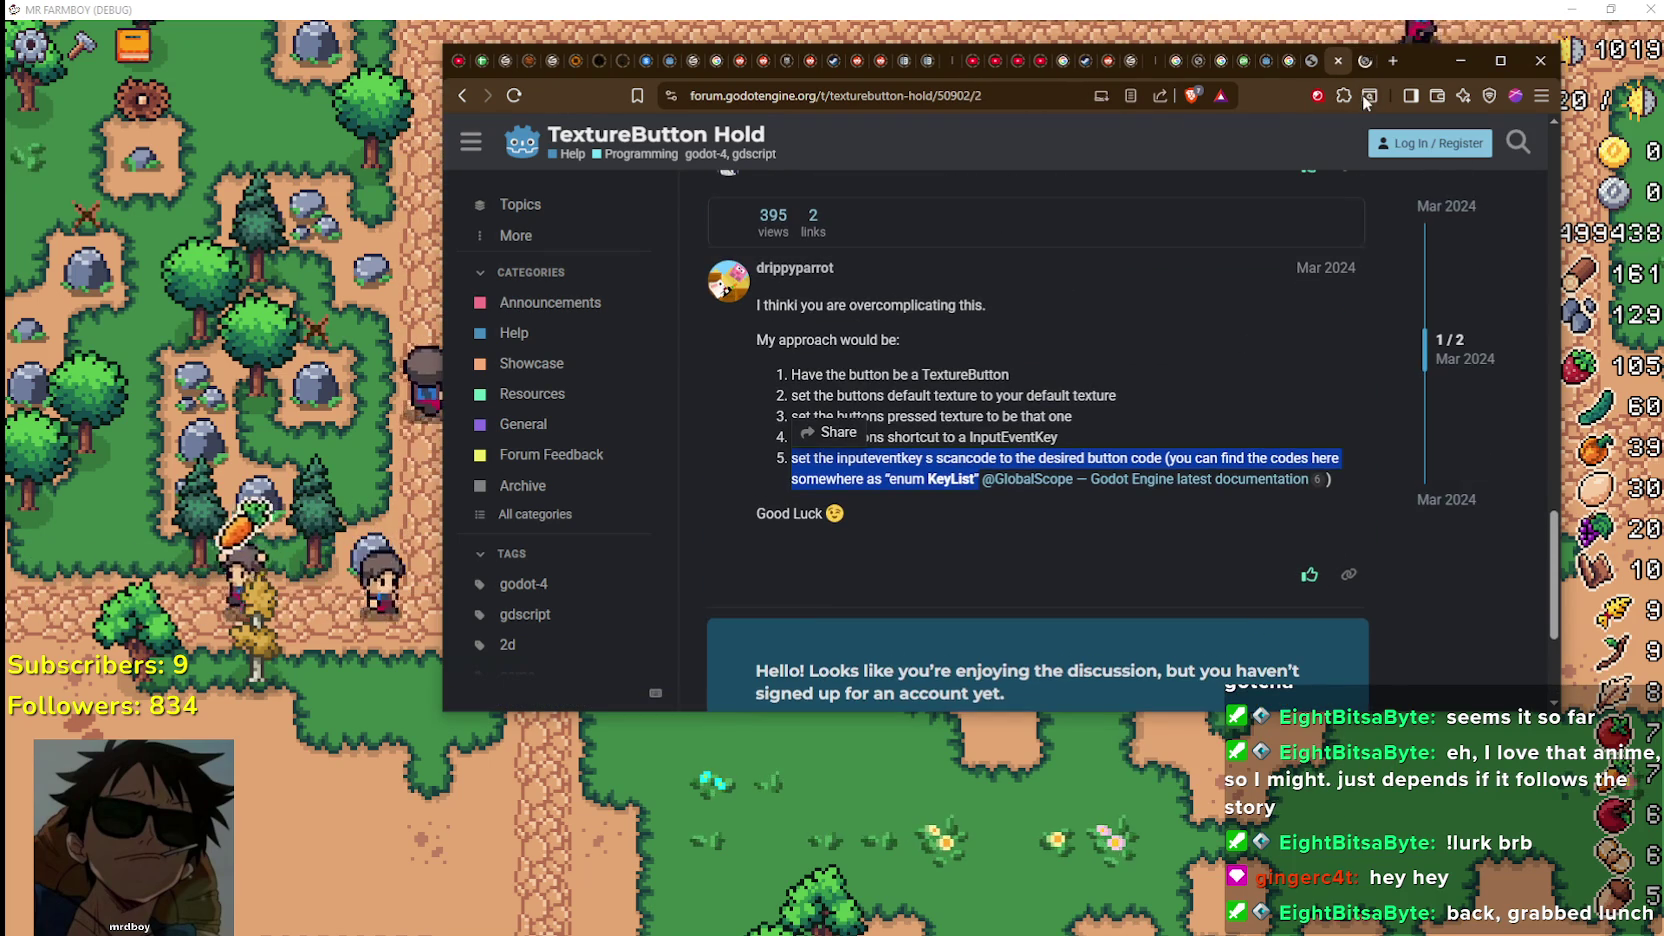
scroll(918, 341, "up", 1)
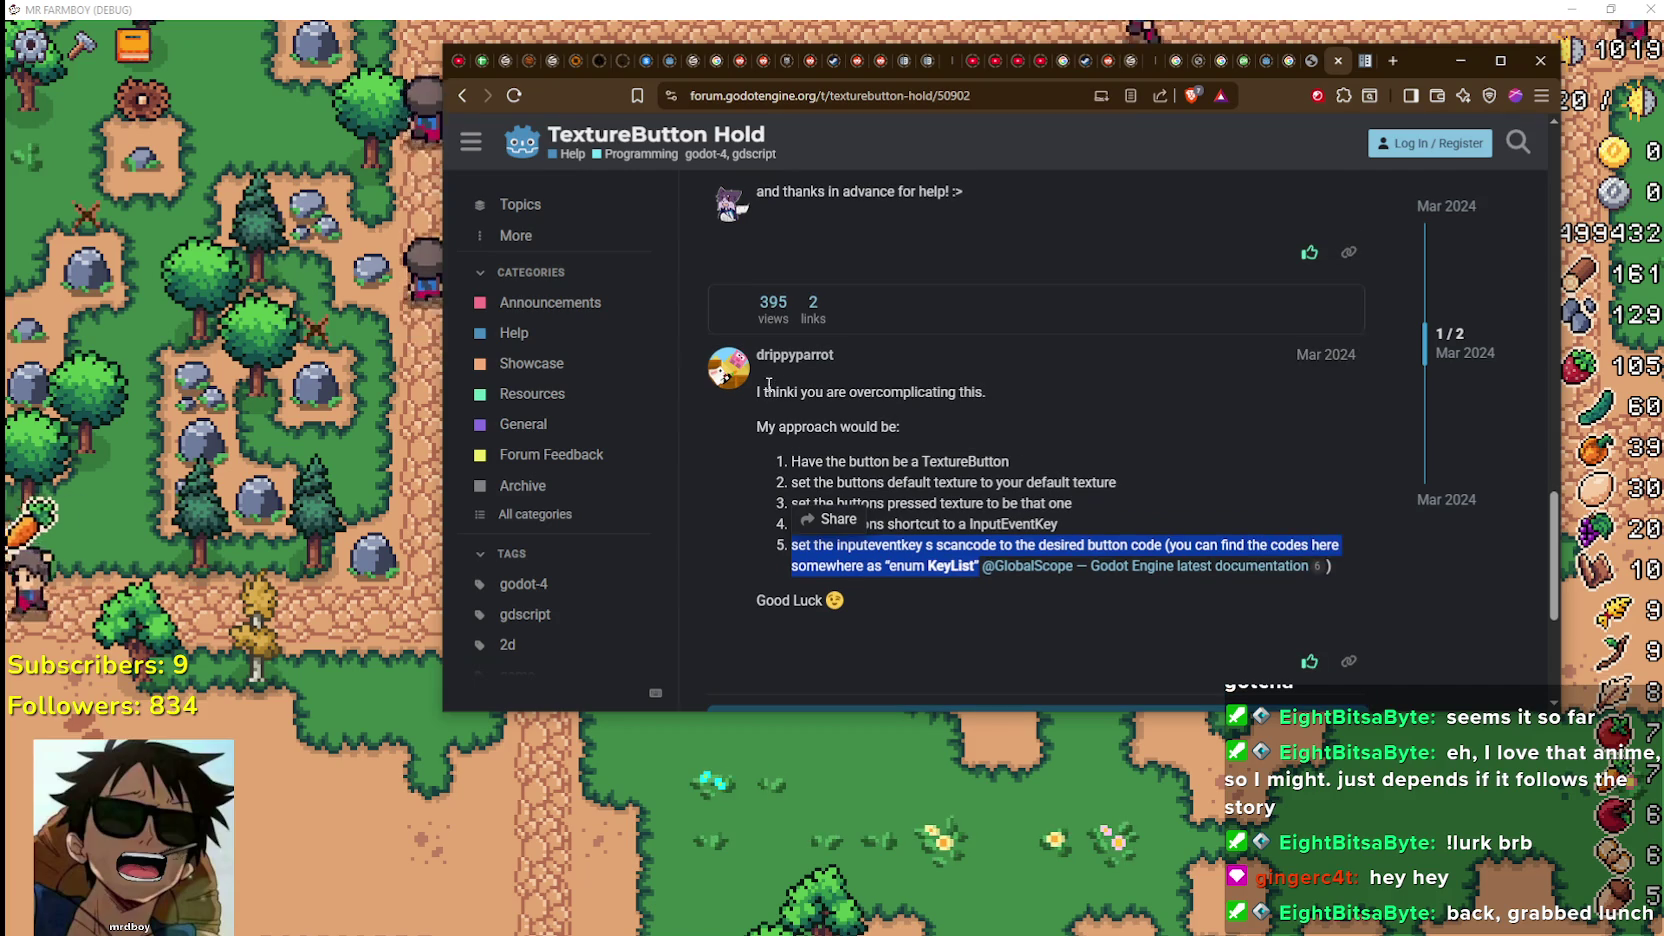
Highlight the whole suggested-approach reply and switch to the new documentation tab
left_click(940, 443)
mouse_move(935, 448)
left_mouse_down()
mouse_move(755, 425)
mouse_move(1109, 517)
left_mouse_up()
triple_click(1085, 441)
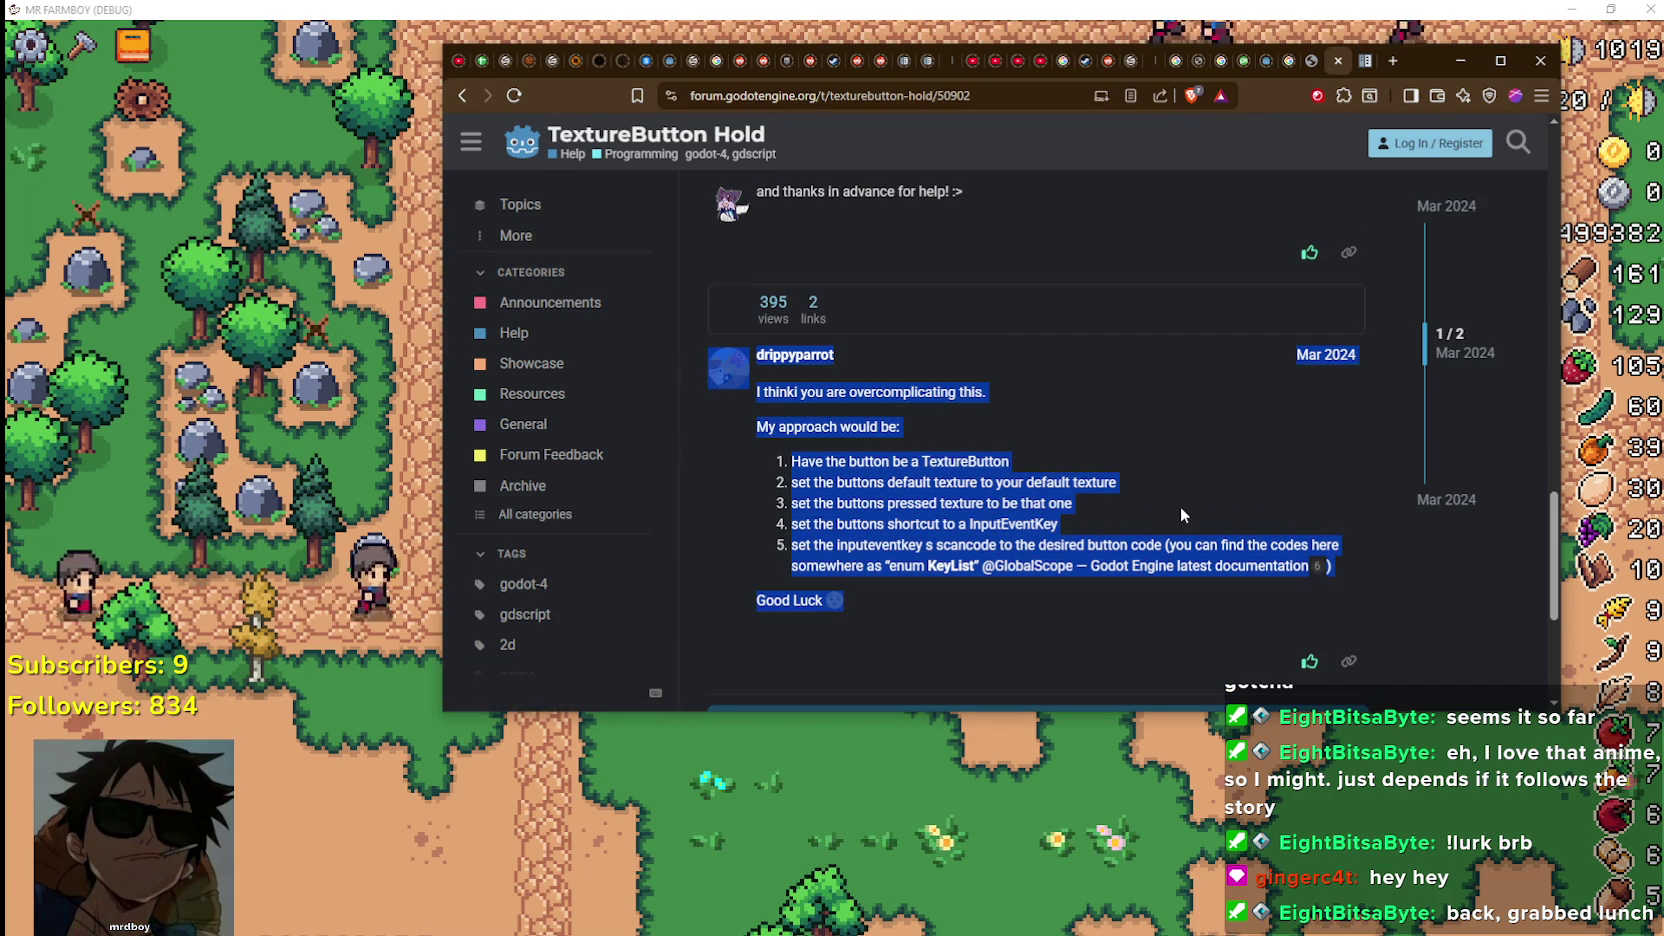
left_click(1357, 574)
left_click_drag(1358, 573, 702, 389)
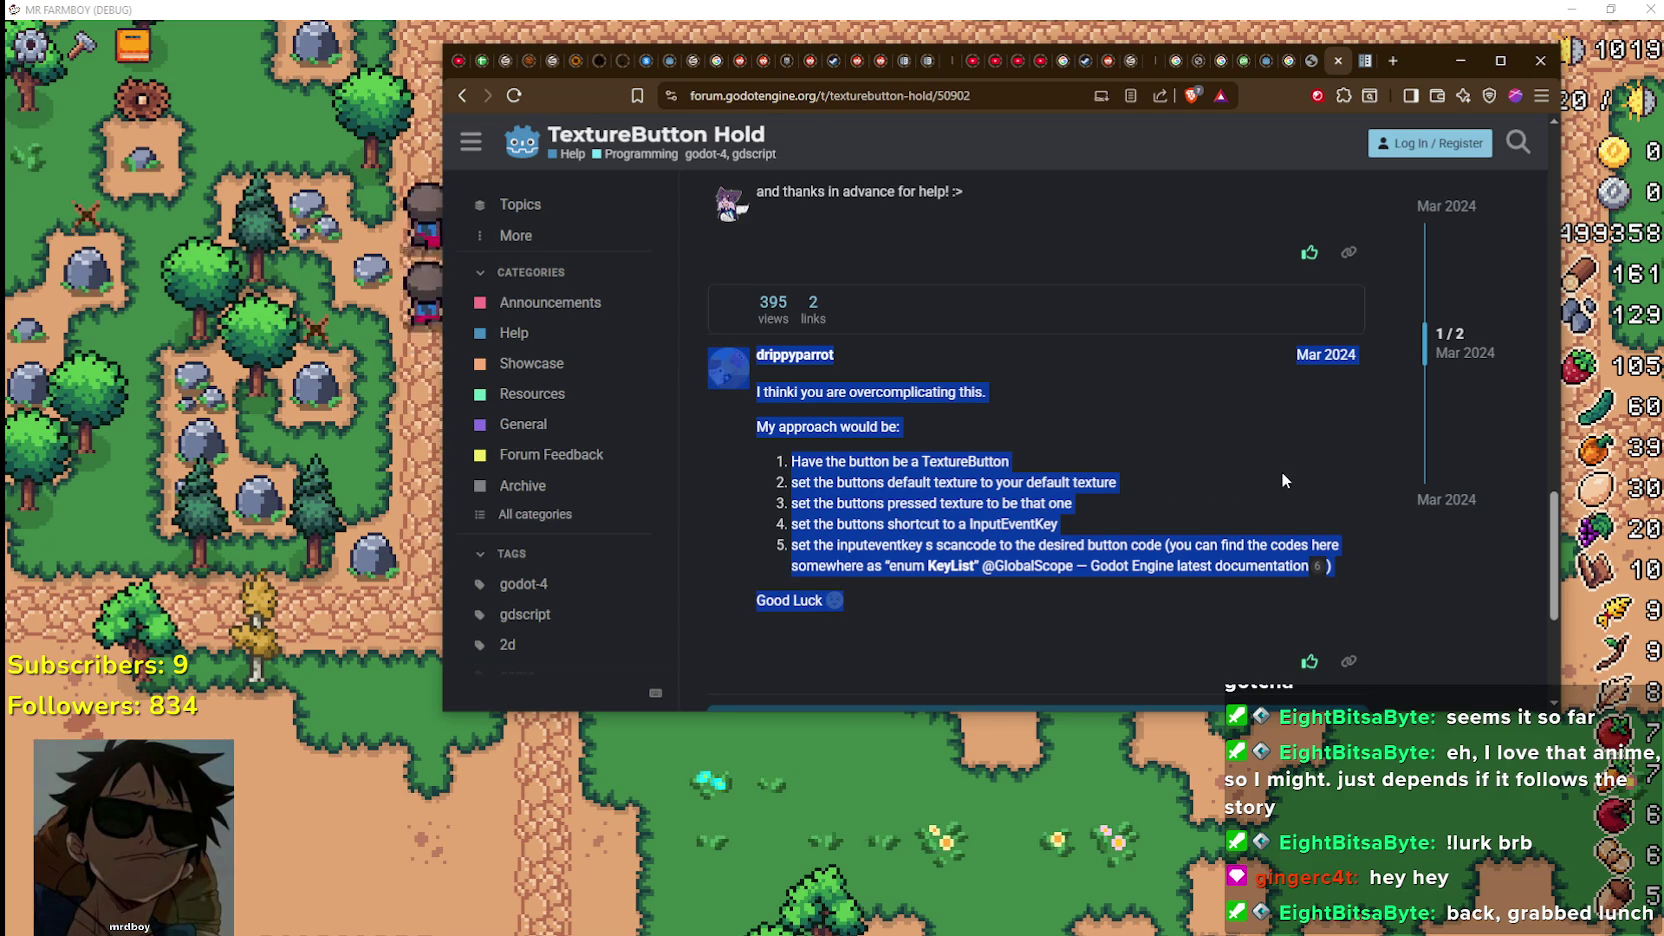
left_click(1150, 565)
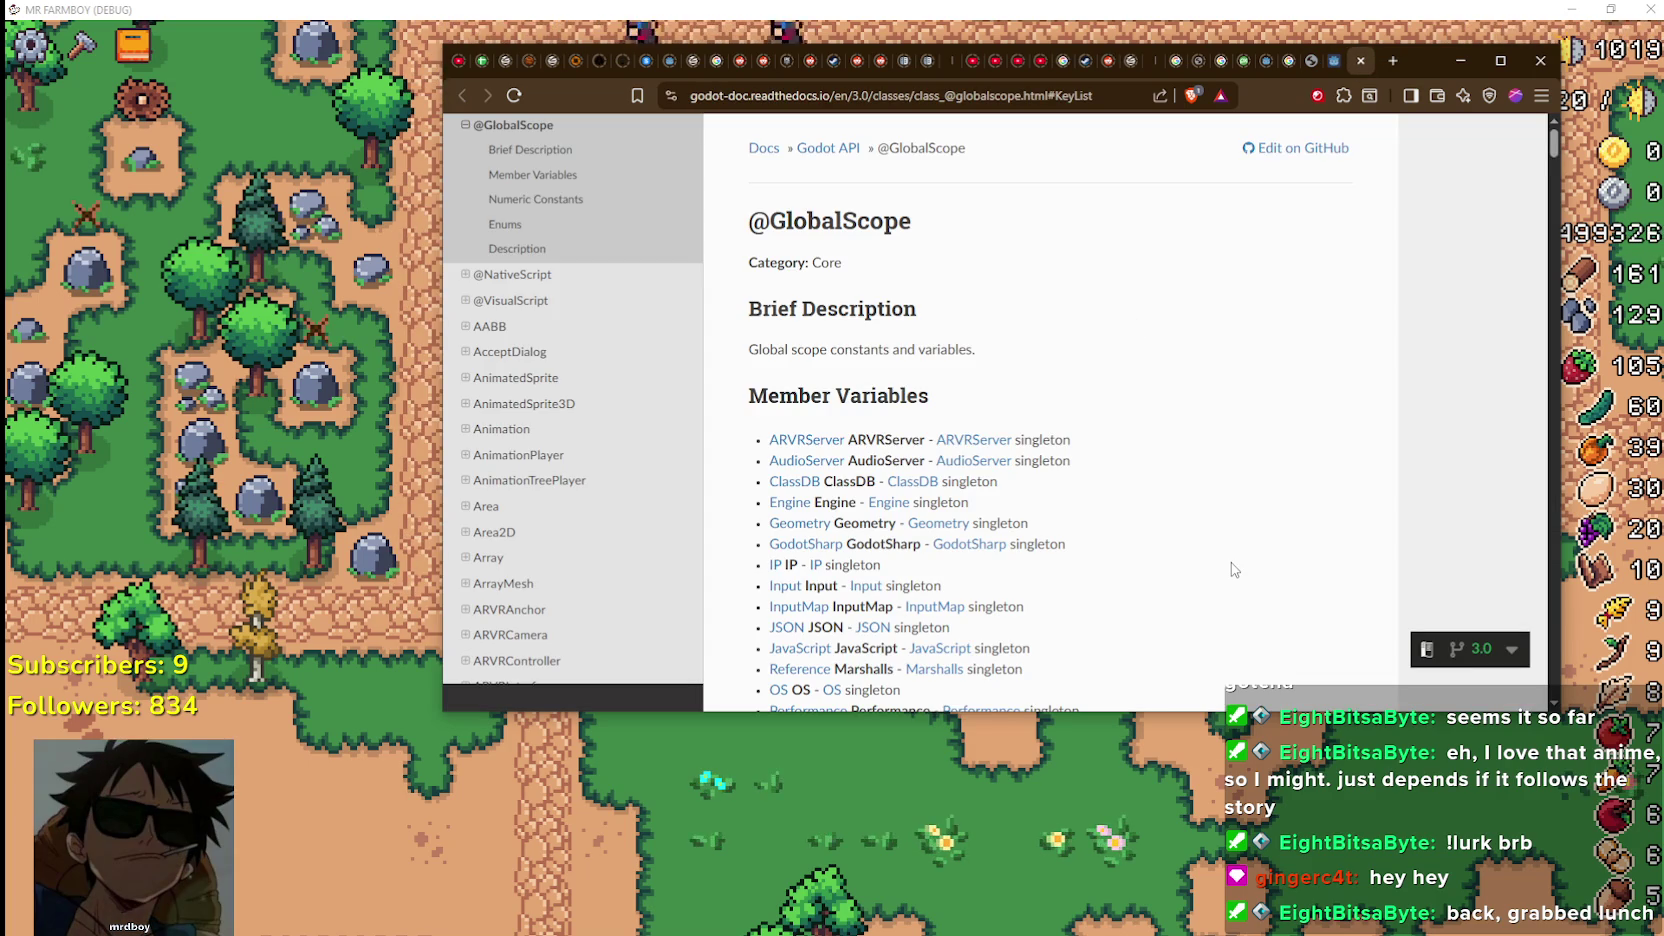
scroll(1233, 568, "down", 3)
scroll(921, 367, "down", 1)
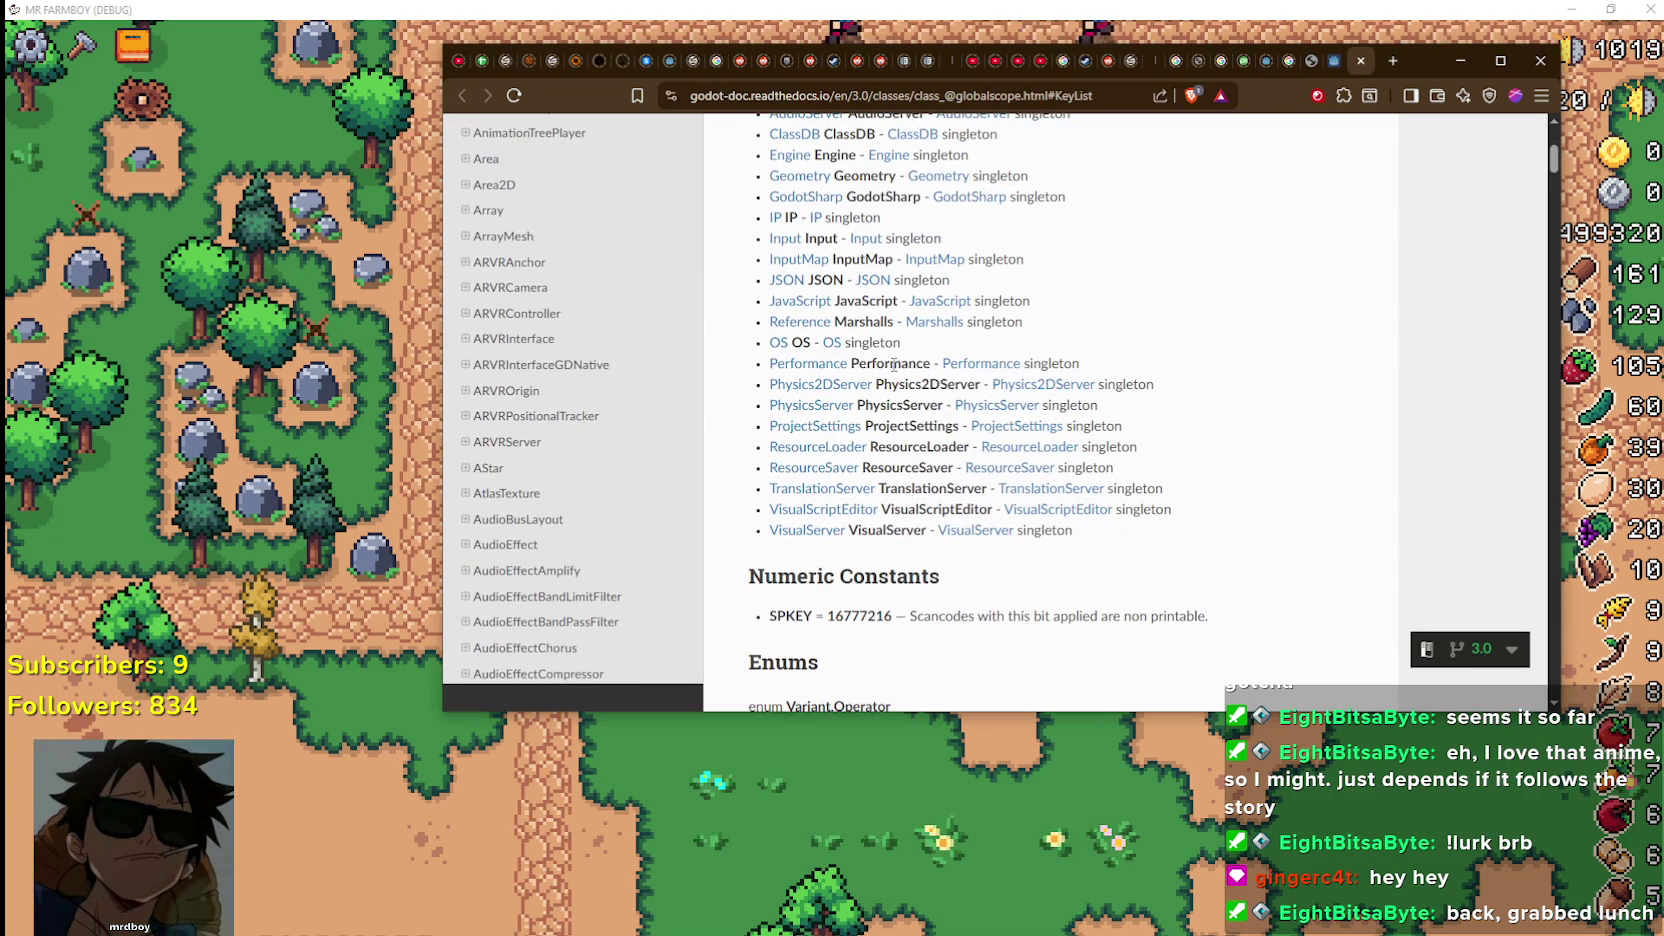
scroll(891, 366, "up", 2)
scroll(1045, 443, "up", 2)
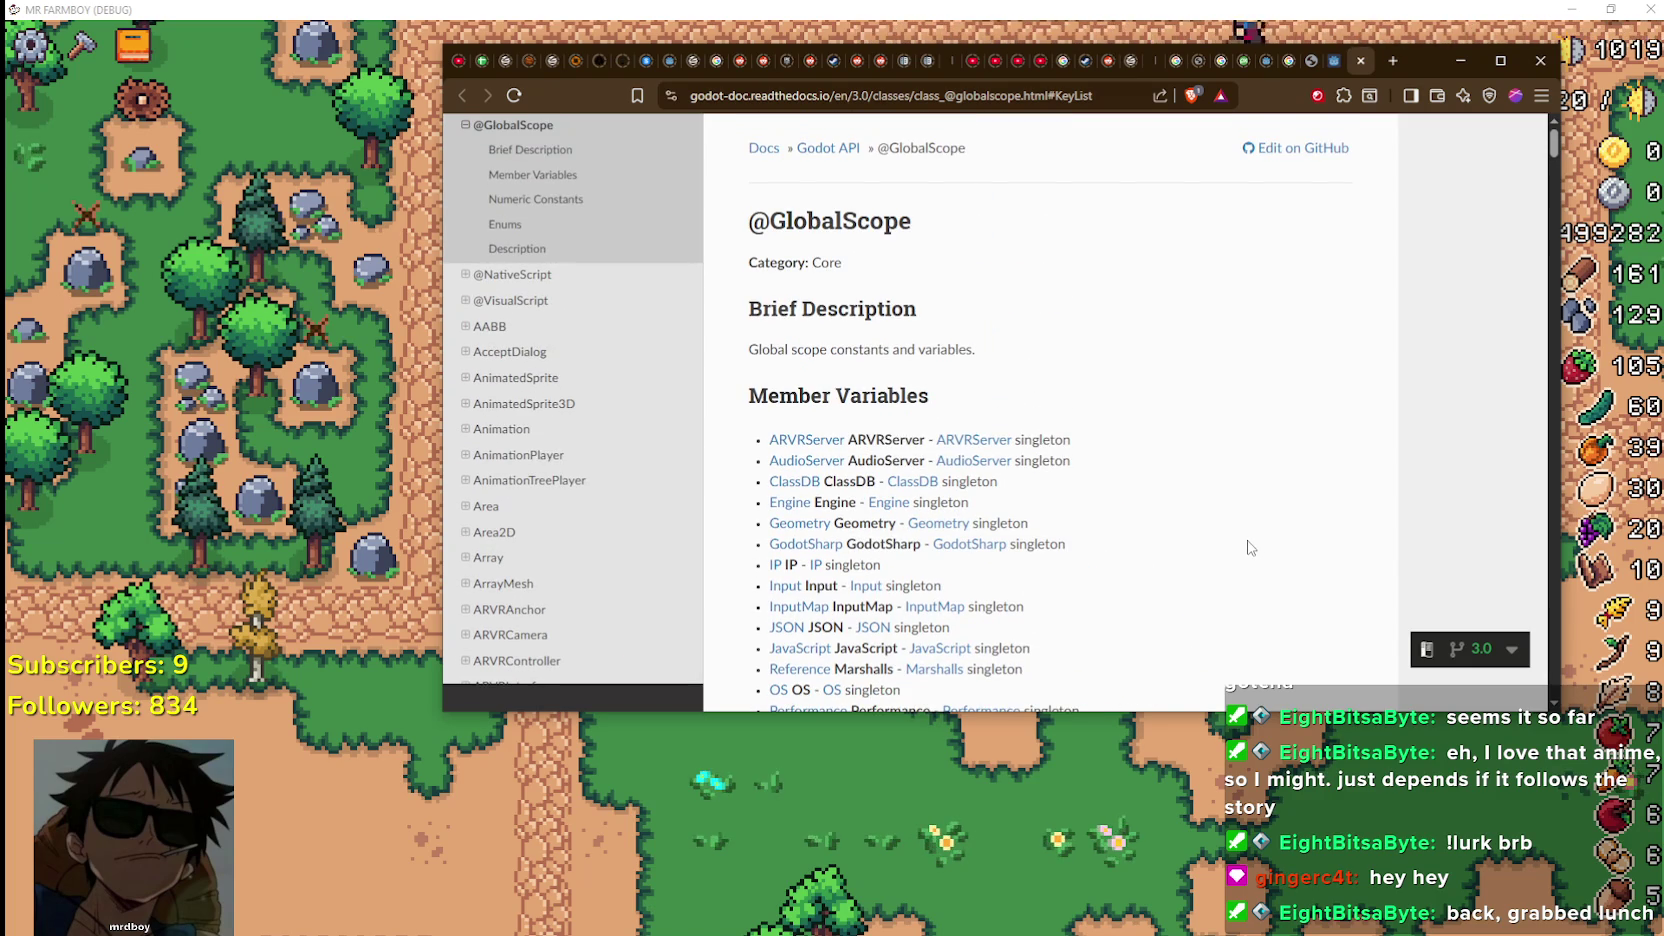
scroll(1247, 547, "down", 6)
scroll(1248, 547, "down", 3)
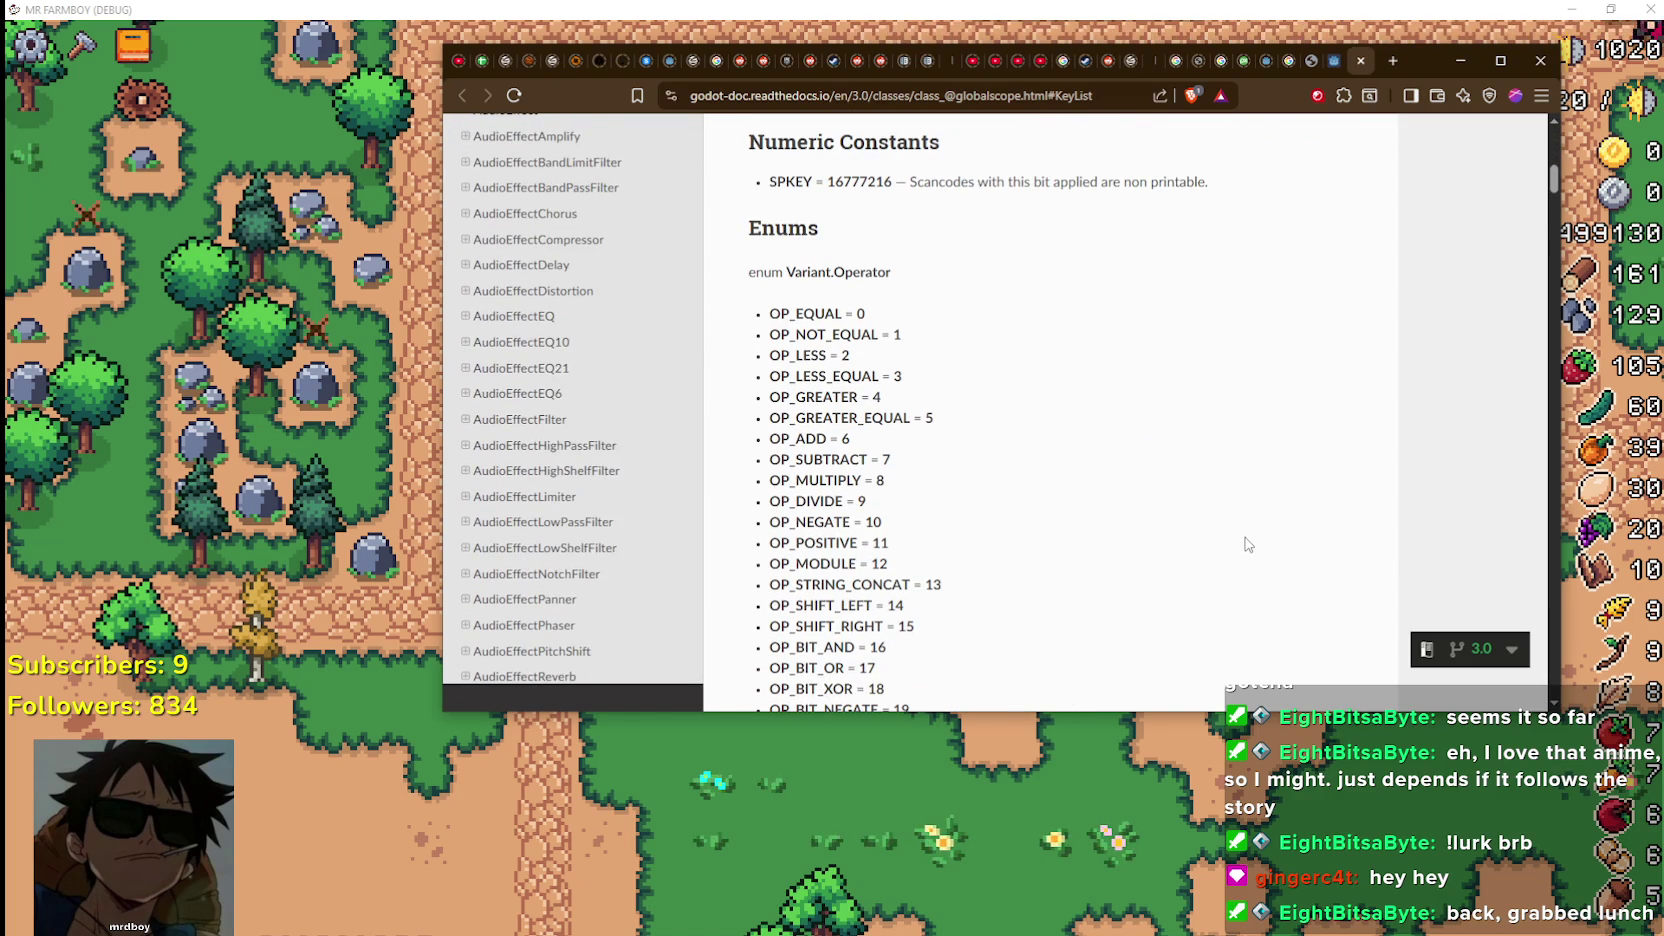
scroll(1248, 545, "down", 2)
scroll(1247, 545, "down", 2)
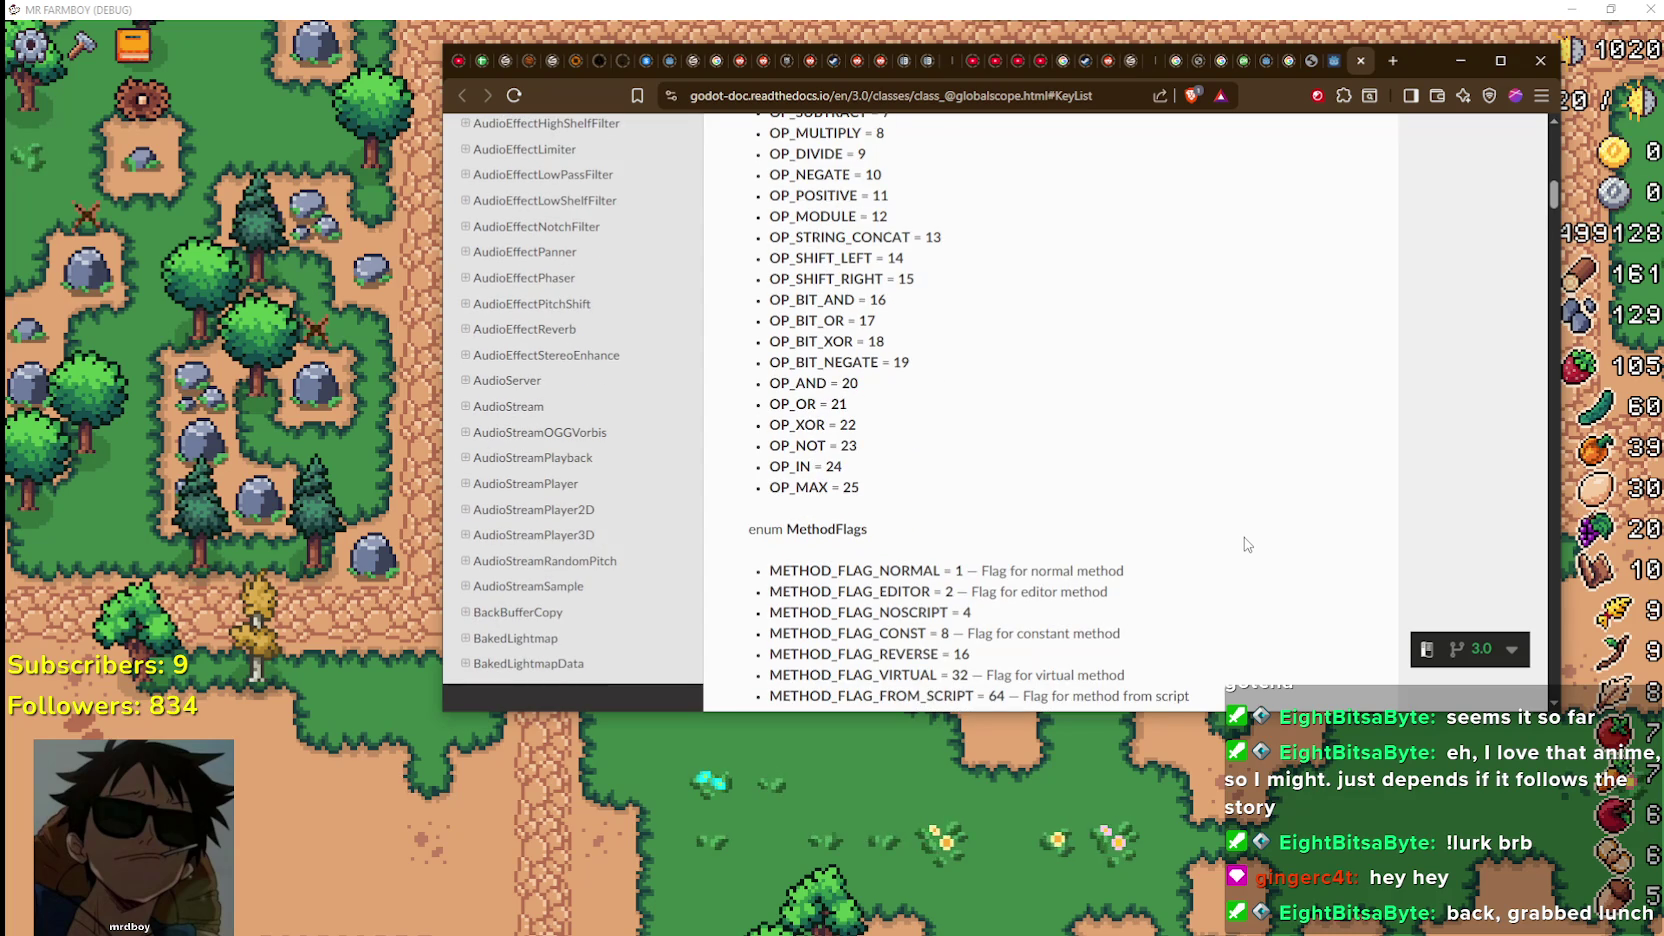
scroll(1248, 544, "down", 2)
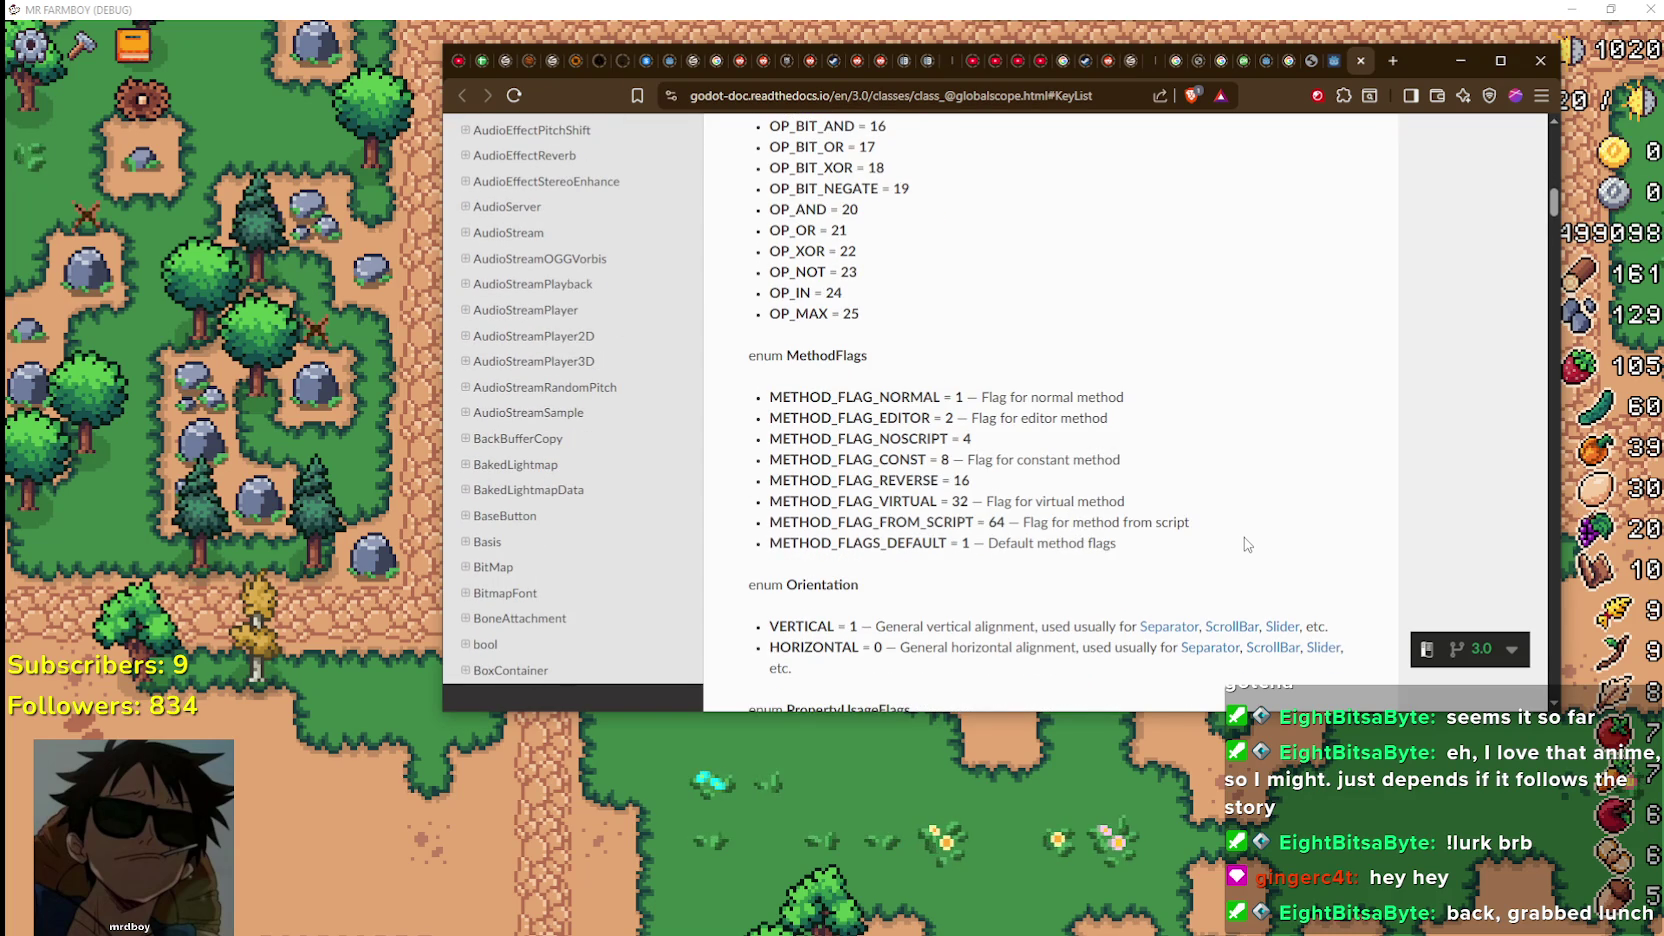
scroll(1246, 544, "down", 5)
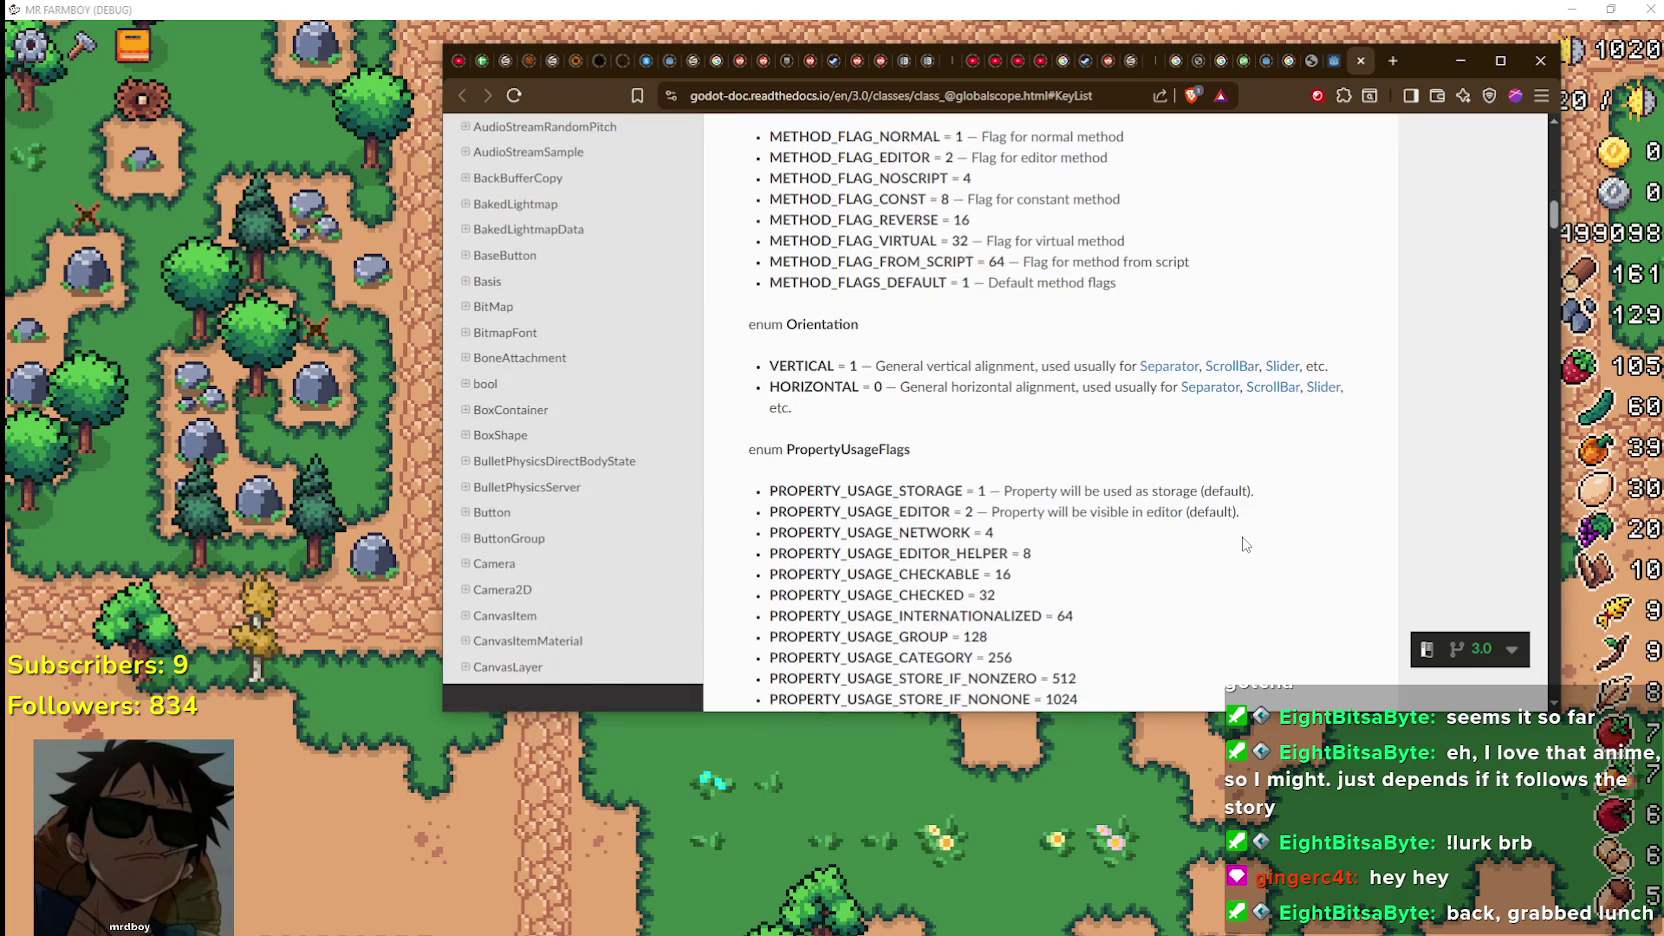
scroll(1246, 544, "down", 4)
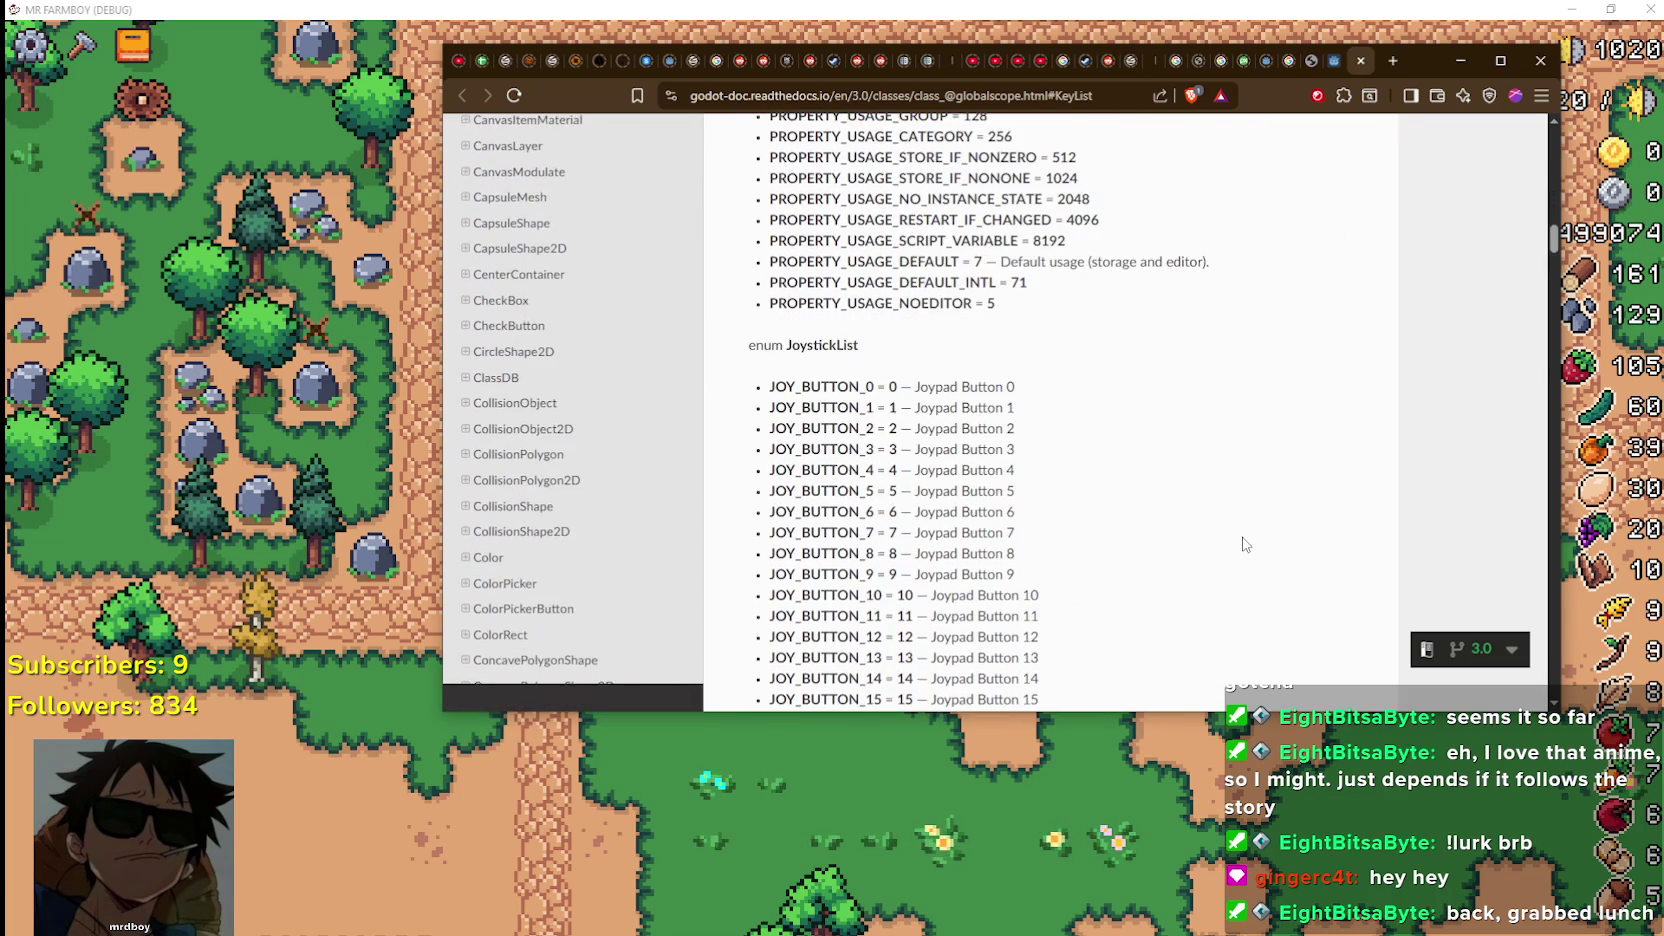
scroll(1246, 544, "up", 3)
scroll(943, 365, "down", 12)
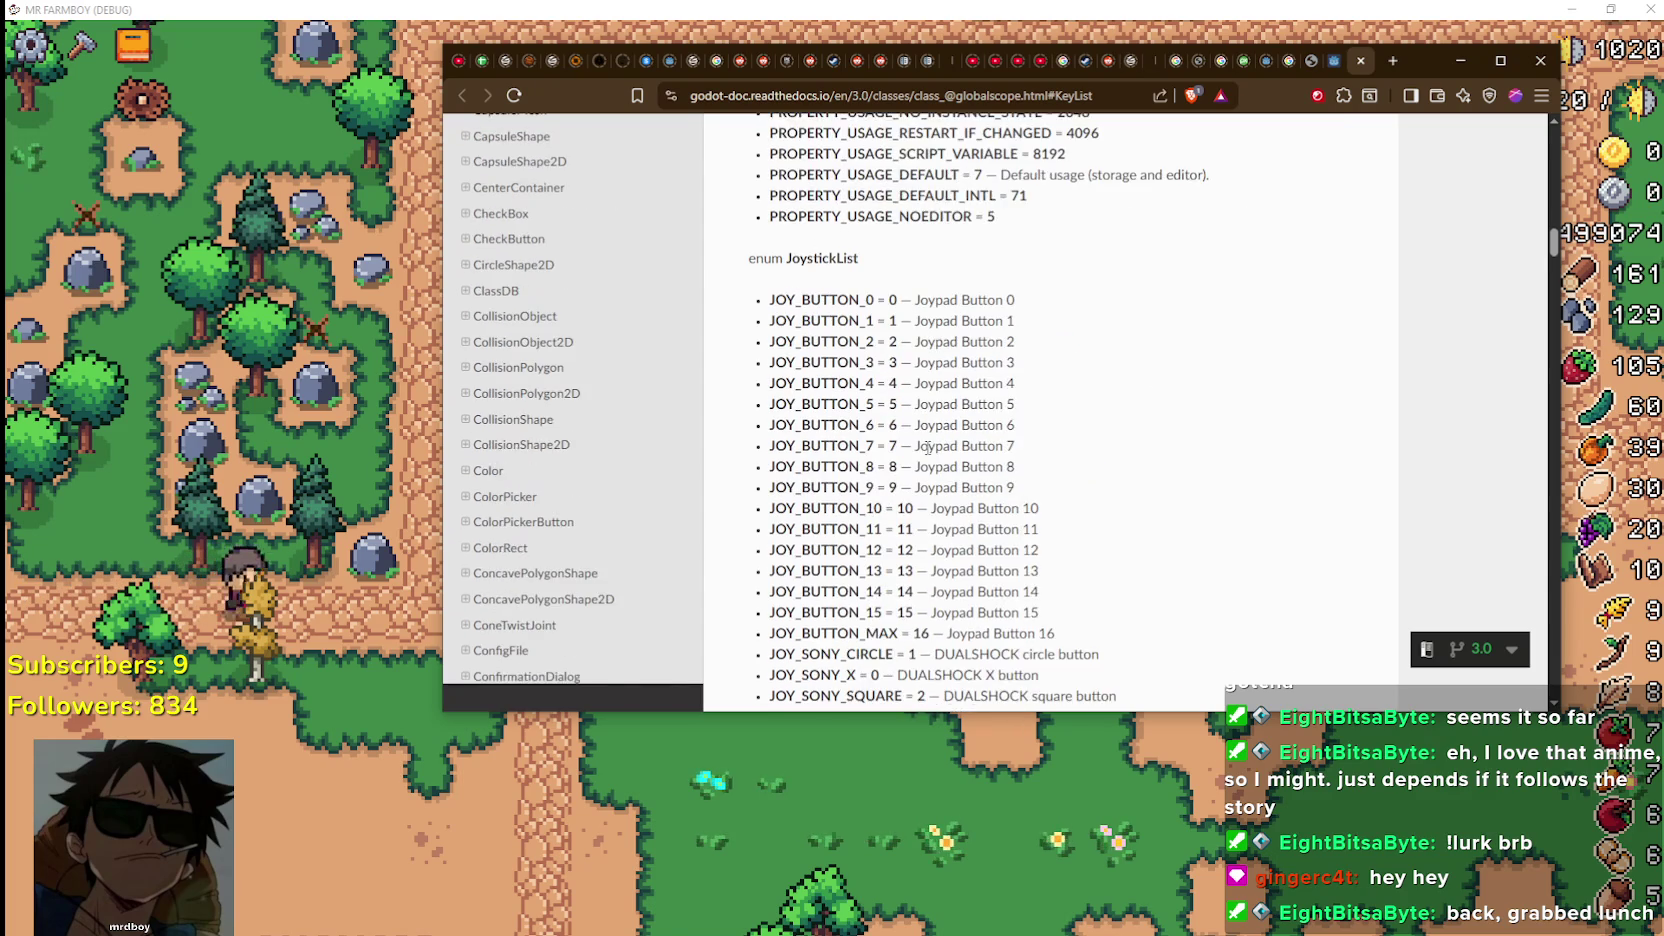
scroll(779, 432, "down", 5)
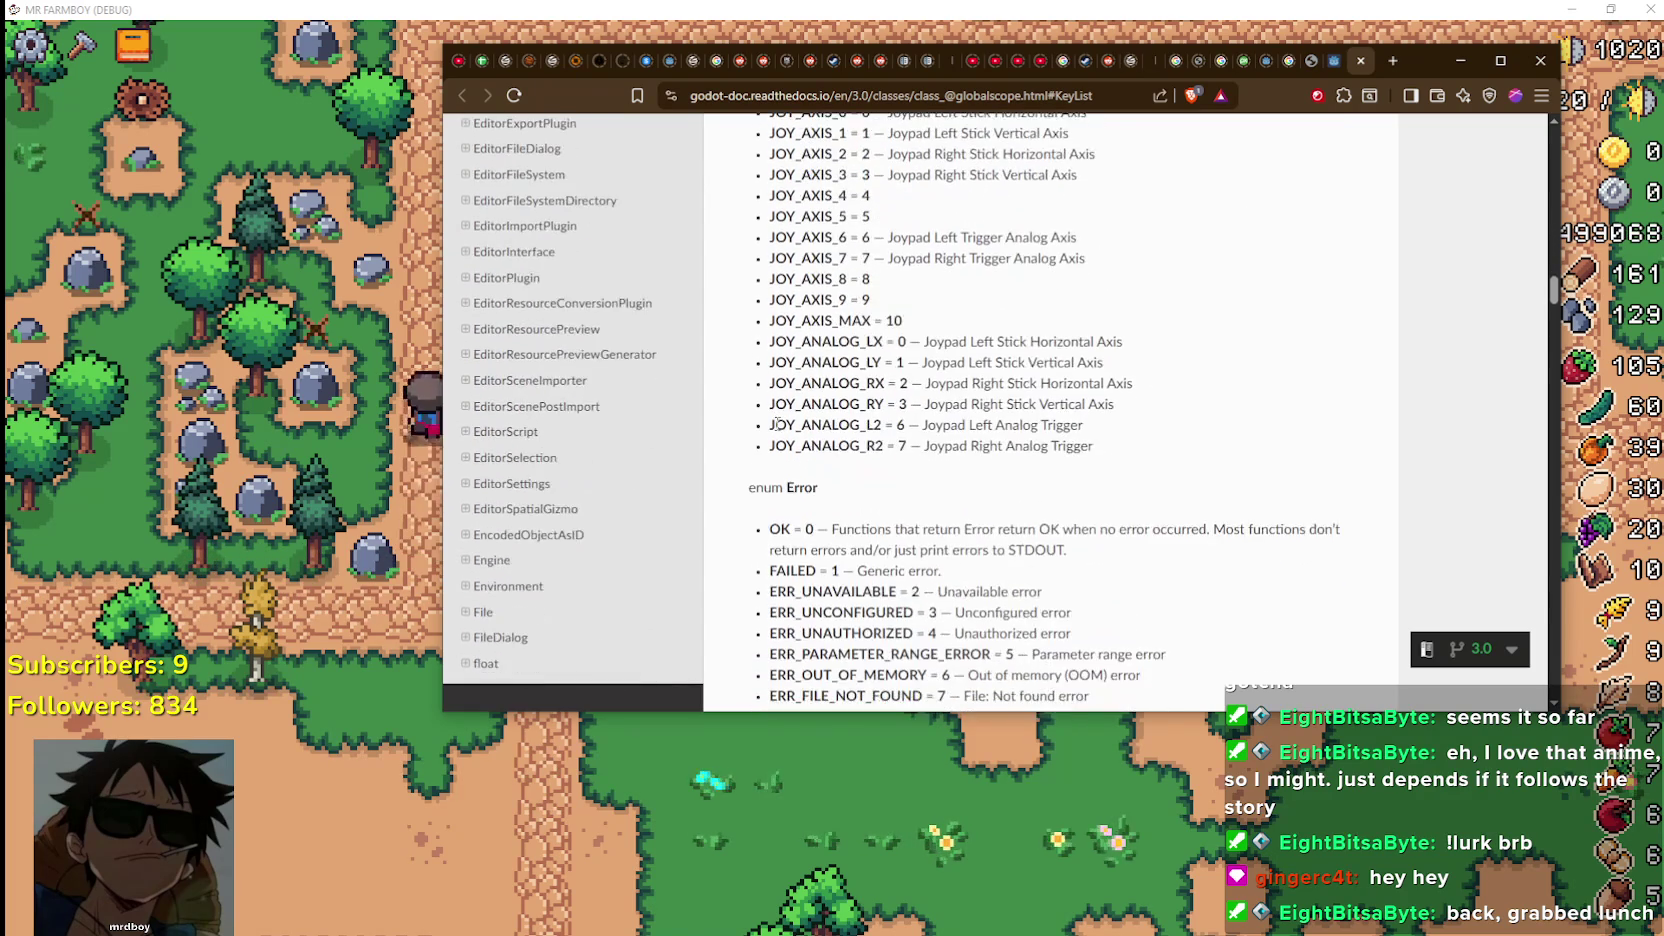
scroll(779, 424, "down", 15)
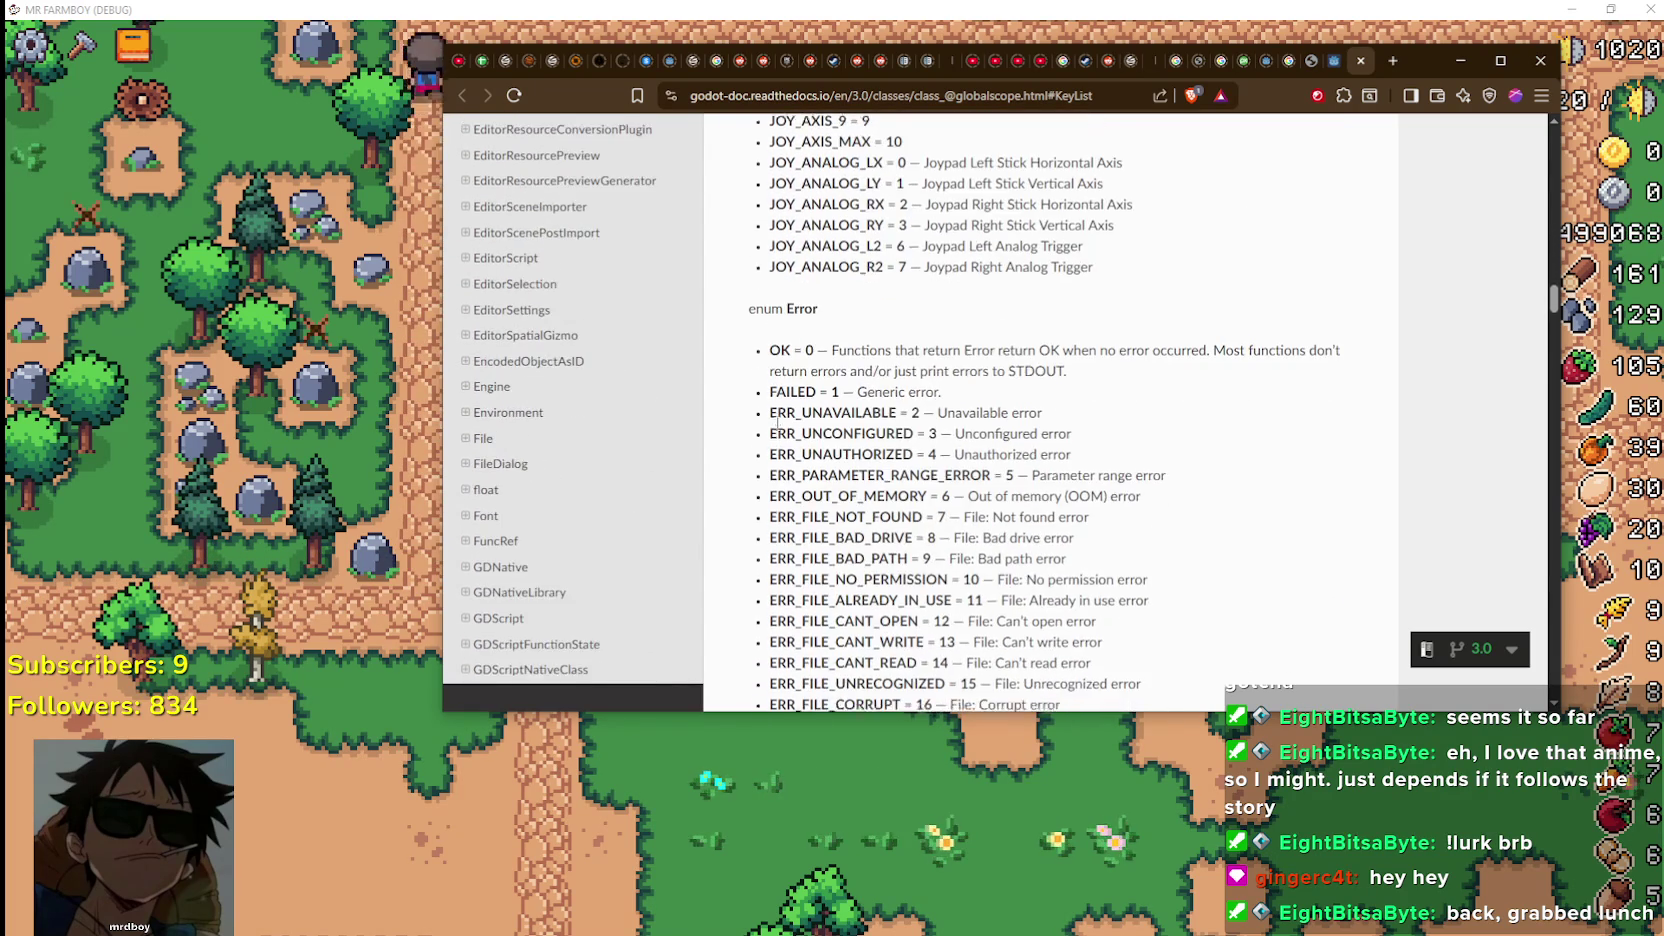
scroll(779, 424, "down", 10)
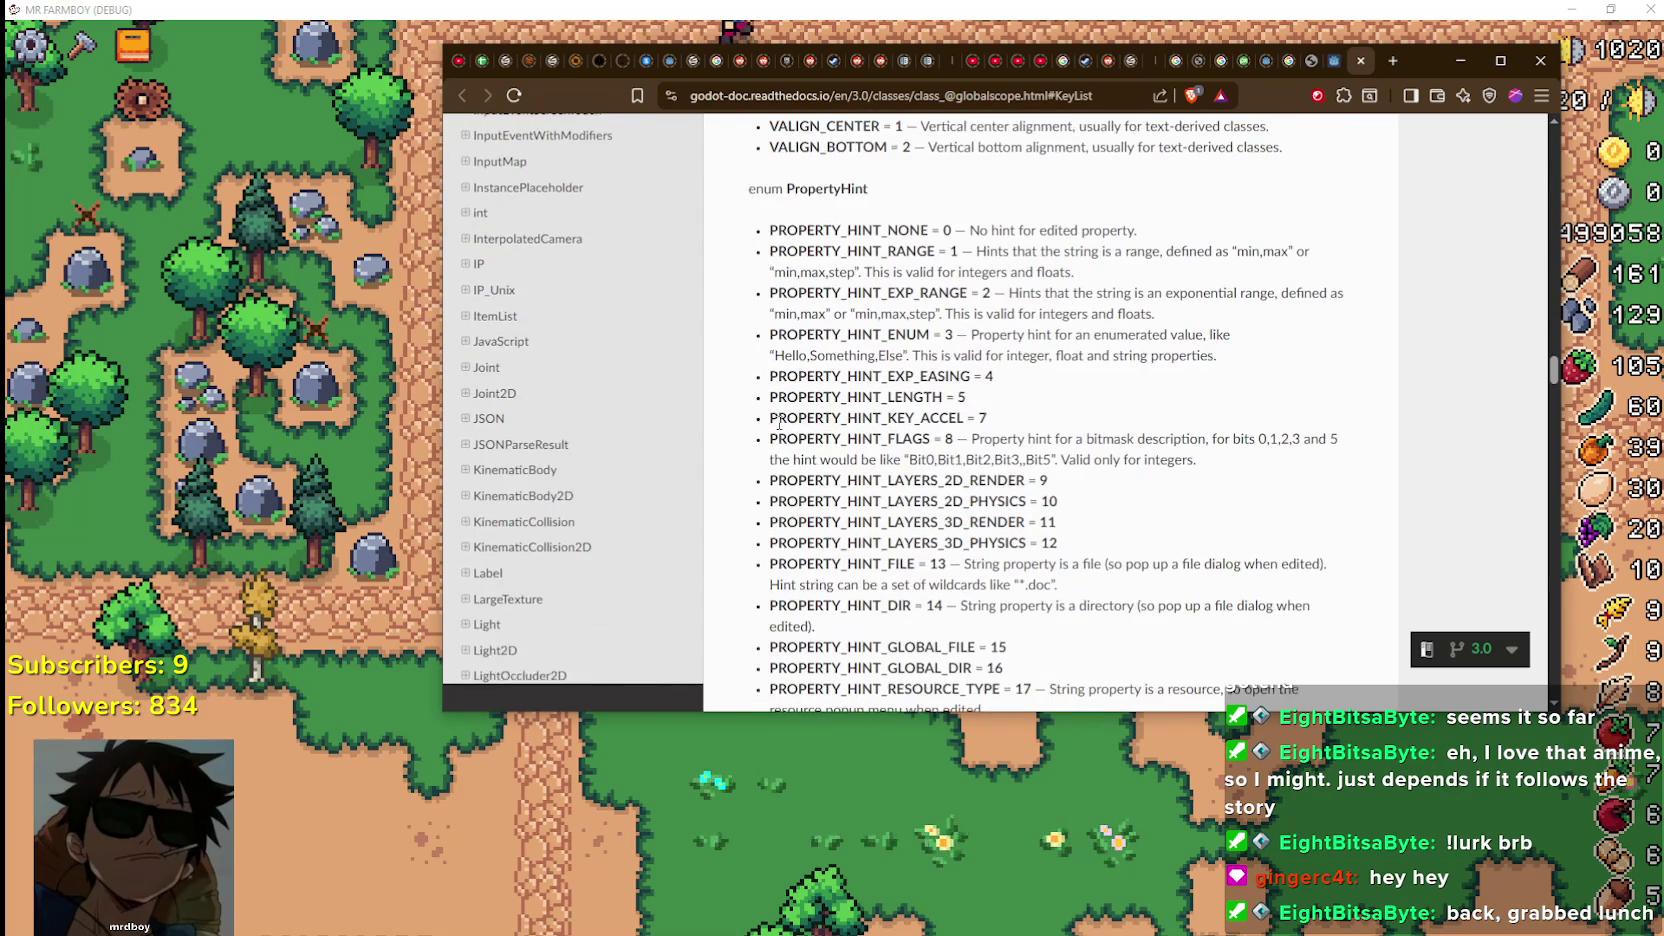
scroll(779, 424, "down", 20)
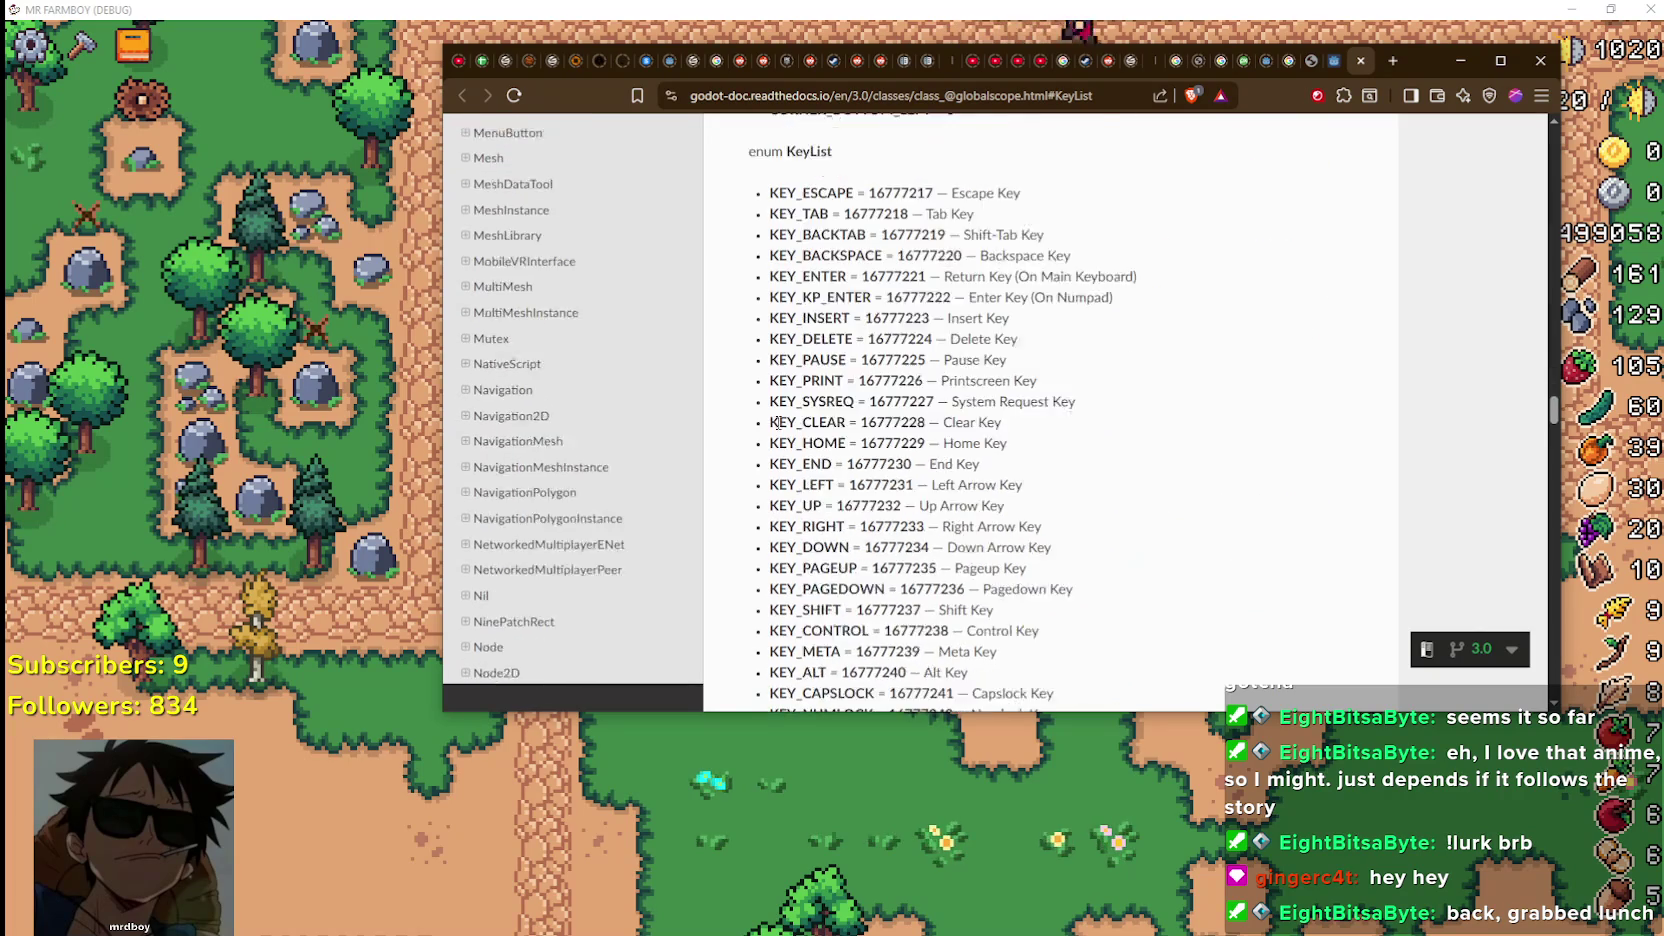
scroll(779, 424, "down", 2)
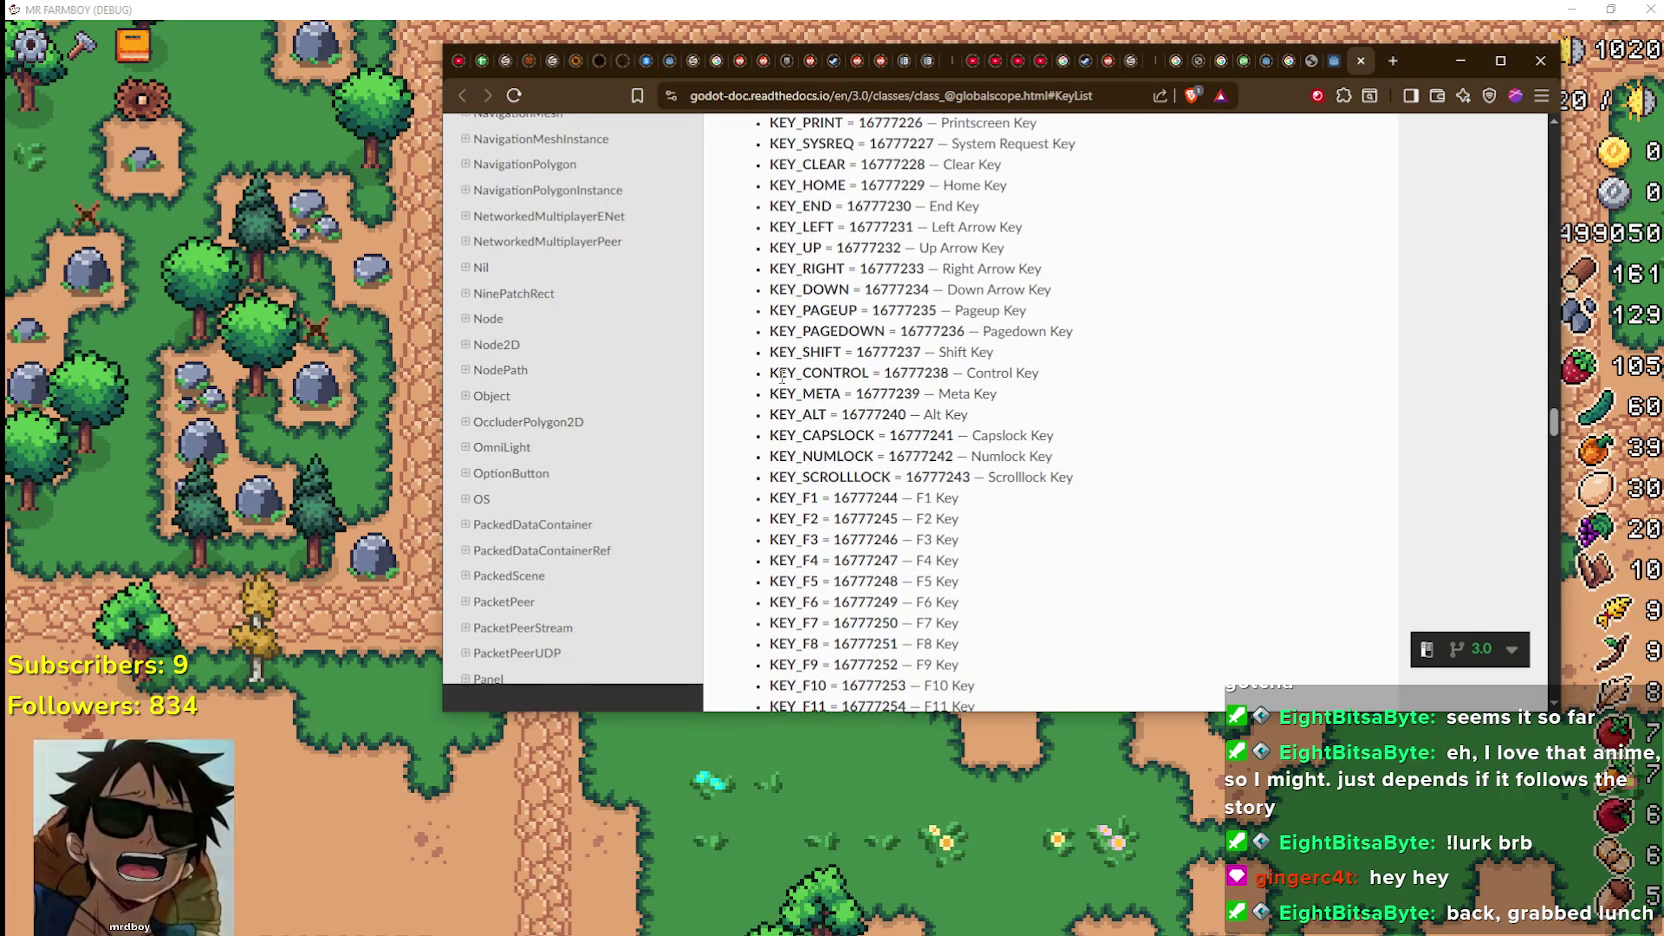
scroll(781, 376, "down", 20)
scroll(1545, 530, "down", 20)
left_click_drag(1537, 667, 1551, 673)
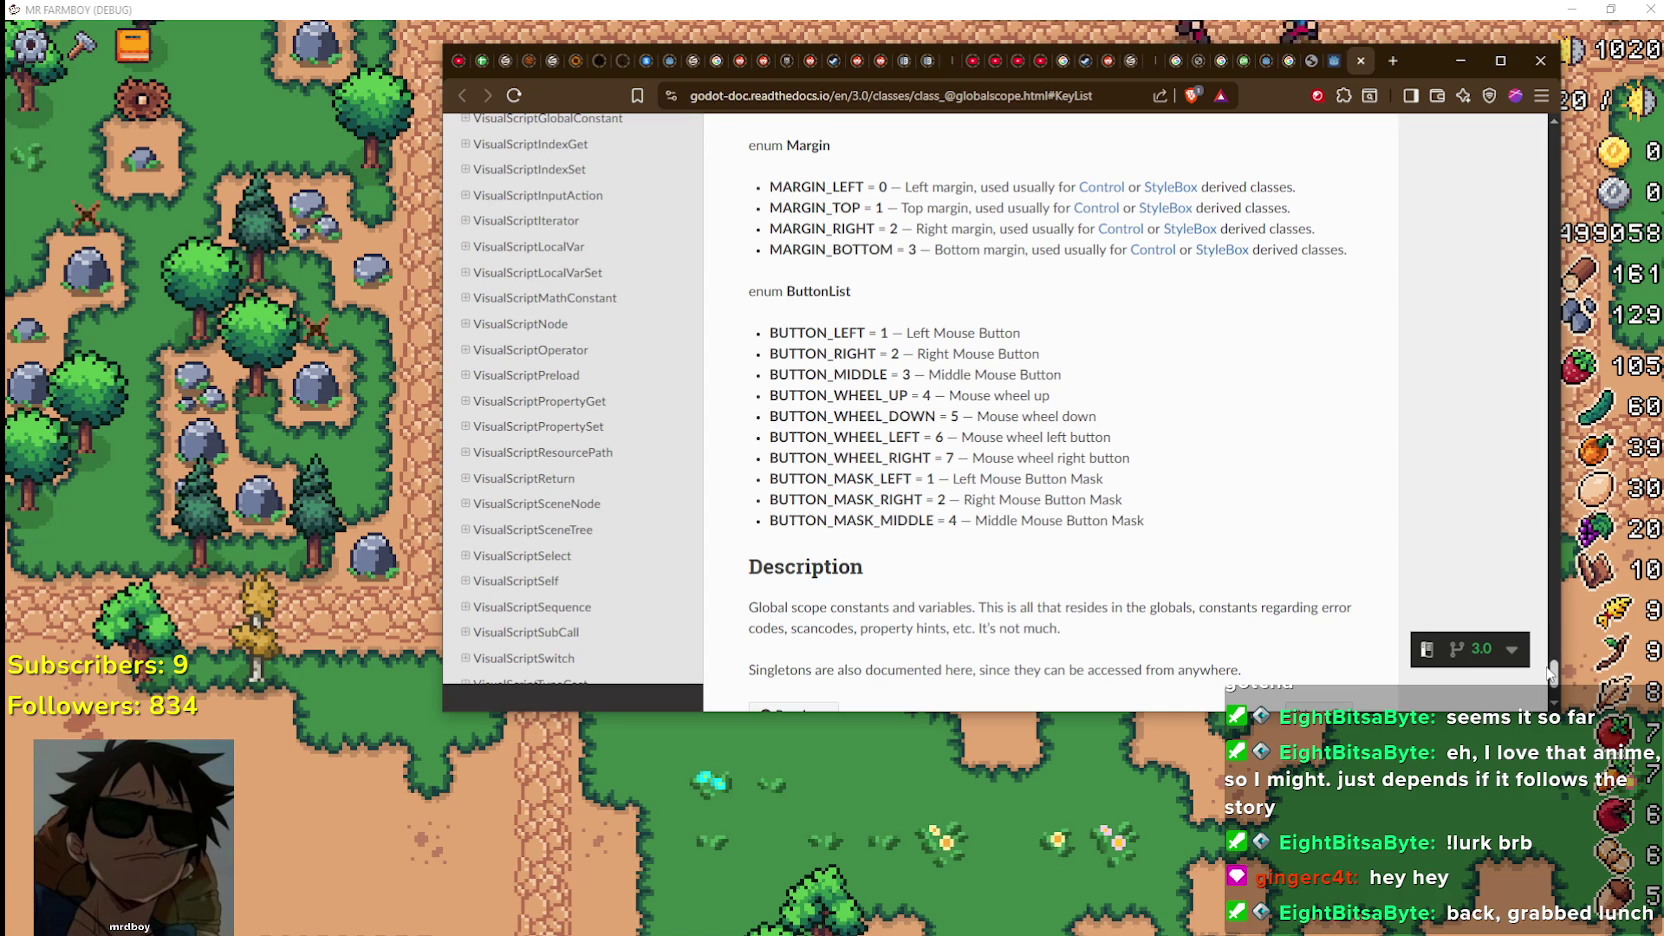
mouse_move(1551, 673)
left_mouse_down()
mouse_move(1546, 687)
mouse_move(1550, 613)
mouse_move(1553, 668)
left_mouse_up()
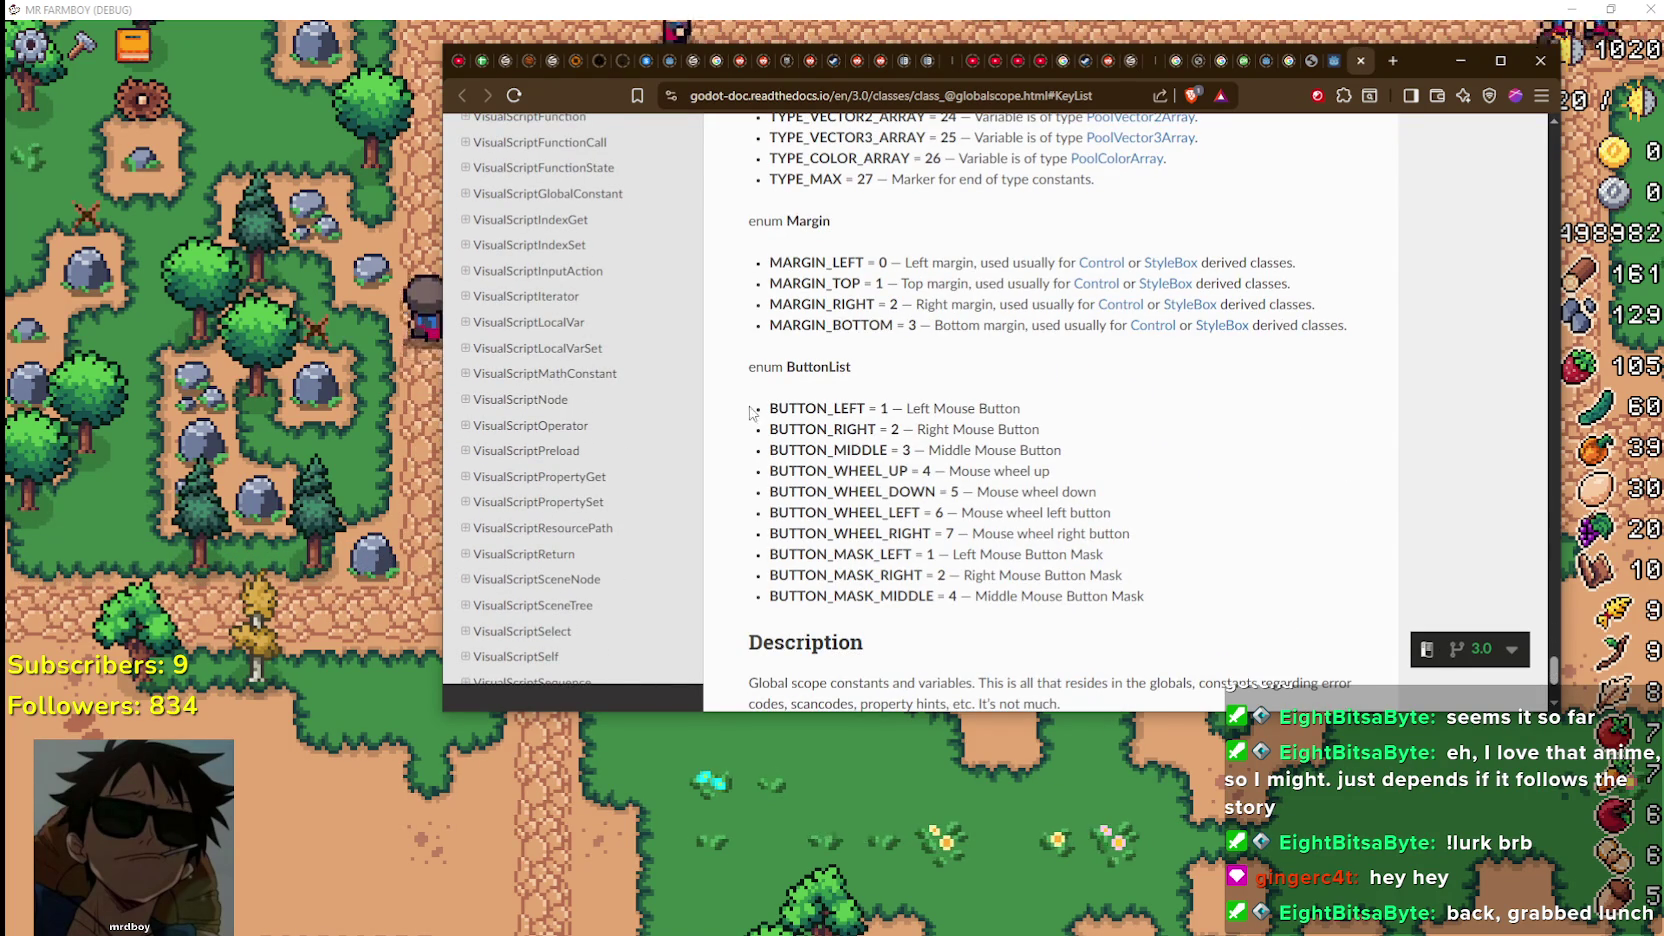
double_click(816, 408)
left_click(817, 432)
double_click(817, 429)
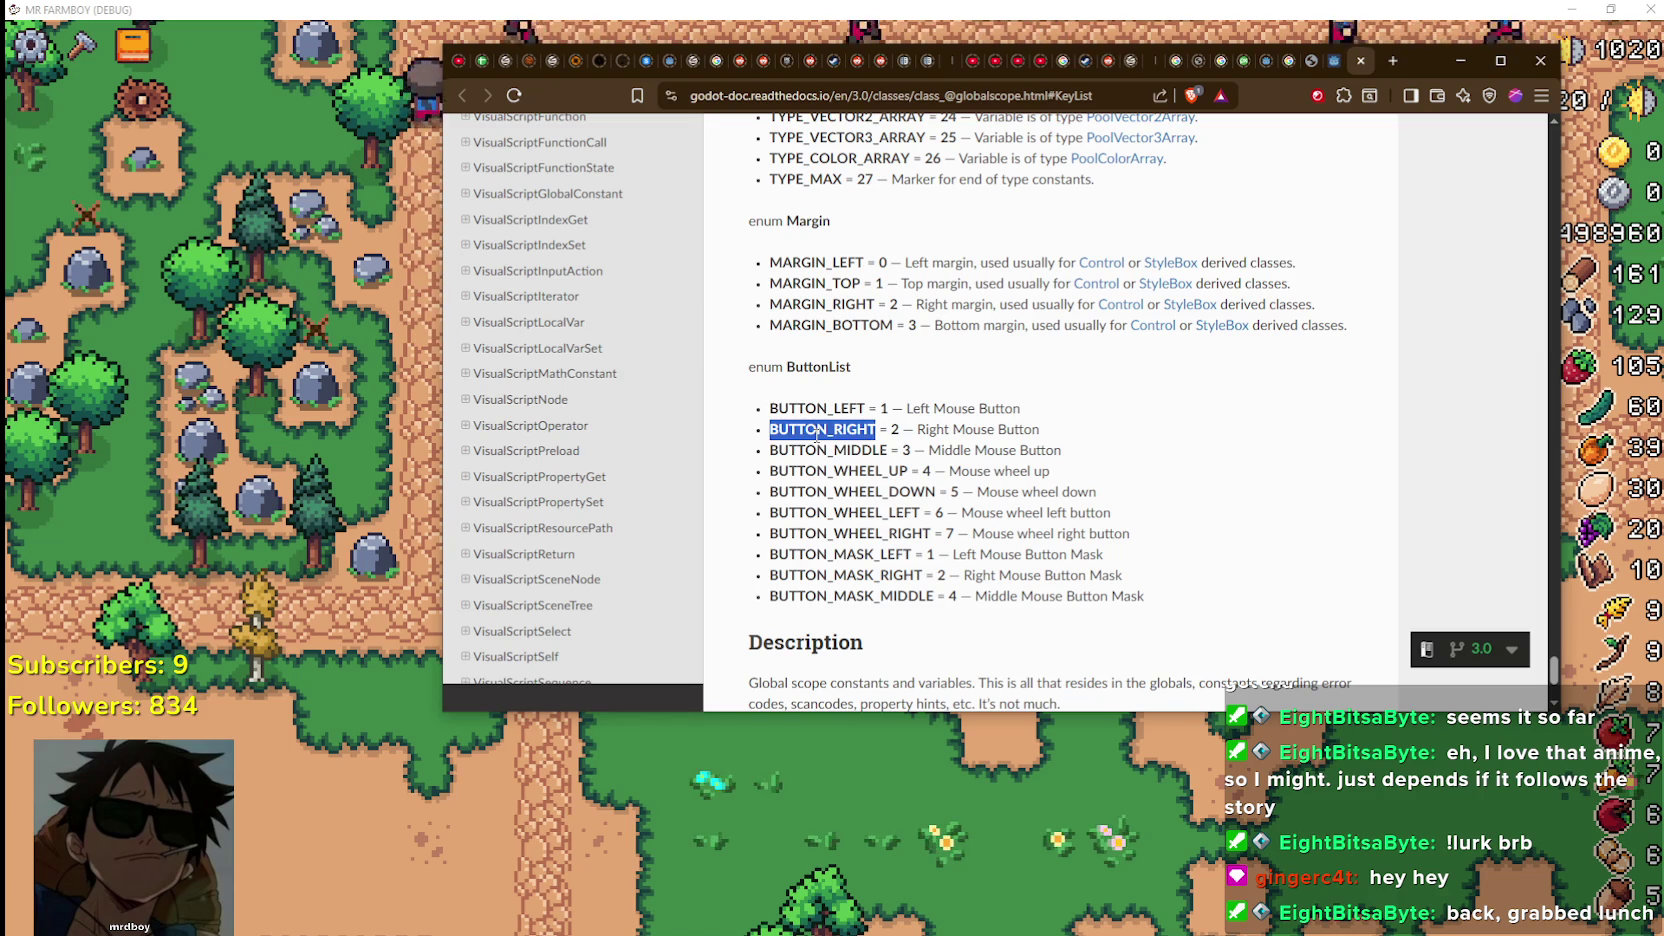
left_click_drag(1553, 676, 1546, 125)
scroll(1010, 210, "down", 4)
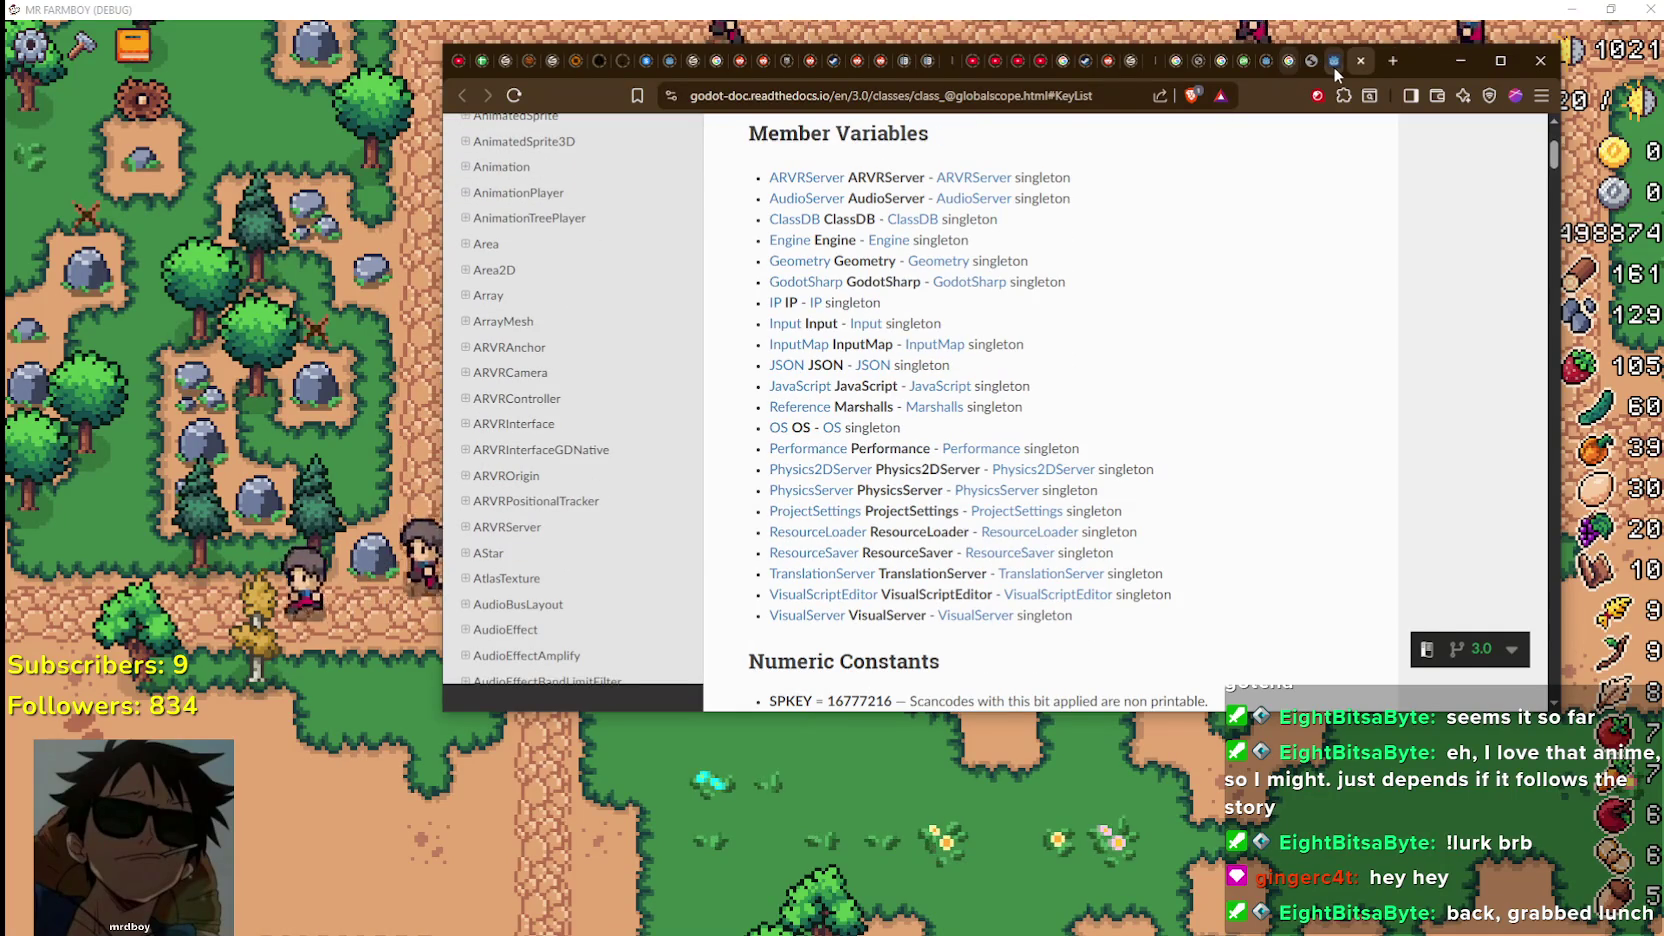
Return to the TextureButton Hold forum thread and scroll up to its top
left_click(1318, 64)
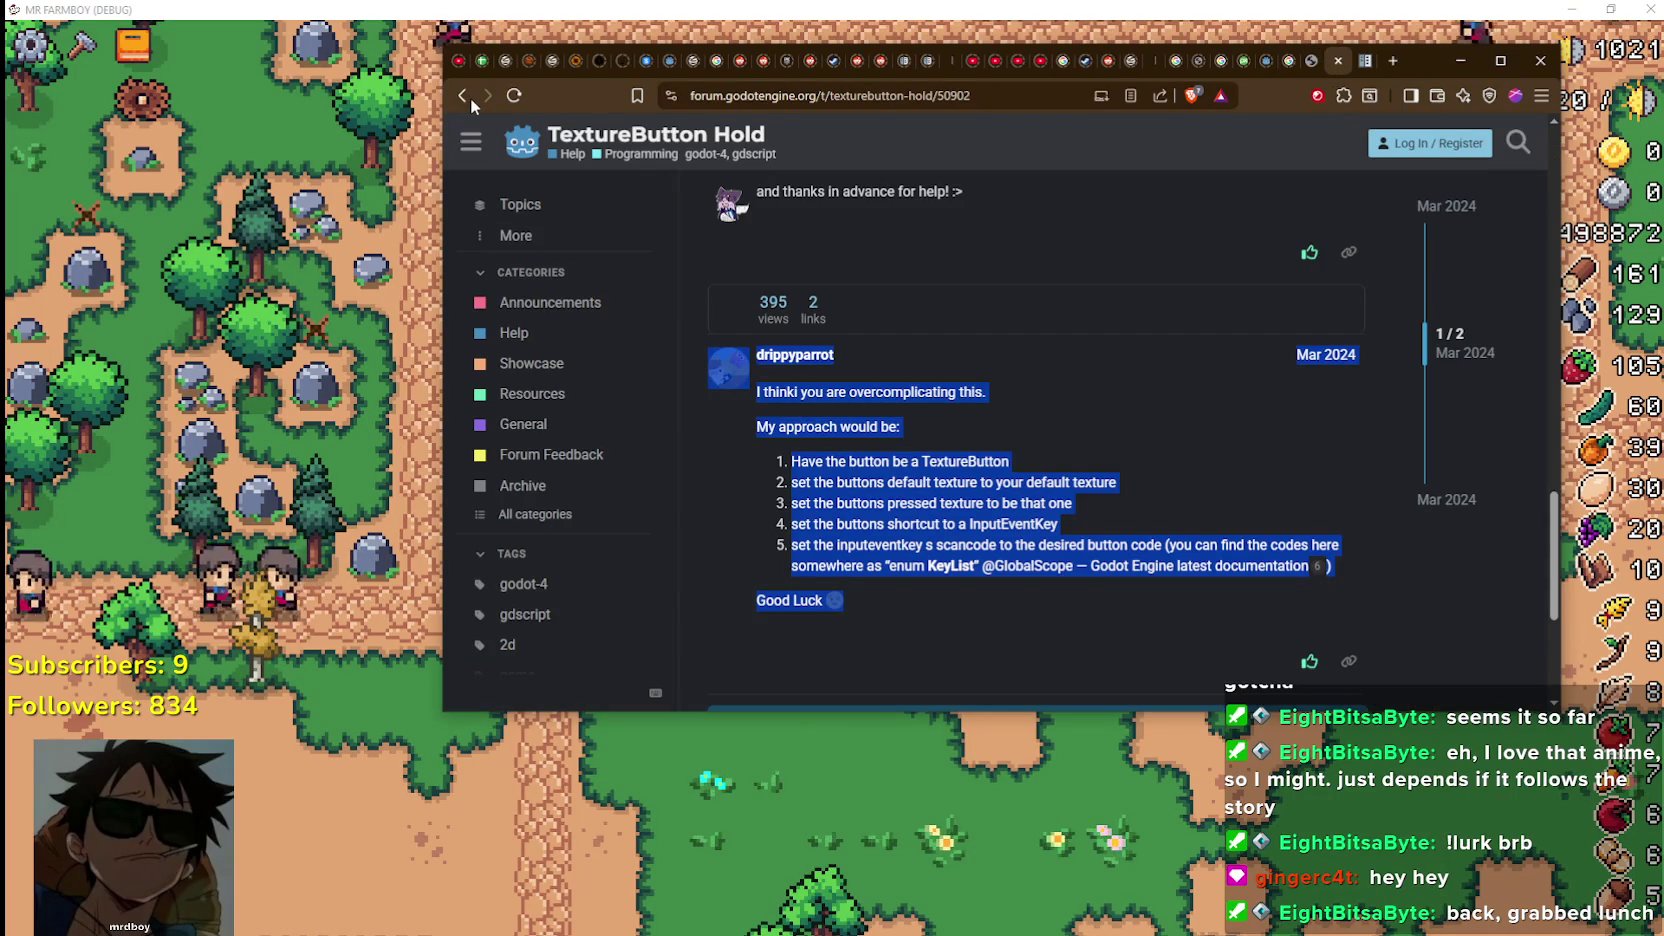
scroll(958, 580, "up", 5)
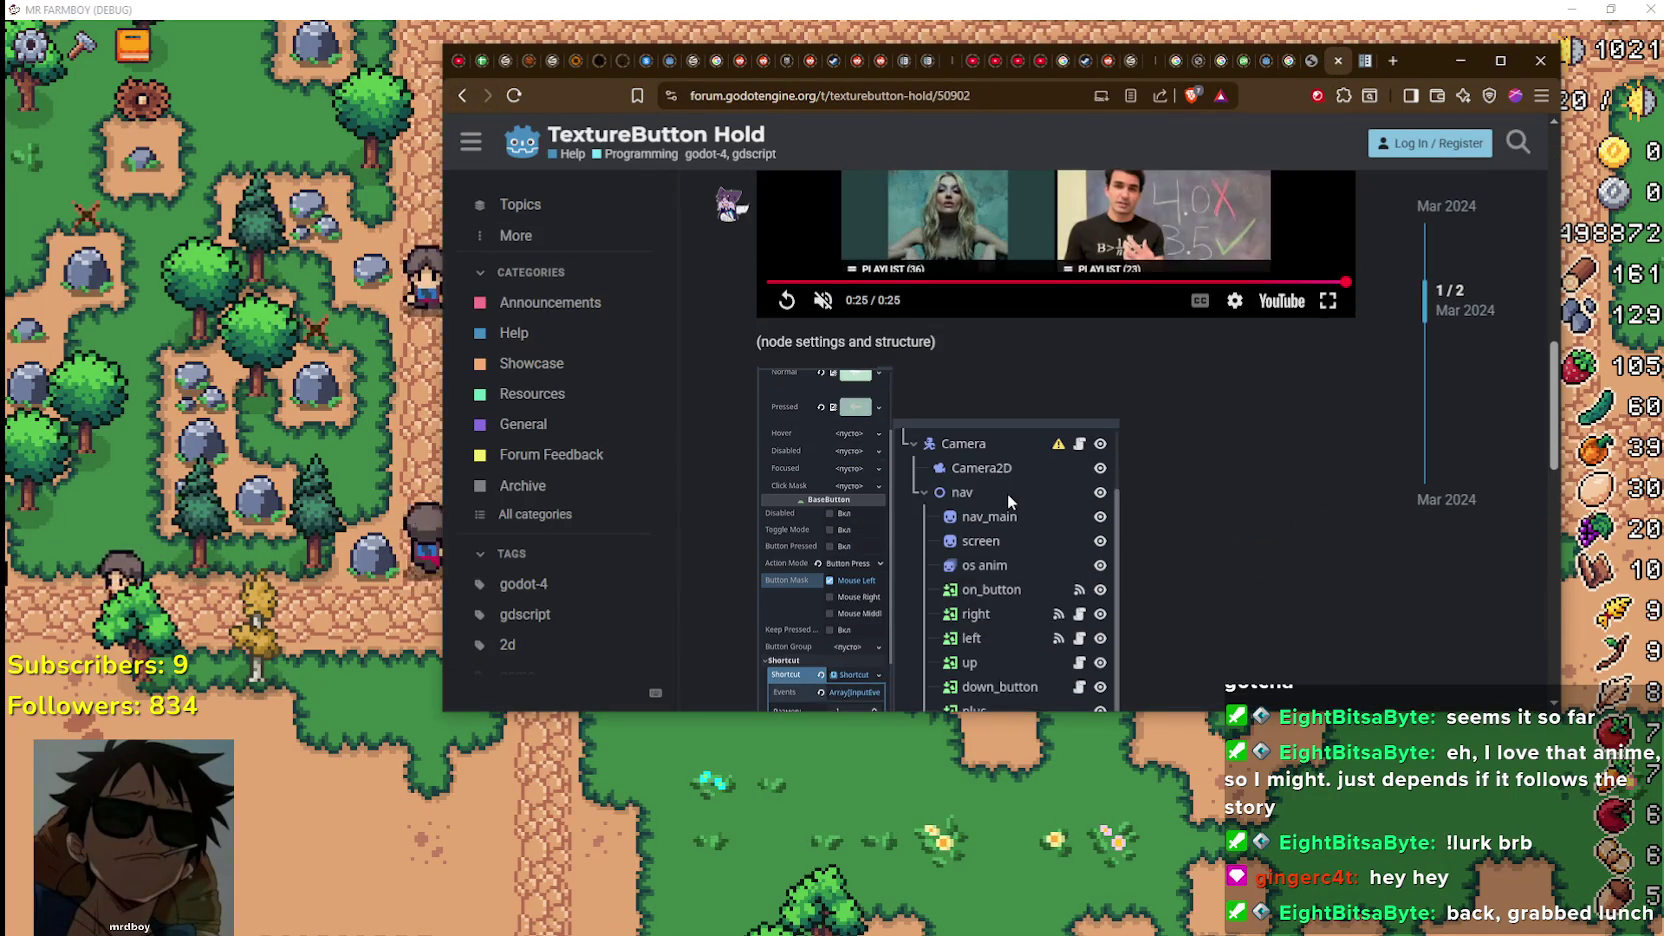
scroll(1005, 495, "up", 6)
scroll(956, 506, "up", 1)
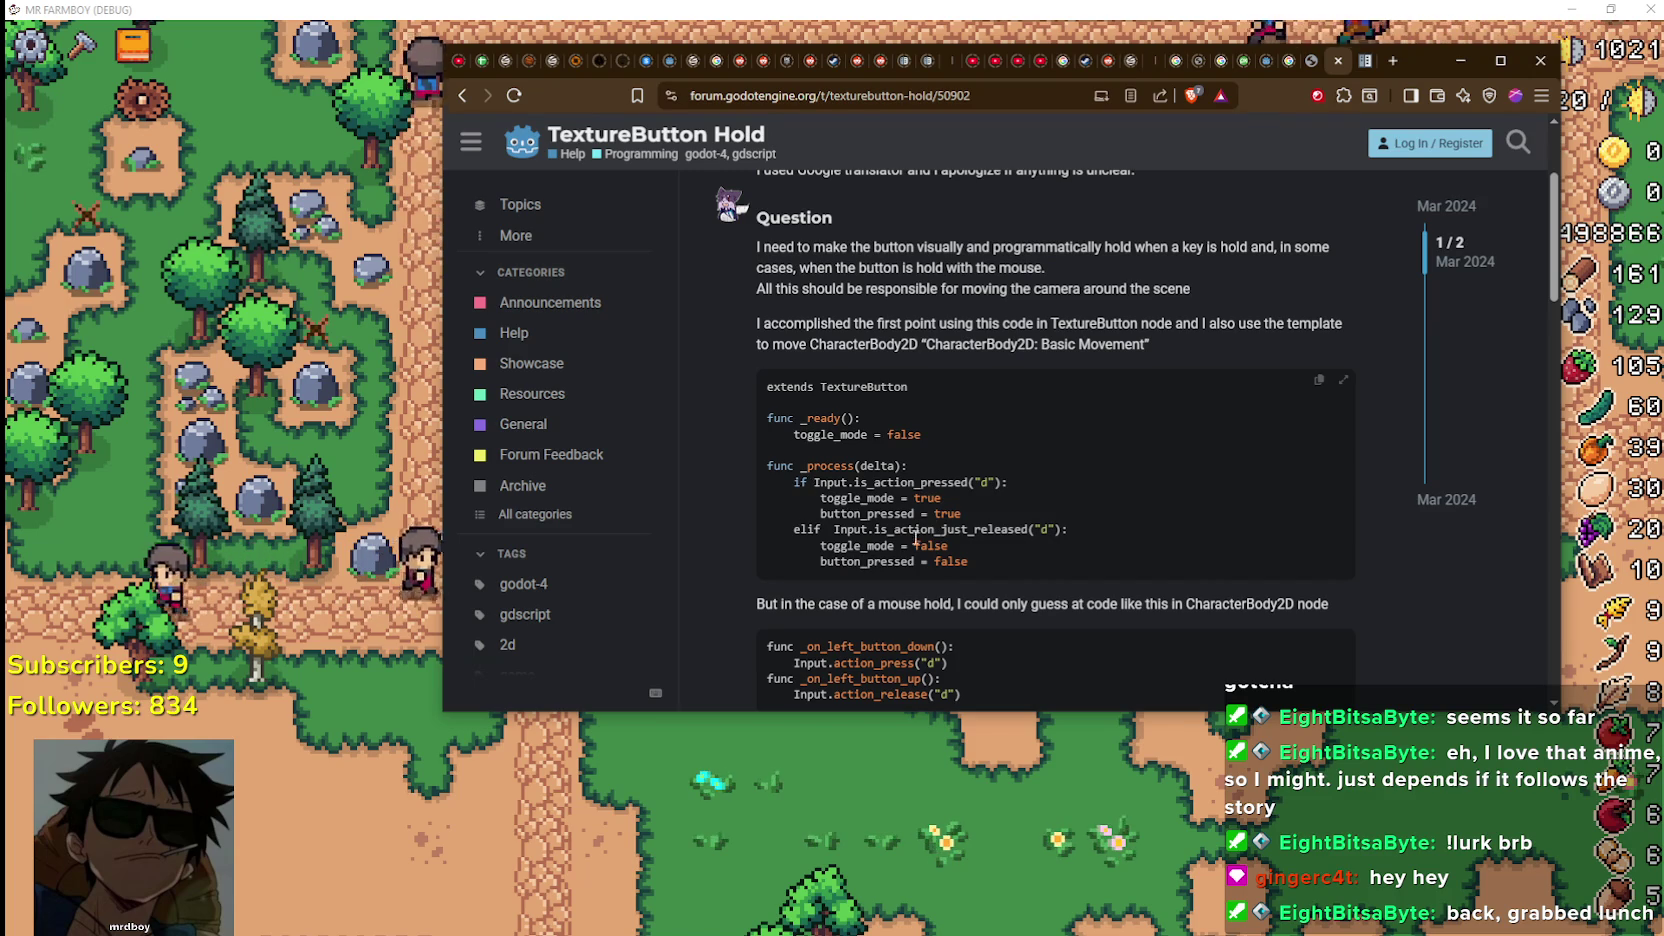
scroll(810, 485, "up", 2)
Go back to the Google results for 'godot hold button input'
left_click(464, 96)
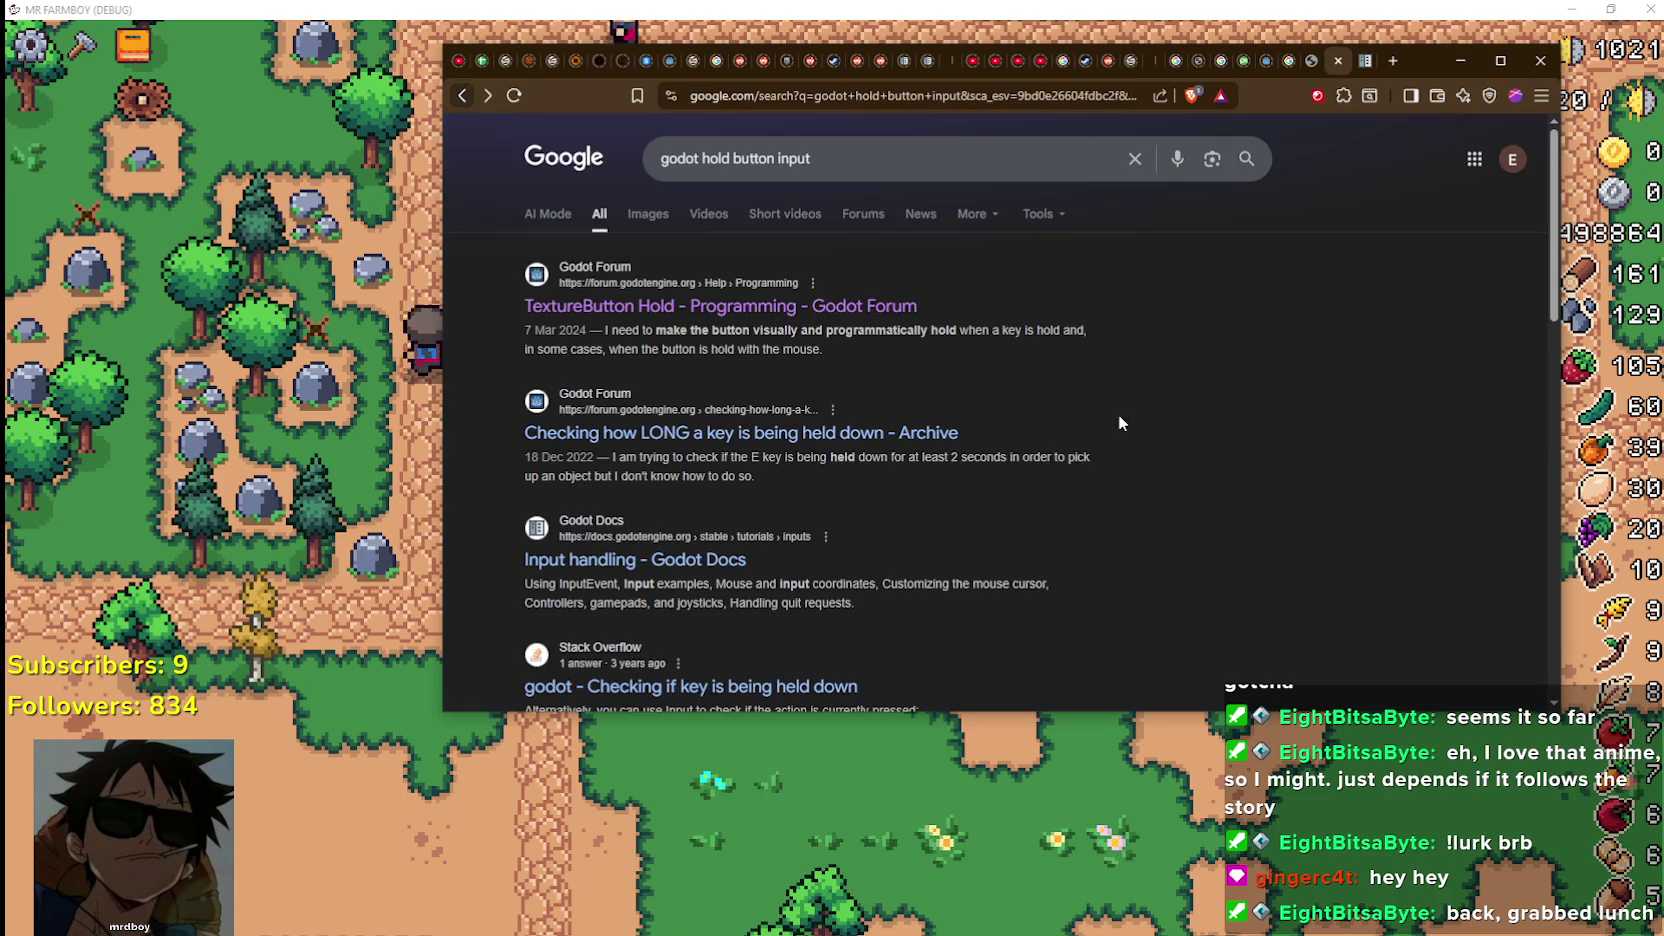
scroll(1093, 622, "down", 3)
scroll(1093, 622, "up", 3)
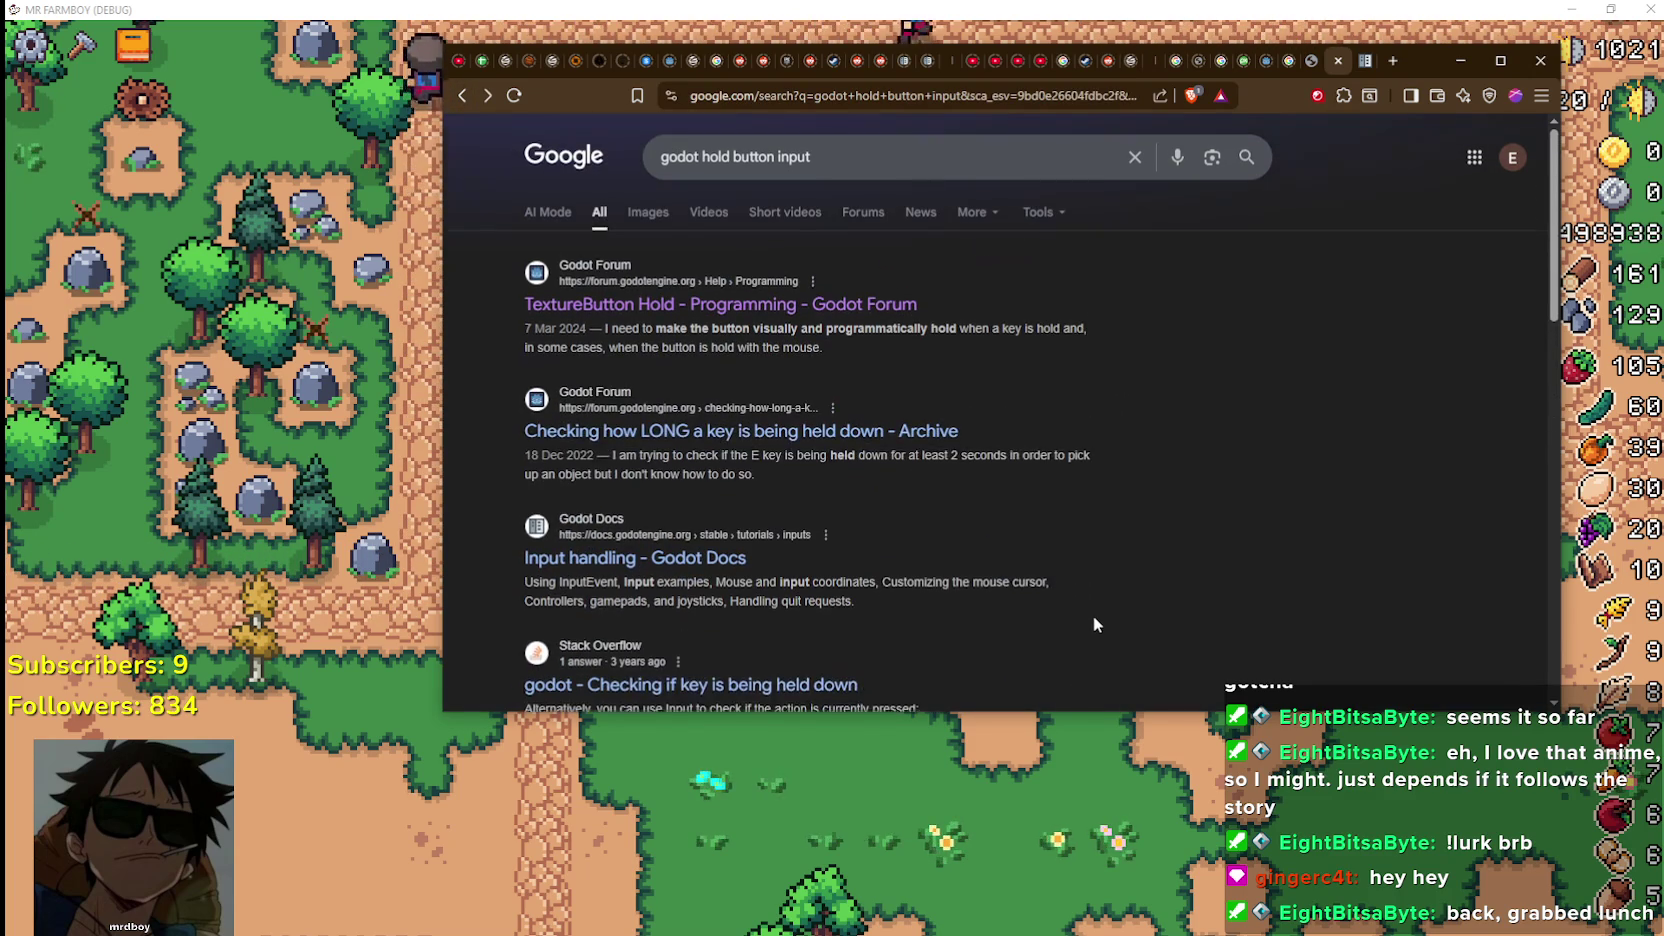
left_click(693, 449)
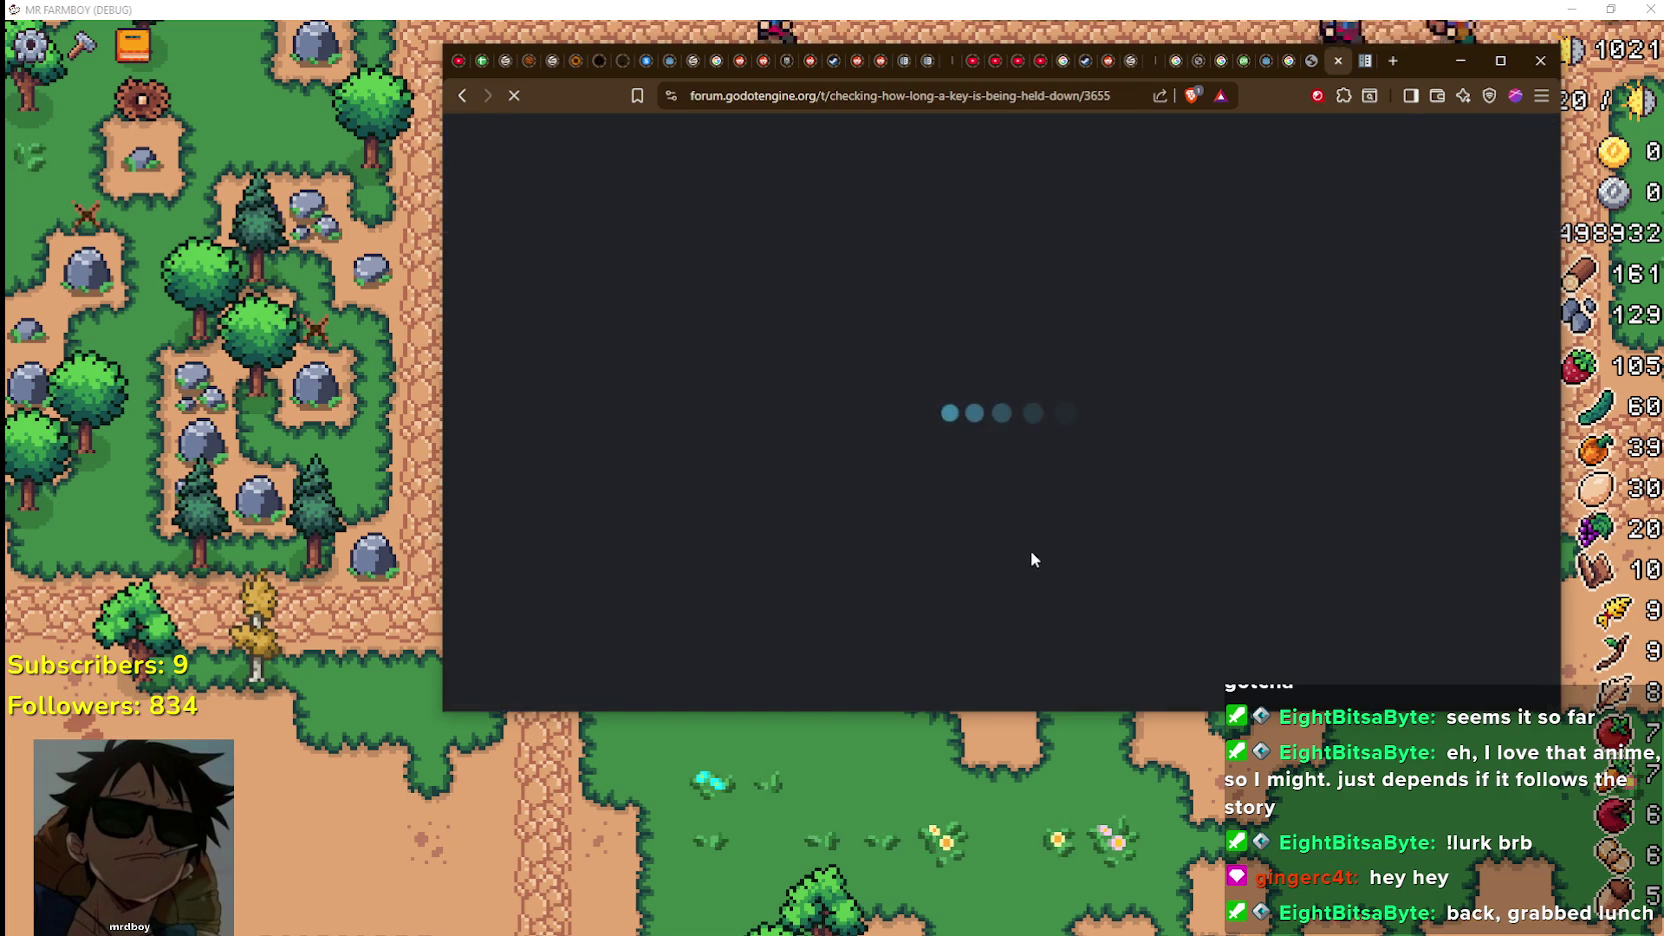
scroll(1024, 550, "down", 3)
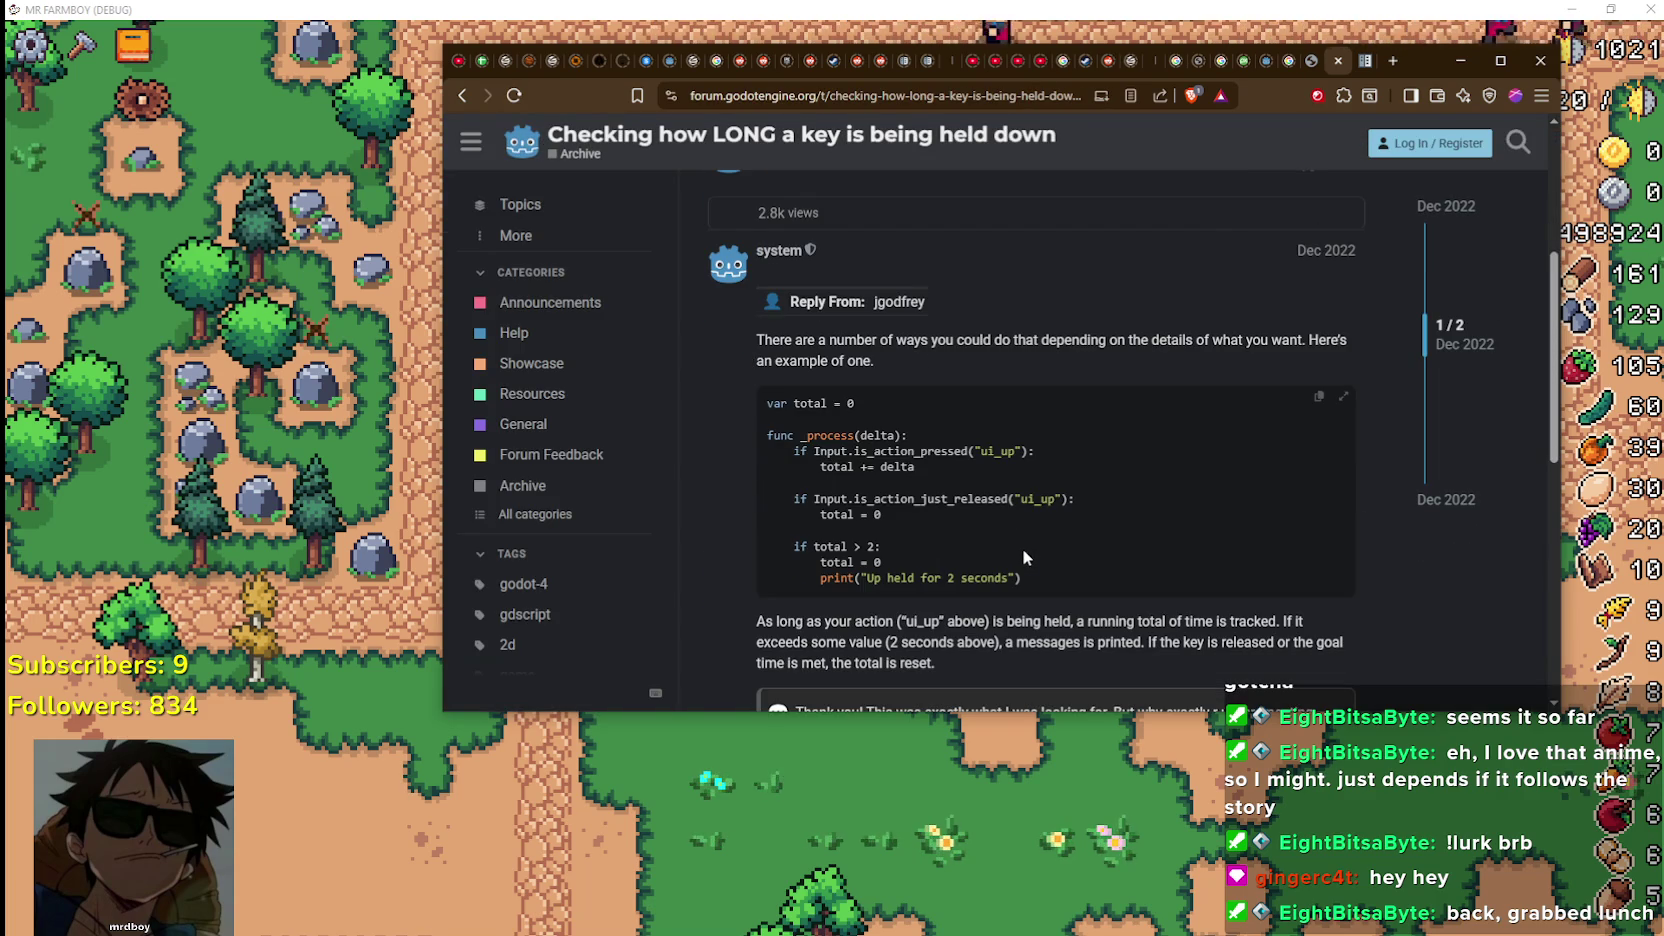
scroll(1022, 549, "down", 3)
scroll(1023, 550, "down", 3)
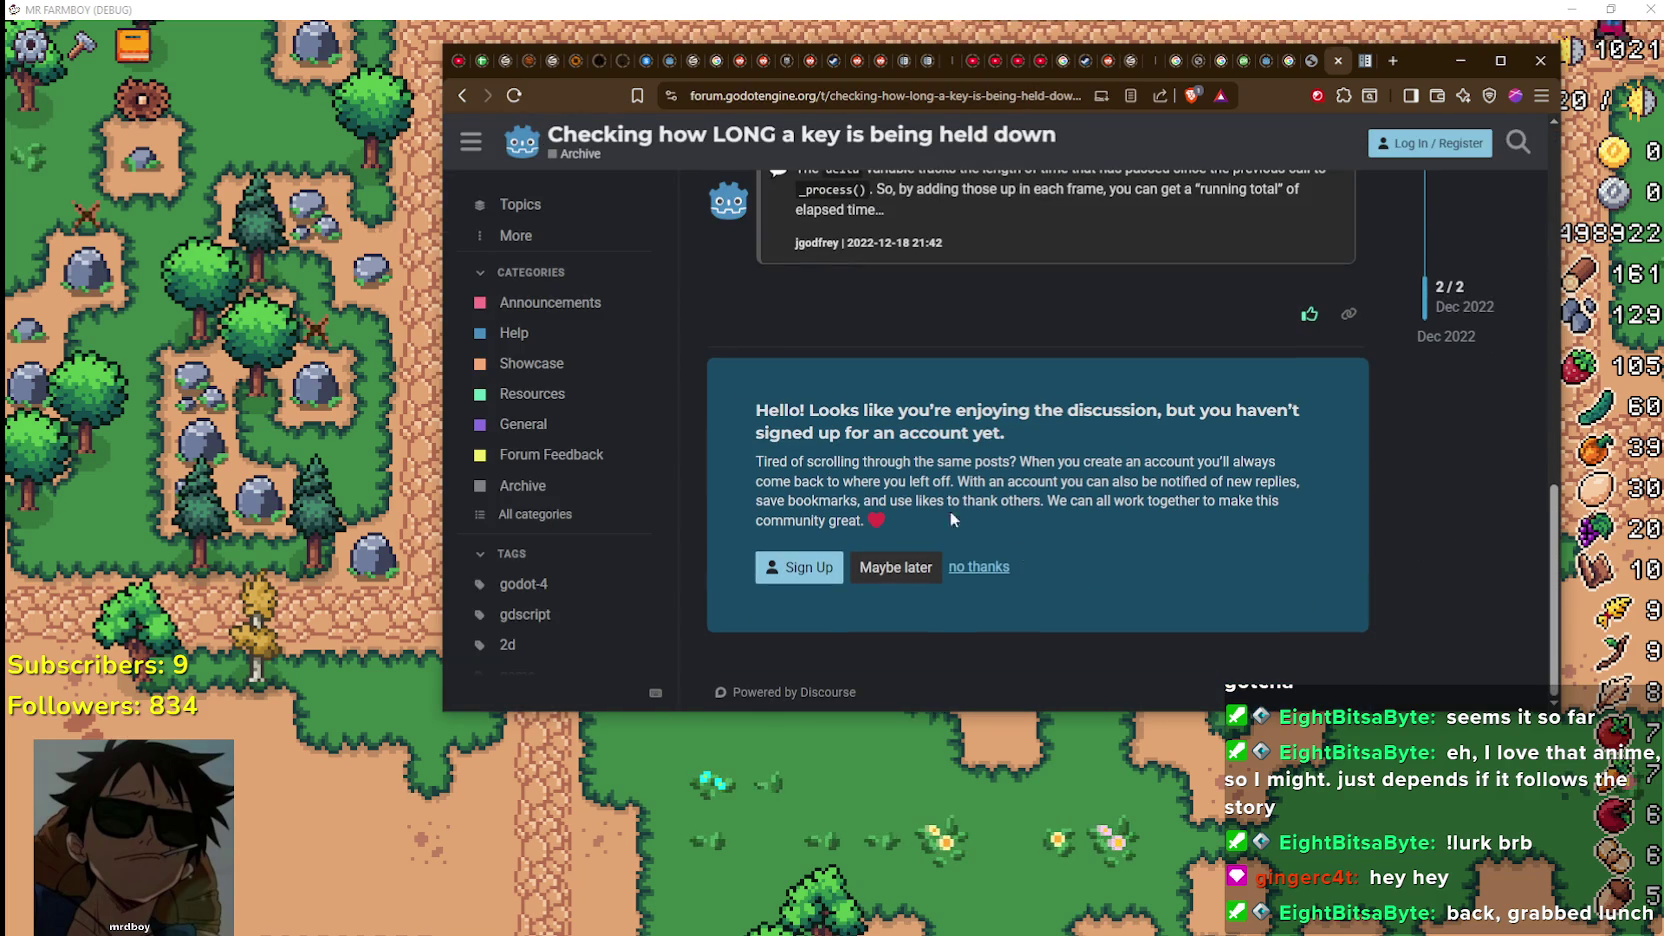
left_click(459, 97)
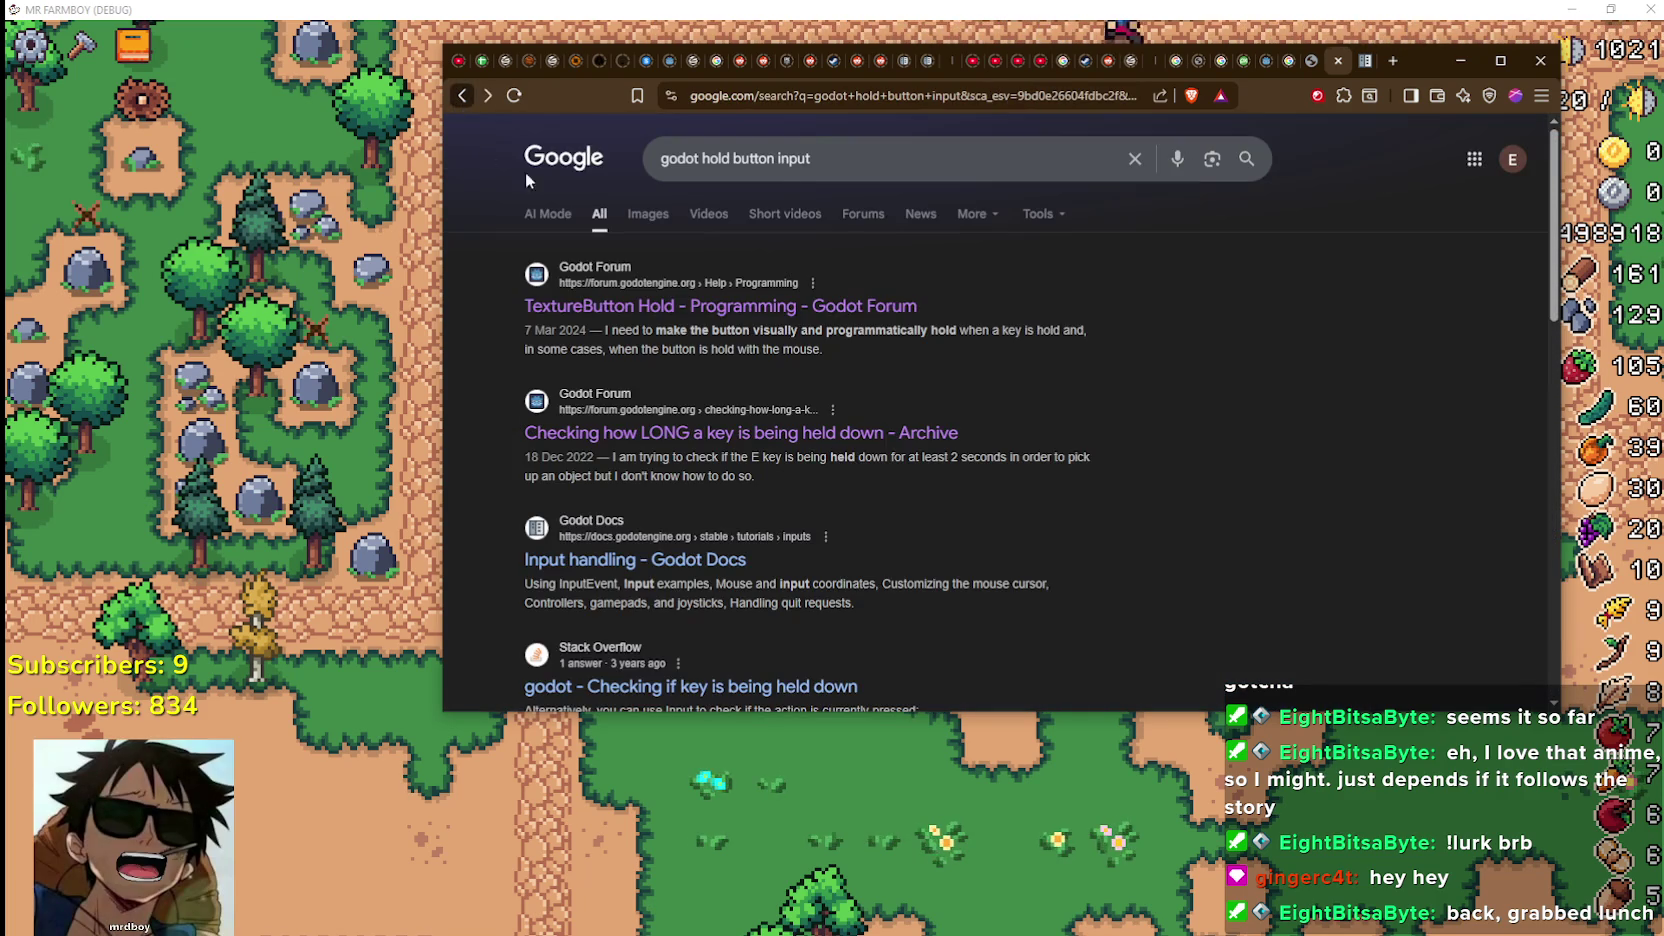
scroll(838, 437, "down", 3)
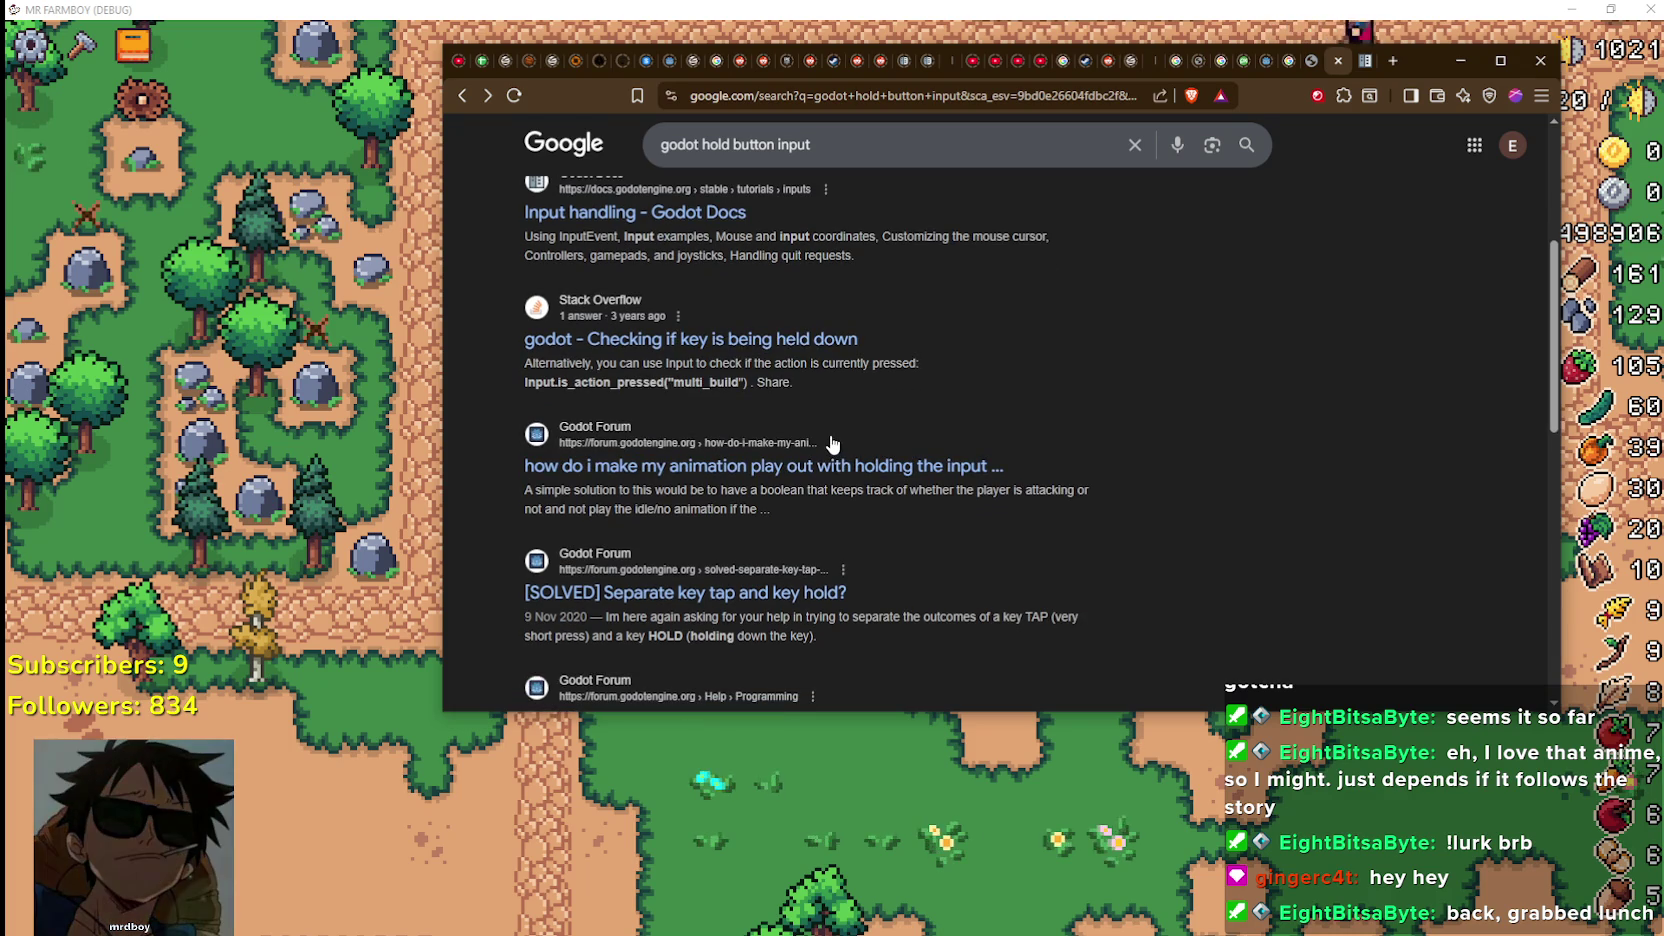
scroll(829, 442, "down", 2)
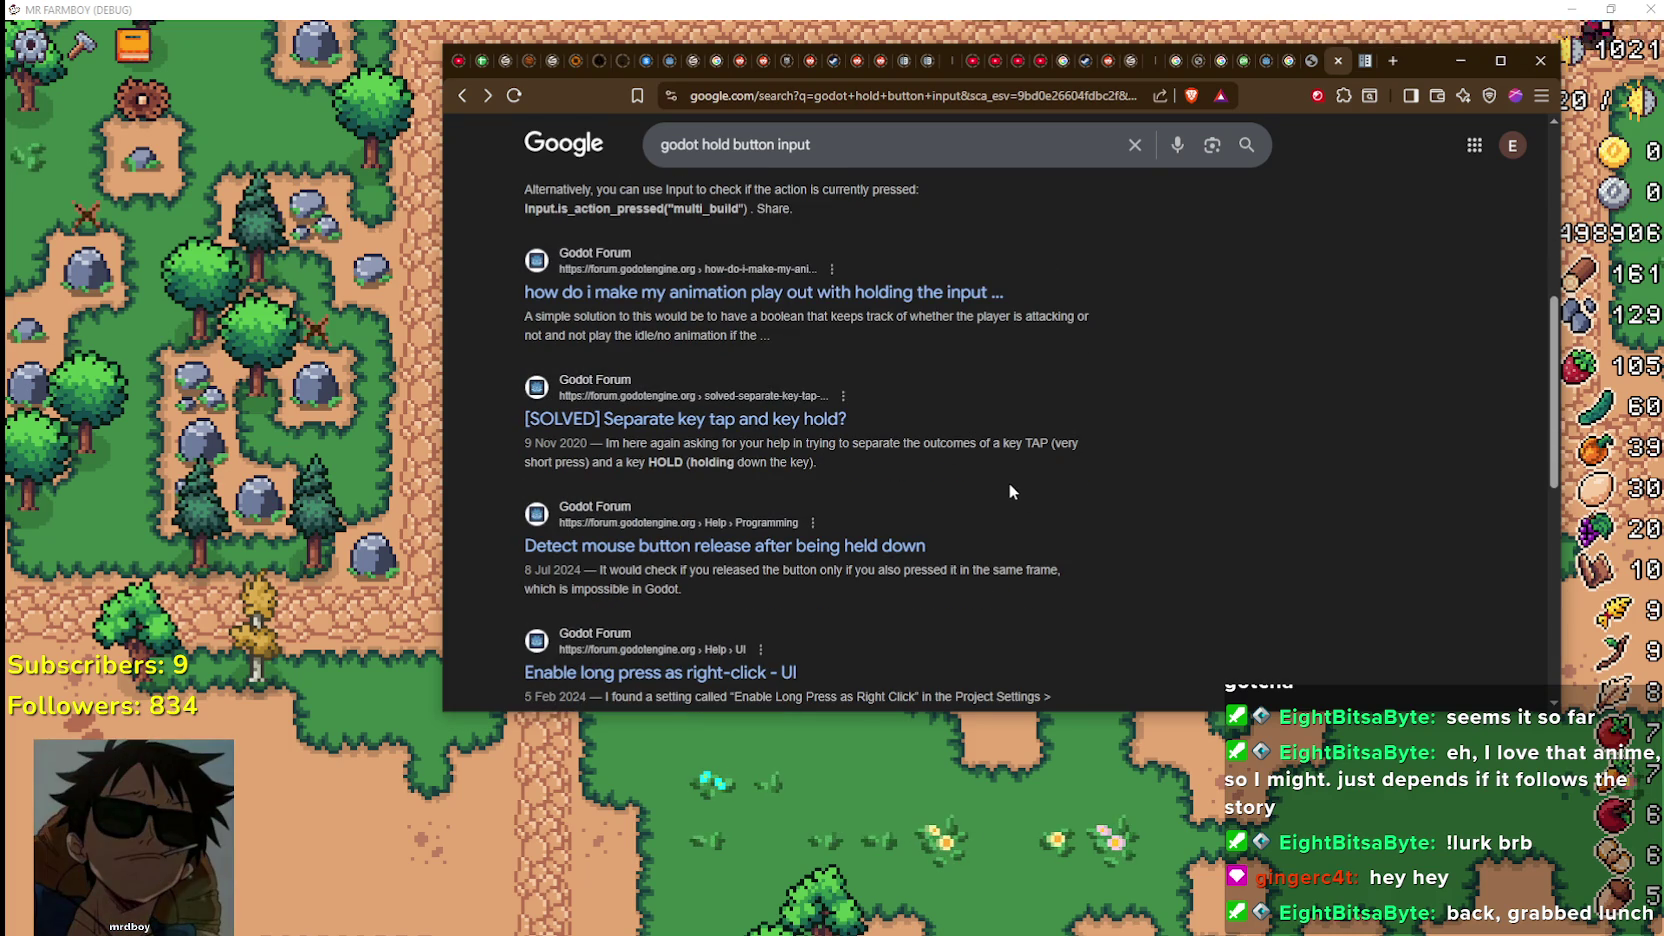
scroll(1000, 492, "down", 2)
scroll(996, 484, "up", 1)
left_click(690, 327)
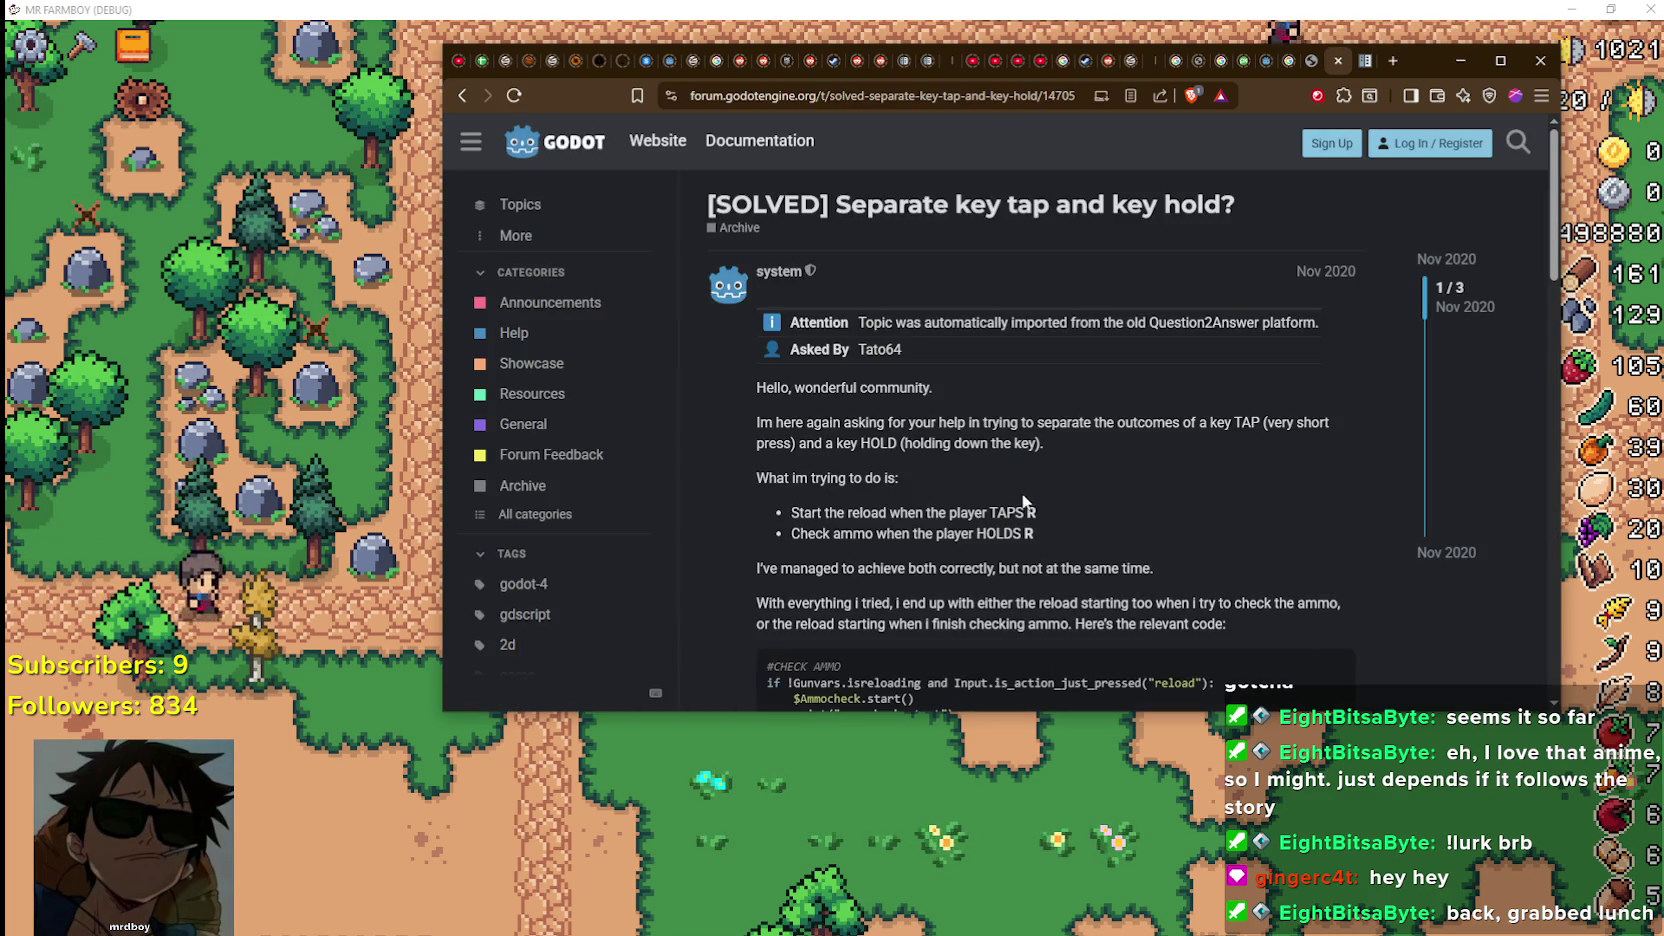
scroll(980, 477, "down", 4)
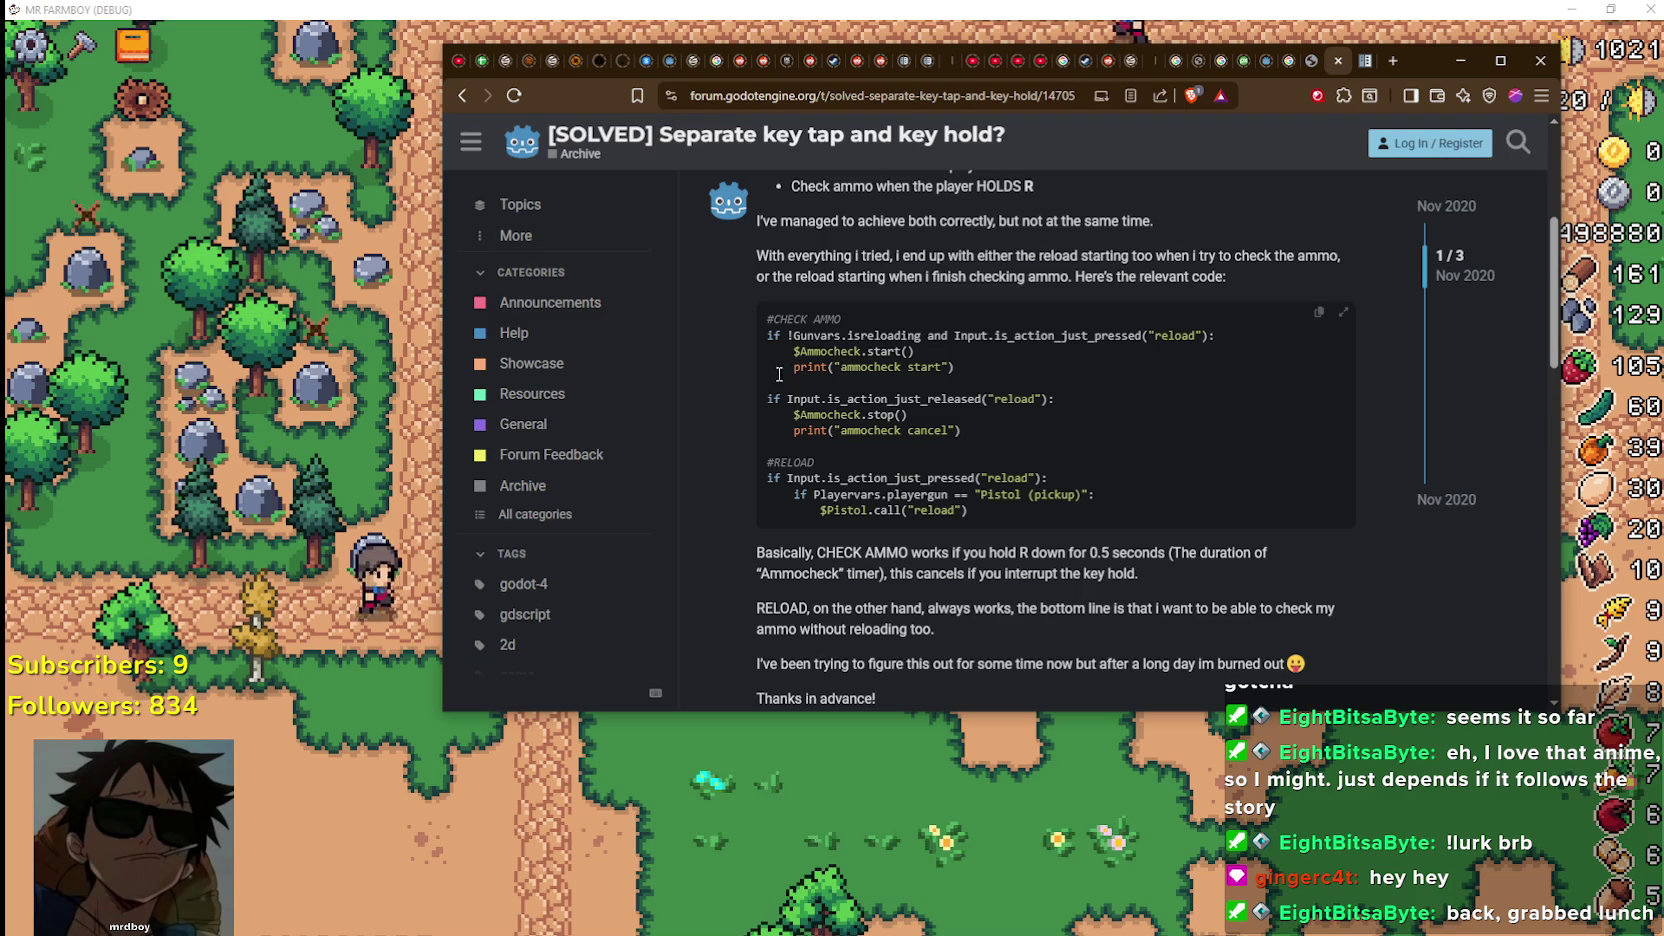
scroll(924, 529, "down", 2)
scroll(922, 529, "down", 3)
scroll(924, 530, "down", 3)
scroll(924, 530, "down", 2)
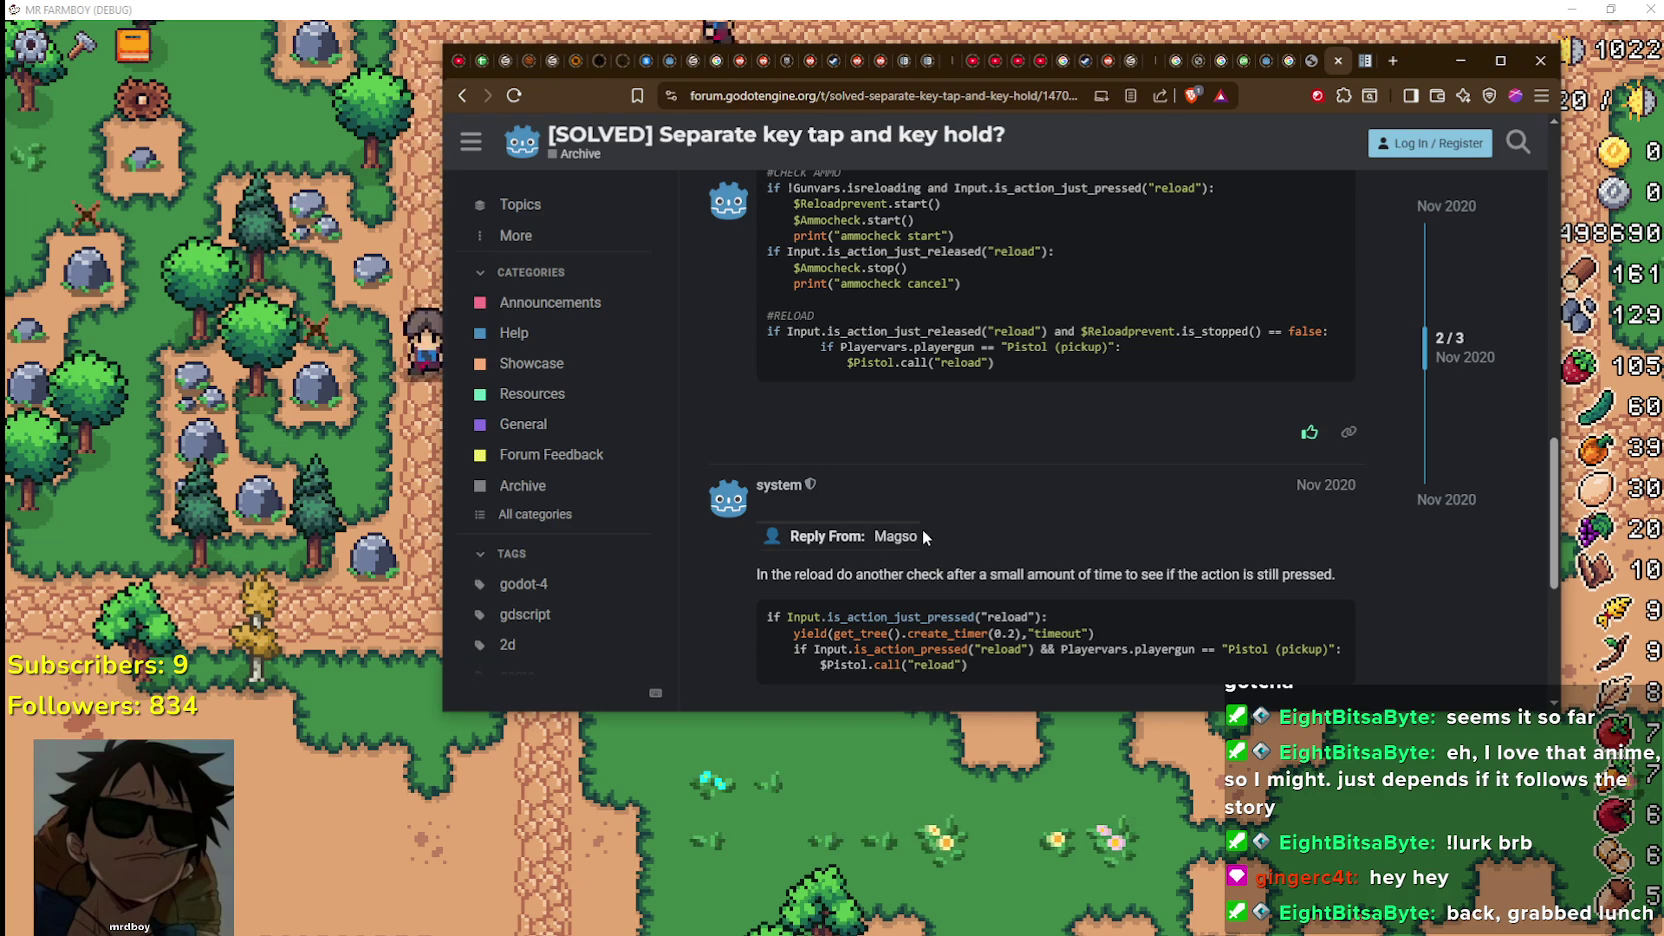
scroll(922, 529, "down", 3)
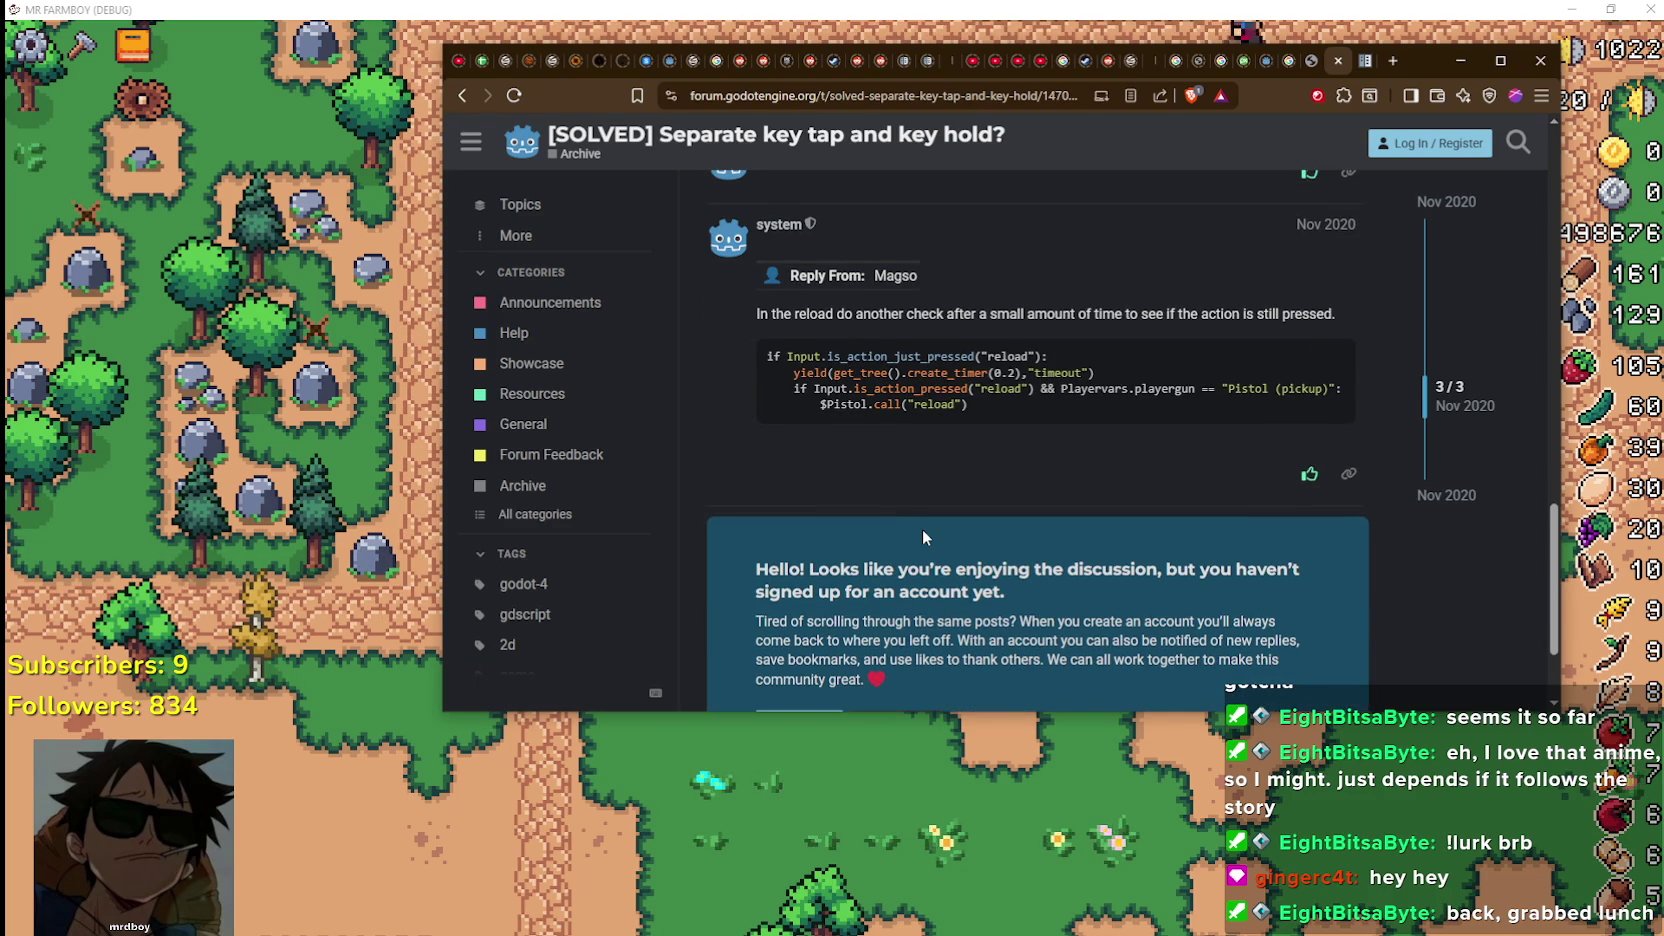
scroll(922, 529, "down", 1)
scroll(922, 529, "down", 1)
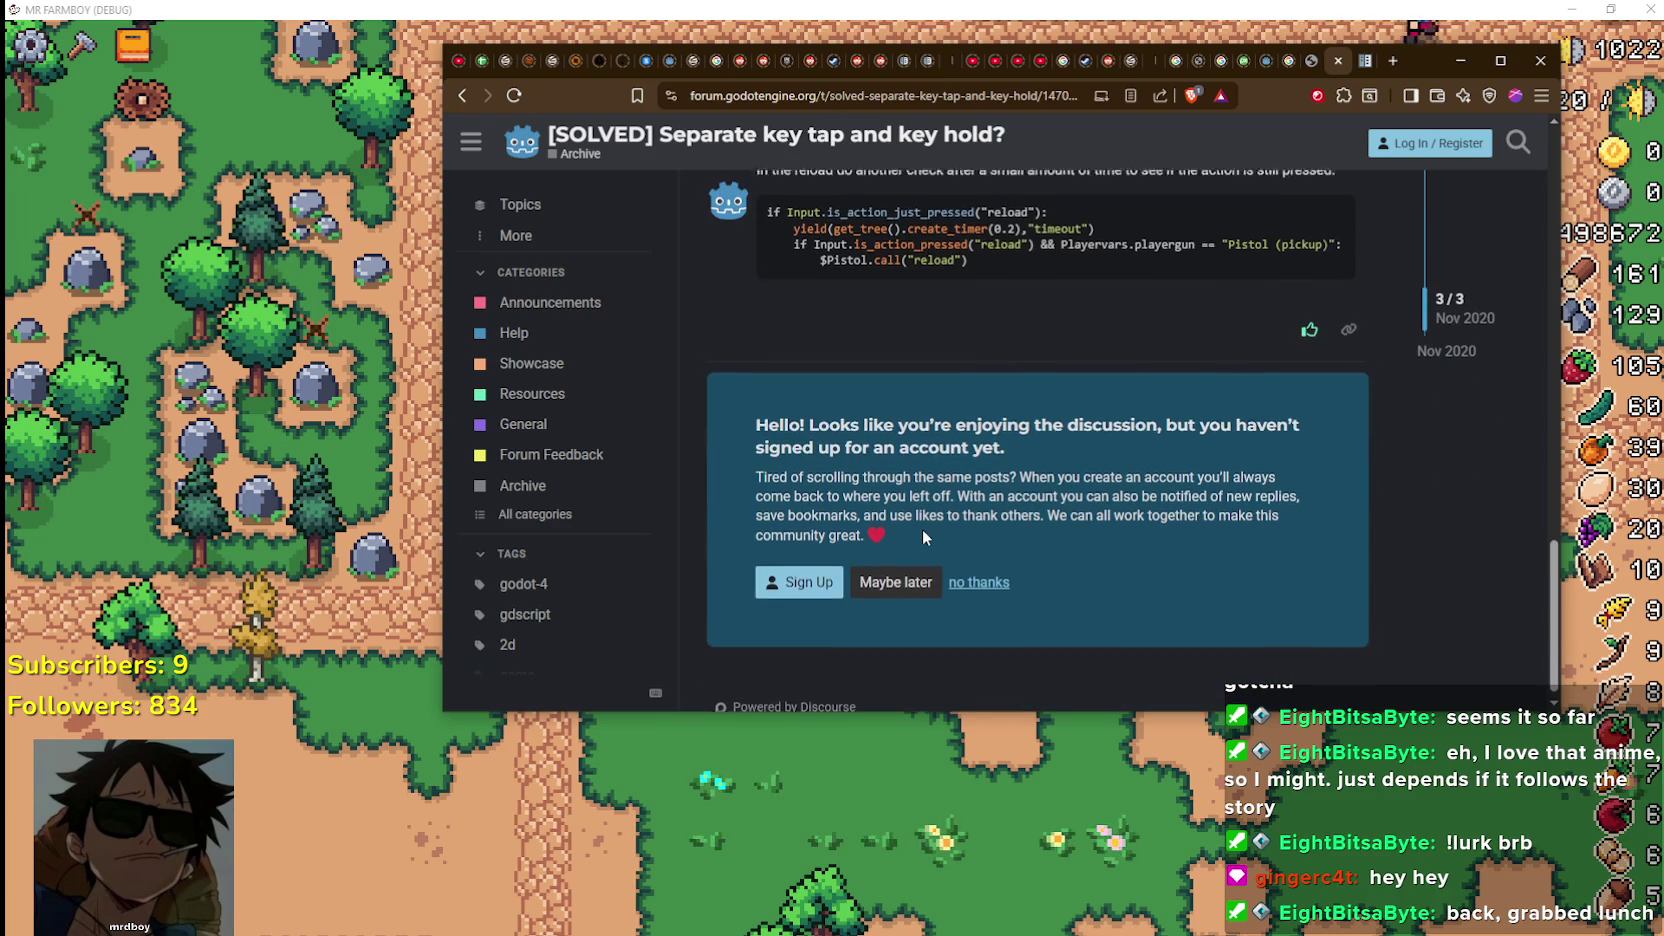
left_click(460, 96)
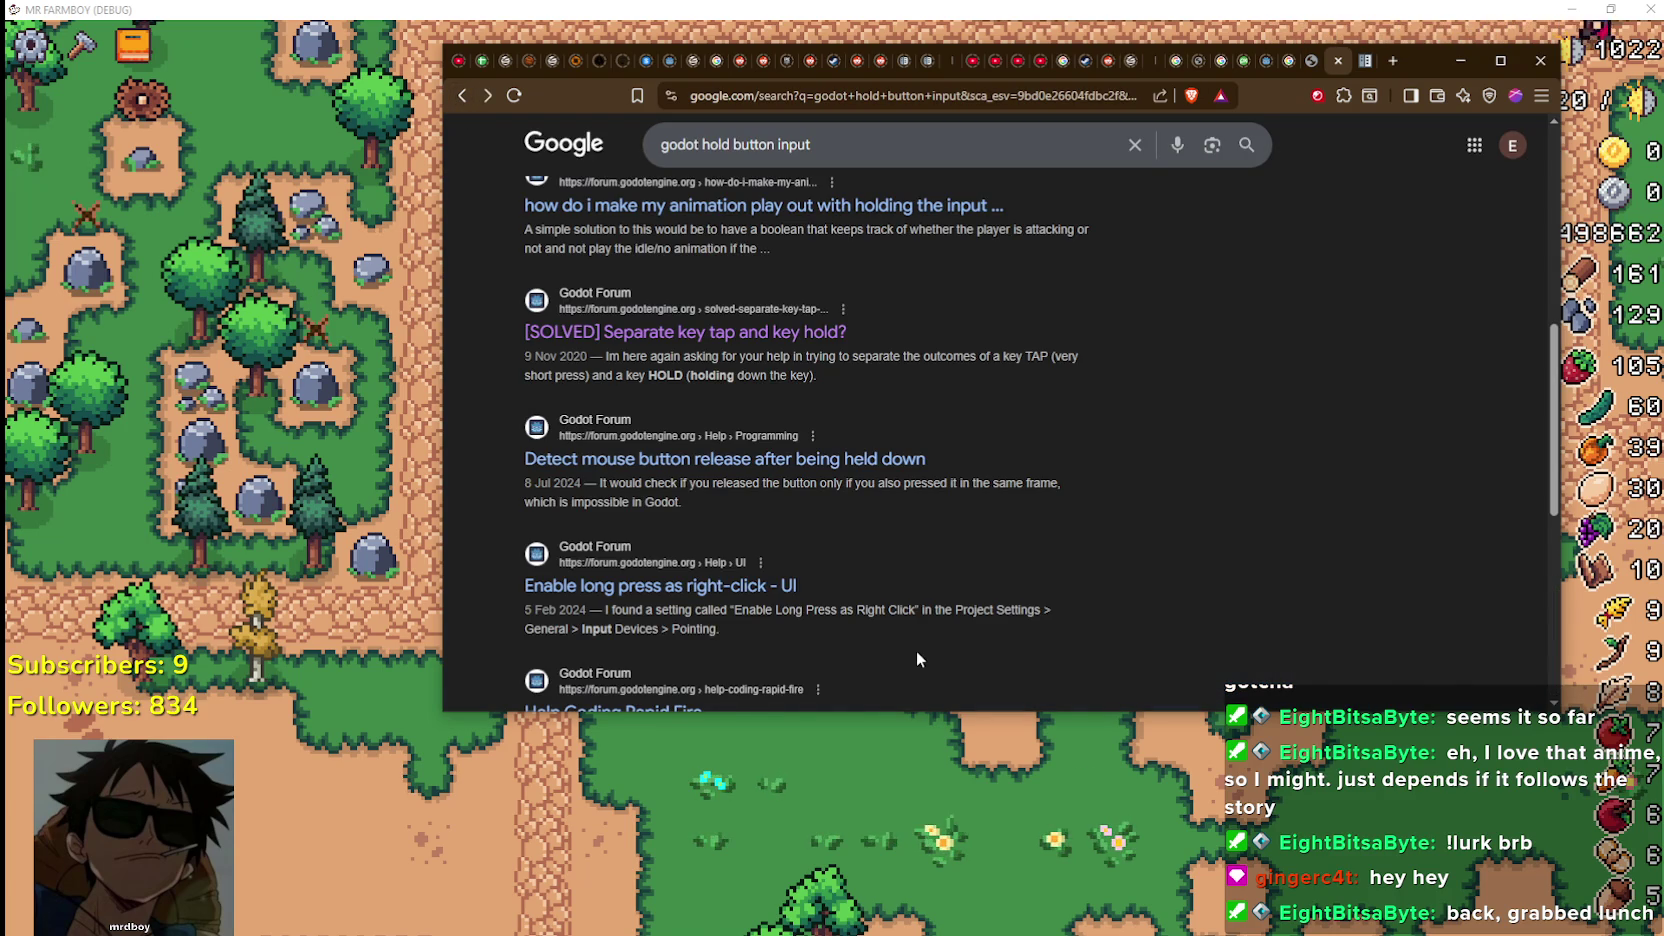
Open and skim the 'Enable long press as right-click' thread, then go back
scroll(916, 650, "down", 2)
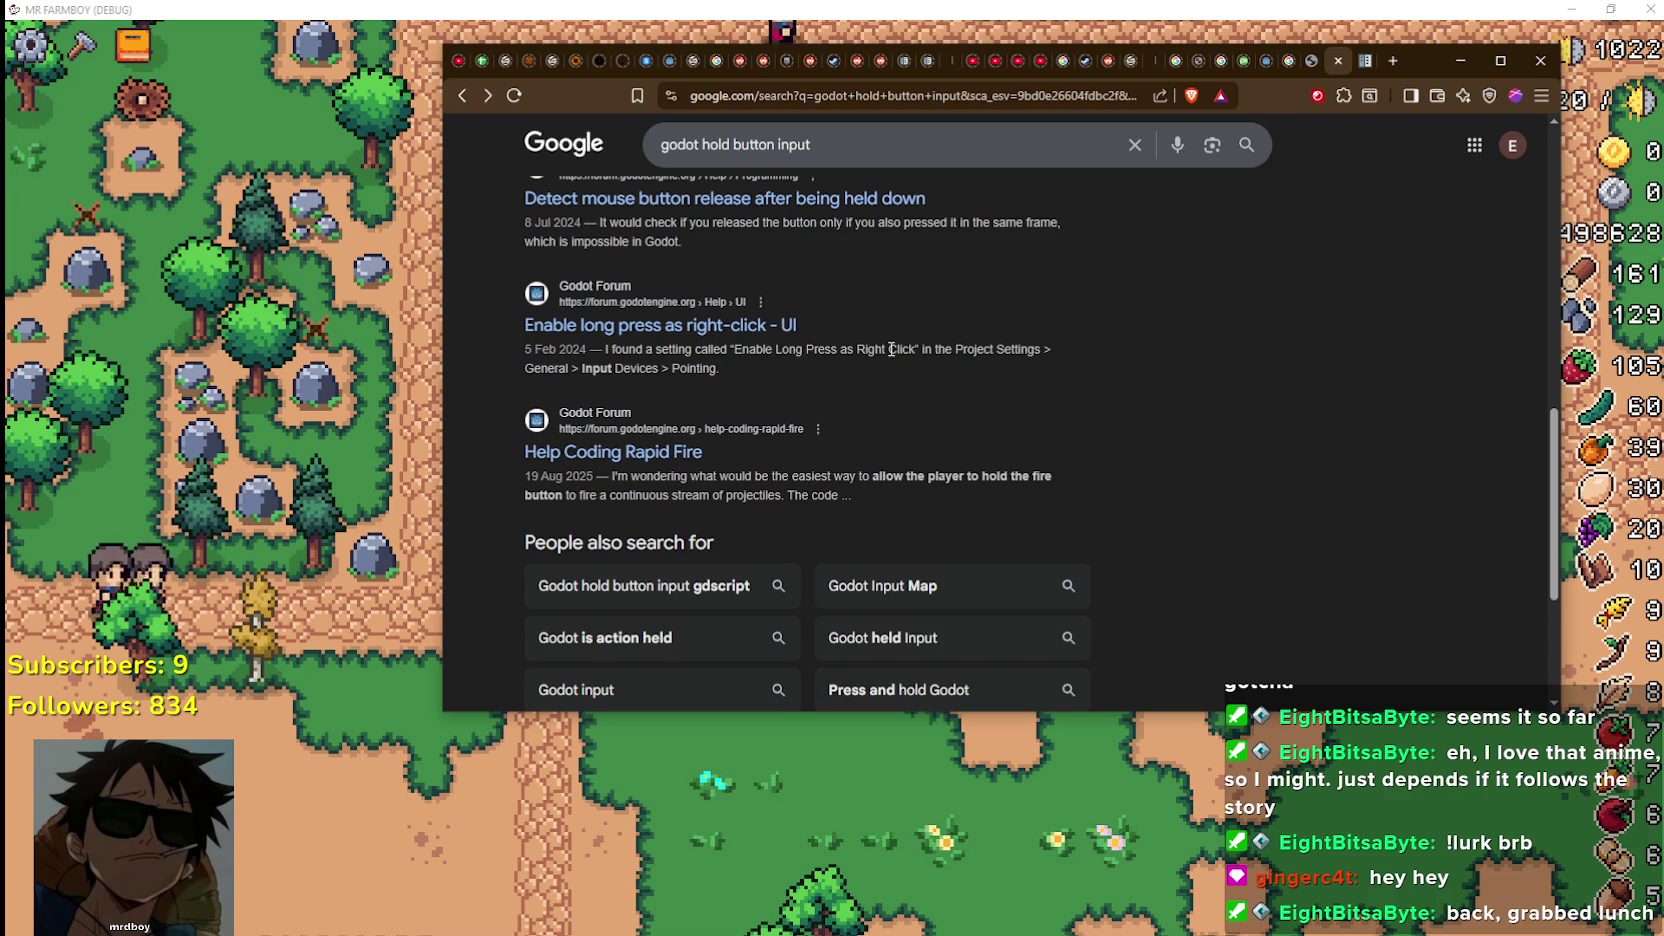
left_click(774, 326)
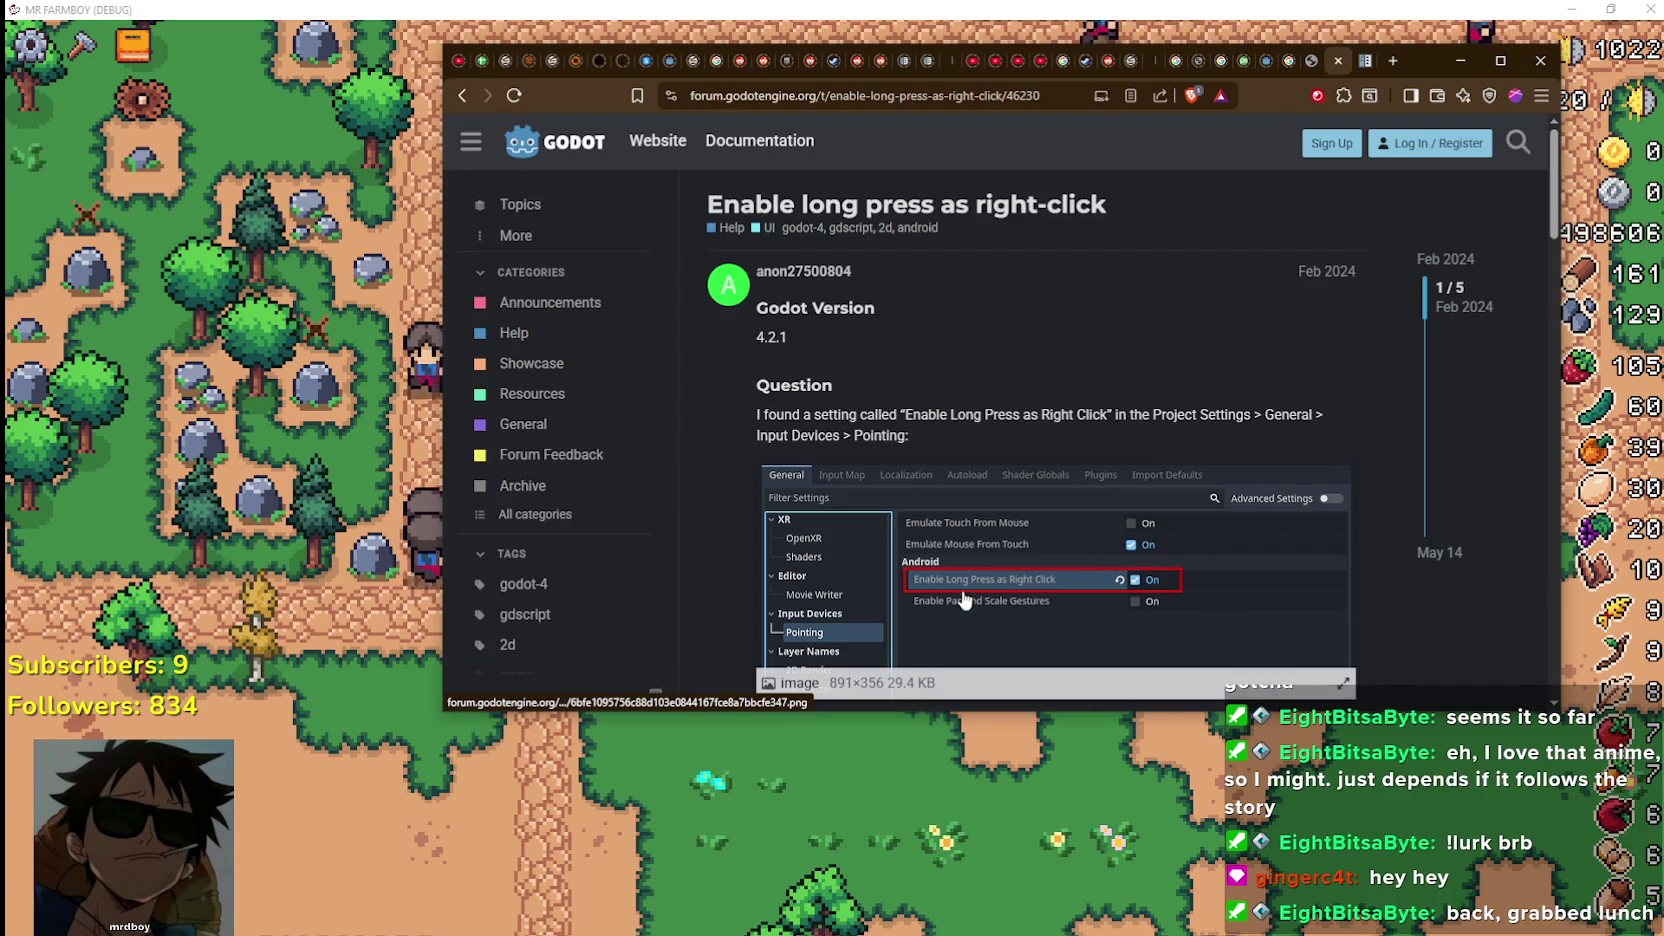
scroll(949, 541, "down", 2)
scroll(950, 540, "down", 8)
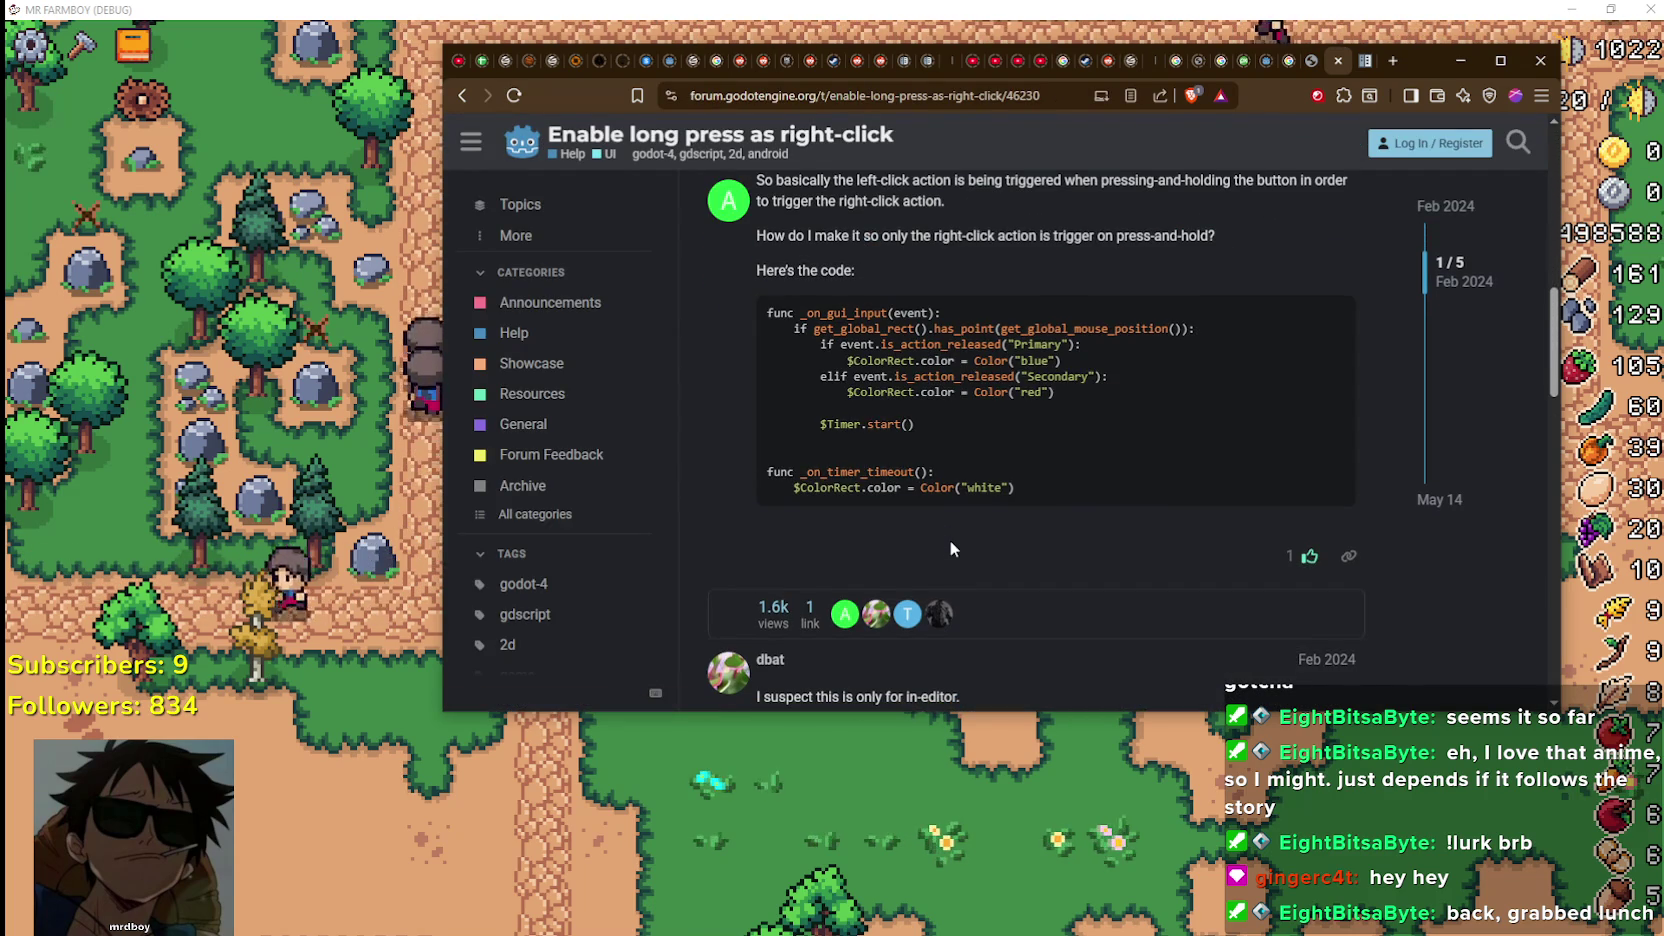
scroll(950, 540, "down", 4)
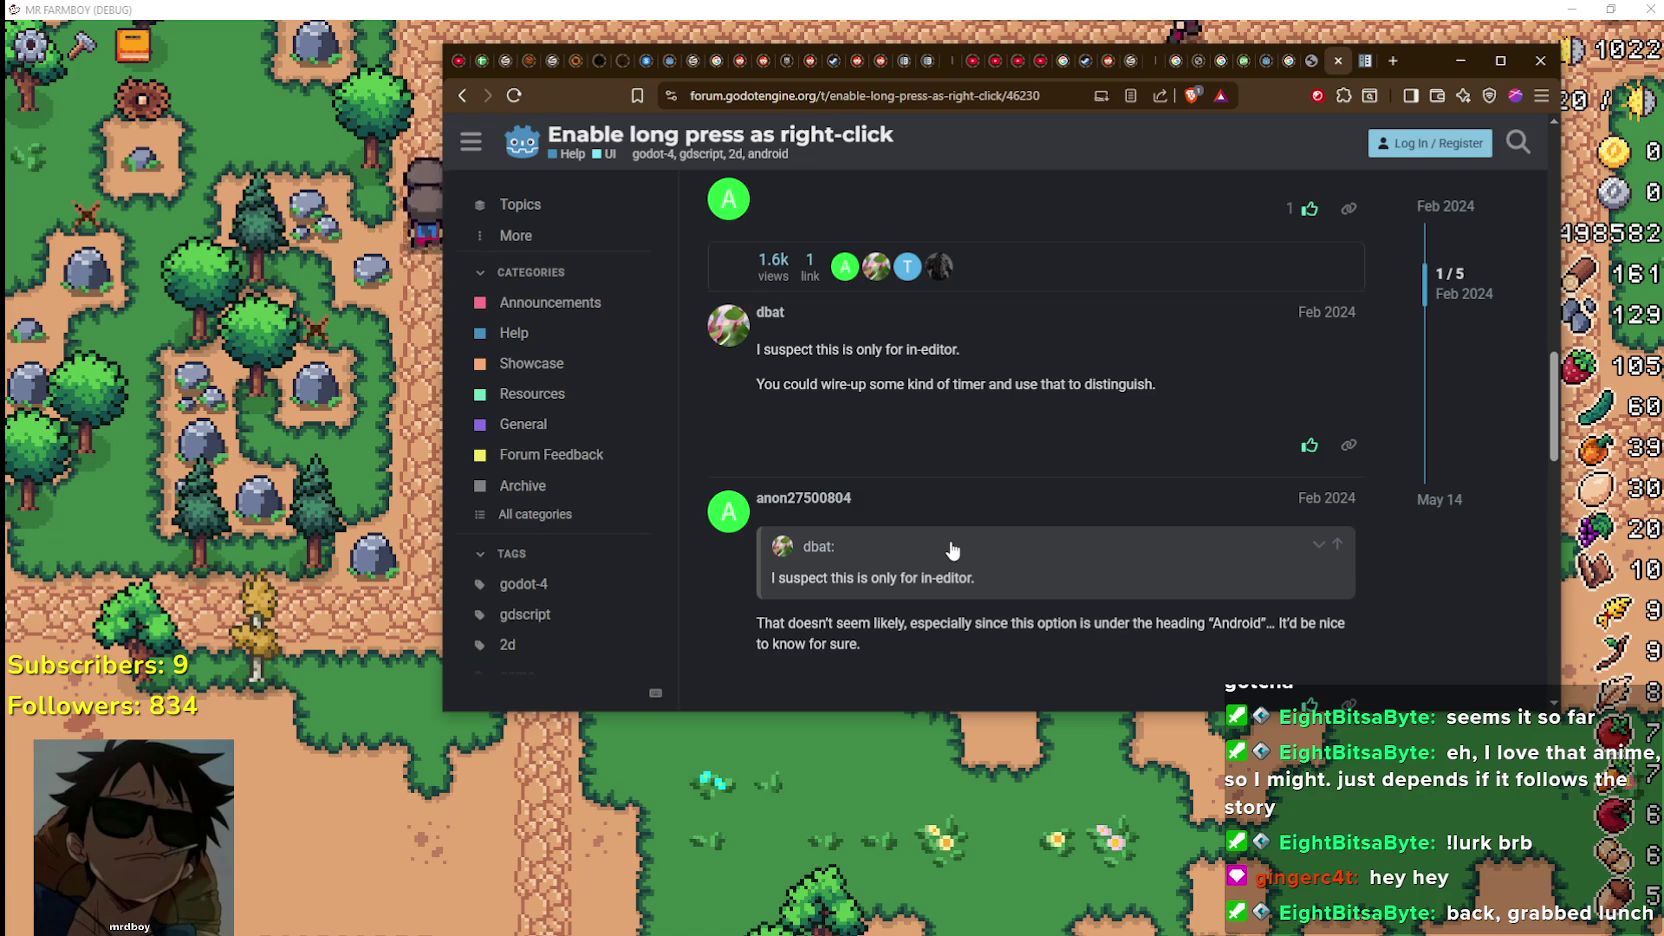
scroll(950, 540, "down", 4)
scroll(950, 540, "down", 10)
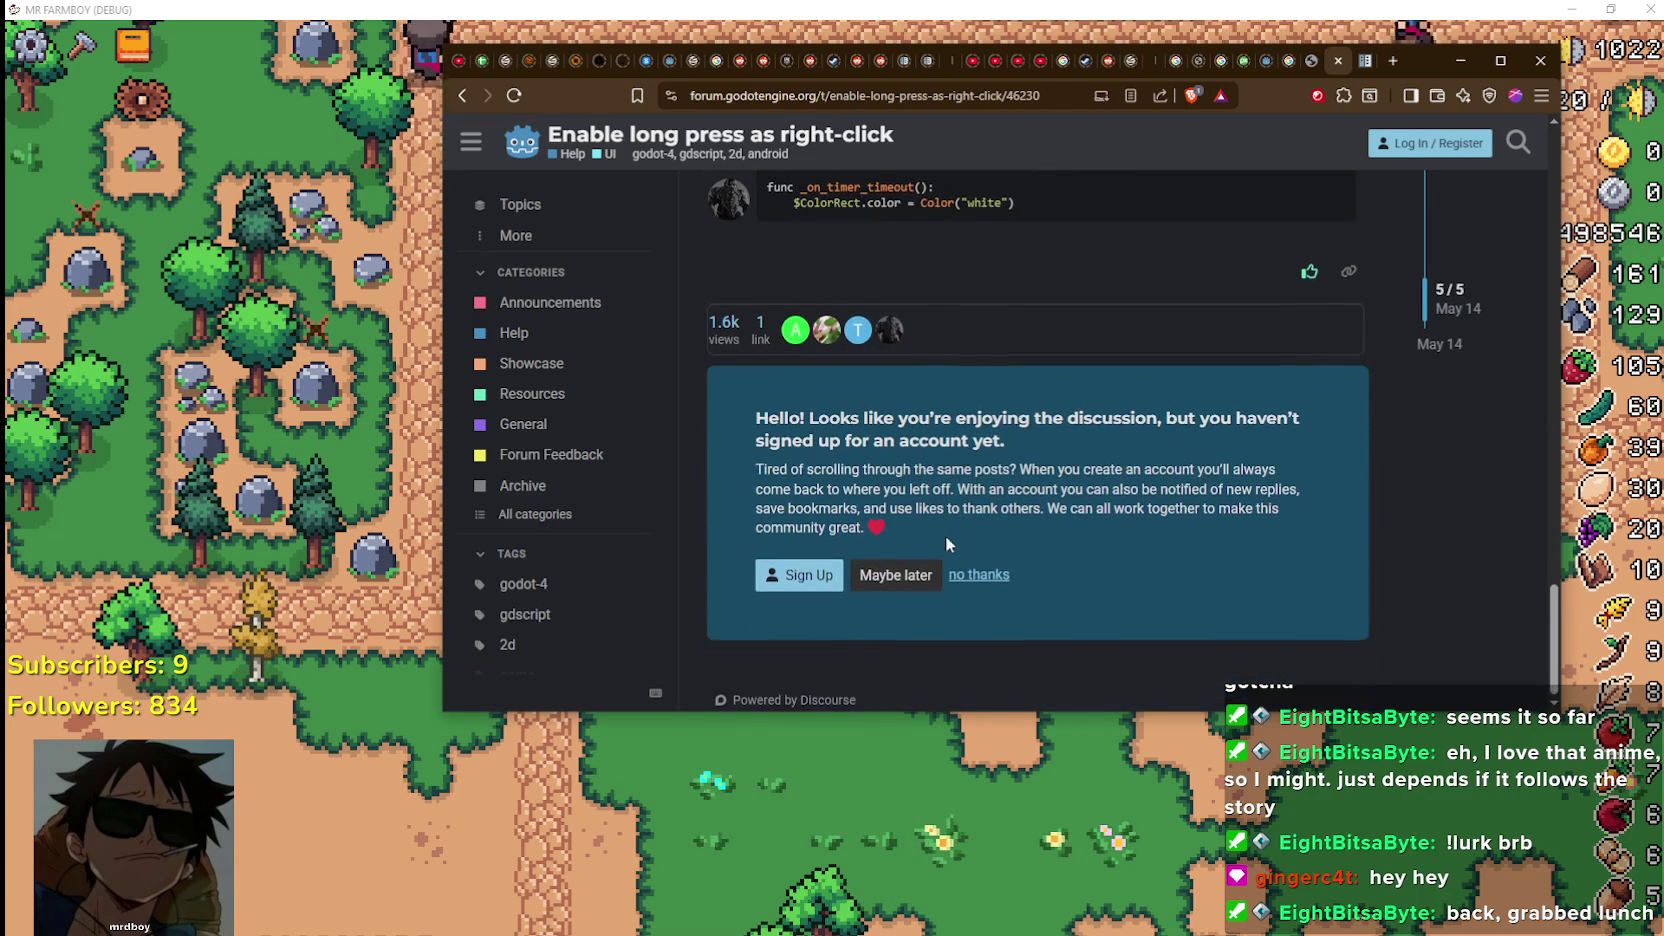
left_click(463, 94)
On the next results page, open the 'Input examples - Godot Docs' result
scroll(904, 627, "down", 3)
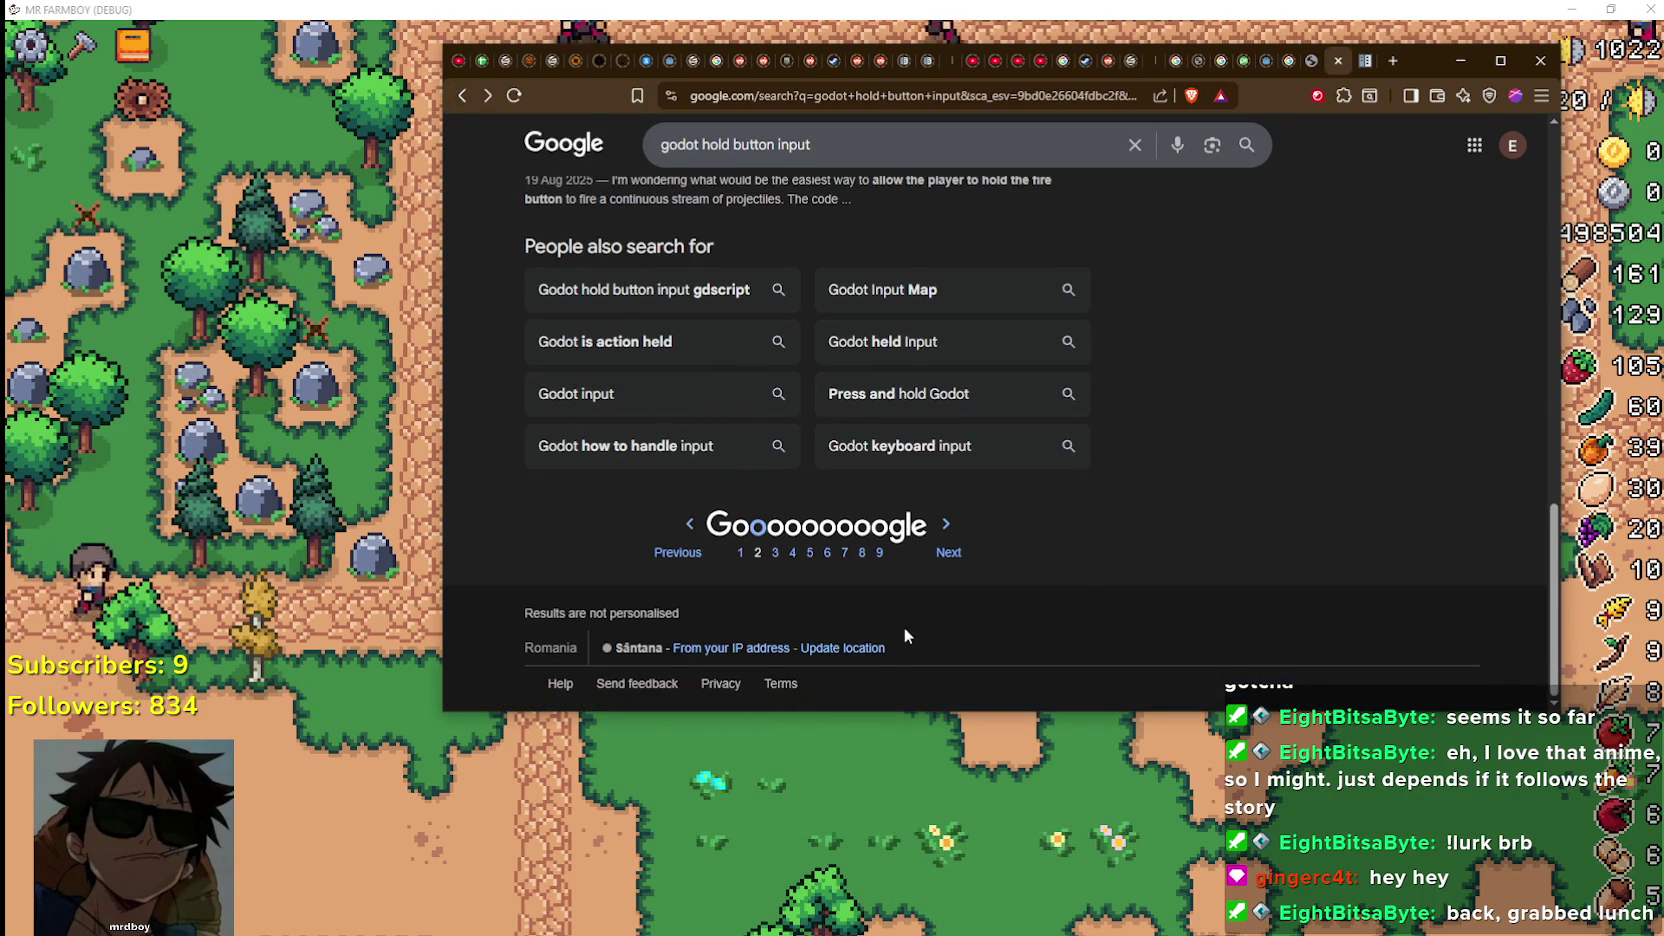
left_click(772, 537)
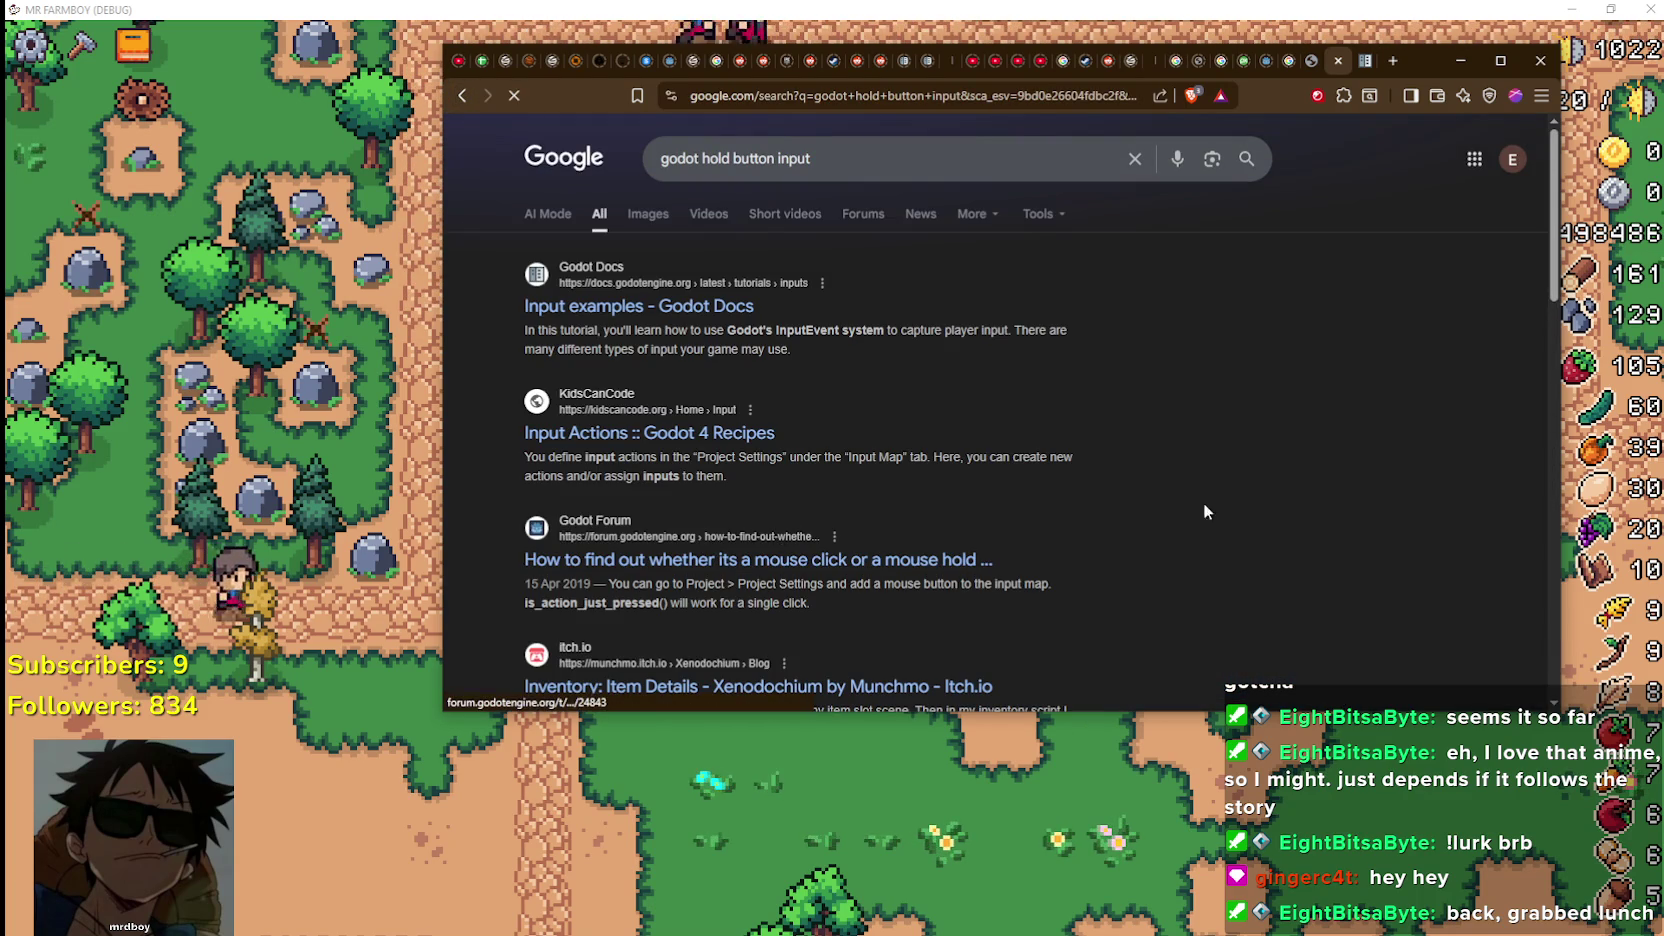
left_click(670, 307)
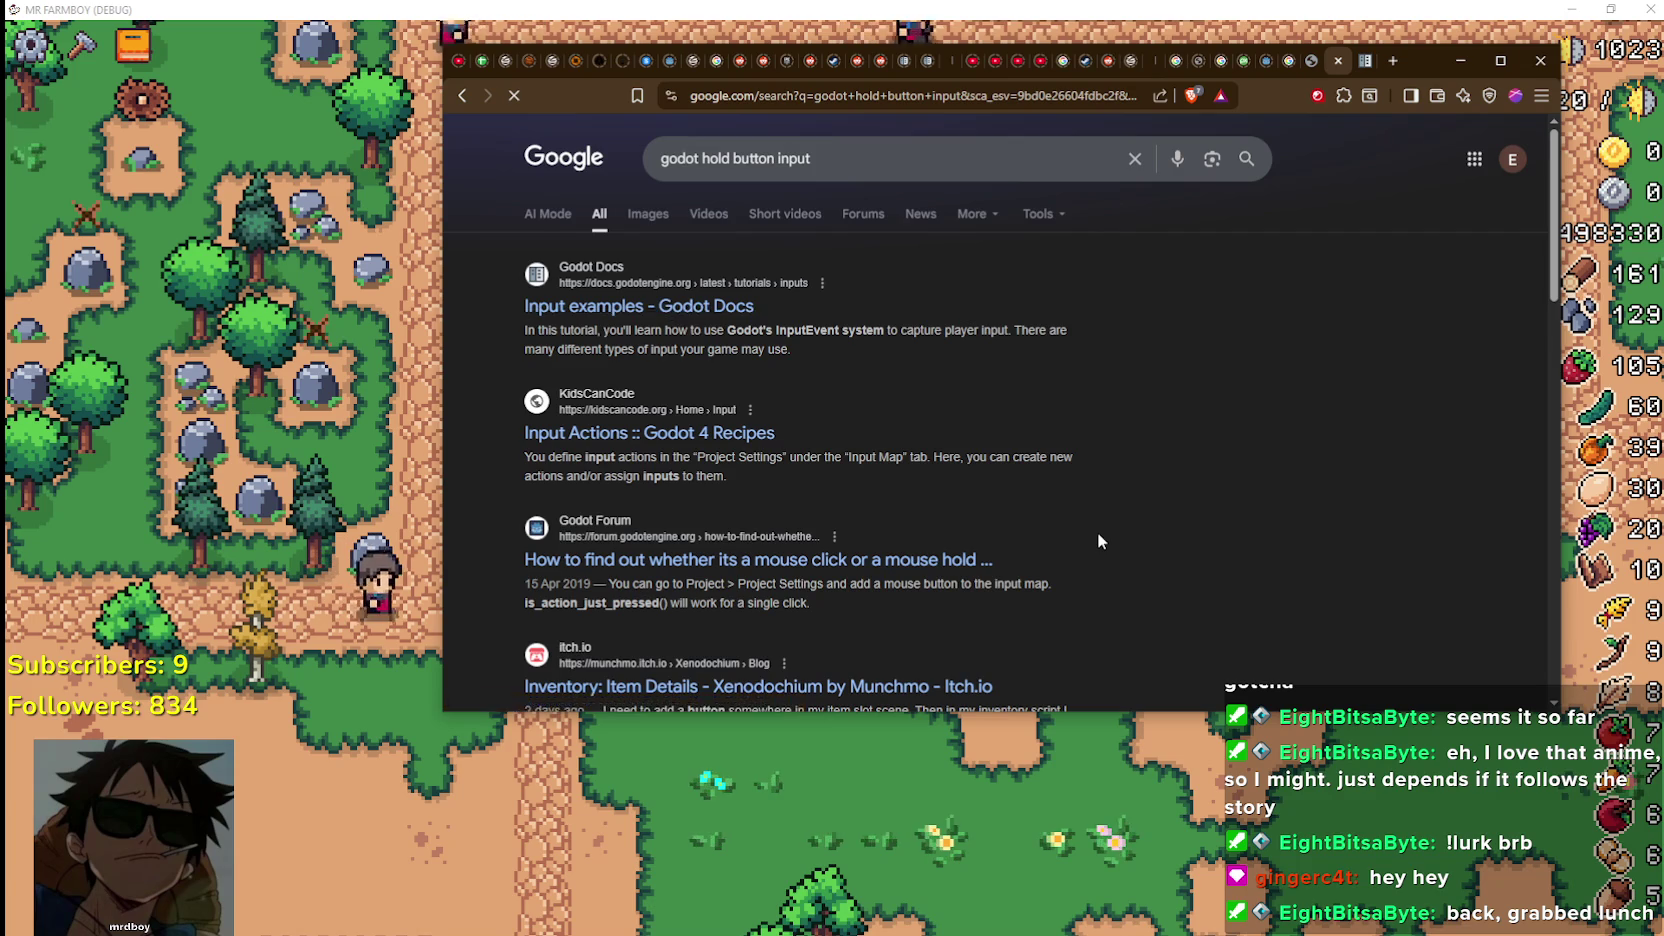
Scroll down the Input examples docs page to its user-contributed notes
scroll(1036, 491, "down", 6)
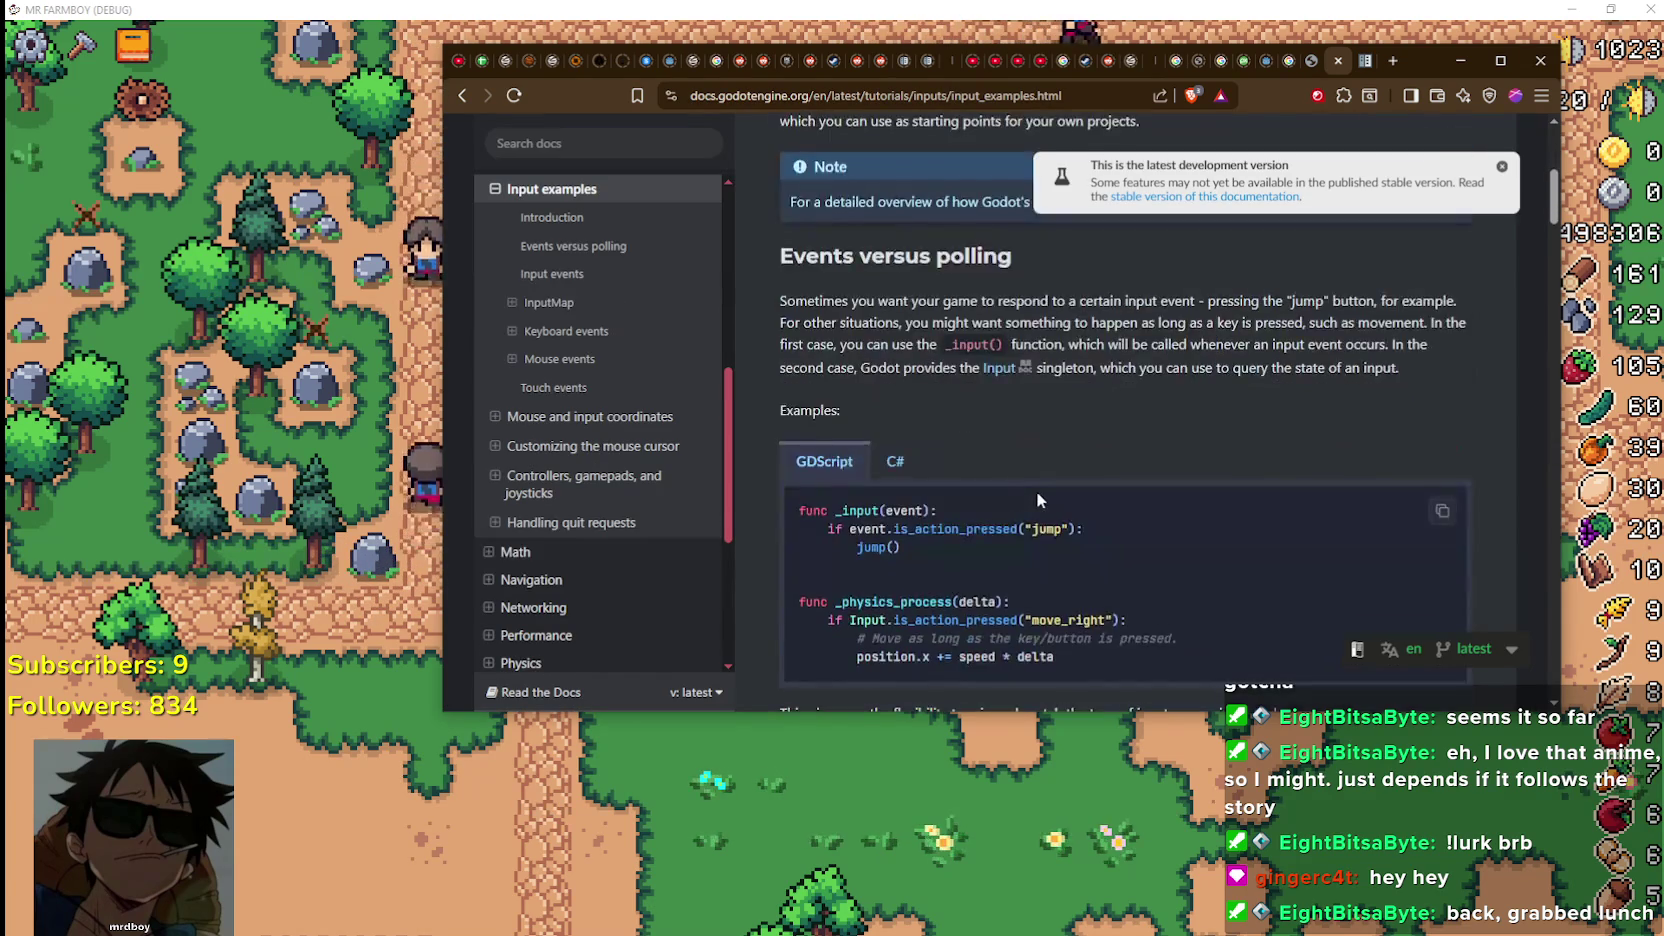
scroll(941, 485, "down", 10)
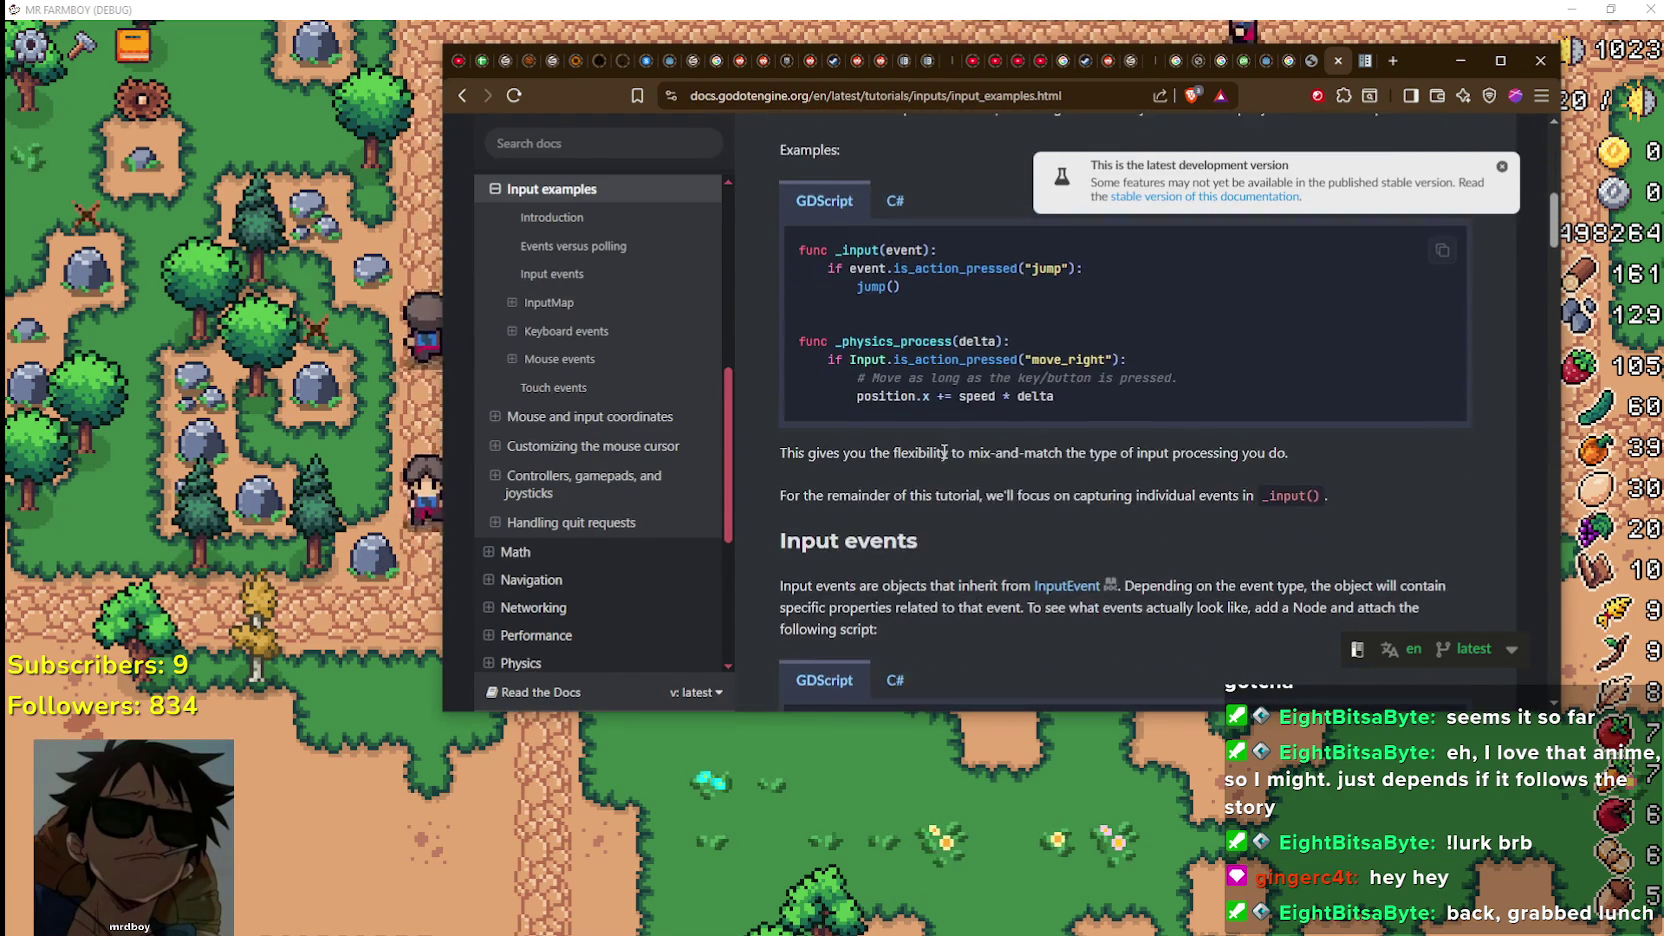
scroll(946, 468, "down", 4)
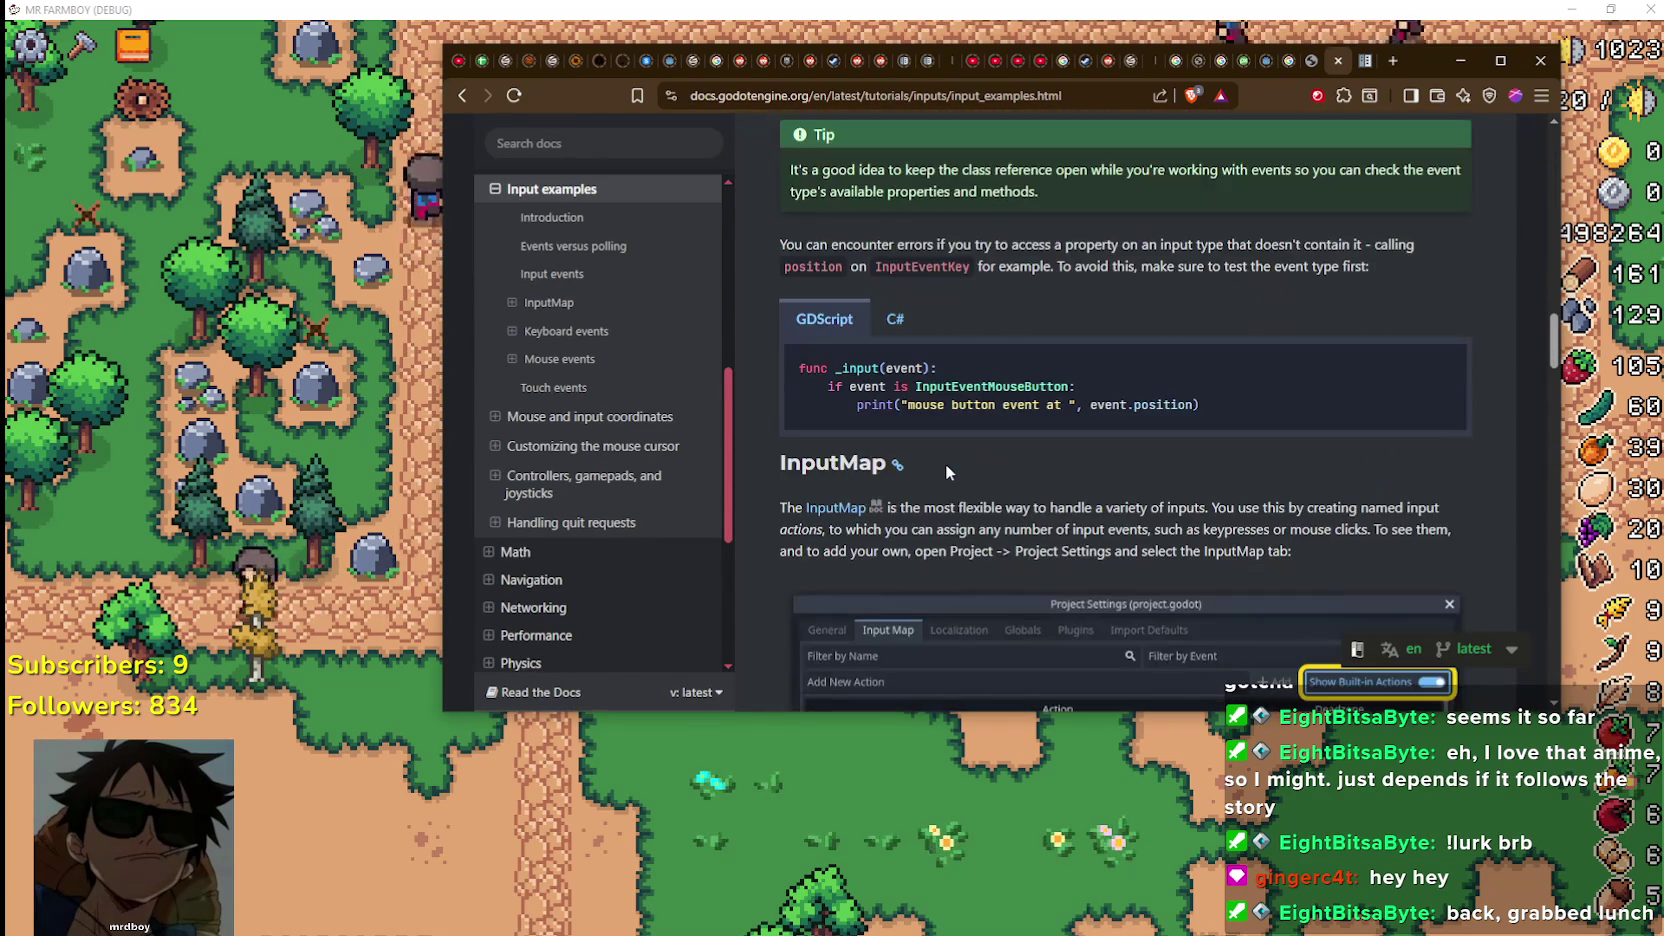
scroll(944, 472, "down", 5)
scroll(944, 472, "down", 10)
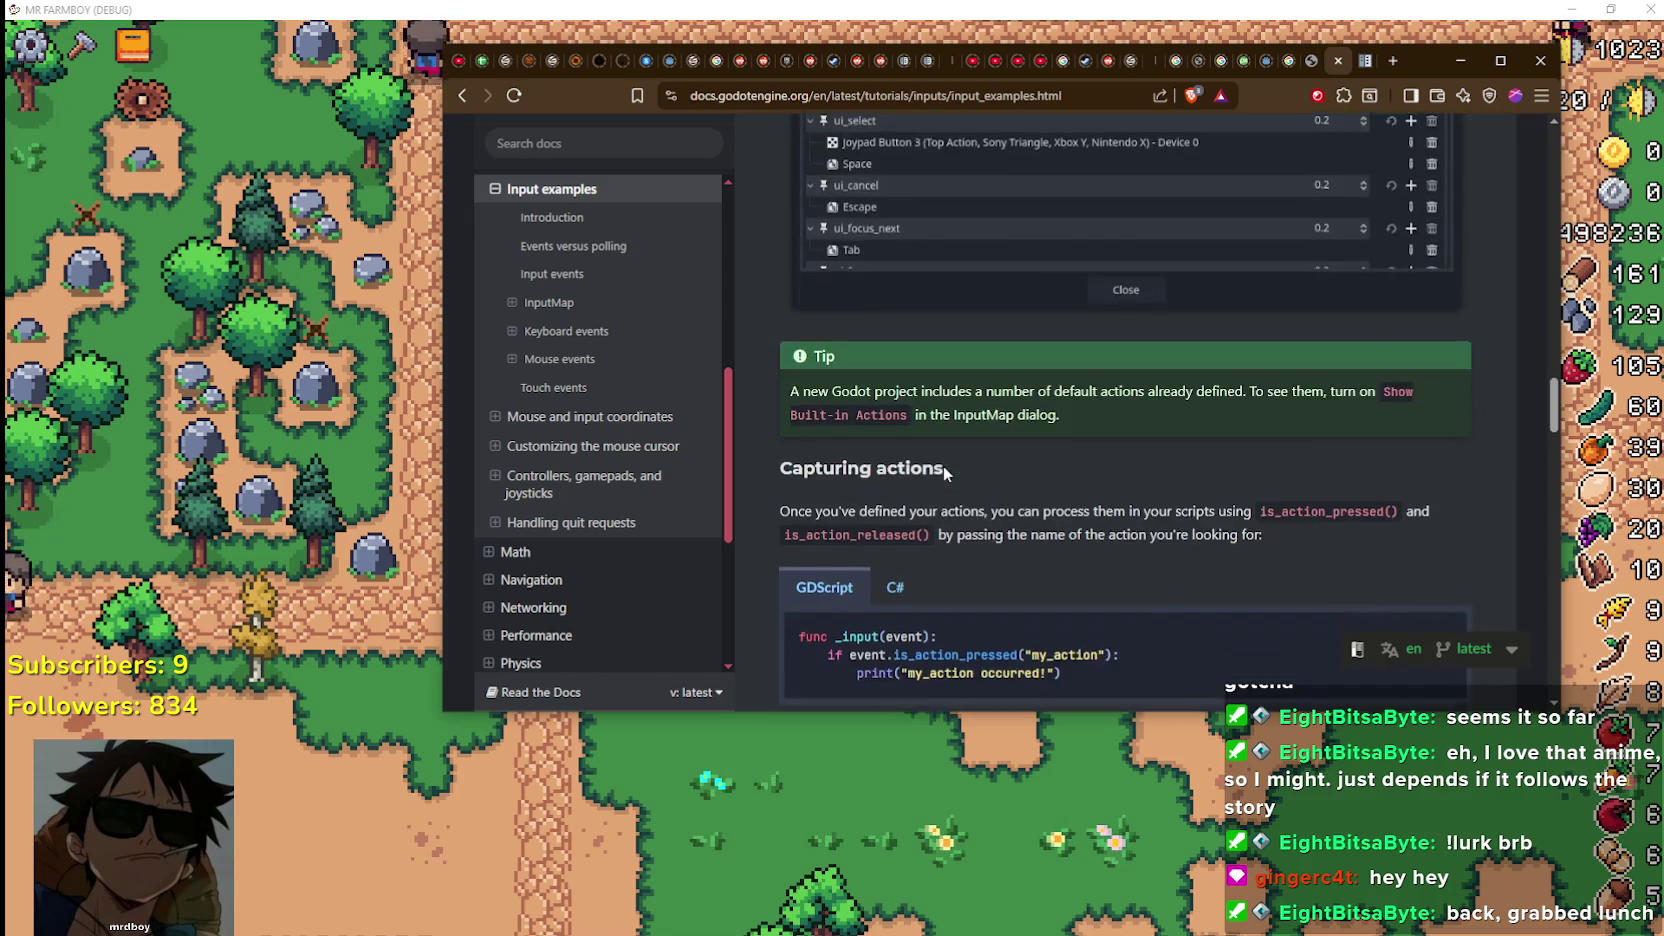
scroll(944, 472, "down", 10)
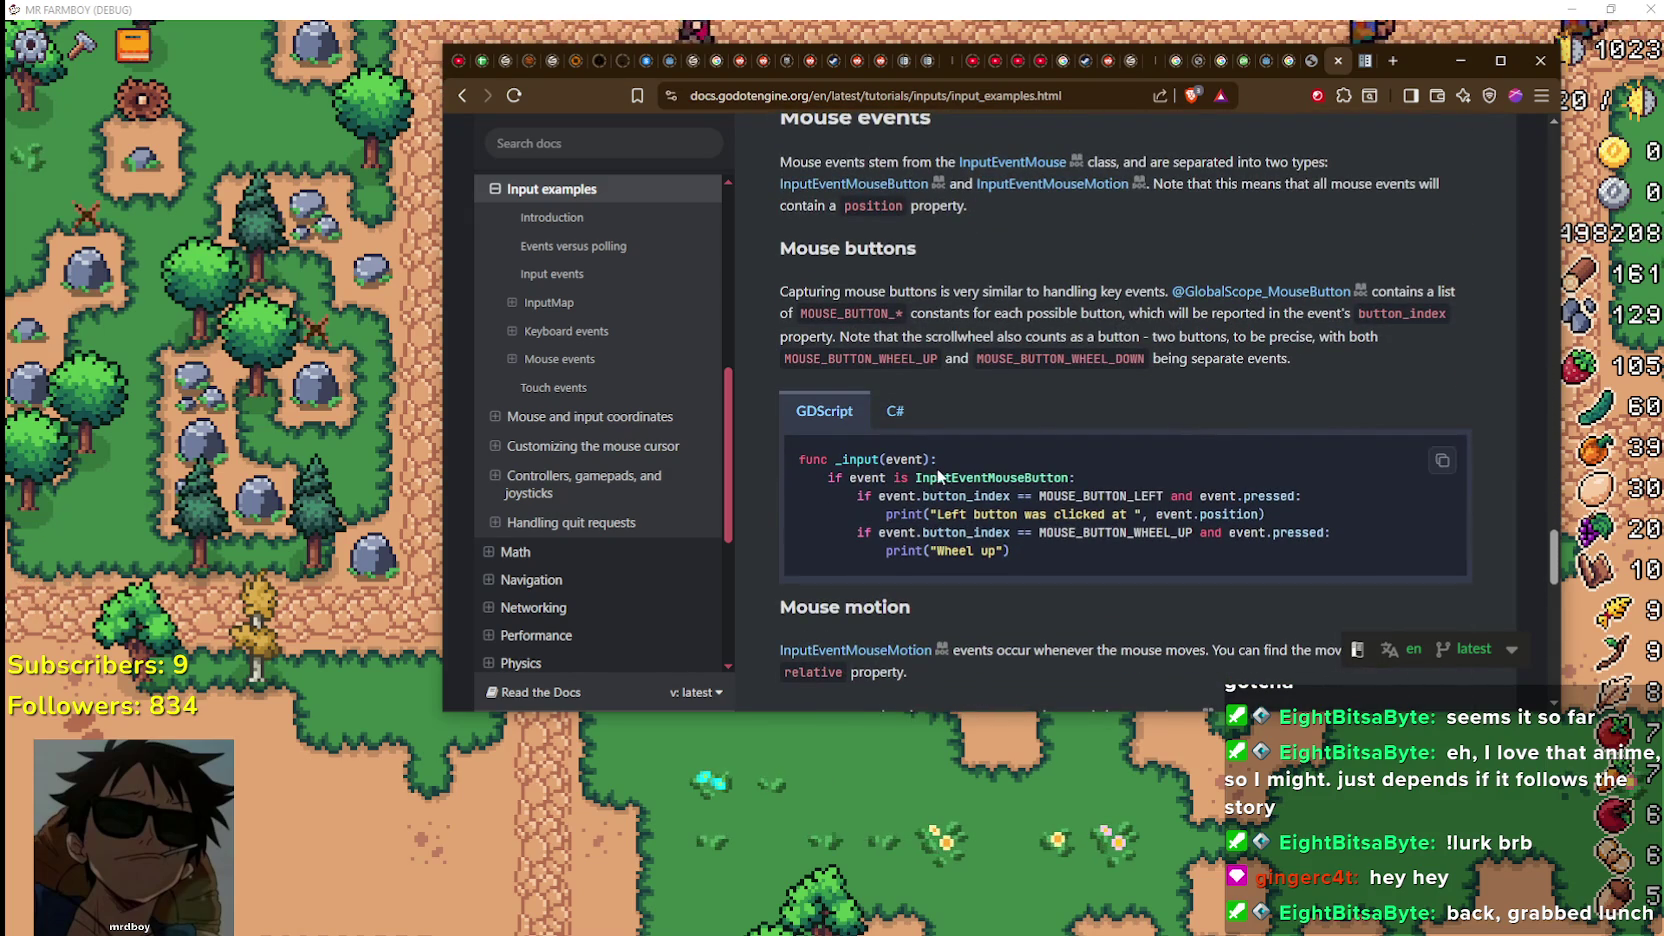
scroll(938, 476, "down", 1)
scroll(1006, 442, "down", 10)
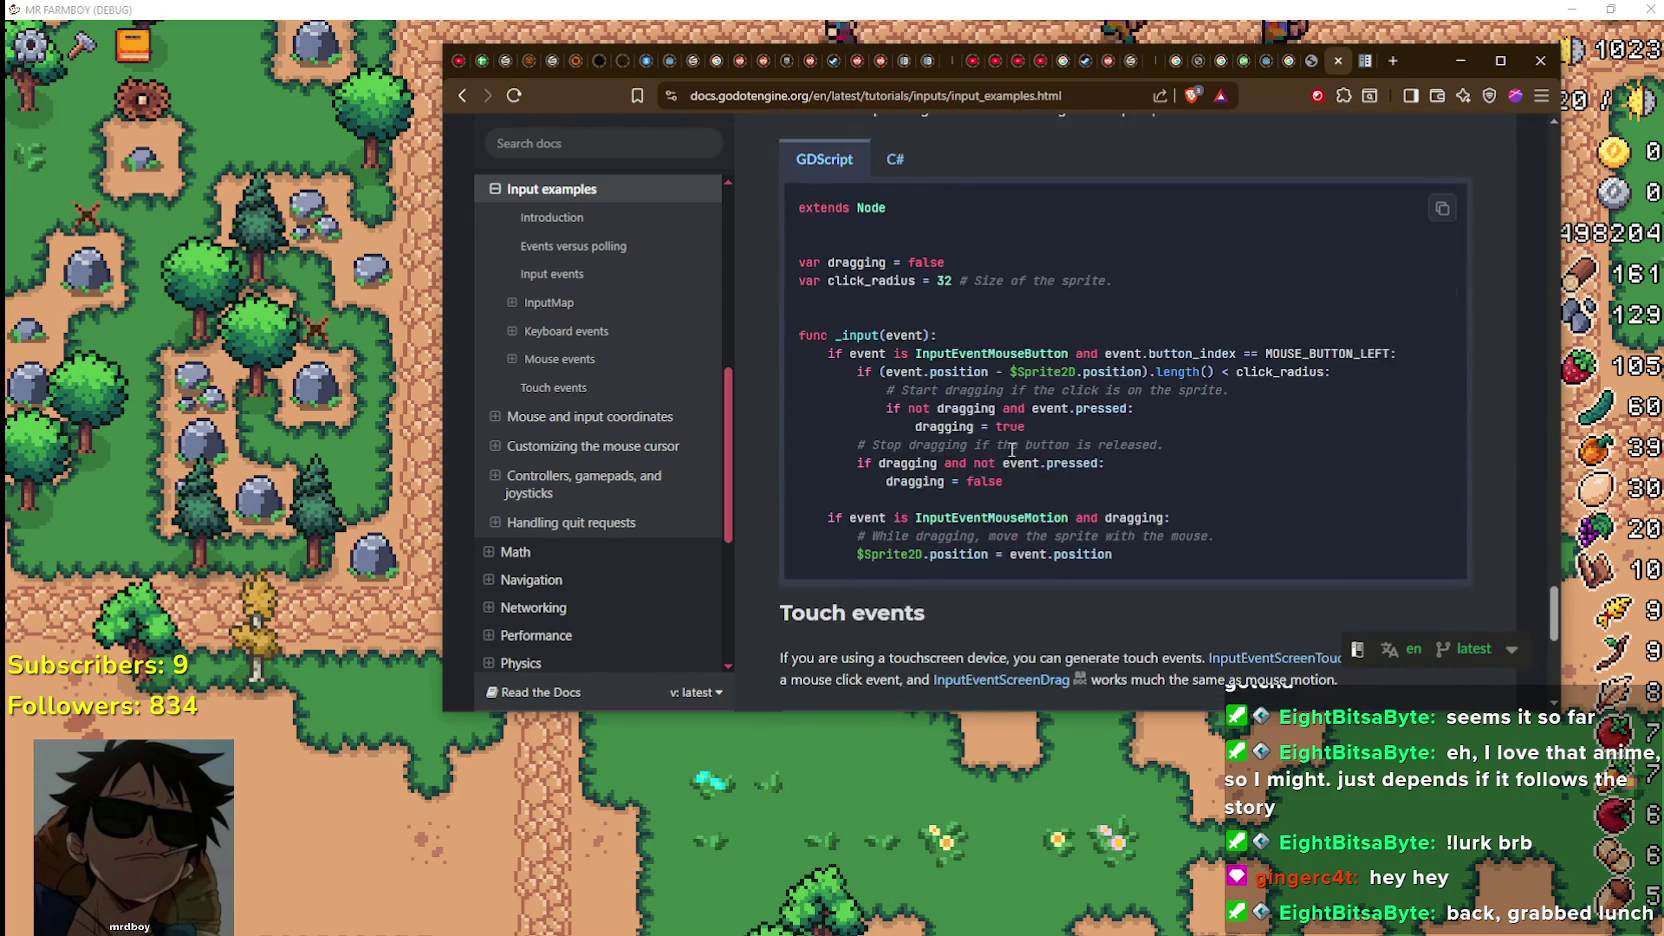
scroll(972, 447, "up", 5)
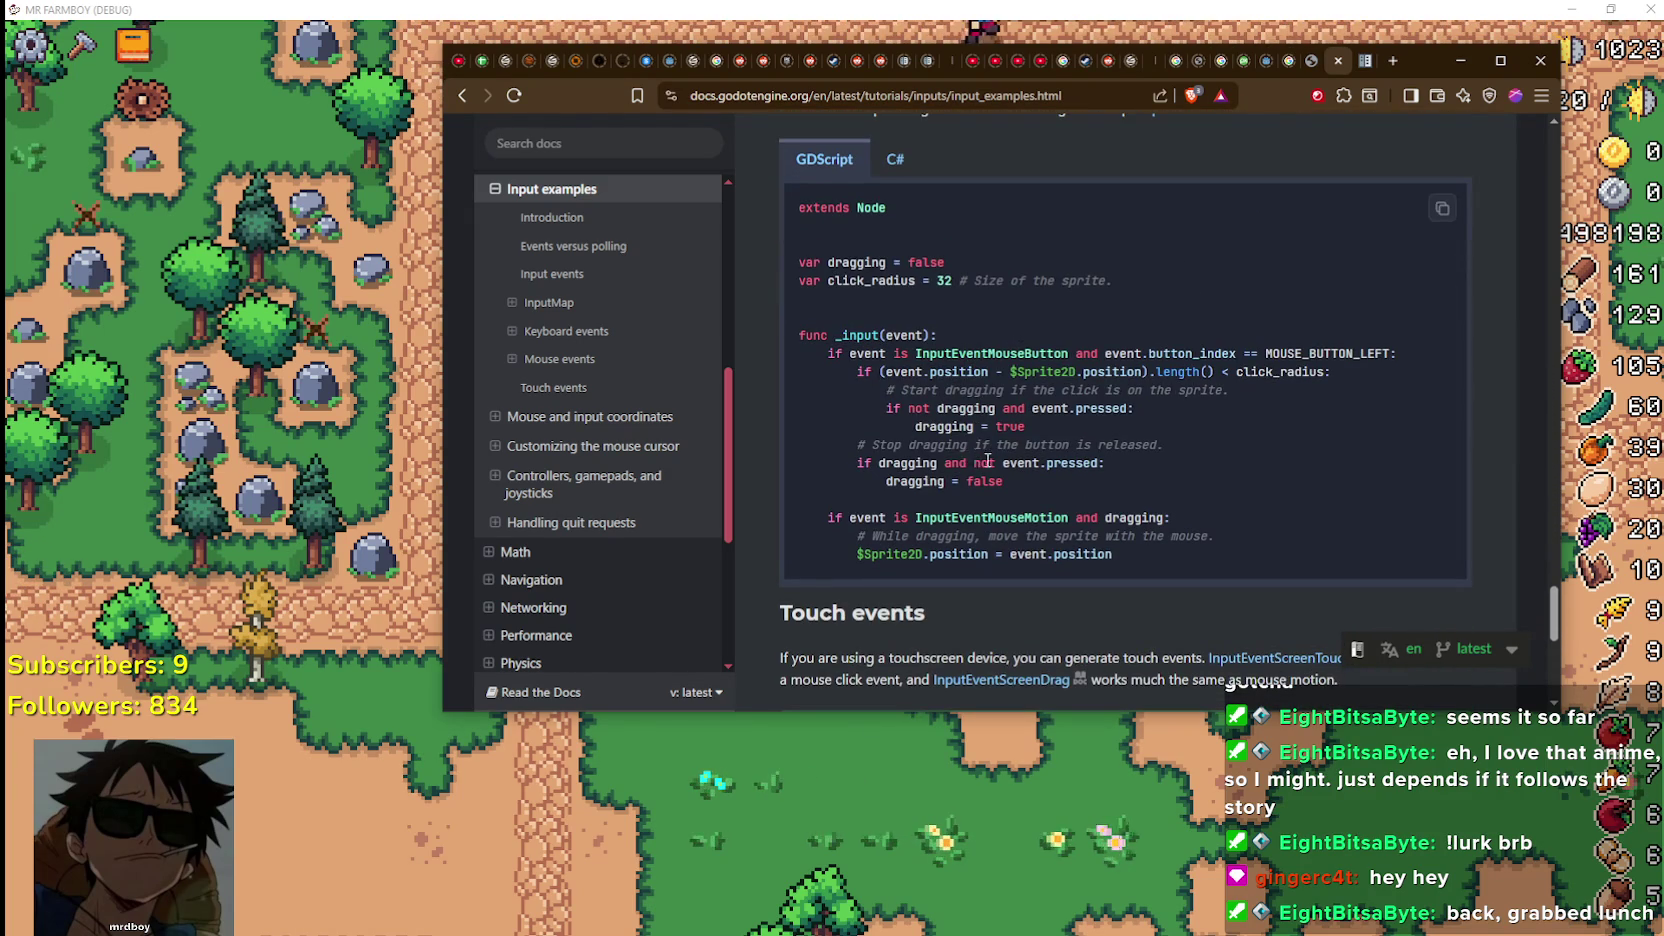
scroll(1162, 497, "down", 7)
scroll(1156, 494, "up", 6)
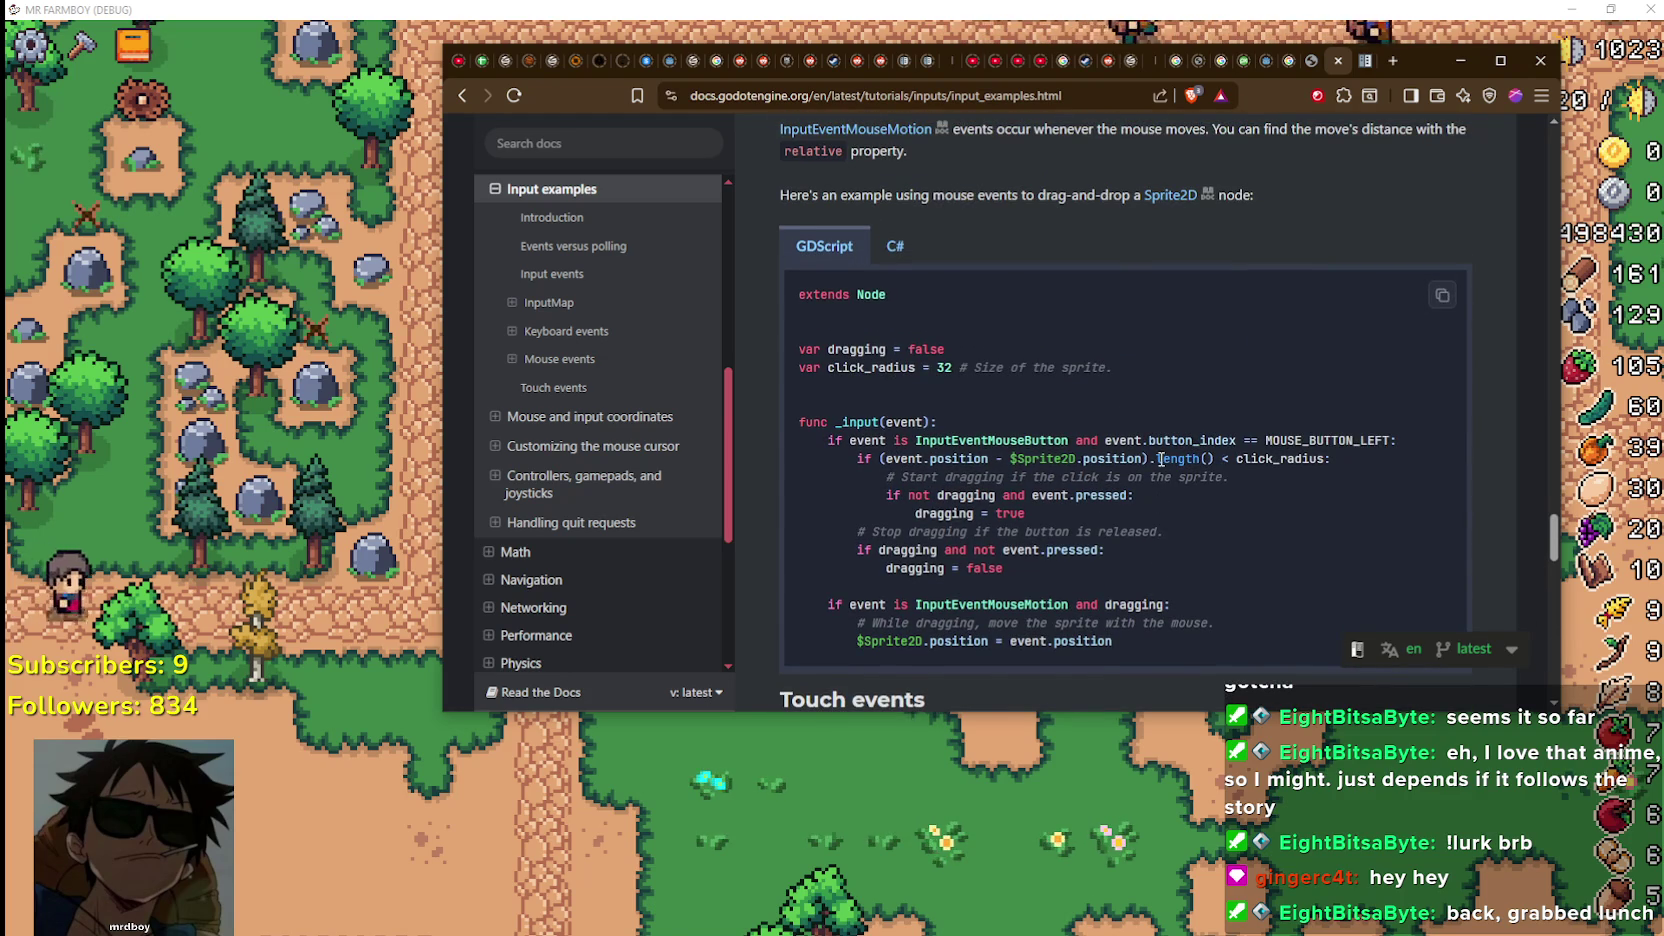
scroll(1150, 463, "down", 4)
scroll(1141, 472, "down", 4)
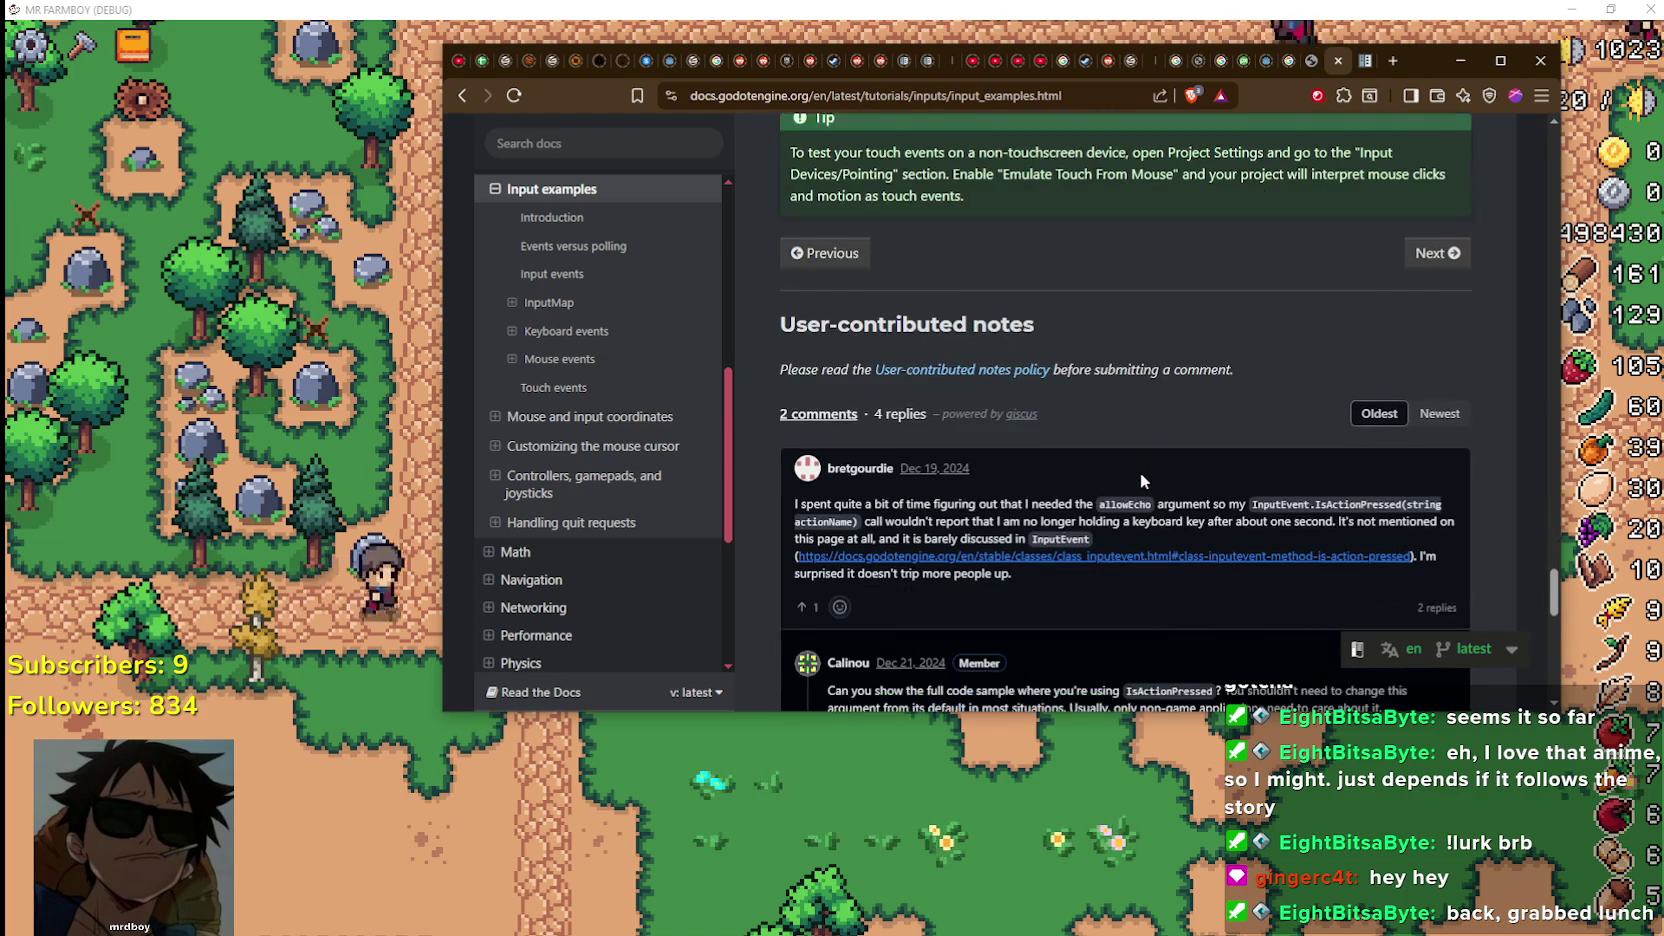
scroll(1140, 472, "down", 3)
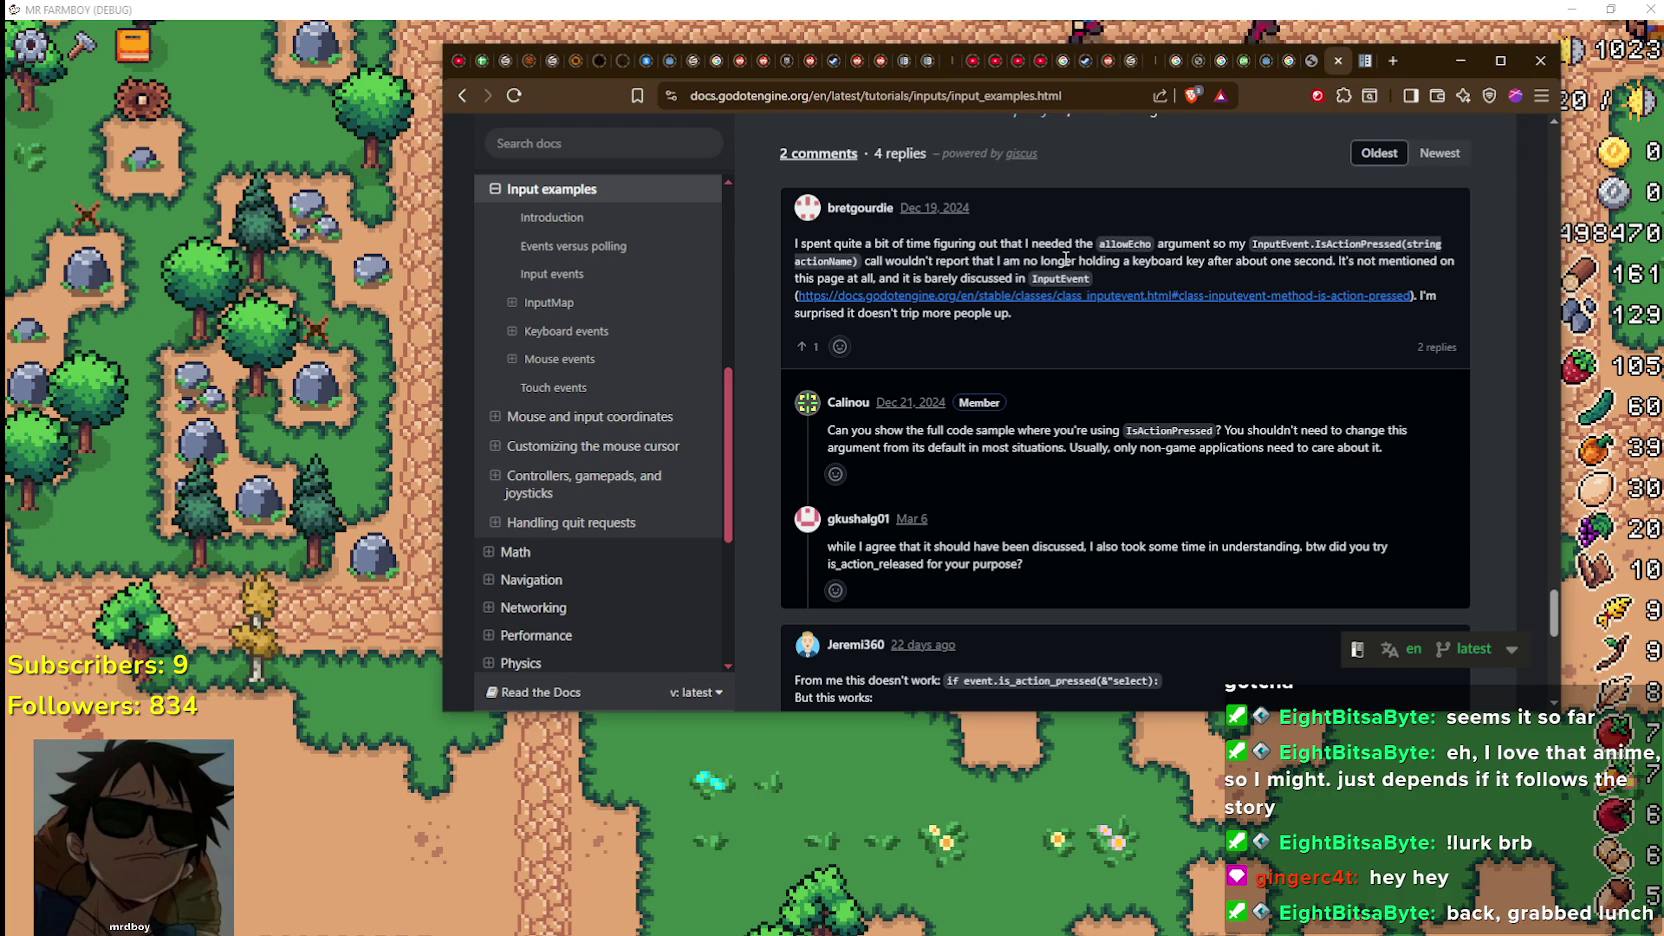
Highlight the comments on held keys and the rarely-changed allowEcho argument, then clear the highlight
left_click_drag(960, 261, 1262, 262)
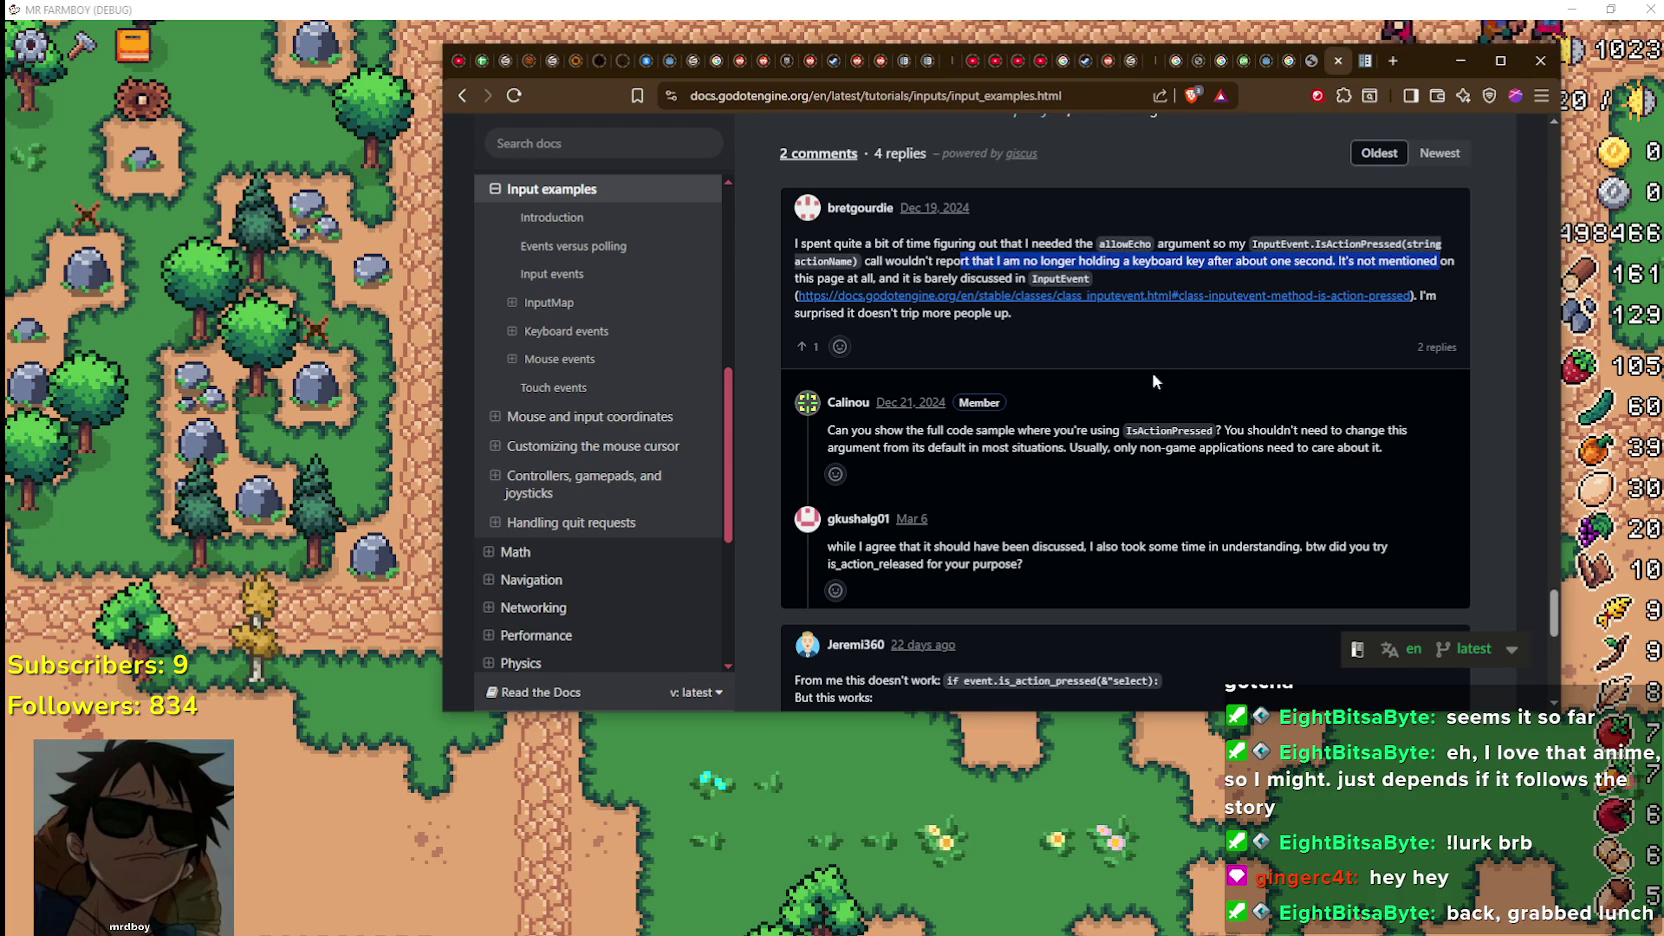
scroll(1106, 440, "down", 2)
left_click_drag(893, 273, 1141, 295)
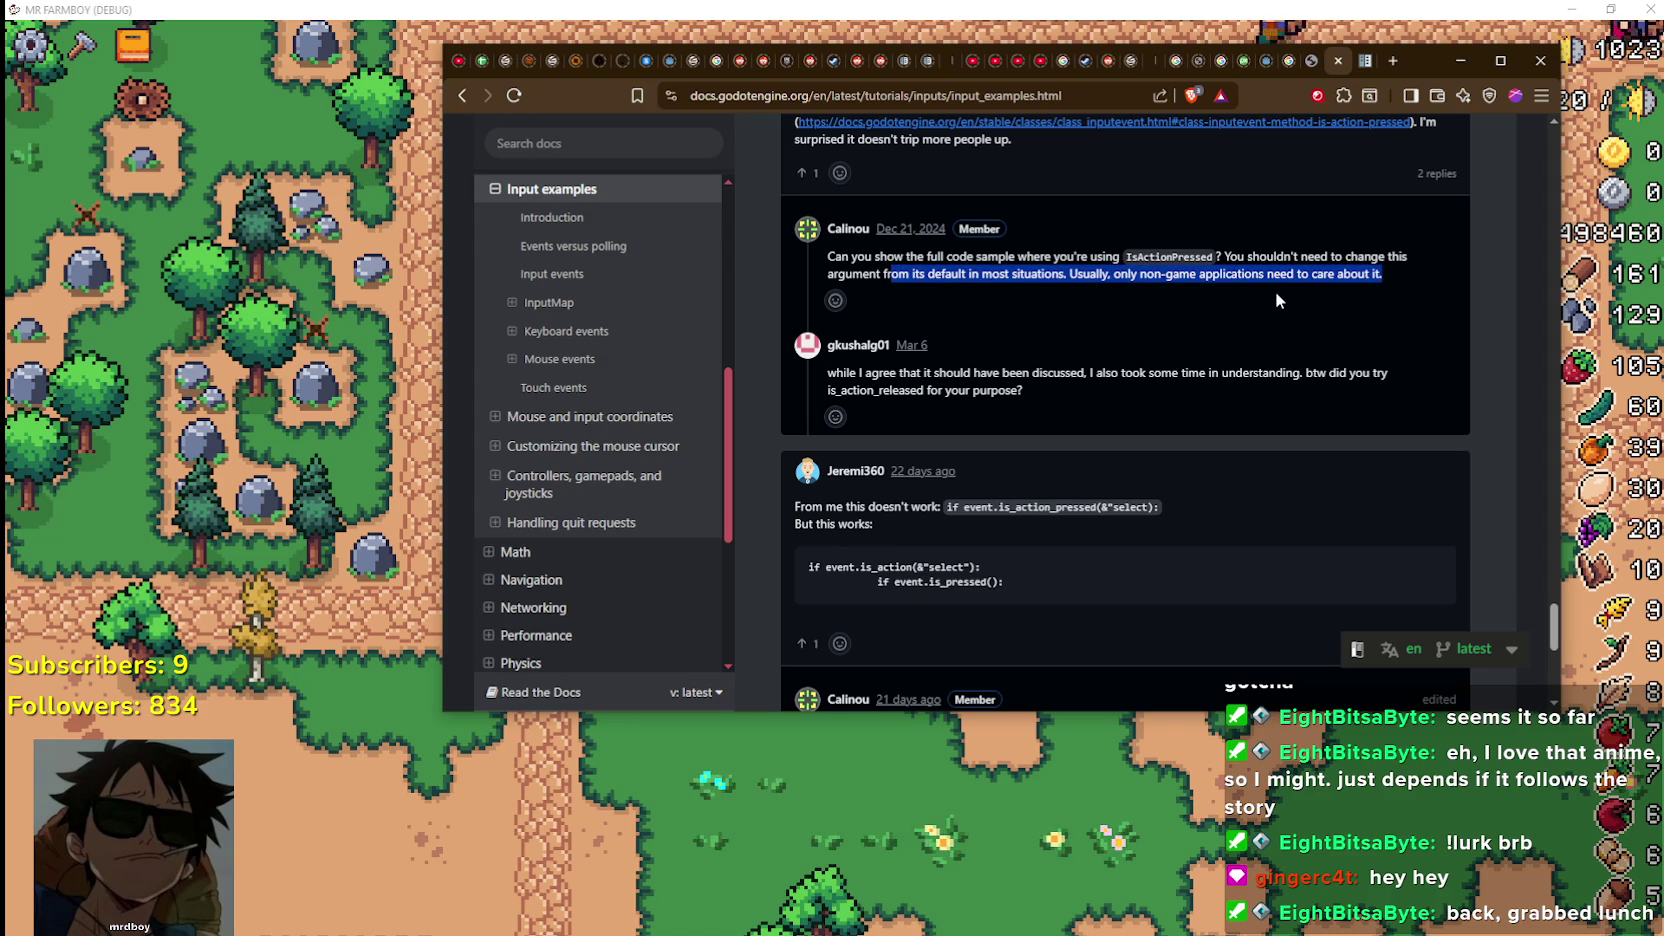
mouse_move(897, 390)
left_mouse_down()
mouse_move(1135, 412)
mouse_move(1222, 256)
left_mouse_up()
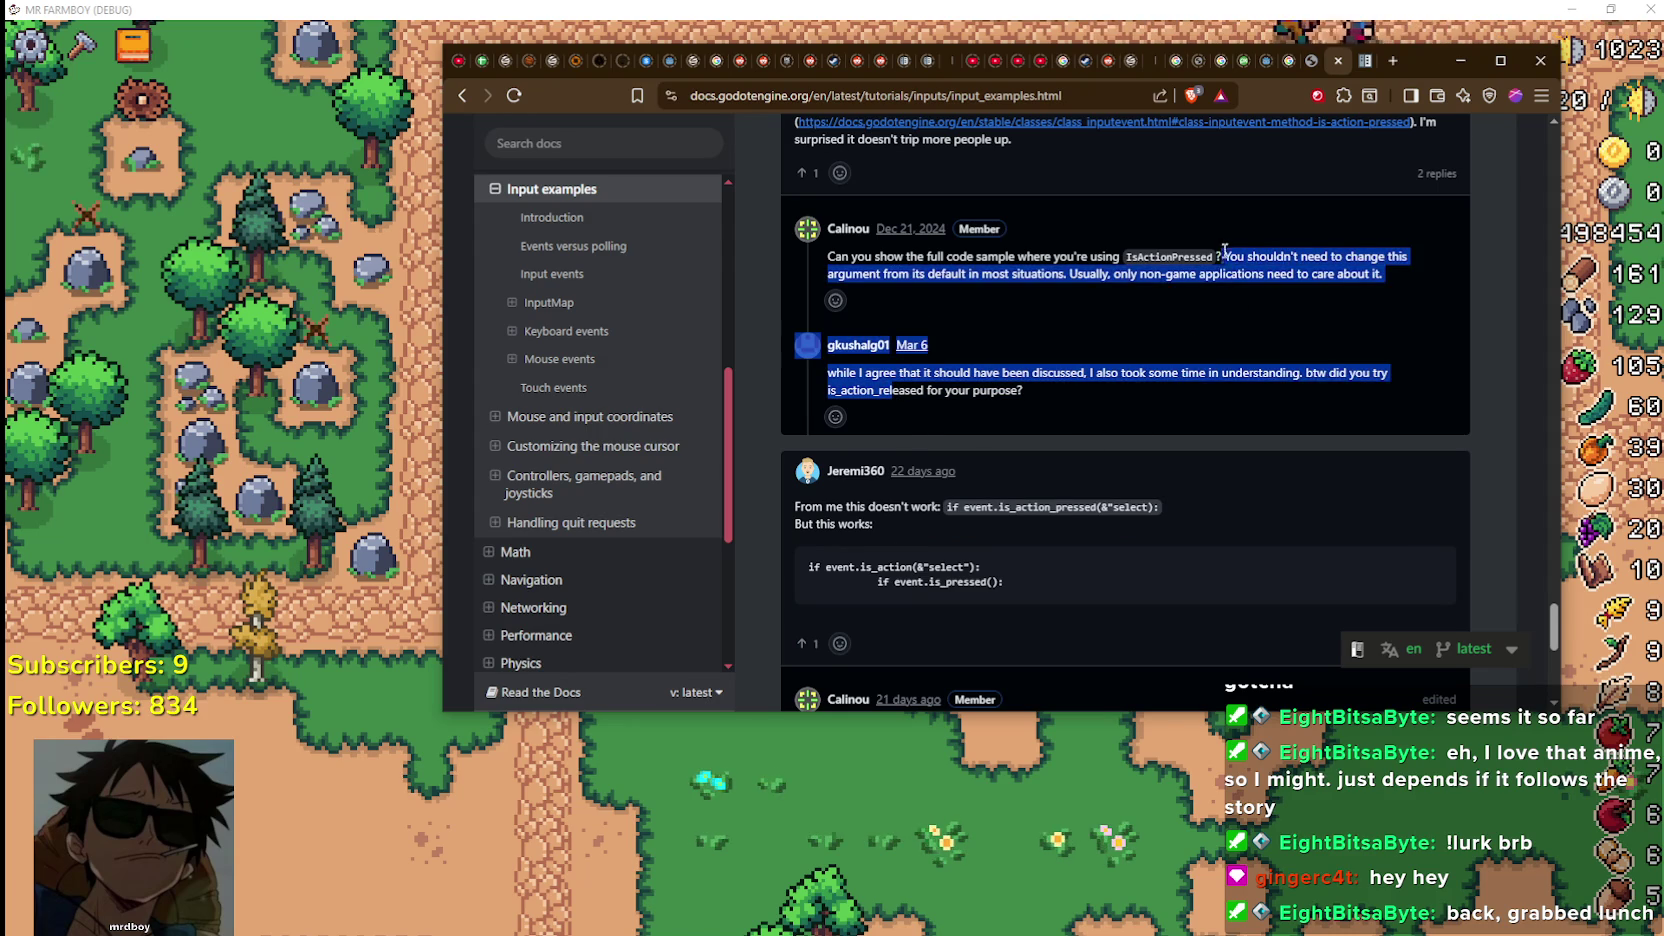
scroll(1060, 545, "down", 1)
scroll(1060, 540, "down", 1)
left_click(905, 345)
scroll(1069, 506, "down", 4)
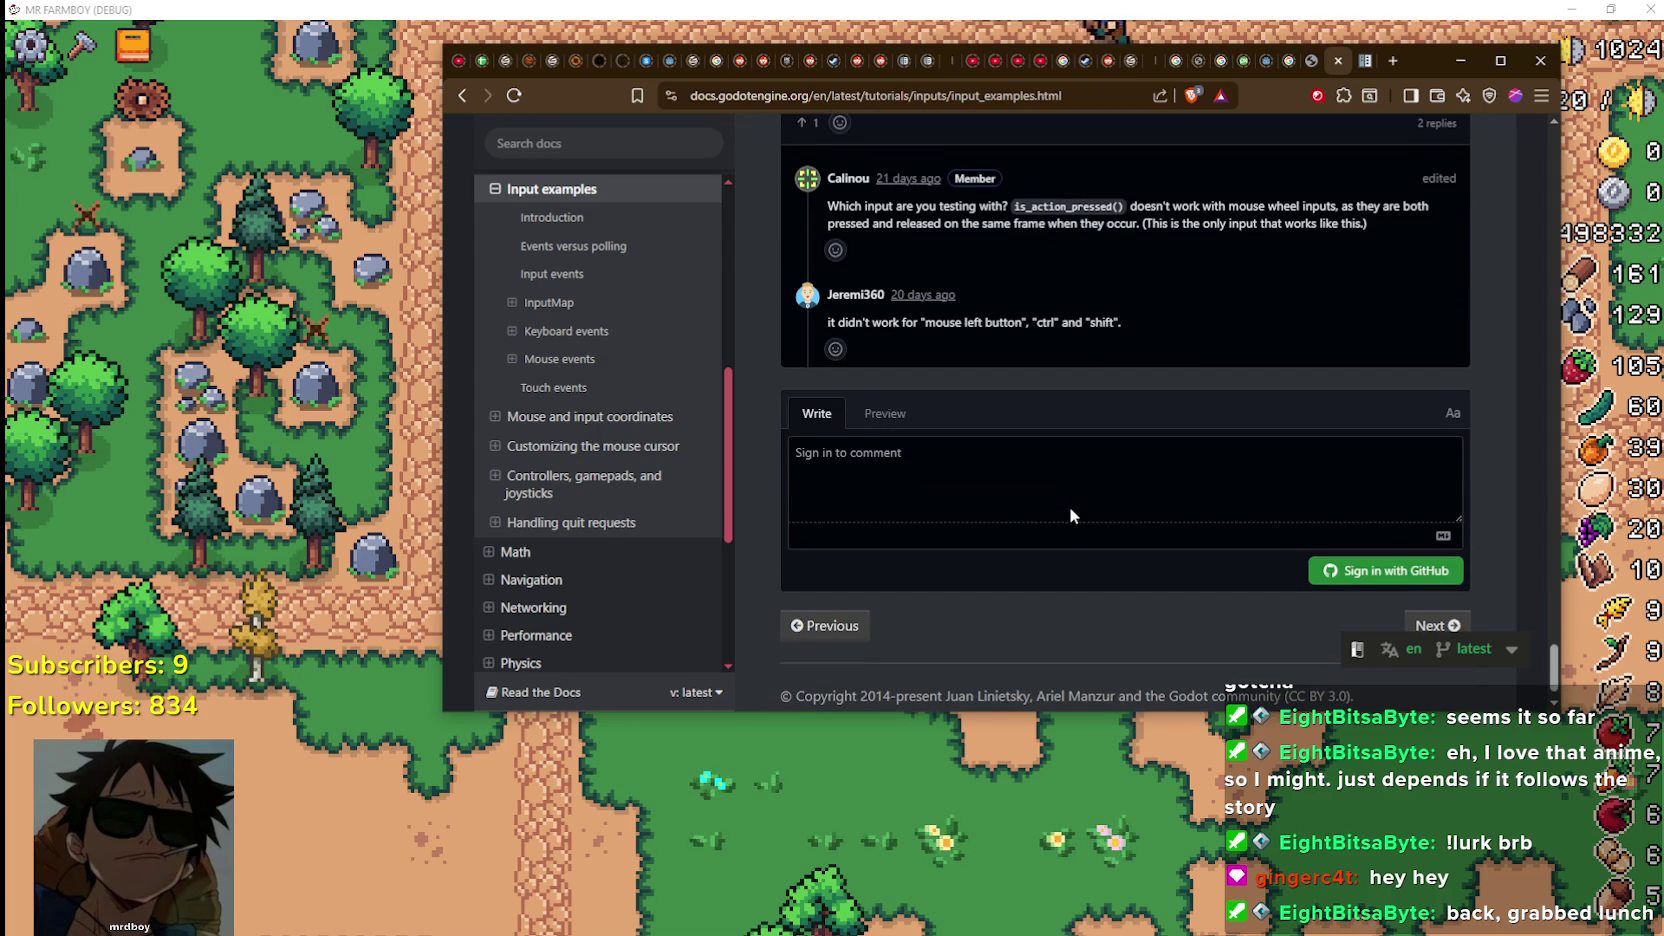
scroll(1069, 506, "up", 15)
scroll(1069, 504, "down", 4)
scroll(1069, 504, "down", 3)
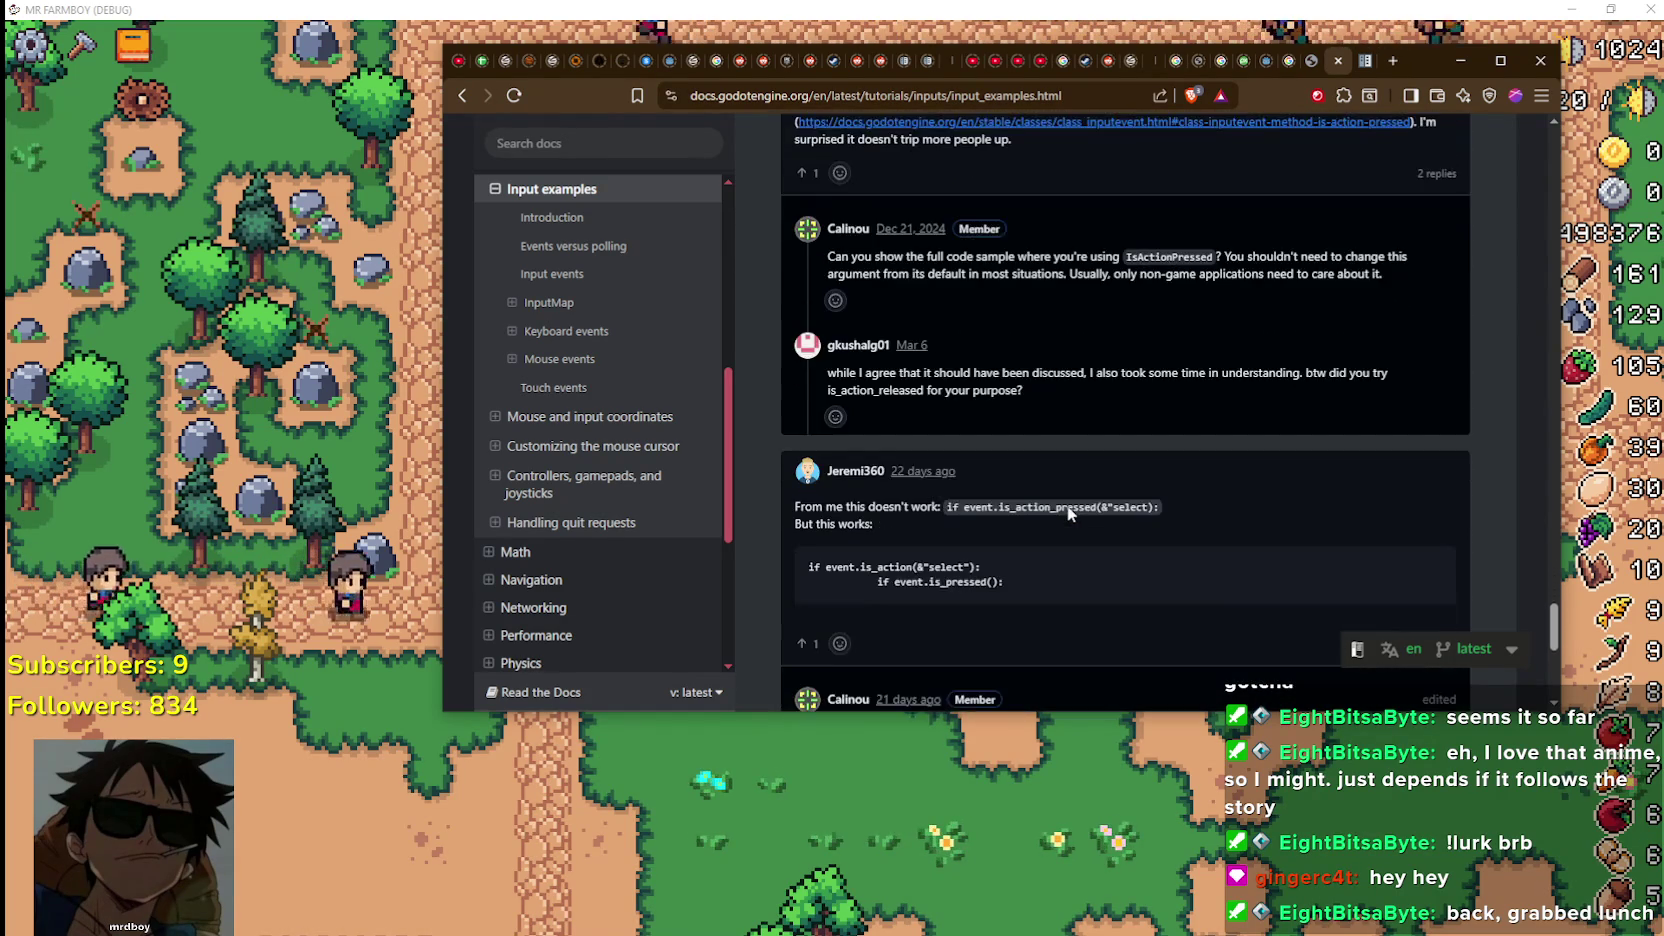
scroll(1065, 490, "up", 2)
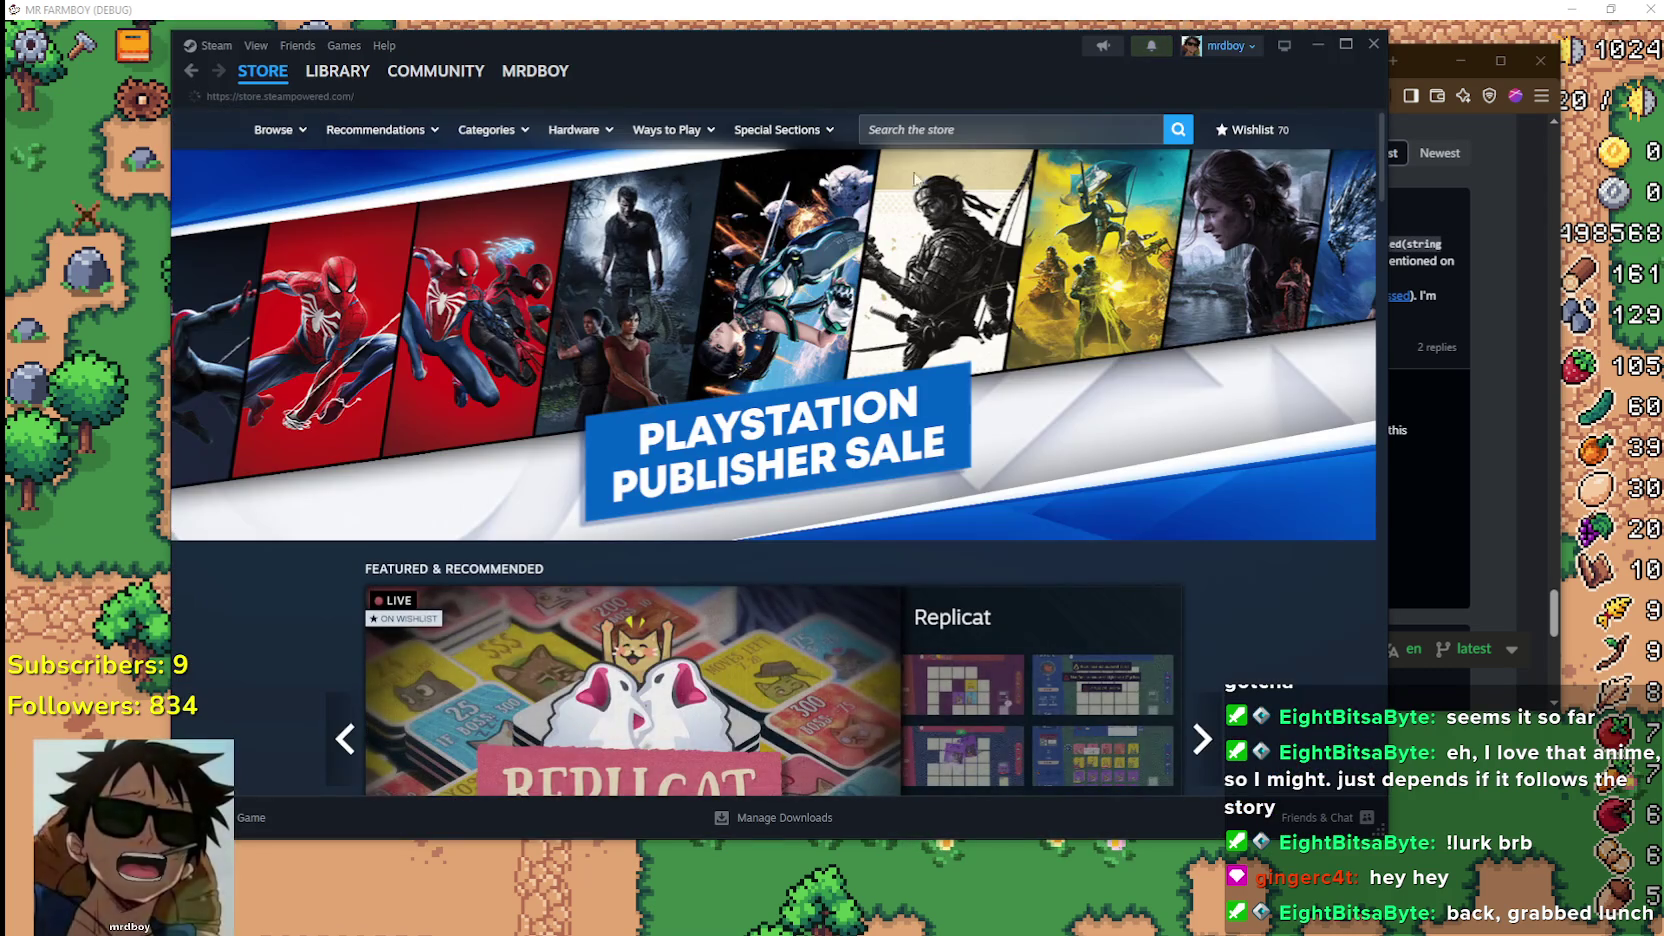
Move the Steam window showing the suspicious sender's Community profile slightly aside
mouse_move(435, 71)
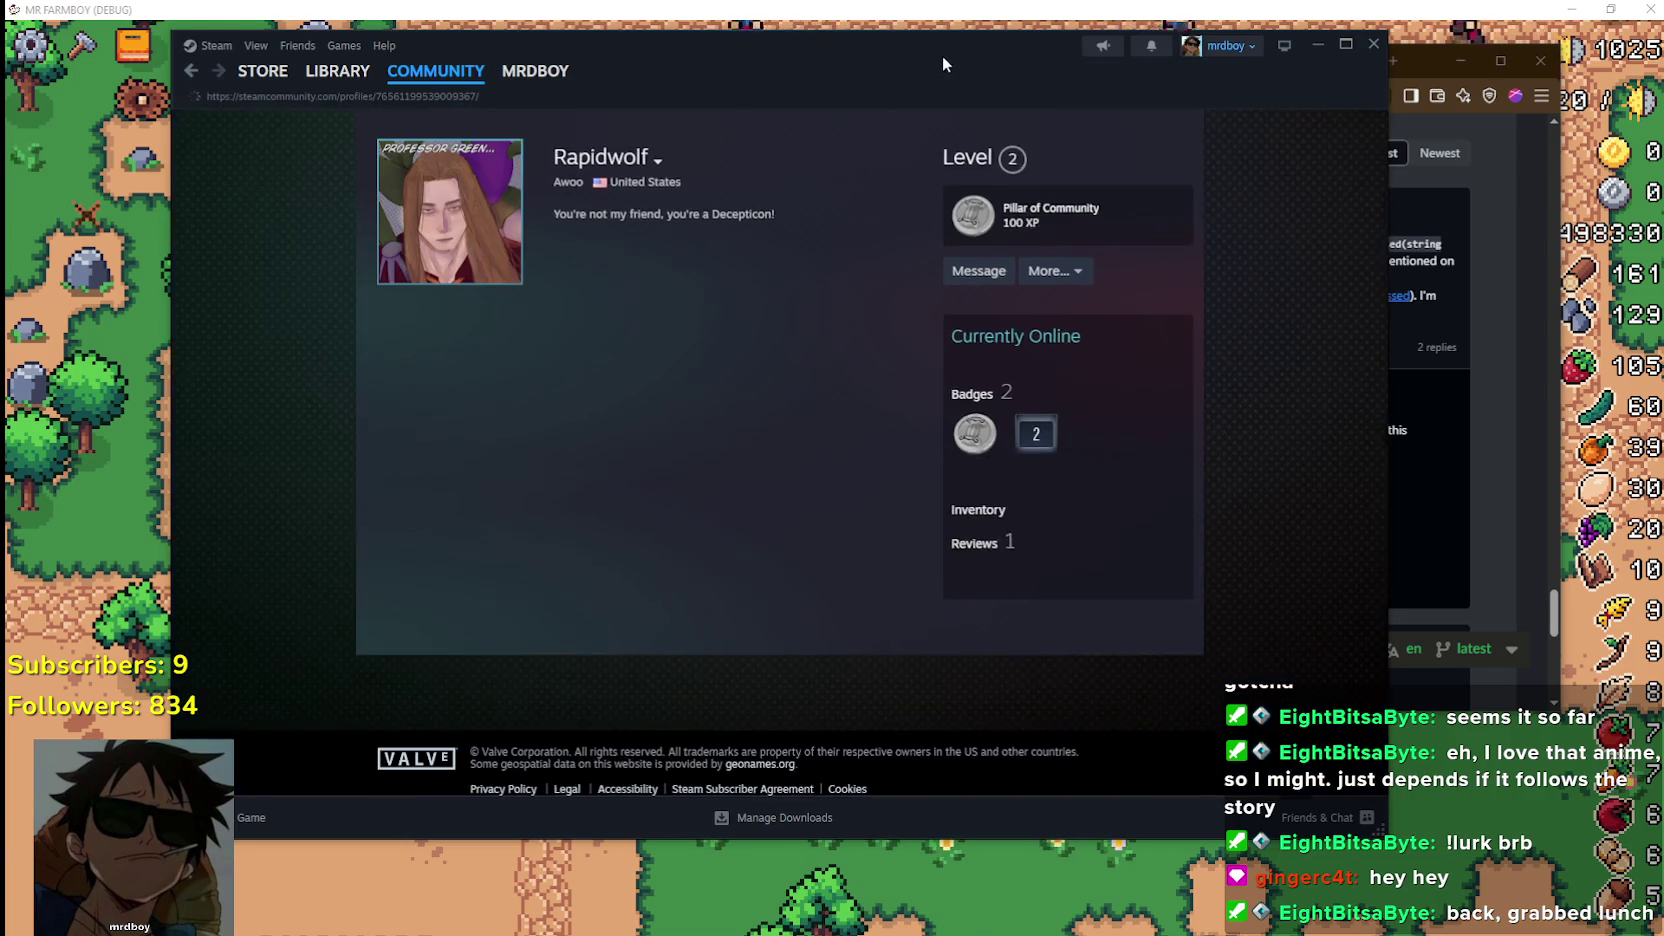
left_click_drag(942, 55, 850, 101)
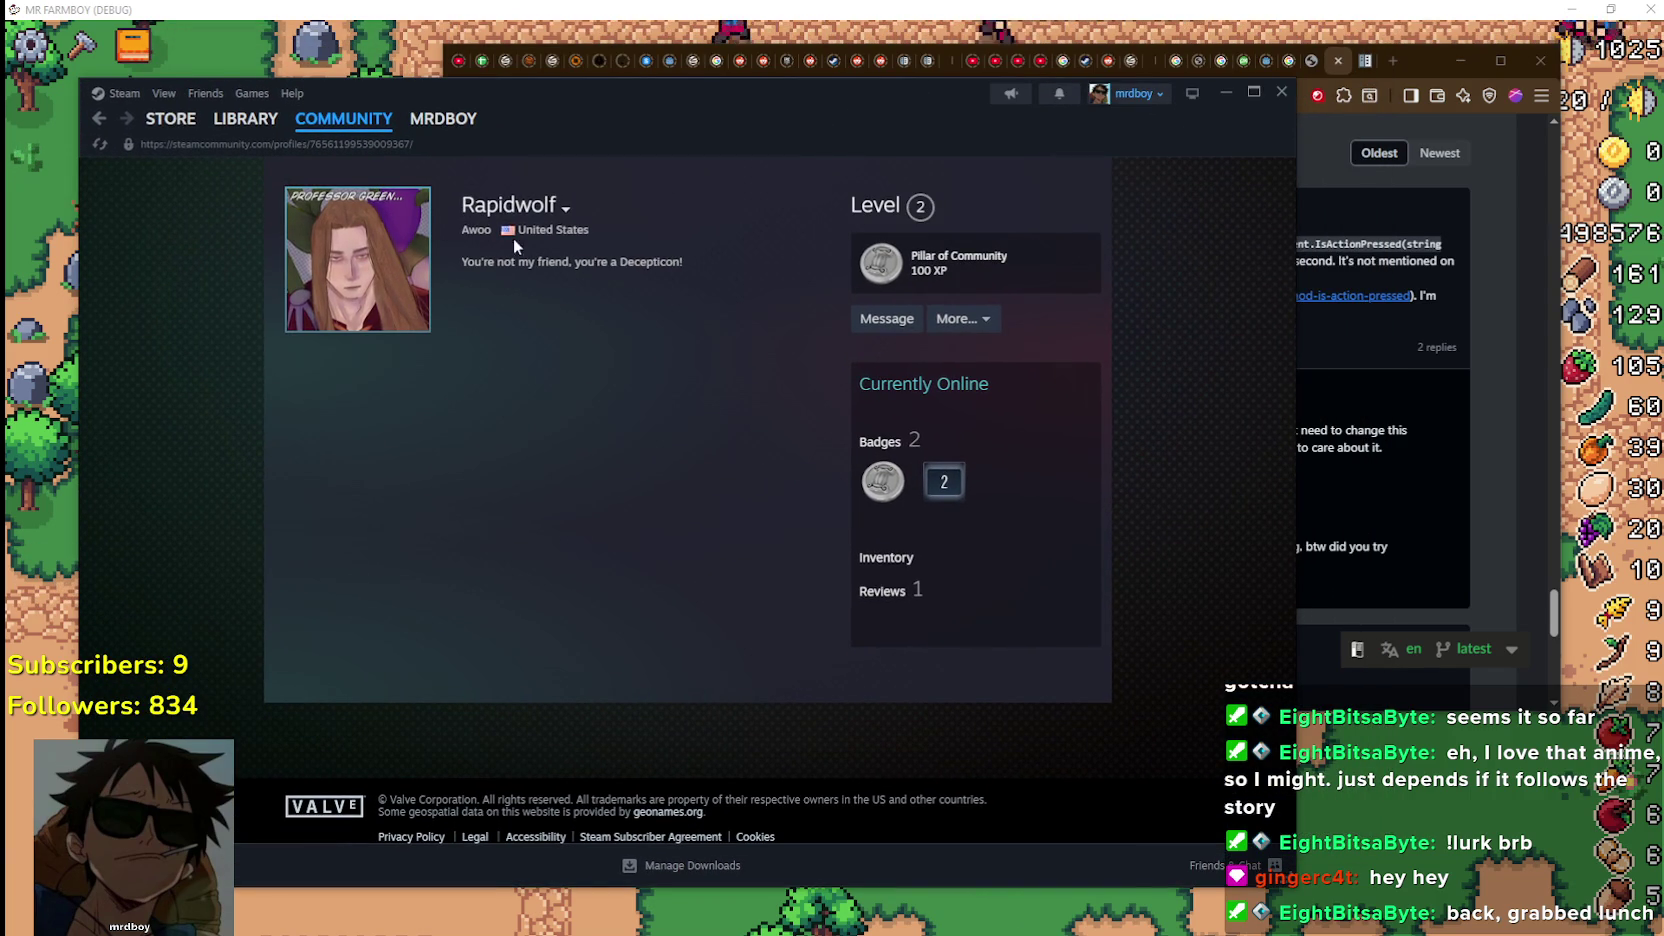
Show the sender's previous names and close the suspicious chat window
left_click(565, 208)
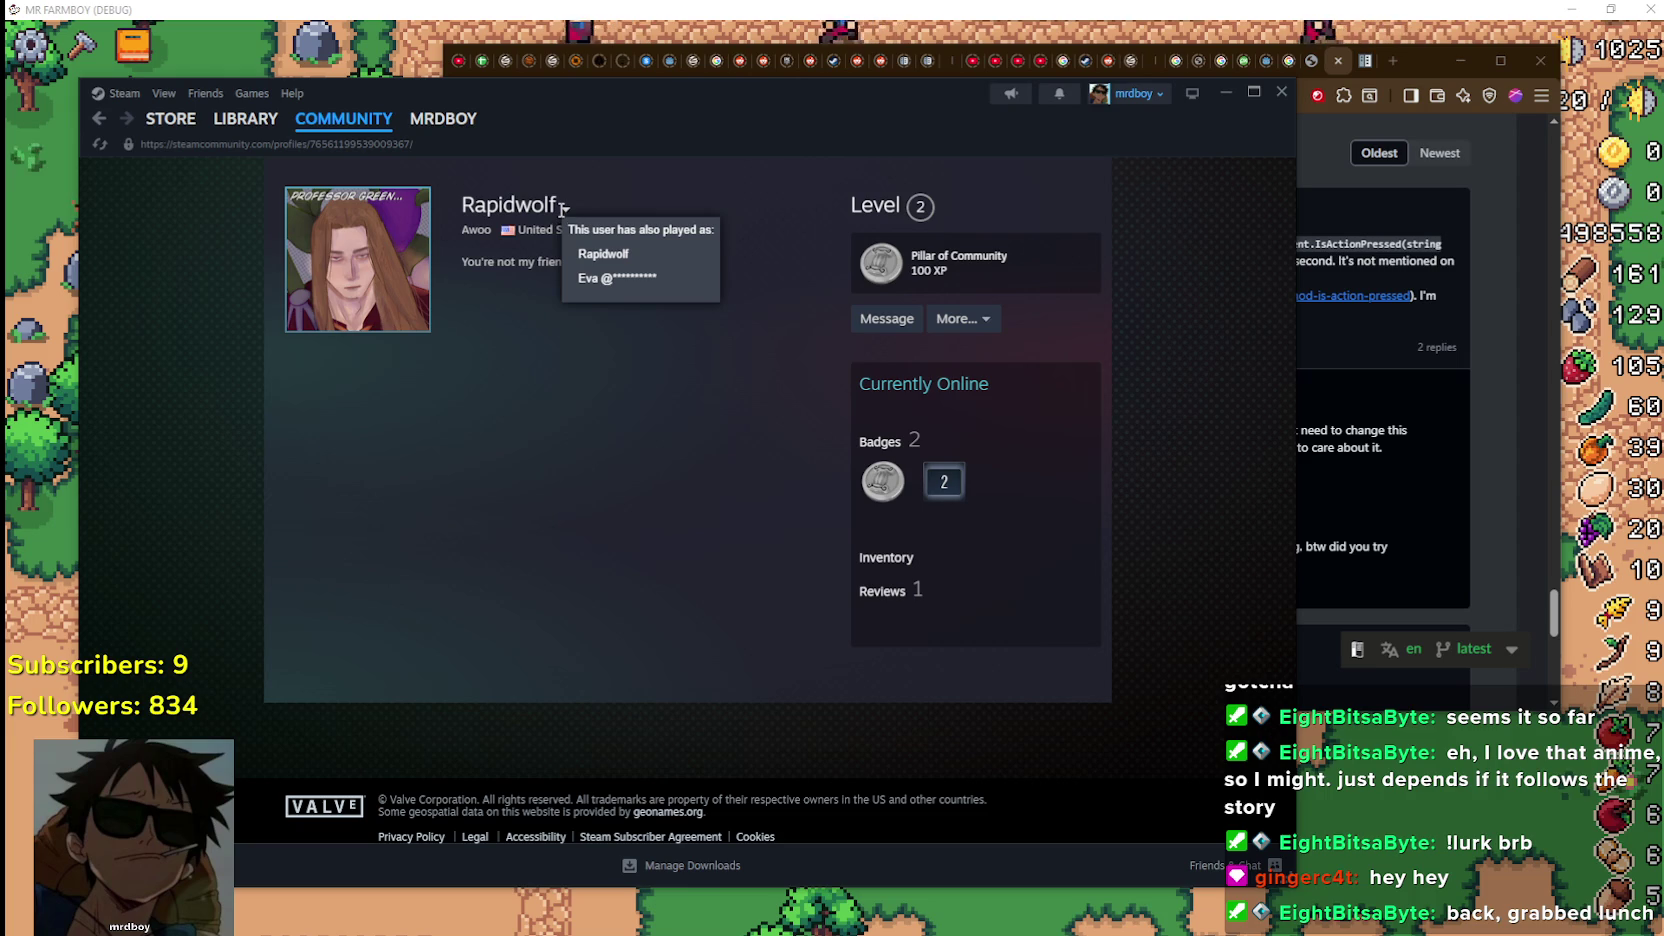
mouse_move(918, 103)
left_mouse_down()
mouse_move(1028, 650)
mouse_move(1073, 460)
mouse_move(971, 525)
mouse_move(895, 170)
mouse_move(900, 533)
left_mouse_up()
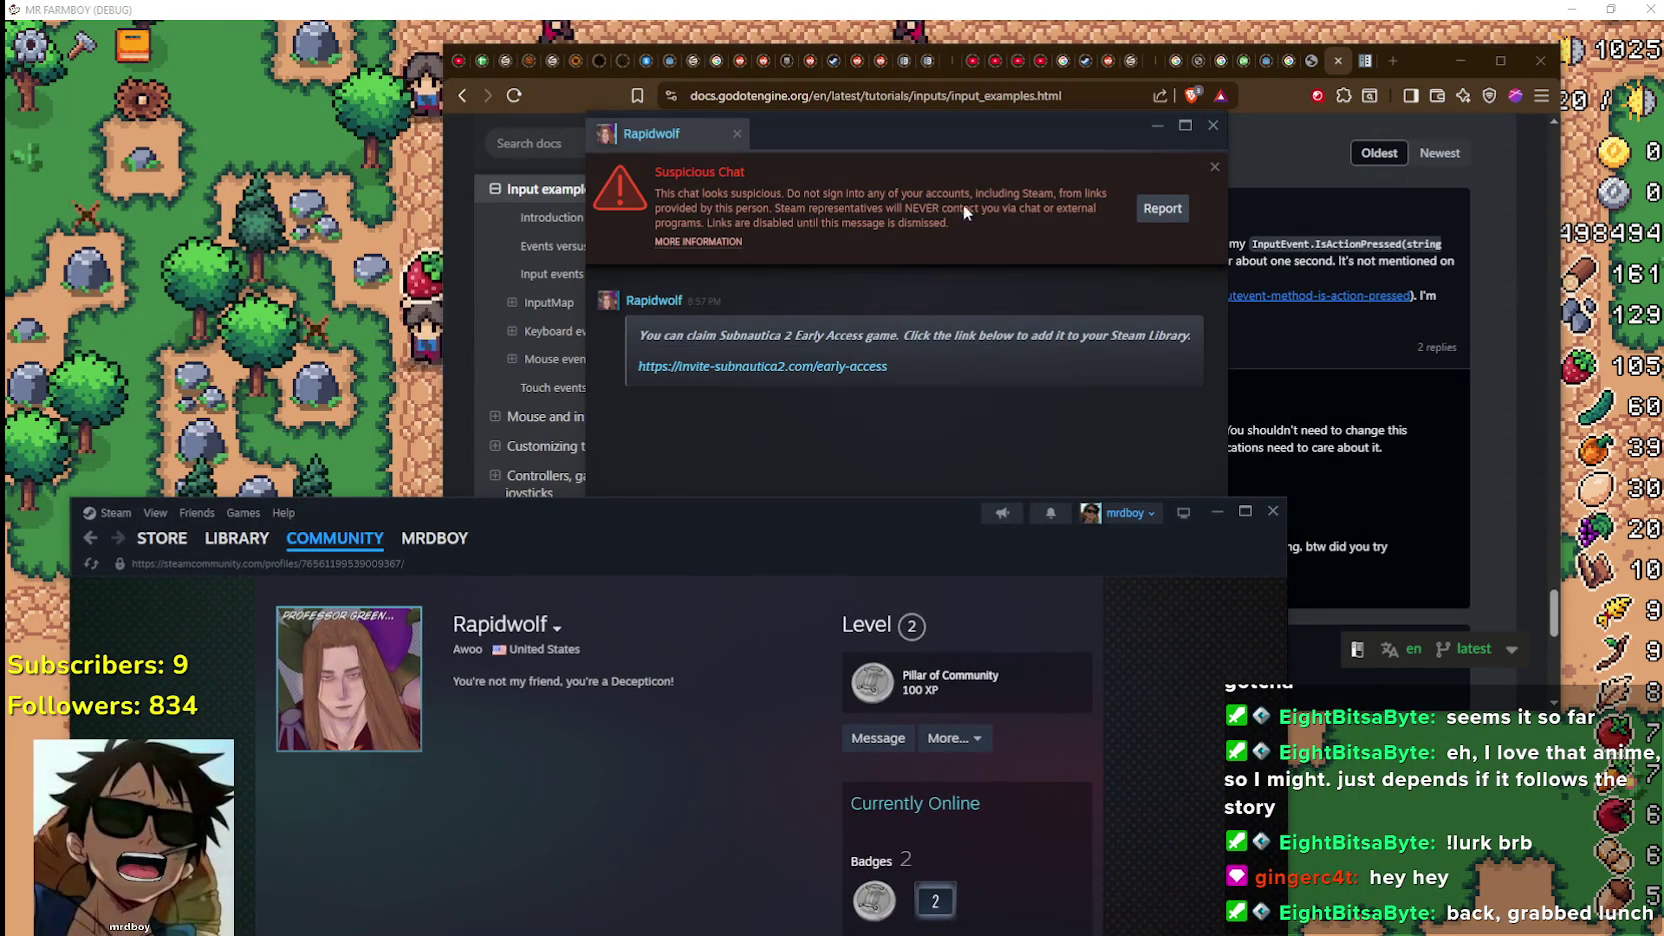
left_click(737, 133)
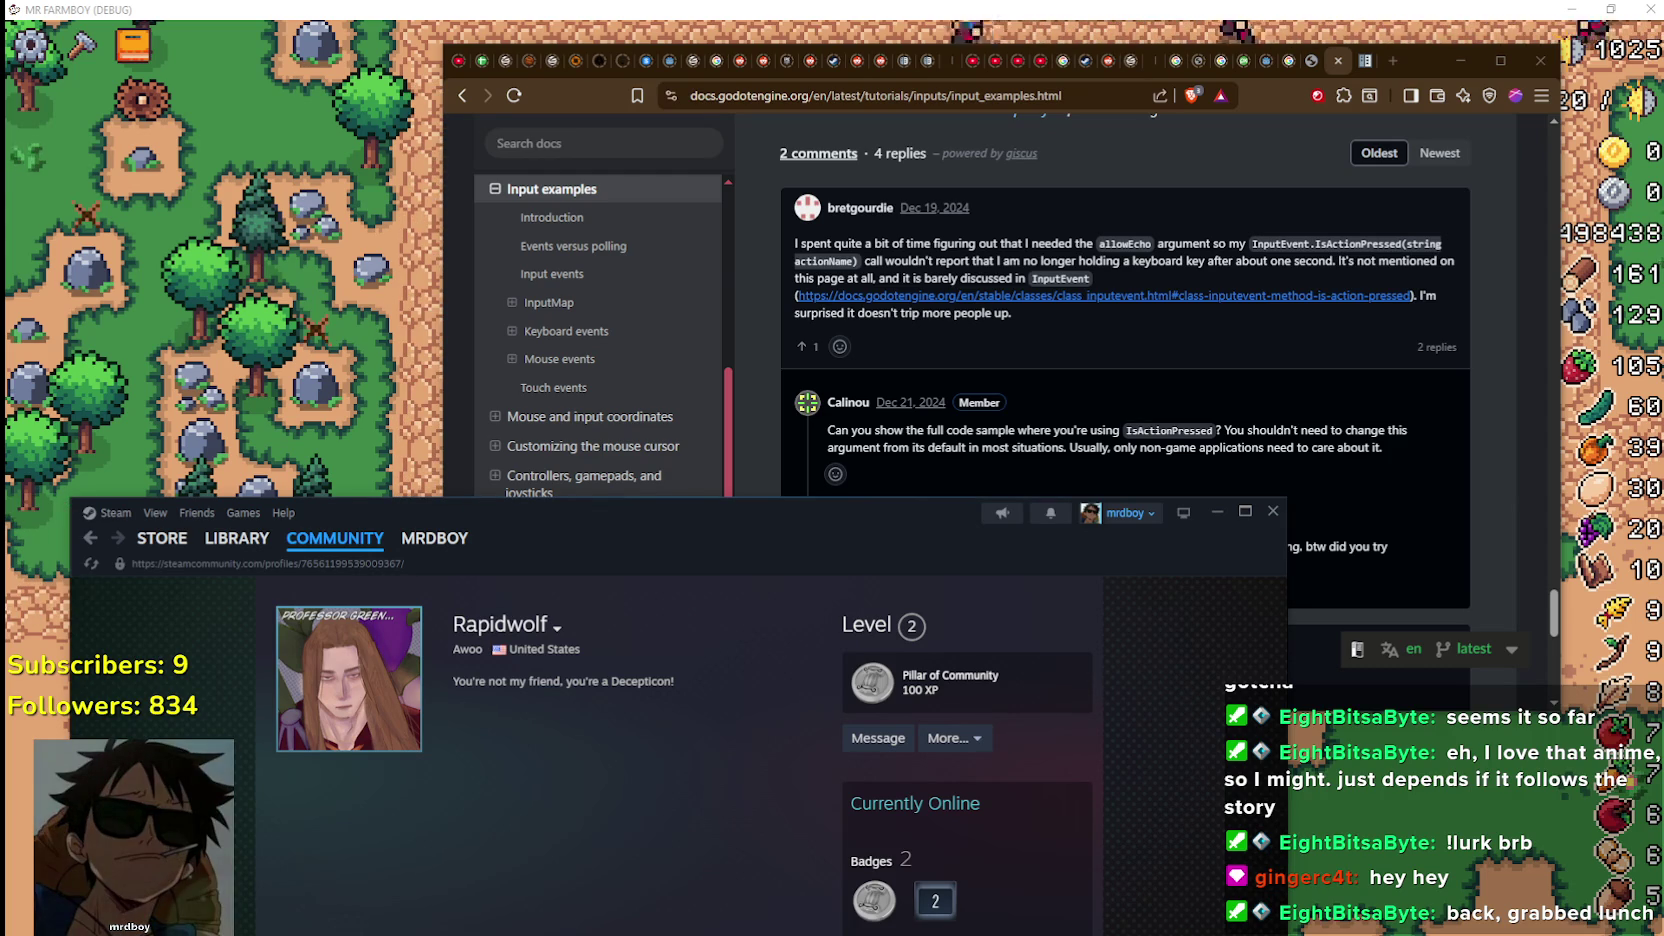
mouse_move(884, 512)
left_mouse_down()
mouse_move(859, 263)
mouse_move(909, 82)
left_mouse_up()
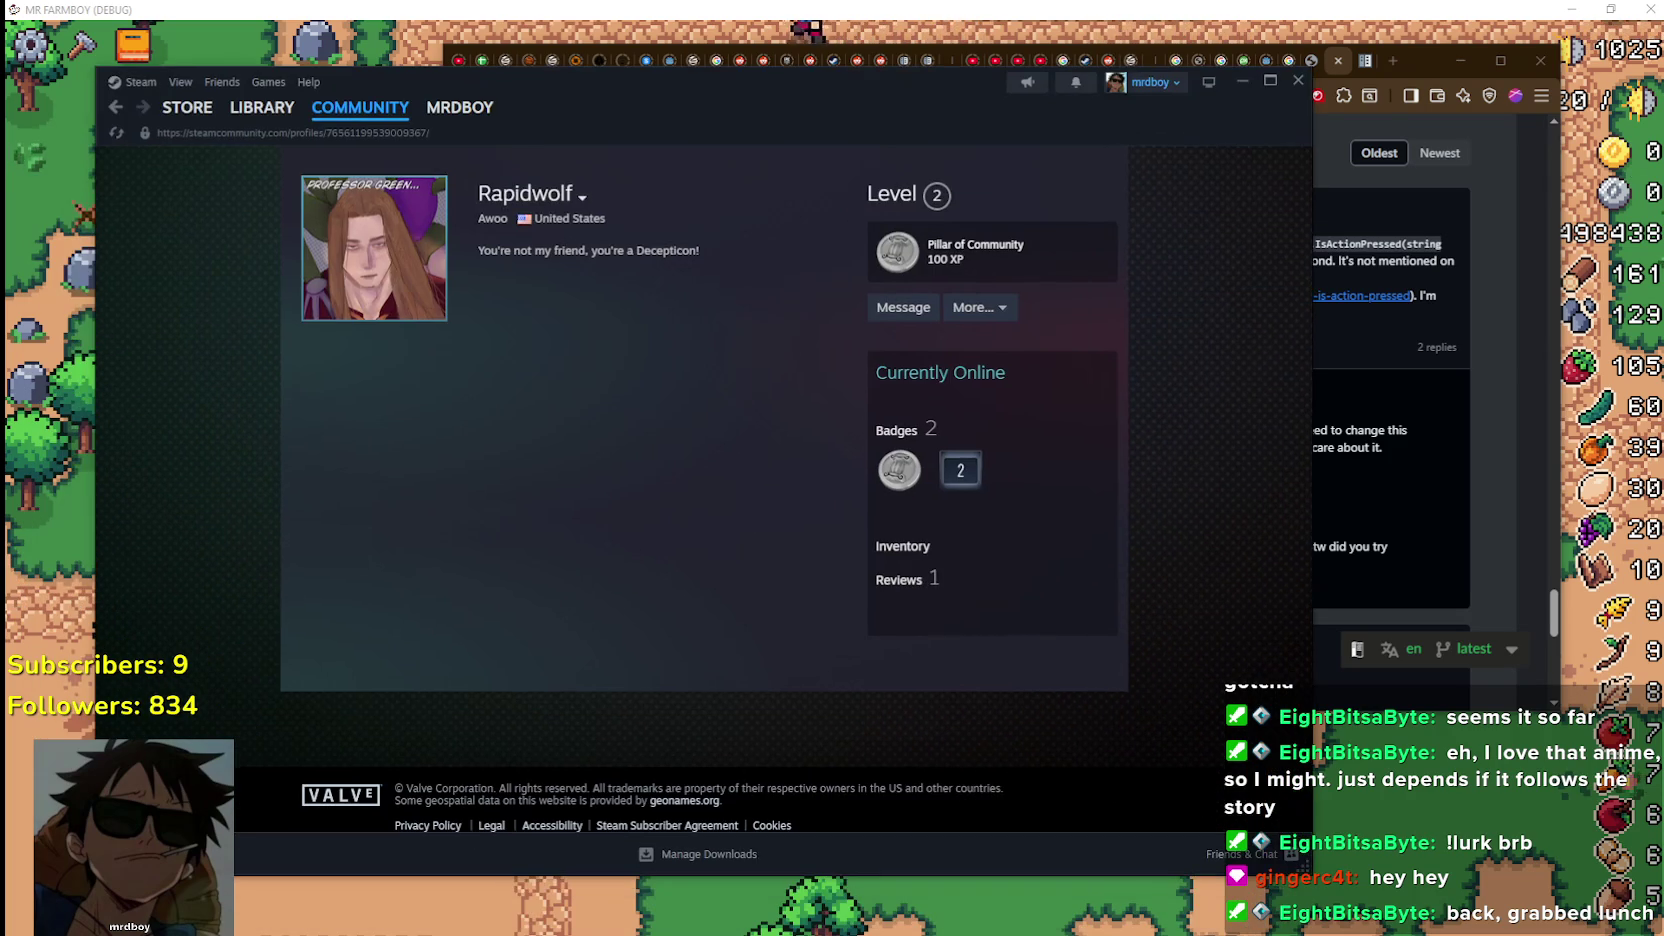
Reopen the chat, park it at the right, and open the profile's more-actions menu
left_click(903, 307)
left_click_drag(1200, 222, 872, 128)
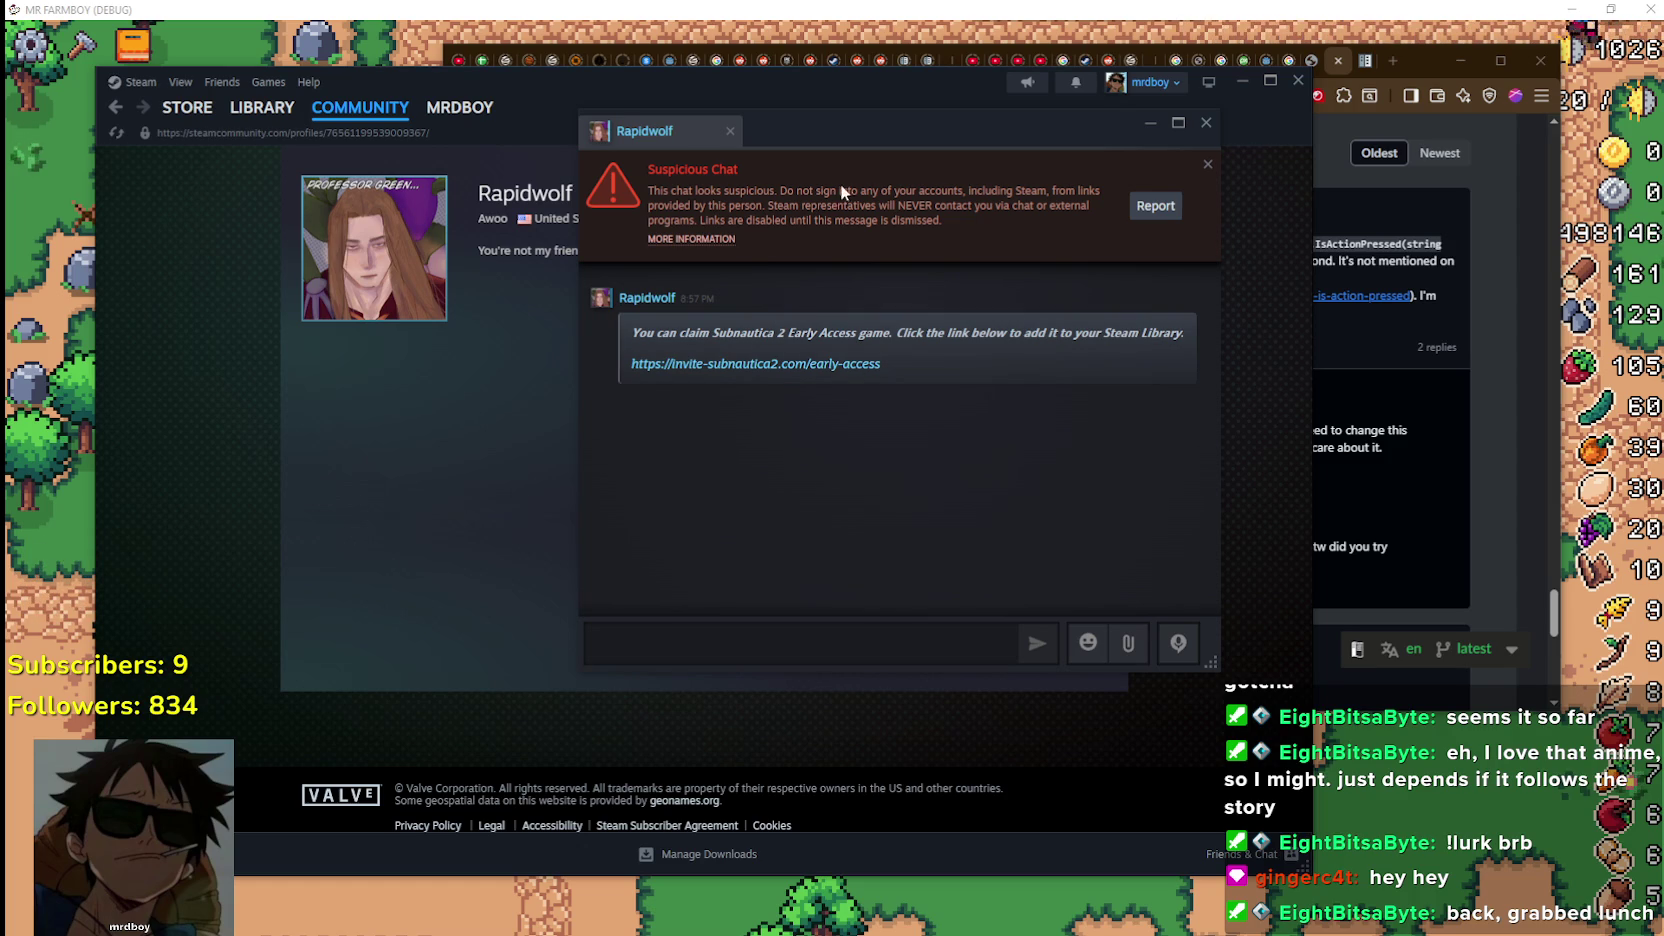
mouse_move(811, 136)
left_mouse_down()
mouse_move(1378, 100)
mouse_move(1036, 151)
mouse_move(1281, 118)
left_mouse_up()
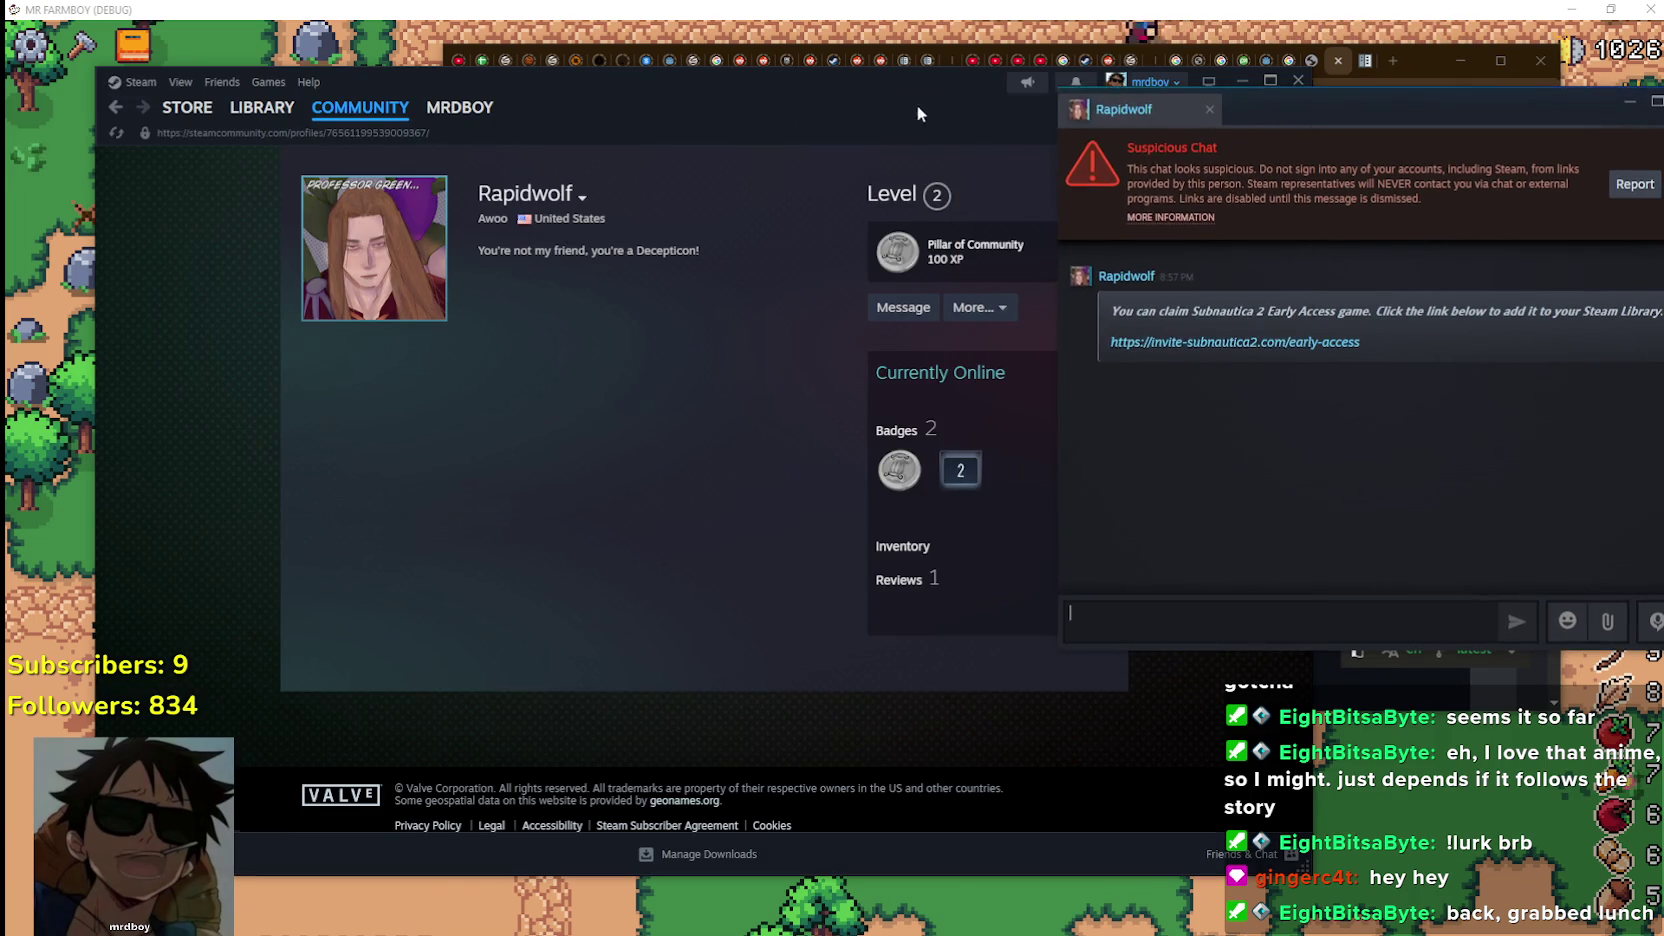
left_click(916, 104)
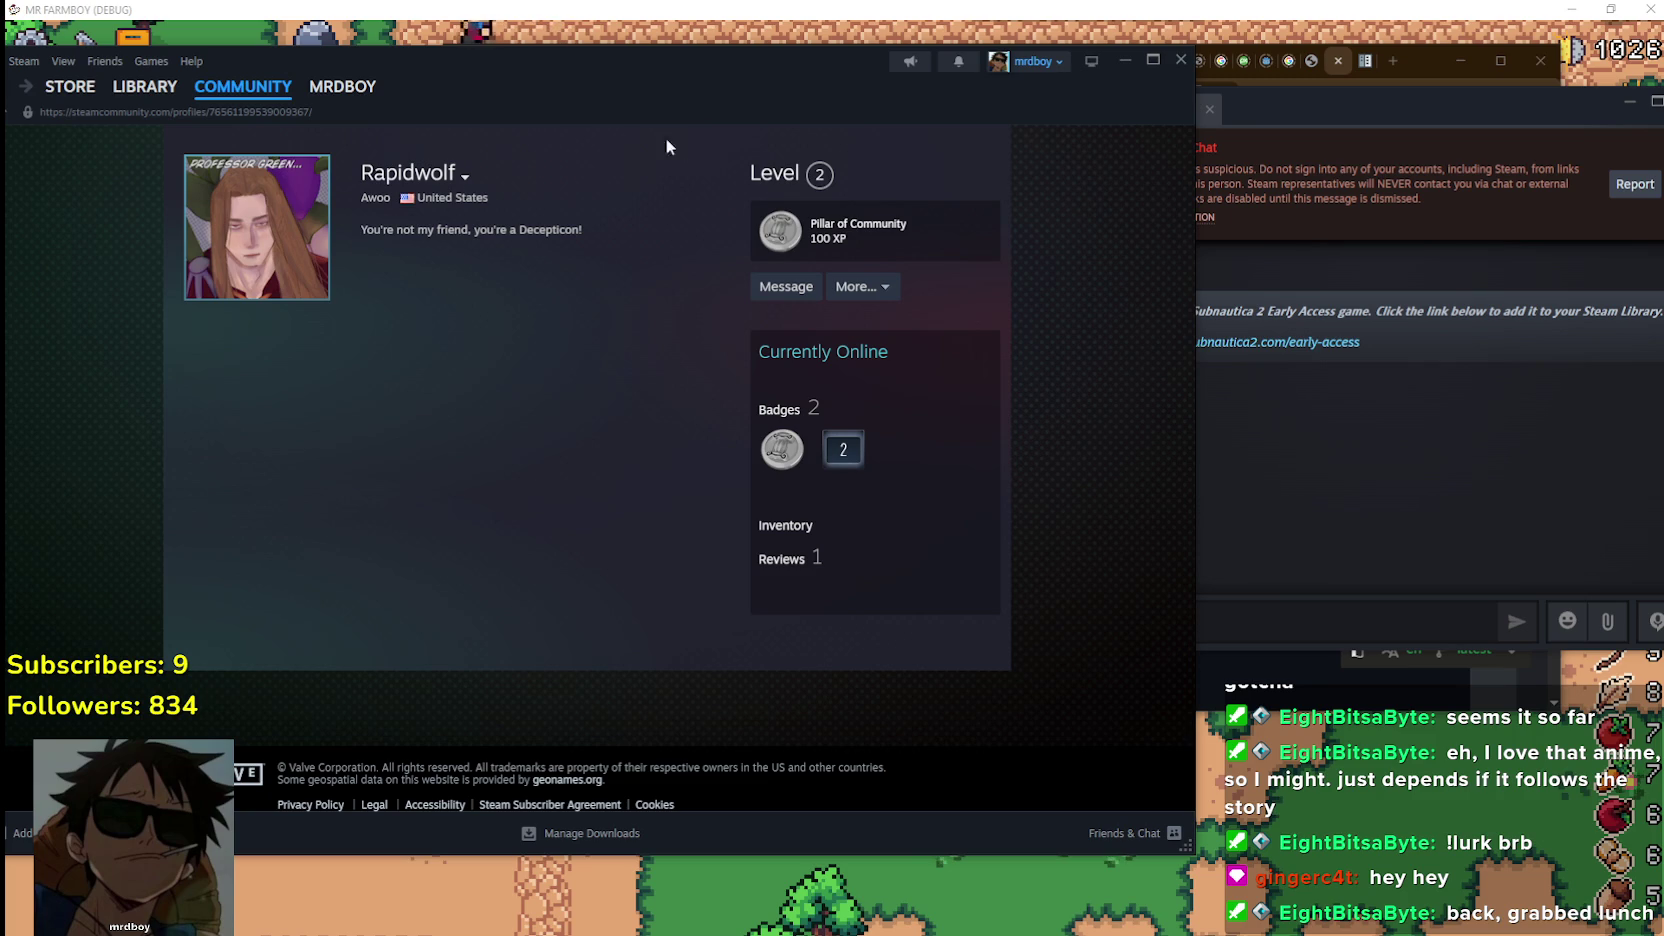
left_click(896, 288)
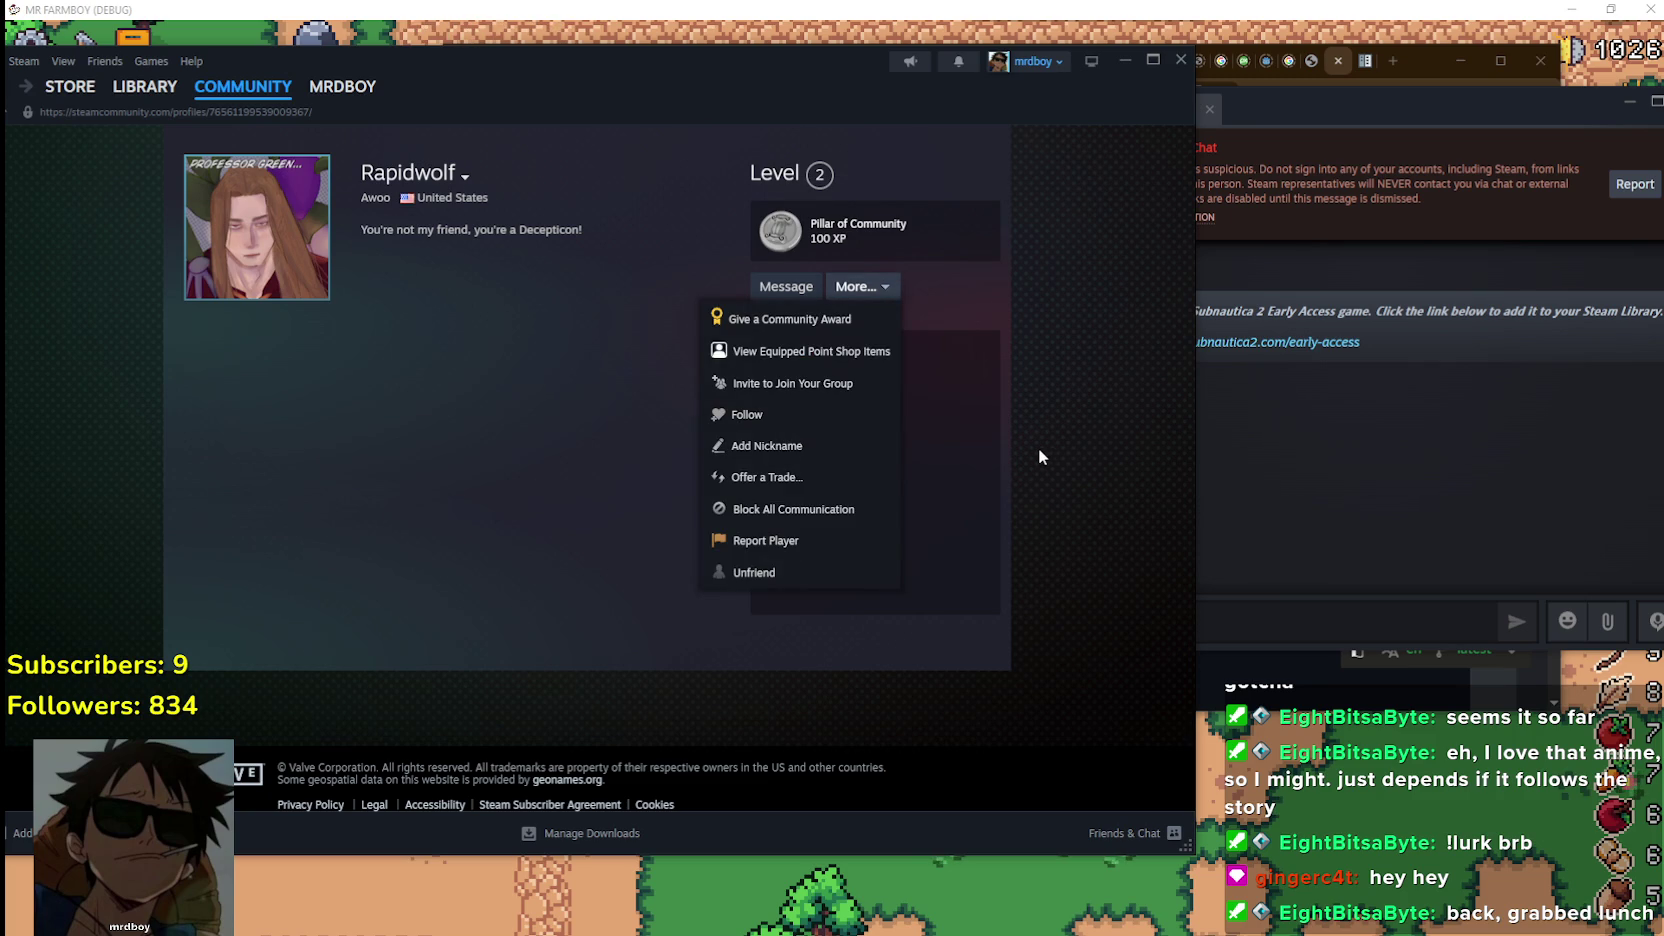
Report the player for theft/scamming and choose the malicious behaviour type
left_click(787, 541)
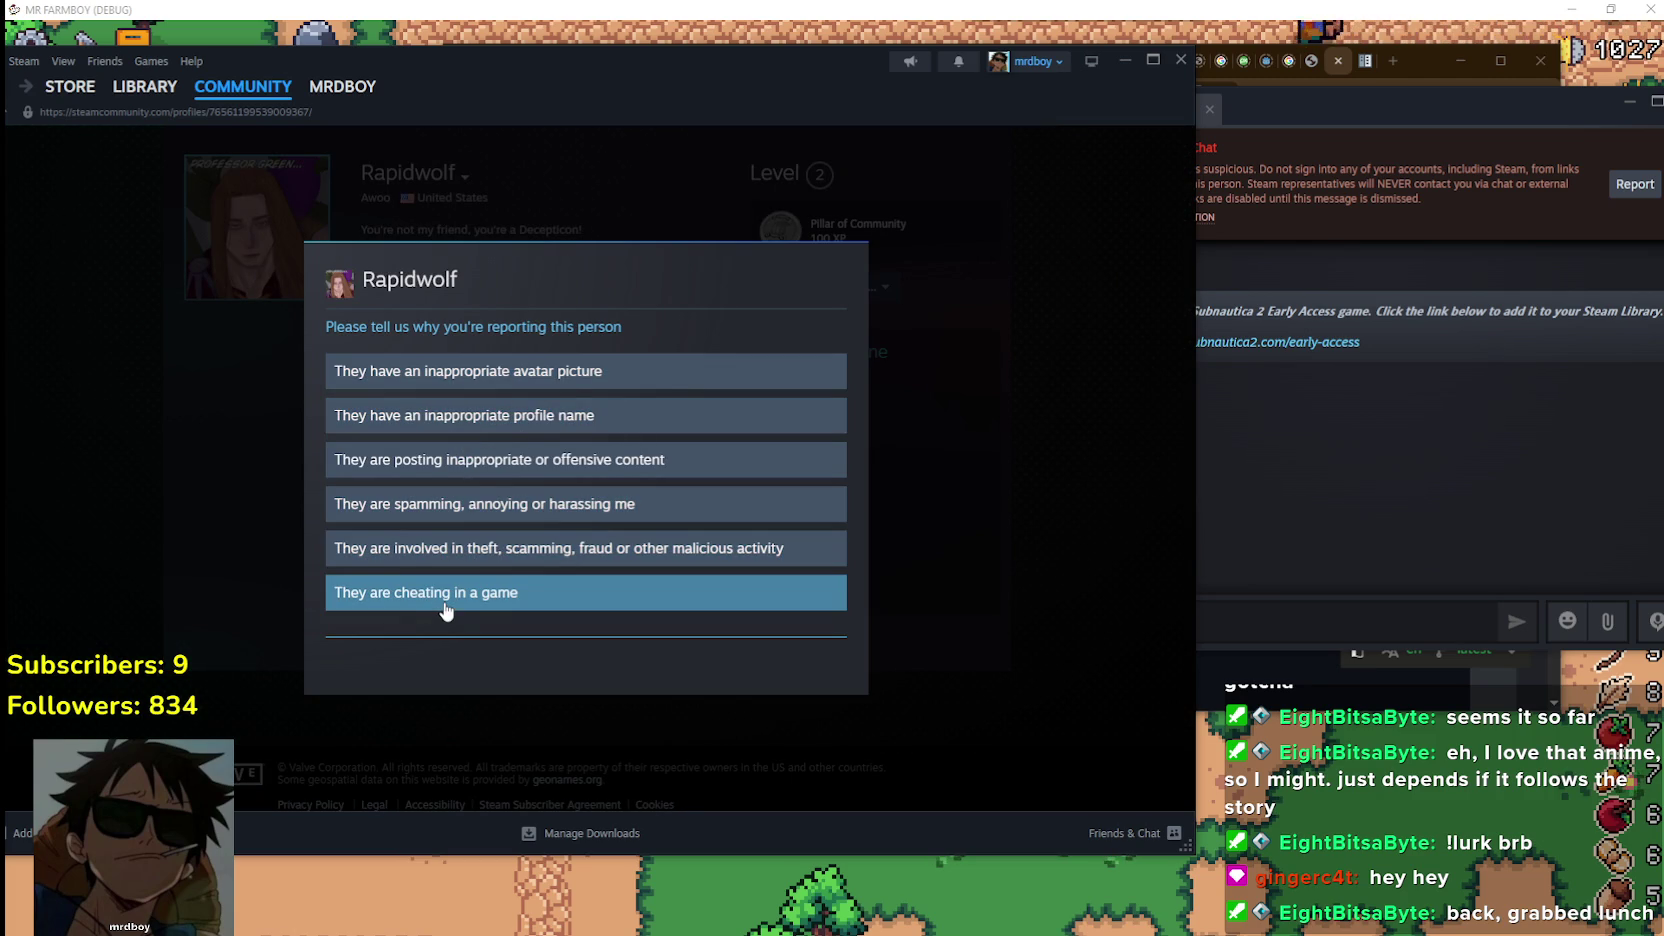
left_click(1261, 111)
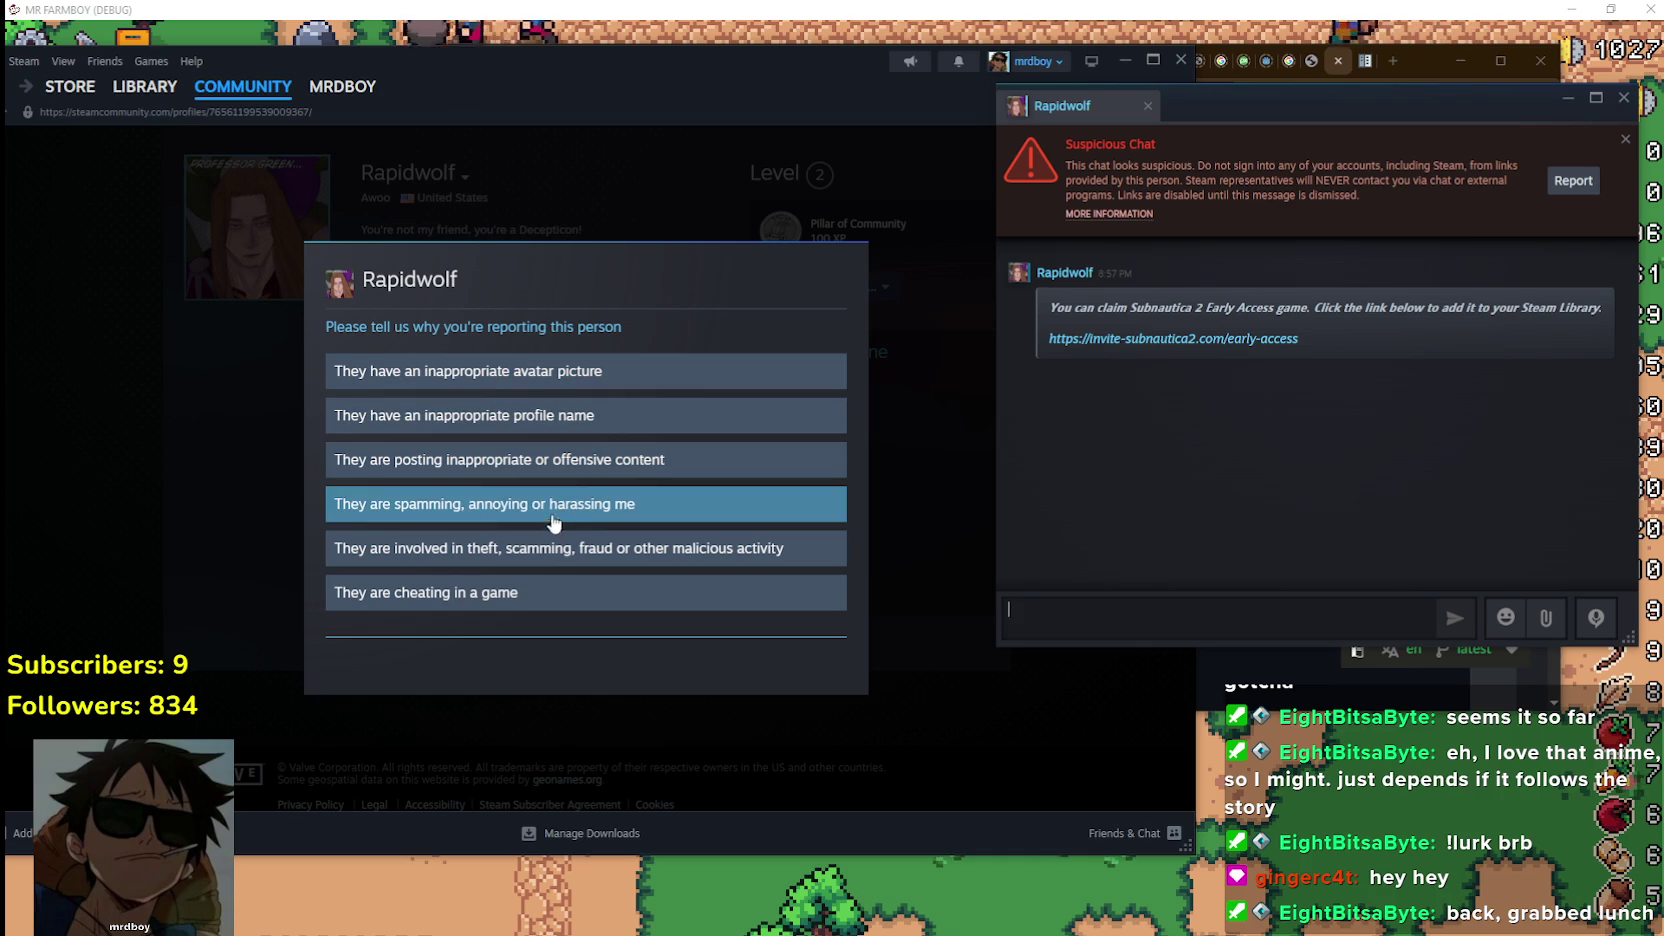
left_click(488, 552)
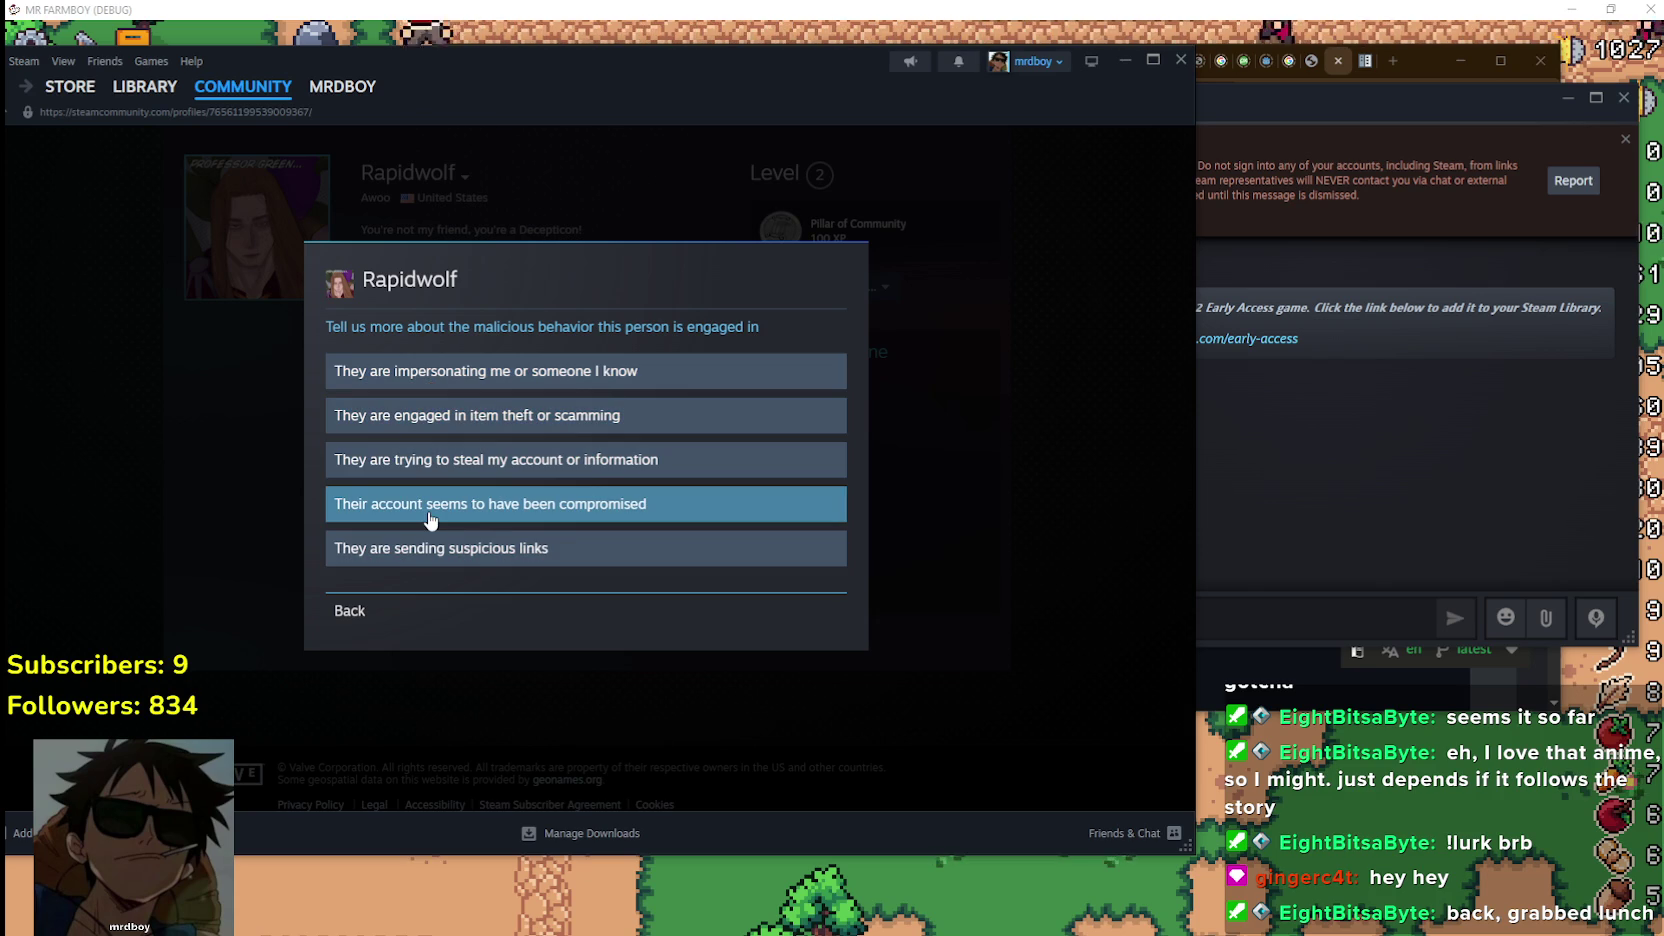
left_click(505, 550)
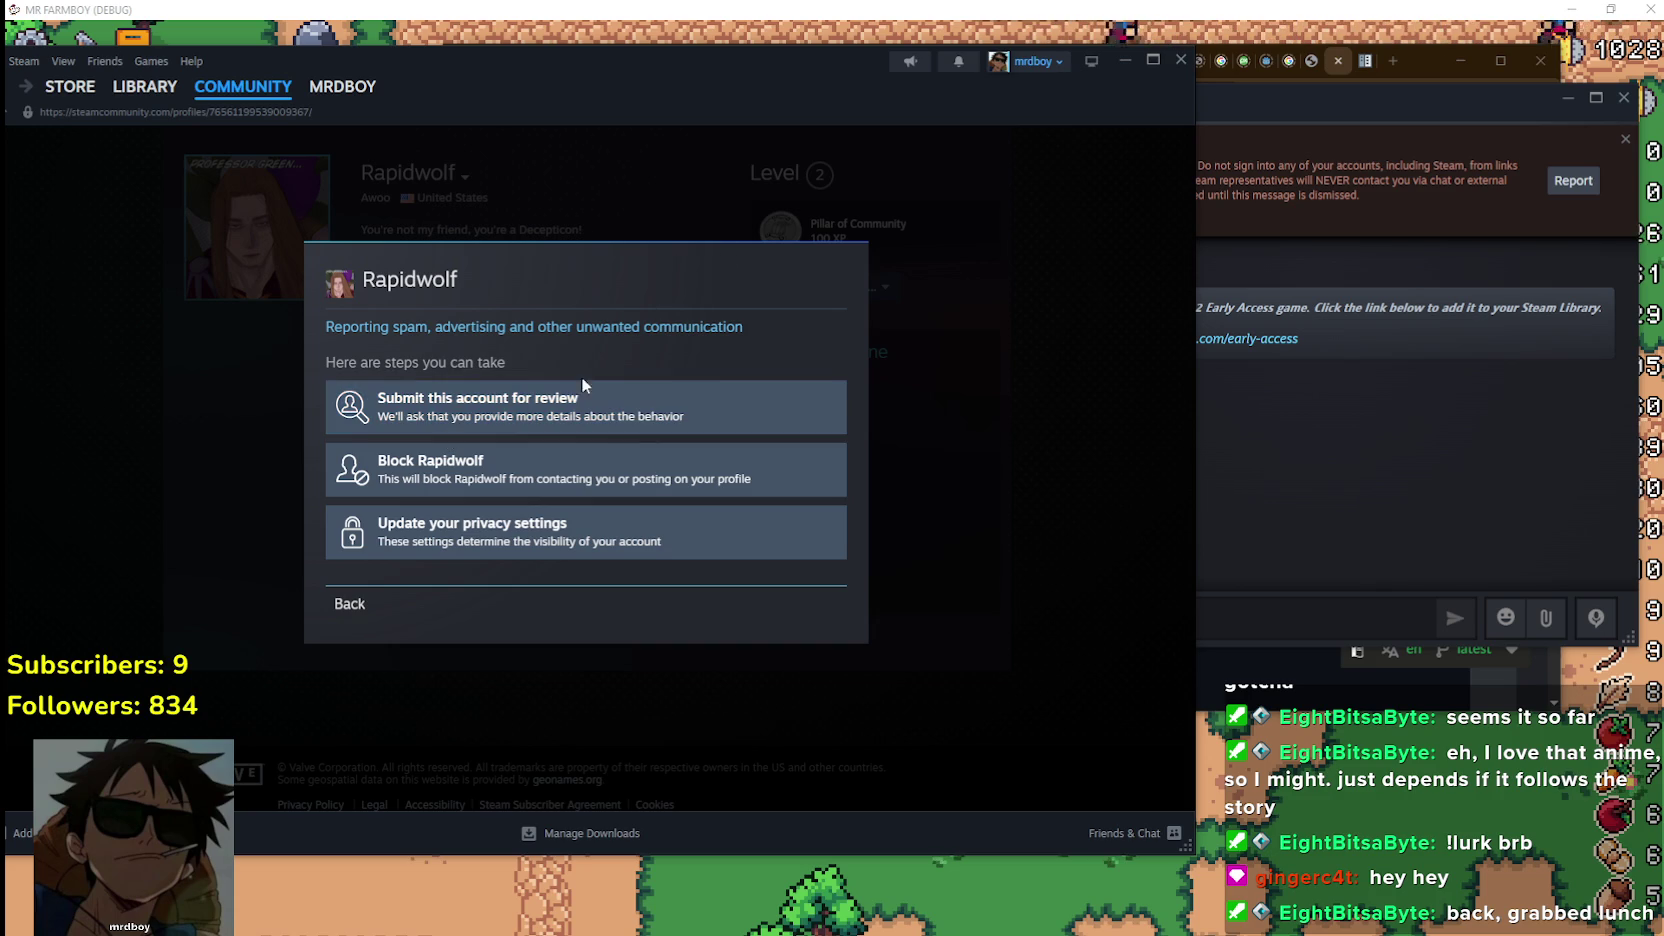
Snip the suspicious chat window with Win+Shift+S
mouse_move(1240, 115)
left_mouse_down()
mouse_move(1256, 109)
mouse_move(1235, 112)
left_mouse_up()
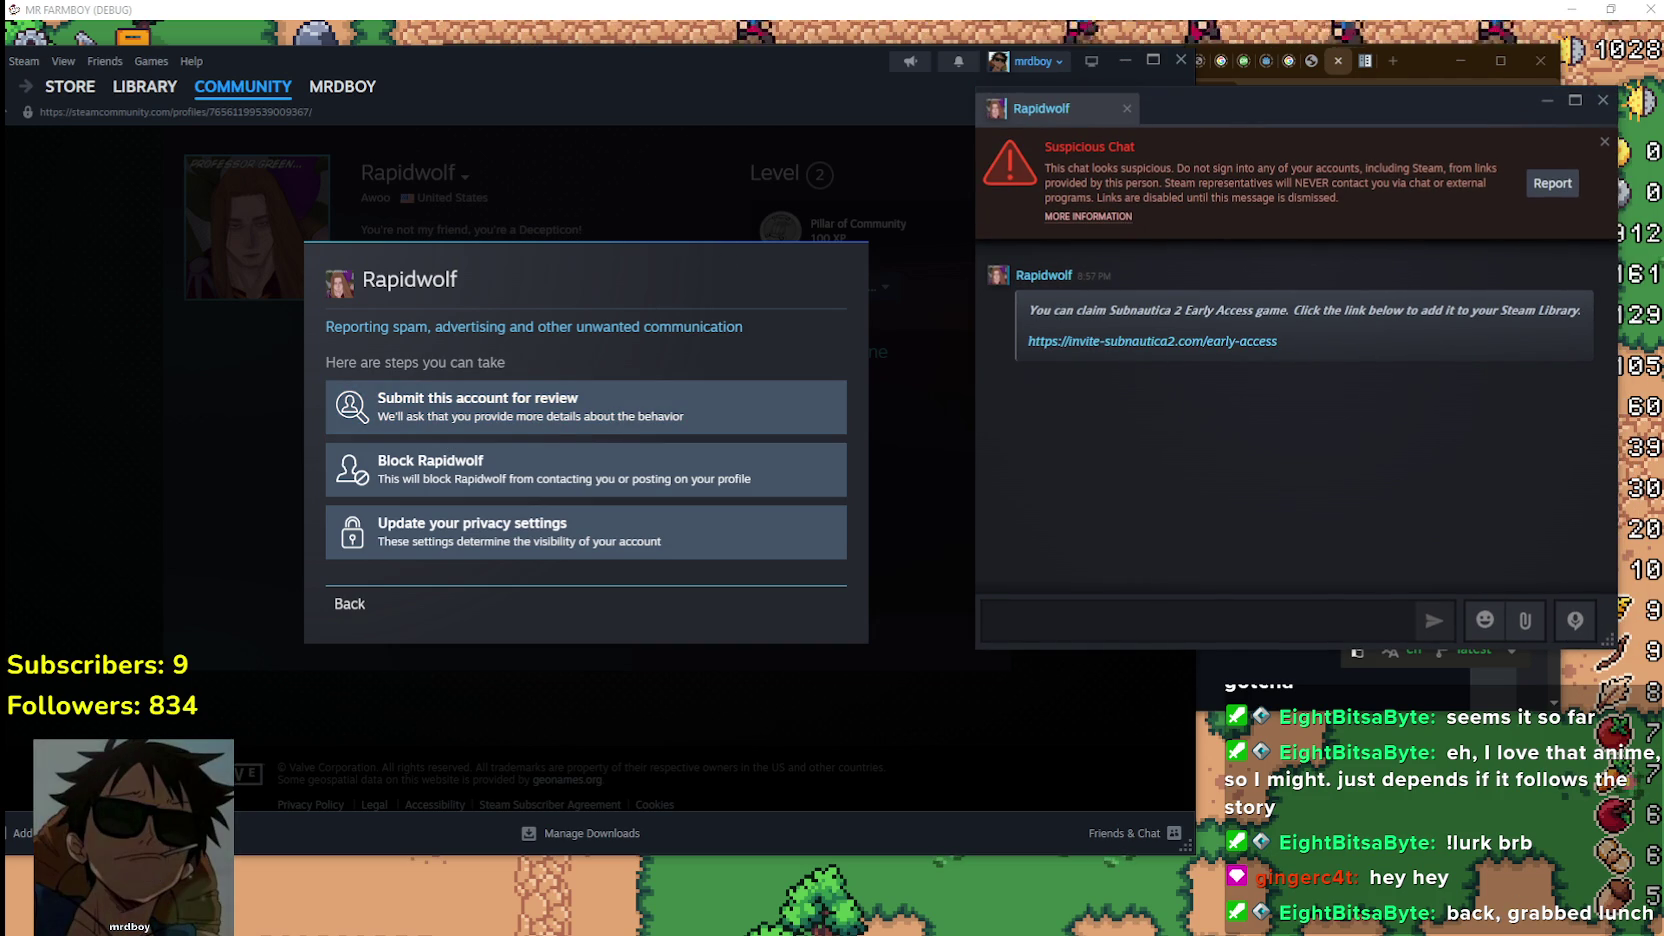
key("super+shift+s")
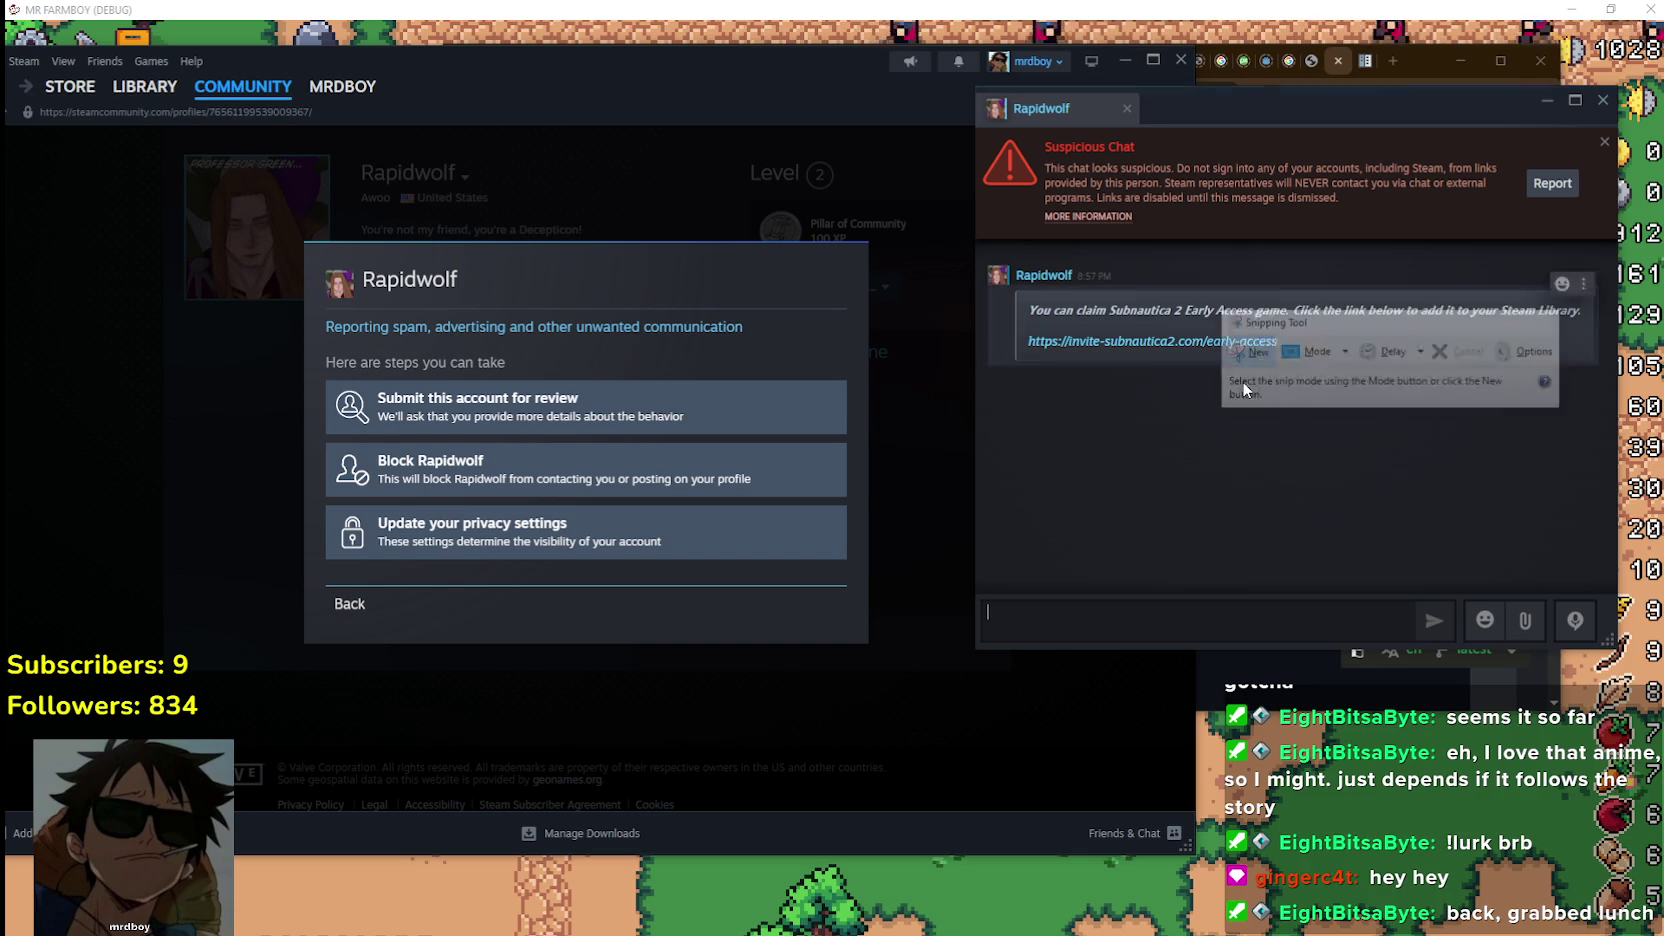
left_click(1256, 354)
mouse_move(975, 89)
left_mouse_down()
mouse_move(1640, 744)
mouse_move(1612, 648)
left_mouse_up()
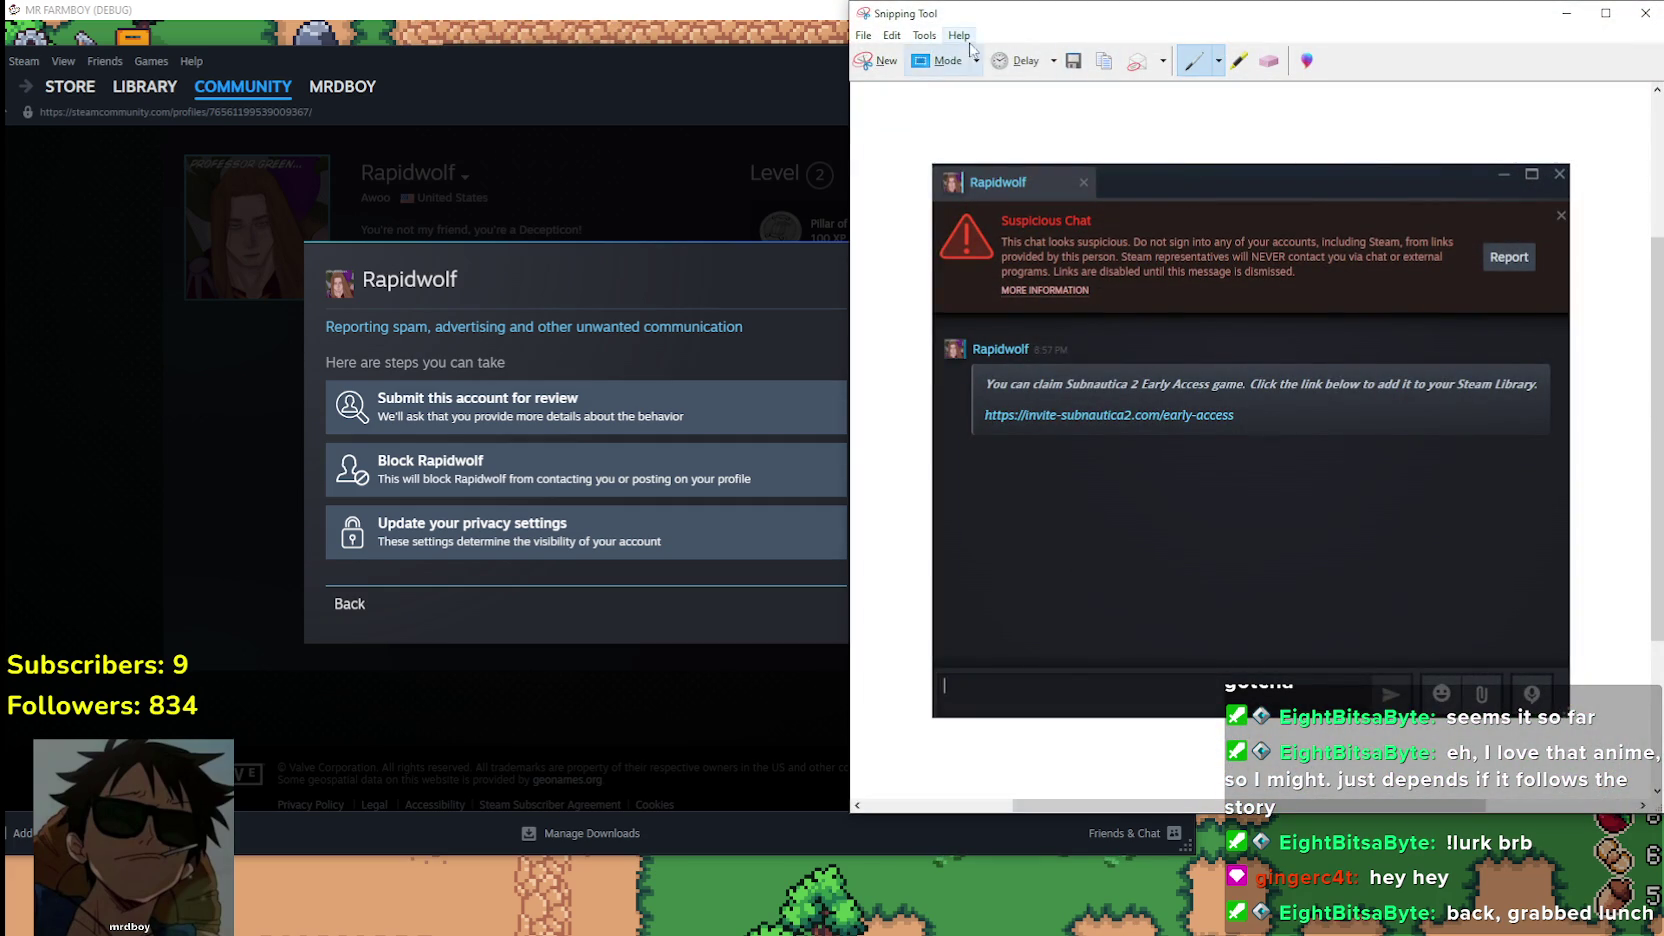
Save the snip to Pictures as scam.PNG instead of overwriting Capture.PNG, then close Snipping Tool
left_click(864, 35)
left_click(930, 82)
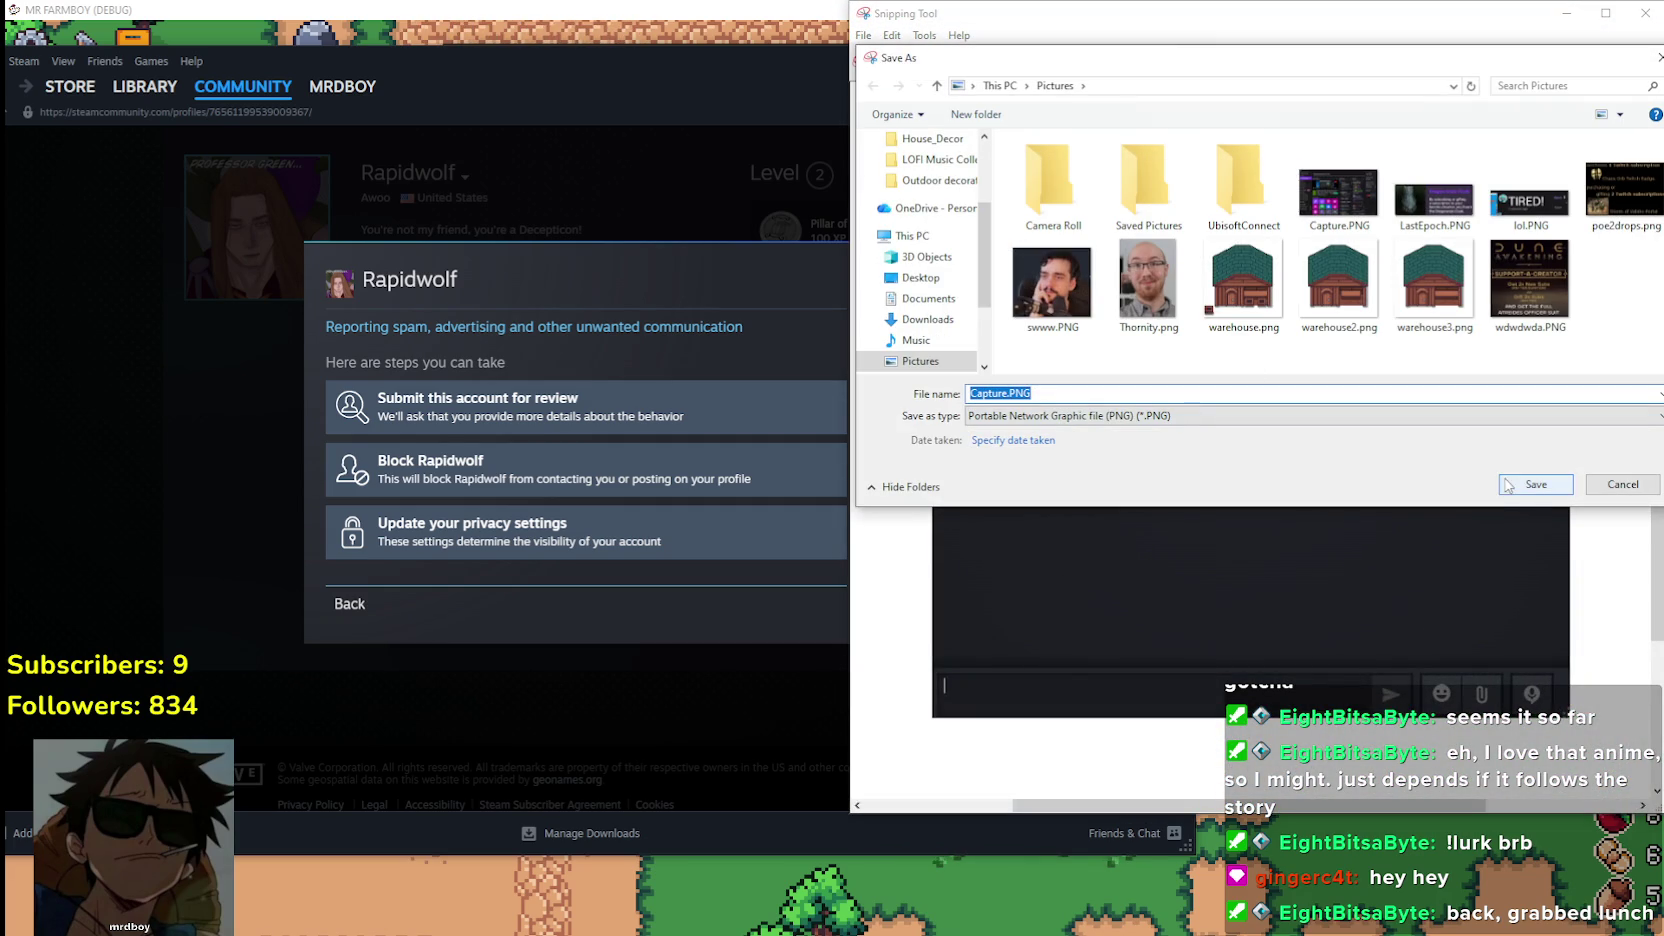
left_click(1513, 487)
left_click(945, 478)
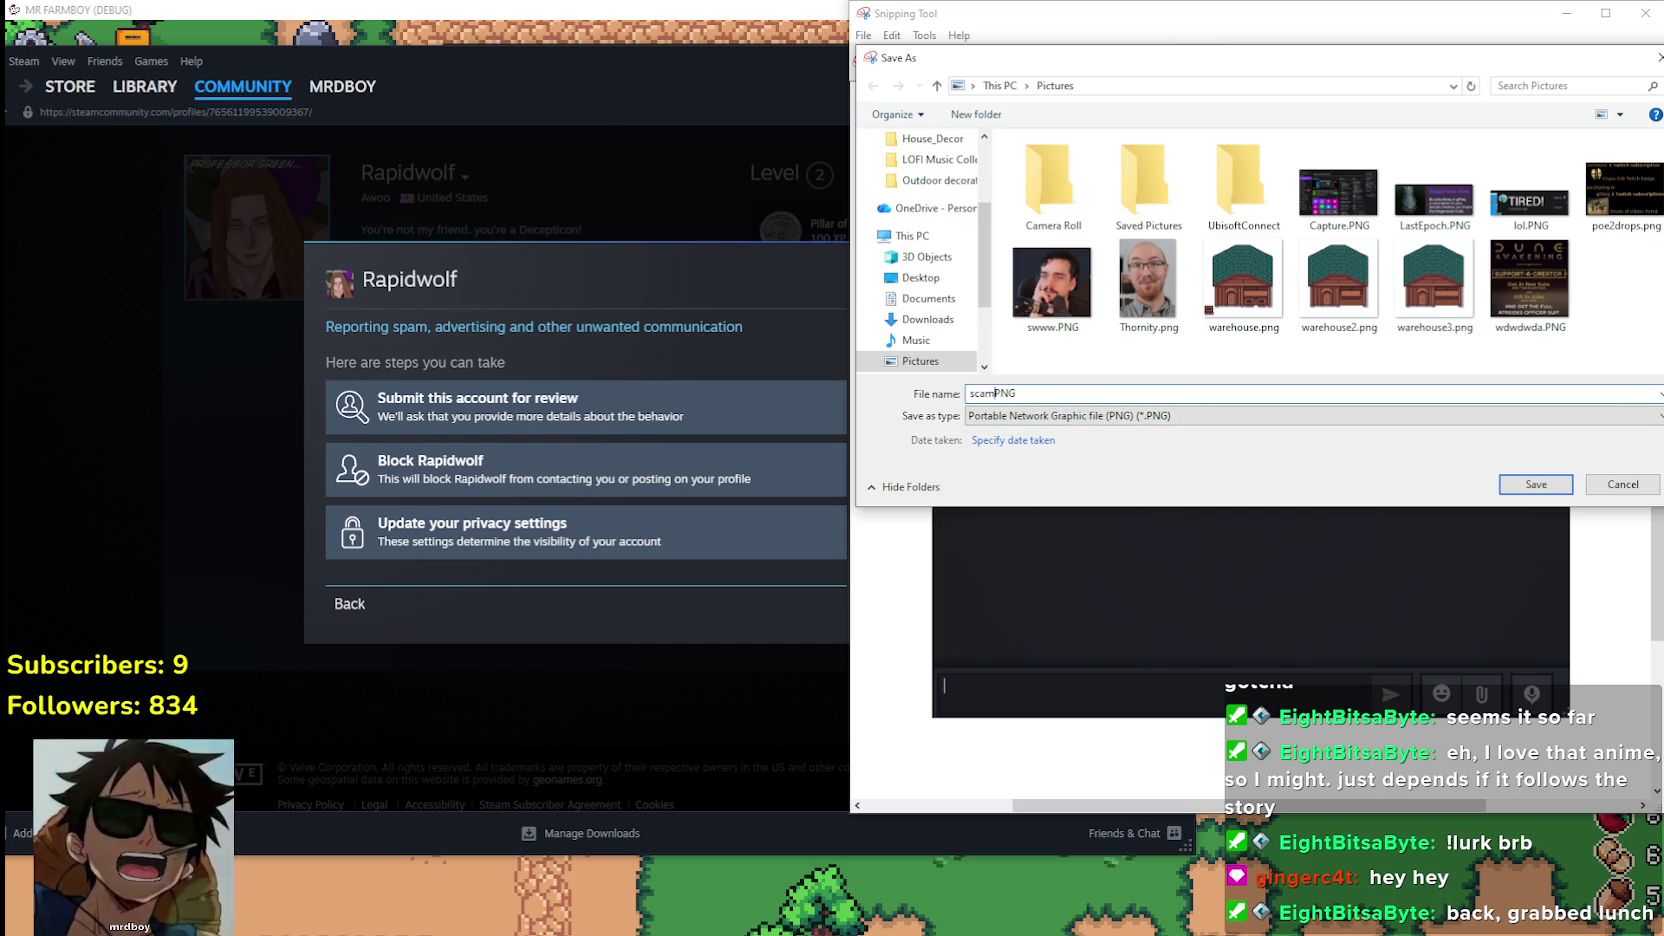
type("m")
key("Return")
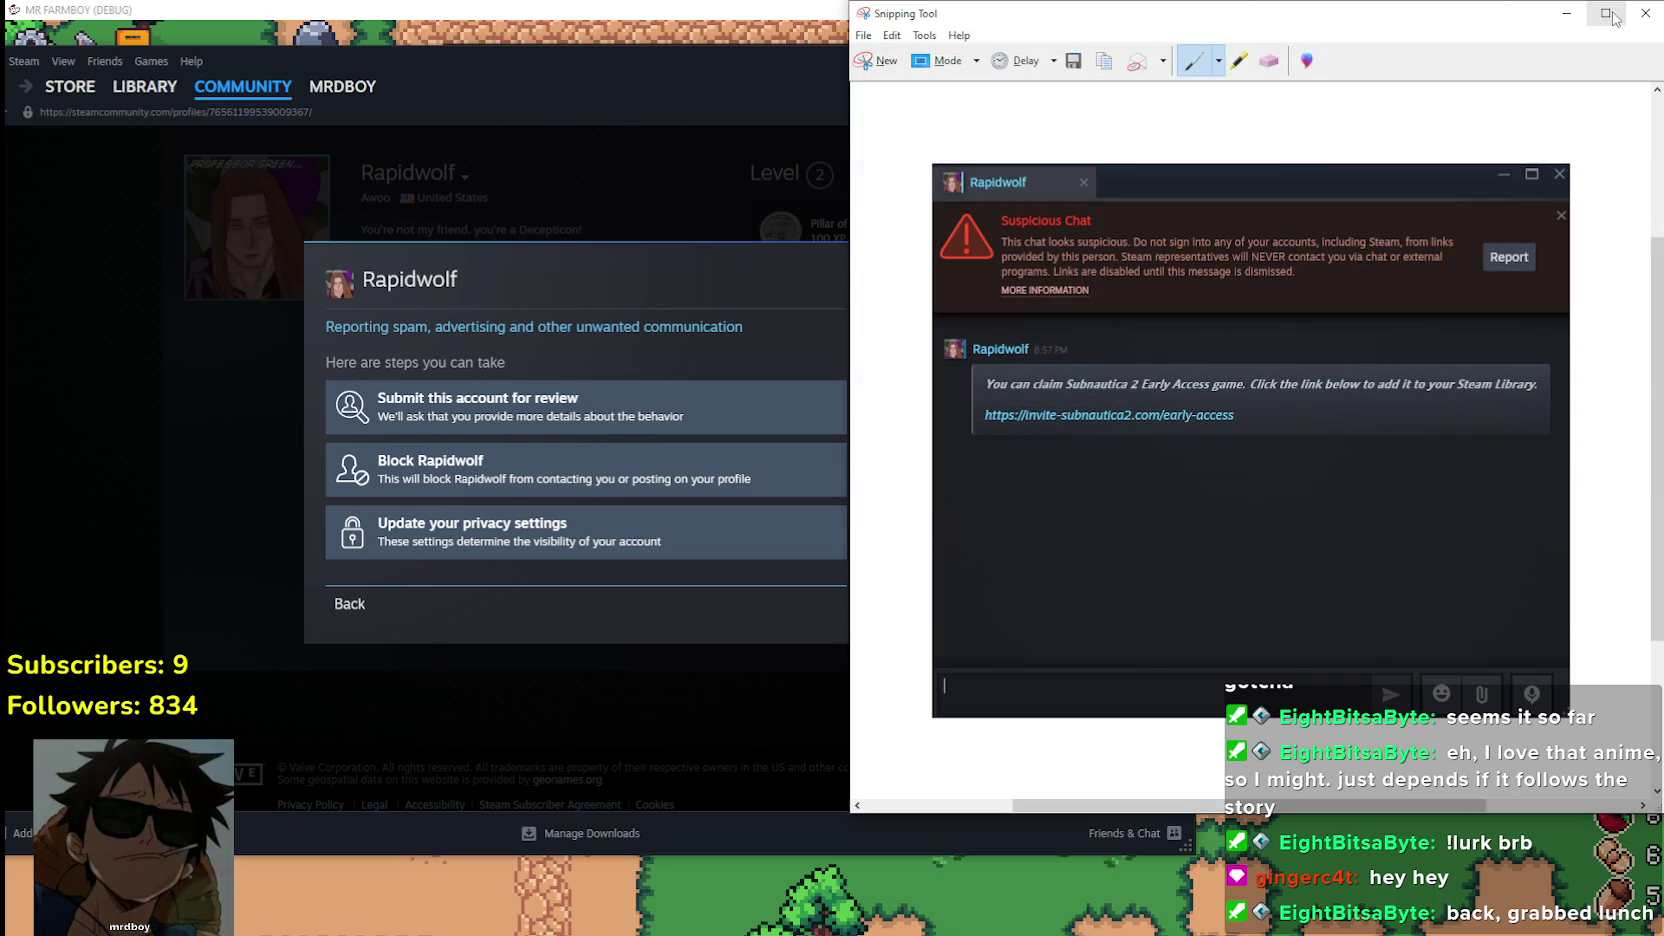
left_click(1630, 20)
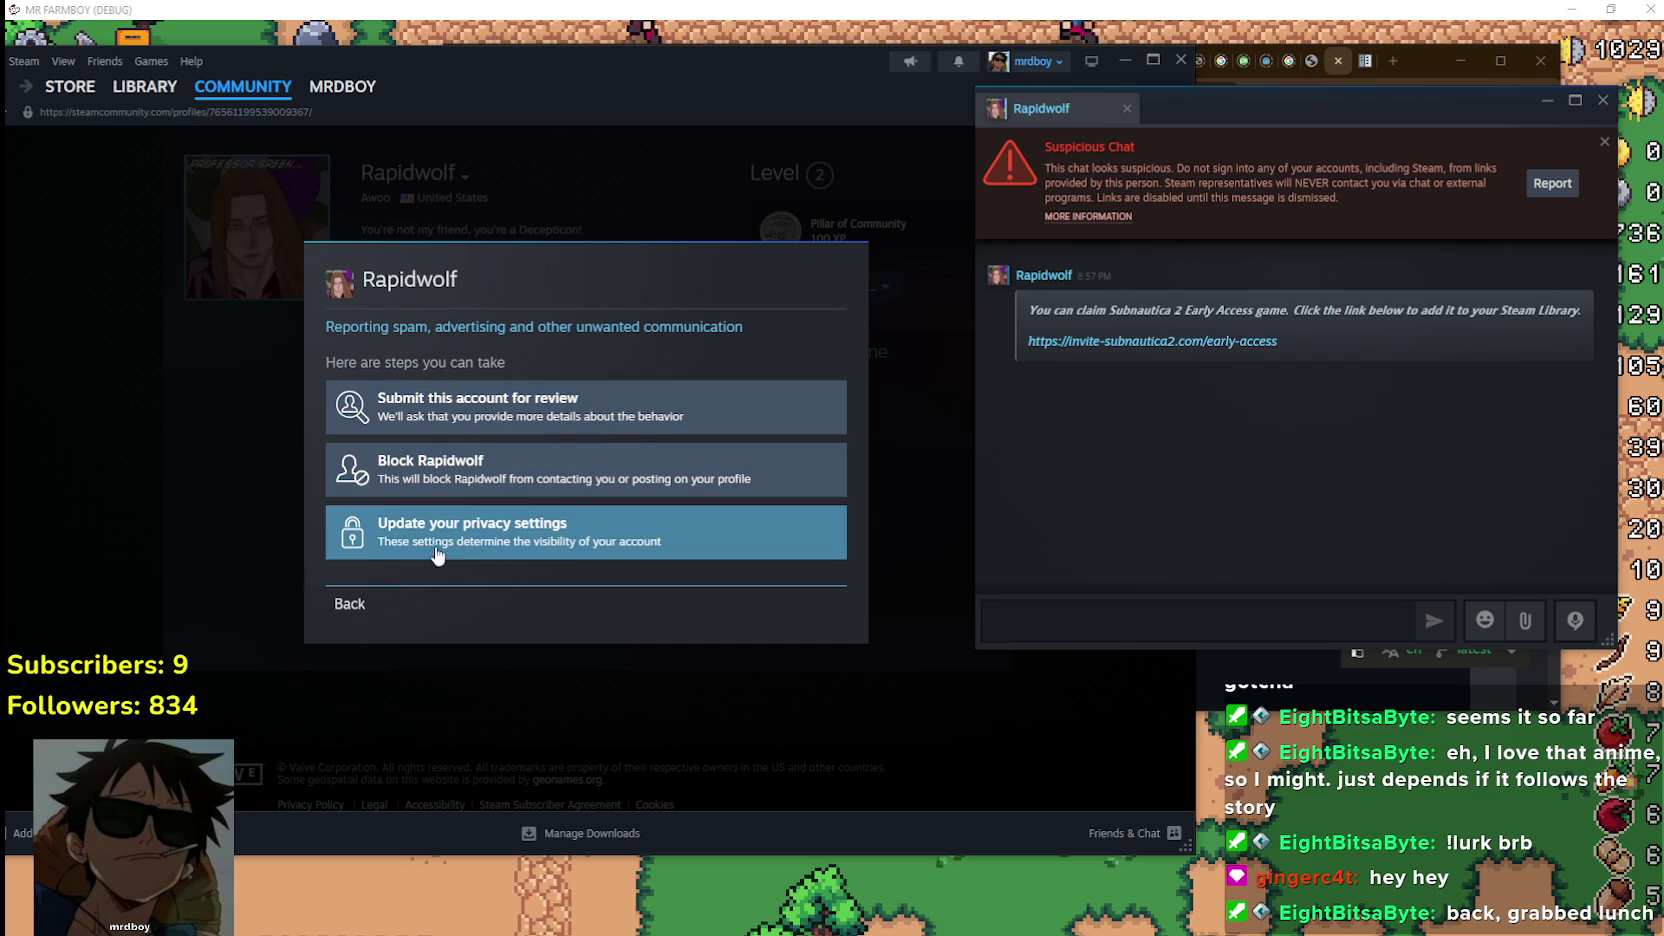
Expand 'Submit this account for review' and start the note 'they sent me a suspecius link'
left_click(560, 410)
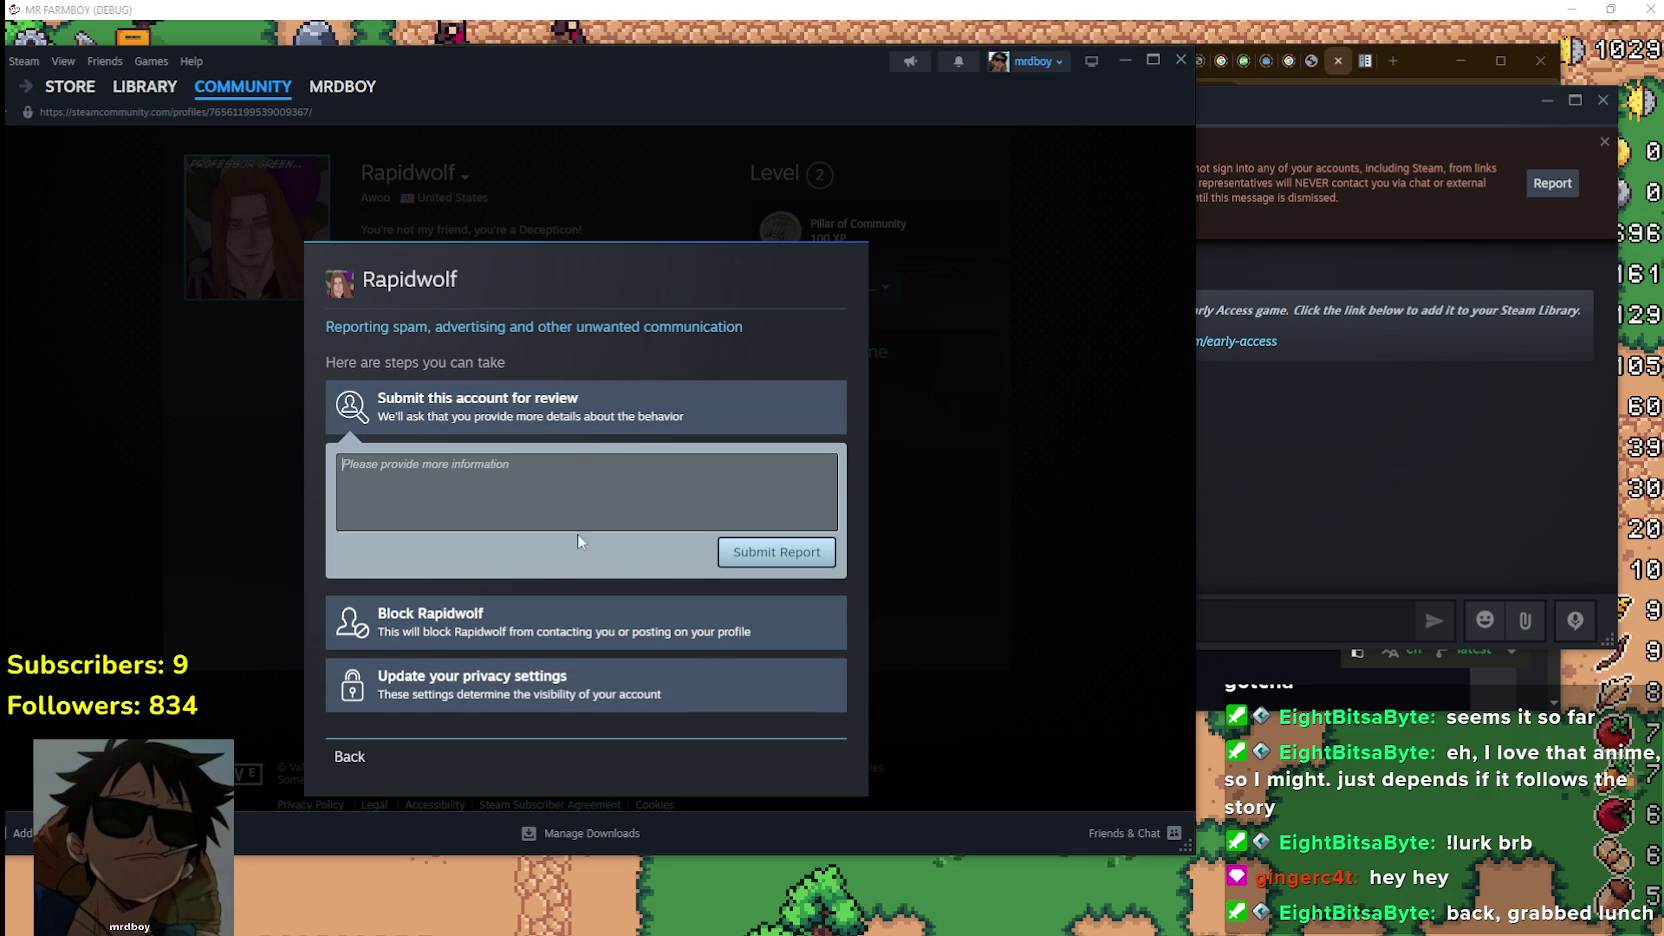
left_click(630, 408)
left_click(575, 400)
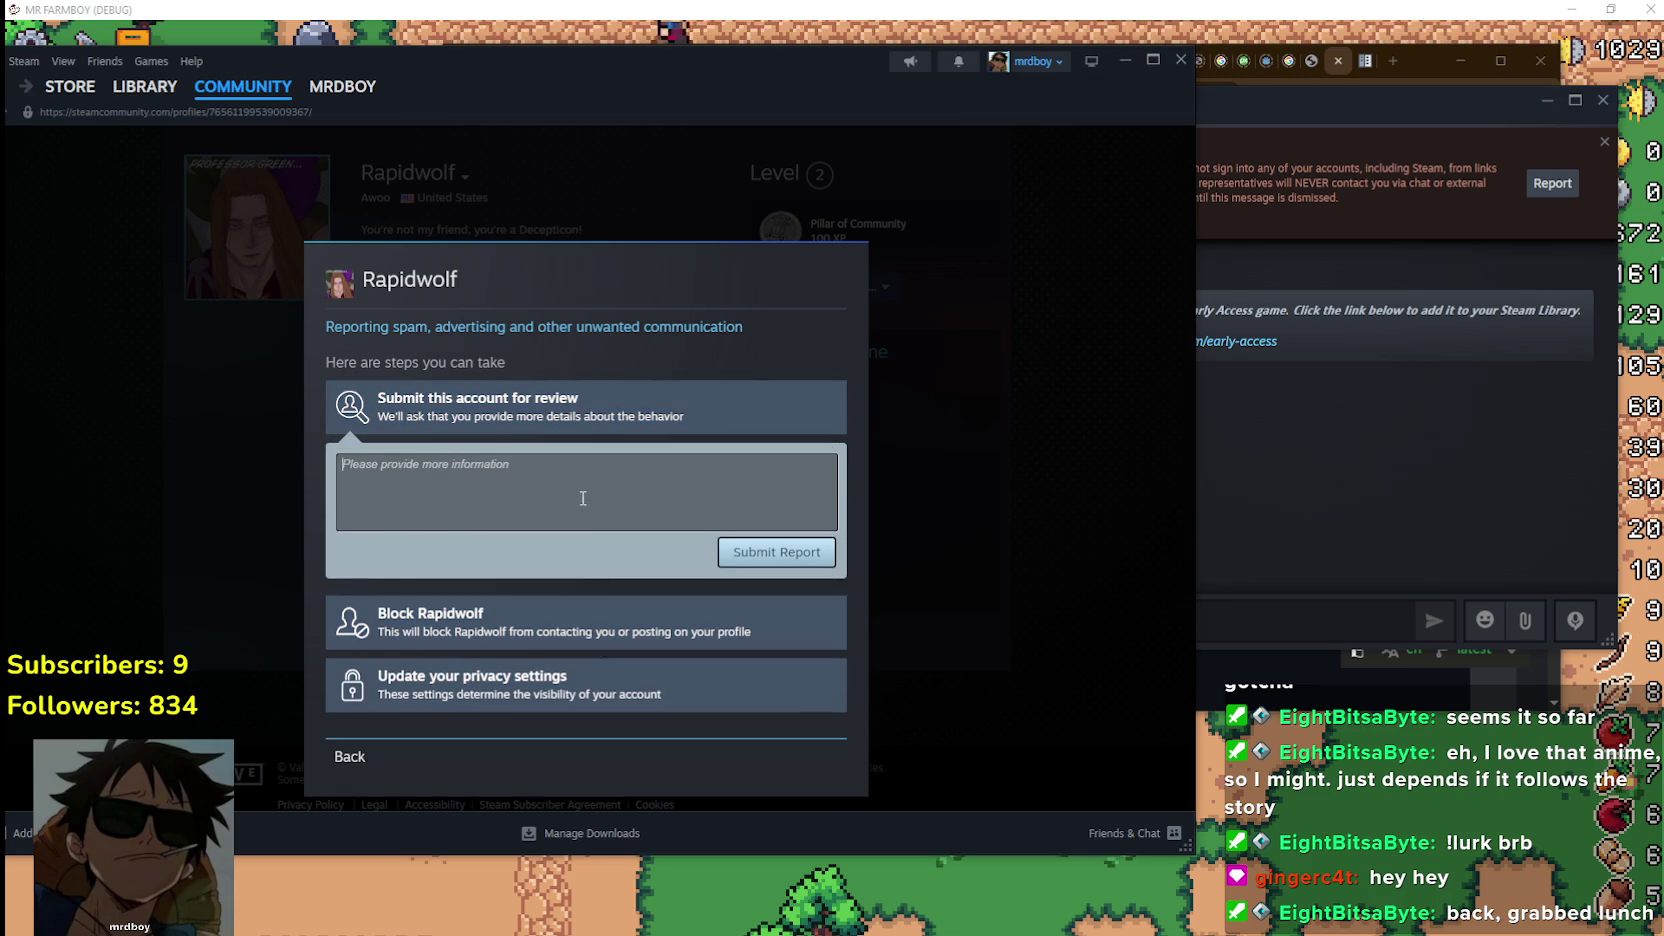
left_click(1245, 134)
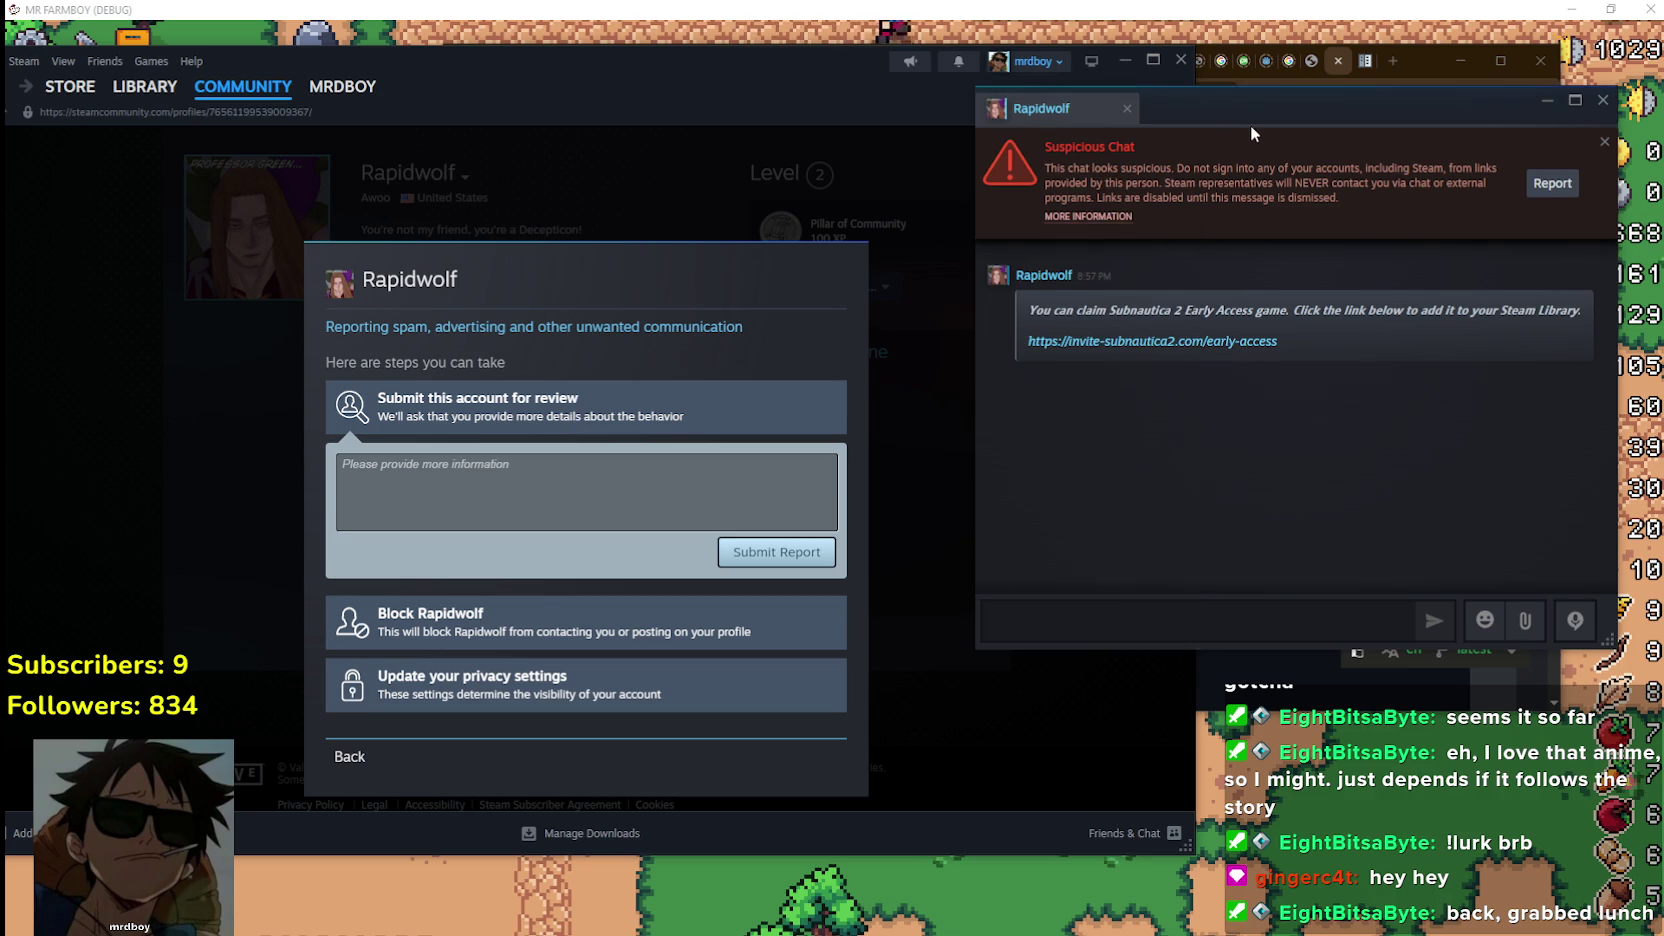
left_click(469, 511)
type("they sent me a suspecius link")
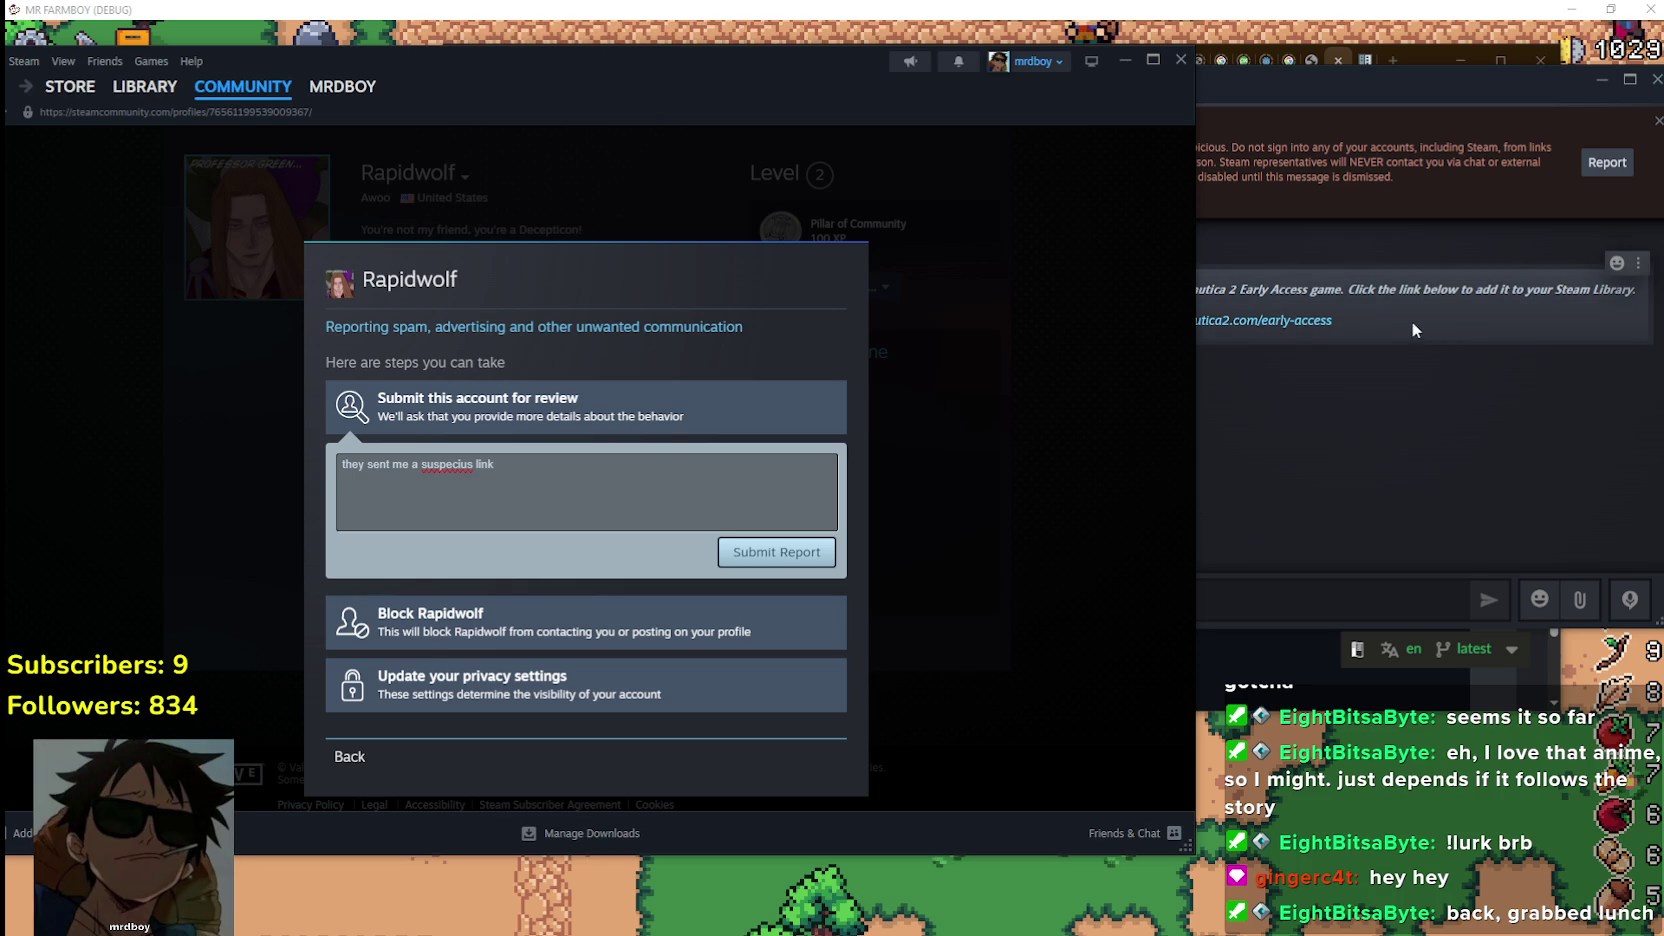
Copy the scam link from the chat and paste it on a new report line
left_click_drag(1257, 309, 1102, 283)
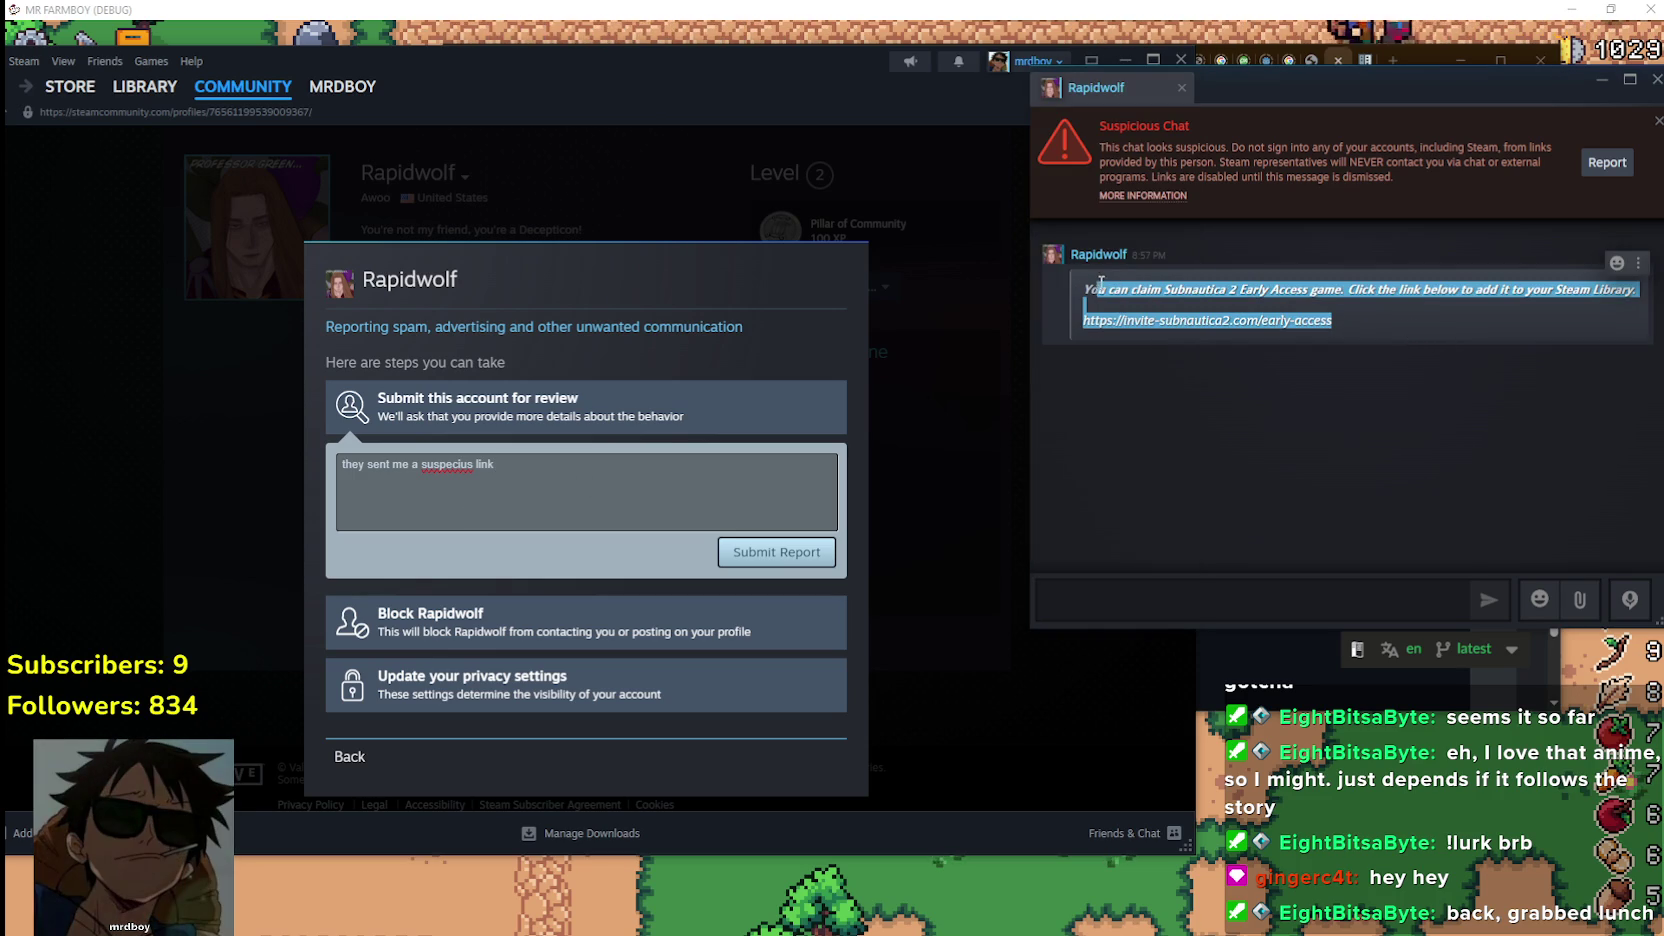
left_click(574, 477)
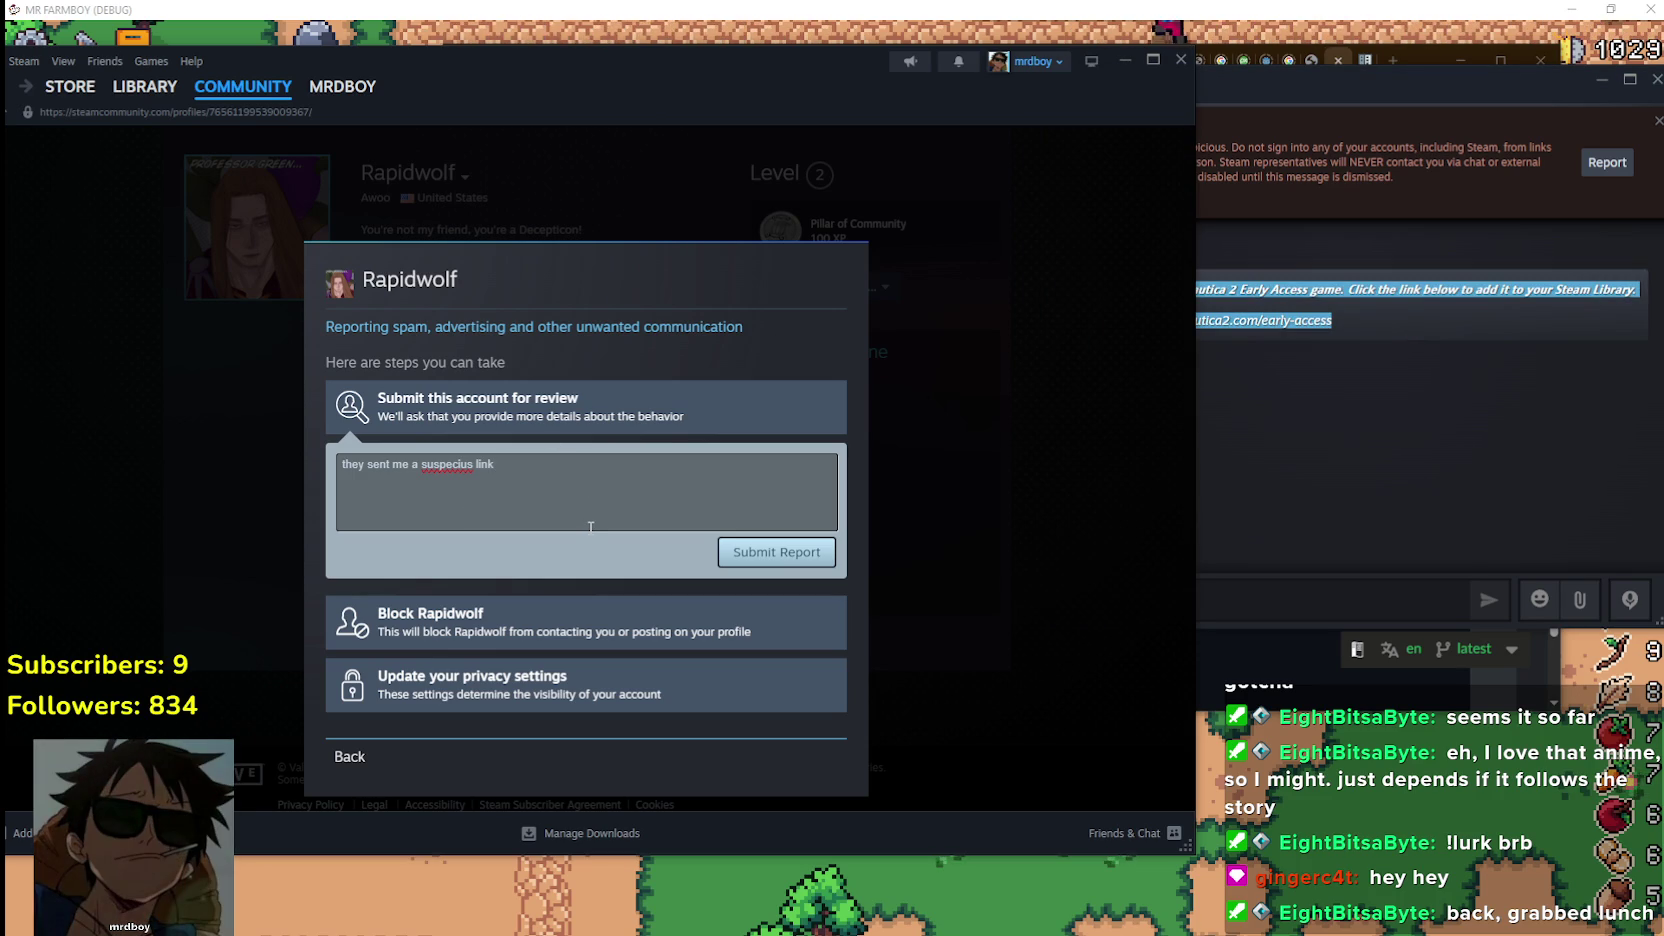
type("that says")
key("Return")
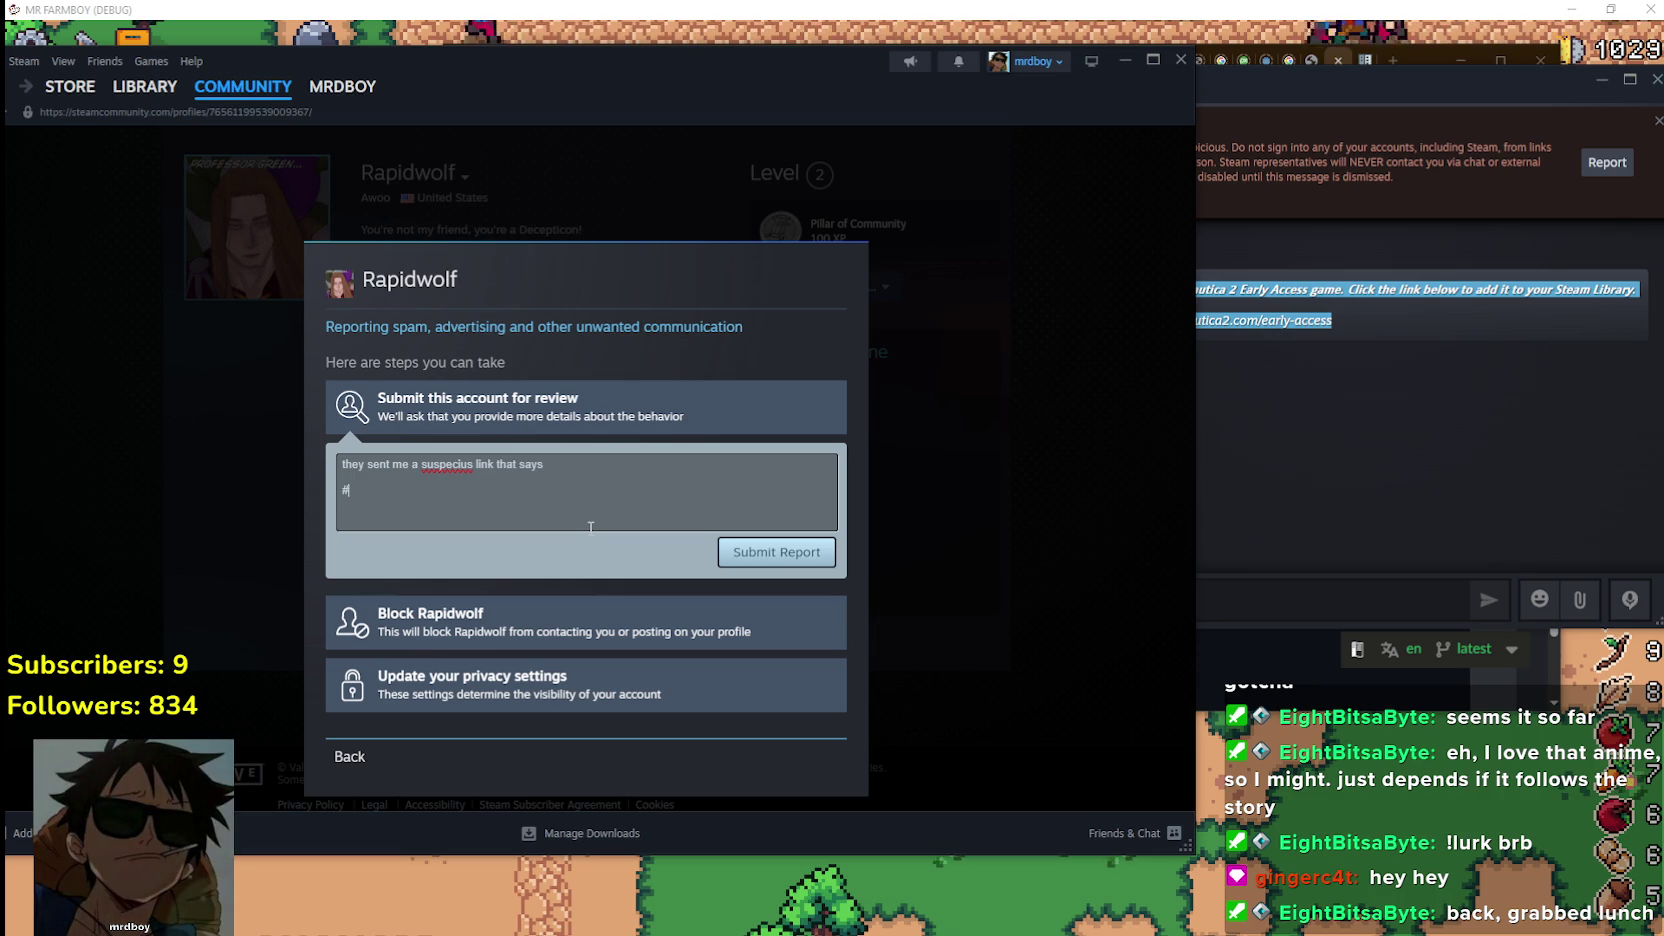
type("https://invite-subnautica2.com/early-access")
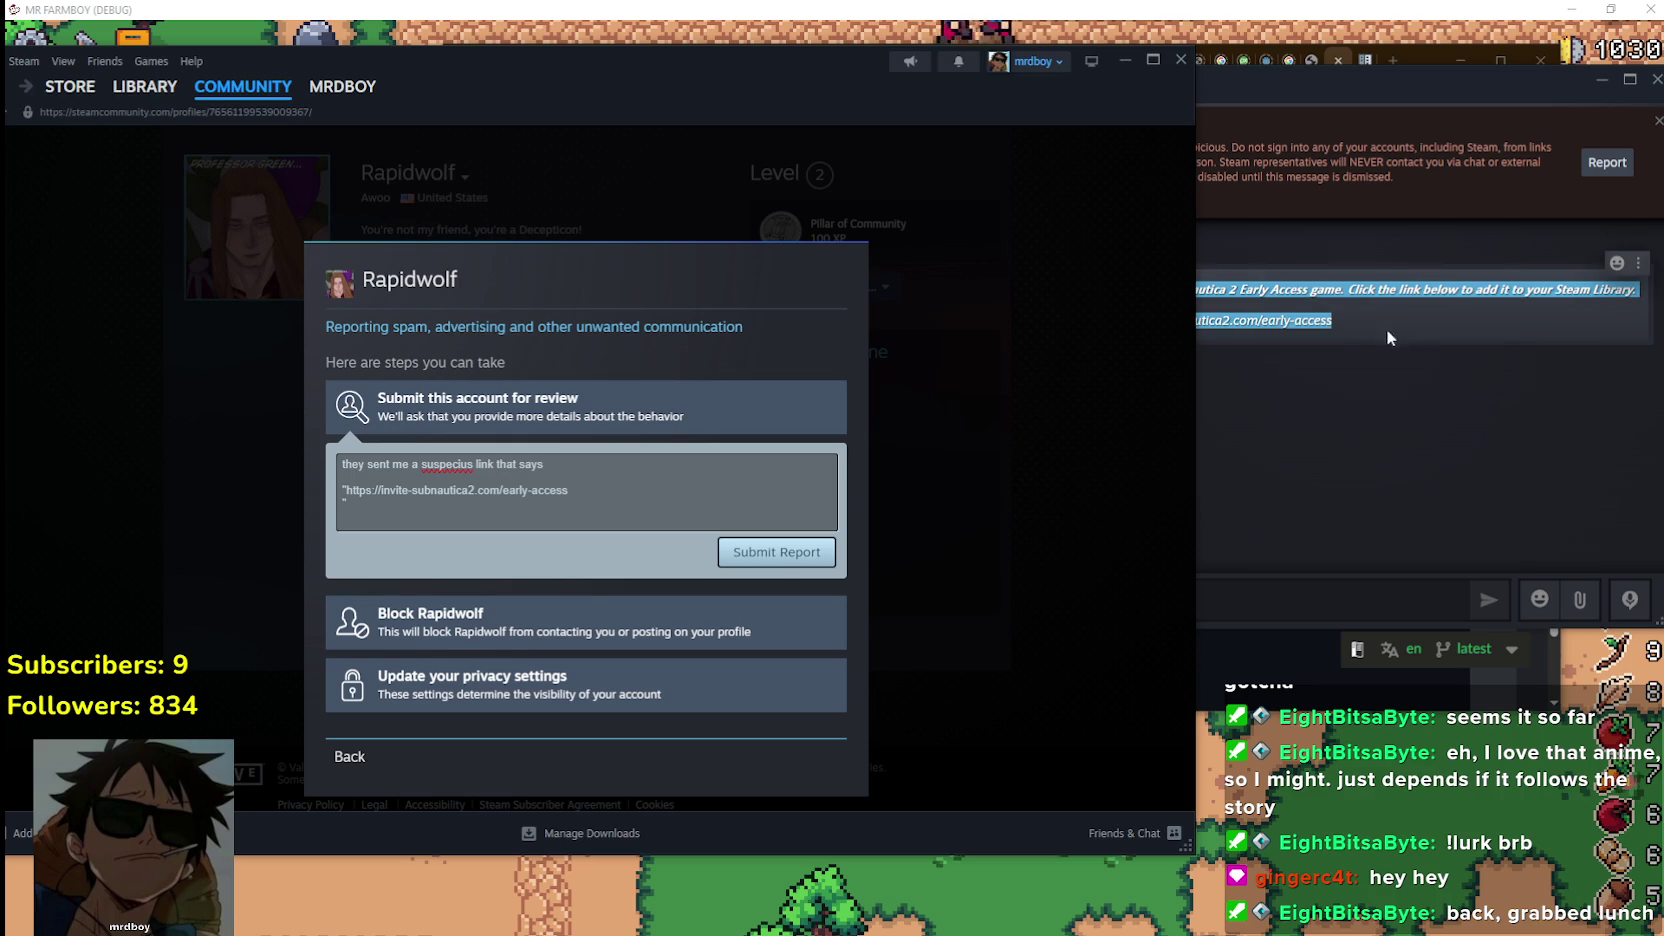
Copy the scam message's first line and paste it into the report after an opening quote
left_click(1360, 295)
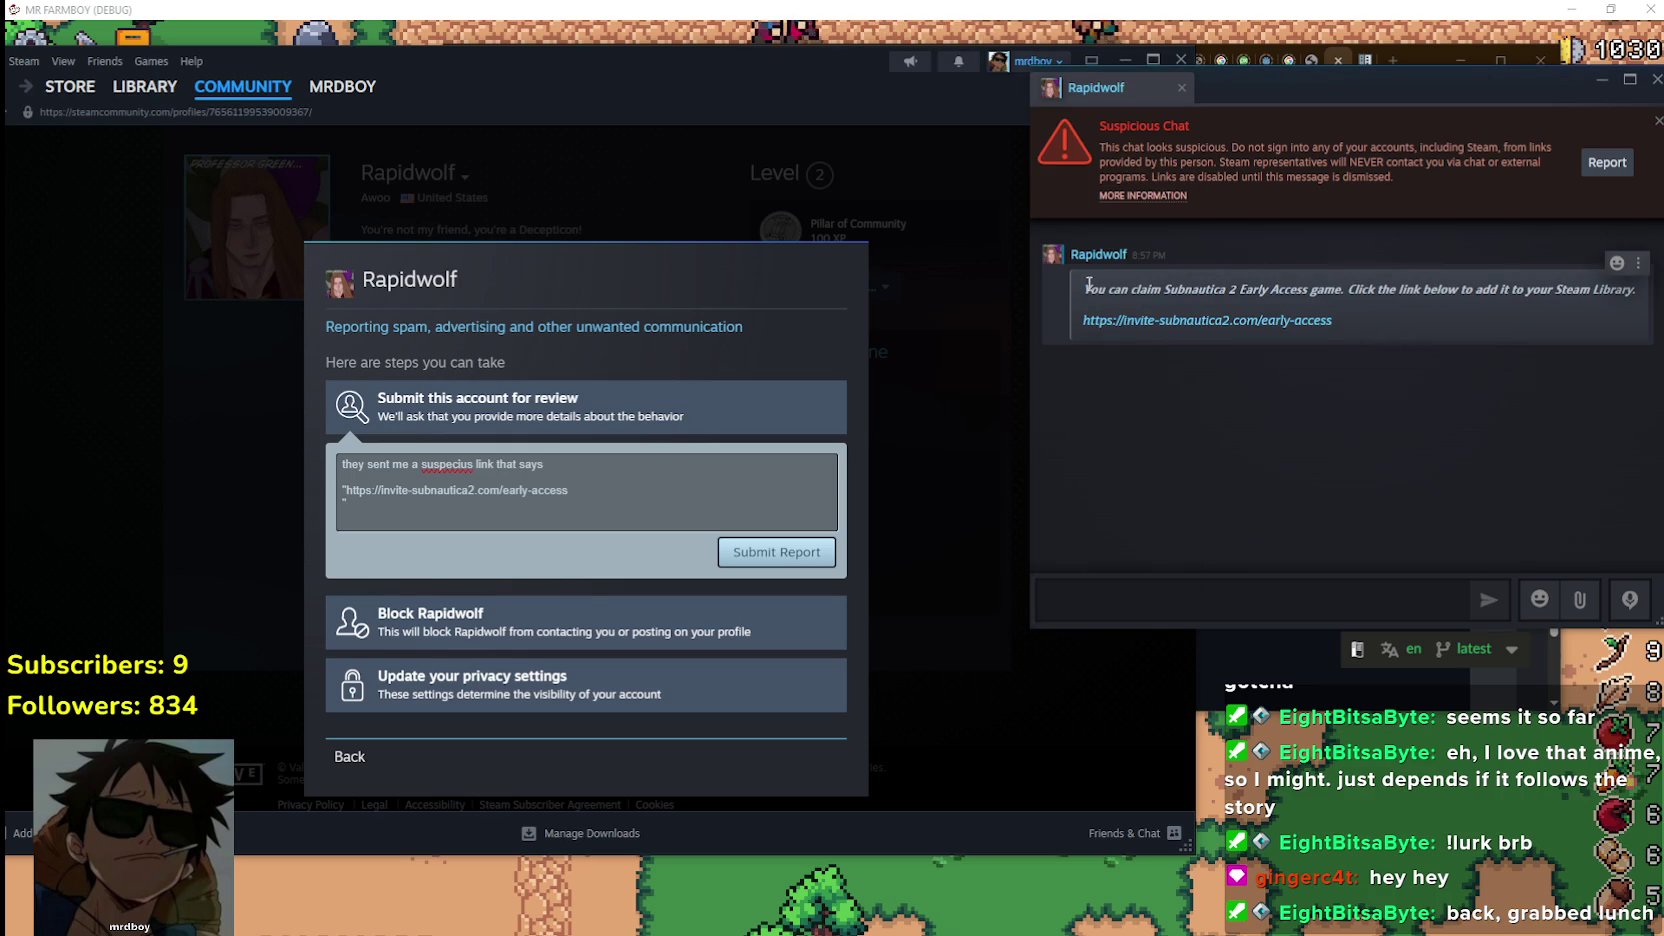
left_click_drag(1113, 289, 1638, 290)
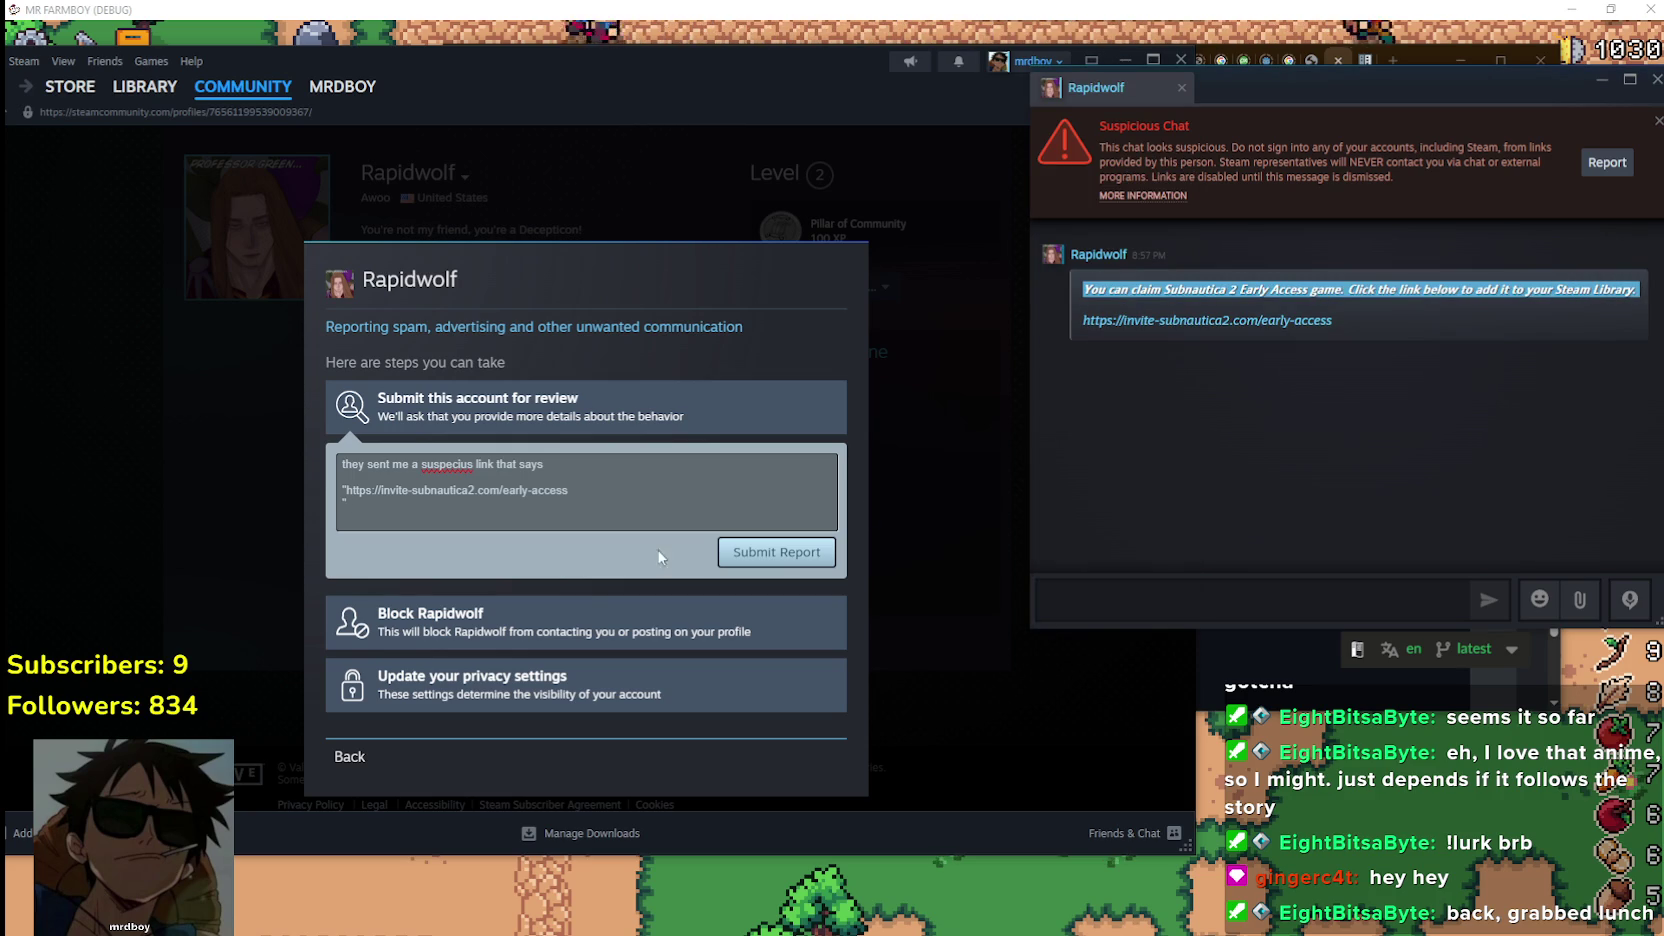
left_click(345, 490)
type("\"")
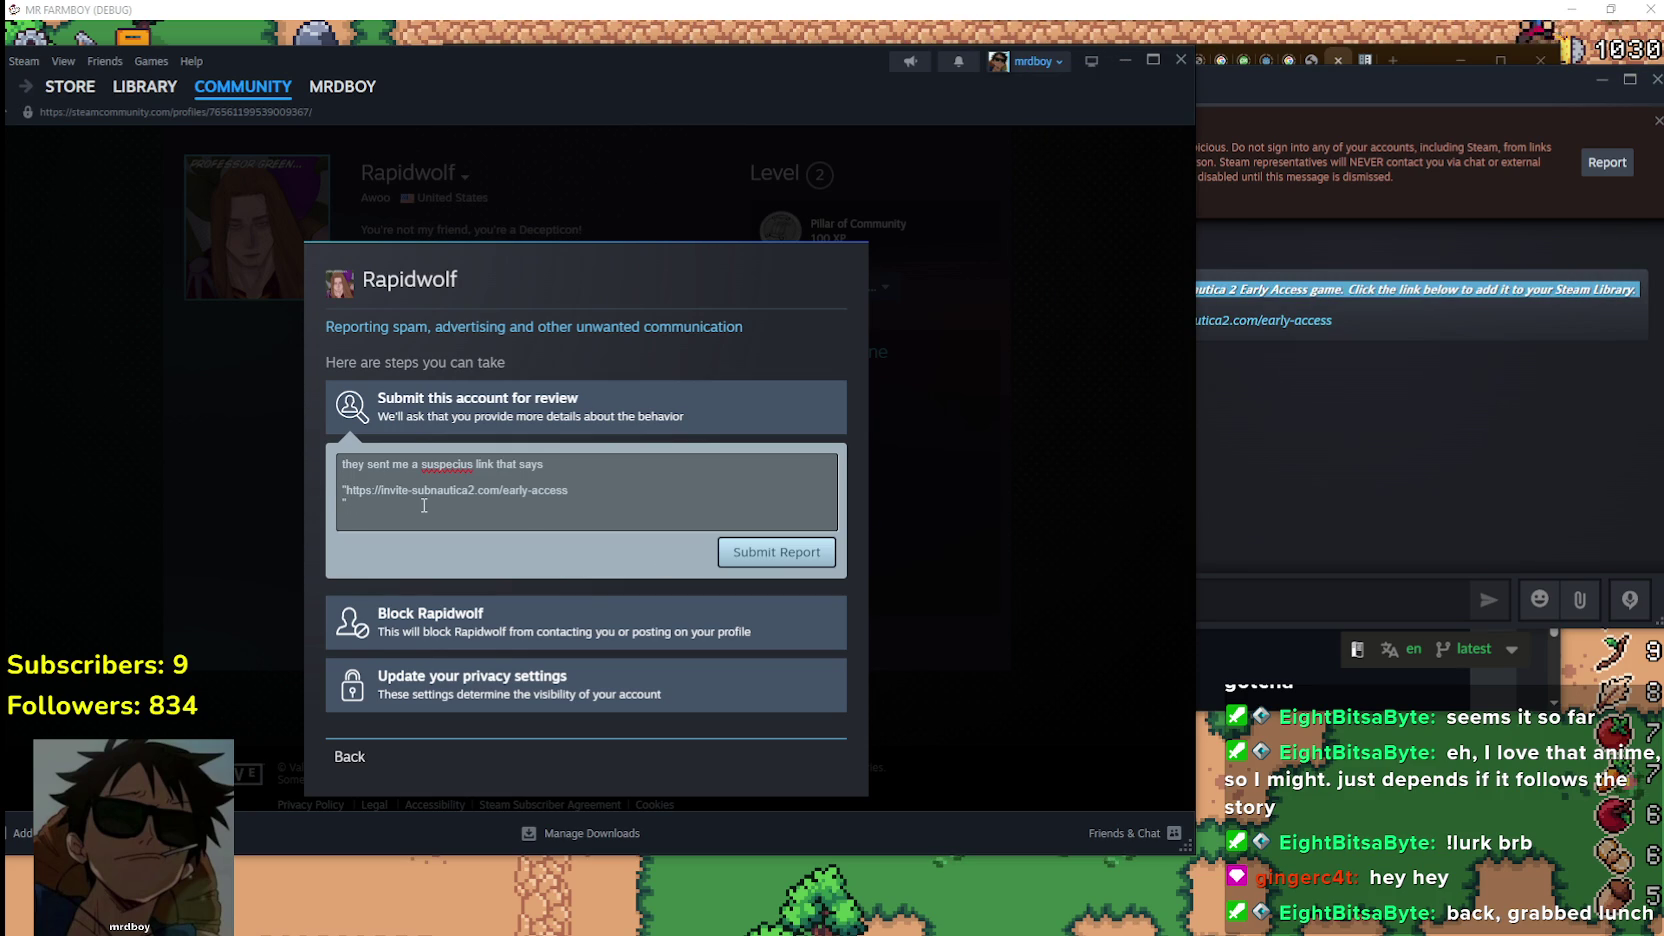
key("Return")
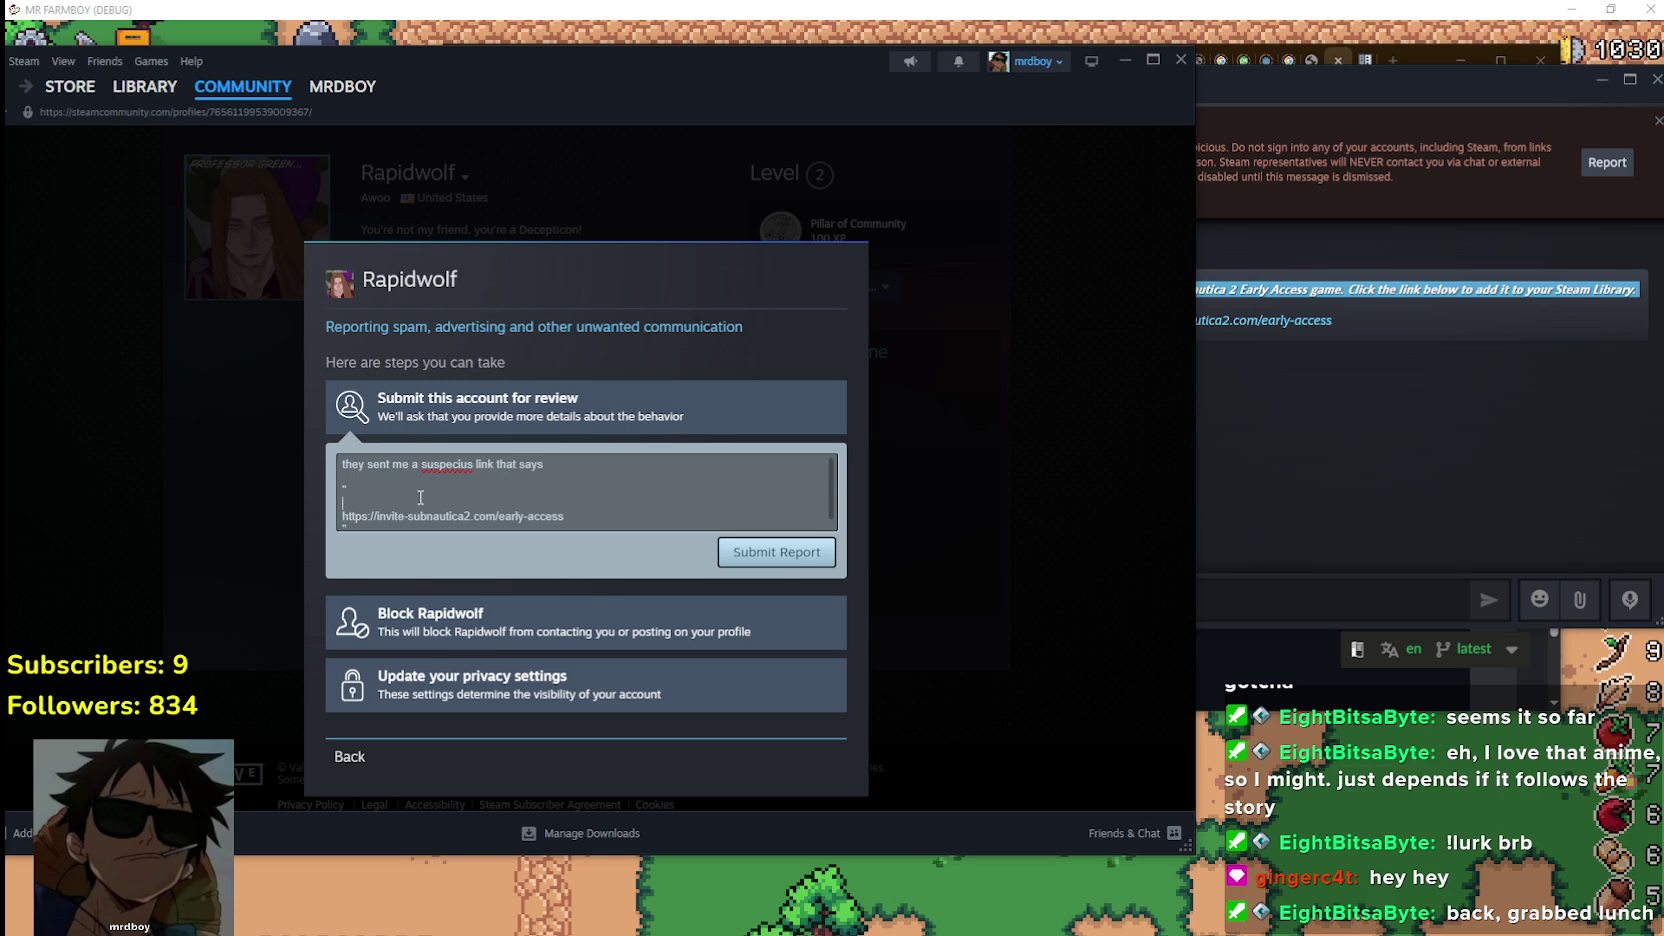
type("You can claim Subnautica 2 Early Access game. Click the link below to add it to your Steam Library.")
Correct the misspelled 'suspecius' in the report using the spelling suggestions
scroll(421, 497, "down", 1)
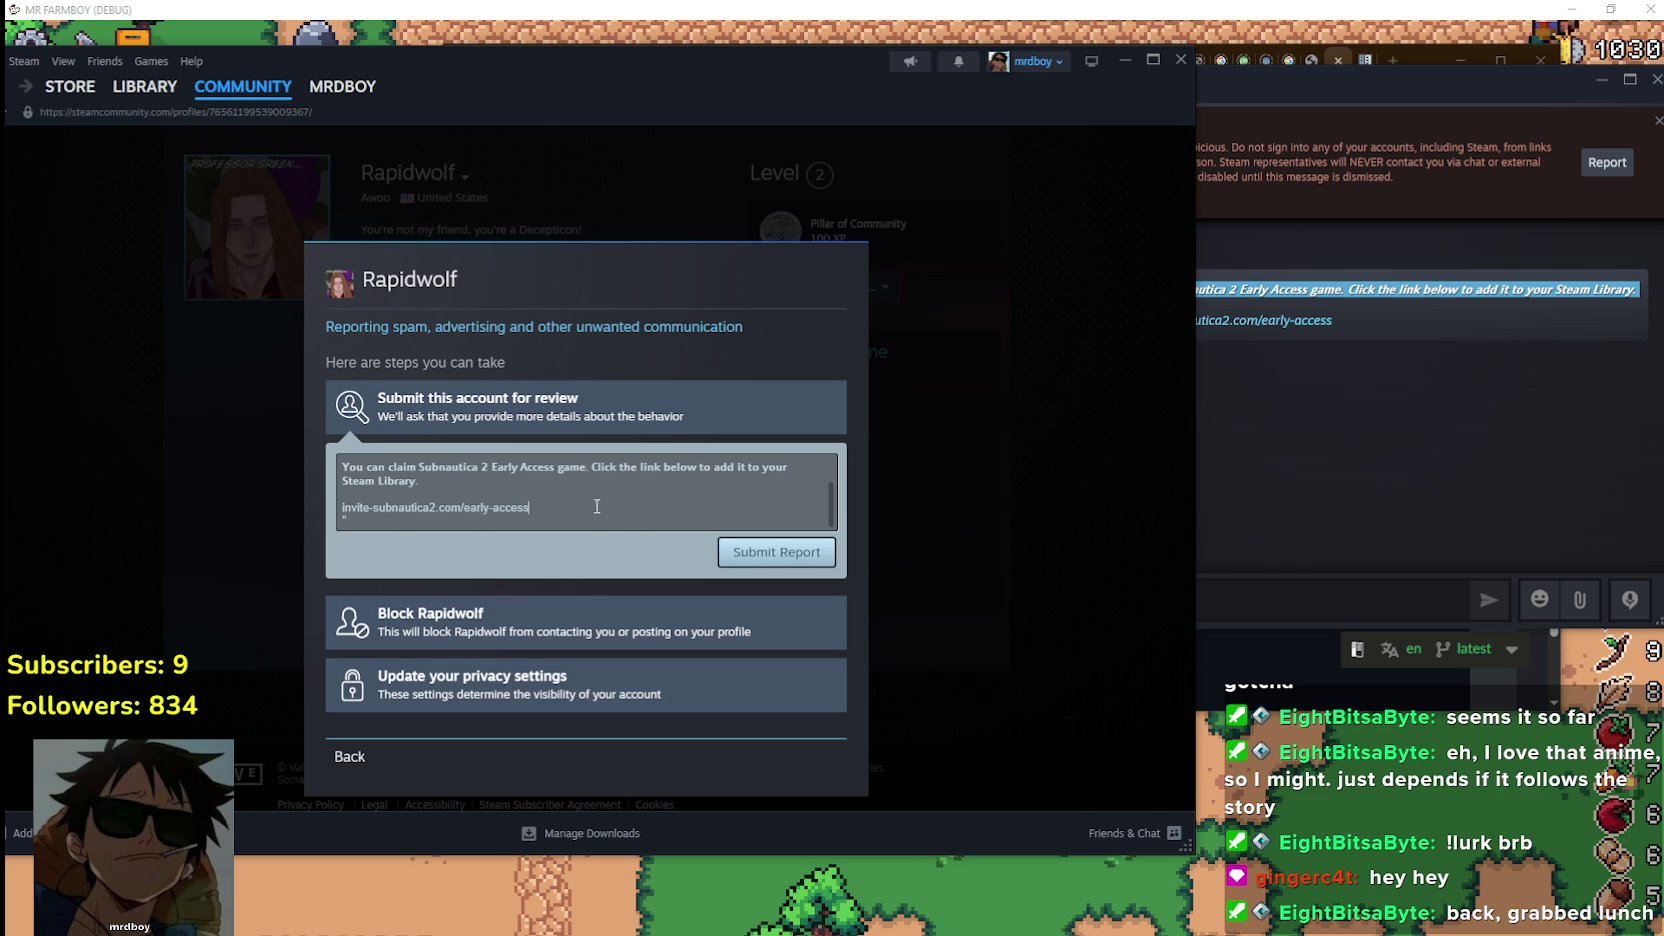
scroll(598, 506, "up", 2)
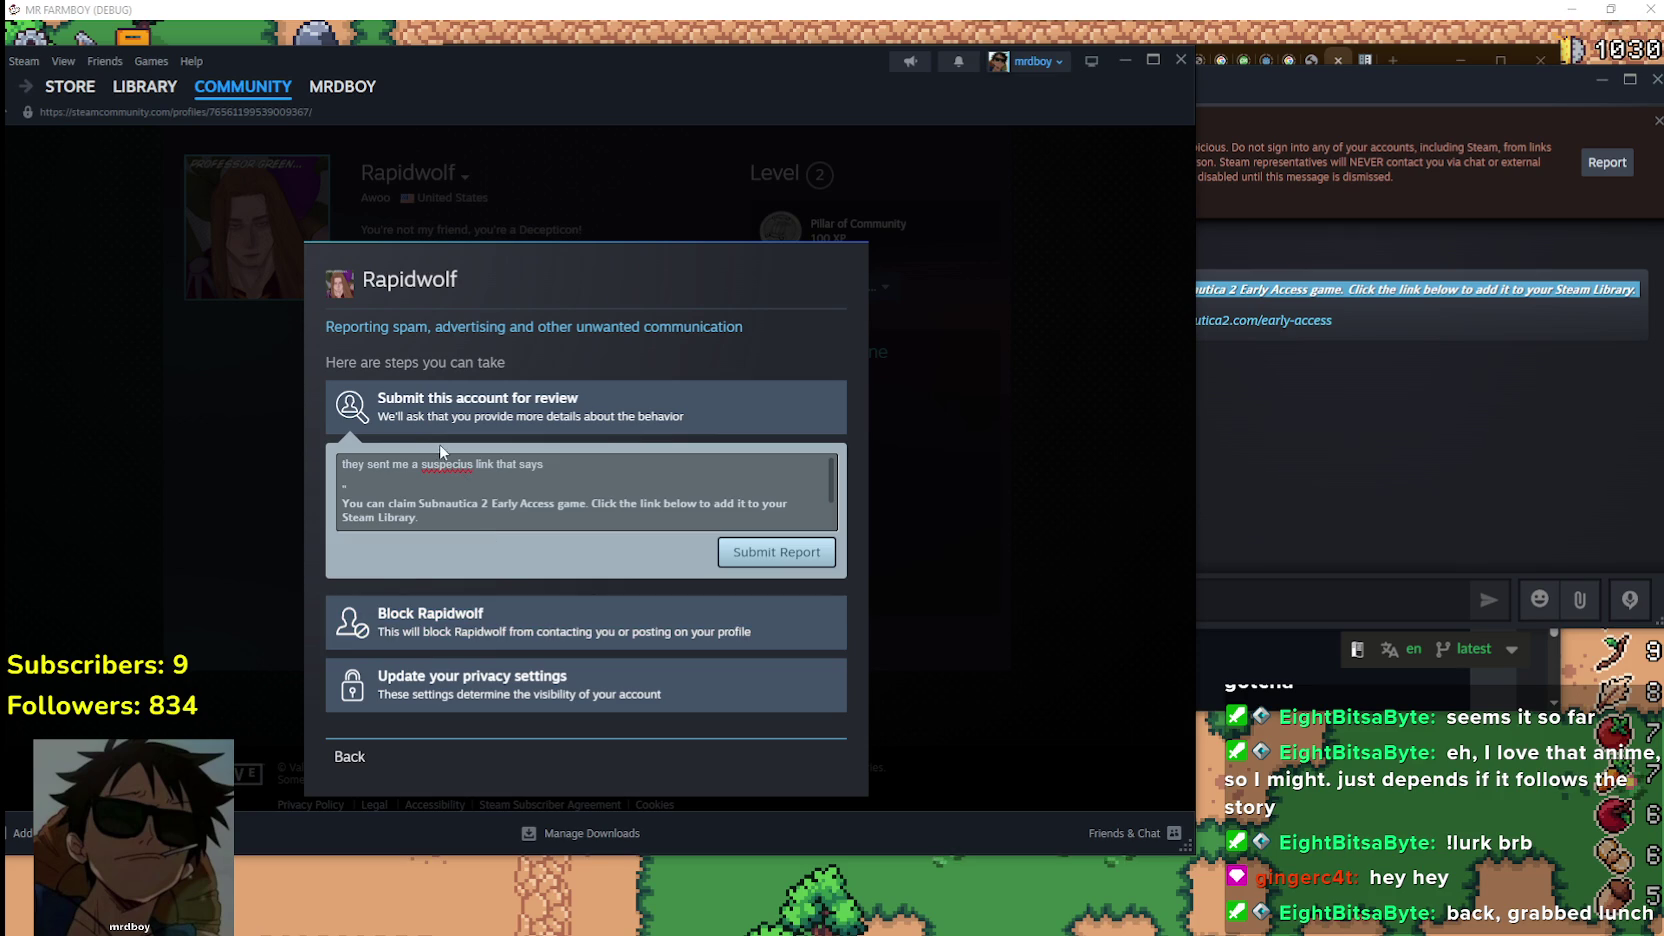
right_click(456, 471)
left_click(442, 468)
right_click(442, 468)
left_click(505, 490)
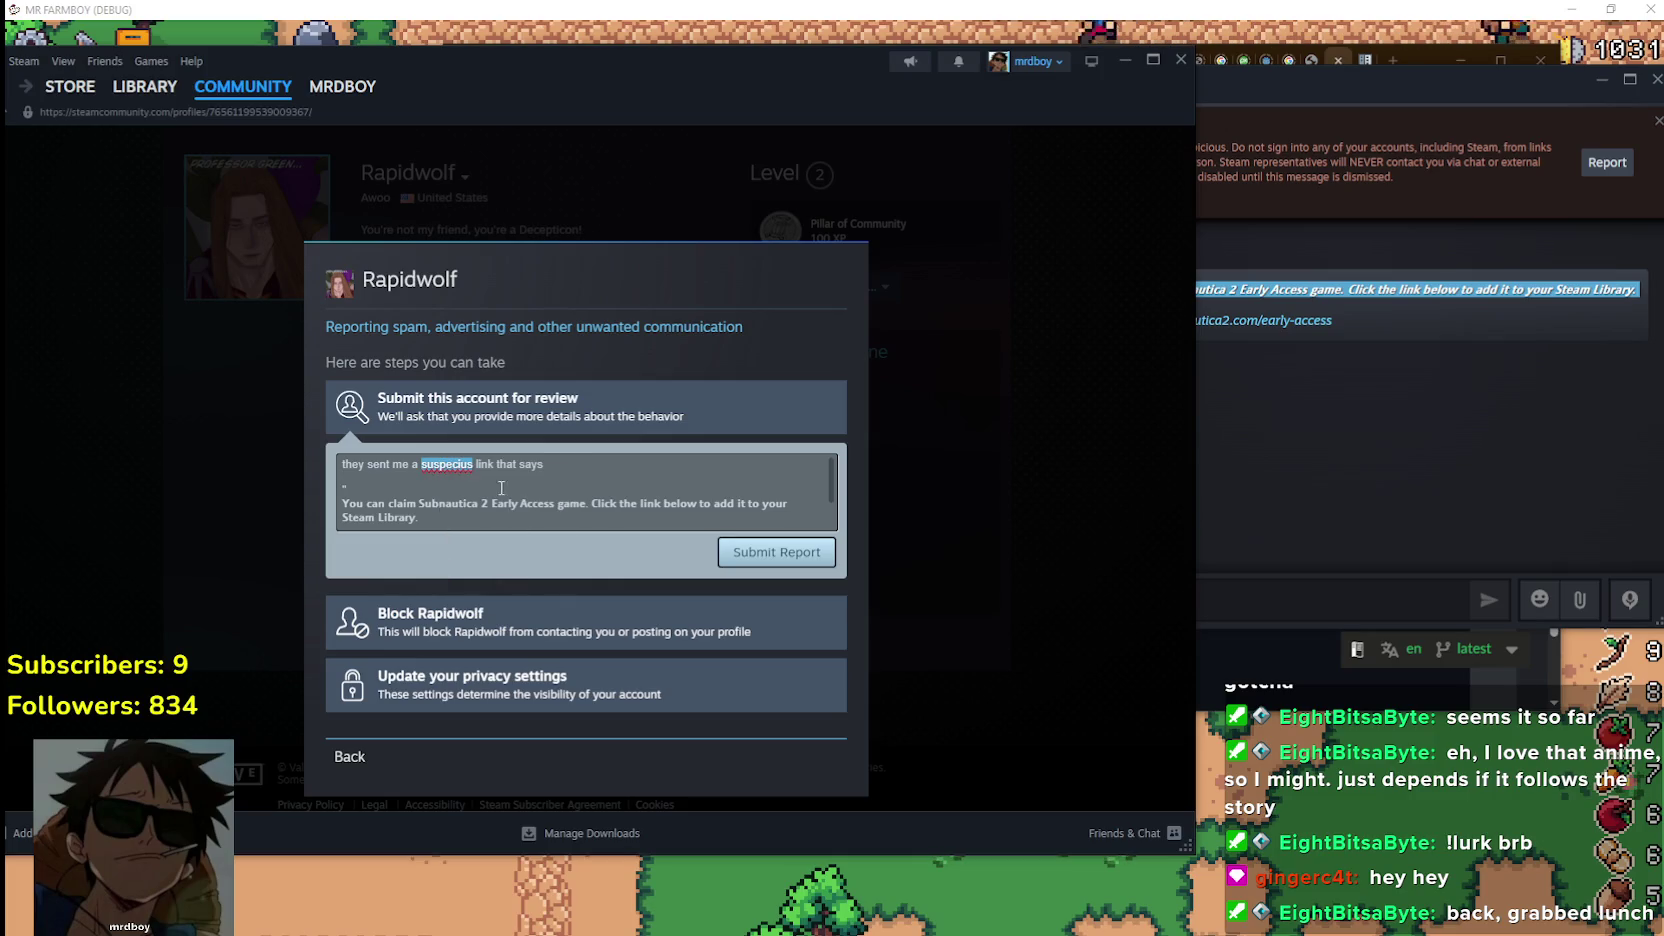
left_click(447, 474)
type("o")
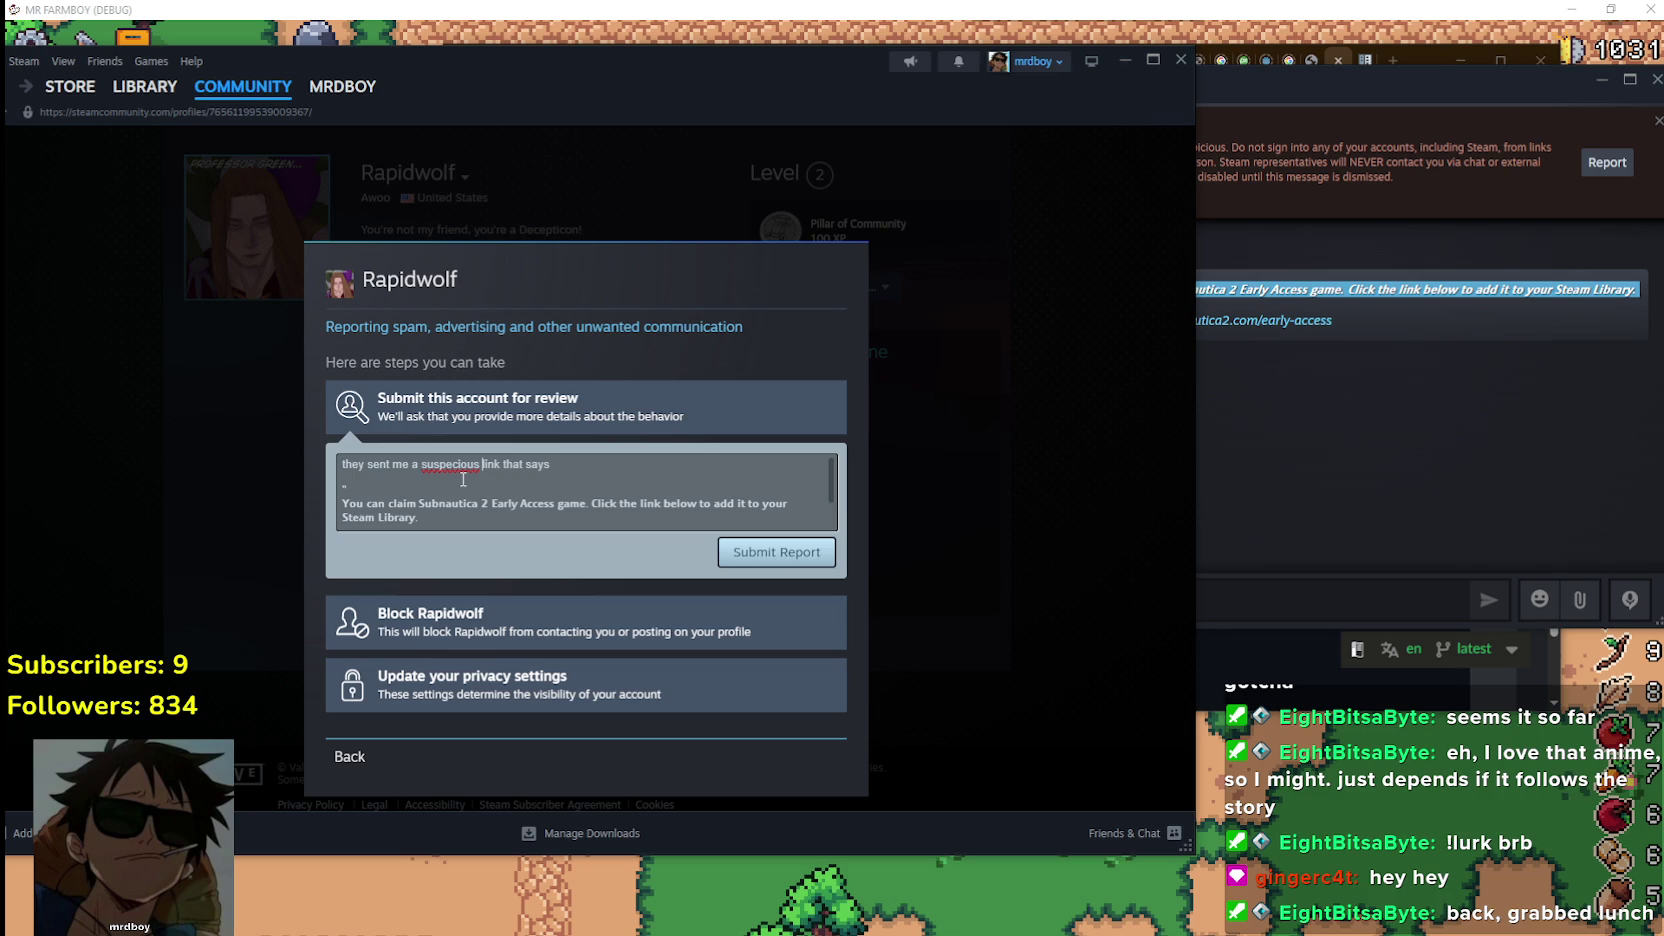
right_click(464, 460)
left_click(484, 478)
scroll(499, 493, "down", 1)
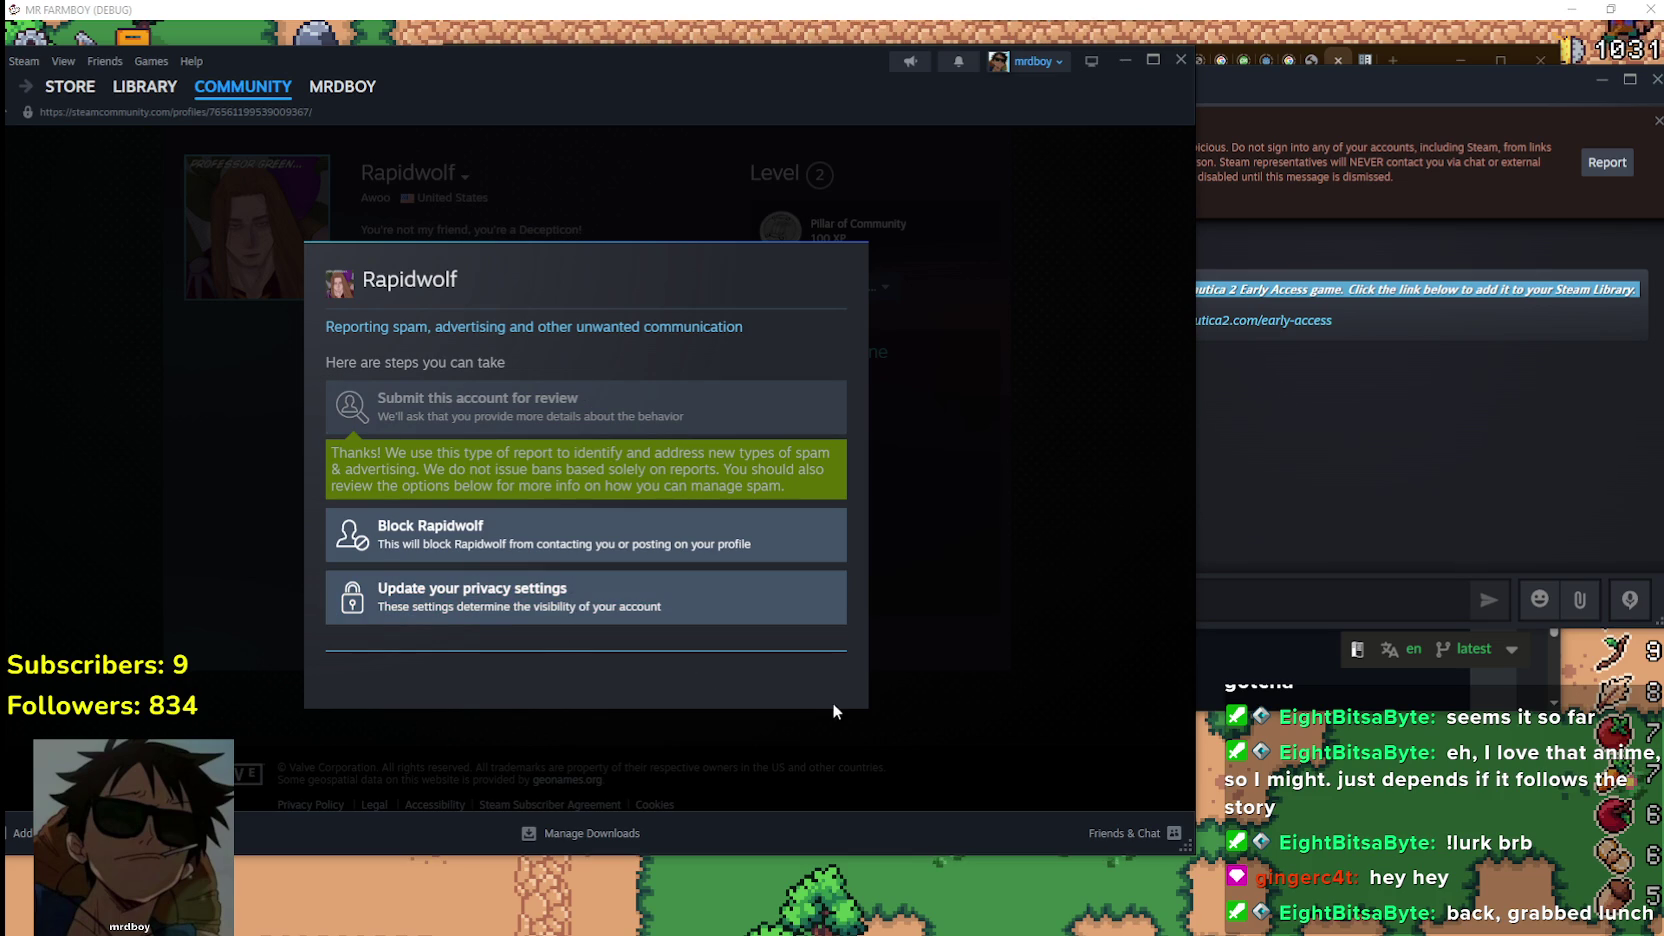
left_click(1405, 442)
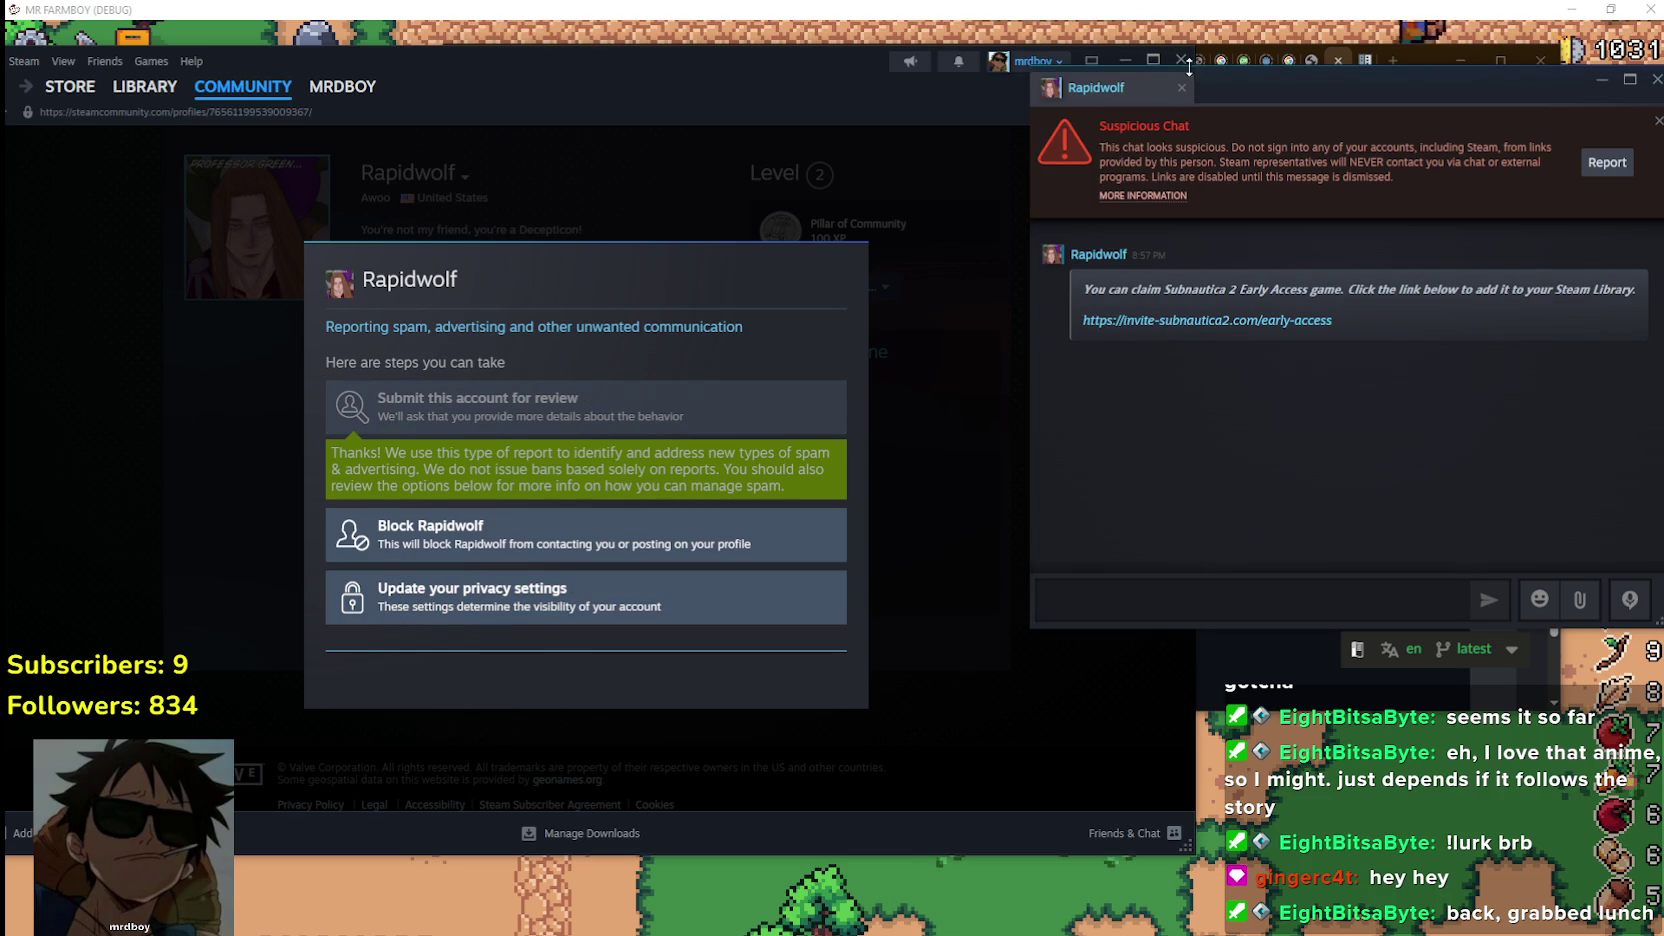
Close the suspicious chat, open the Steam Store, and minimize Steam to reveal the docs
left_click(970, 517)
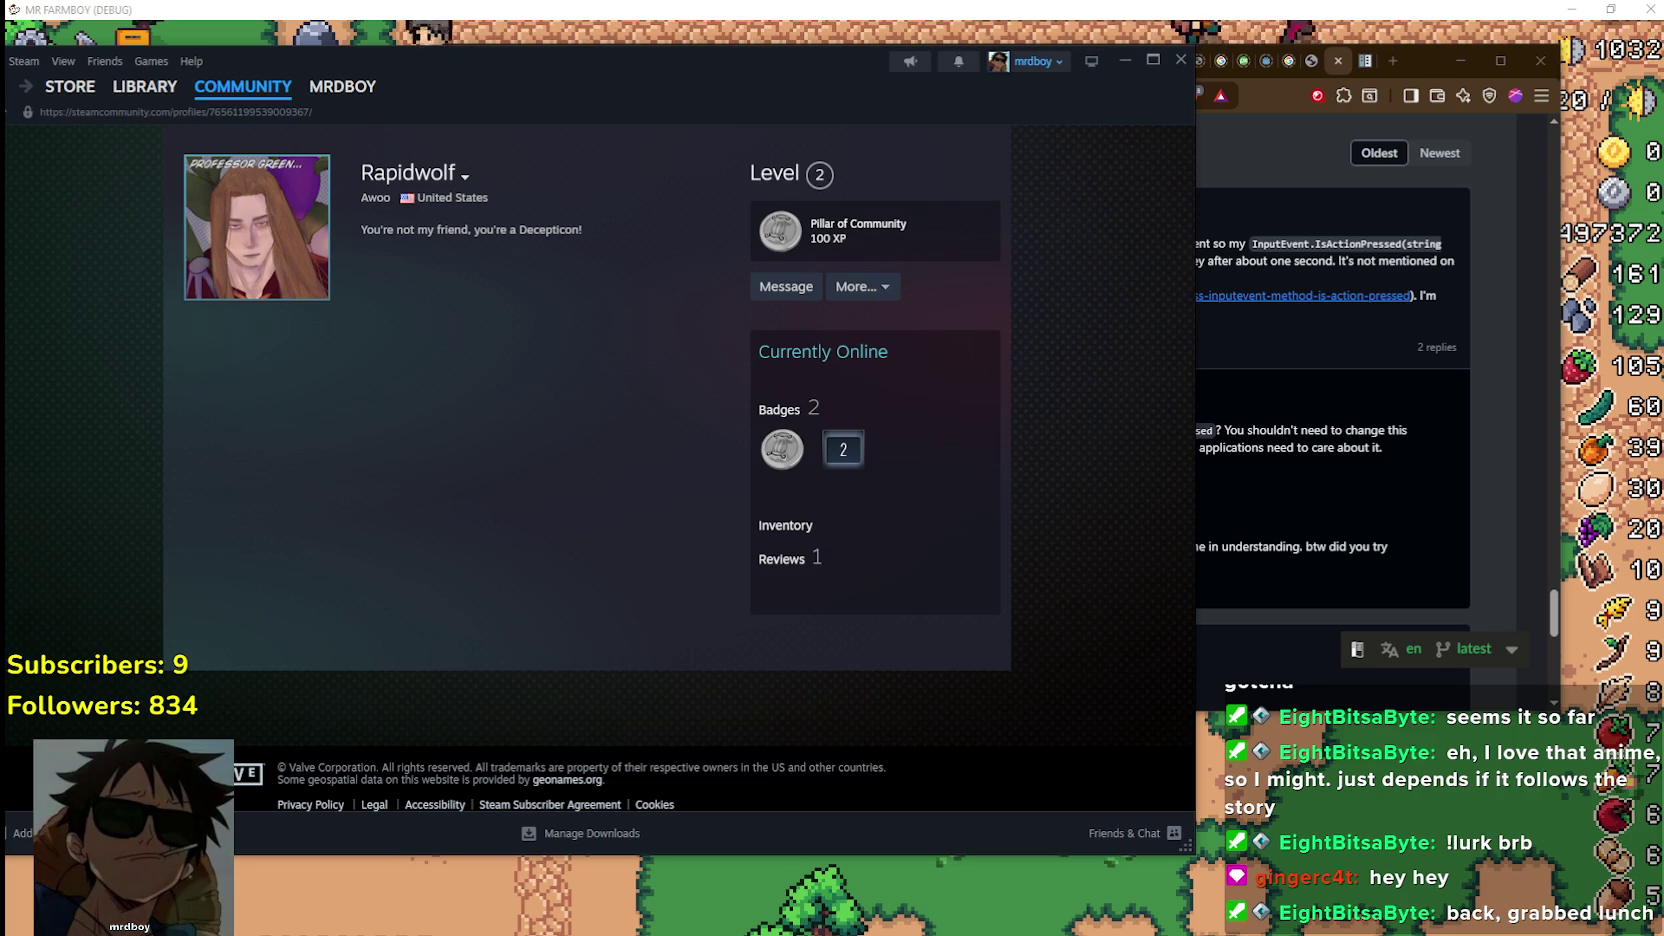
left_click_drag(604, 78, 633, 57)
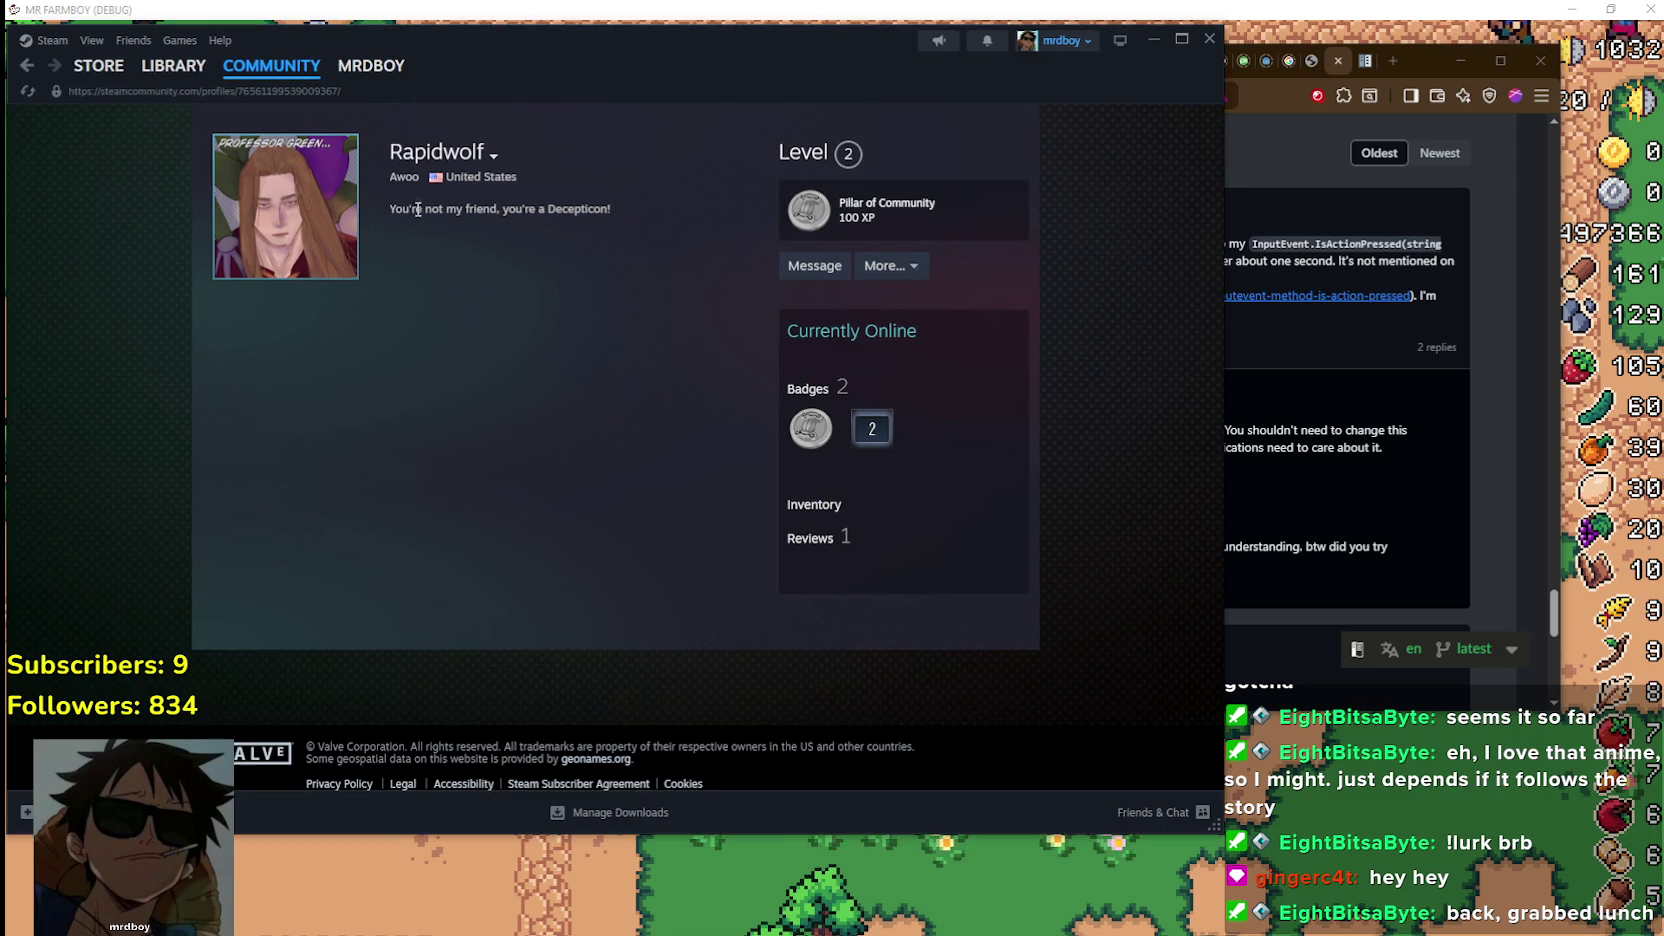
mouse_move(95, 80)
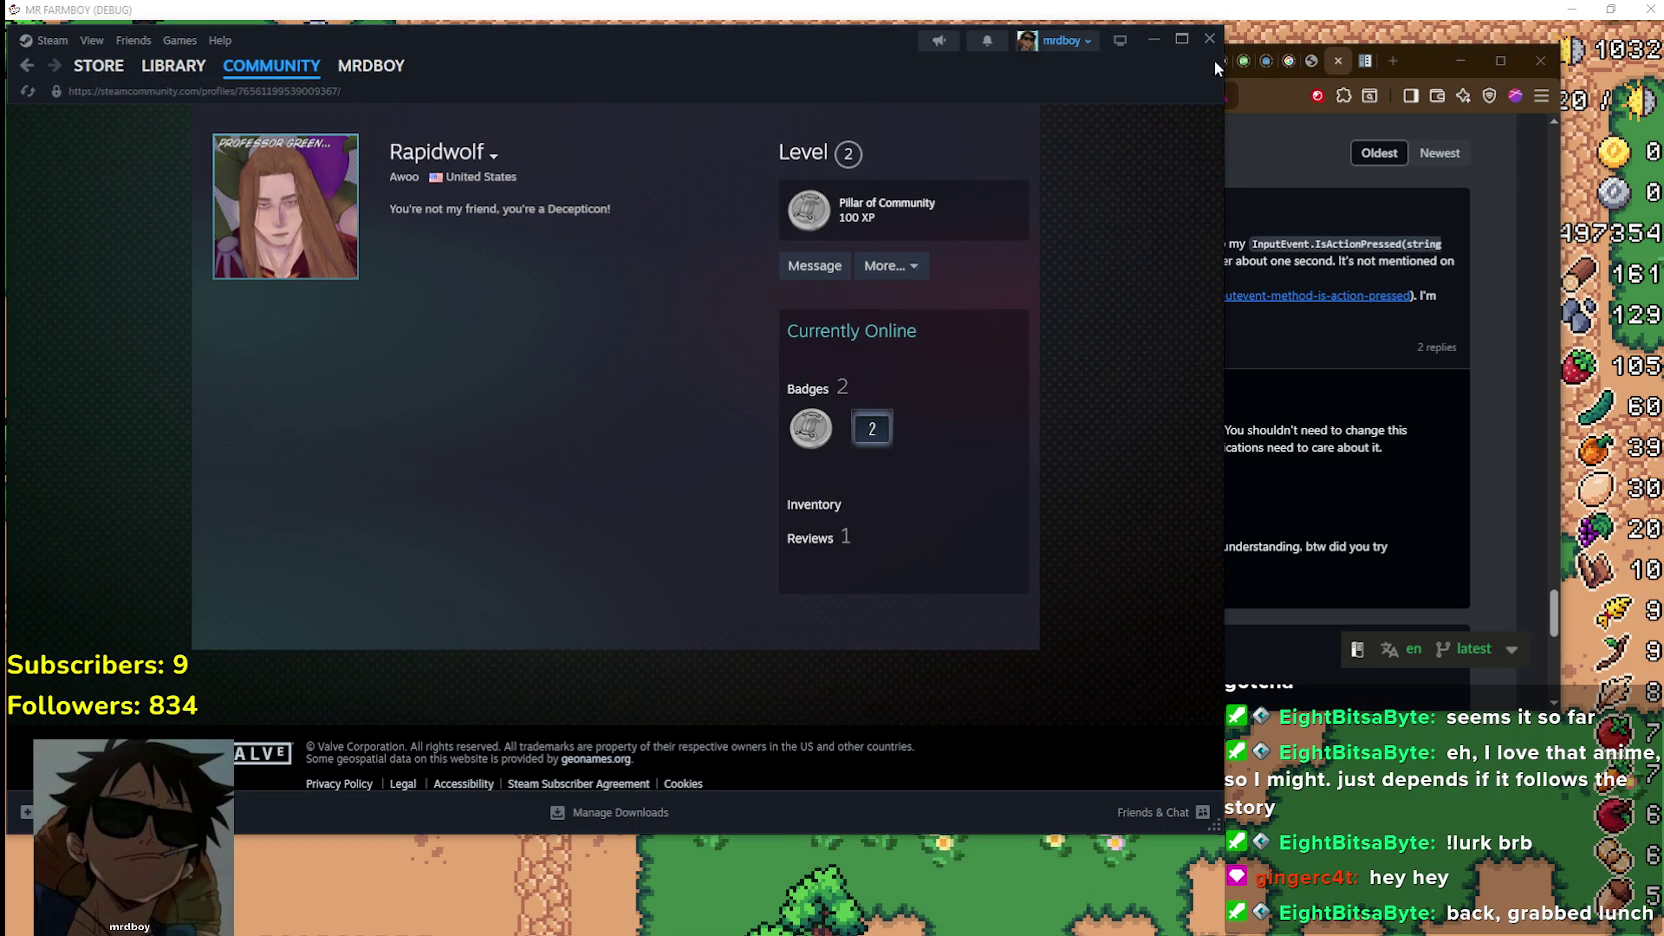
left_click(112, 70)
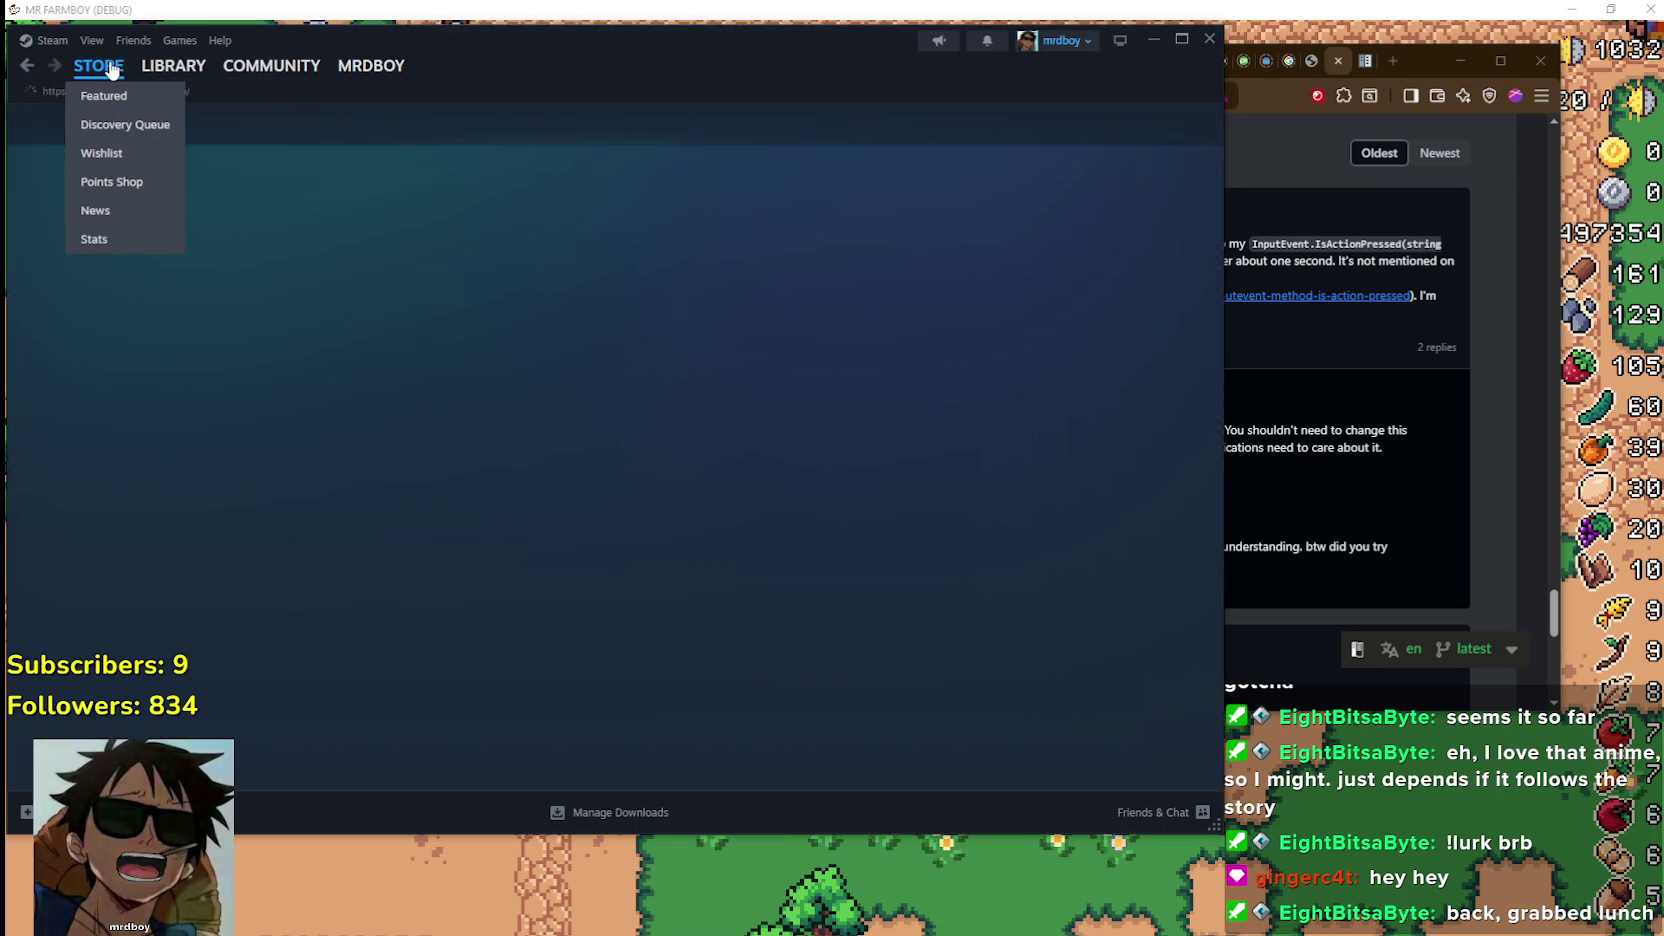
left_click(1209, 38)
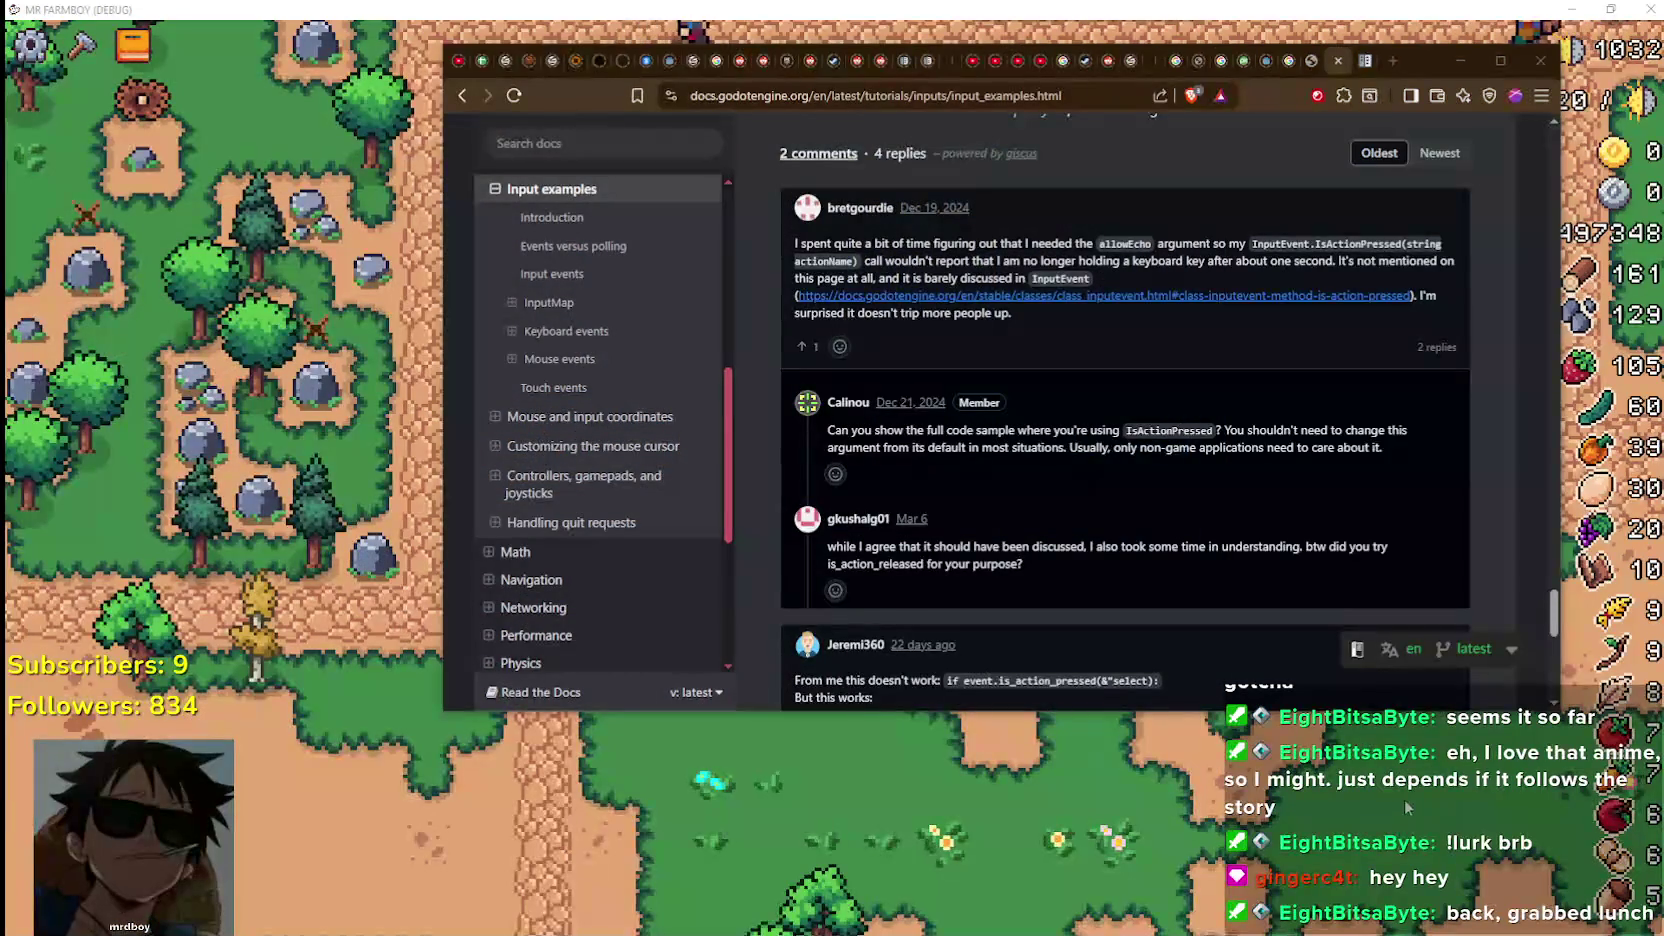
Read further down the docs comments, then Alt+Tab back to the game
scroll(1076, 454, "down", 2)
scroll(1071, 458, "down", 3)
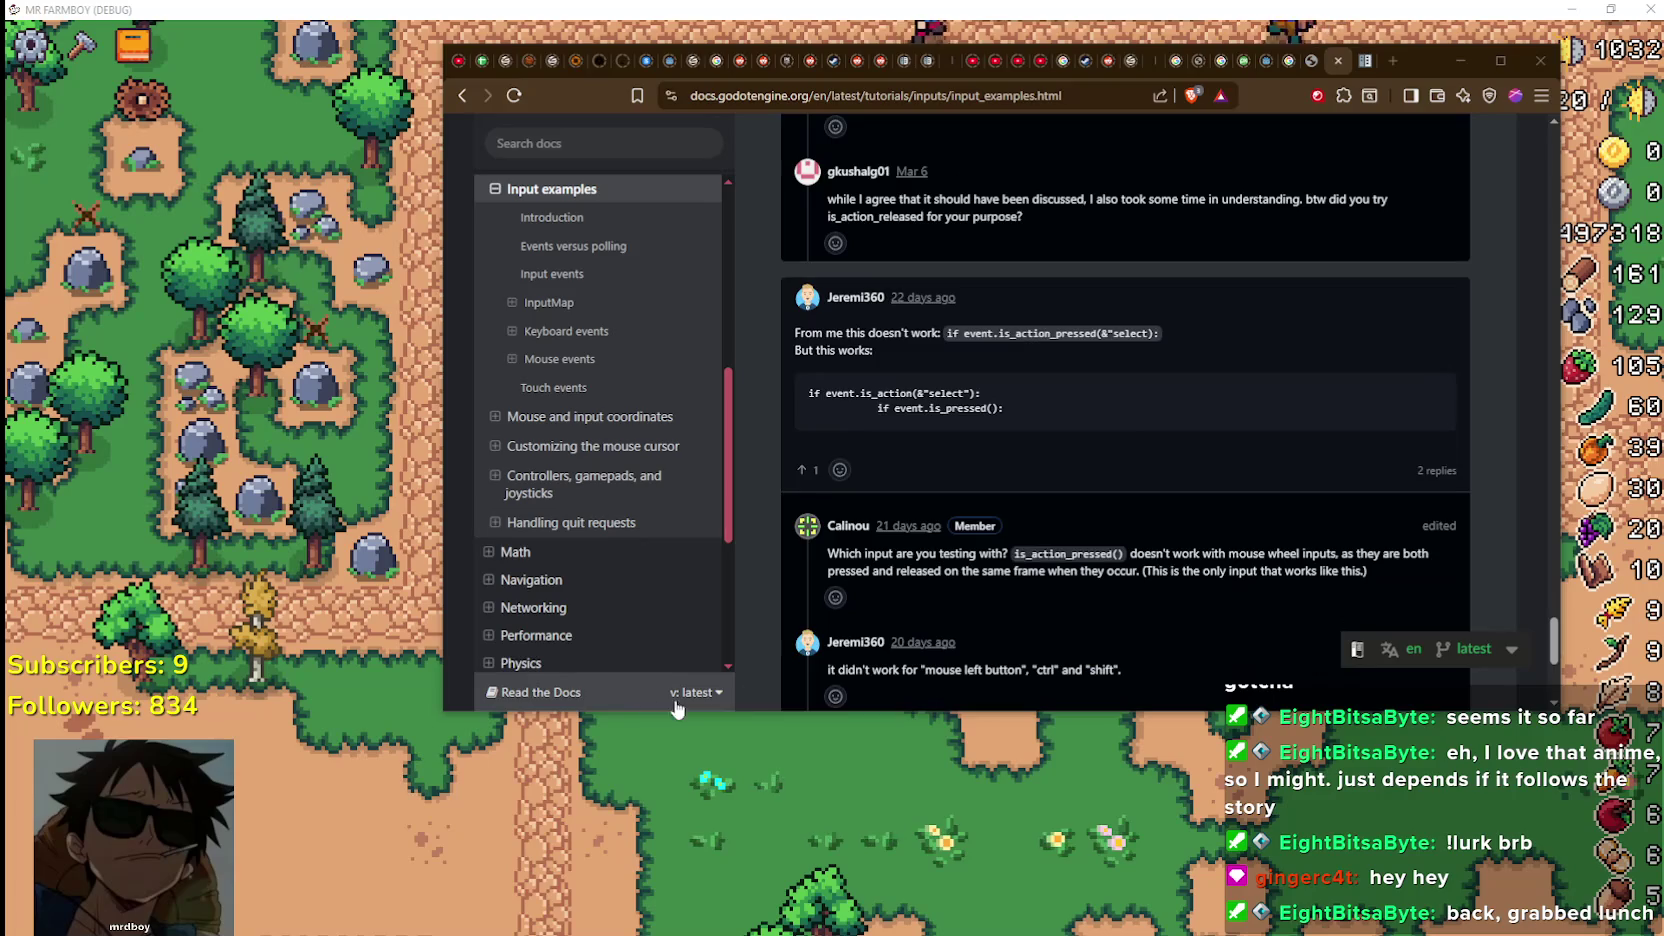
key("alt+Tab")
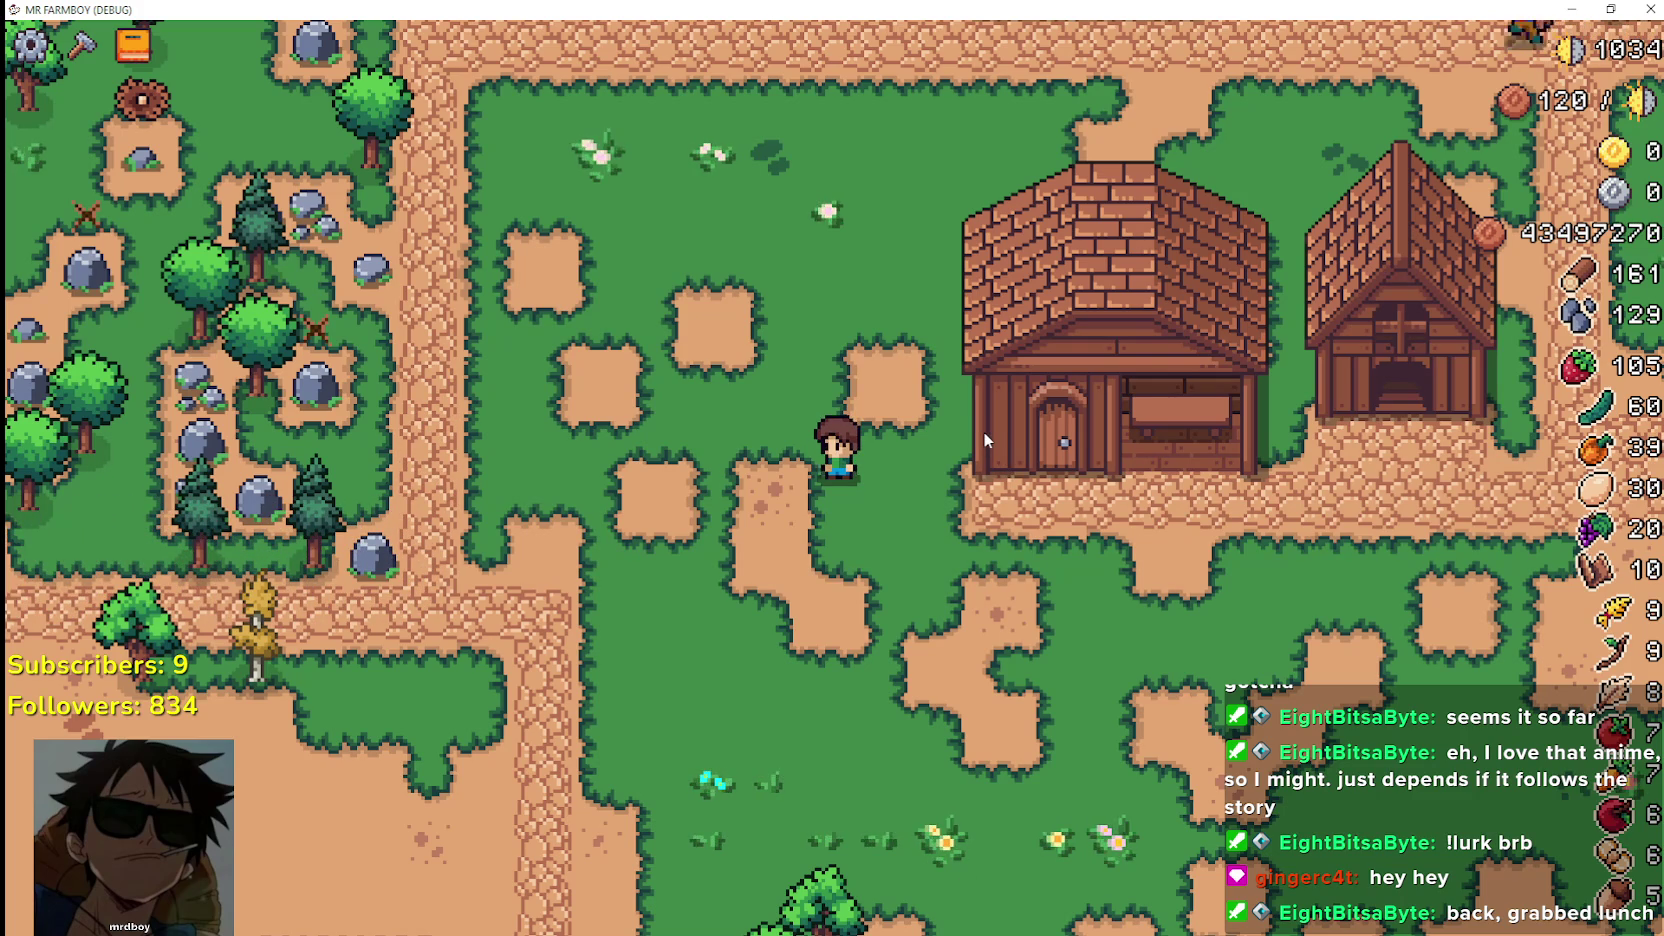
Stop the game with F8, check line 275's return true, and relaunch with F5
key("d")
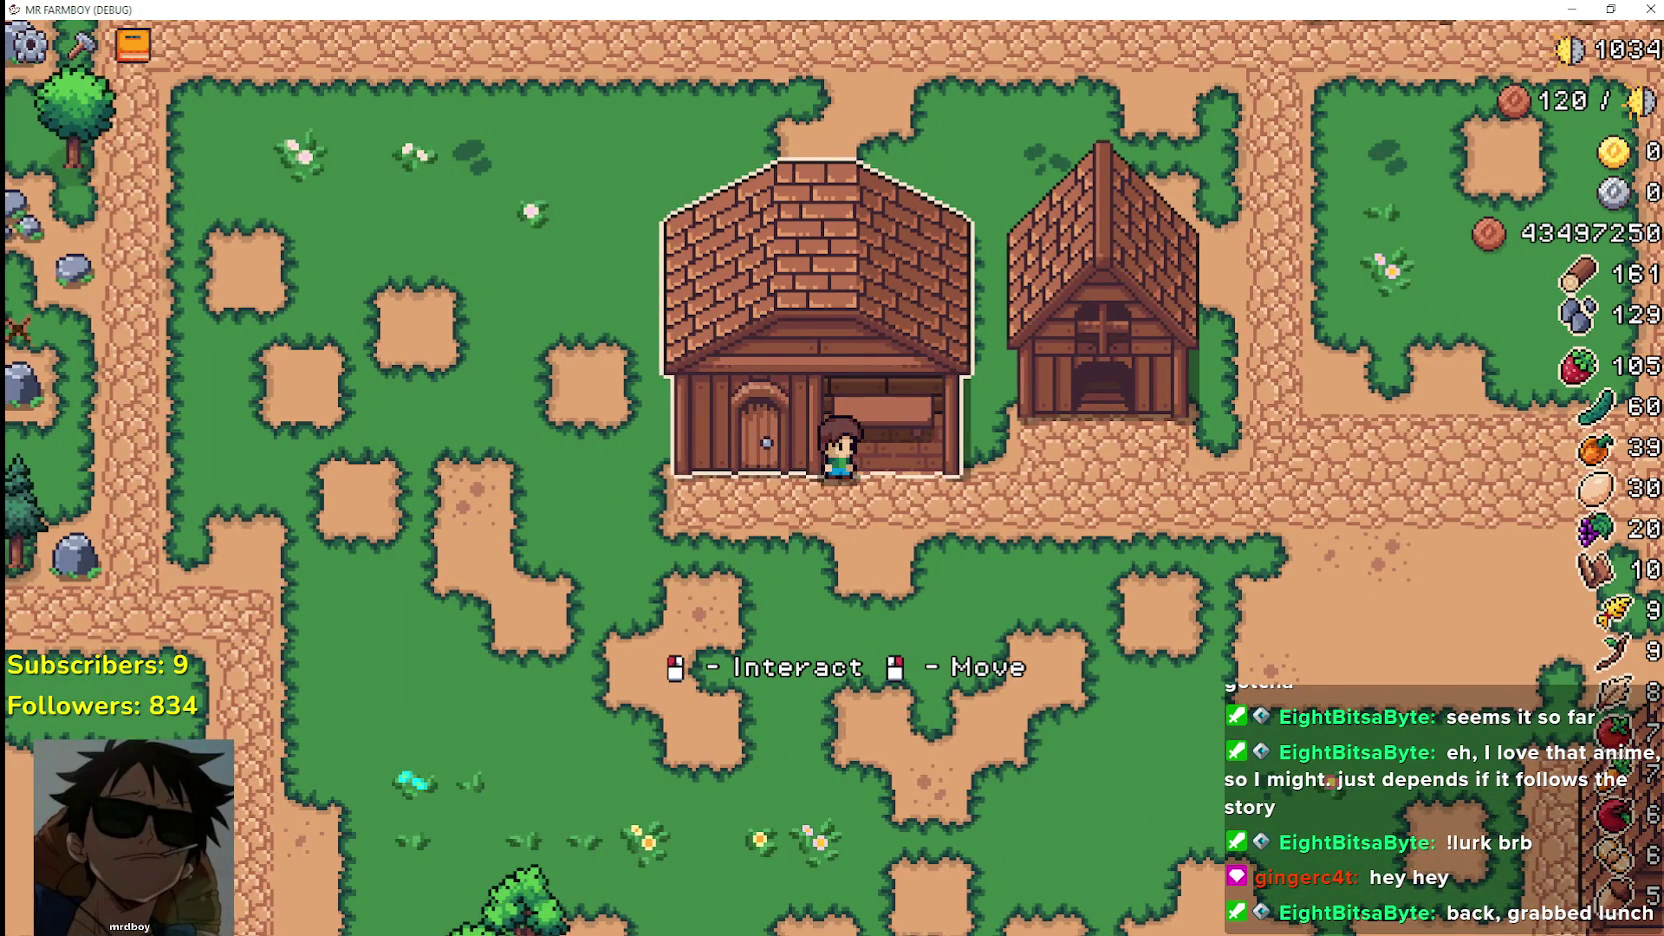
key("F8")
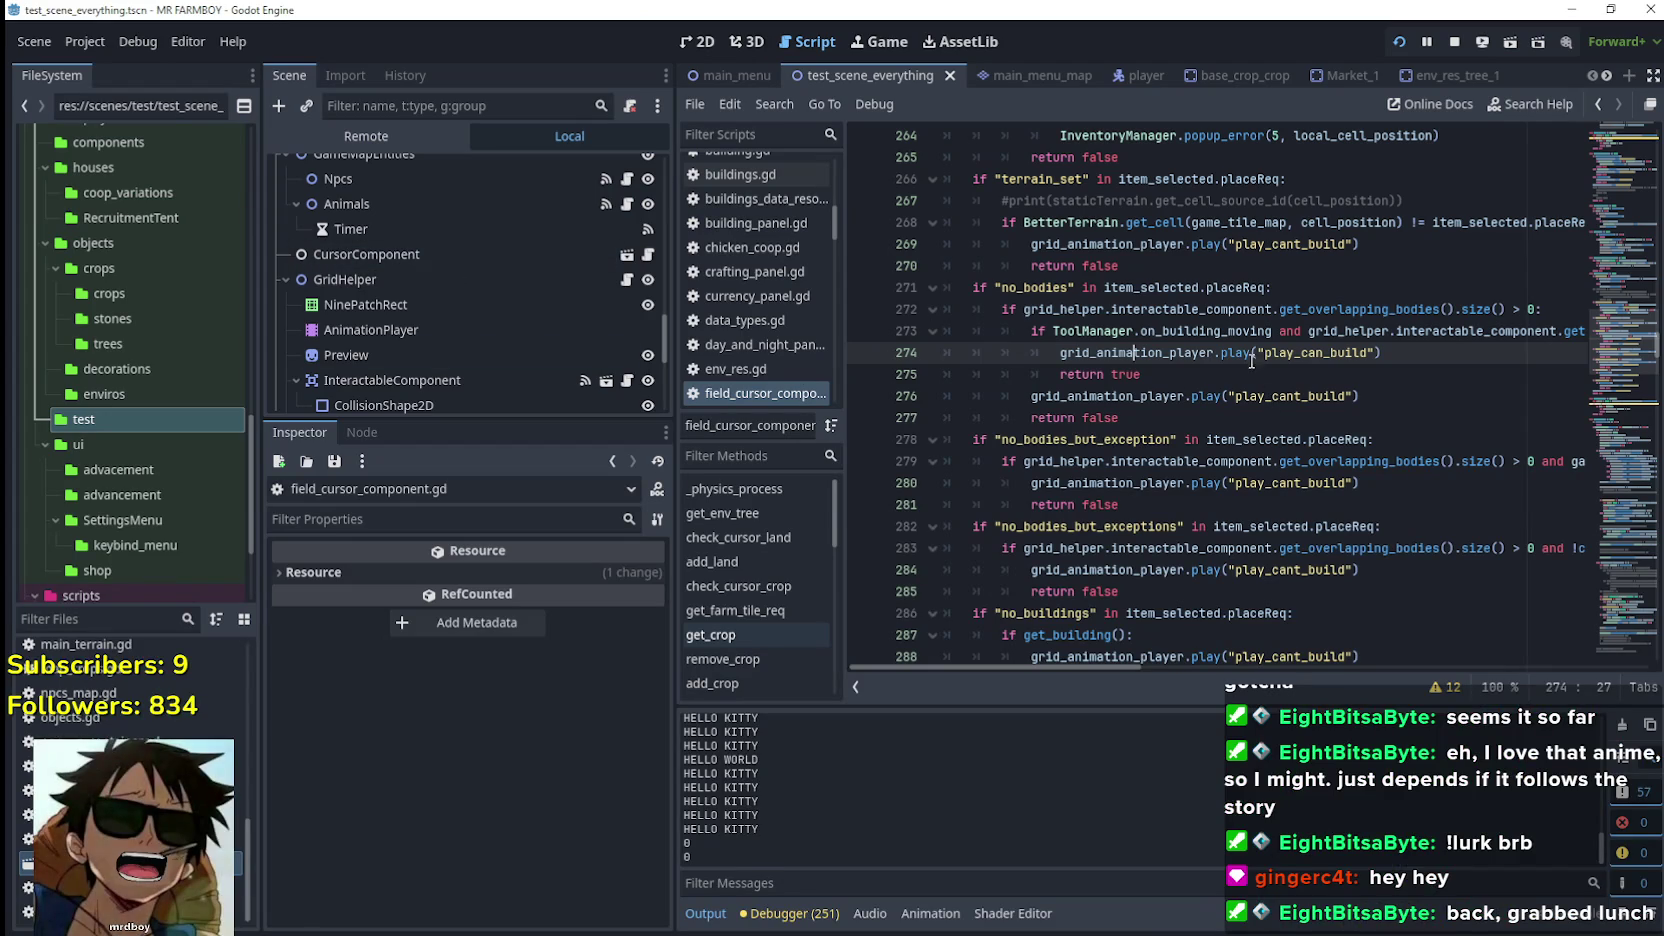
left_click(1242, 373)
mouse_move(1215, 392)
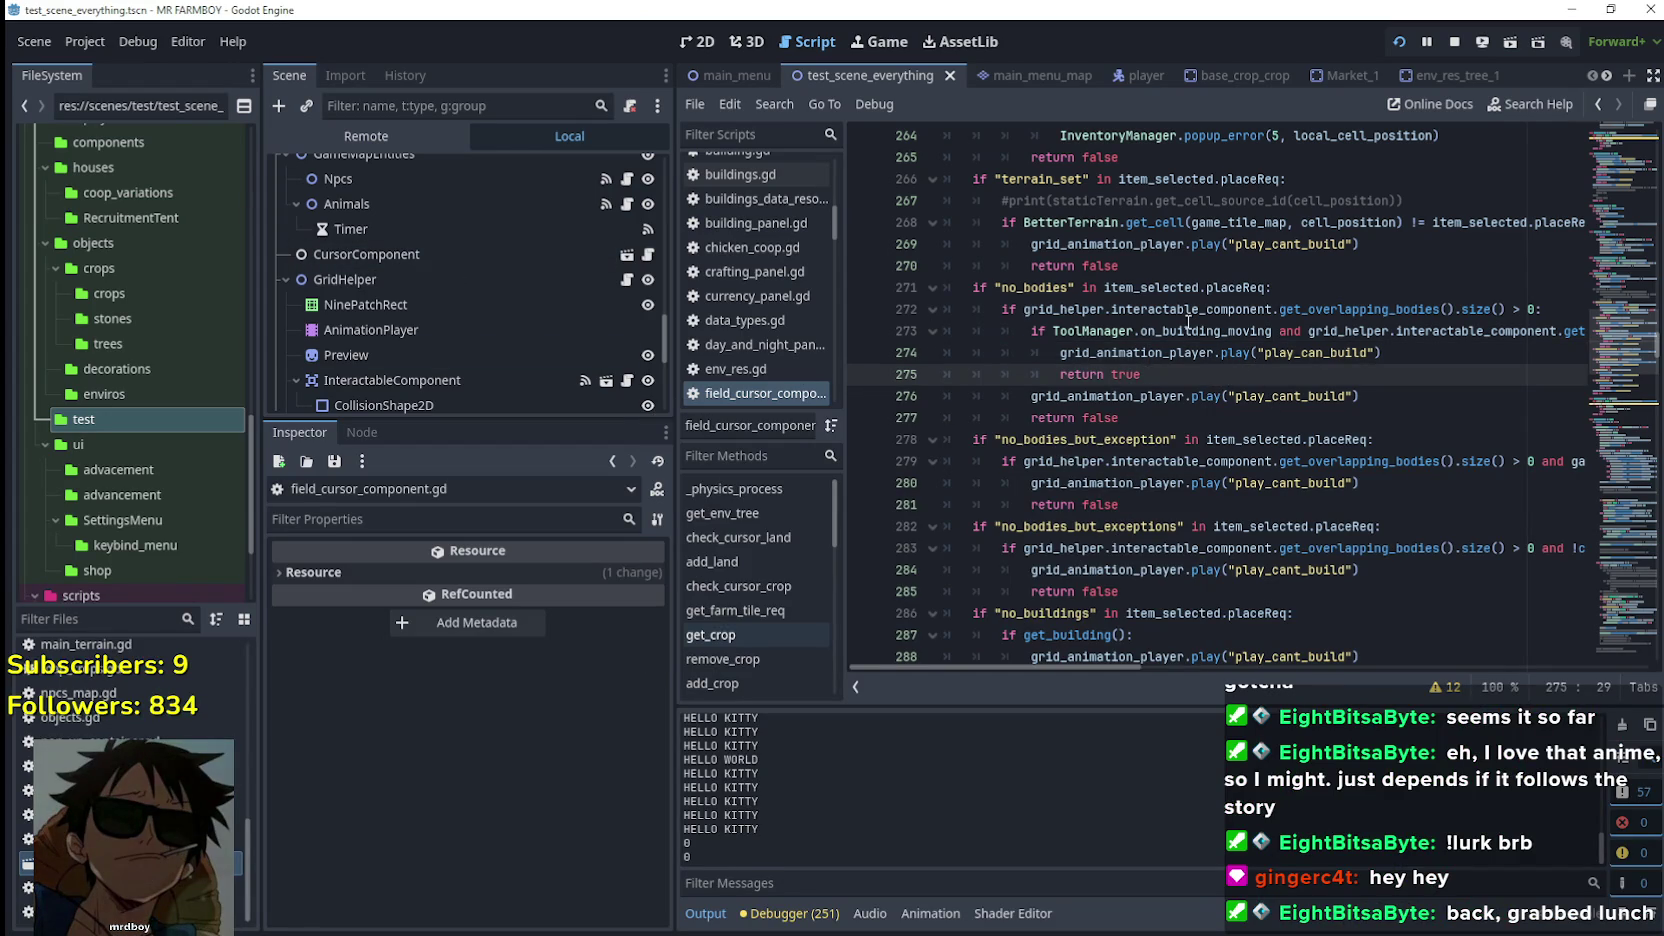
key("F5")
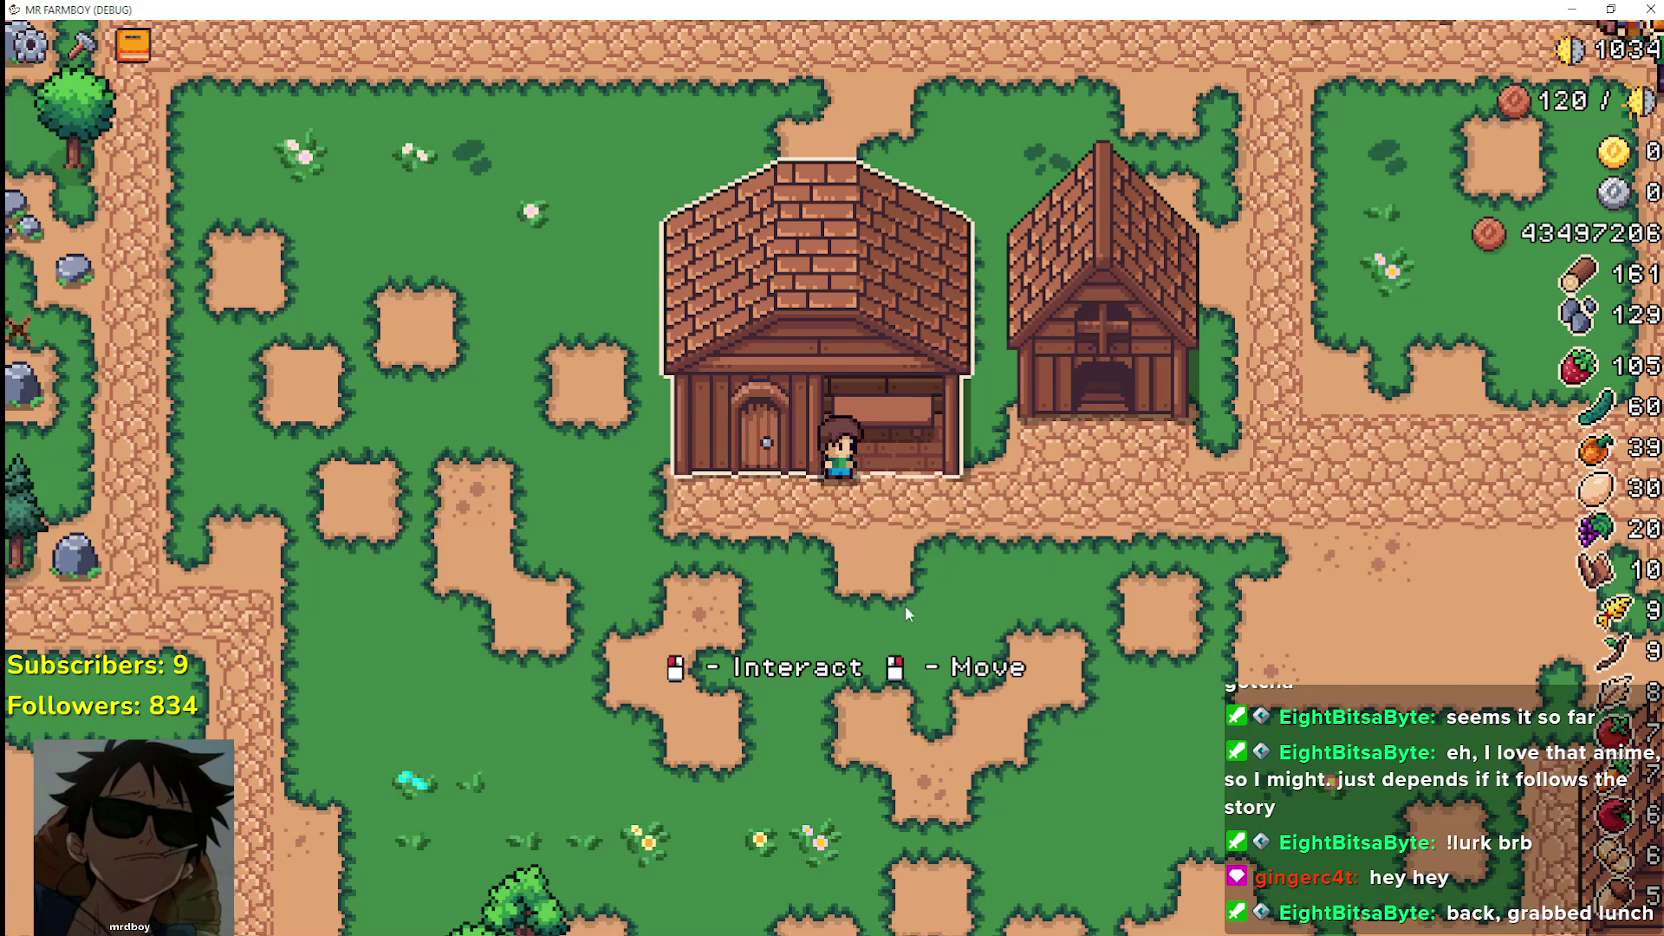
Test right-clicking the house to pick it up, cancel, and place it elsewhere
right_click(916, 559)
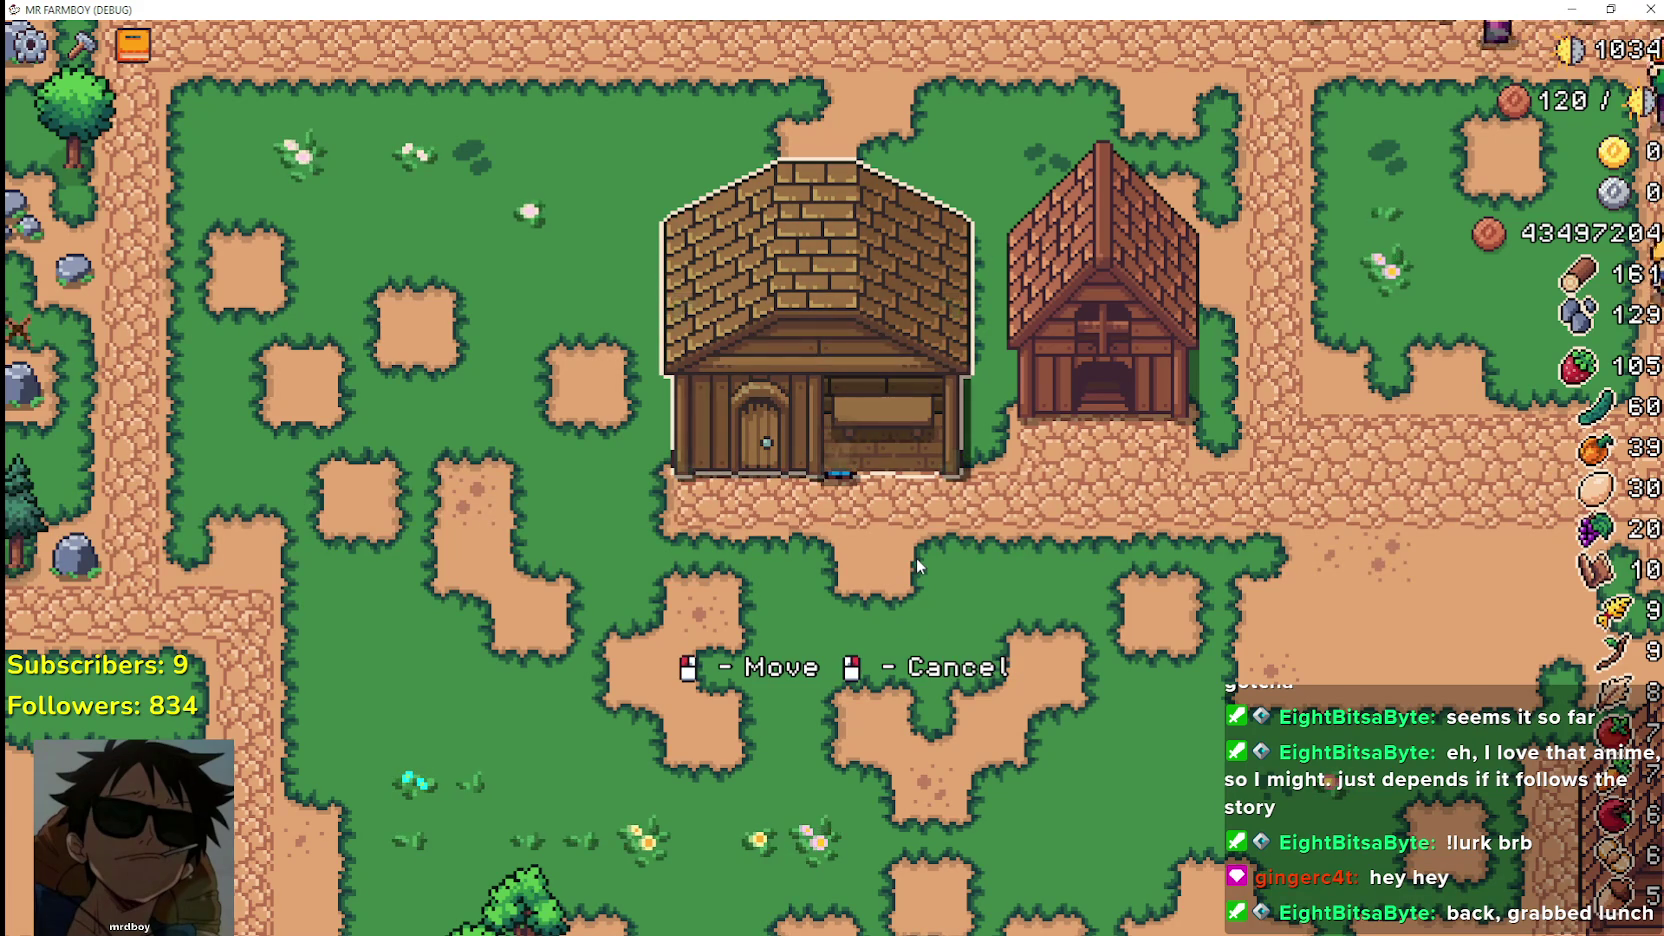
key("a")
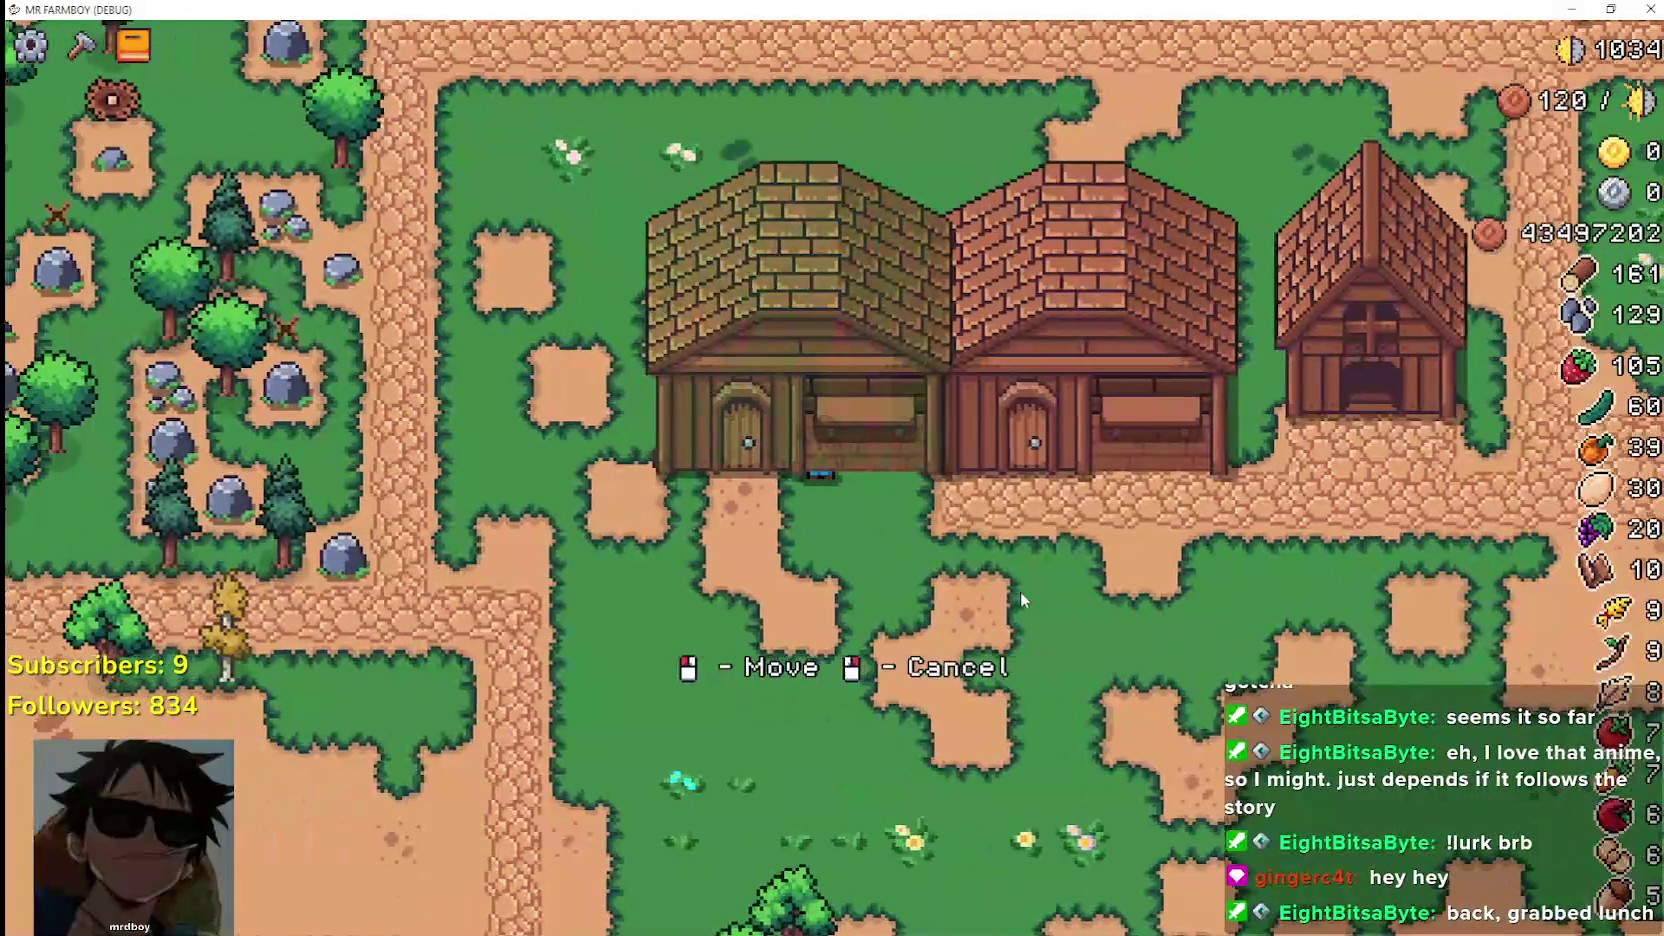
right_click(1020, 592)
key("d")
right_click(1020, 592)
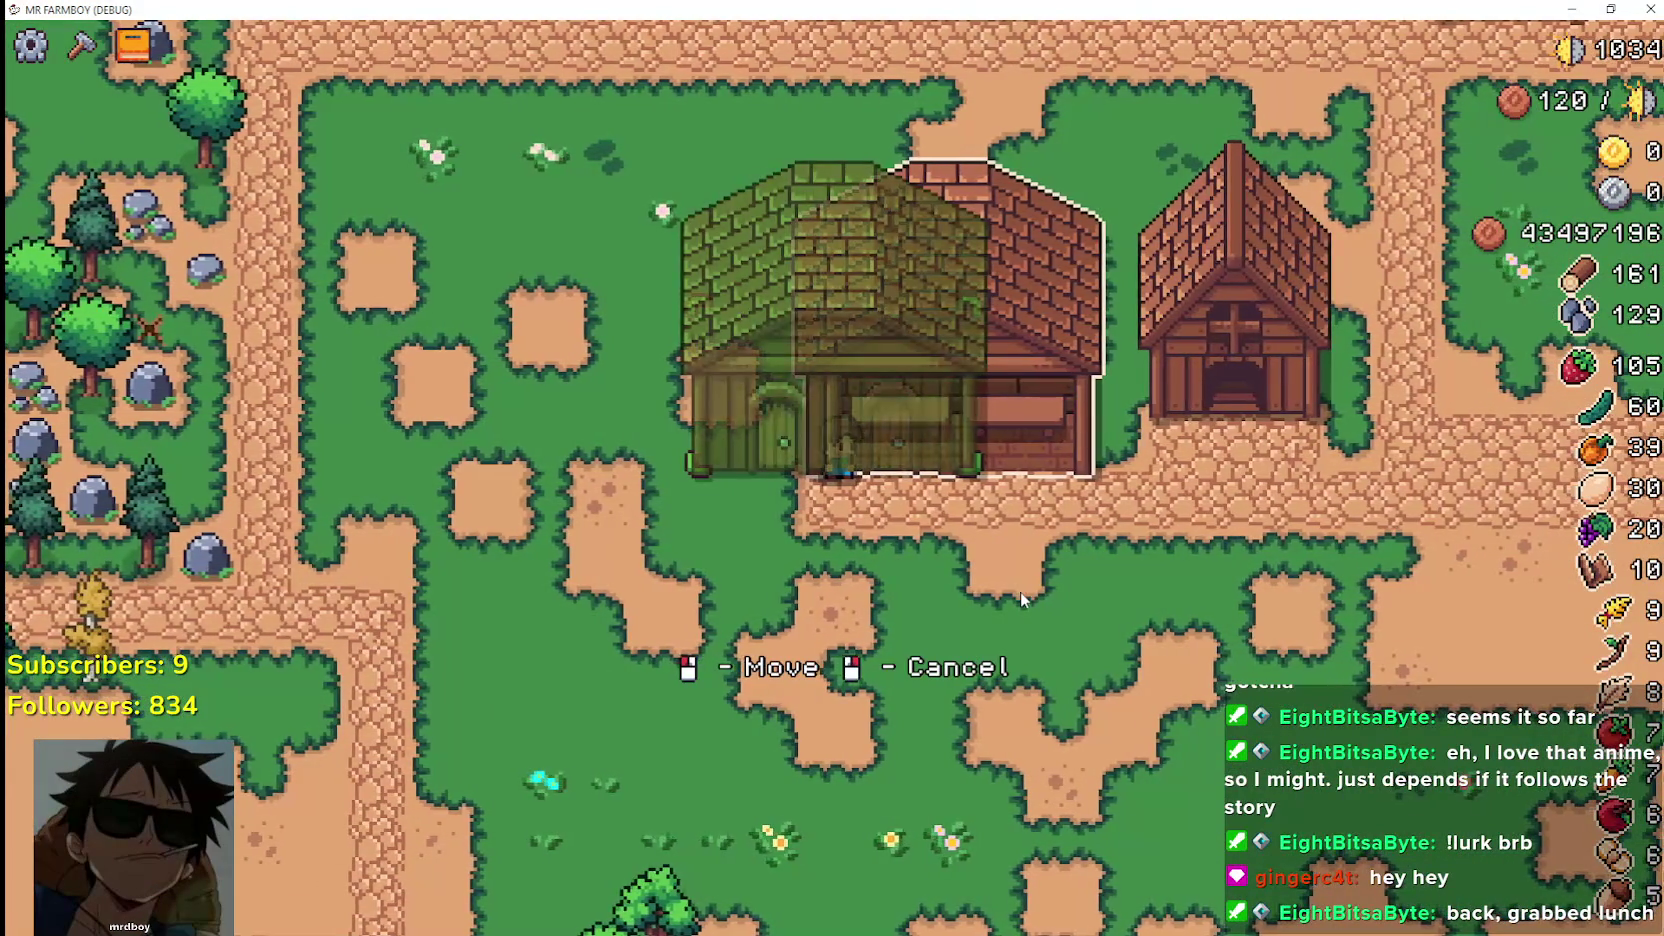
key("a")
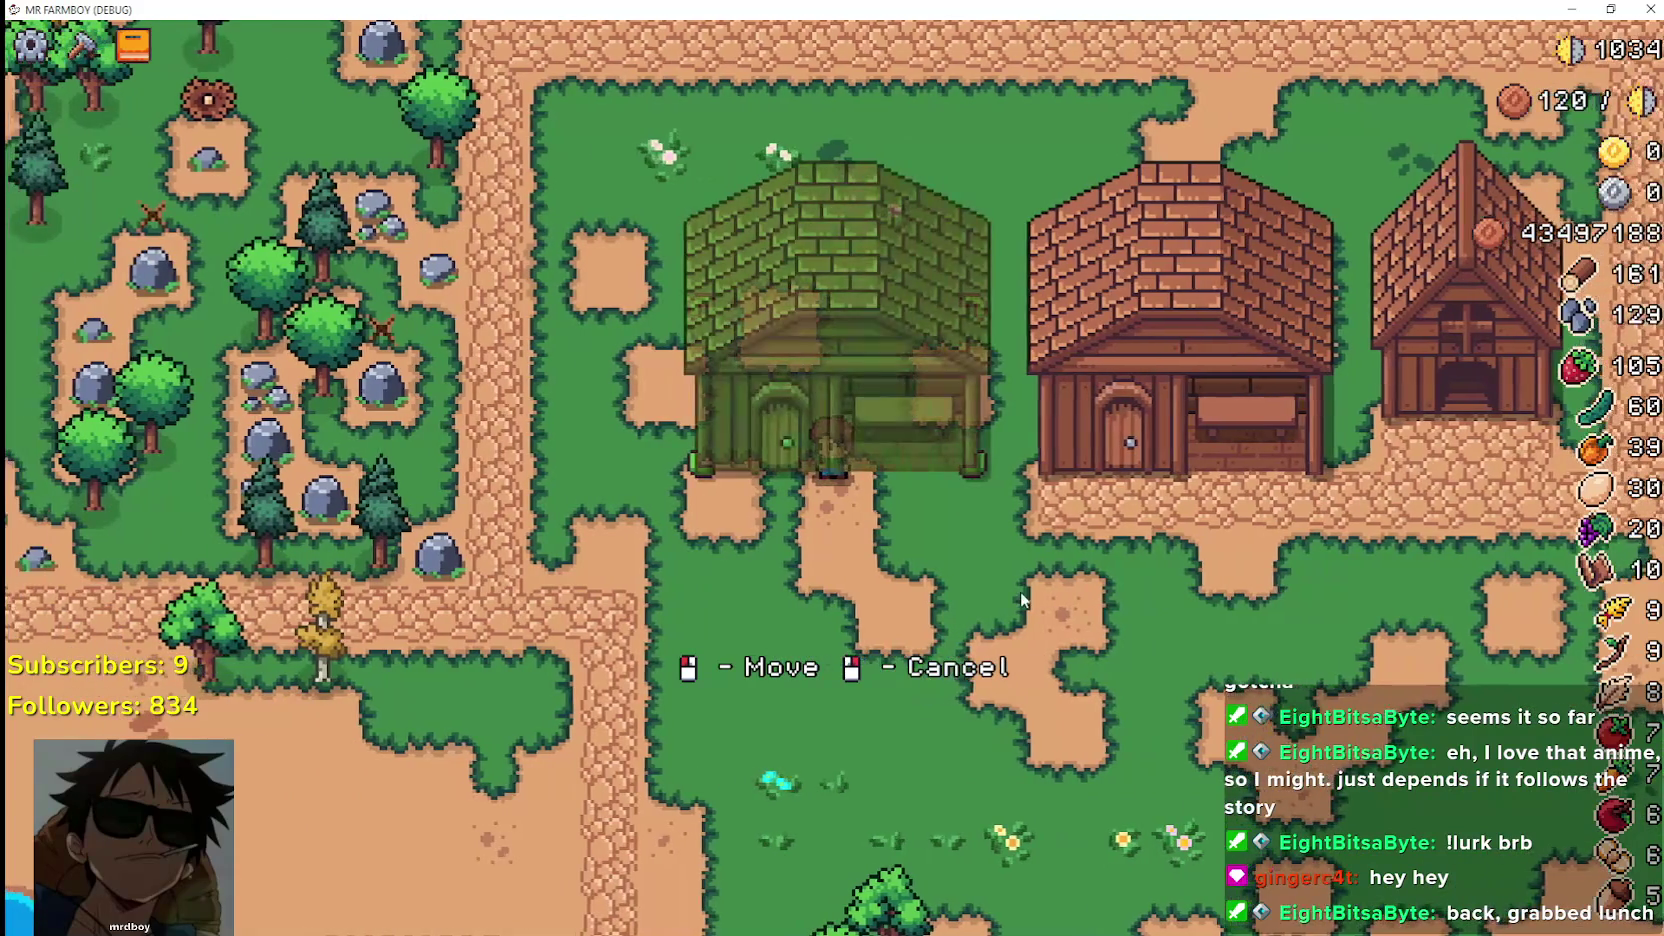
left_click(1205, 676)
right_click(1205, 676)
key("d")
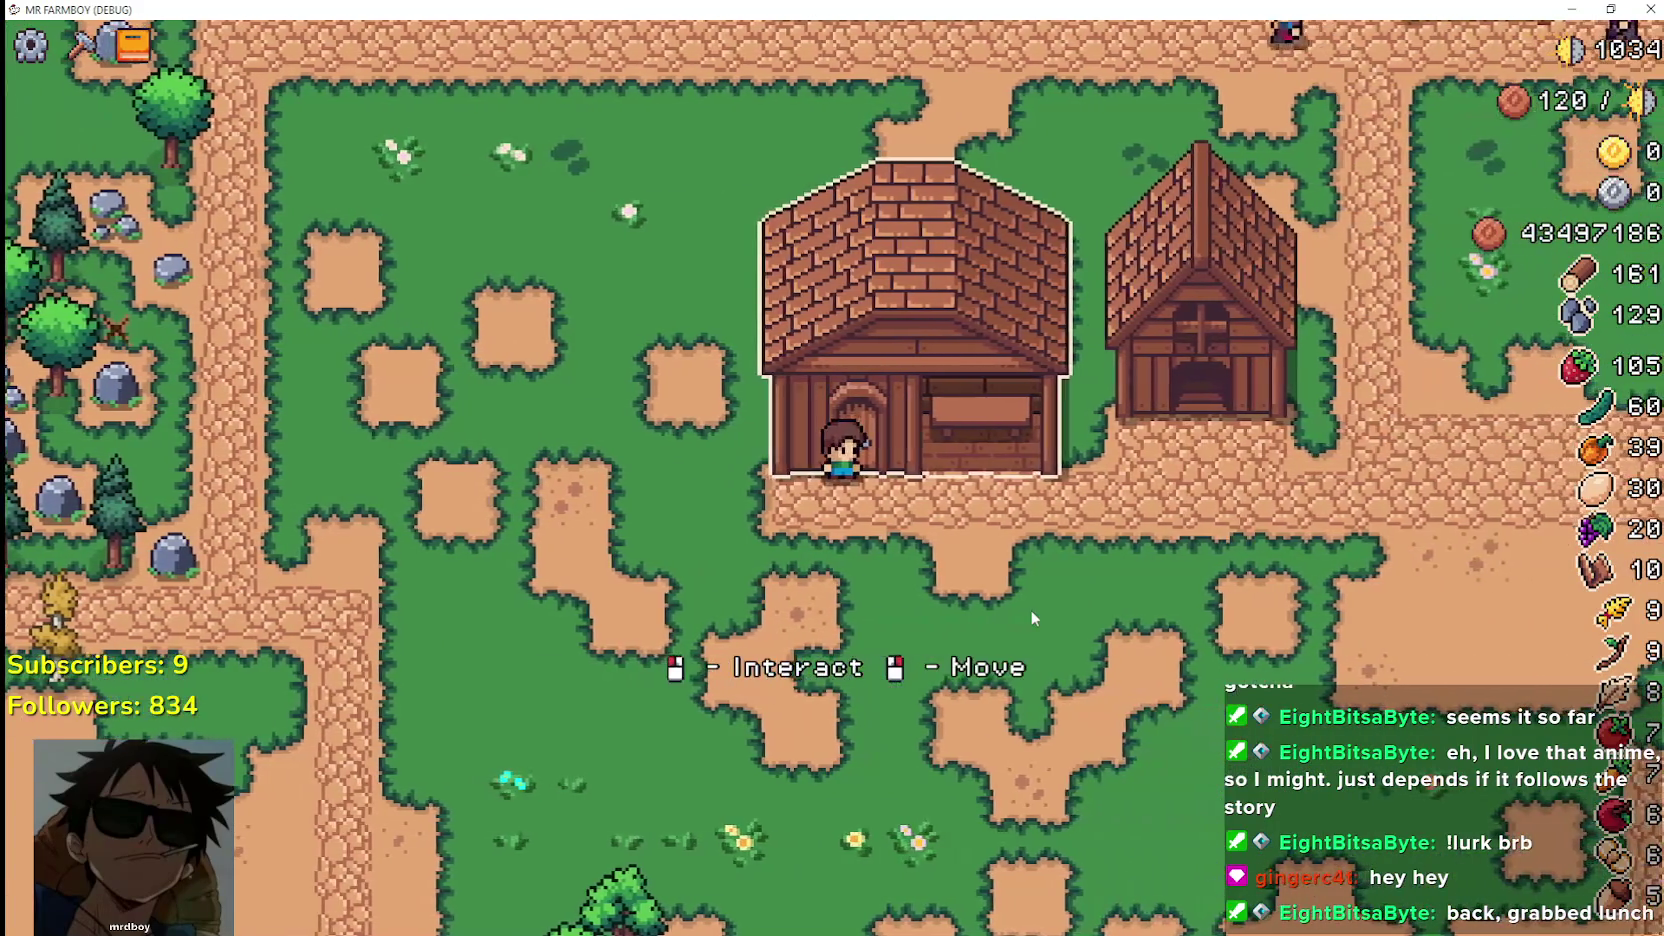
Leave the game and put the caret at the end of line 277 in field_cursor_component.gd
key("alt+Tab")
left_click(1135, 400)
left_click(1136, 431)
left_click(1136, 423)
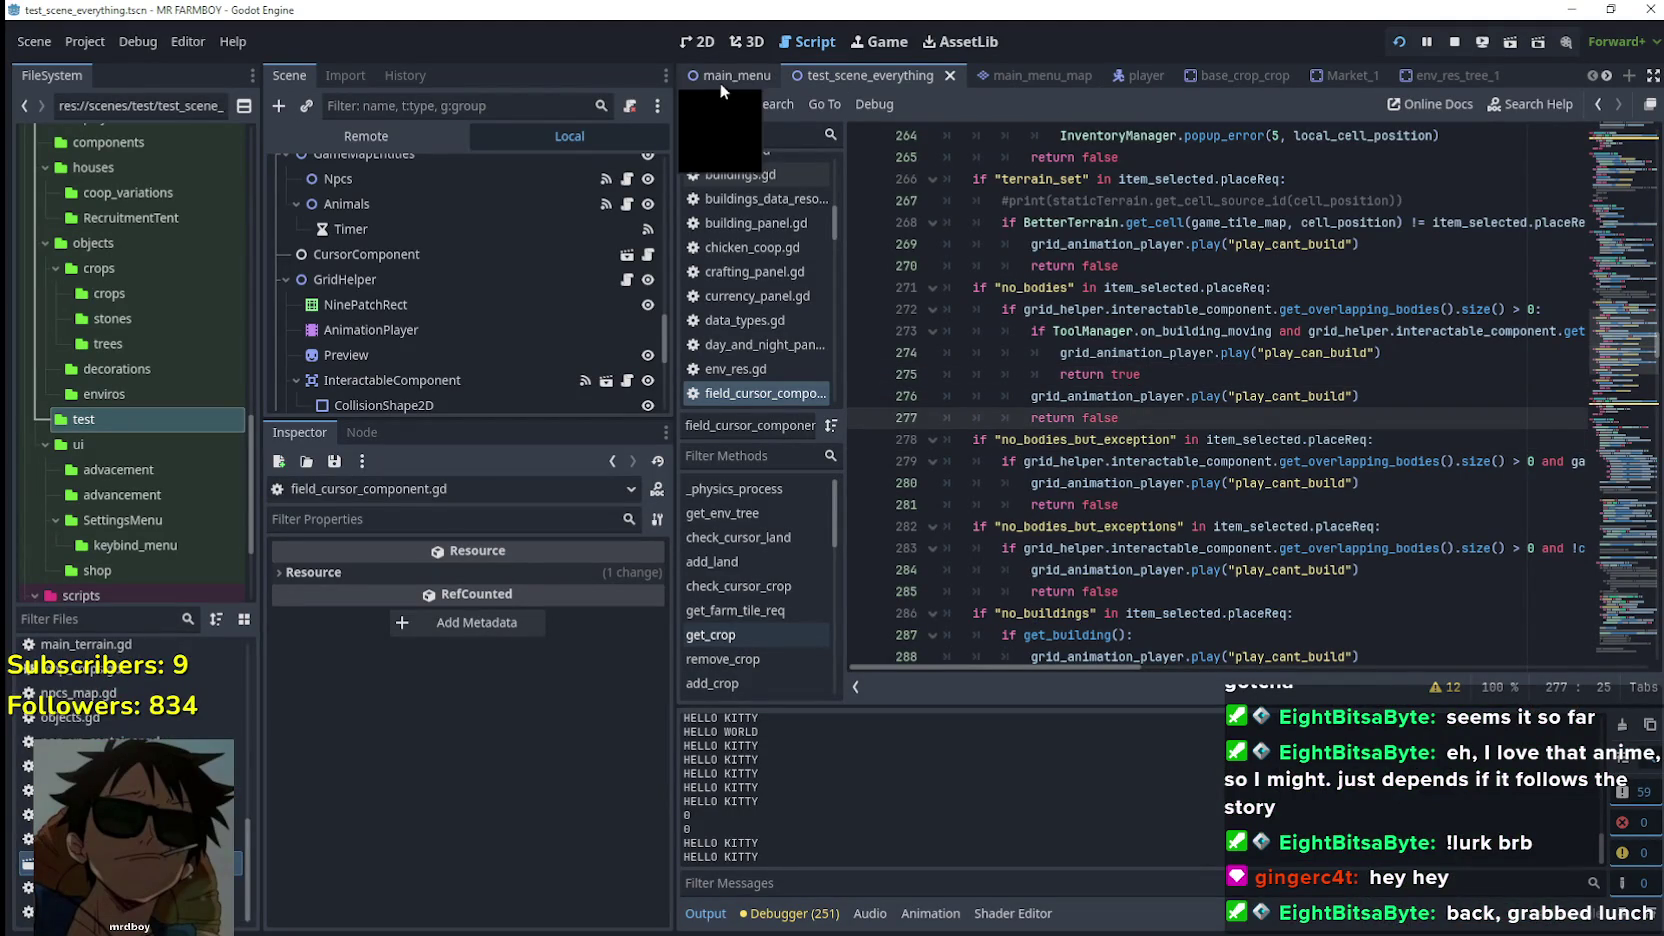
Filter the FileSystem for 'warehouse', open Warehouse.tscn and then its script
left_click(92, 620)
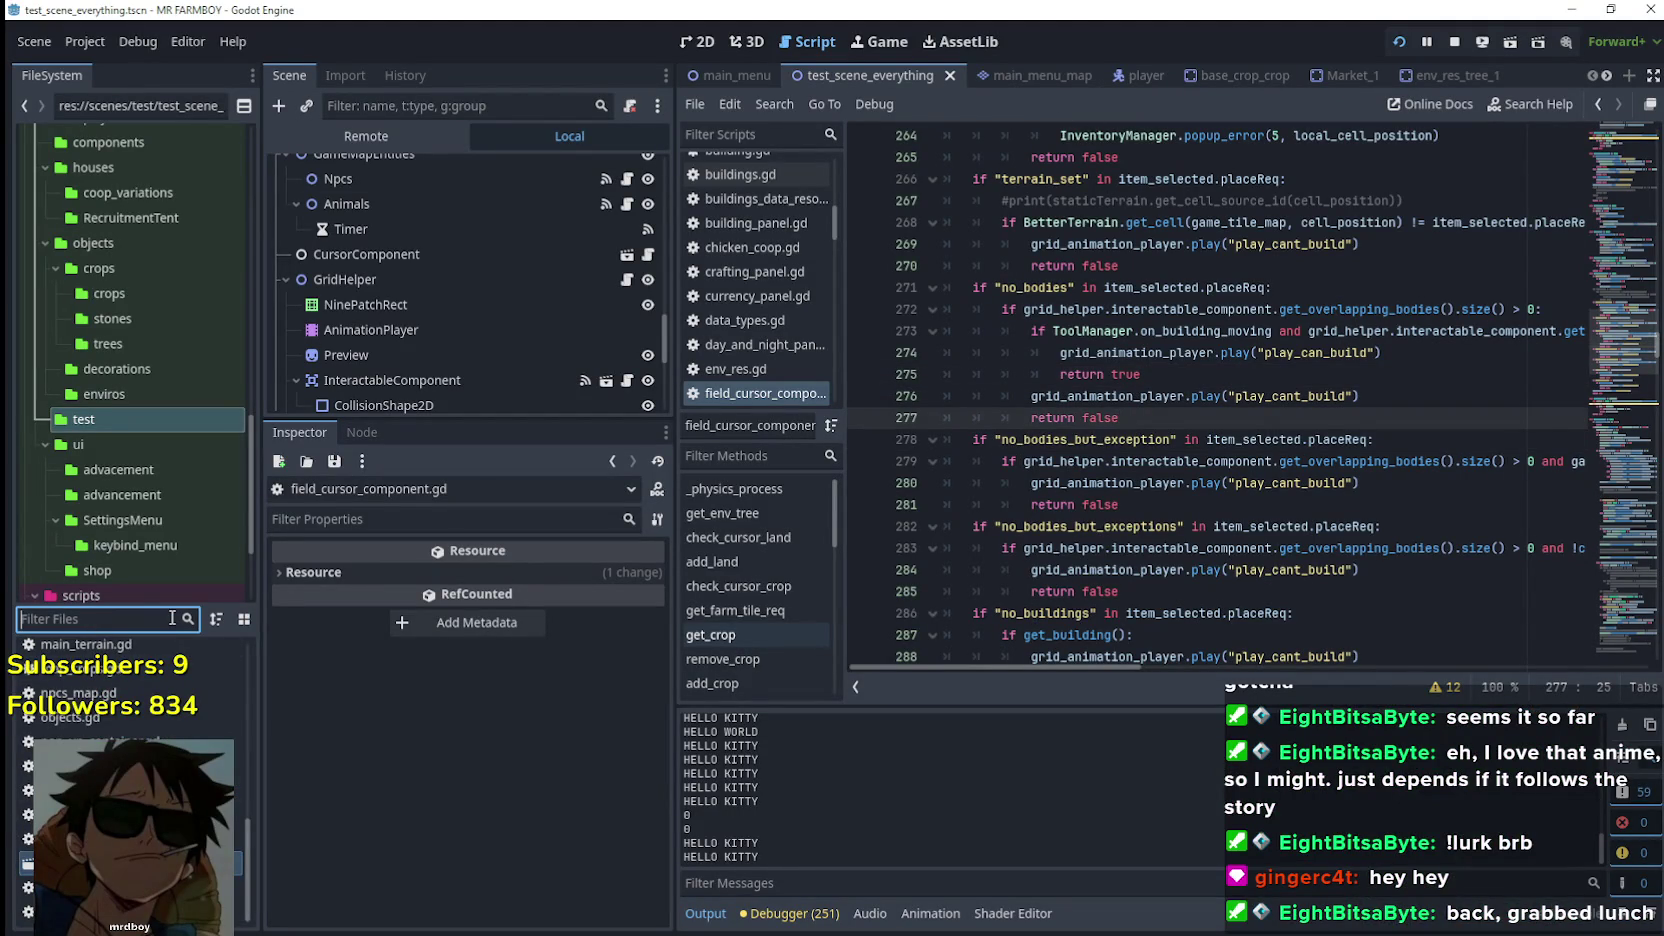
type("warehouse")
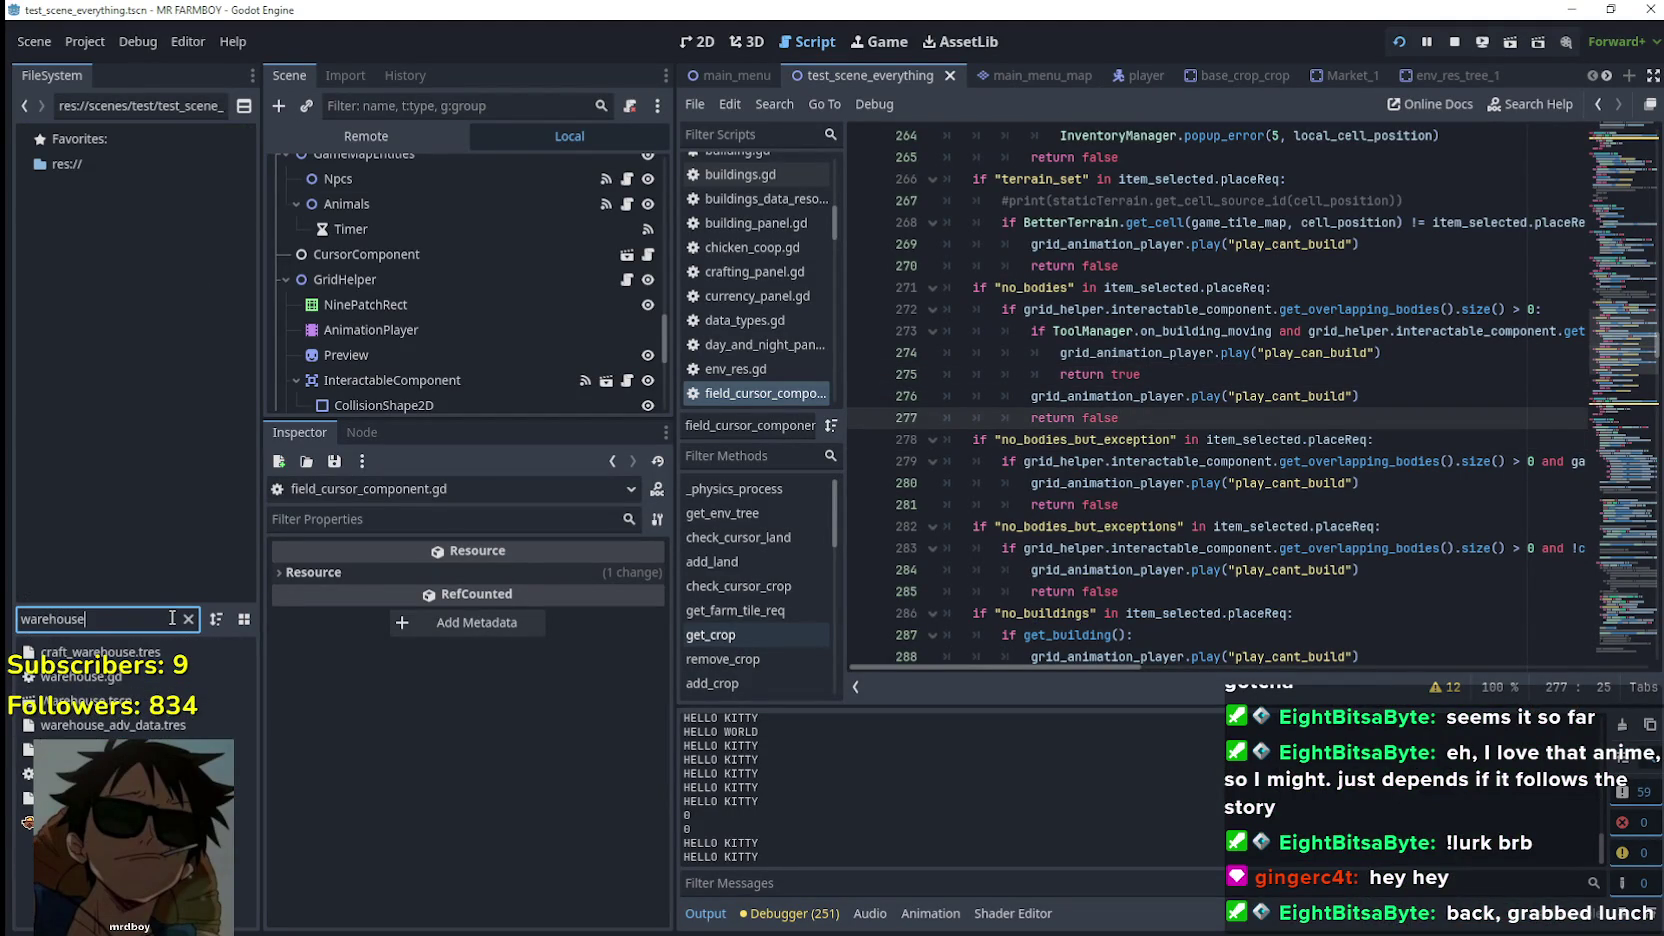
double_click(120, 703)
left_click(638, 172)
Browse the warehouse script from its last line back up to the top
scroll(1163, 548, "down", 5)
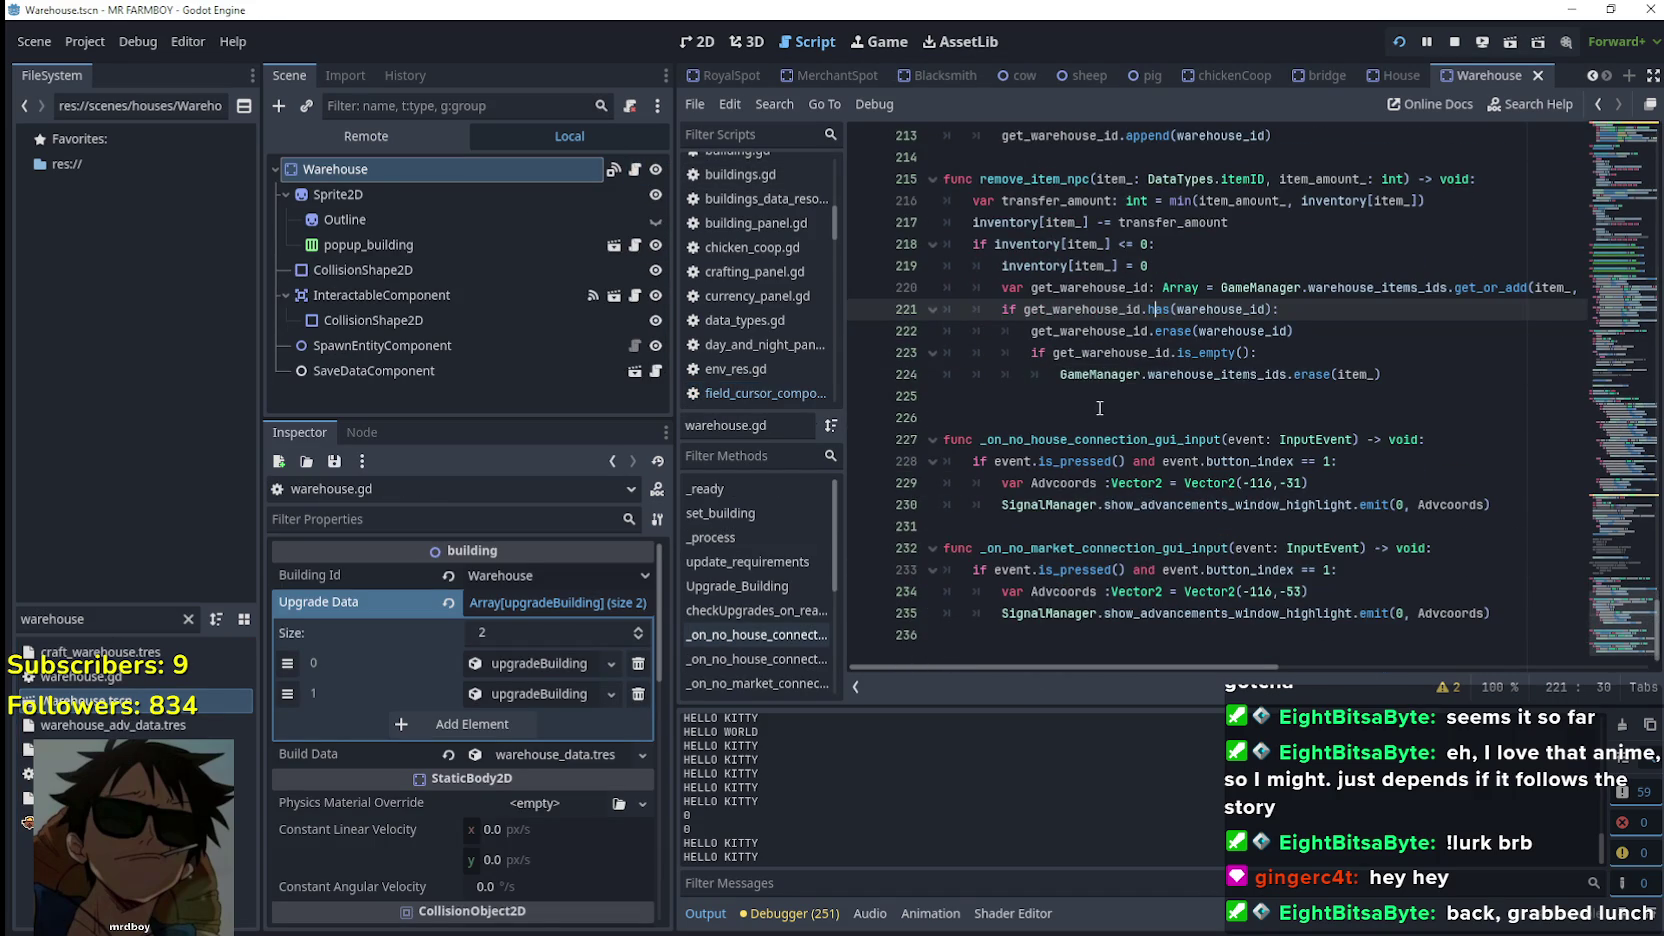
left_click(1098, 402)
left_click(1048, 417)
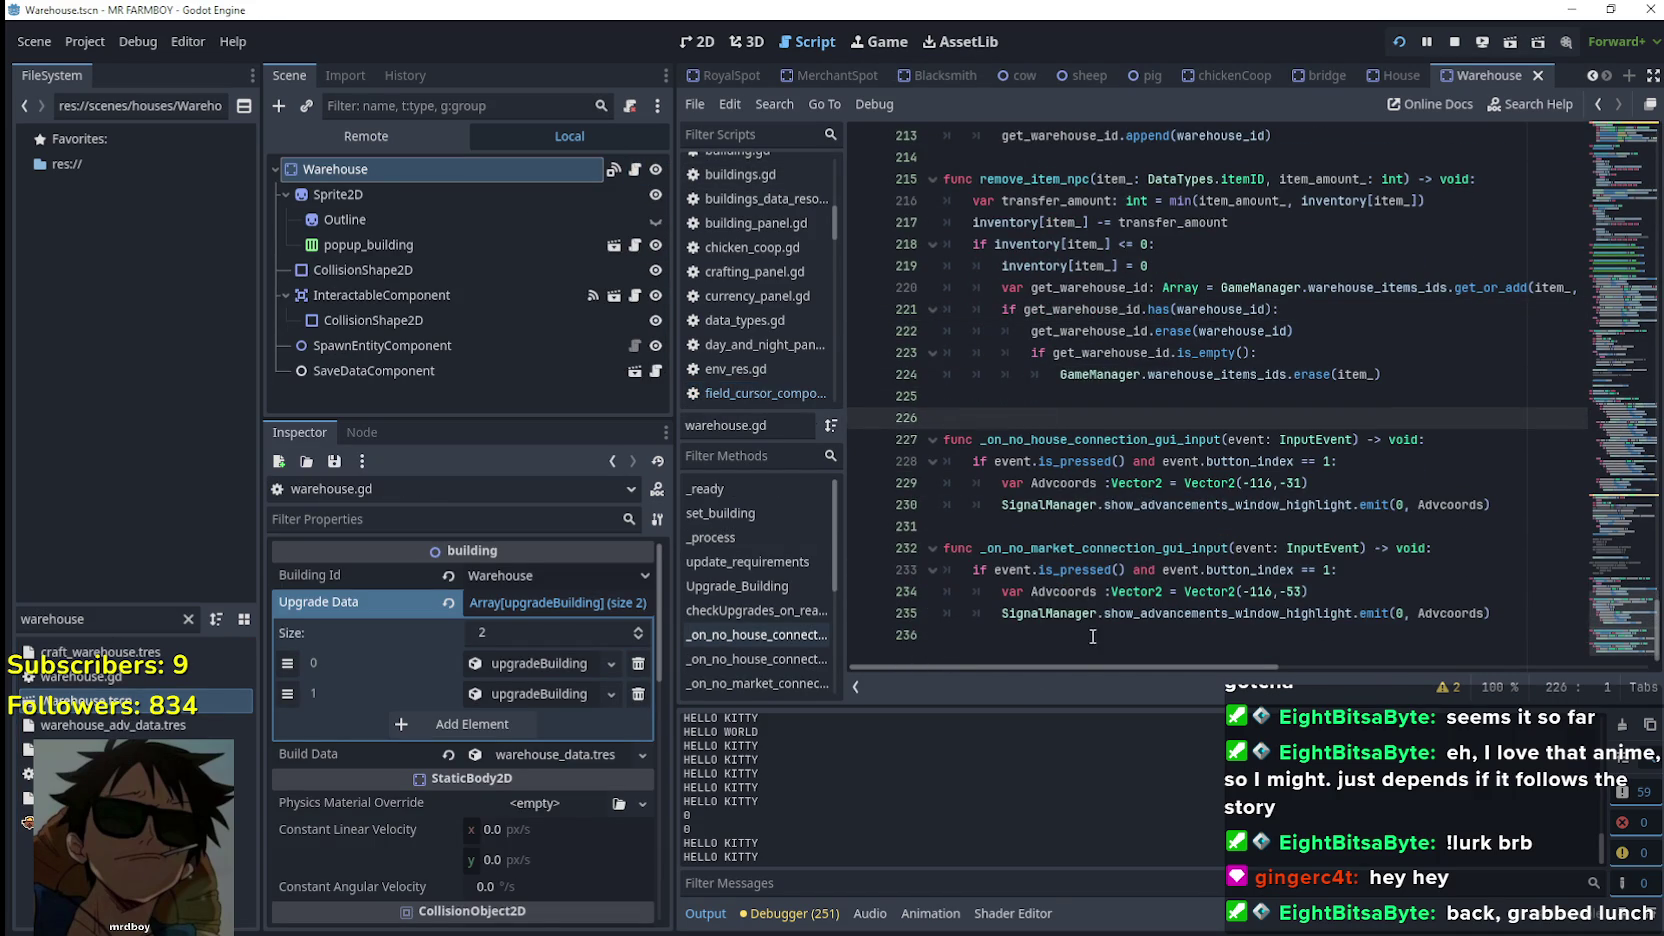
left_click(1086, 634)
scroll(1091, 624, "up", 3)
left_click(1596, 614)
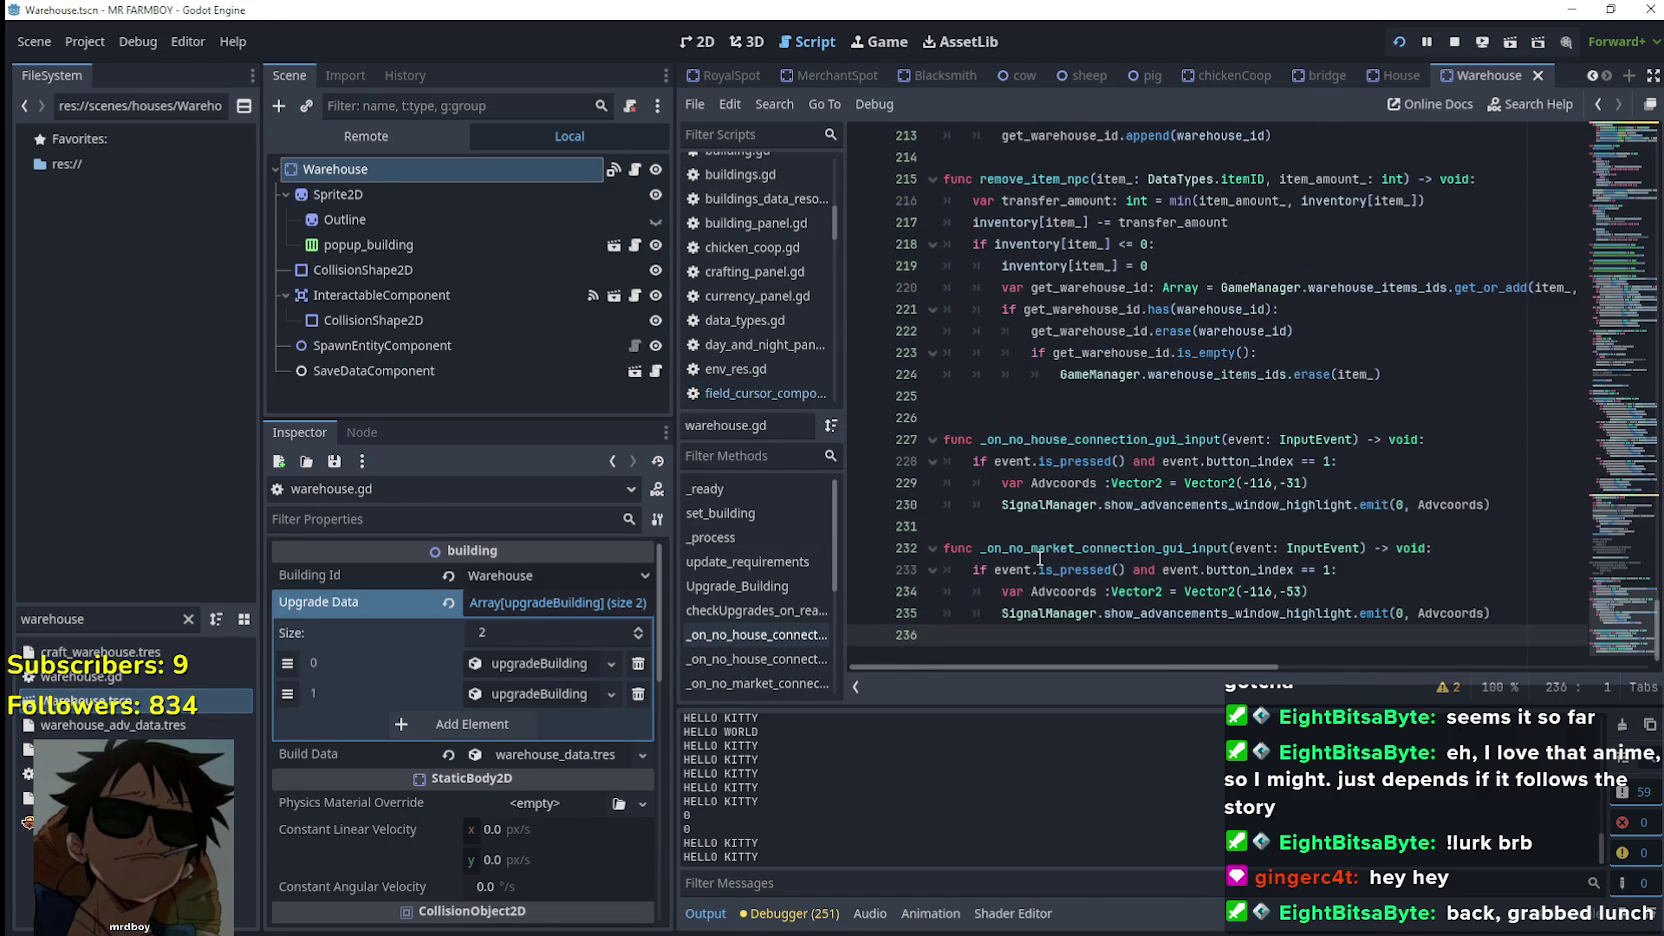
mouse_move(1596, 614)
left_mouse_down()
mouse_move(1601, 425)
mouse_move(1602, 470)
left_mouse_up()
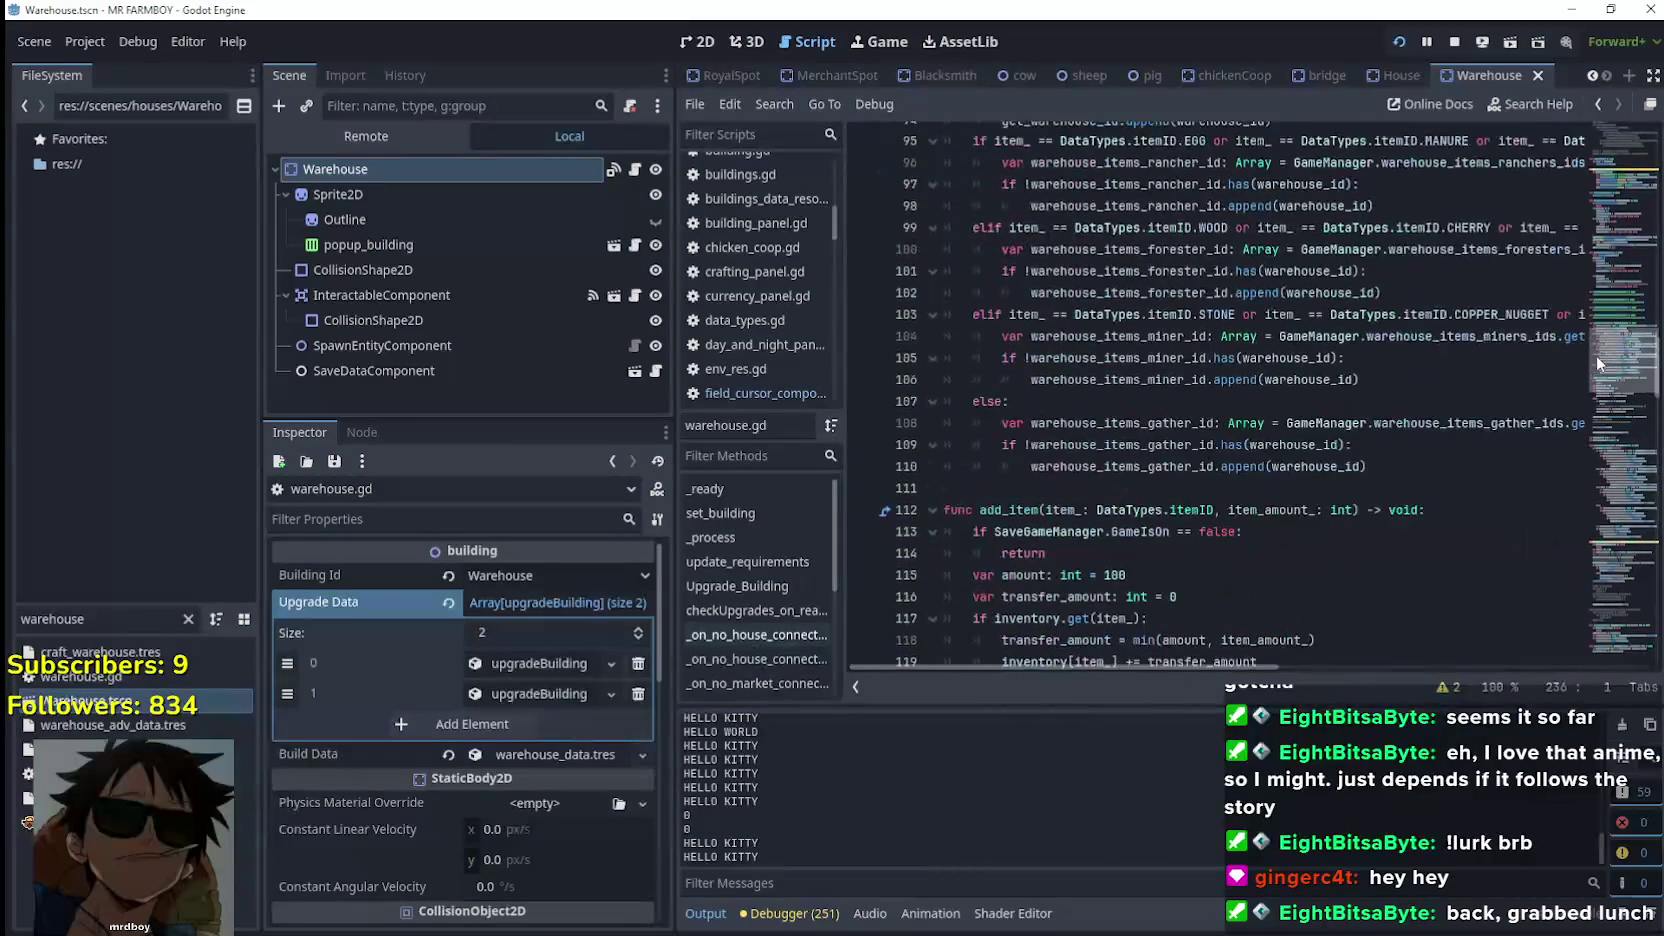
left_click(1620, 126)
Look up the 'building' symbol to open building.gd and scroll to its _input function
right_click(1026, 160)
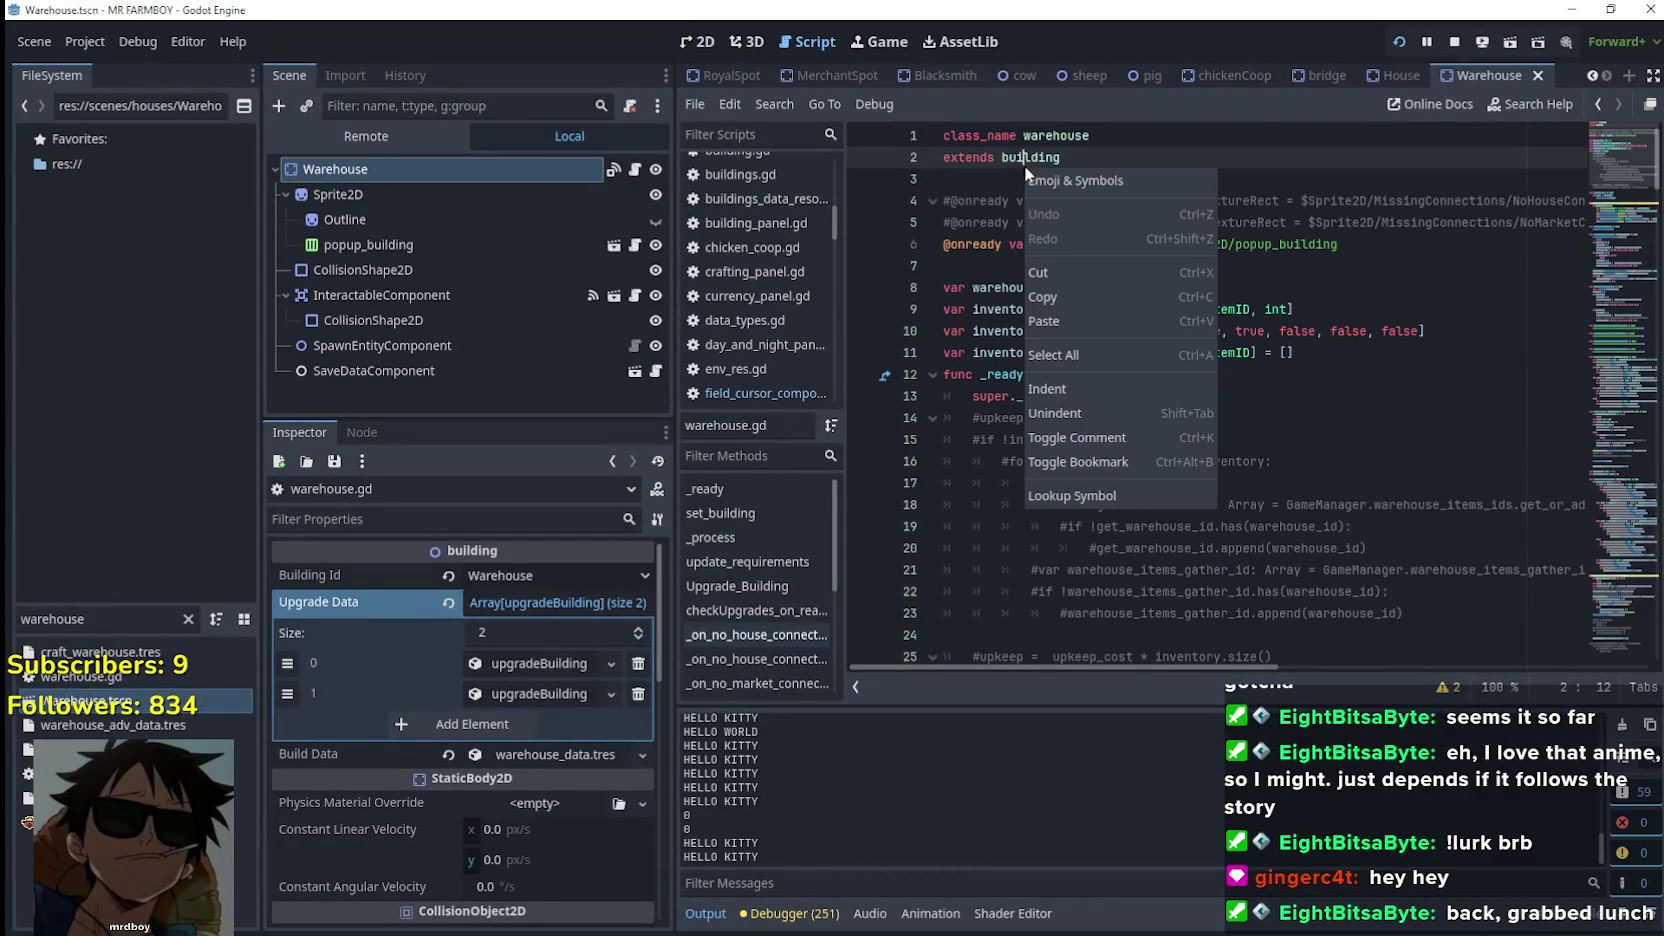
left_click(1070, 495)
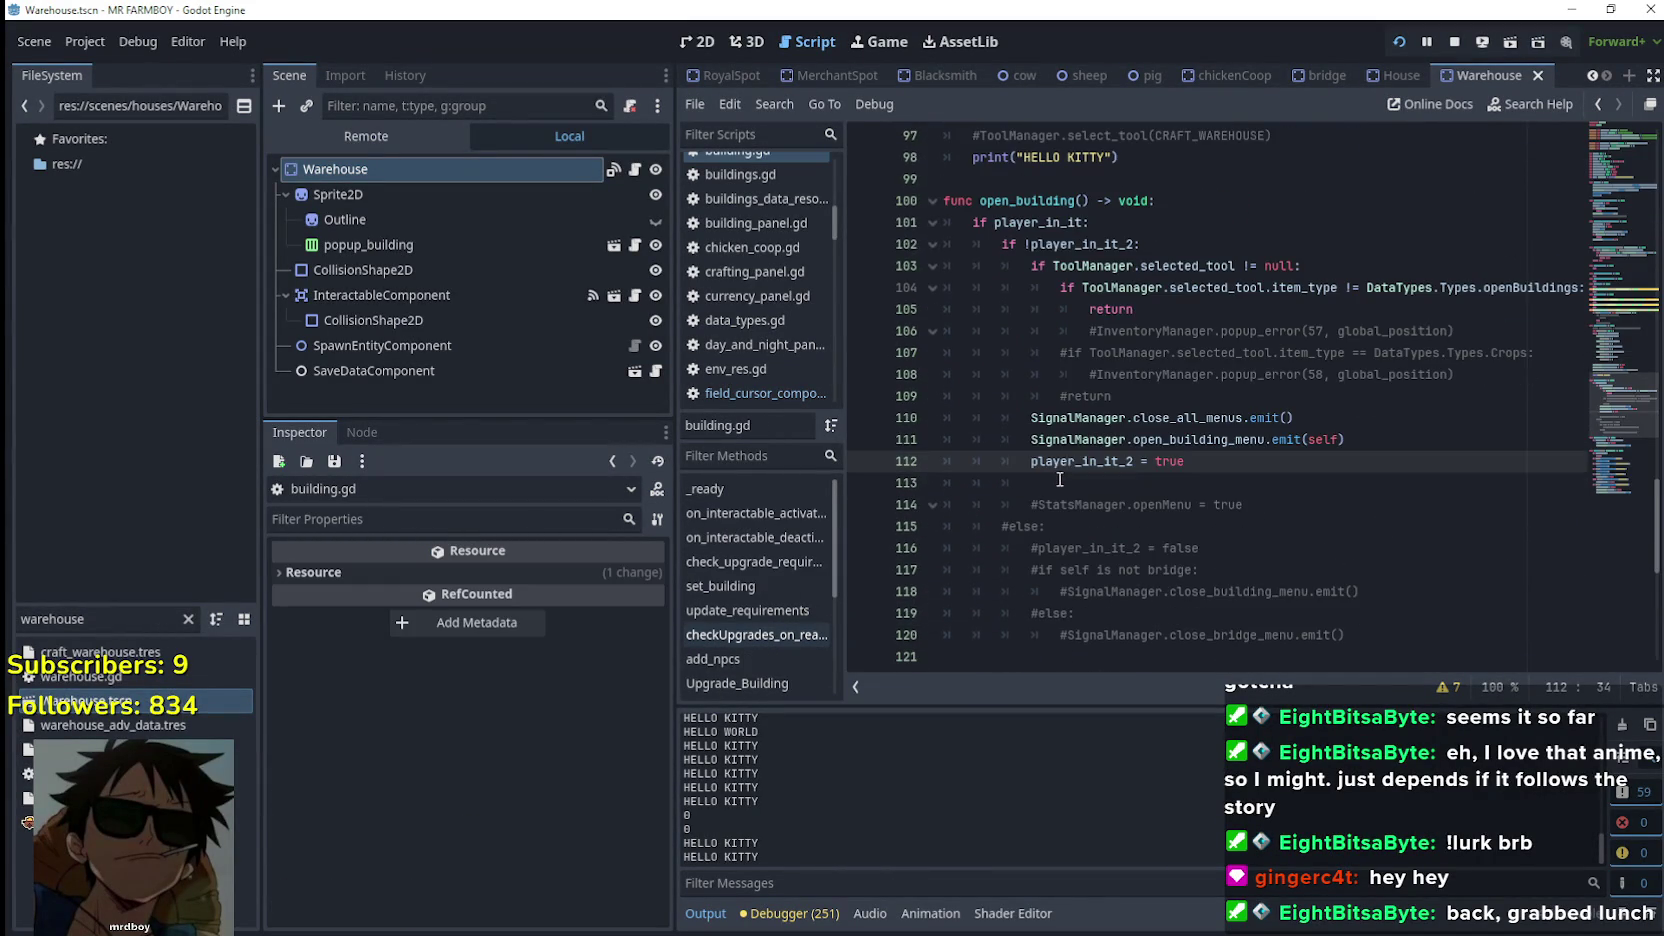
scroll(1074, 374, "down", 5)
scroll(1074, 374, "down", 1)
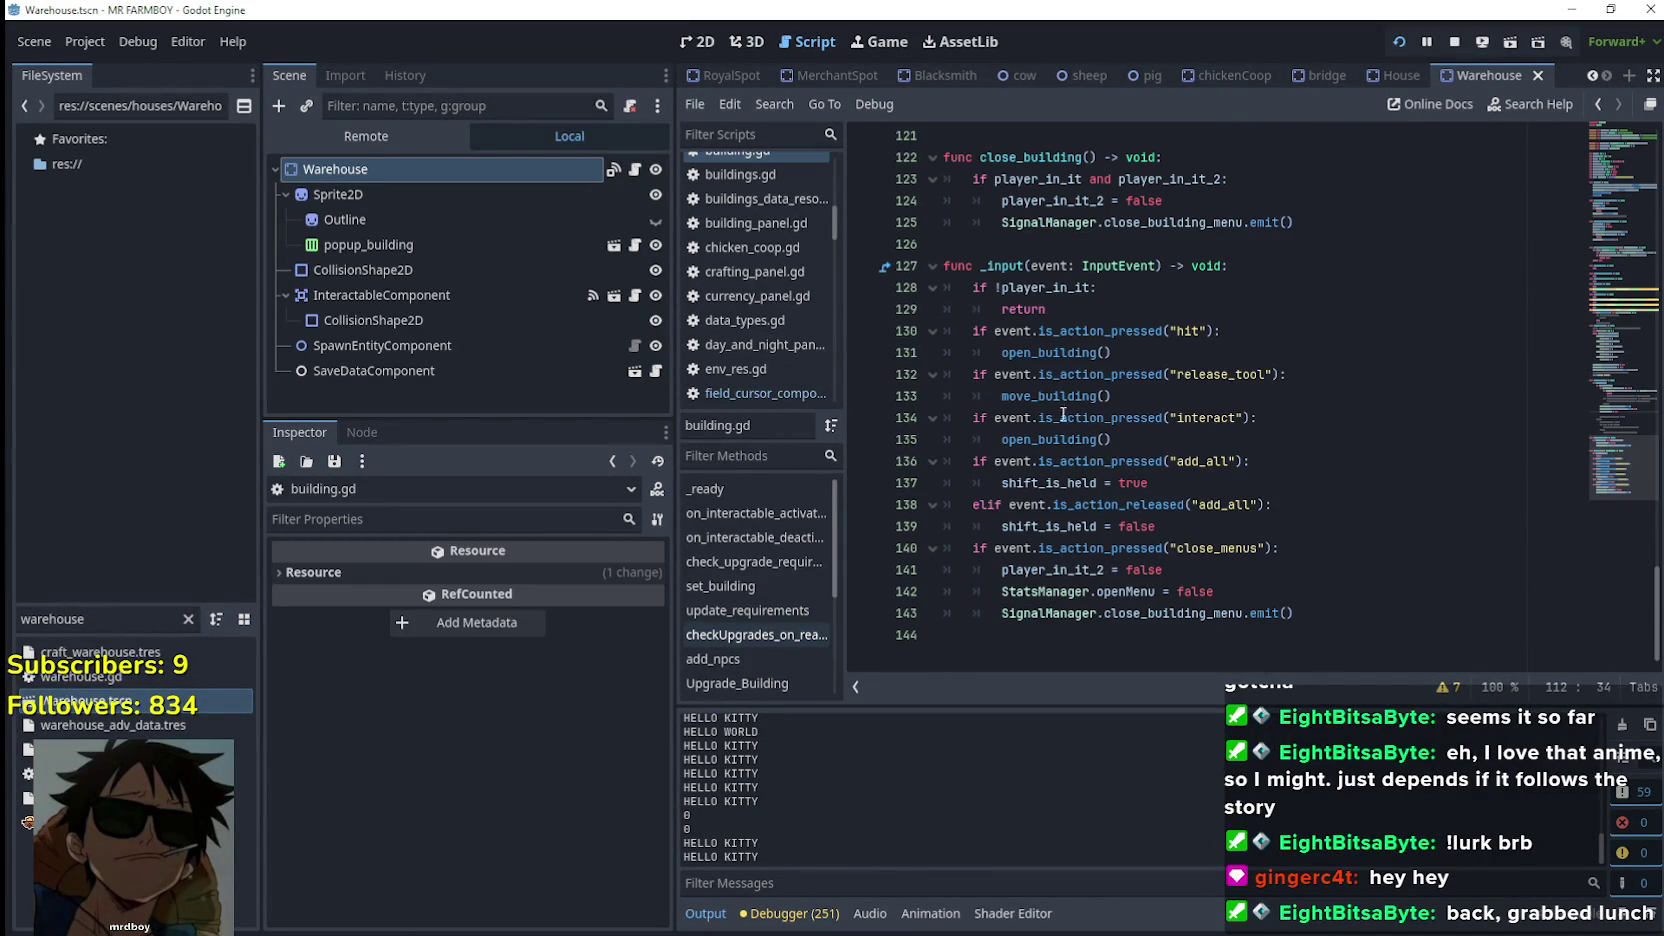
Add a new line 144 after line 143 and autocomplete 'if event.is_action'
left_click(1074, 374)
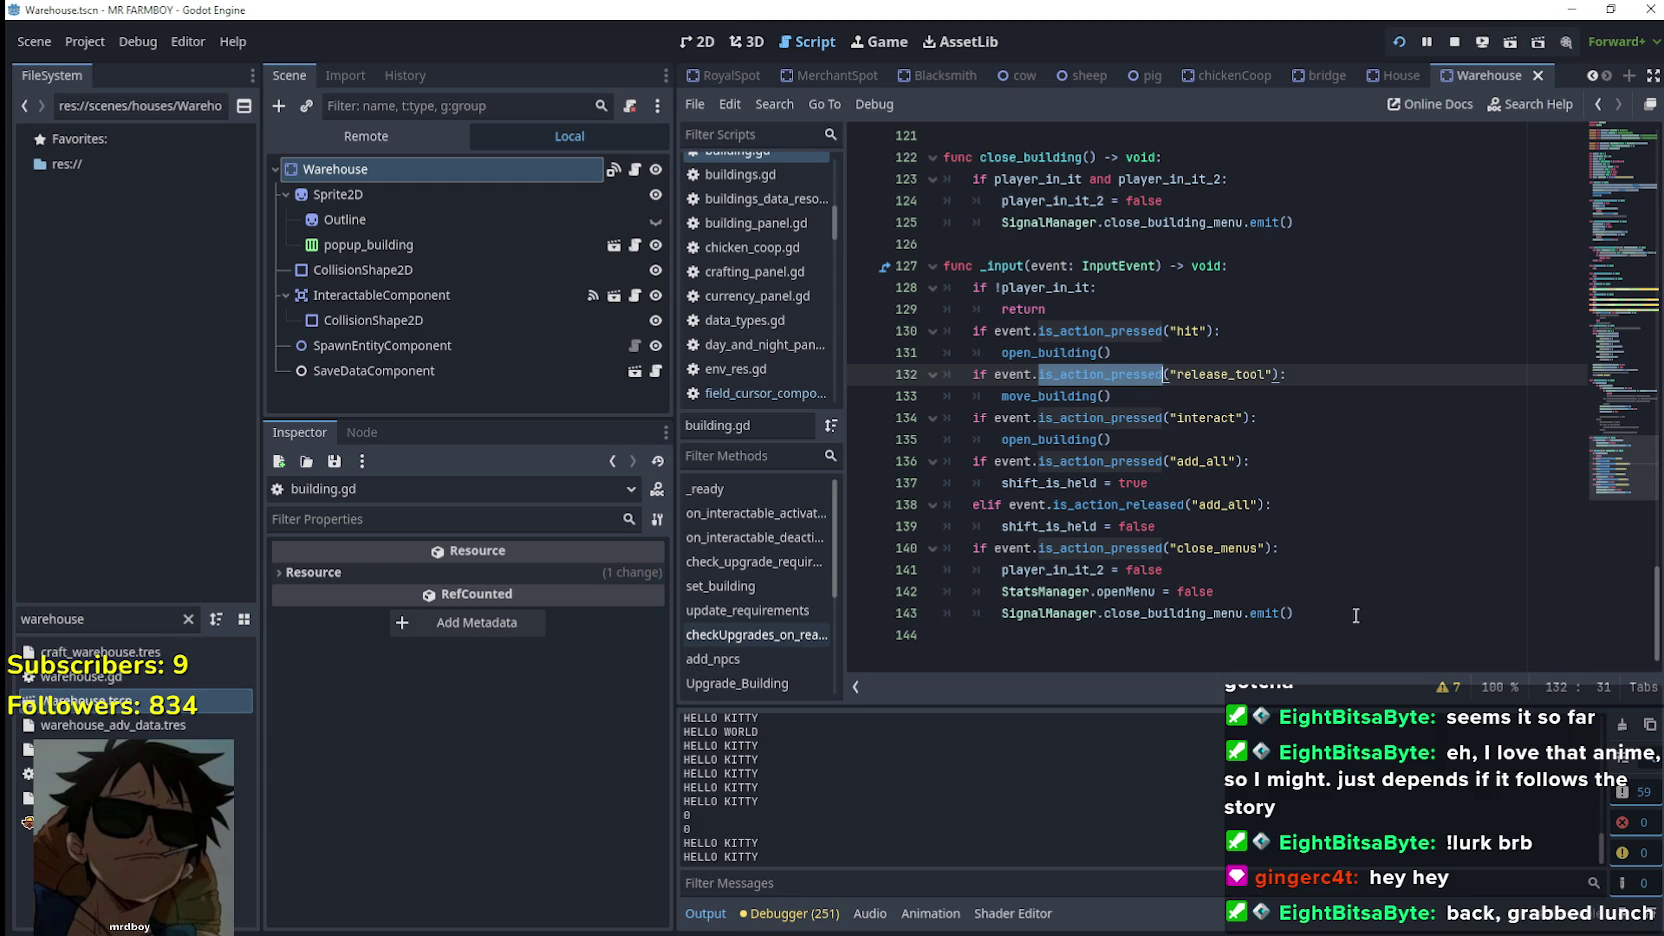
left_click(1396, 617)
key("Return")
type("if event.")
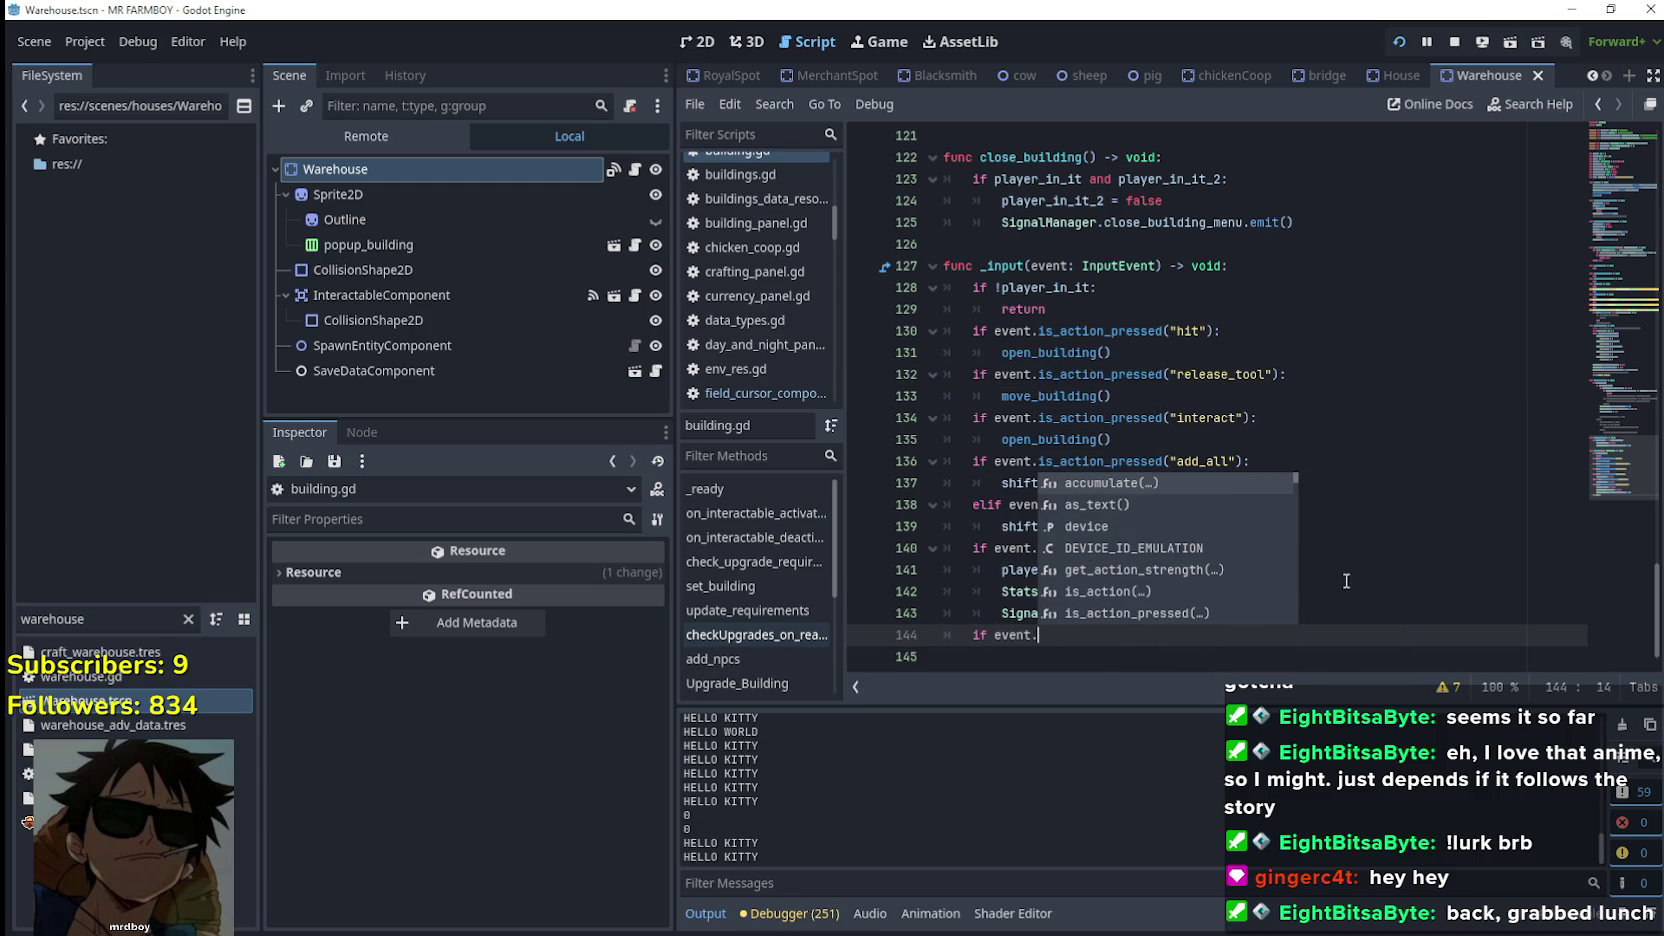
key("Down")
key("Down")
key("Down")
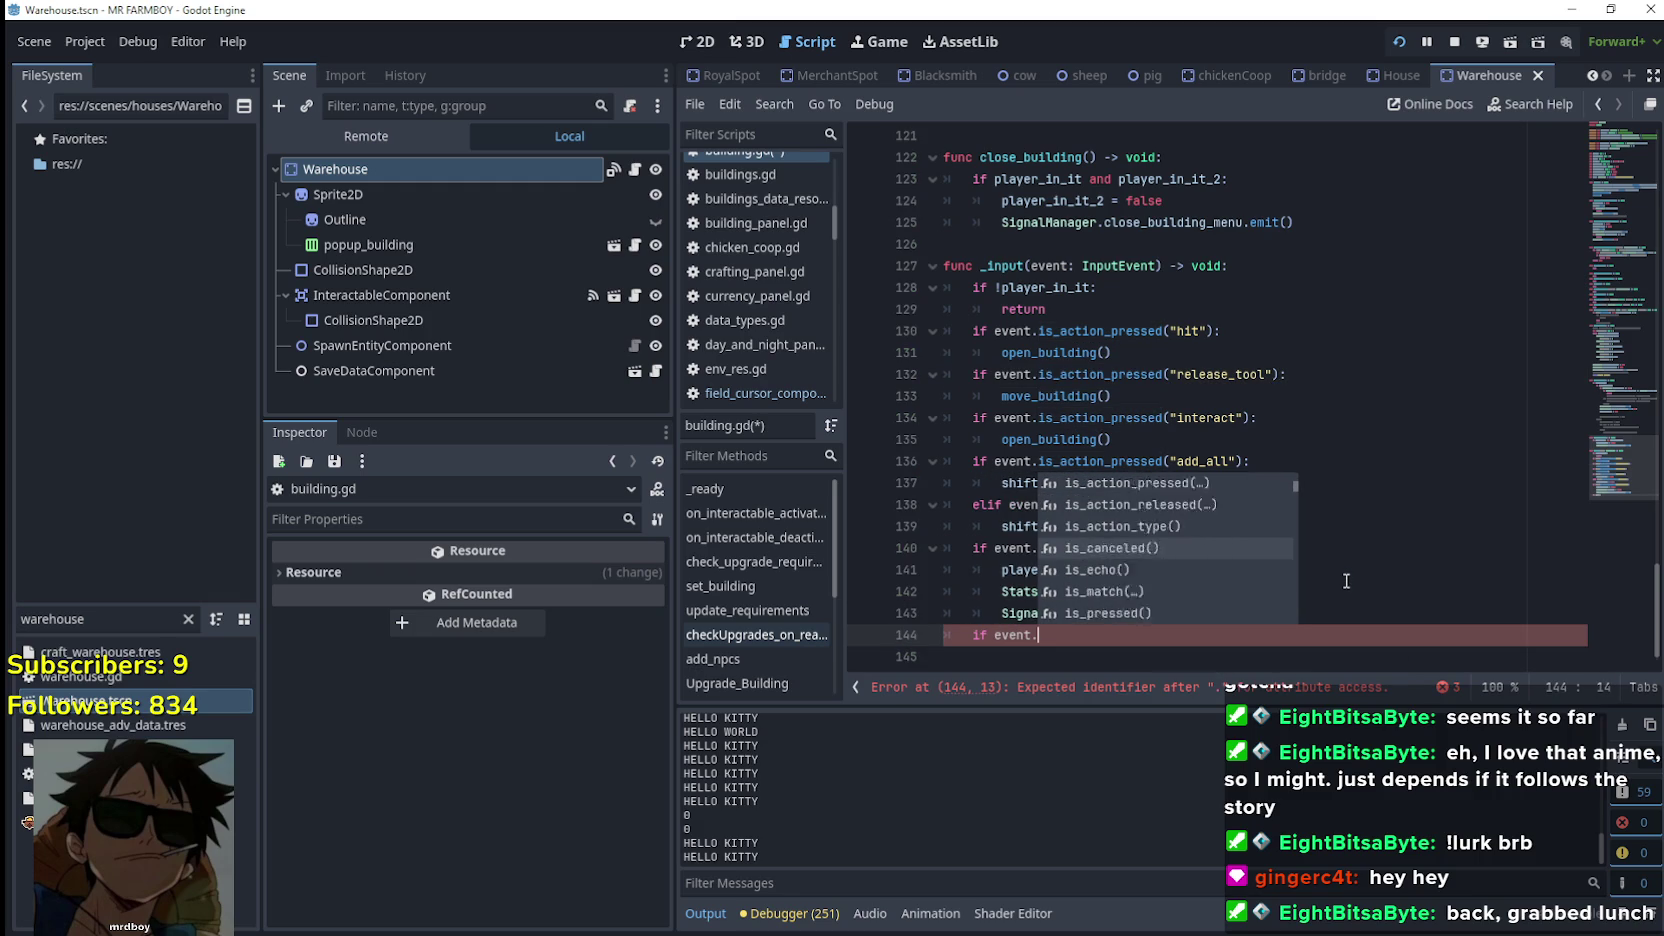
key("Up")
key("Up")
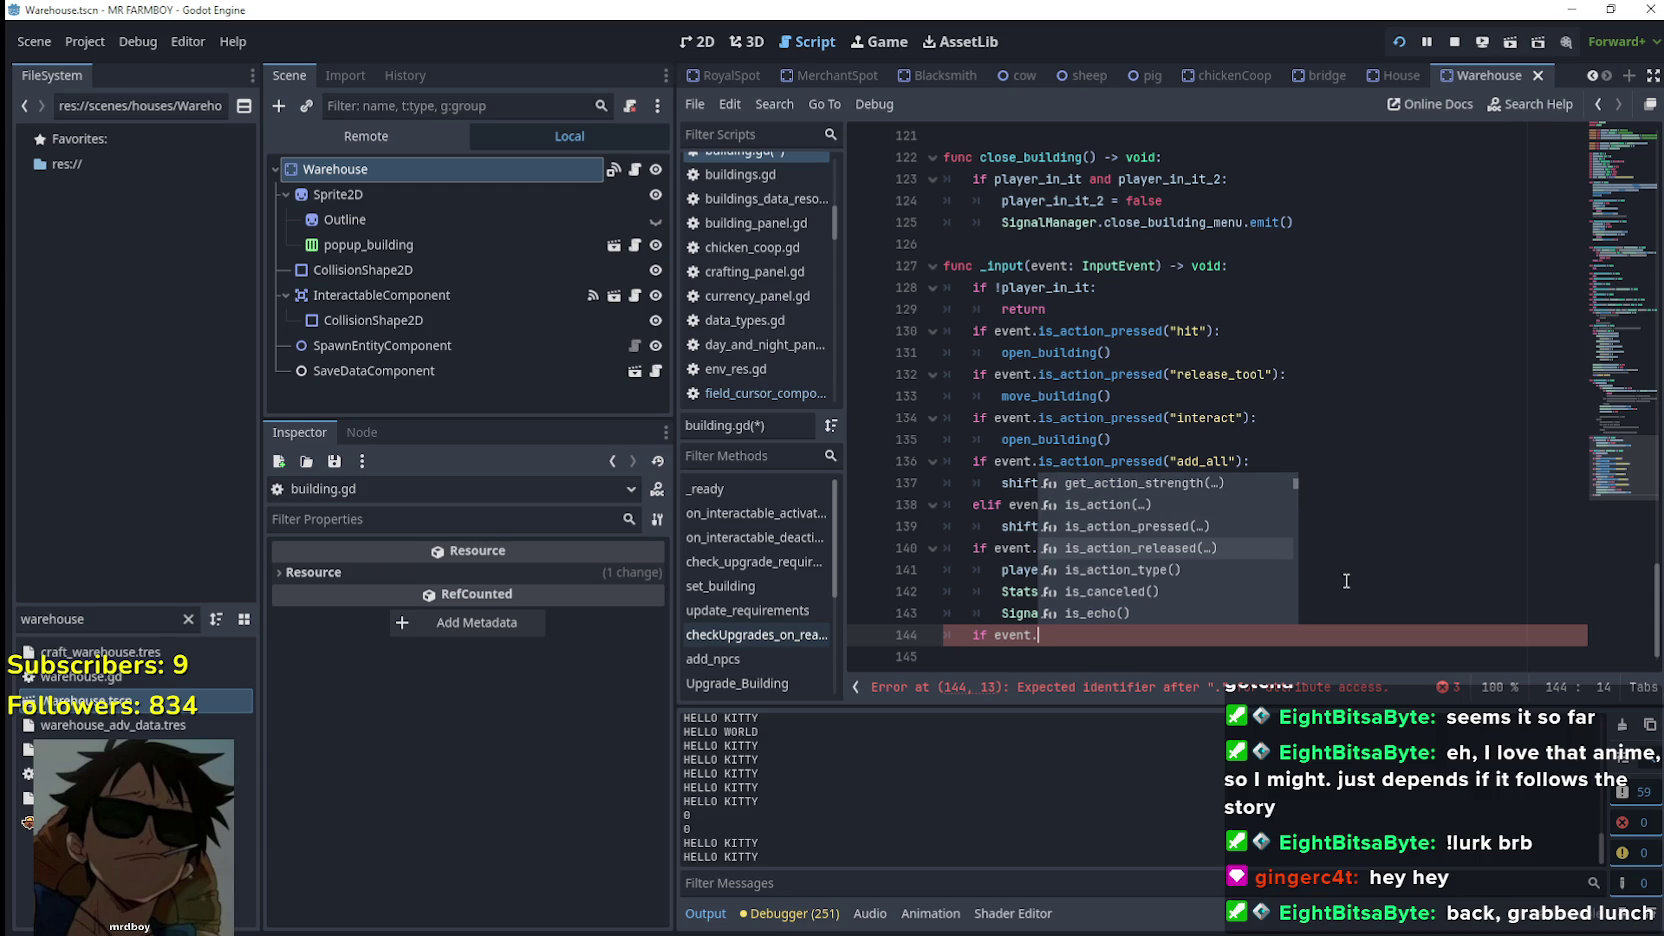
key("Up")
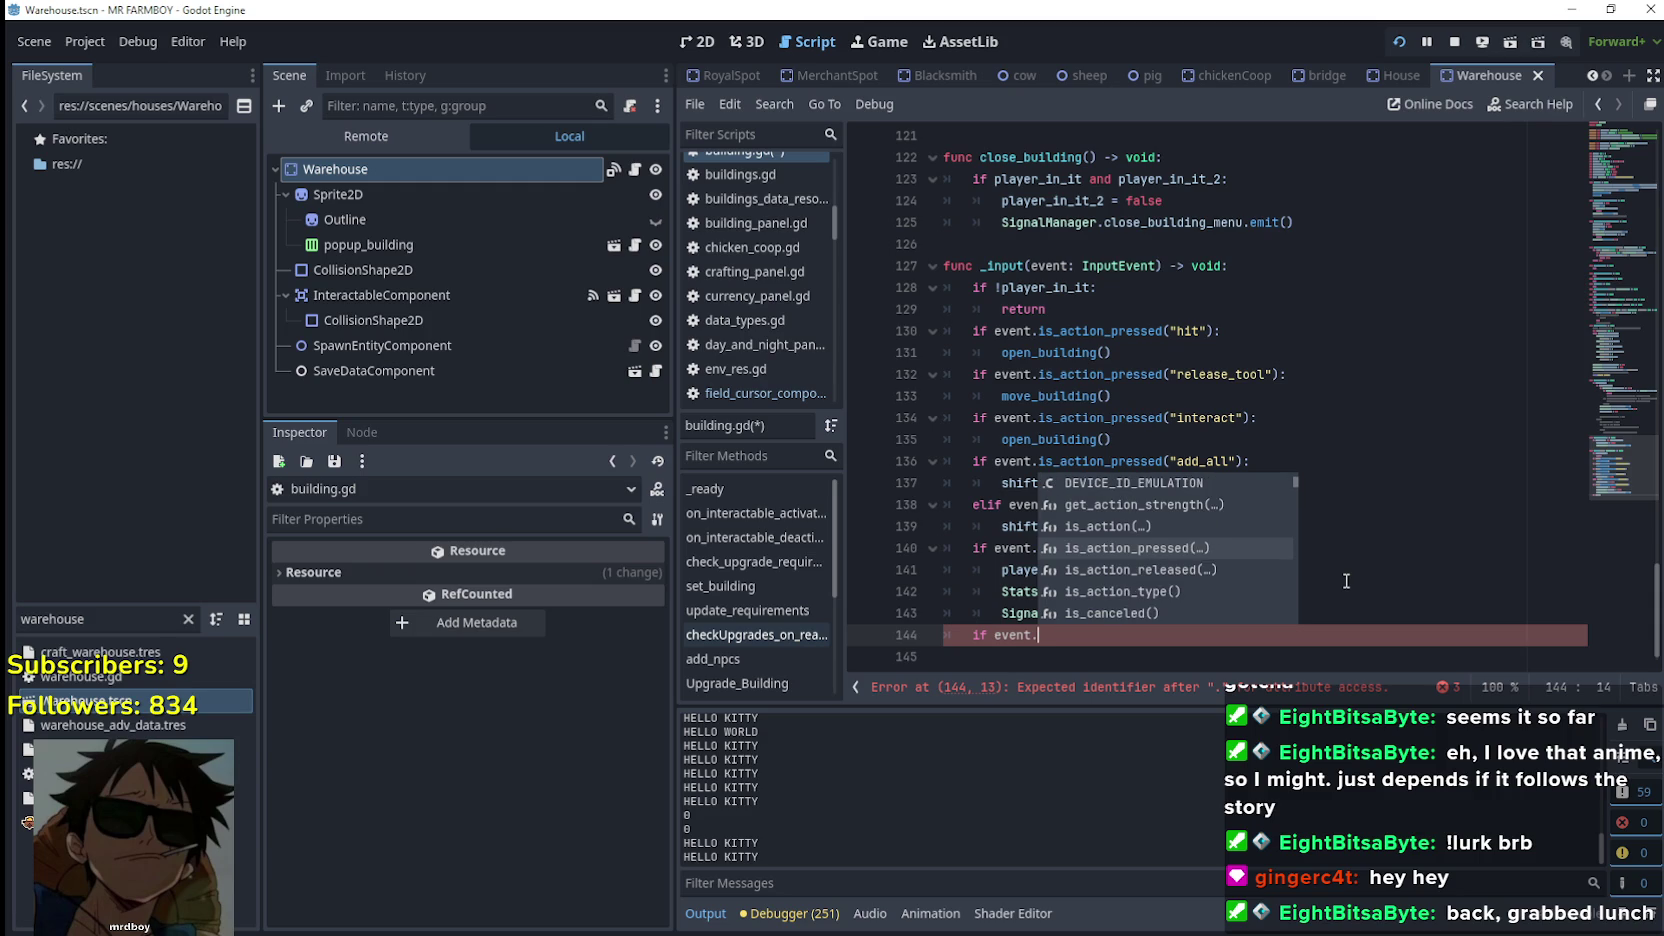
key("Up")
key("Return")
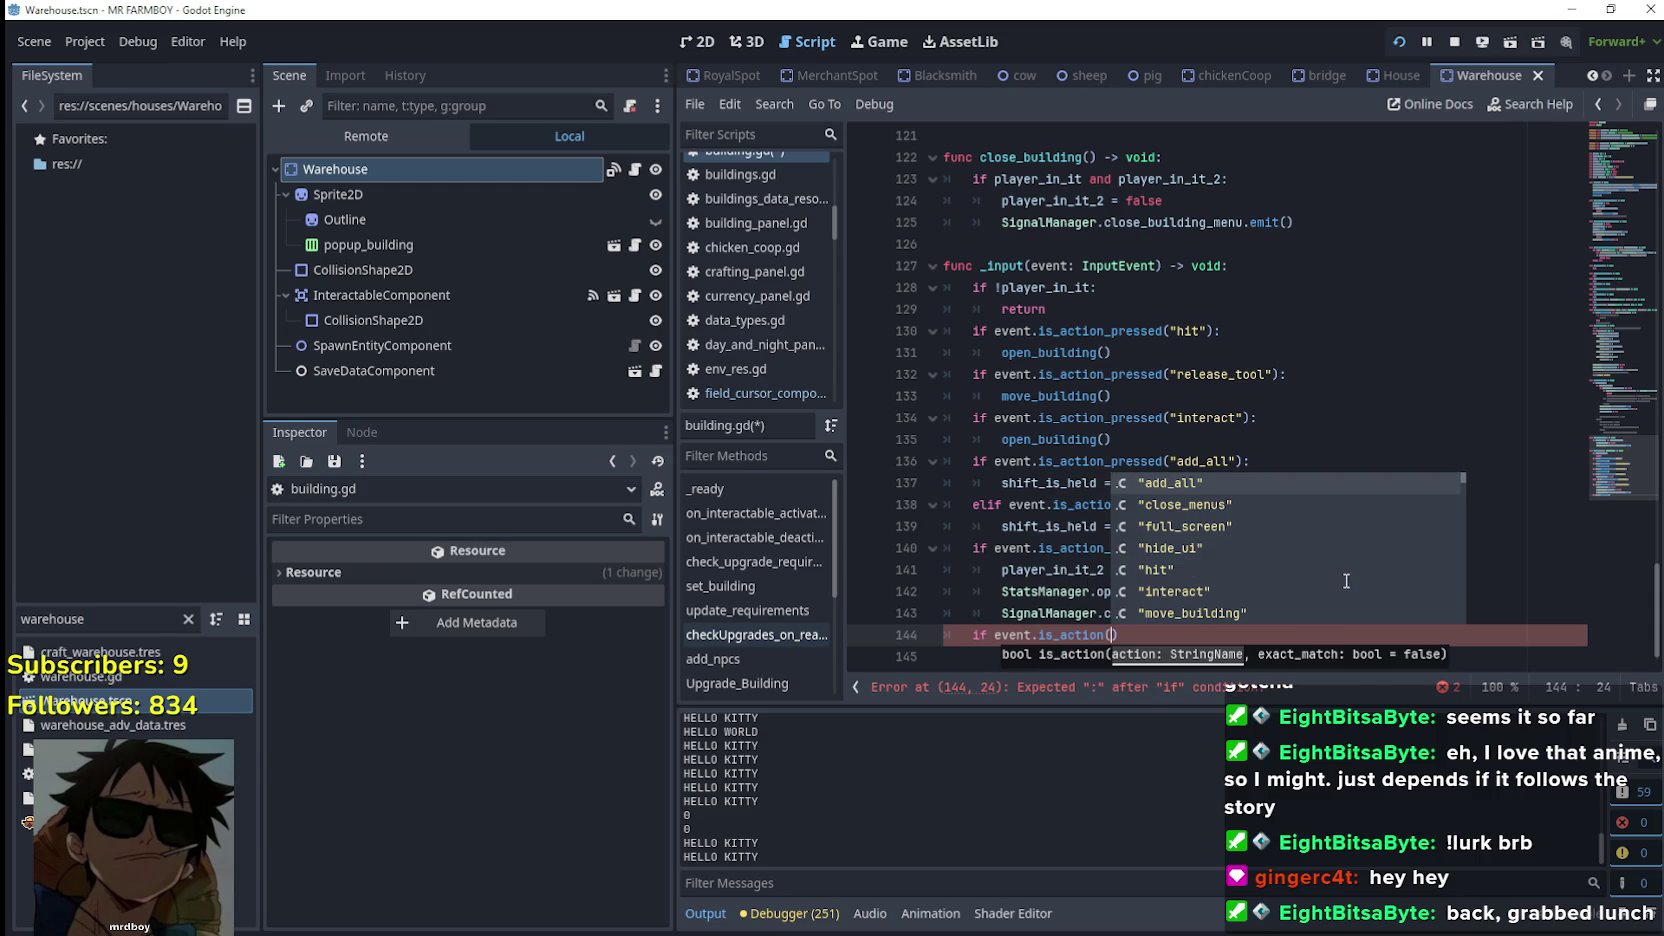
Replace the is_action call with is_action_pressed, leaving 'if event.is_action_pressed()' unfinished
left_click(1061, 640)
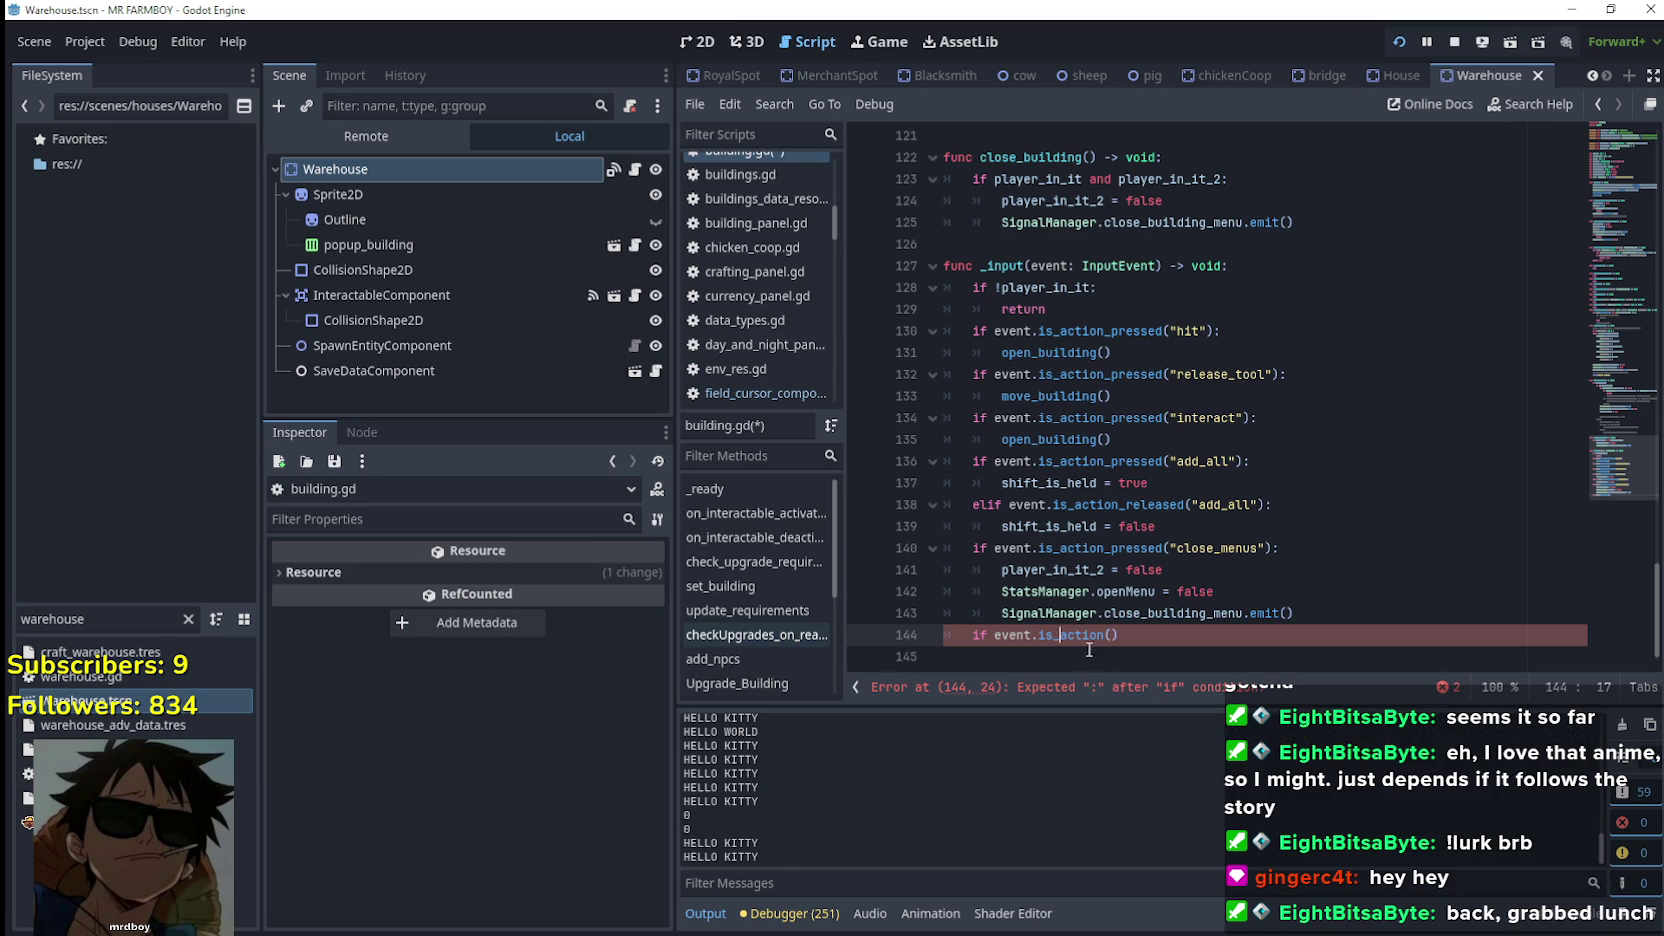
mouse_move(1077, 640)
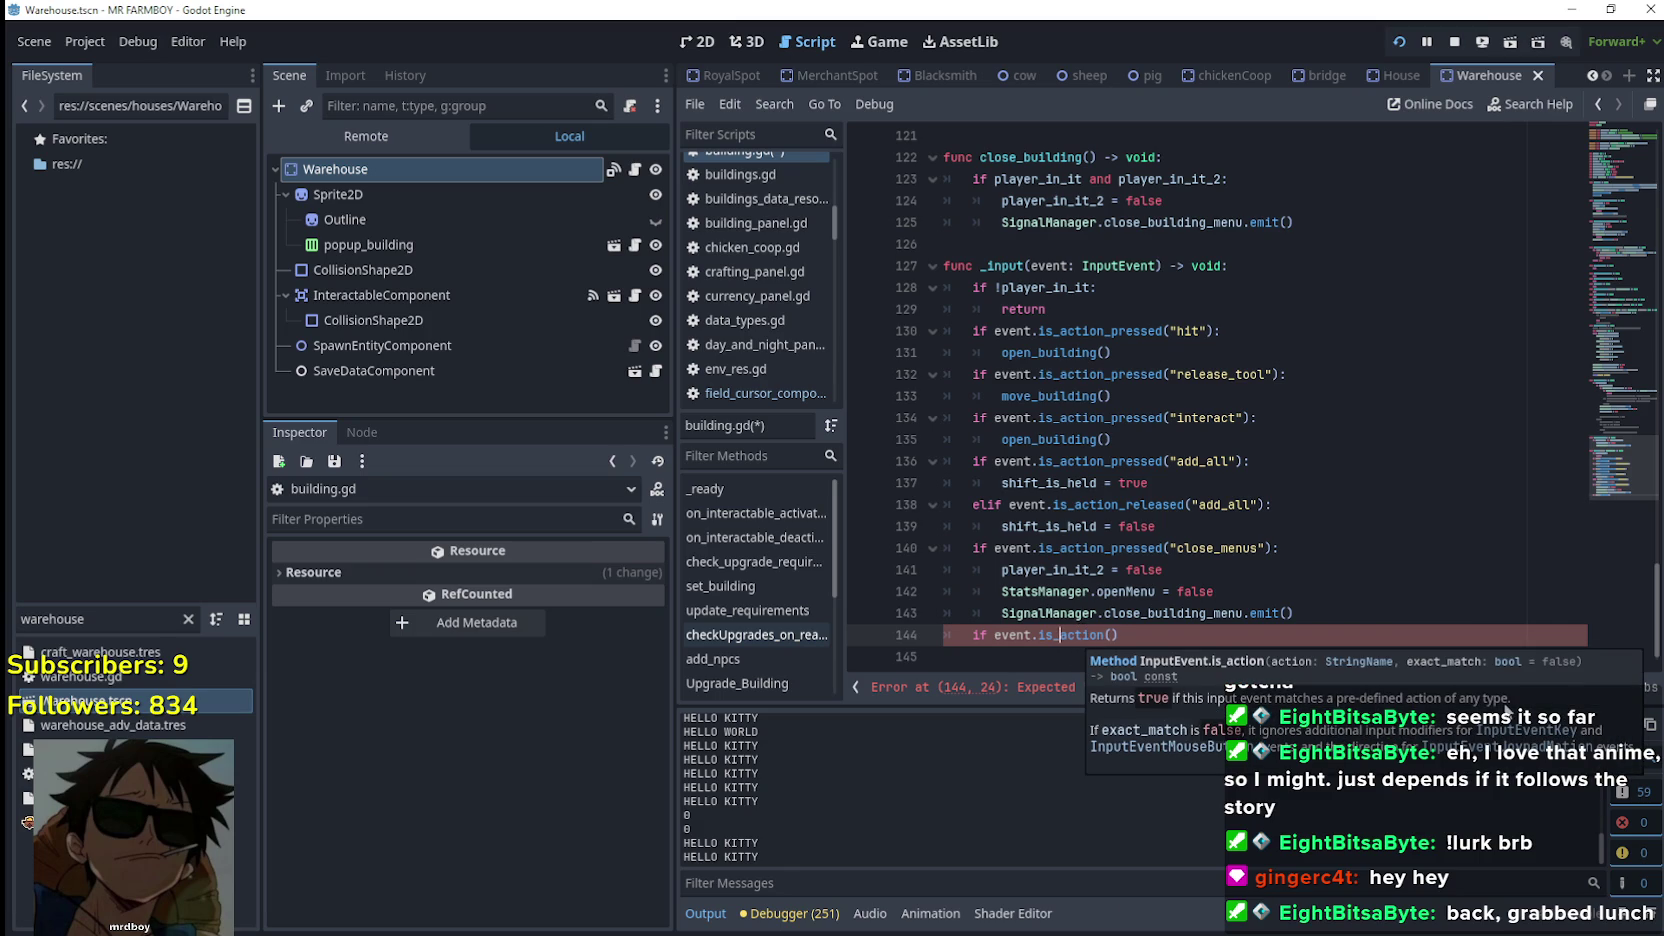
left_click(1058, 571)
left_click(1165, 640)
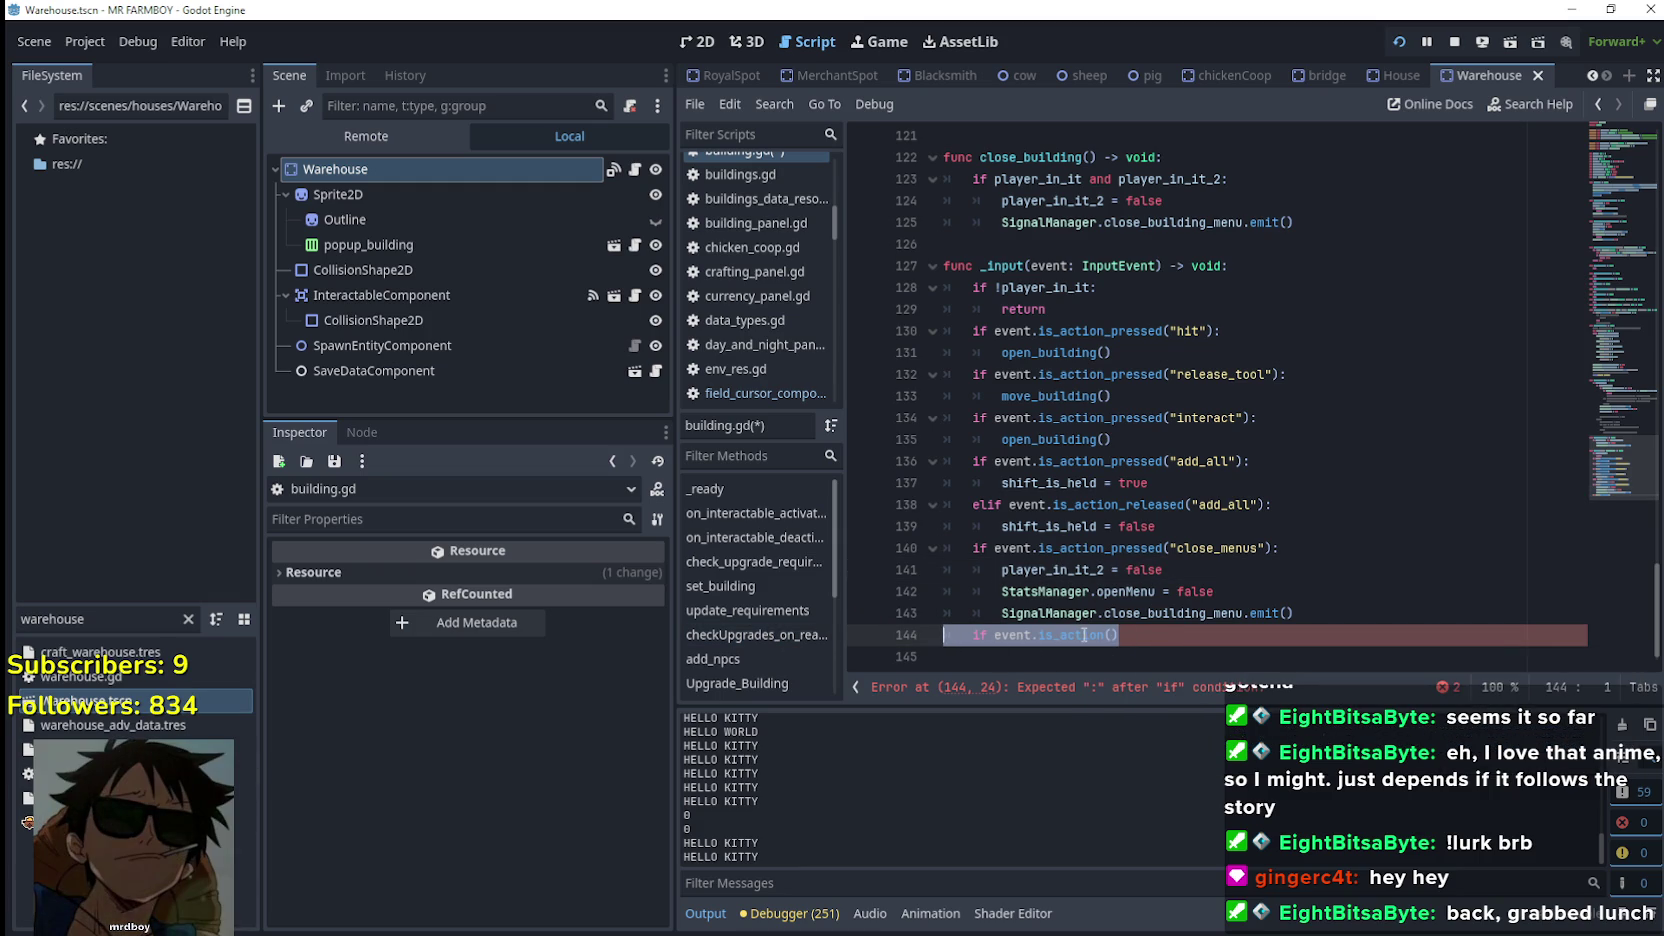
left_click(1227, 658)
key("BackSpace")
type("is_acti")
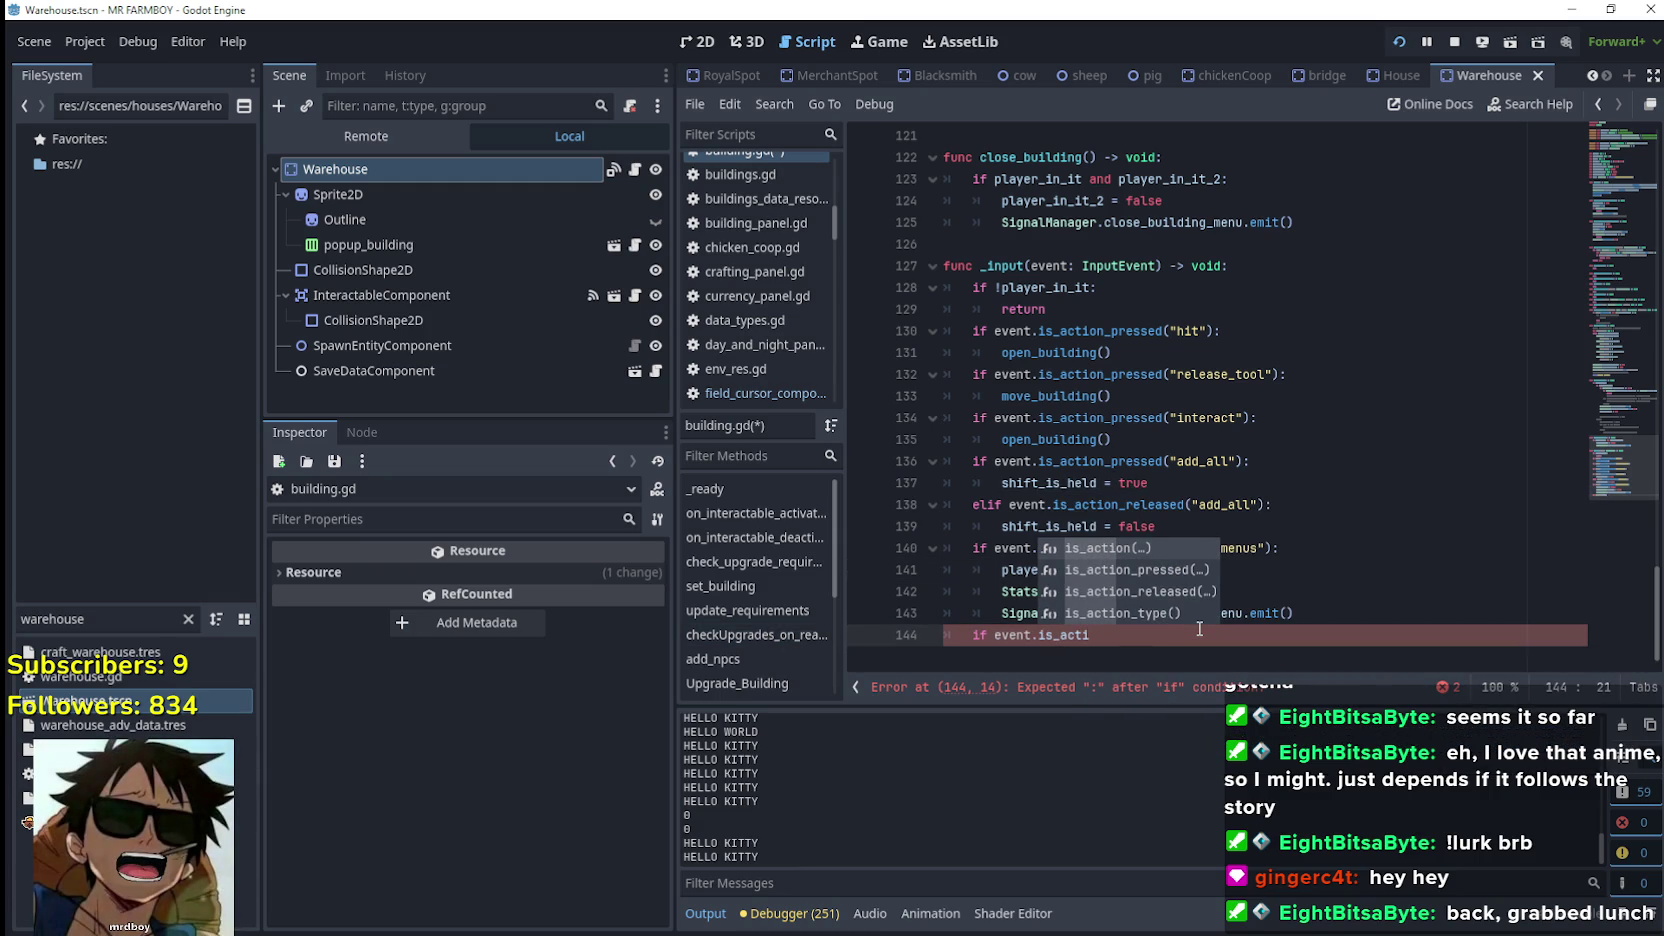
key("Down")
key("Return")
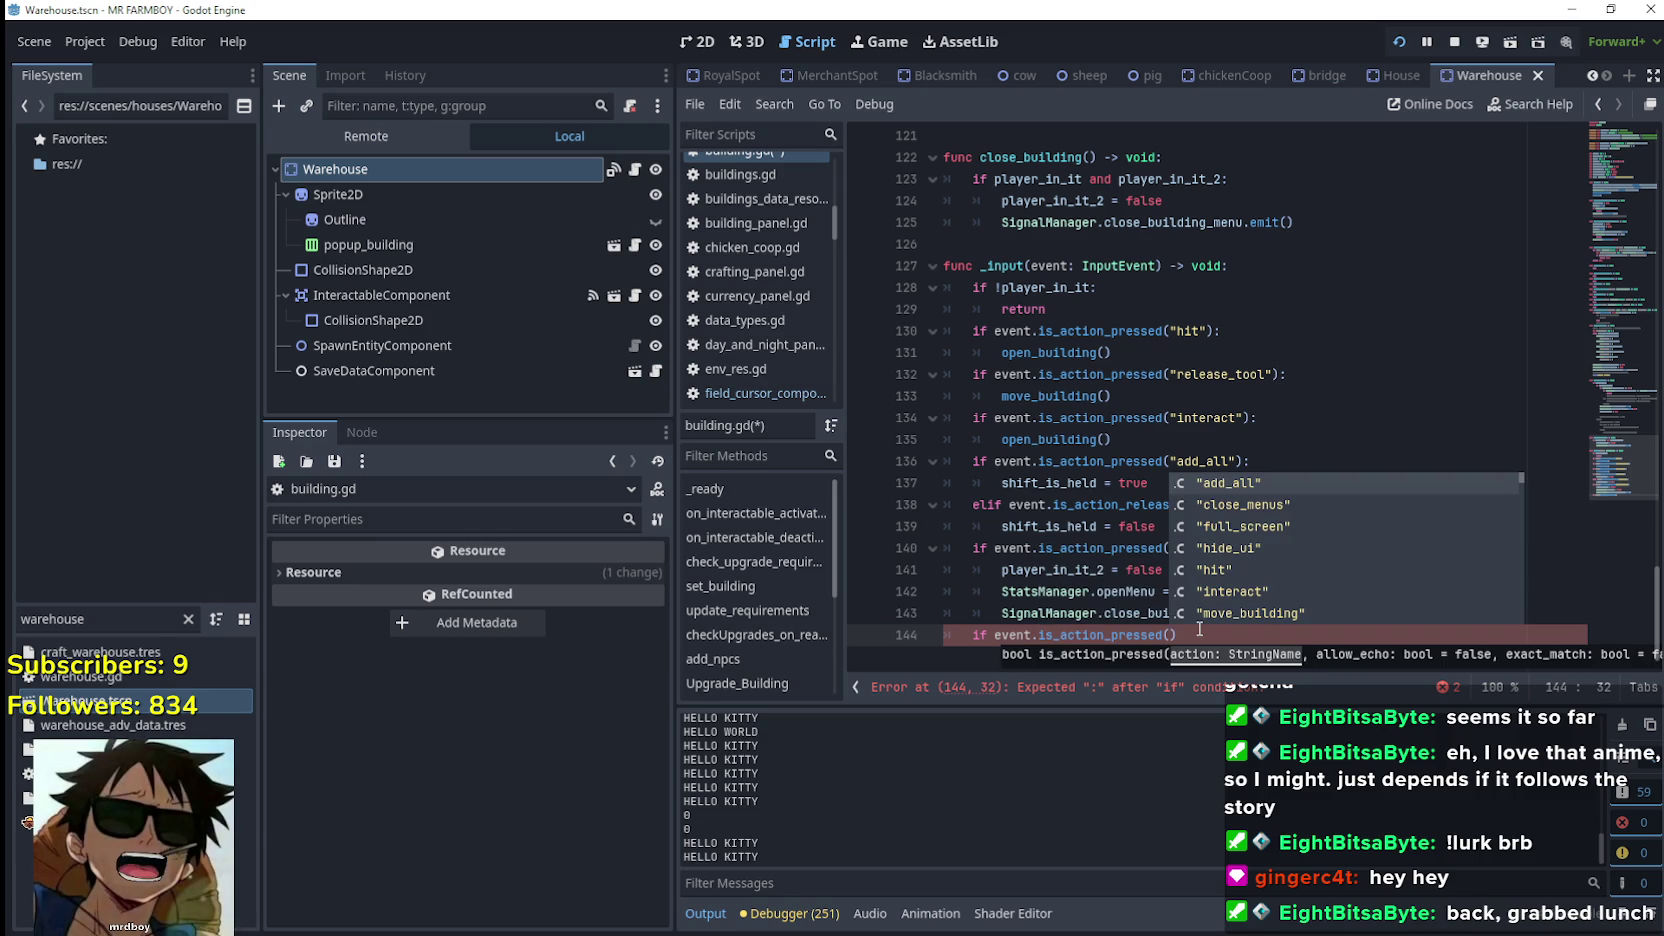
left_click(1120, 613)
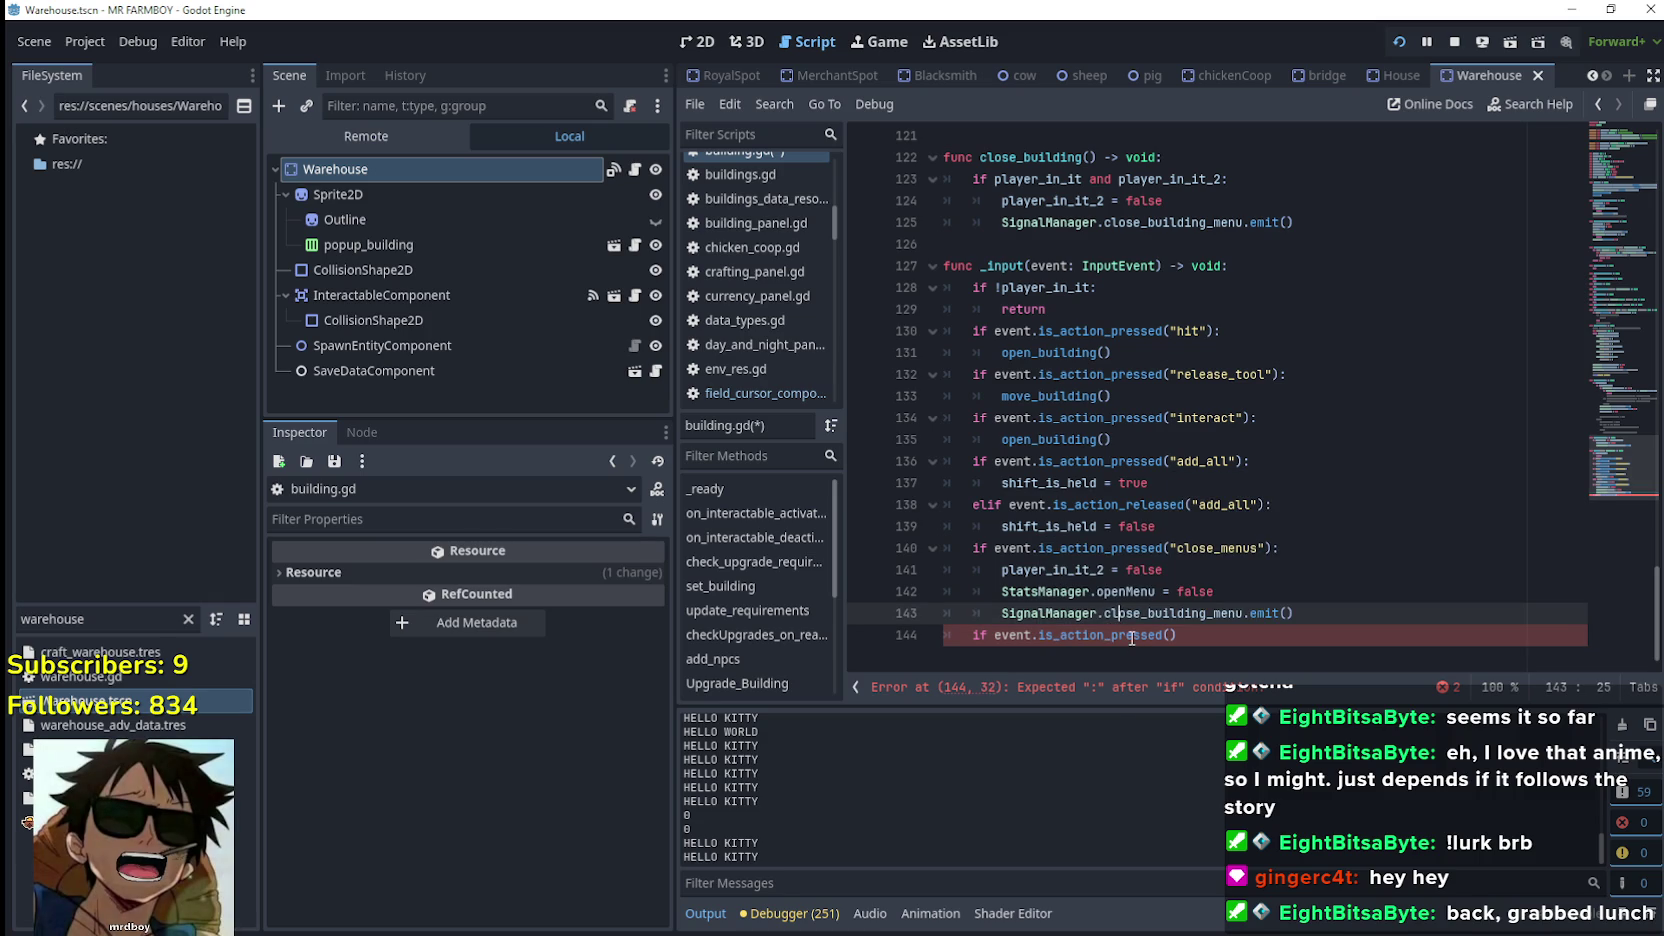
mouse_move(1132, 637)
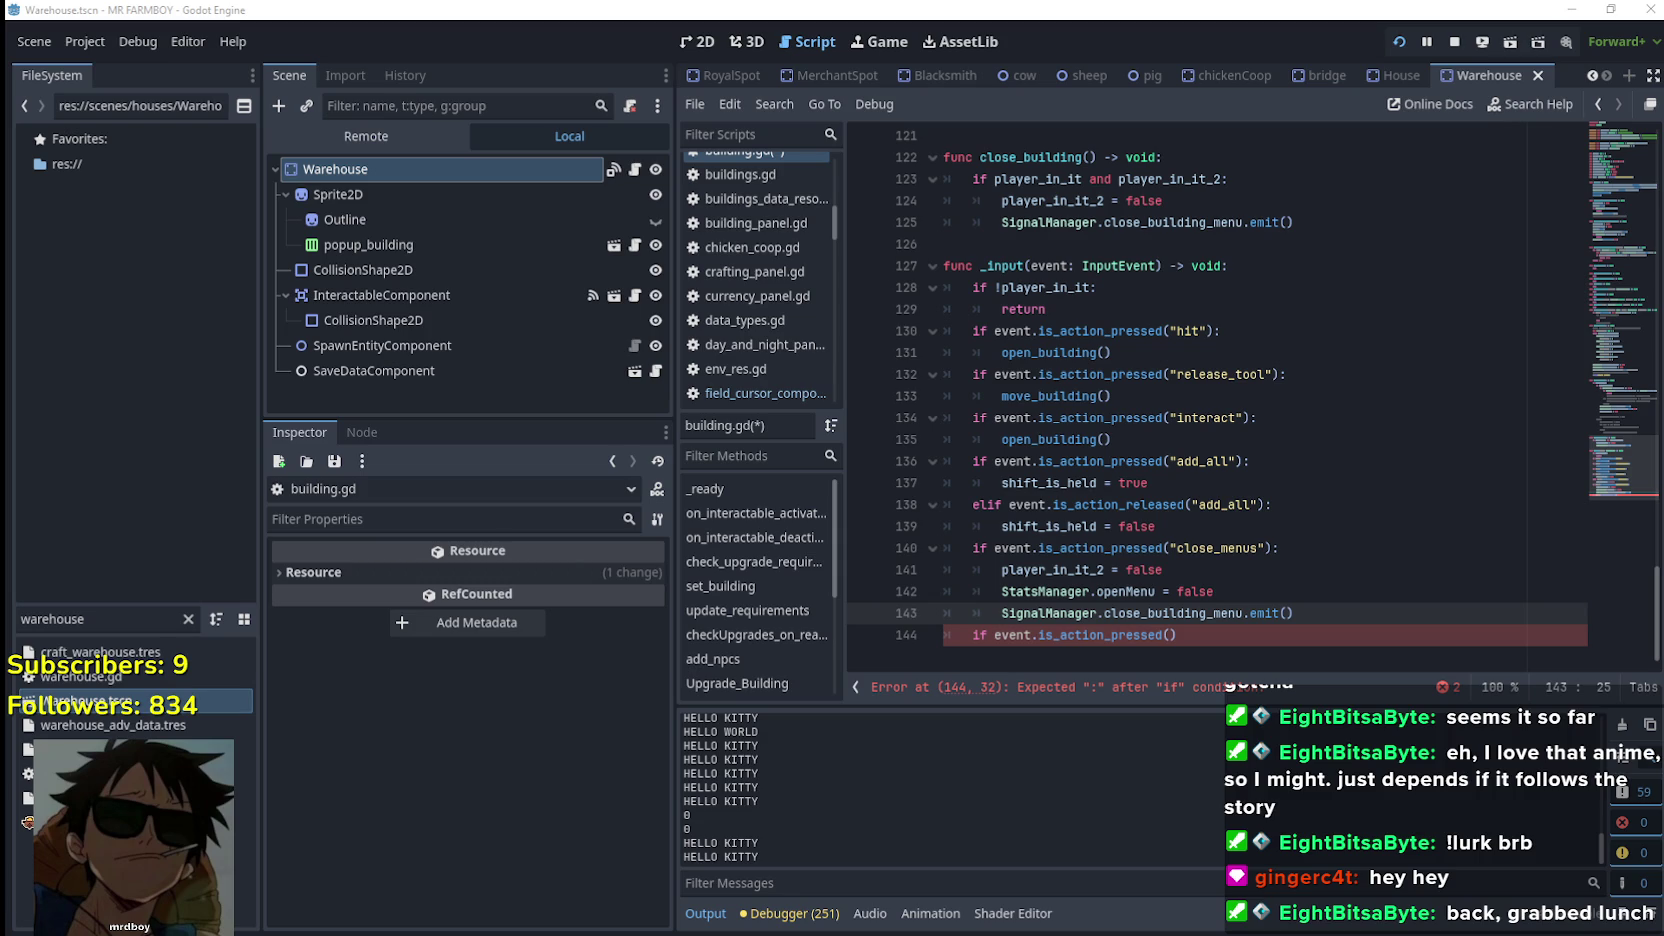
left_click(1176, 635)
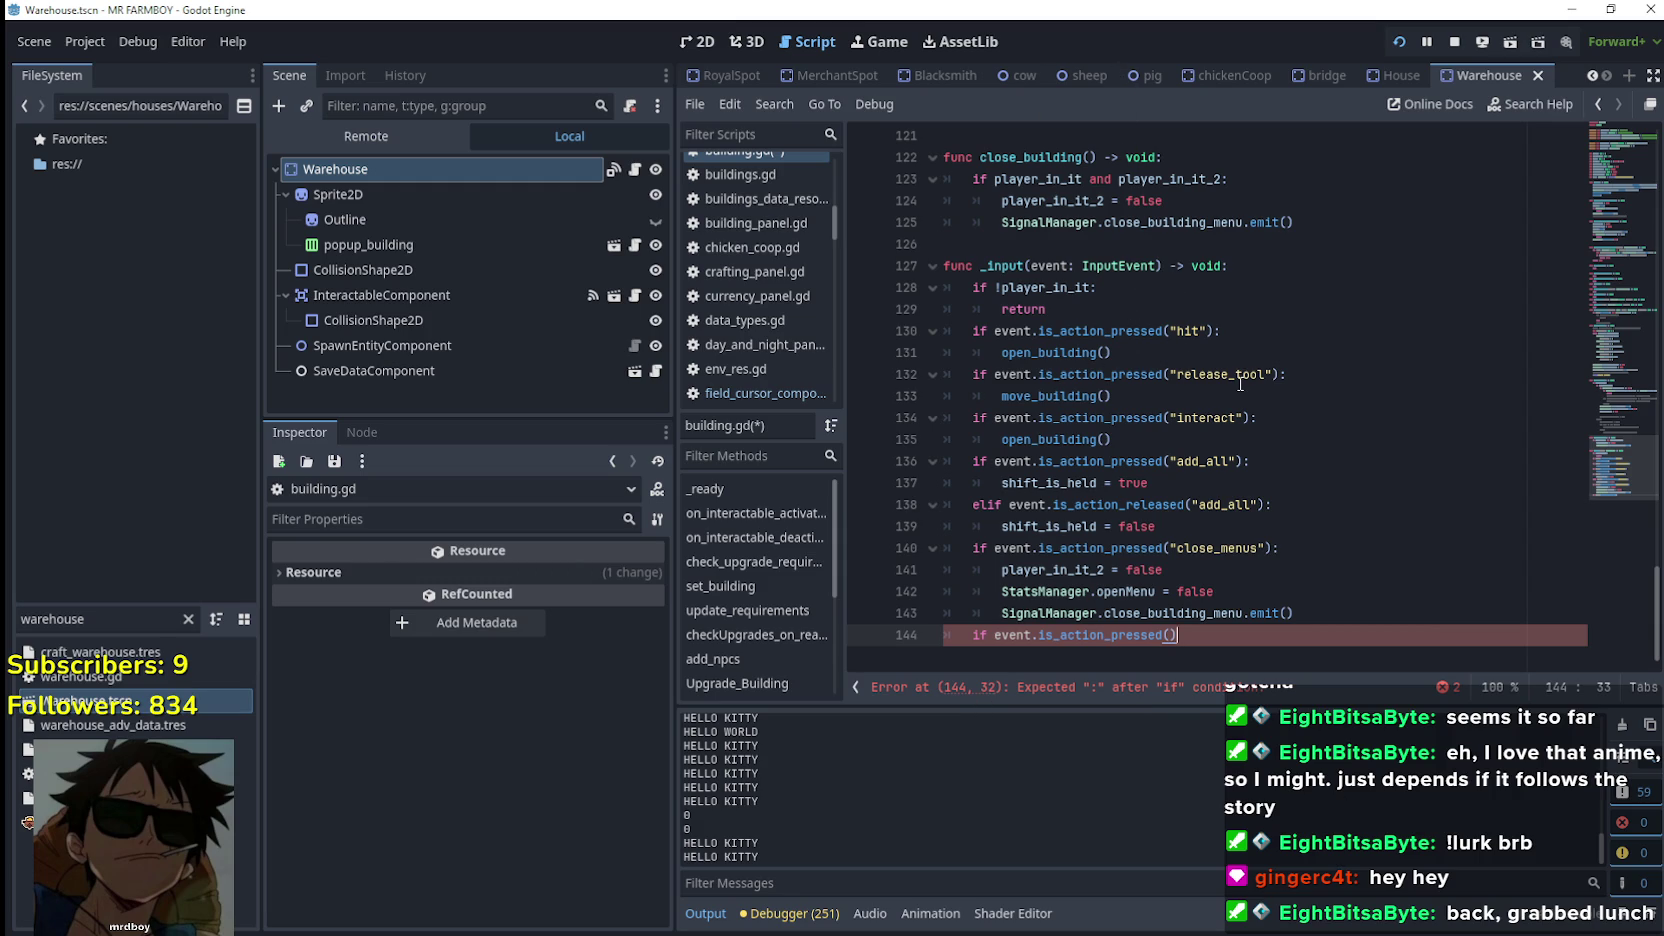
mouse_move(1135, 375)
mouse_move(1024, 400)
left_click_drag(1178, 634, 945, 634)
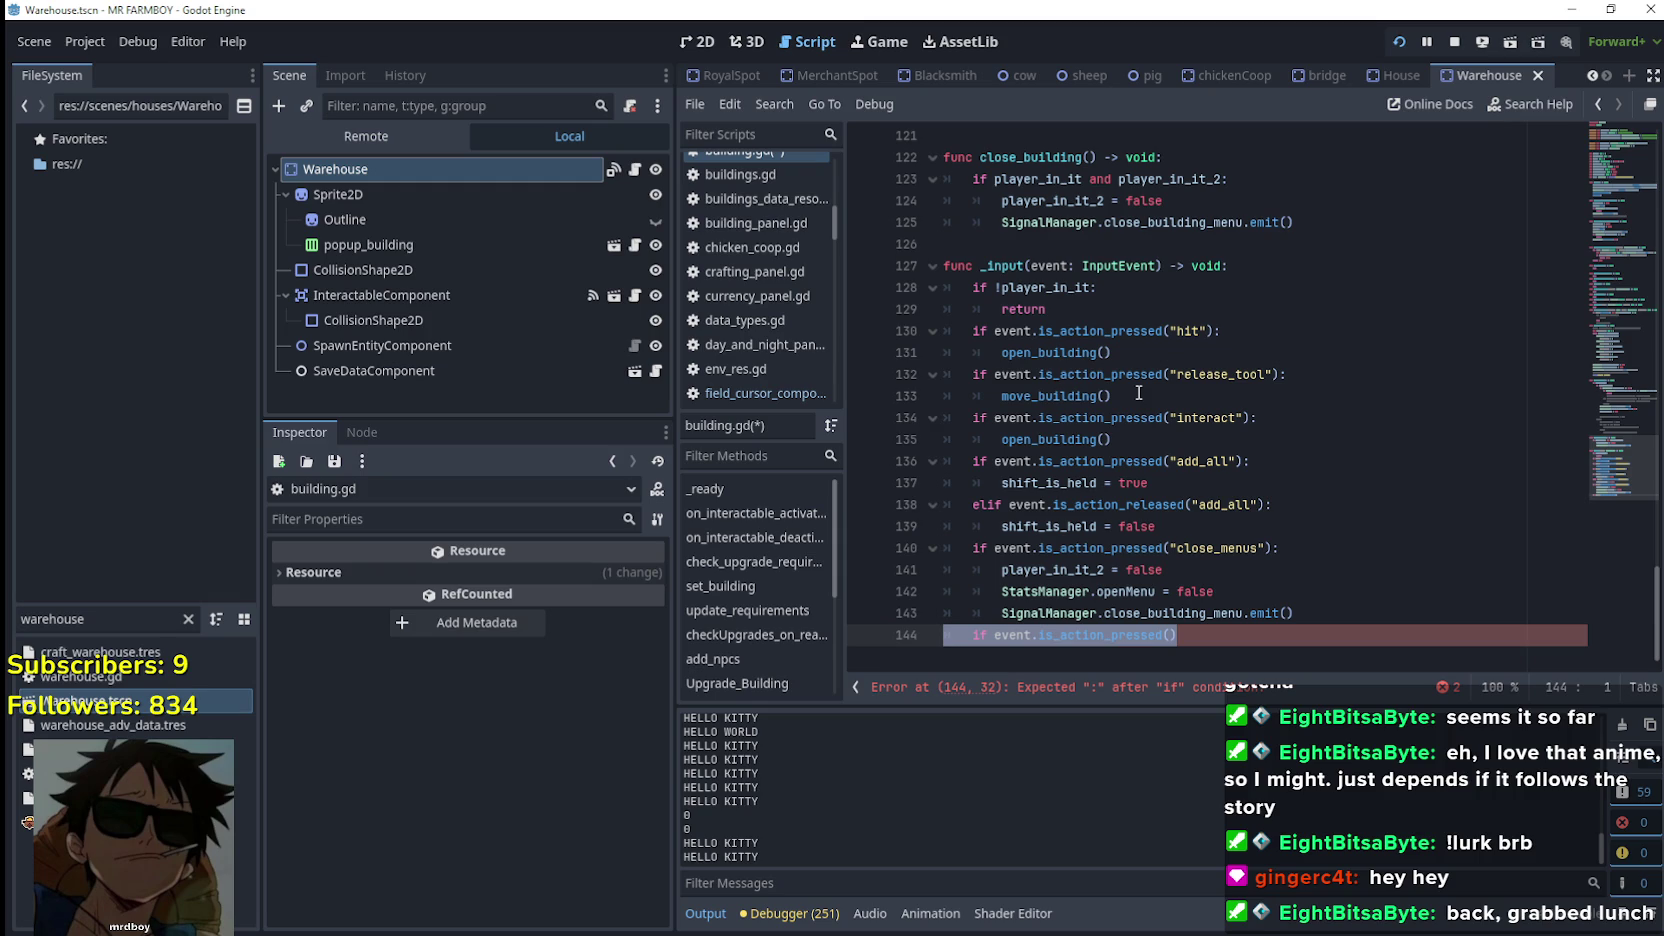
Delete unfinished line 144, place the caret after move_building() on line 133, and switch to the browser
key("BackSpace")
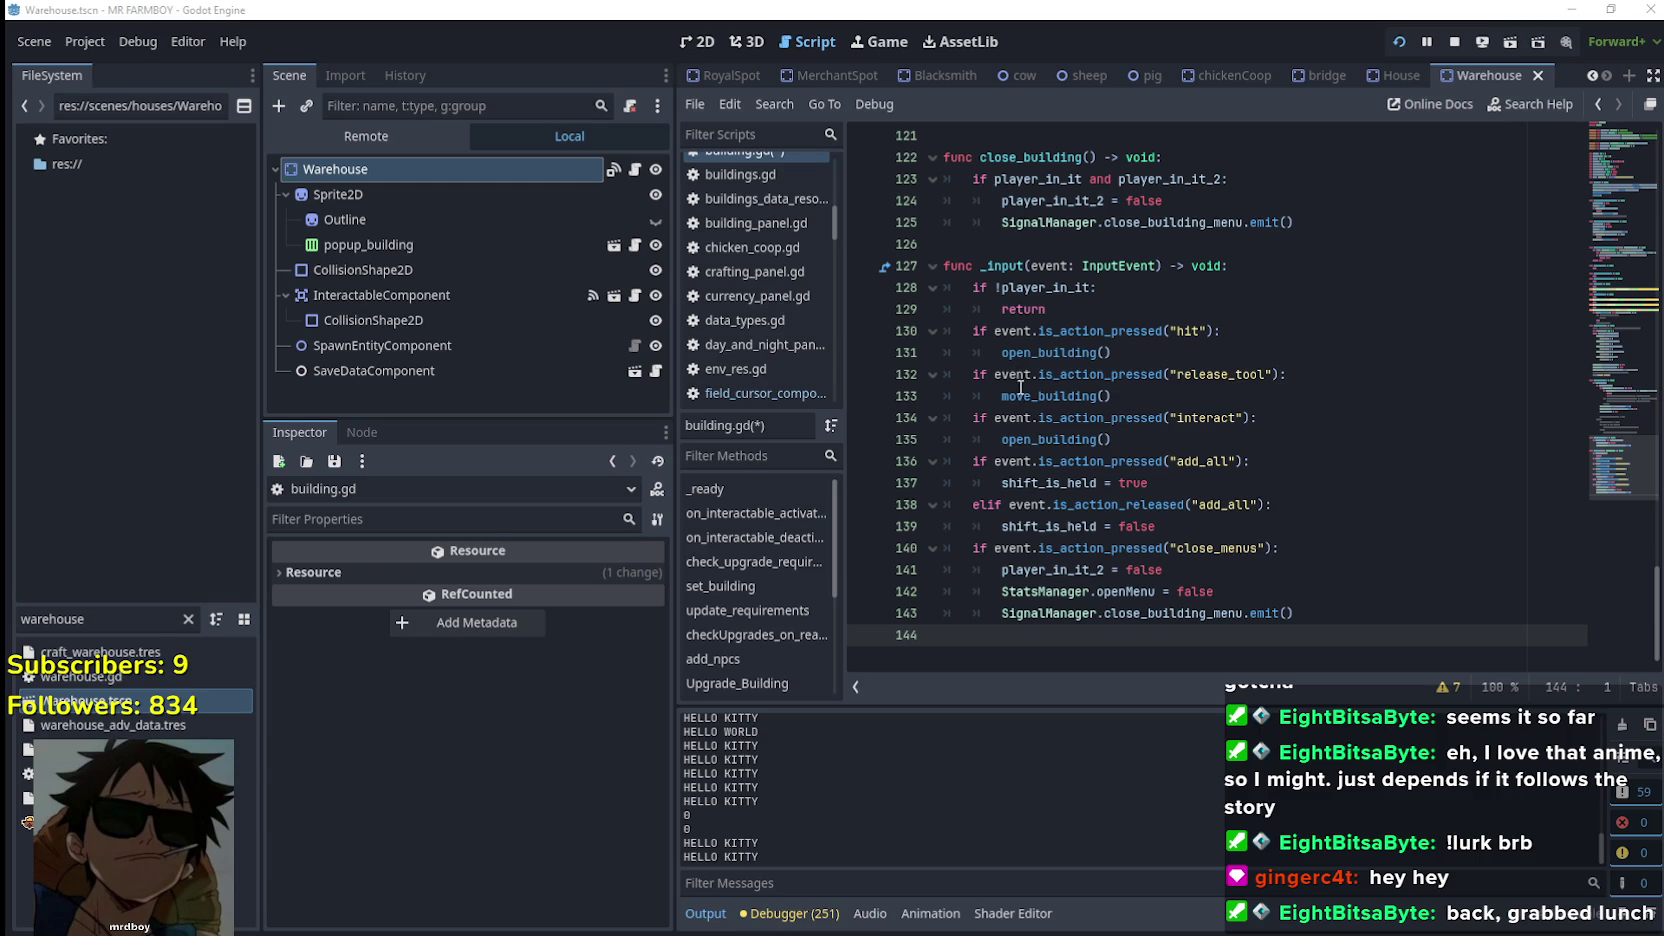
mouse_move(1017, 372)
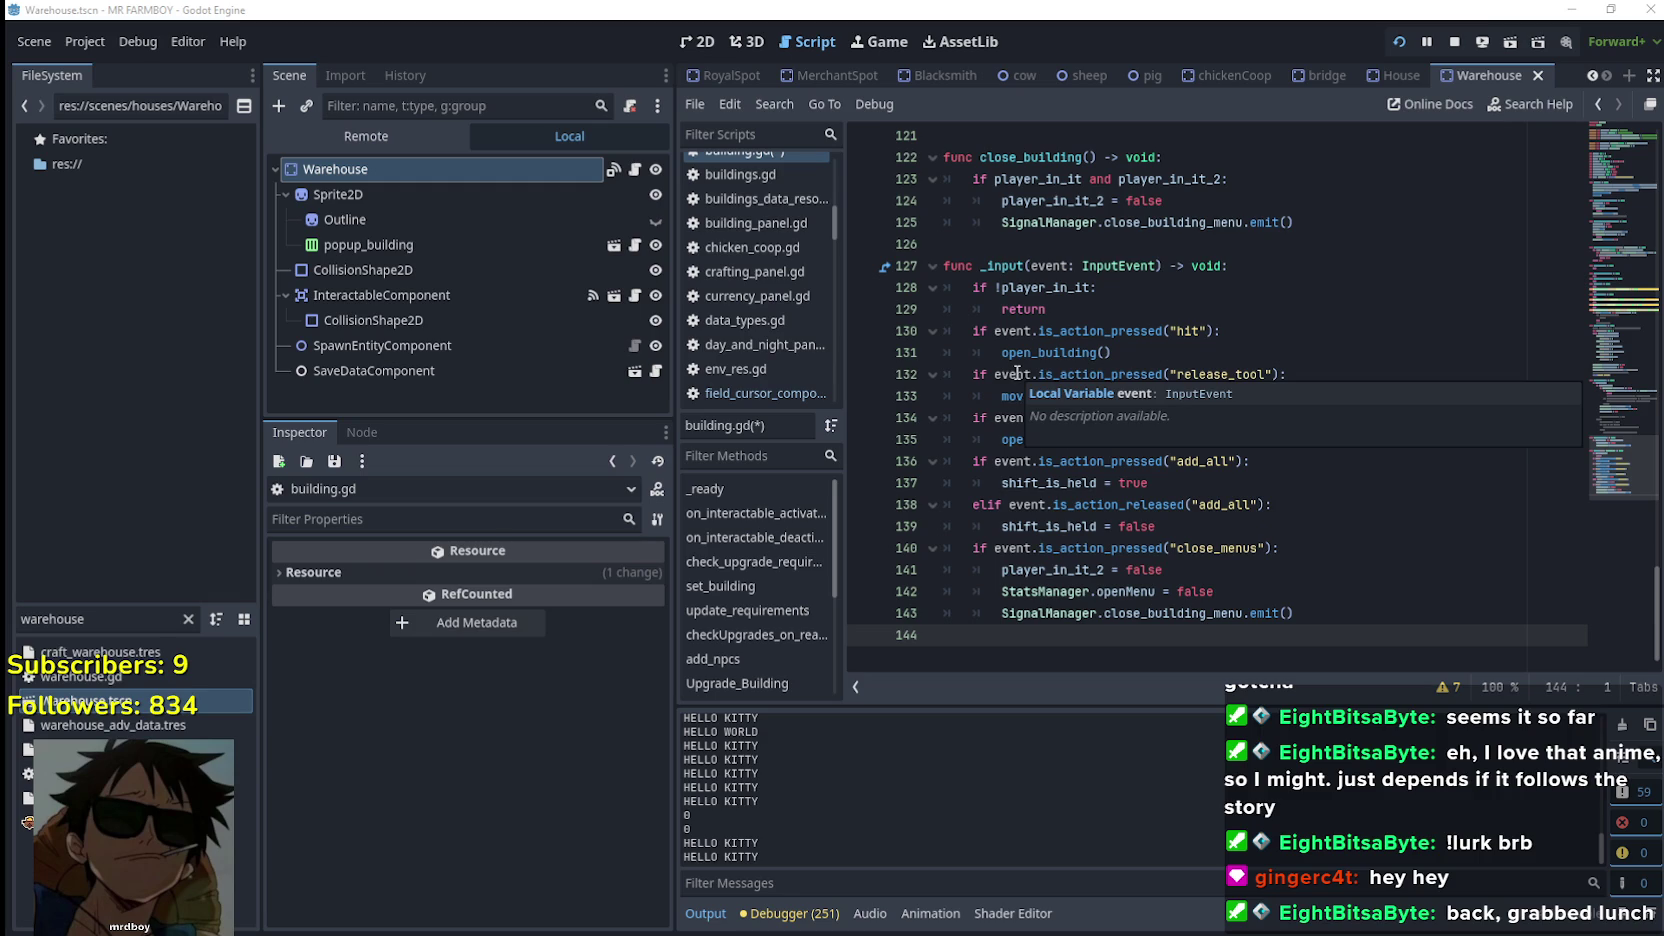
left_click(1349, 378)
key("shift+Home")
key("shift+Home")
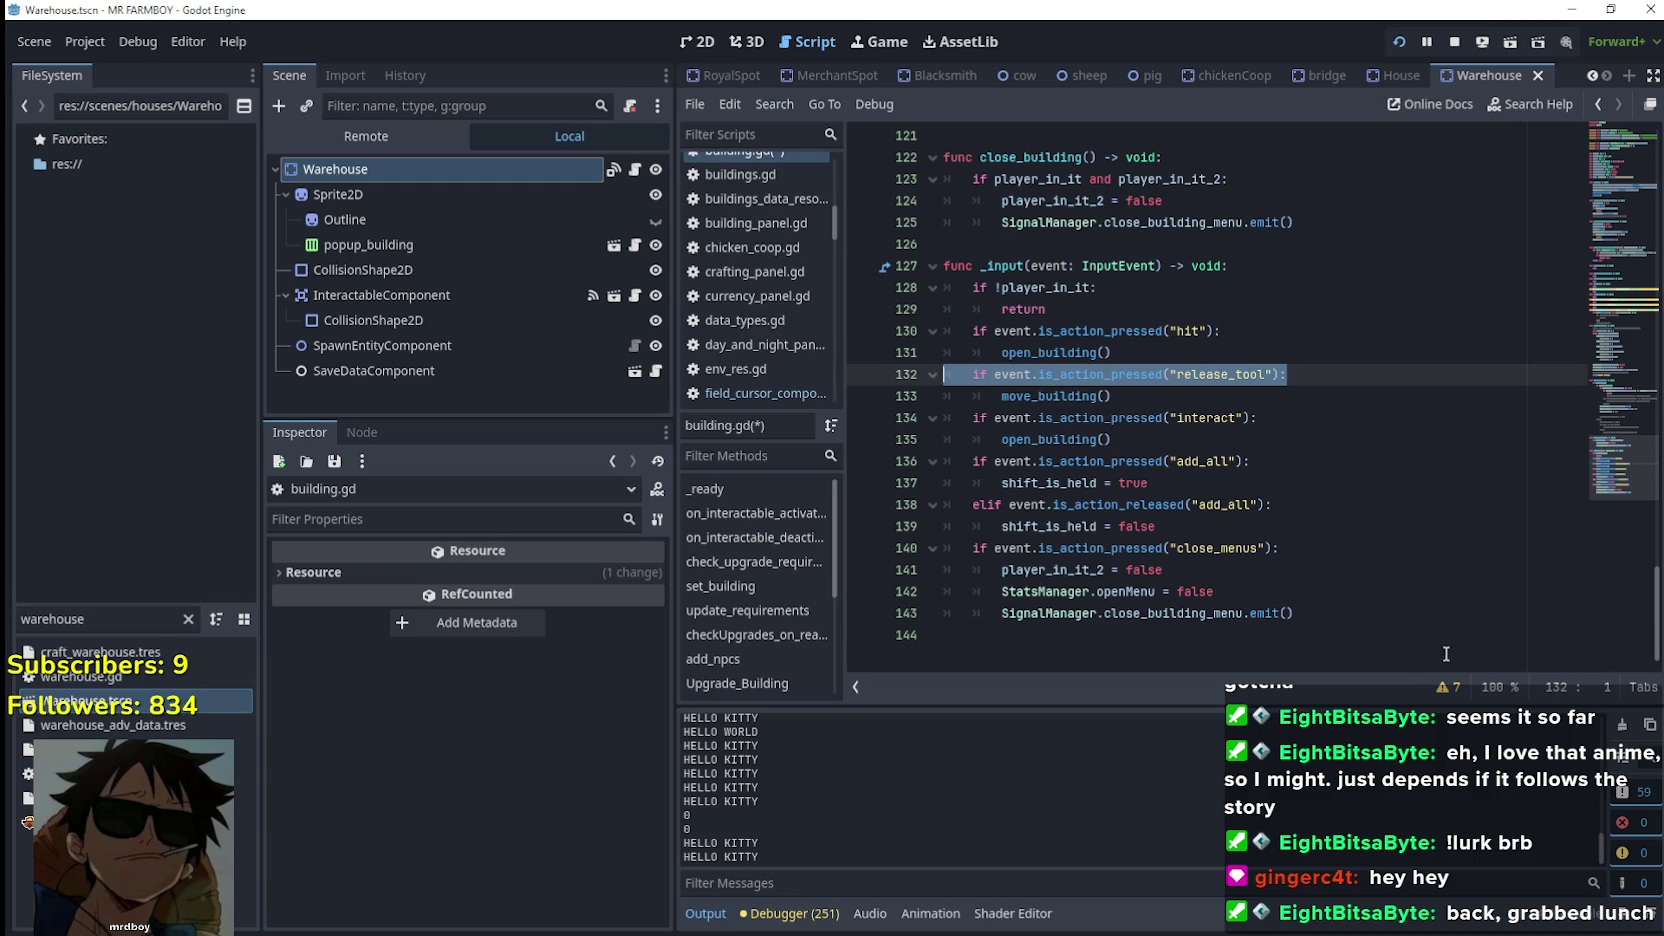
left_click(1426, 629)
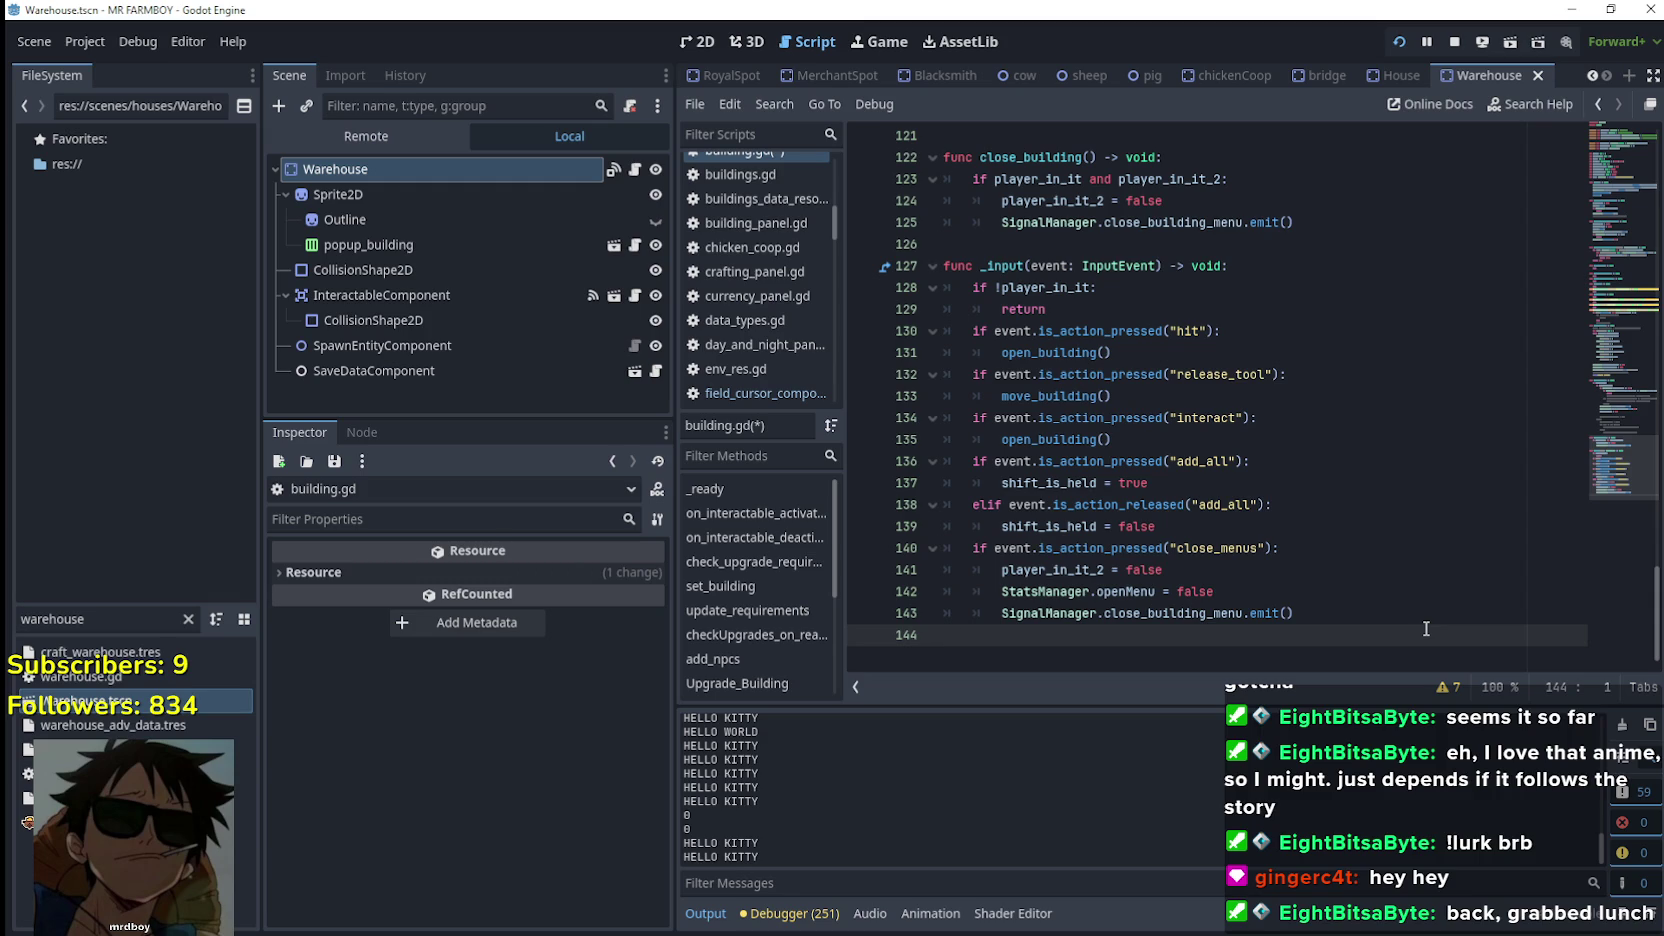
left_click(1160, 396)
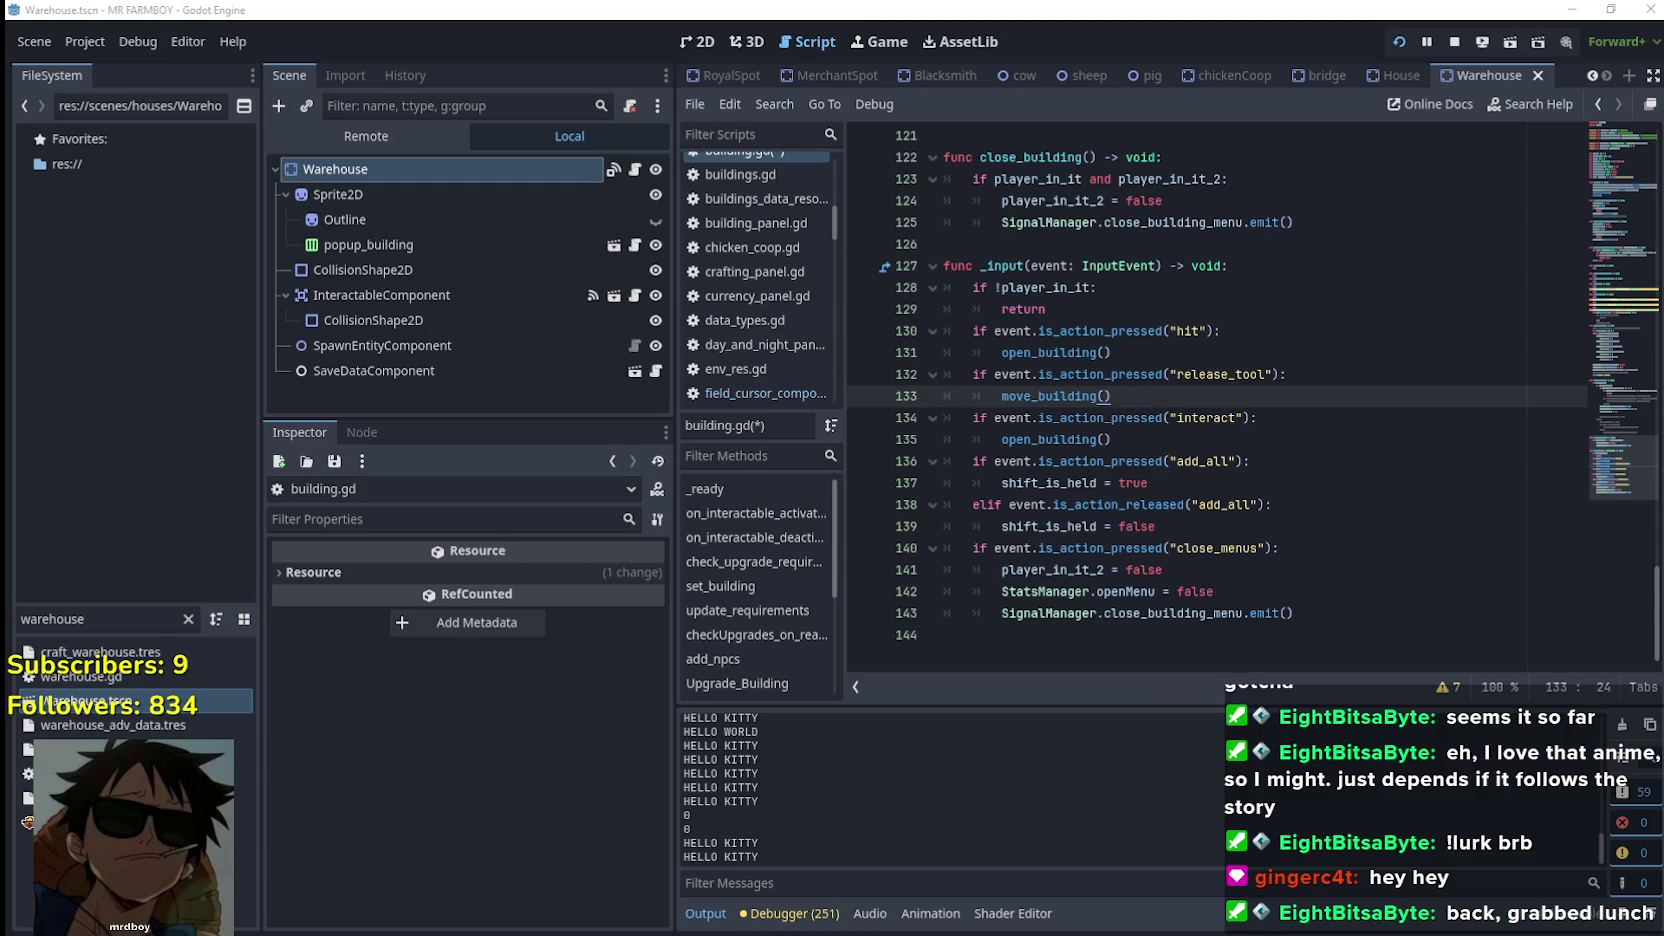
key("alt+Tab")
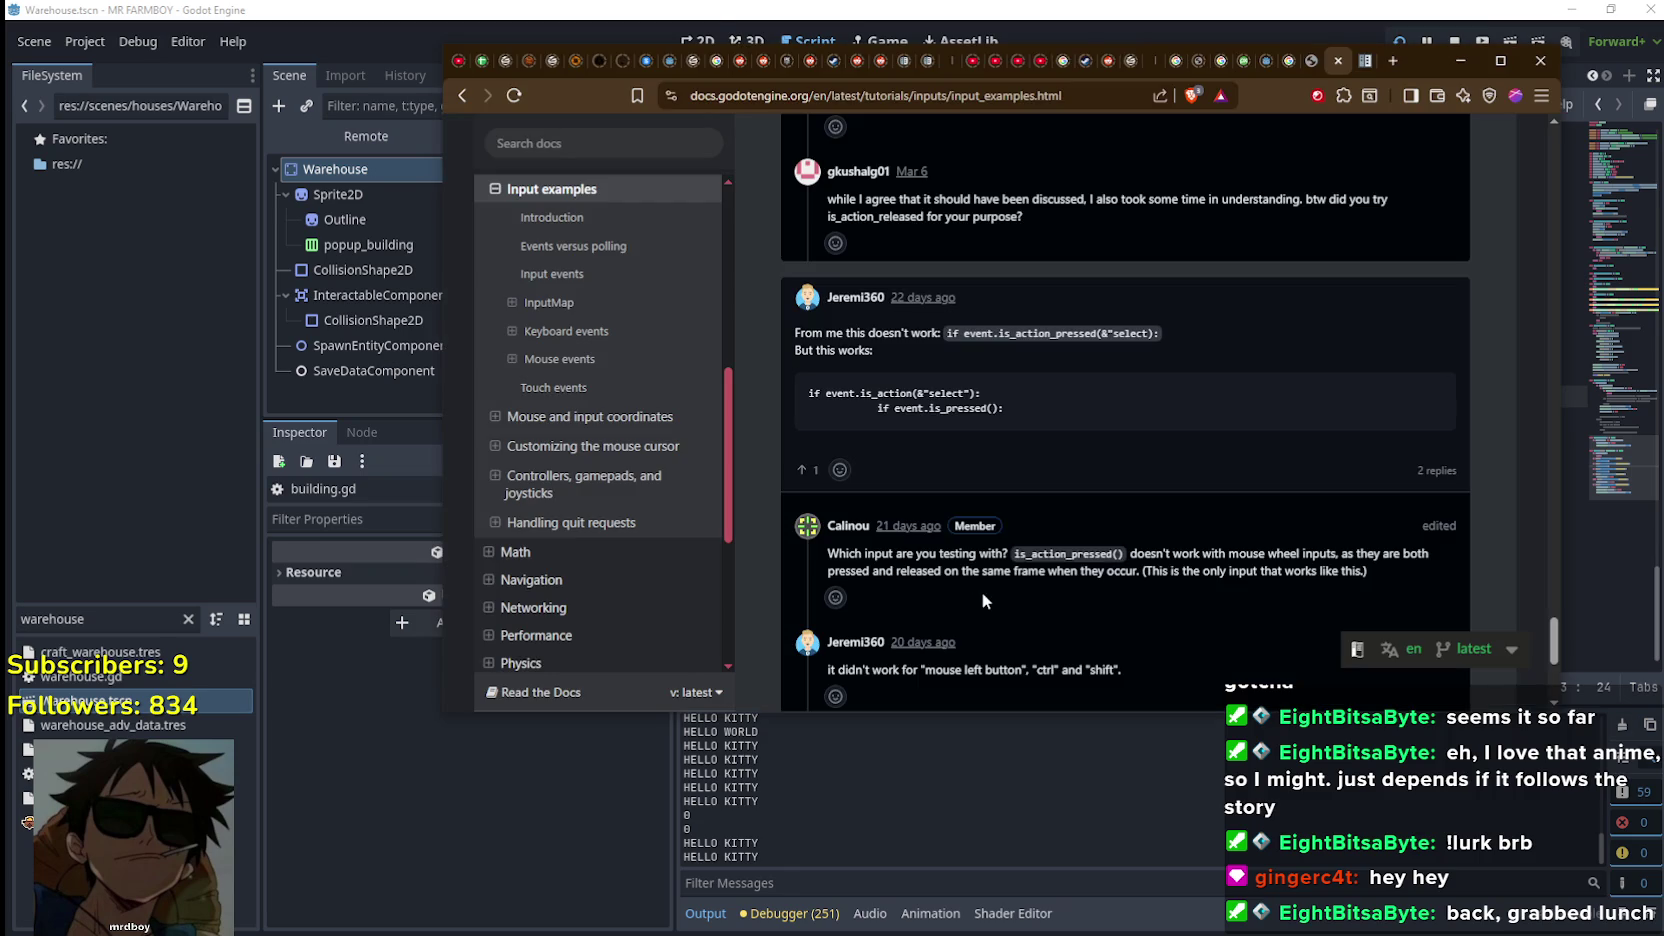
Return to the 'godot hold button input' results, open the next page and the Godot Forum hold-button thread
left_click(462, 96)
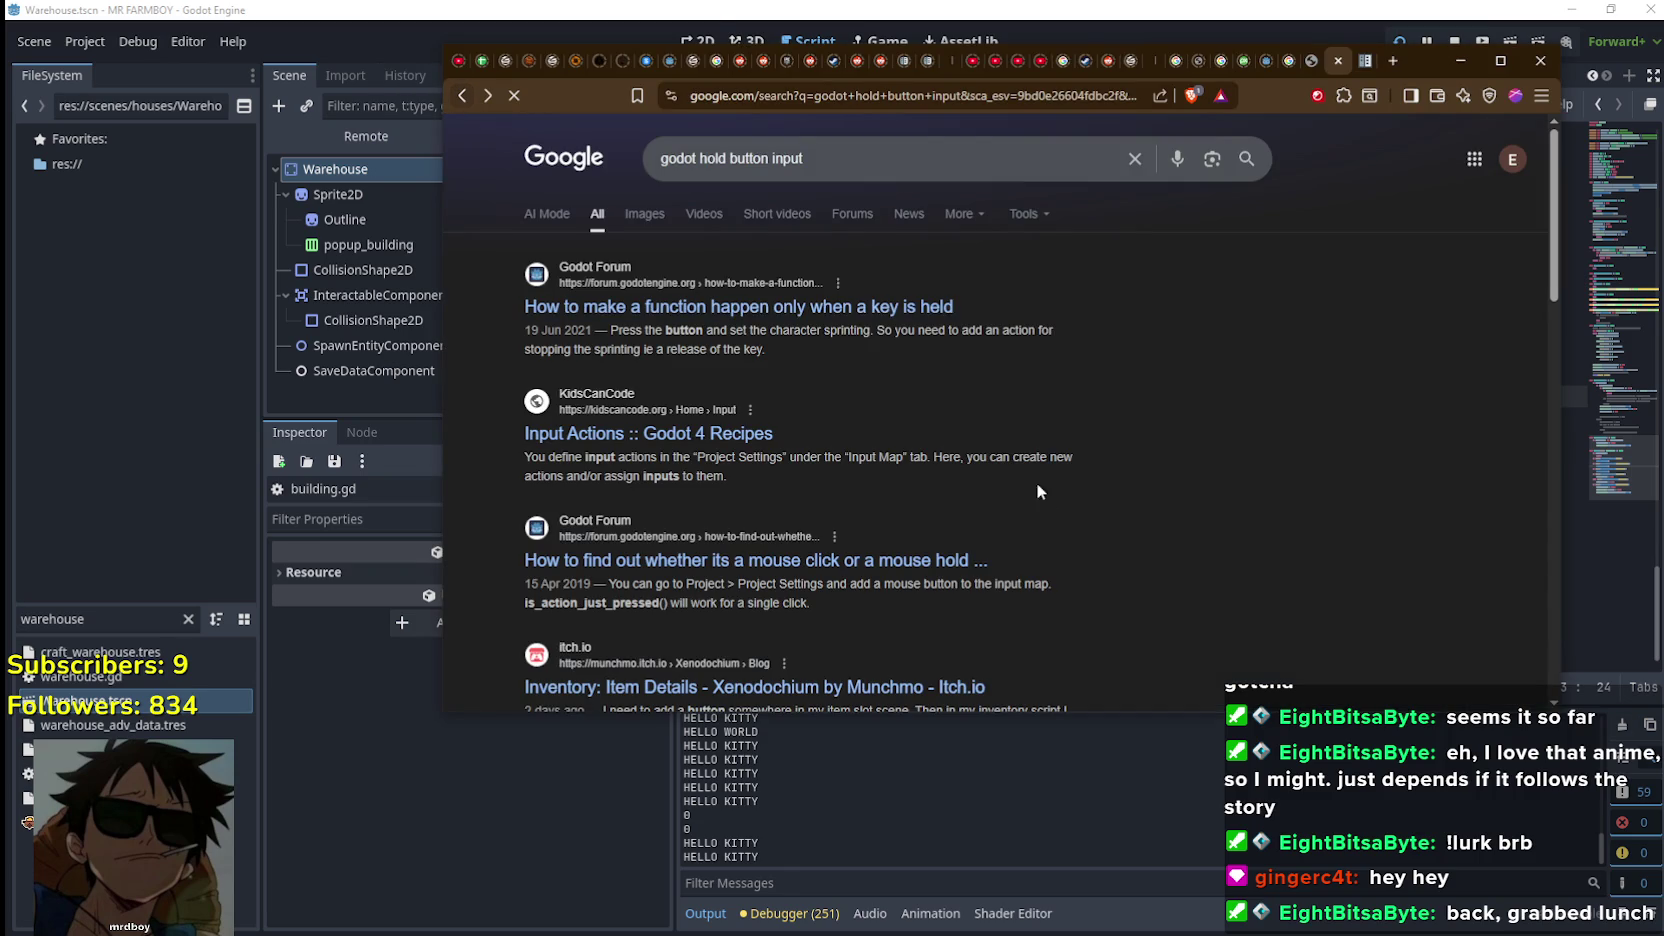
scroll(889, 407, "down", 15)
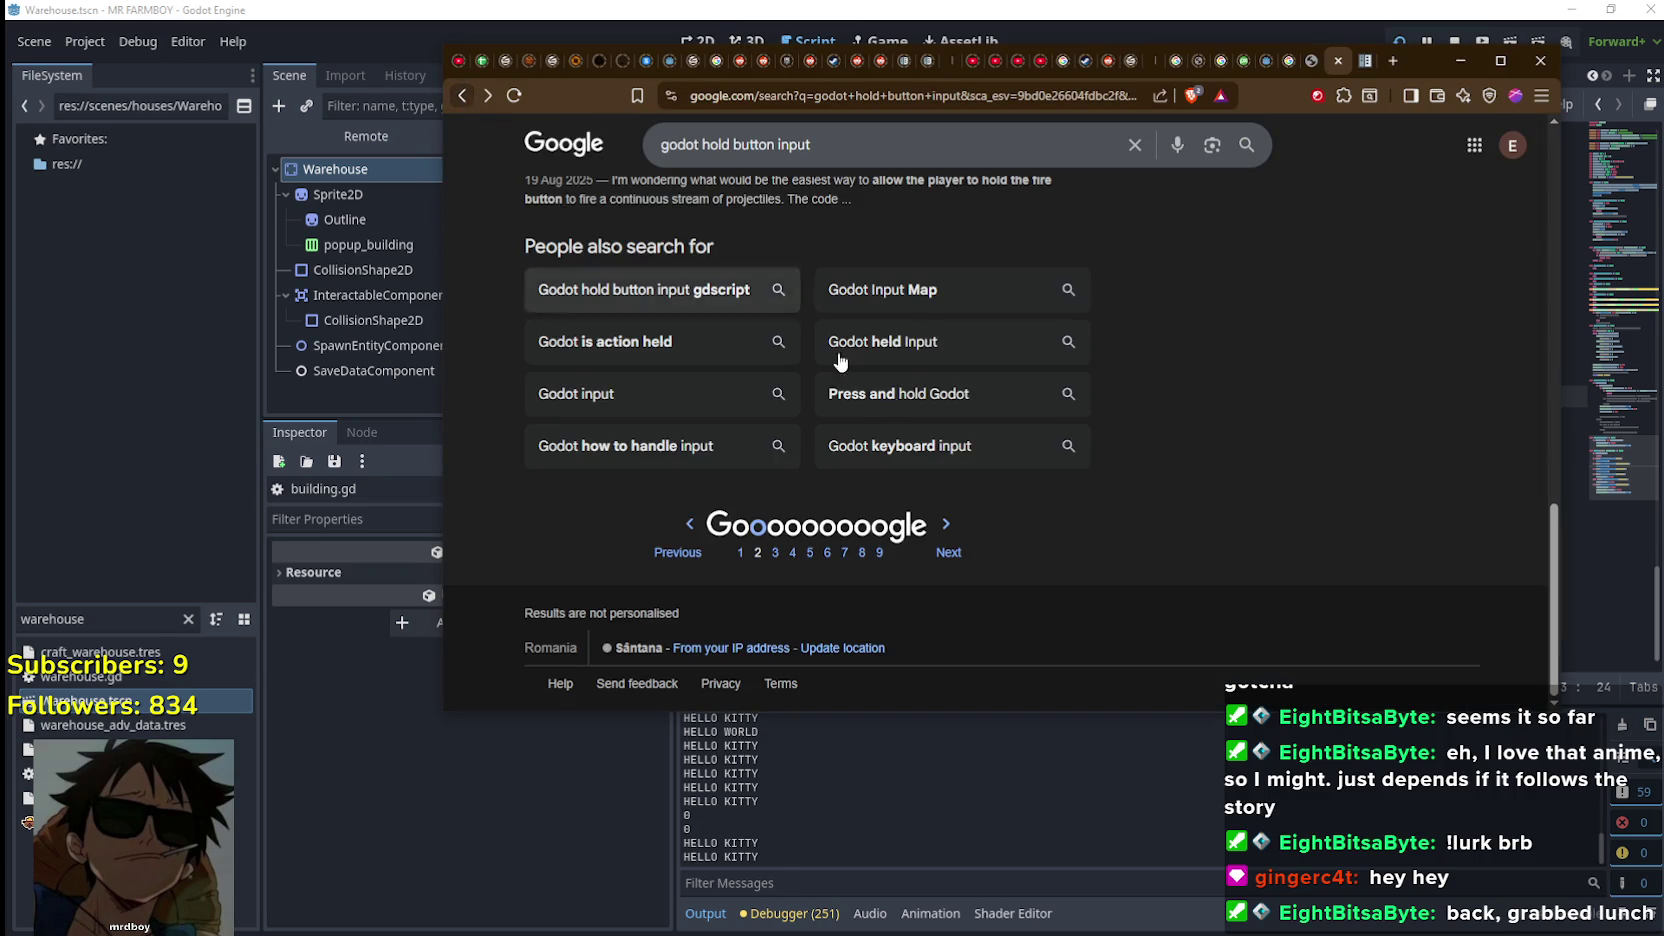
scroll(889, 407, "up", 3)
scroll(870, 410, "down", 5)
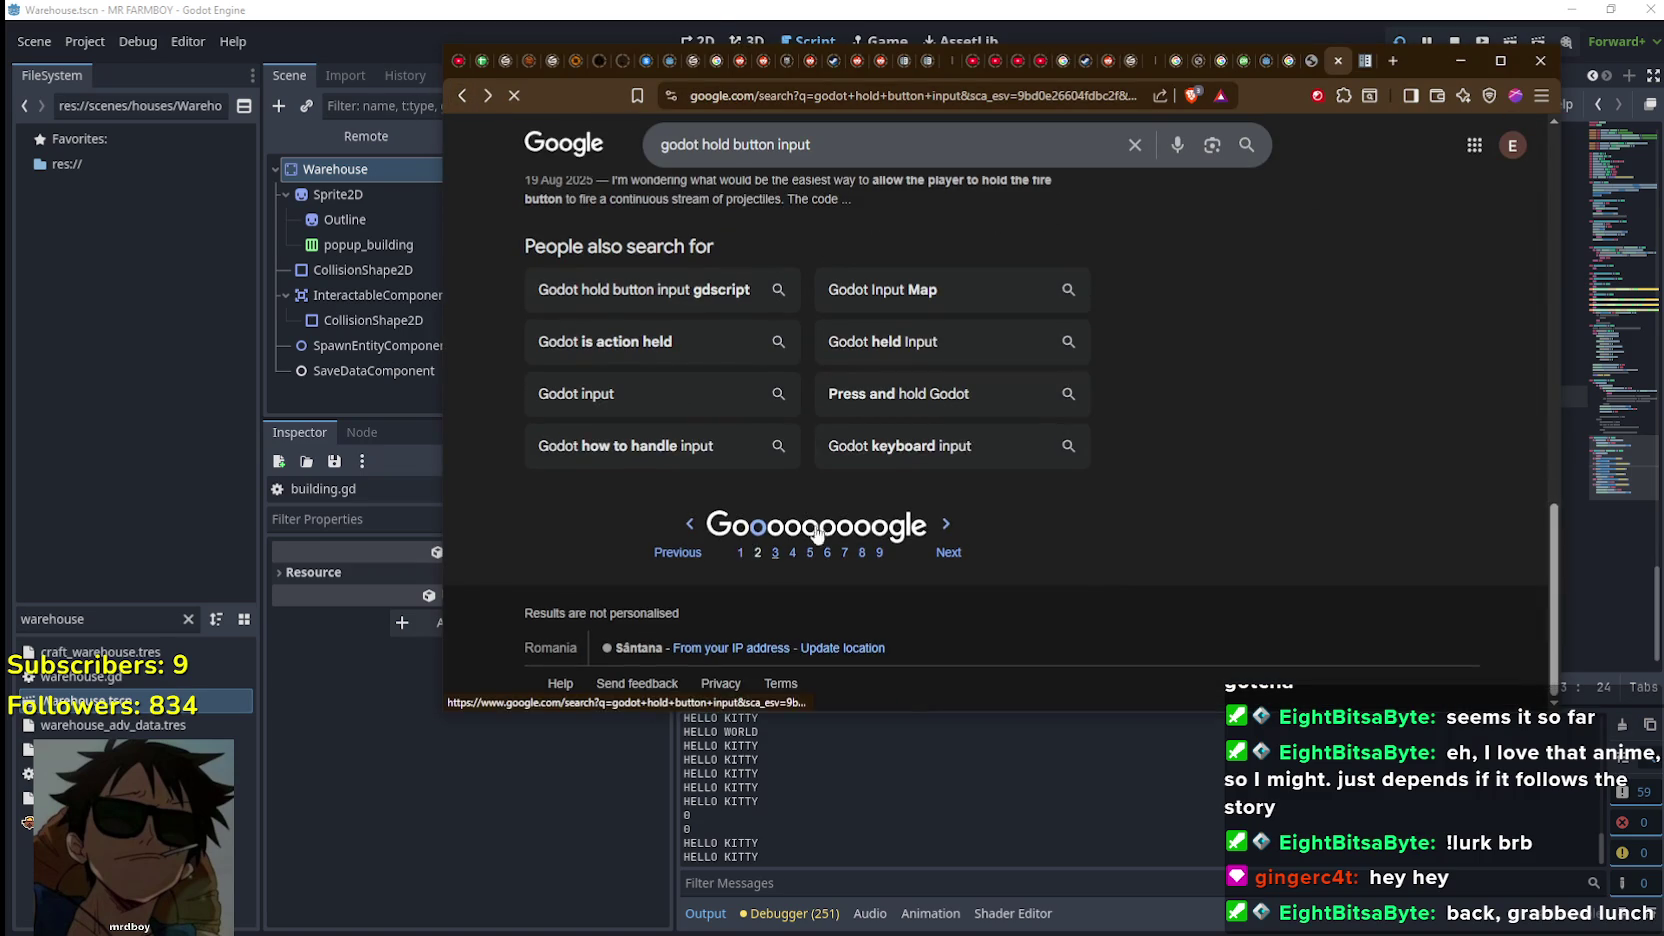
left_click(741, 542)
left_click(778, 308)
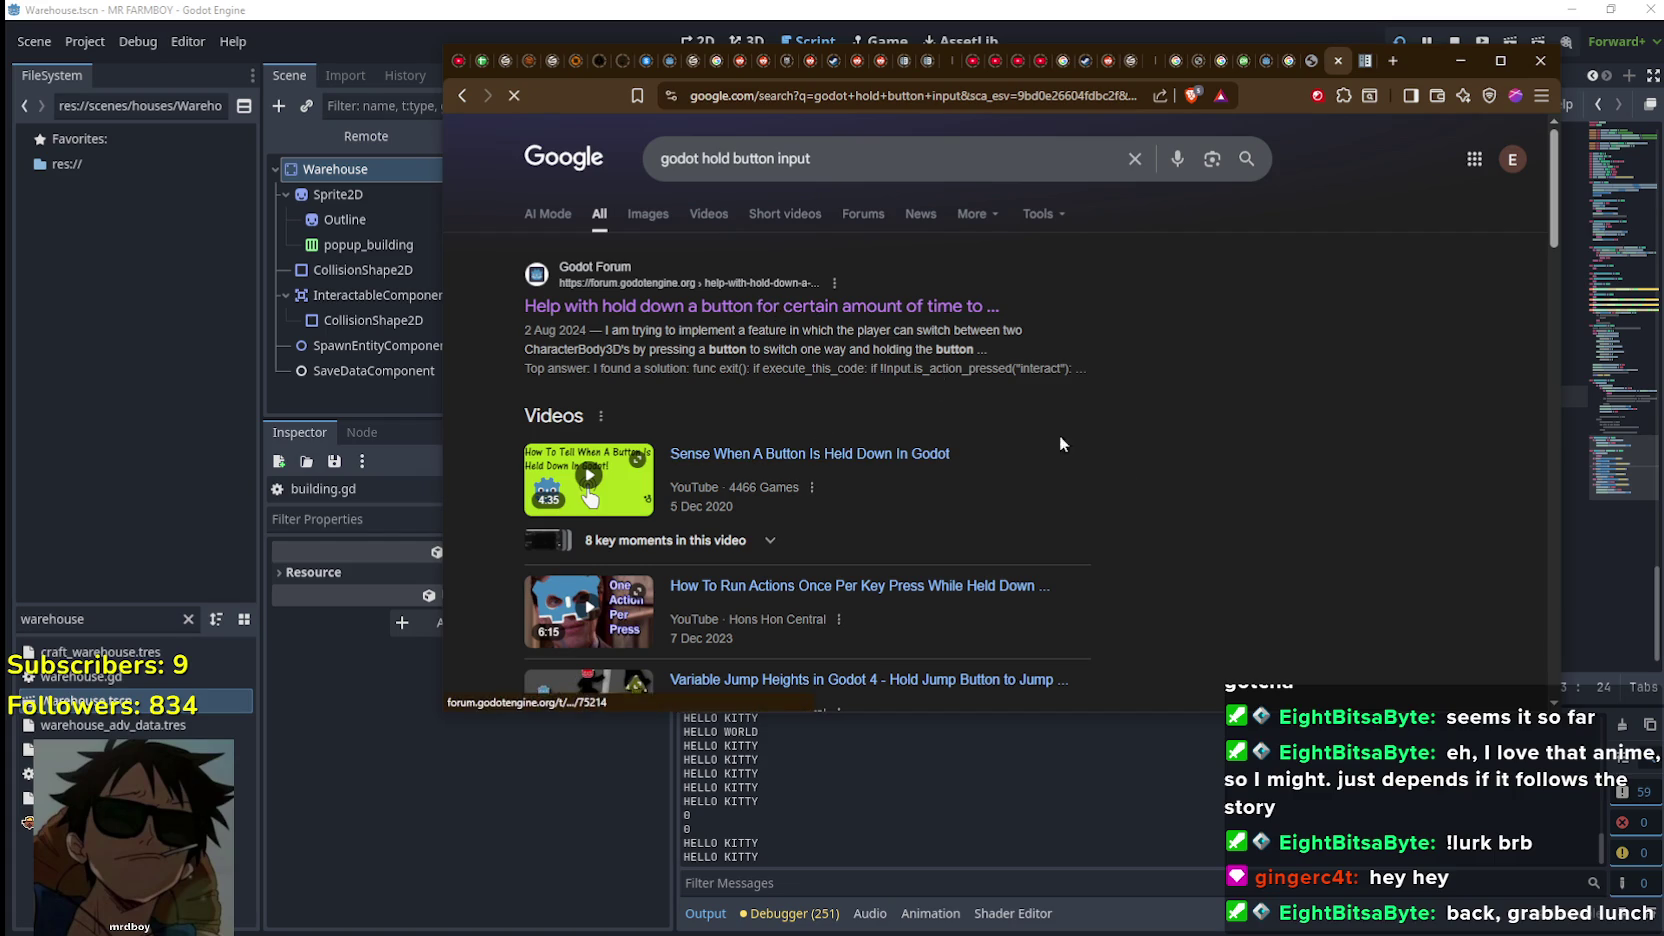
Scroll down the thread to the poster's 'I found a solution' Timer-based code
scroll(1128, 471, "down", 5)
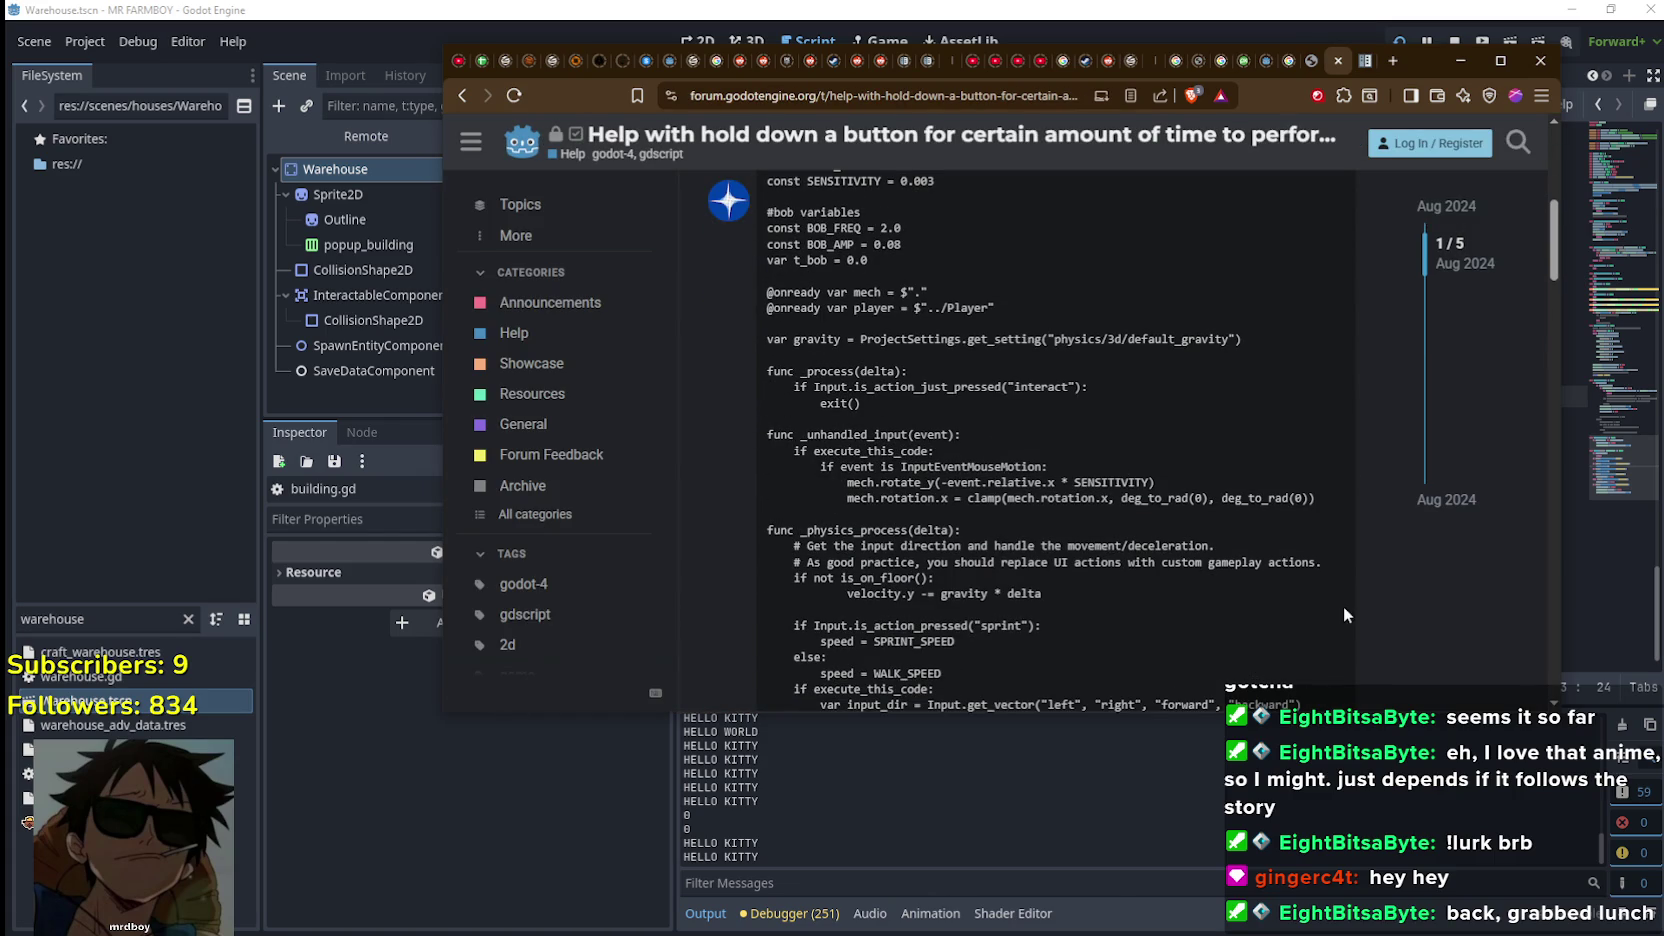
scroll(930, 556, "down", 3)
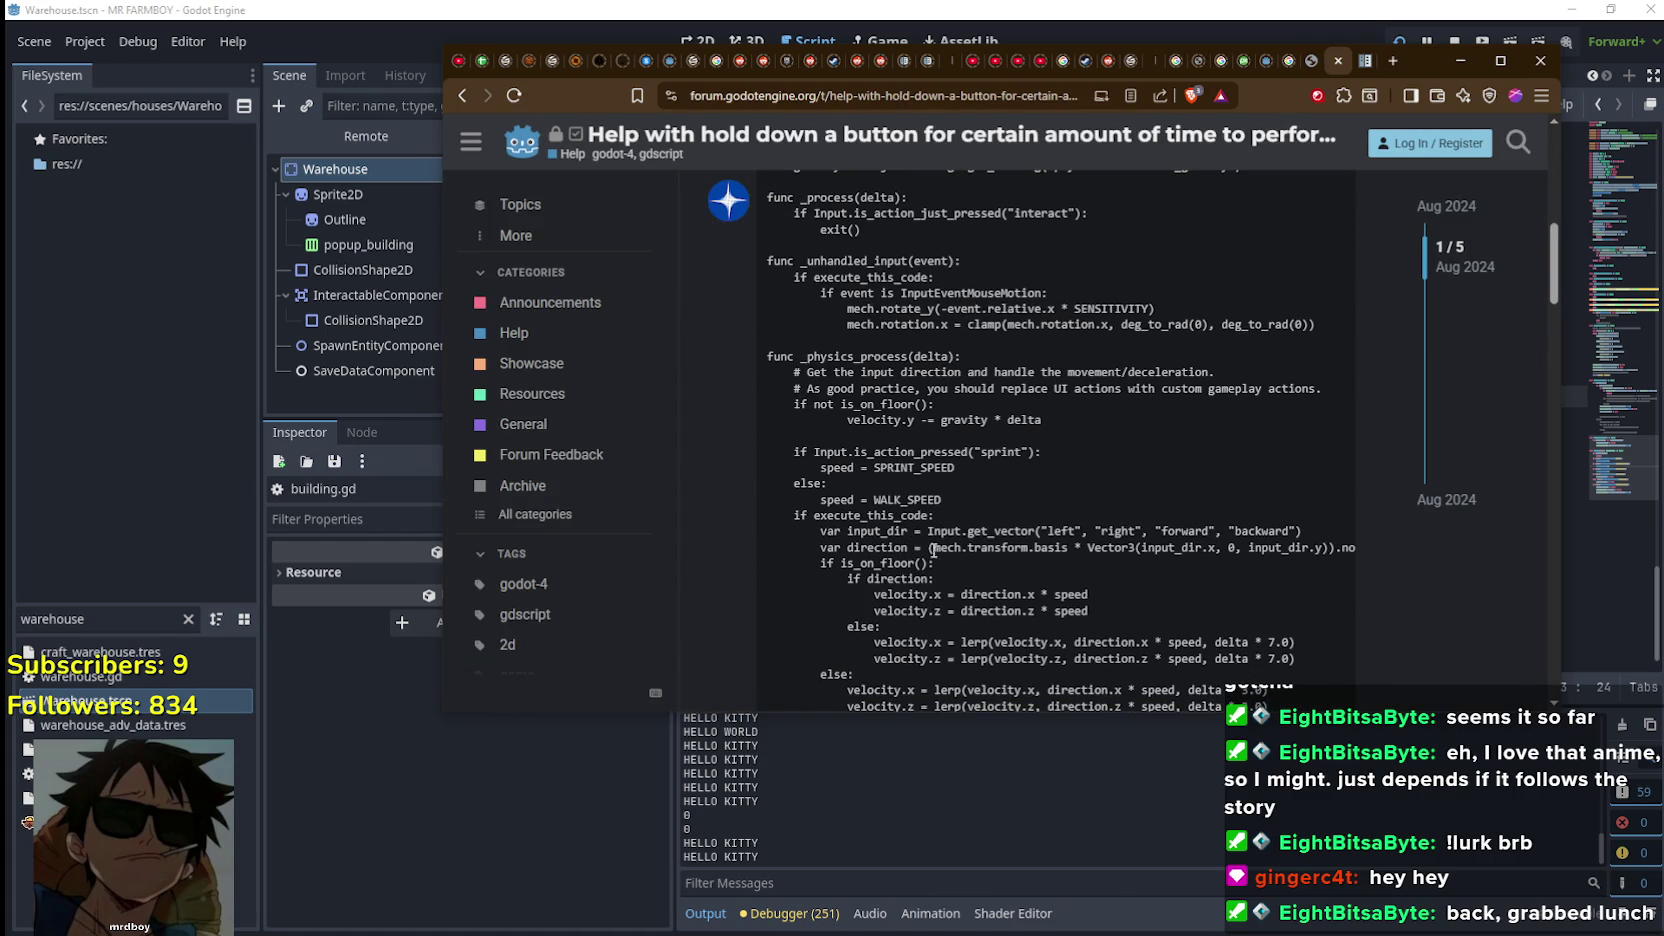
scroll(1041, 601, "down", 3)
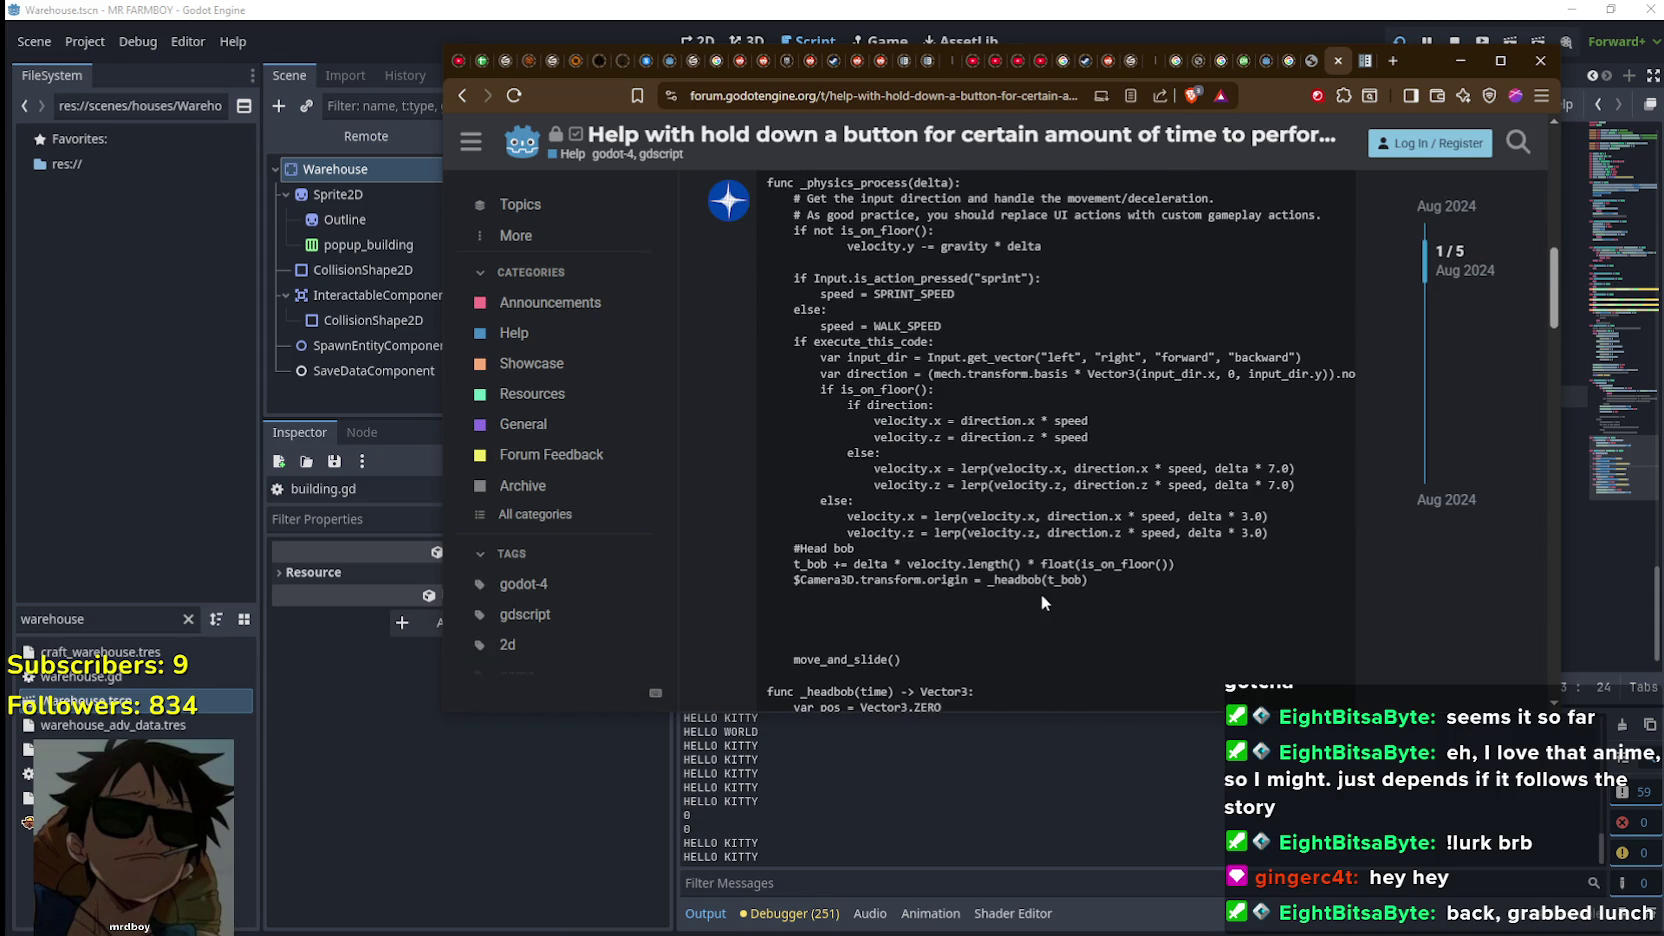
scroll(1038, 581, "down", 6)
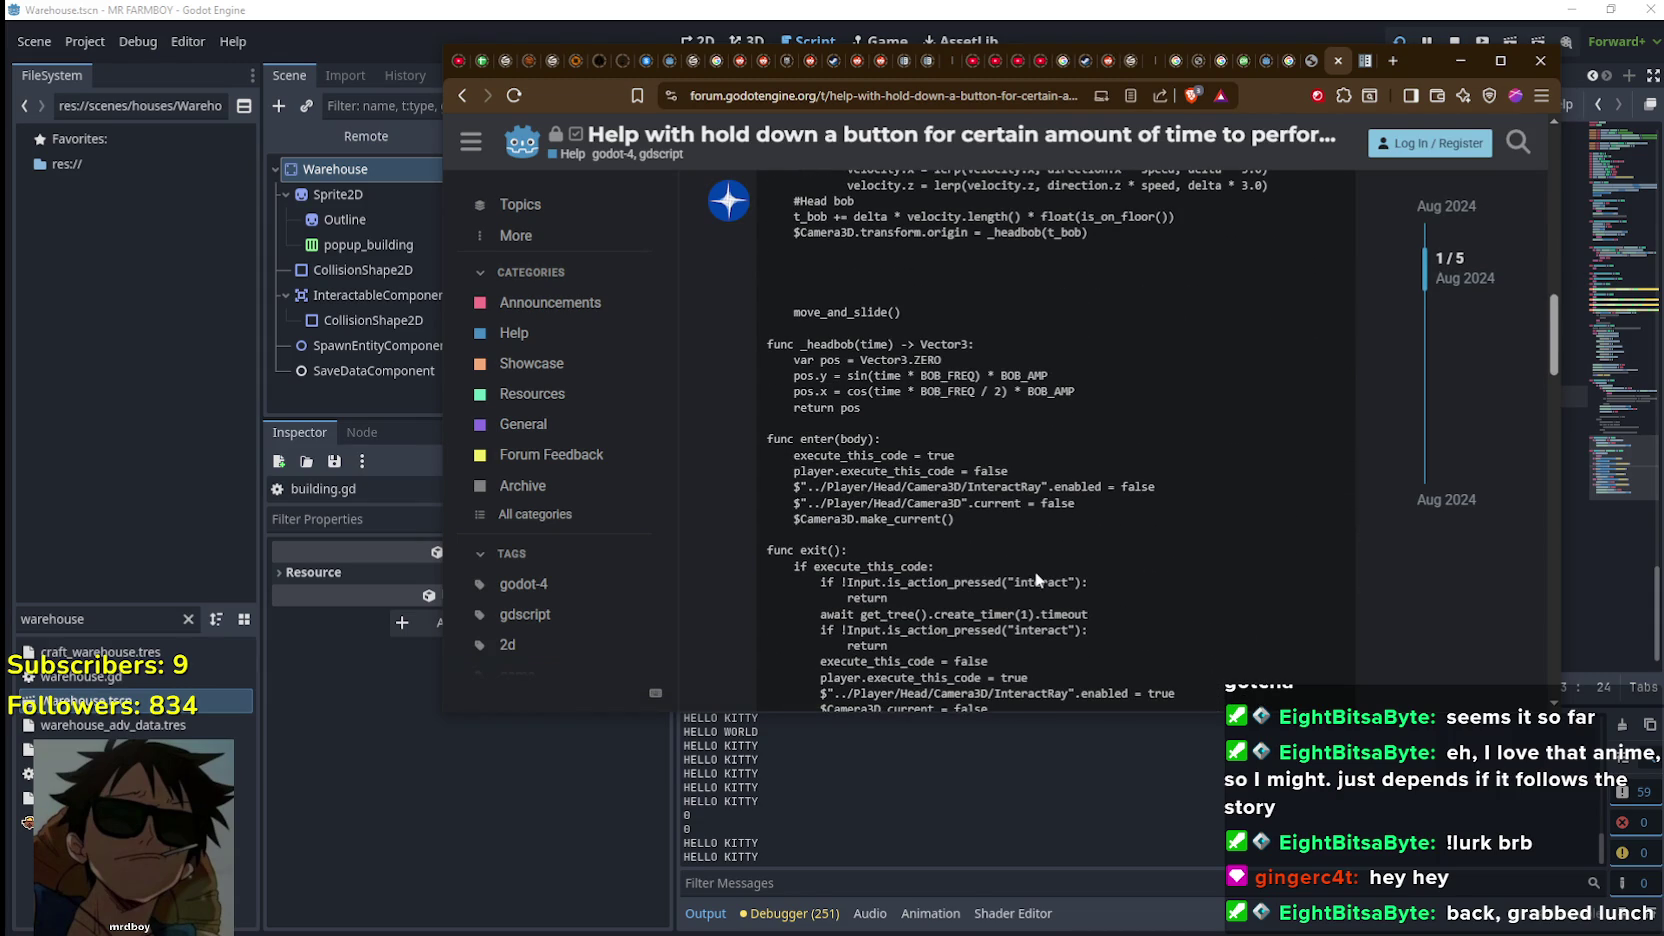
scroll(1026, 514, "down", 8)
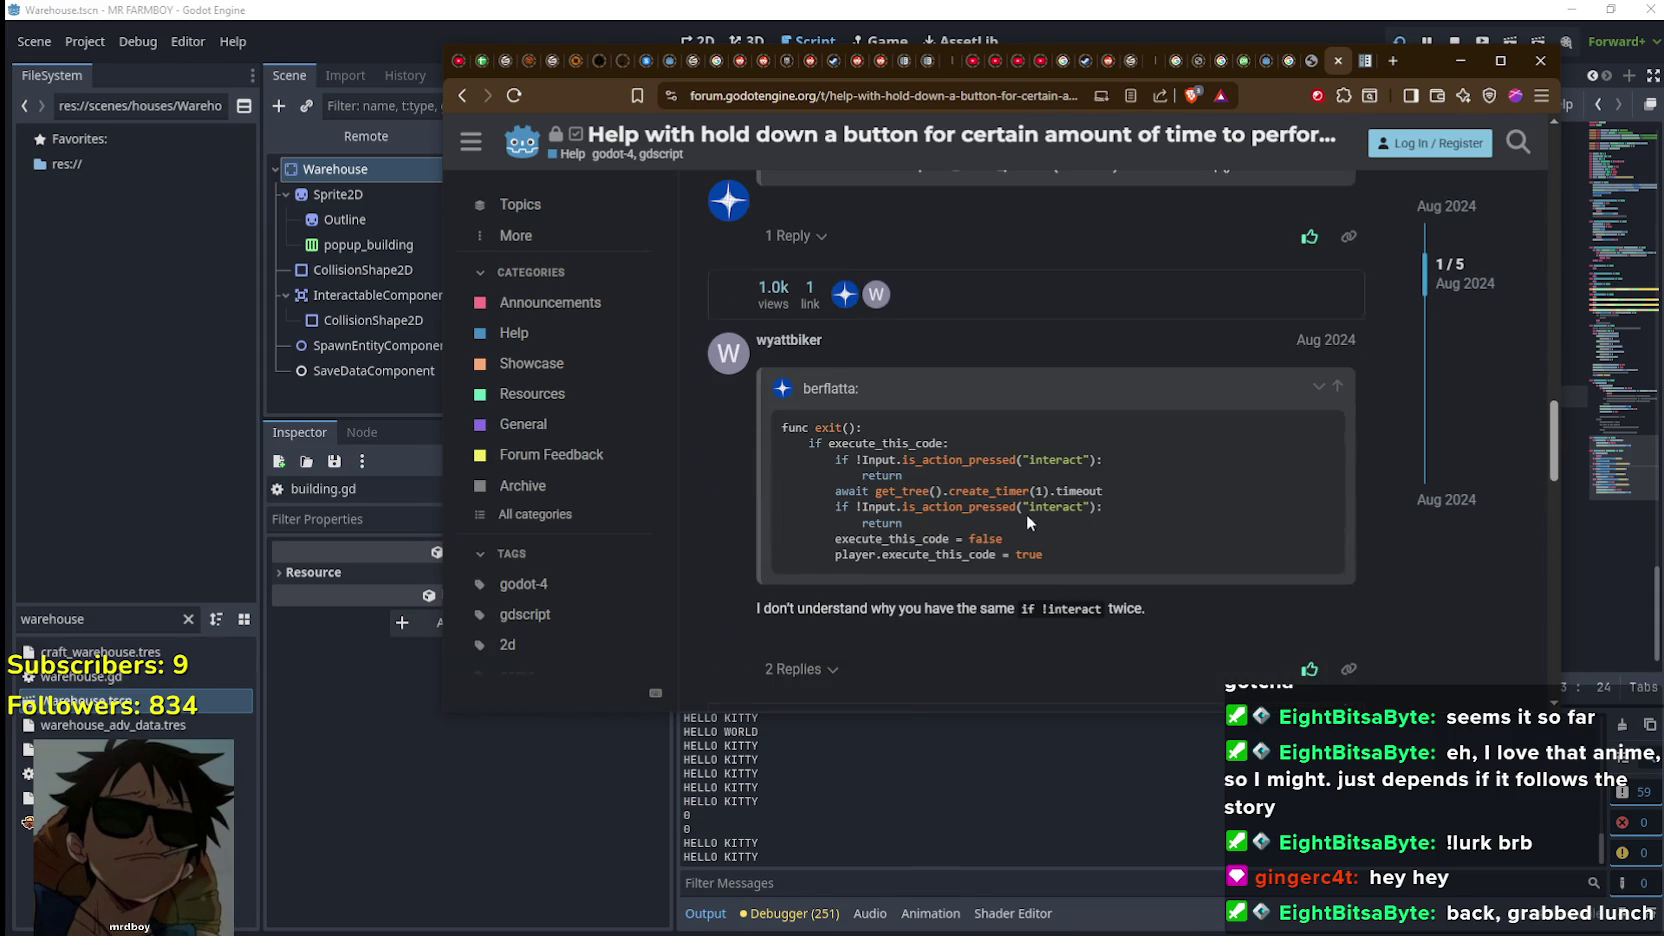
scroll(1026, 514, "down", 15)
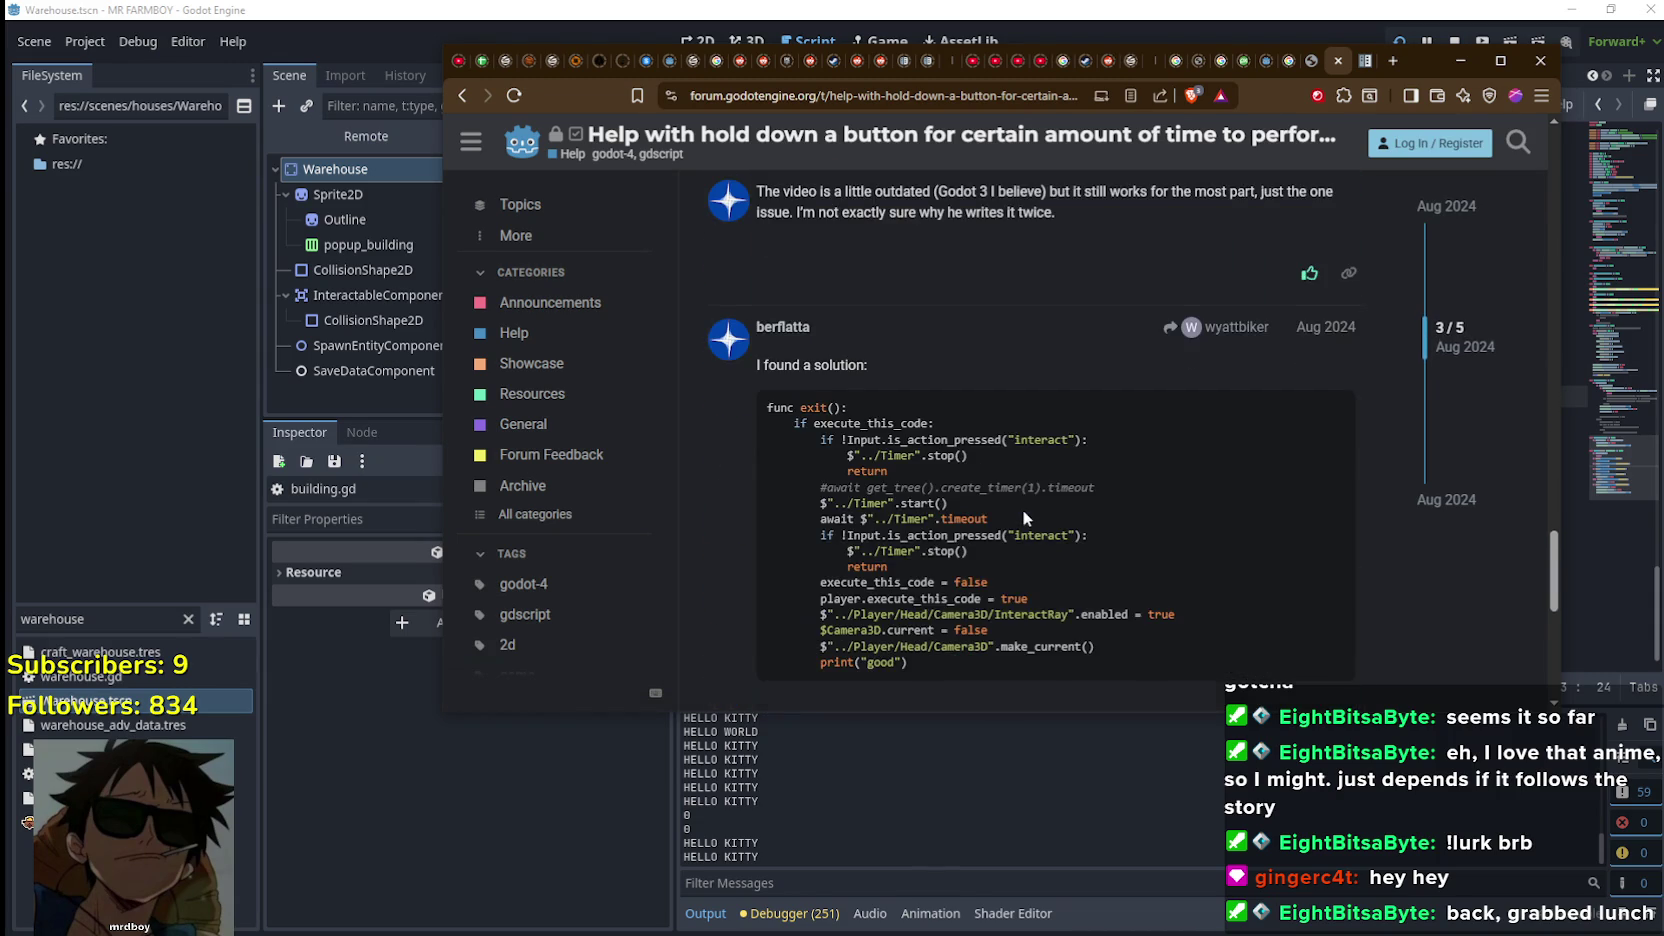
scroll(1023, 512, "down", 1)
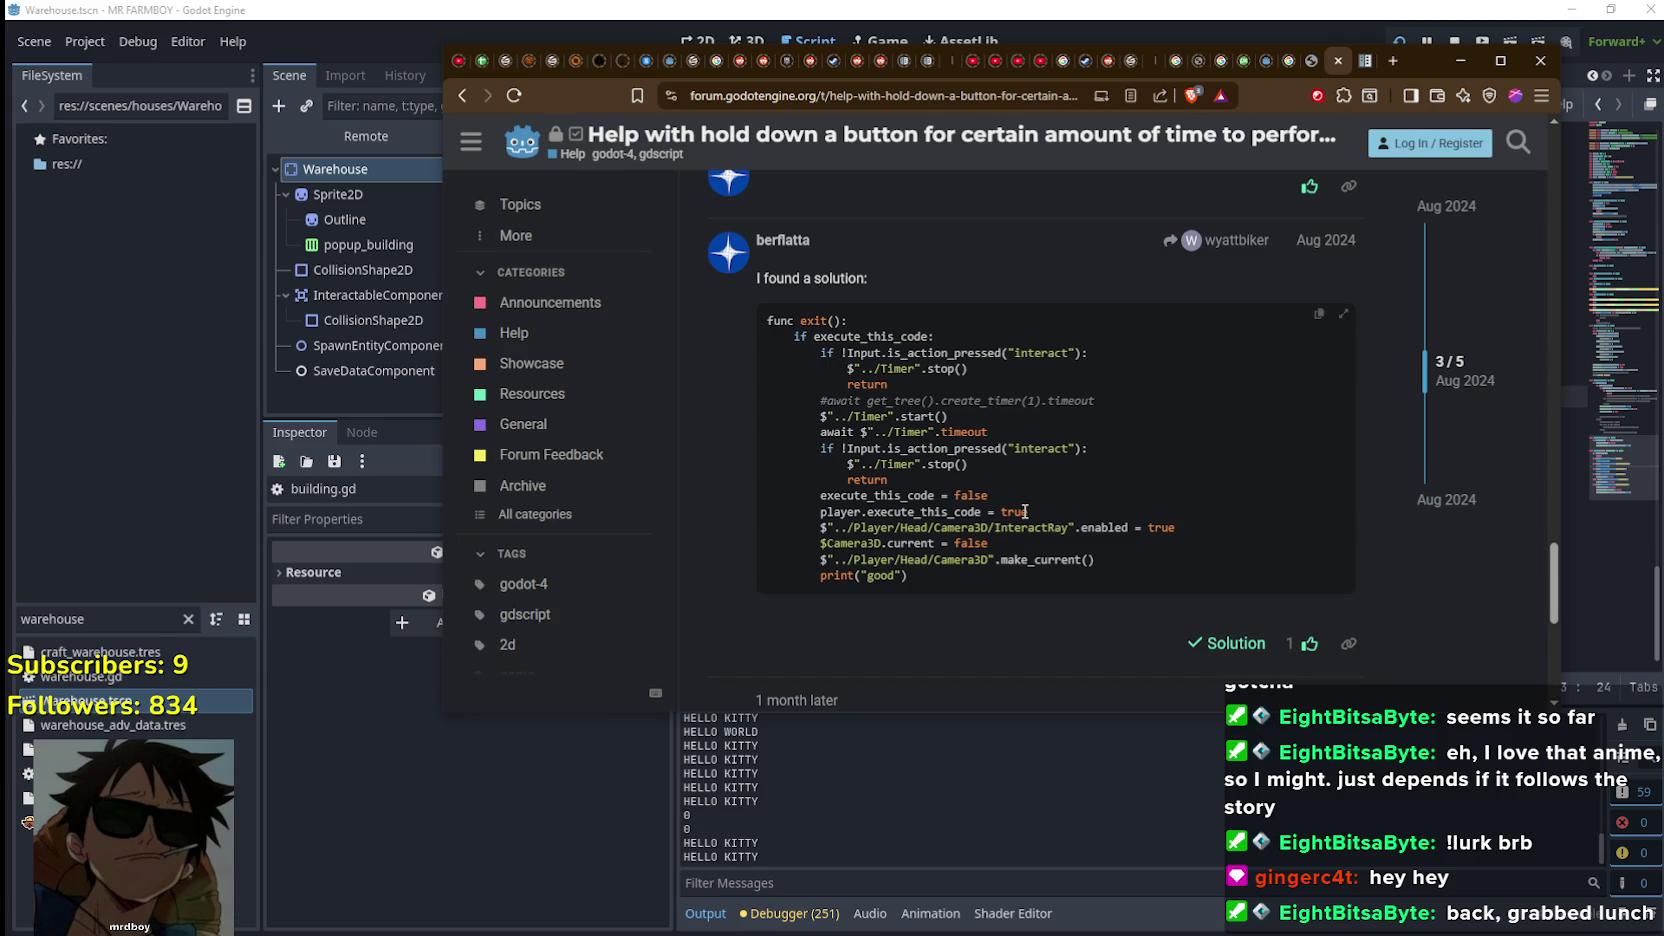
Highlight the Input interact checks and execute_this_code lines in the solution code
left_click_drag(944, 488, 783, 442)
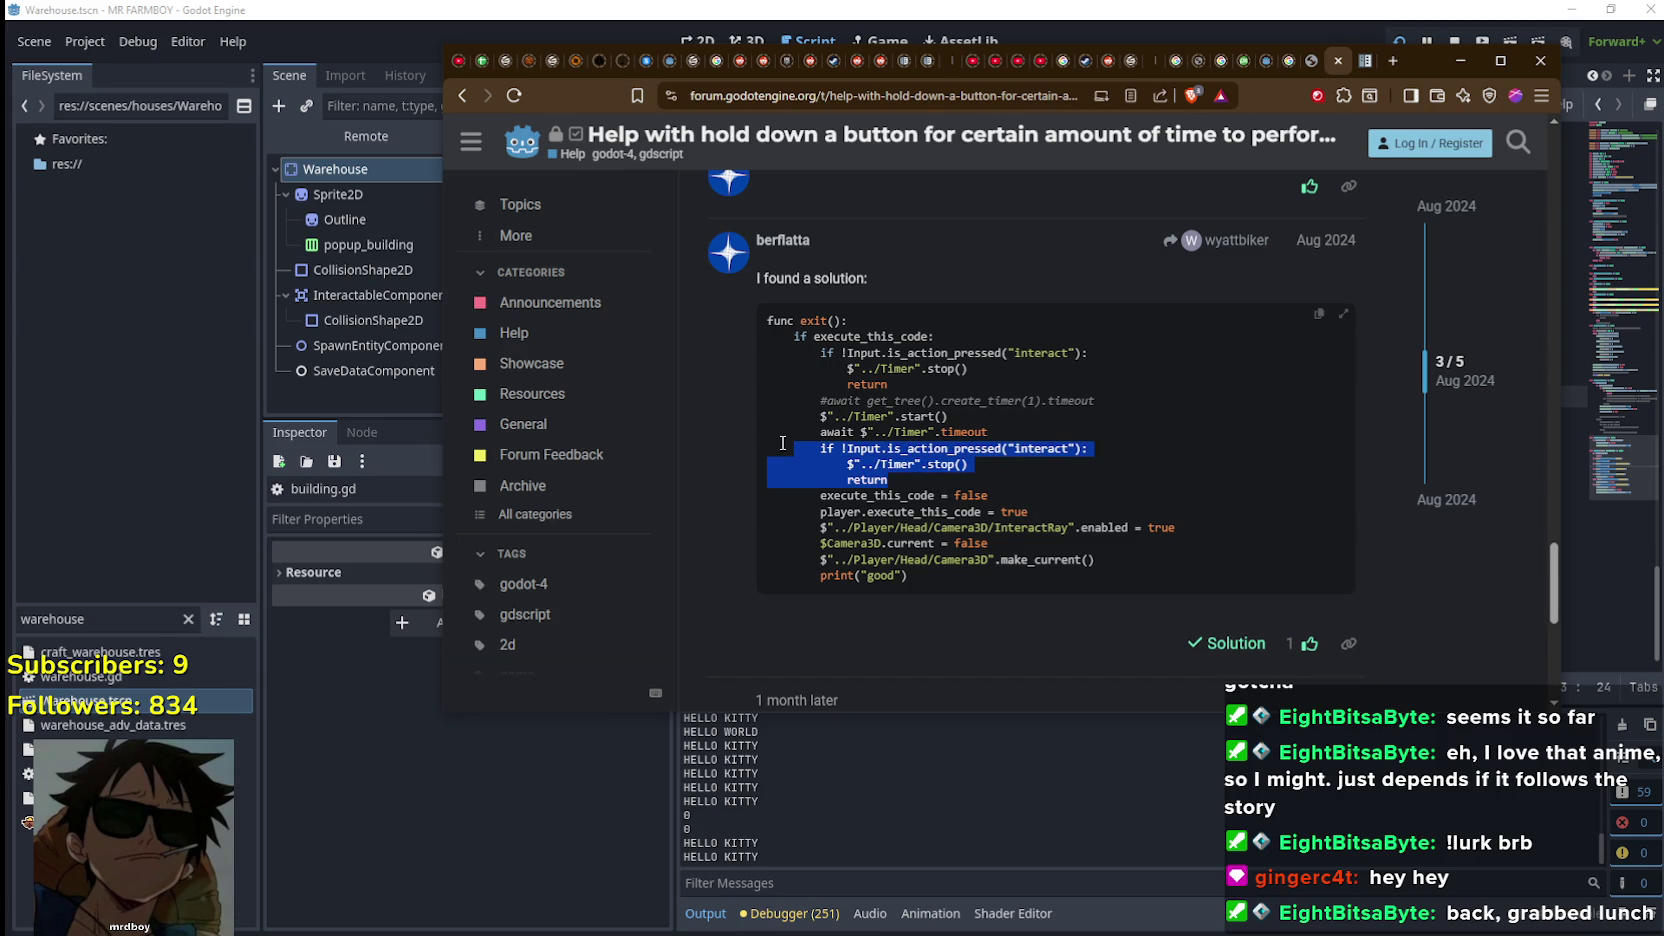
left_click_drag(1048, 517, 781, 447)
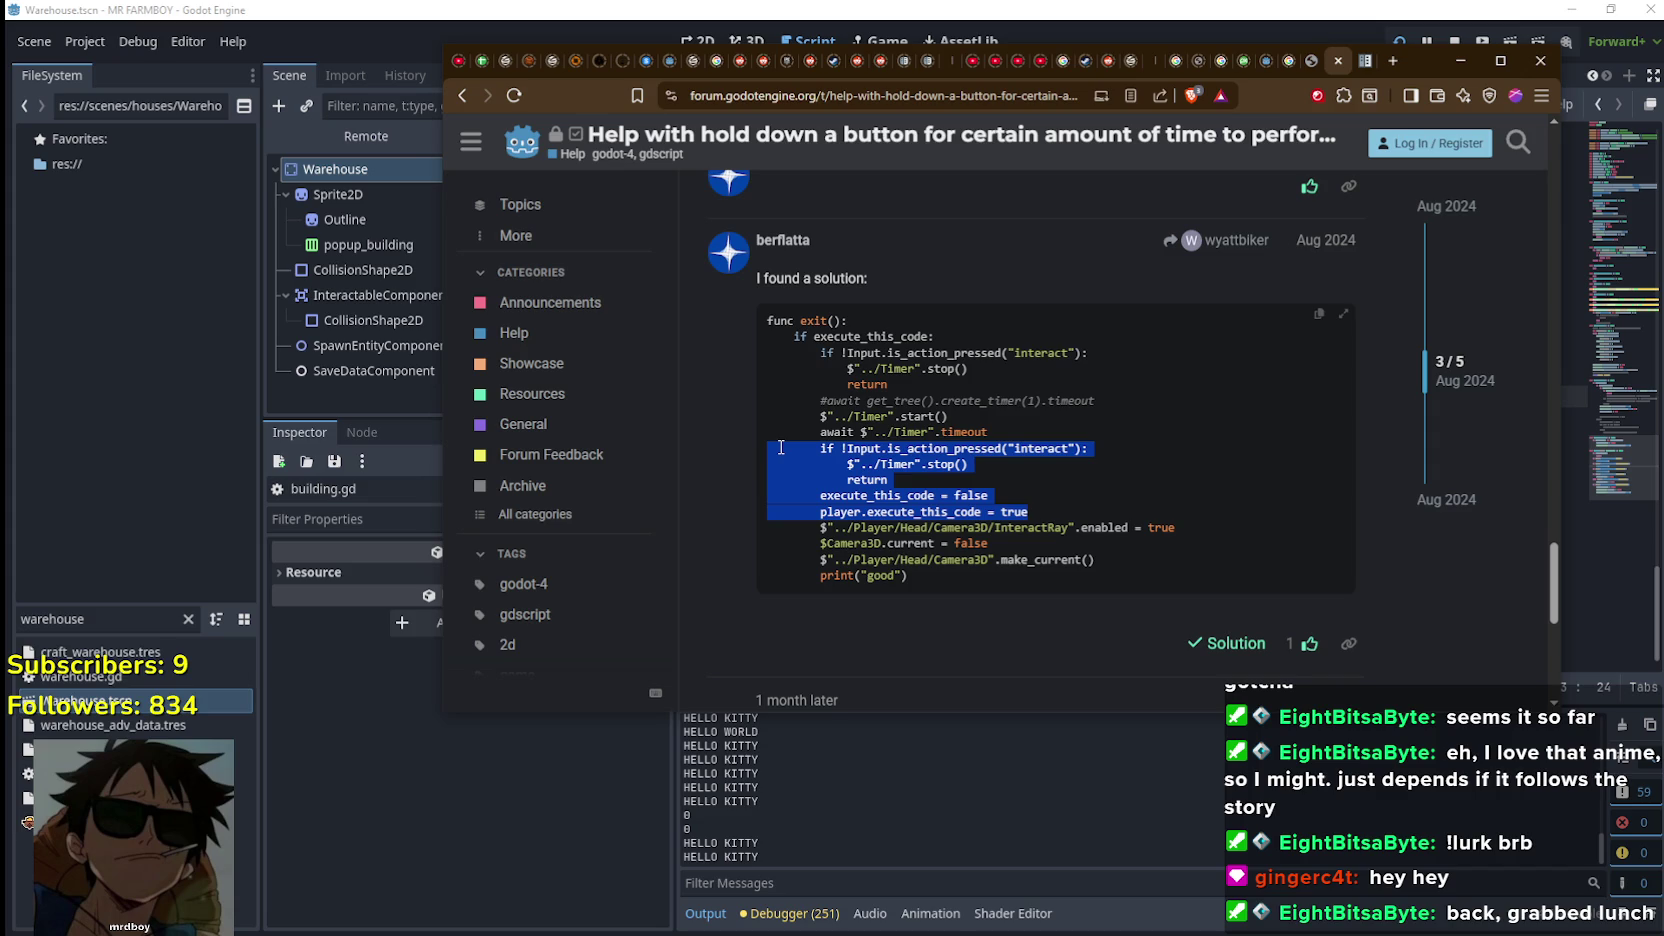
mouse_move(781, 447)
left_mouse_down()
mouse_move(742, 362)
mouse_move(781, 465)
mouse_move(831, 432)
left_mouse_up()
double_click(865, 355)
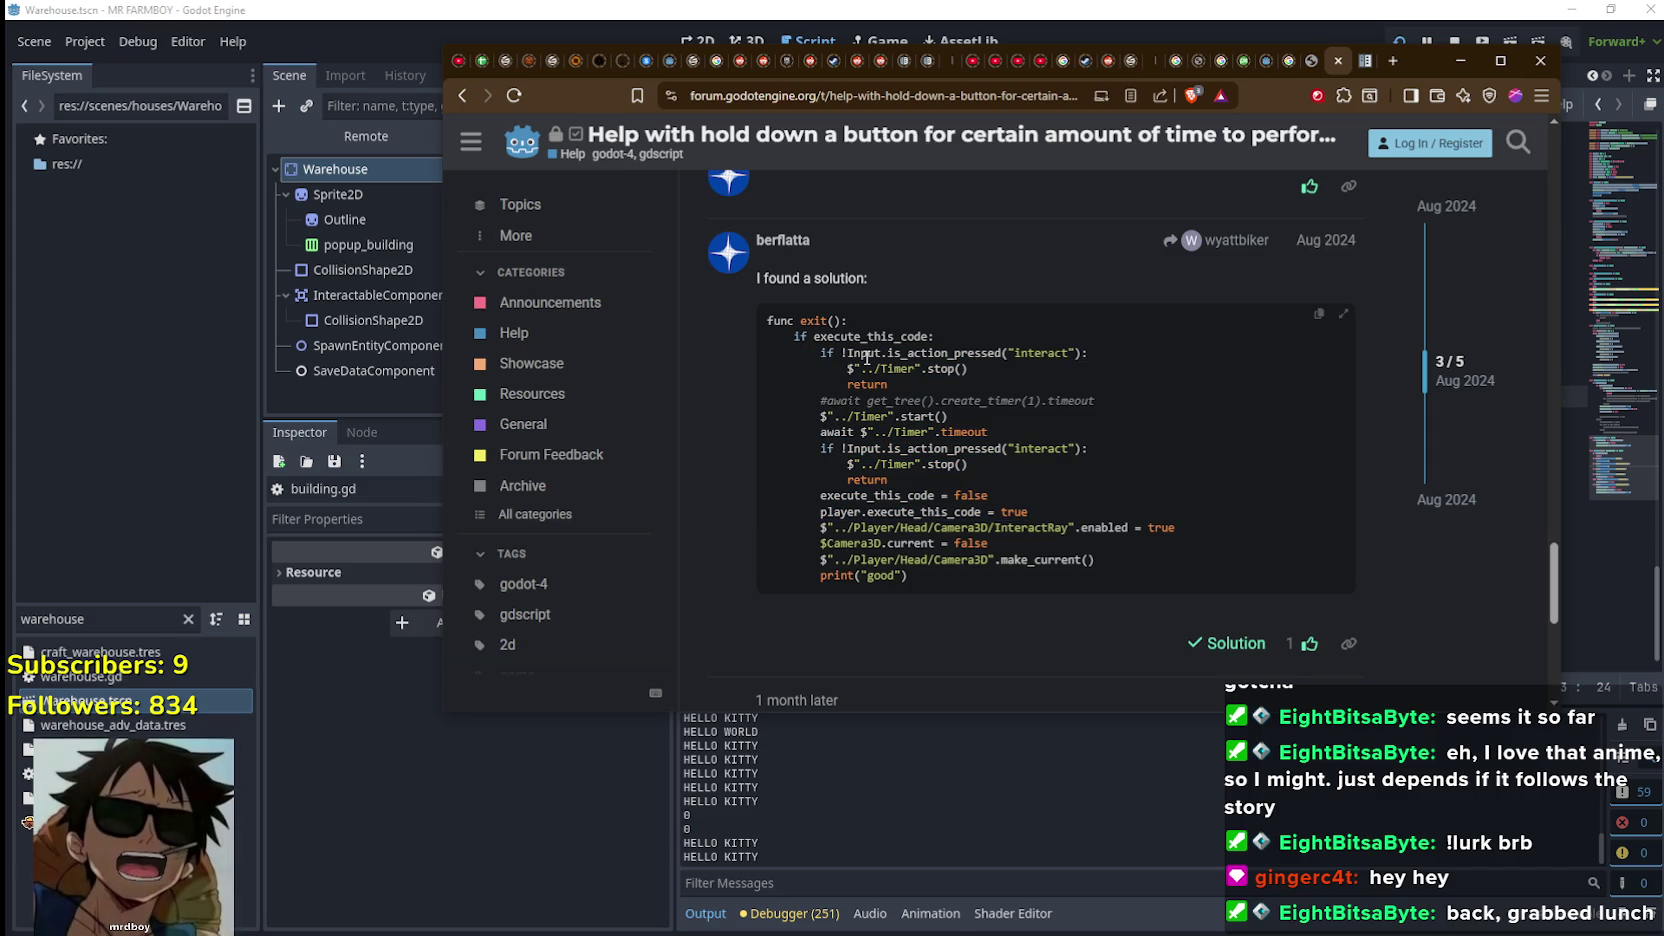
left_click_drag(1109, 350, 786, 331)
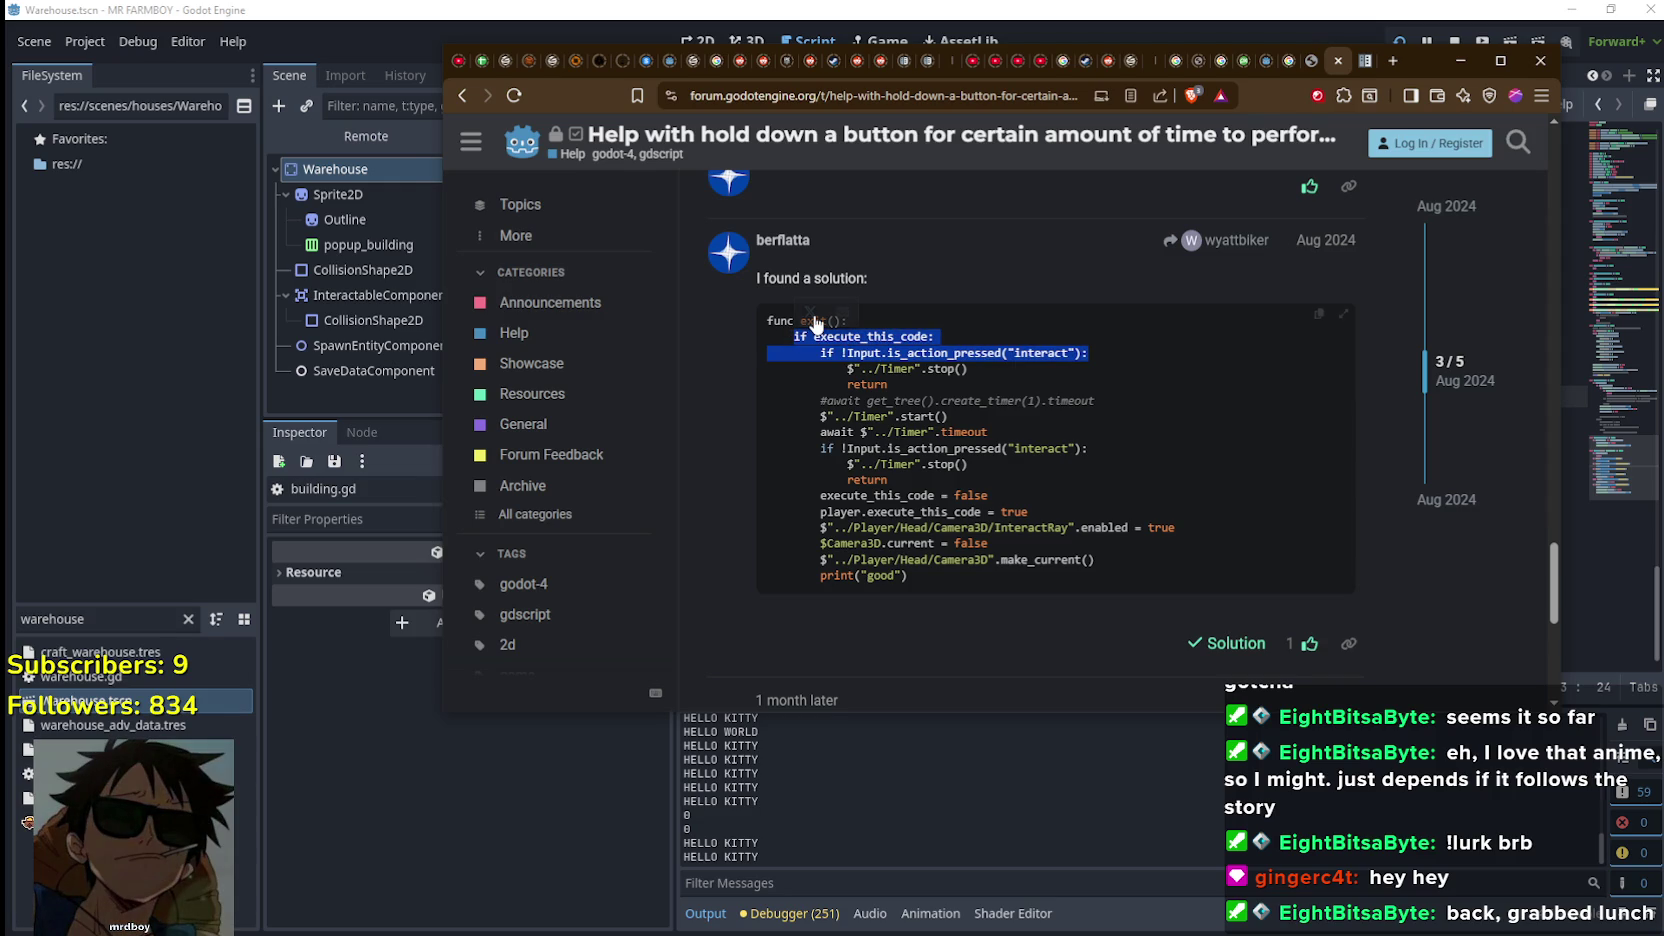
left_click(805, 330)
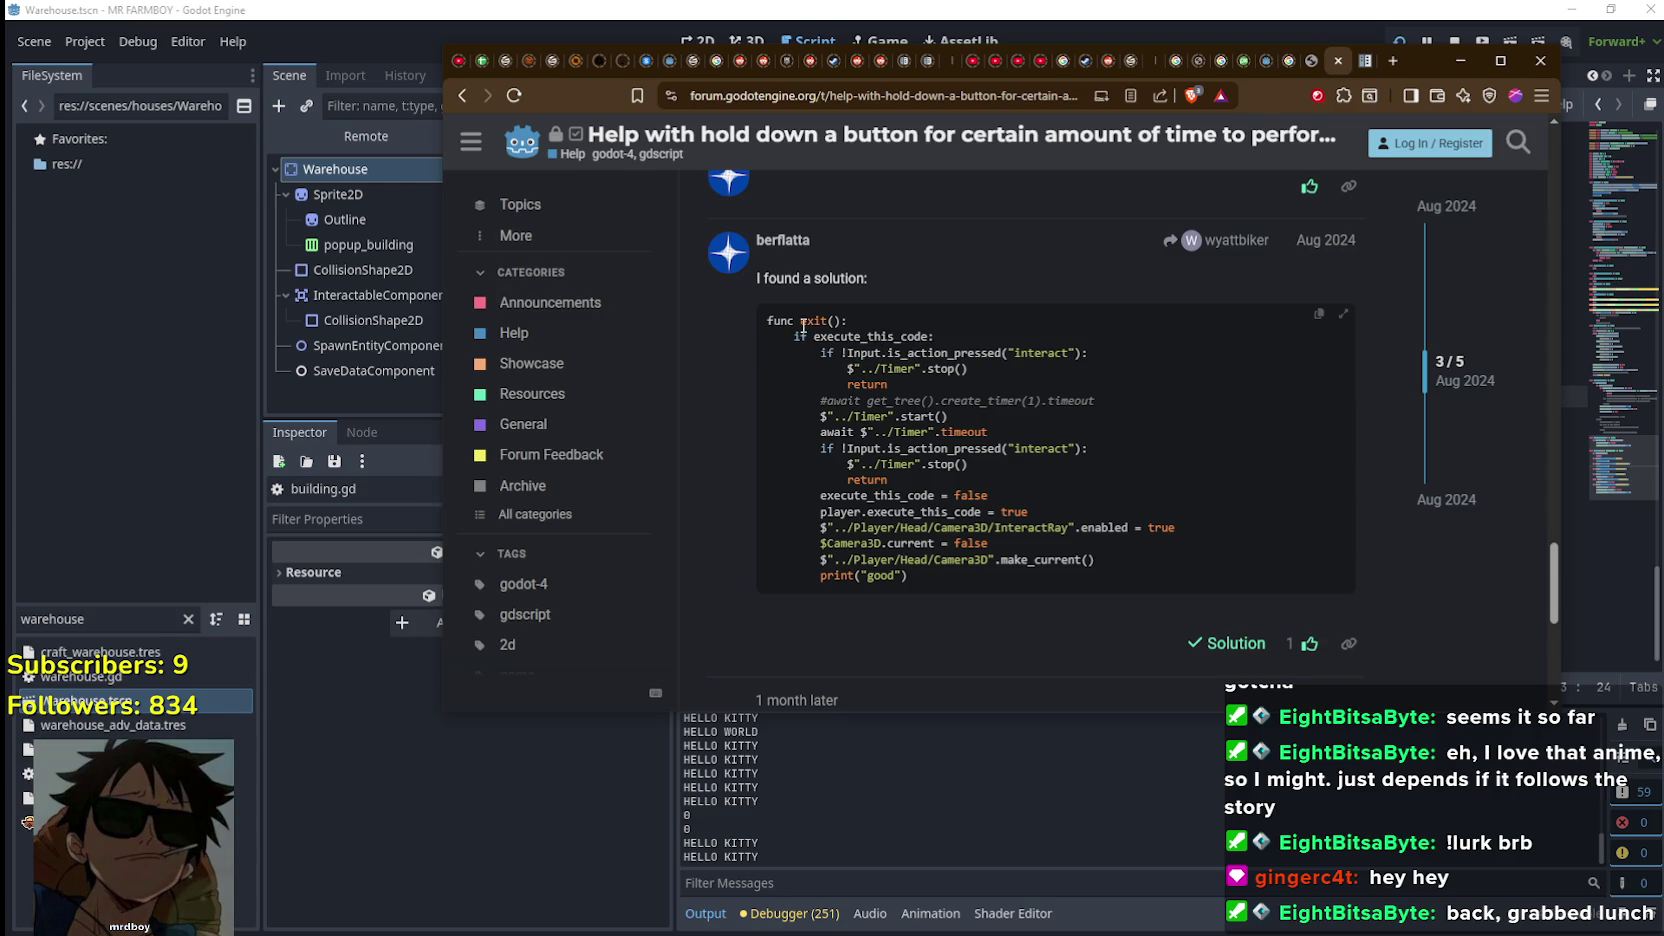
scroll(940, 580, "up", 2)
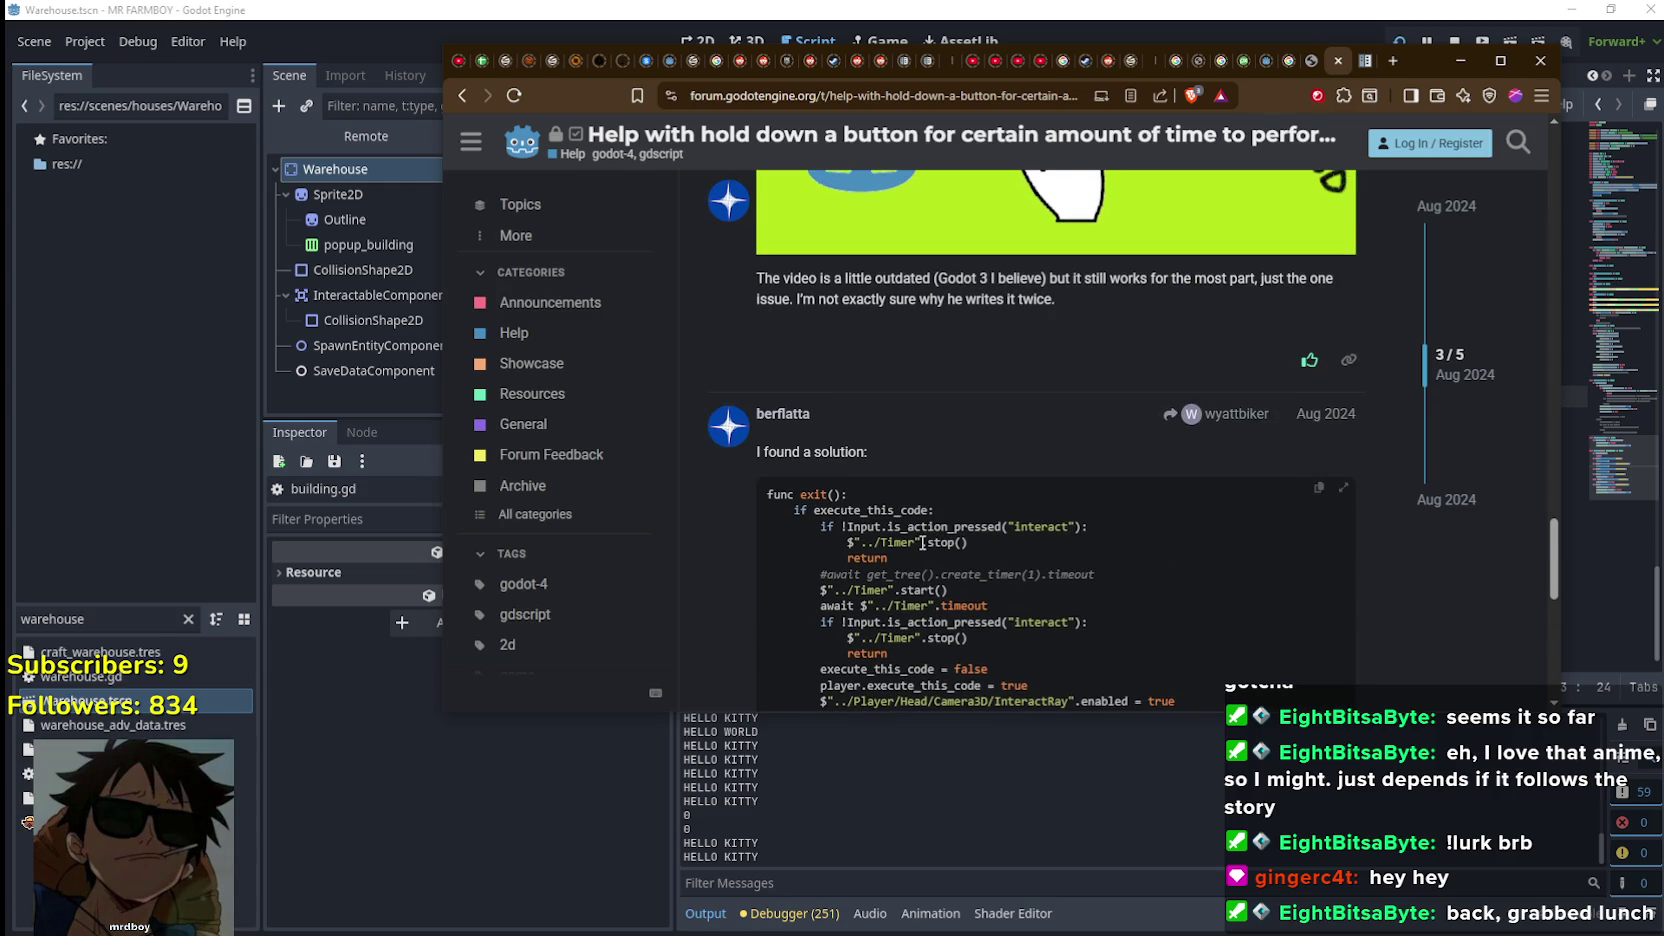
scroll(922, 543, "down", 2)
scroll(941, 614, "up", 2)
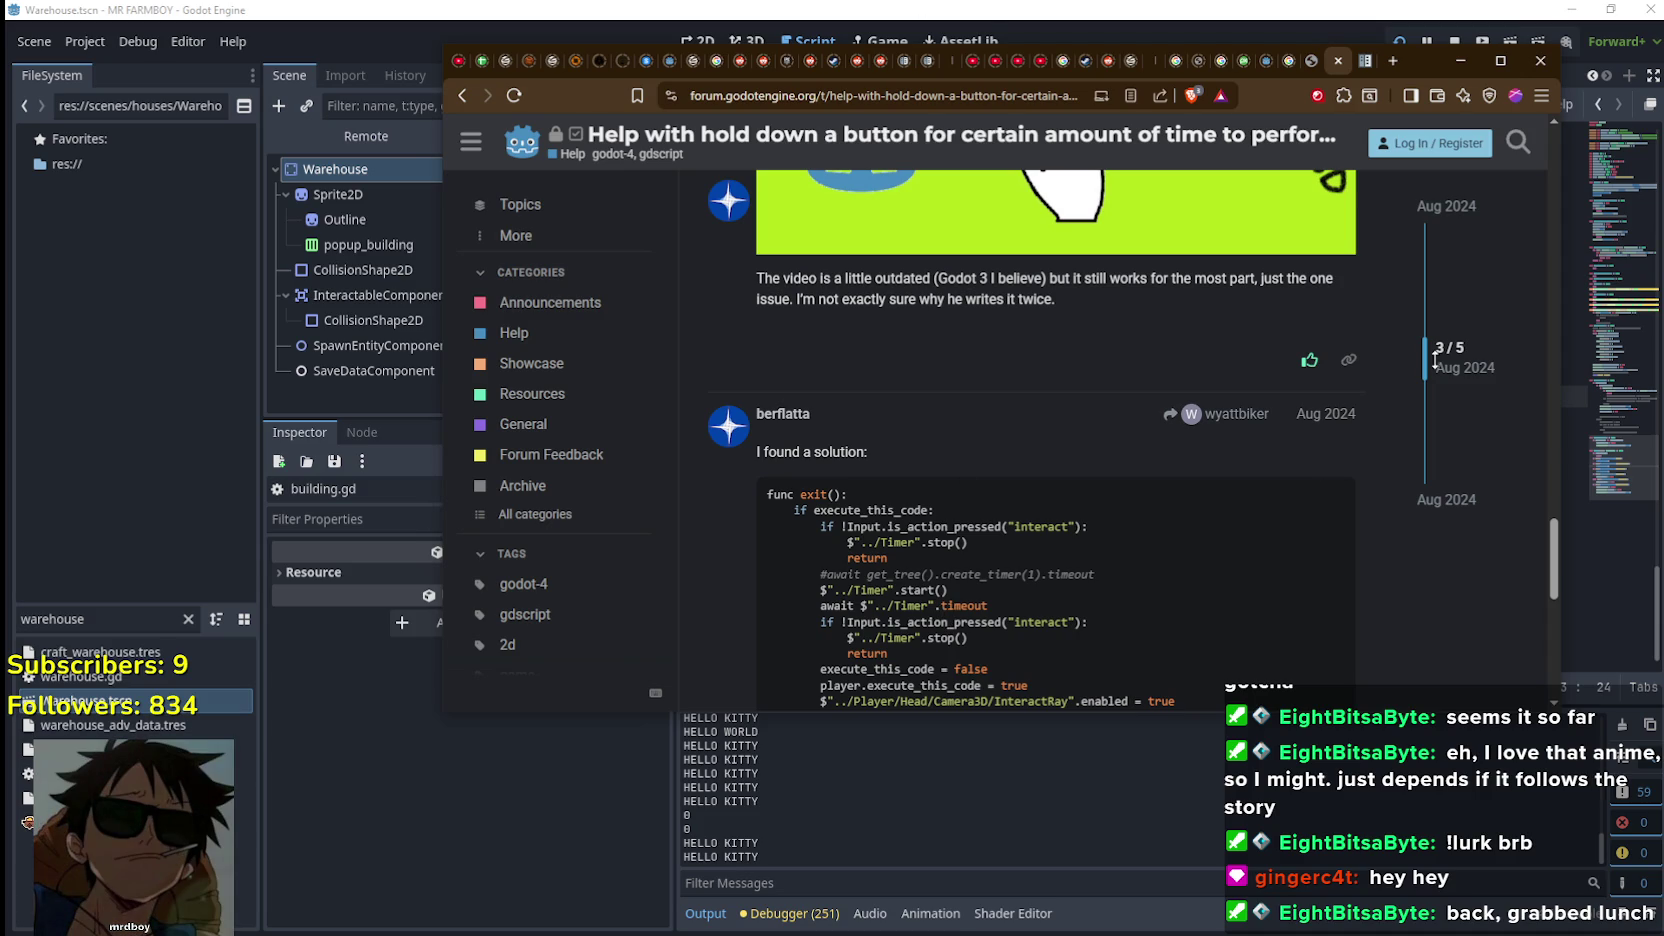
Back in building.gd, insert a new first line in close_building() reading 'Input.'
left_click(1632, 487)
scroll(1632, 487, "up", 2)
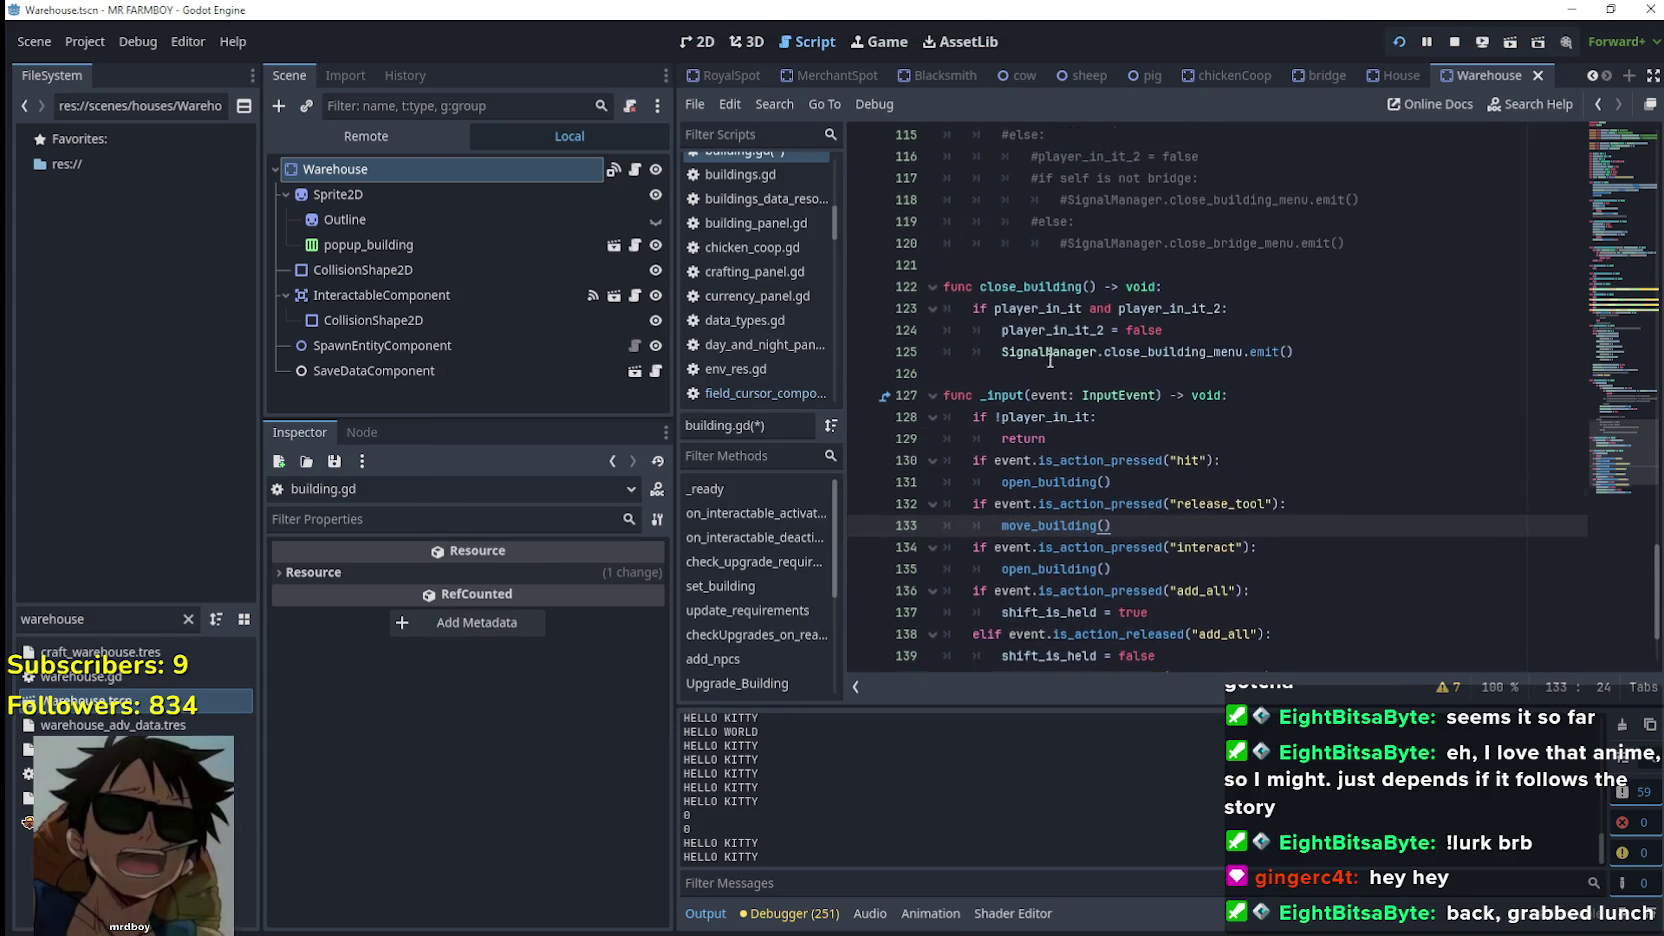
left_click(1278, 289)
key("Return")
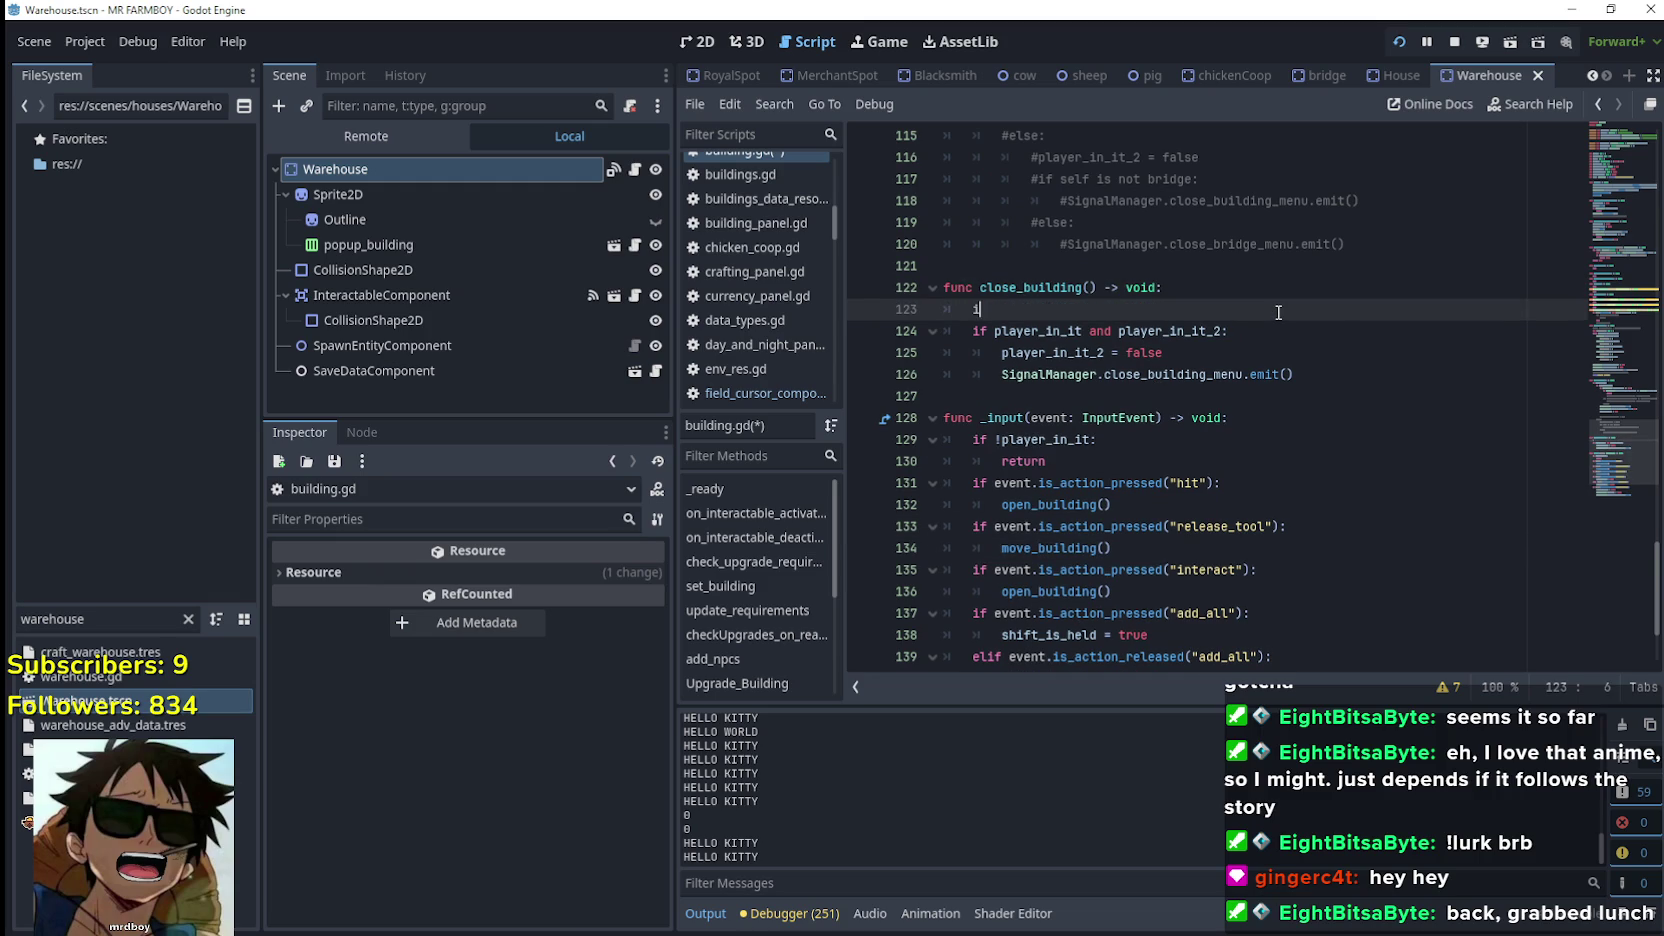
type("nput")
key("Down")
key("Down")
key("Down")
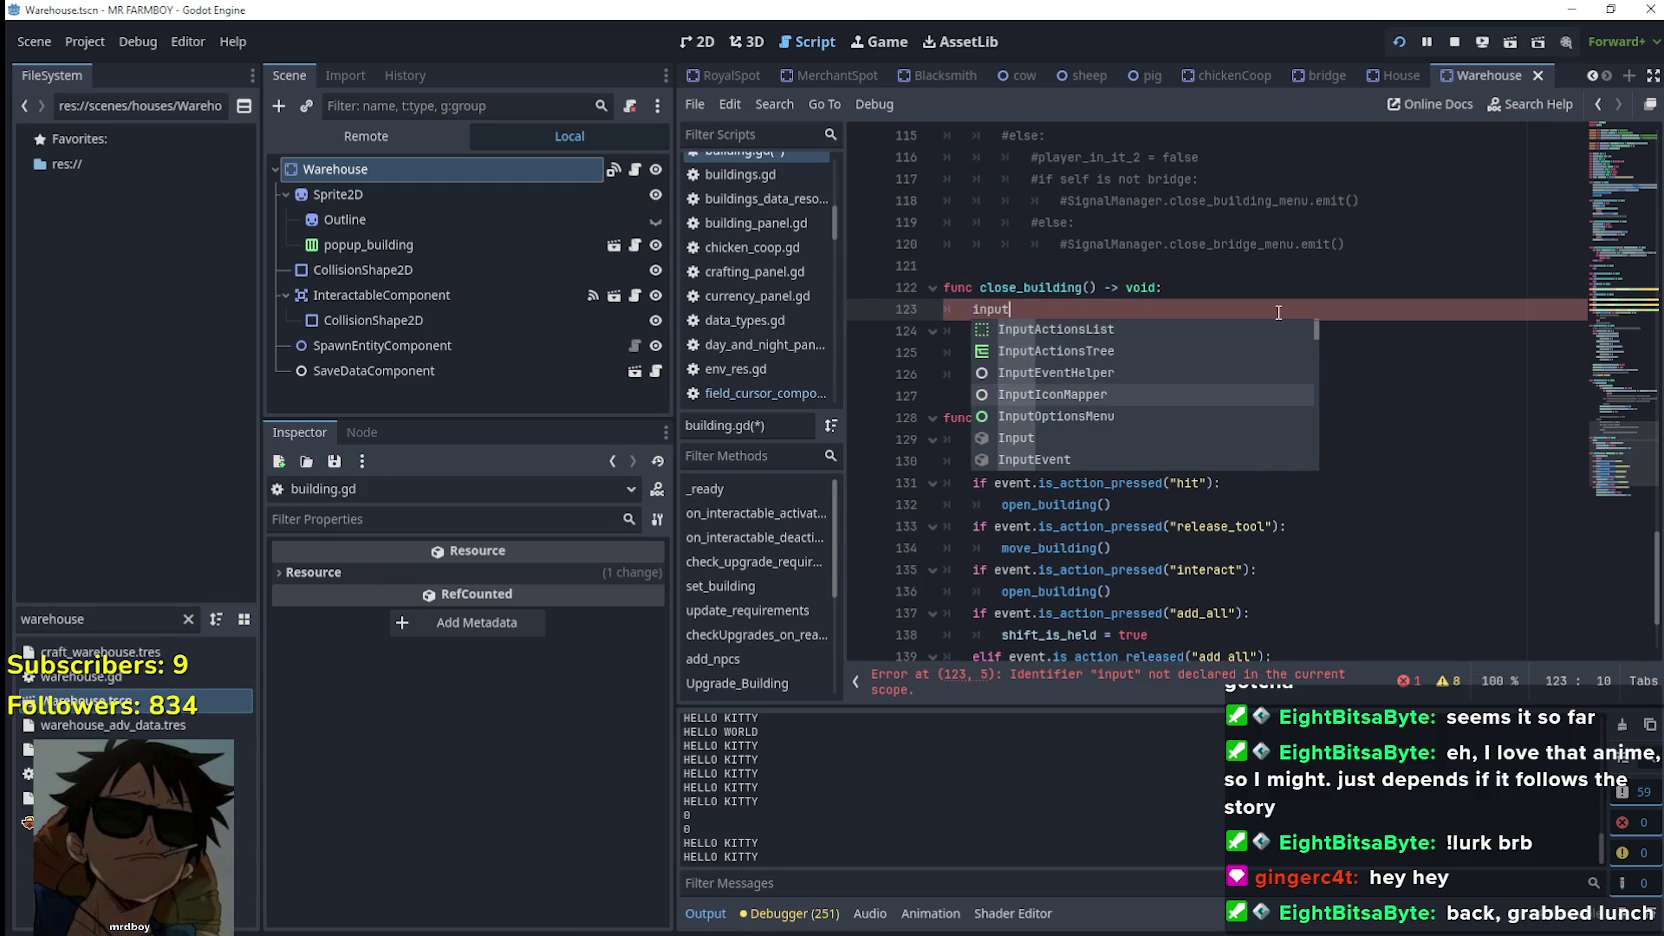
key("Return")
type(".")
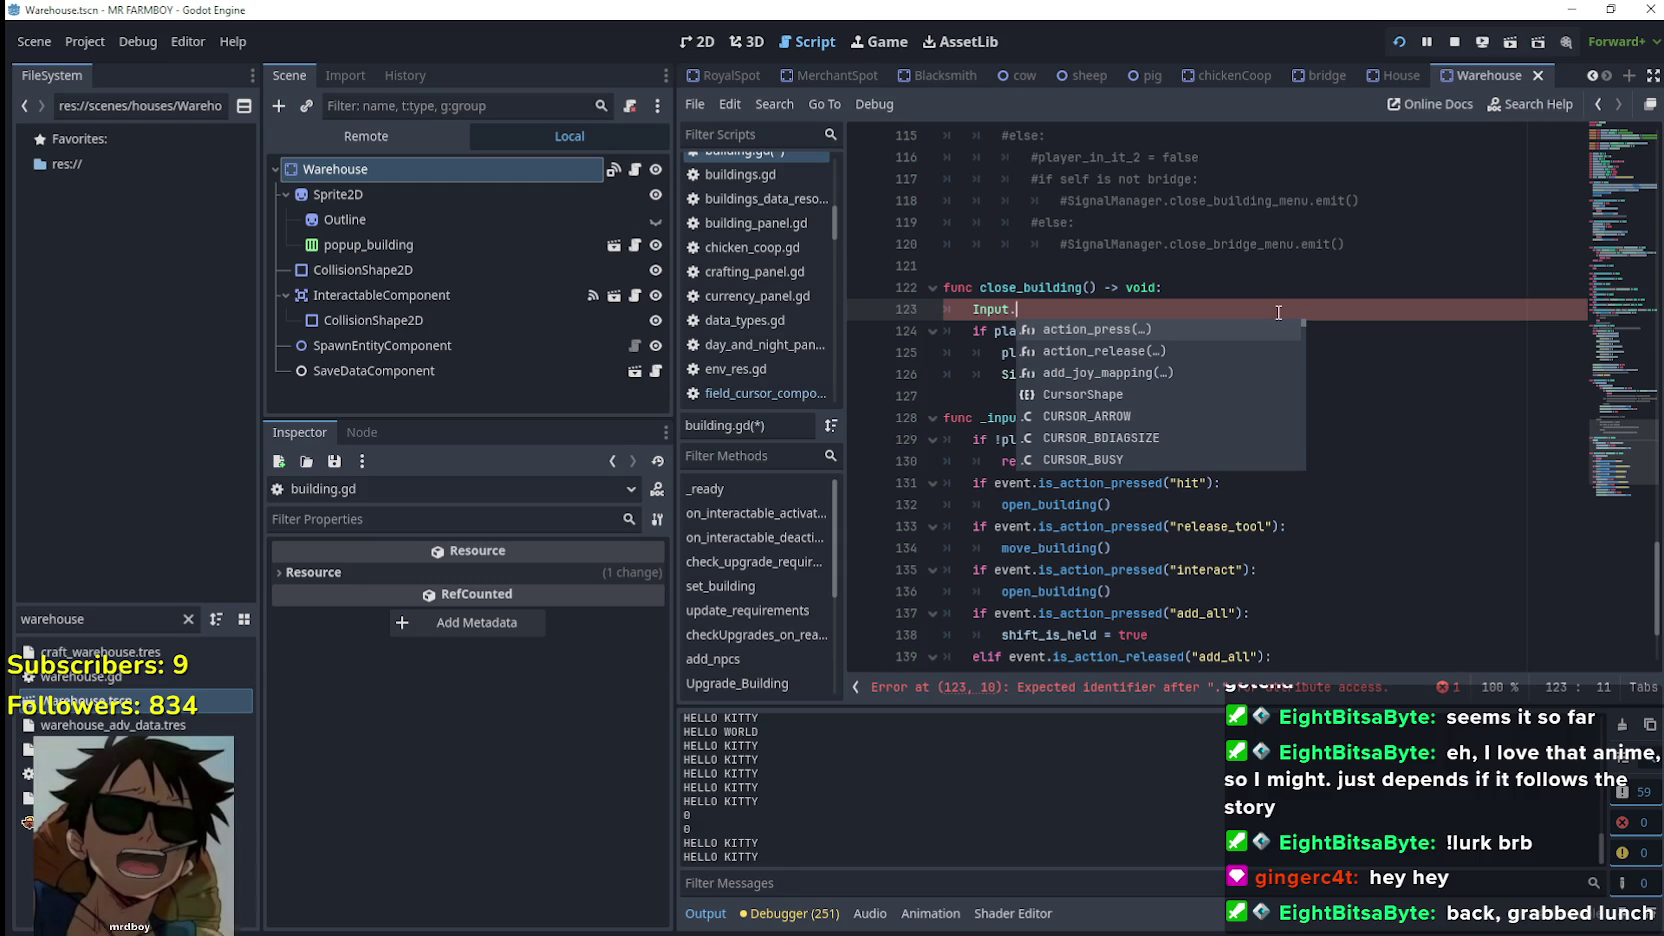
scroll(1326, 587, "down", 3)
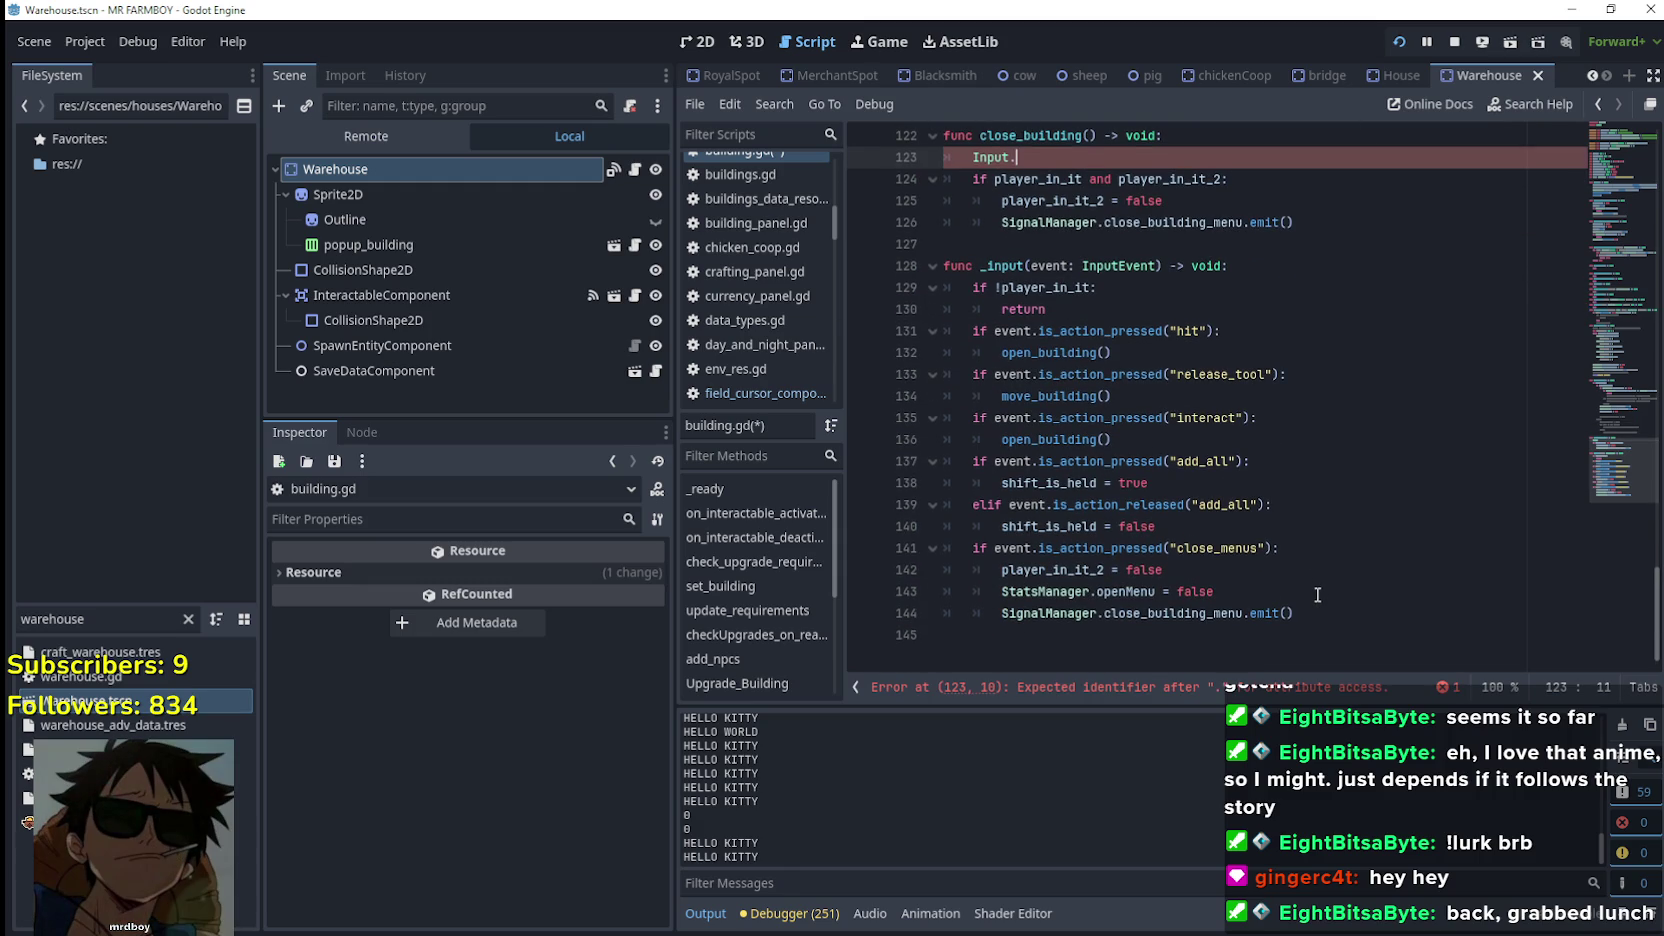
scroll(1317, 594, "up", 3)
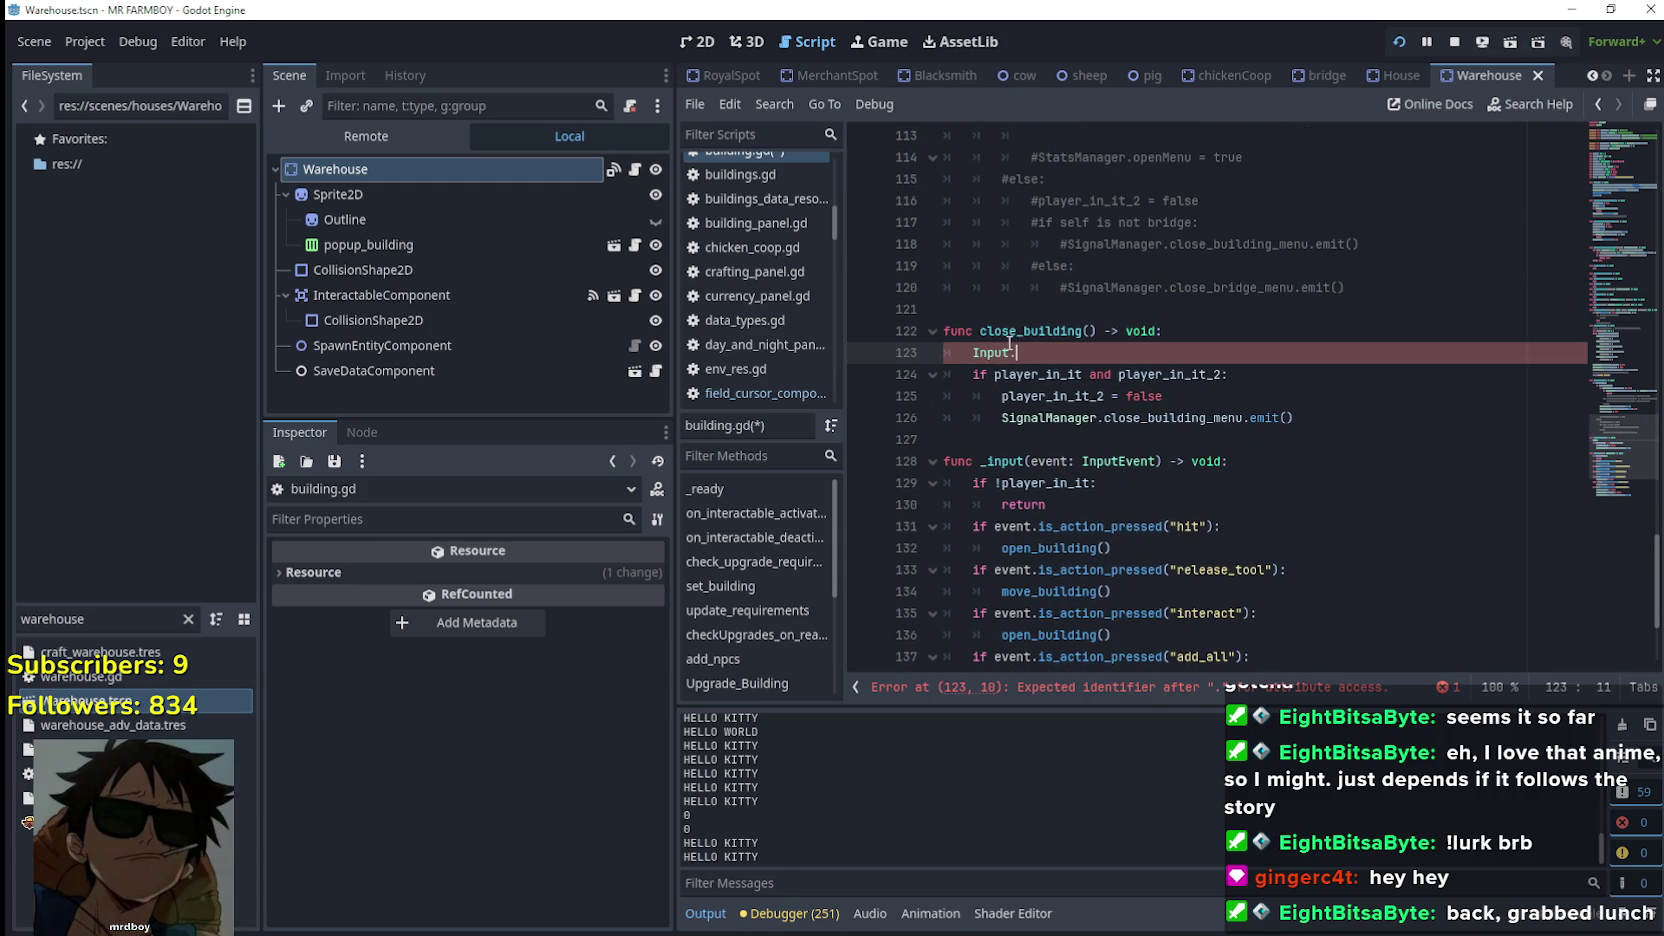
mouse_move(1000, 353)
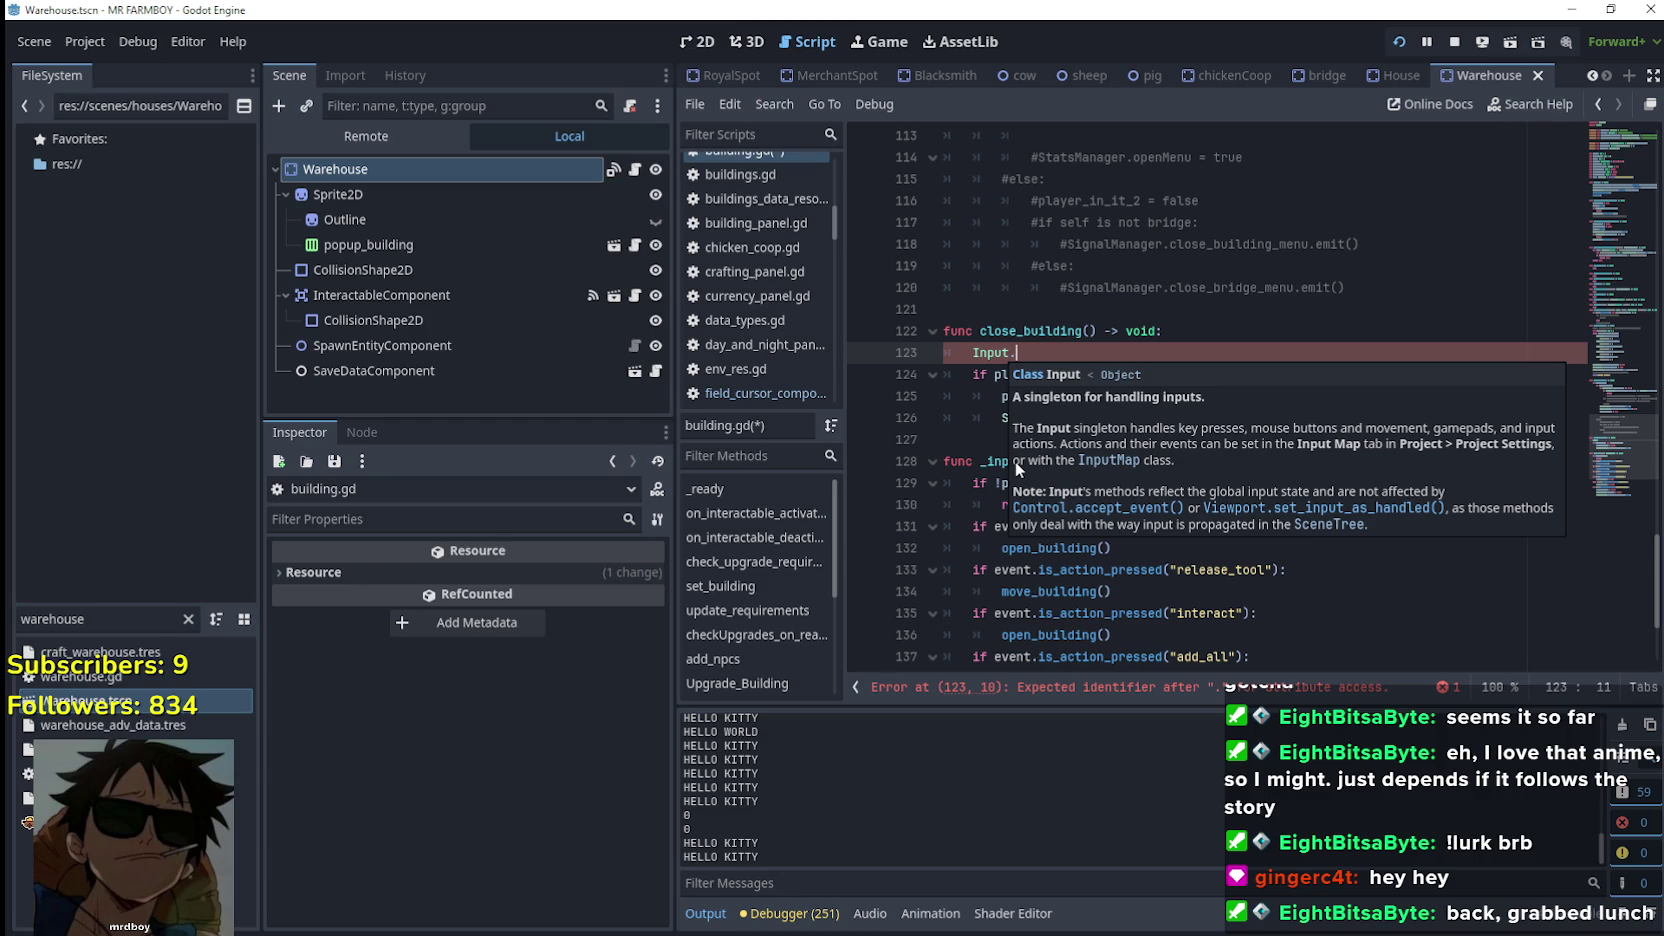
Cut the unfinished "Input." text from line 123 and bring up the forum thread on button holding
left_click_drag(1017, 352, 792, 348)
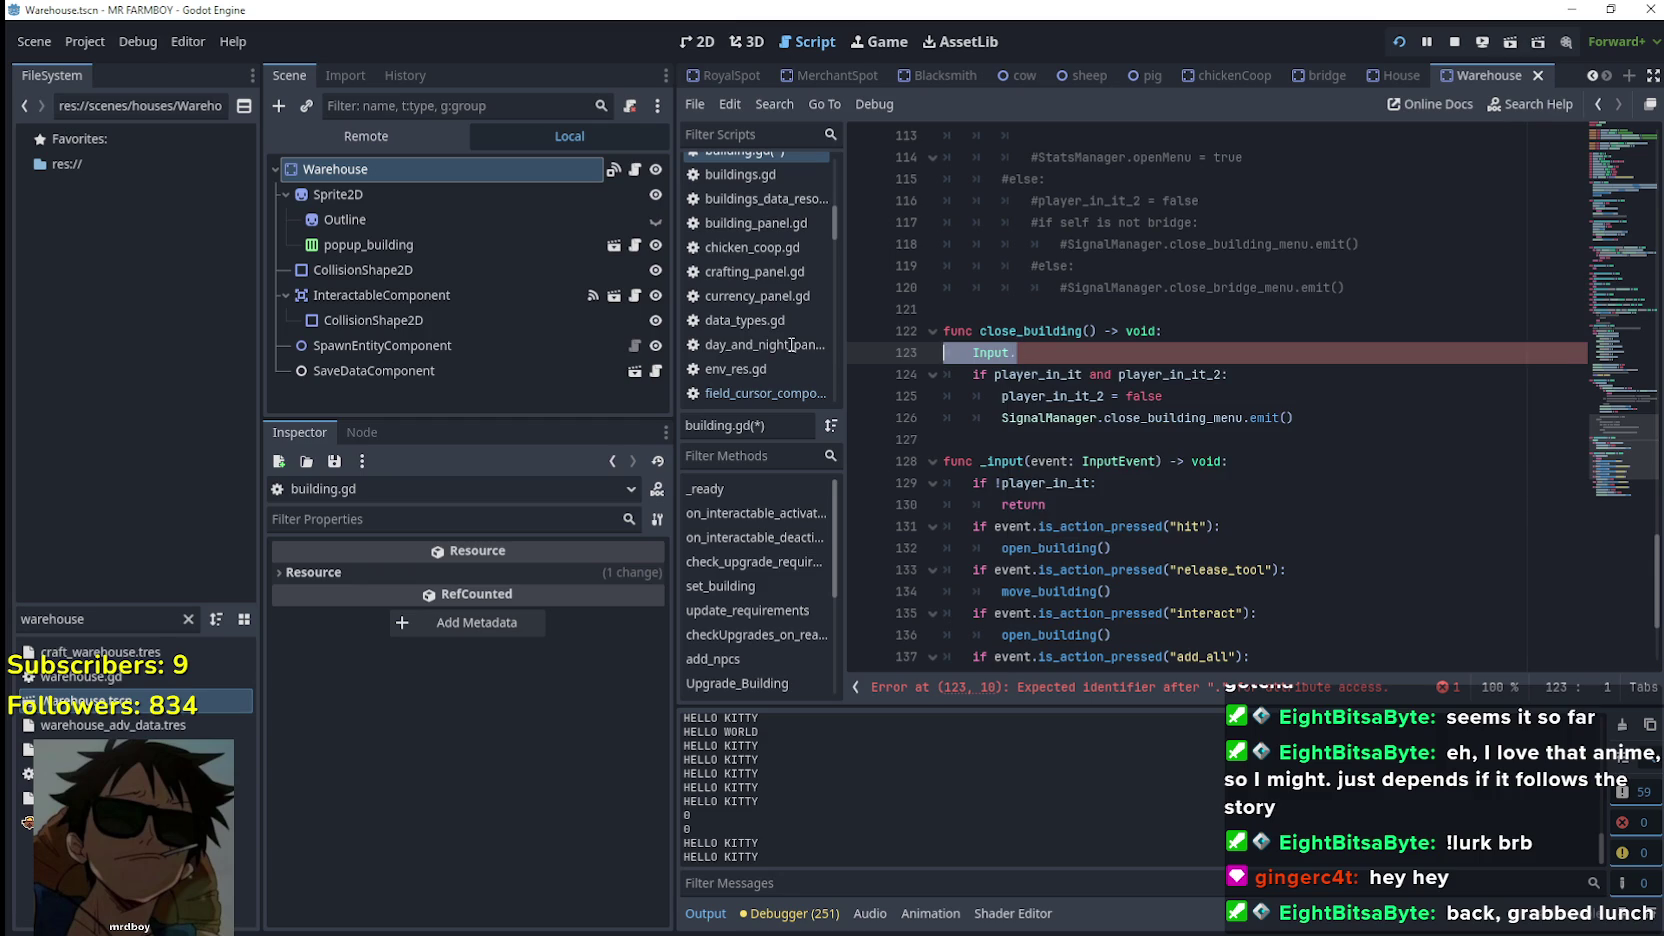
key("ctrl+x")
key("alt+Tab")
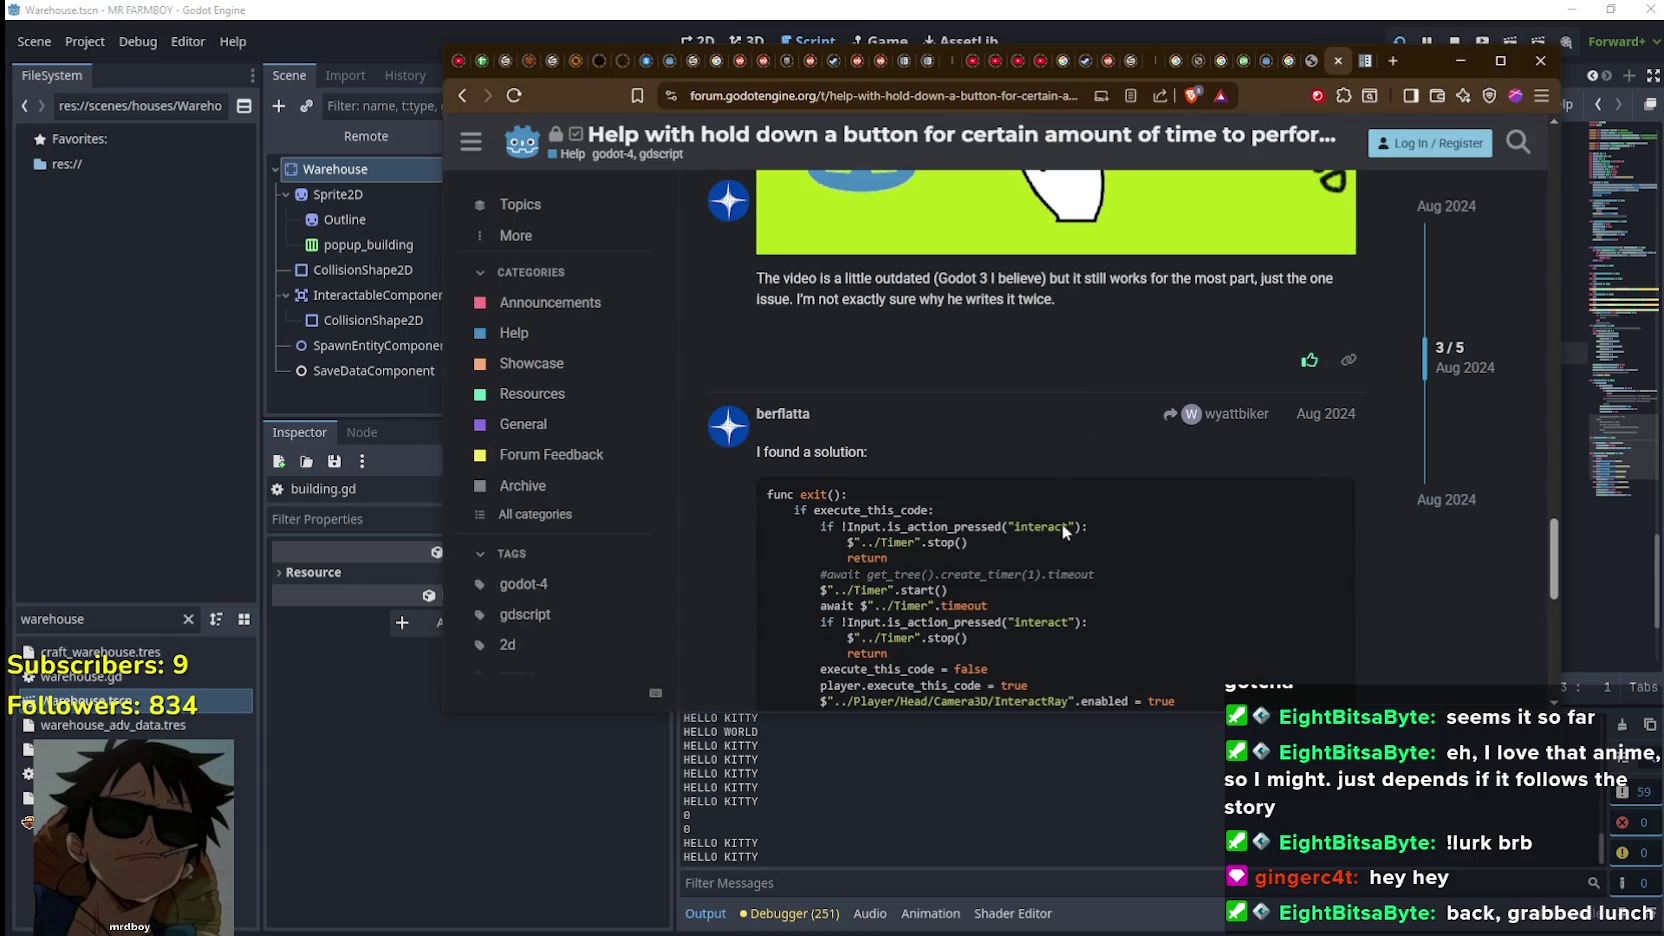
Look over the forum solution's code, then place the caret on line 126 in building.gd
scroll(1044, 552, "down", 1)
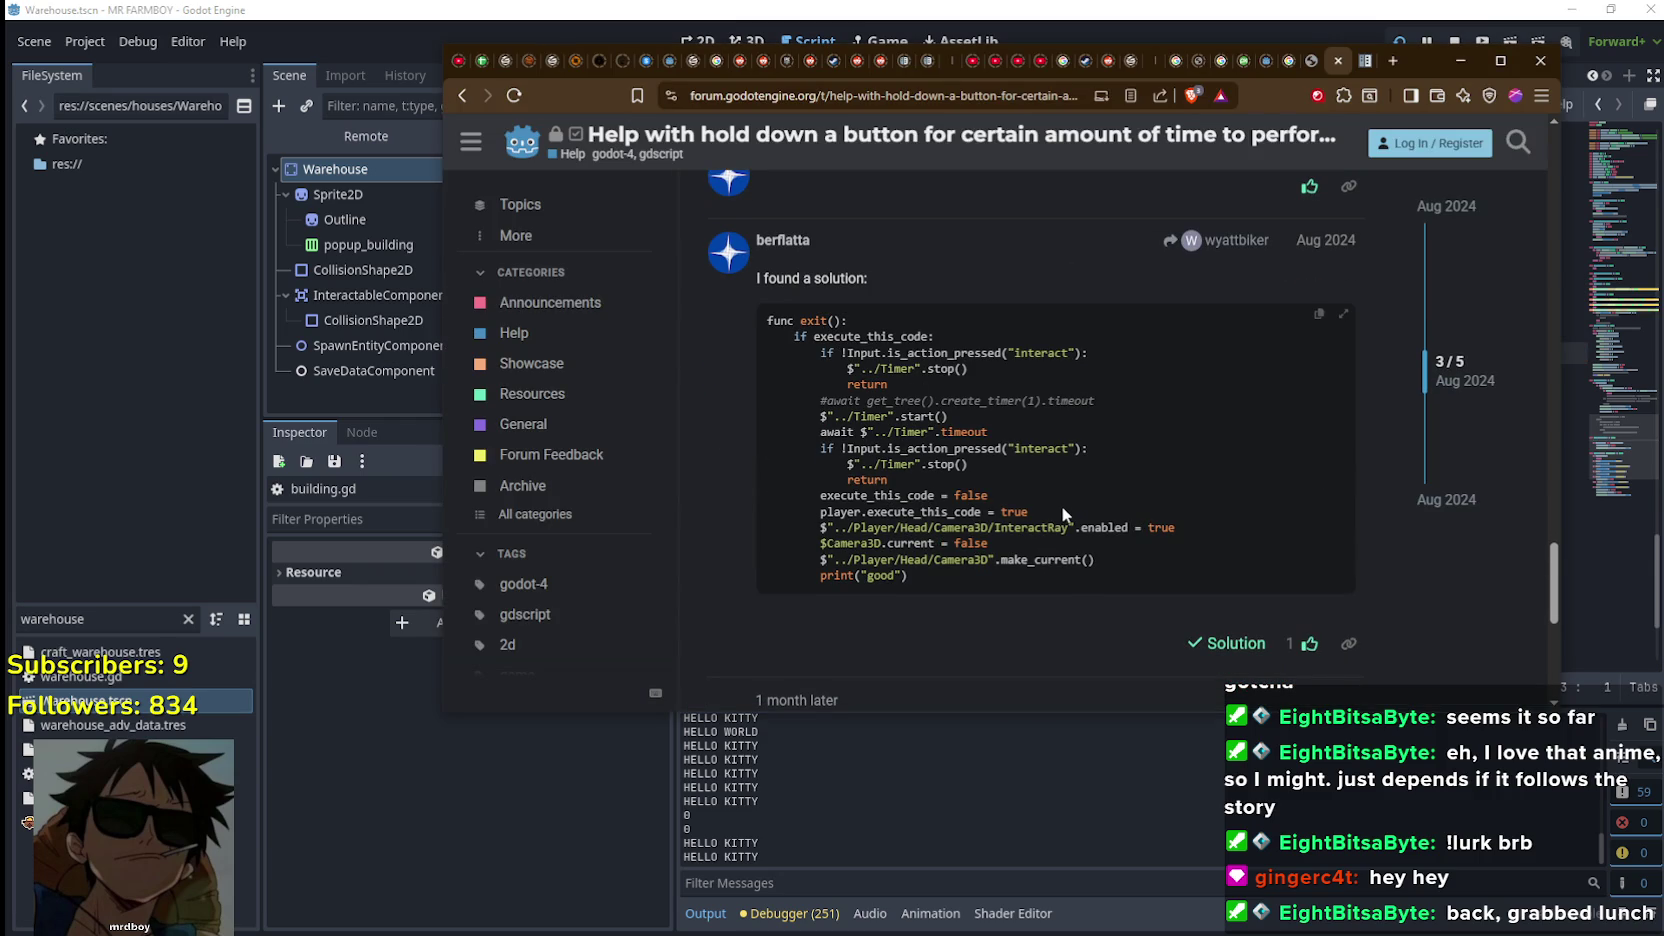
mouse_move(1066, 504)
left_mouse_down()
mouse_move(699, 400)
mouse_move(744, 343)
mouse_move(744, 359)
left_mouse_up()
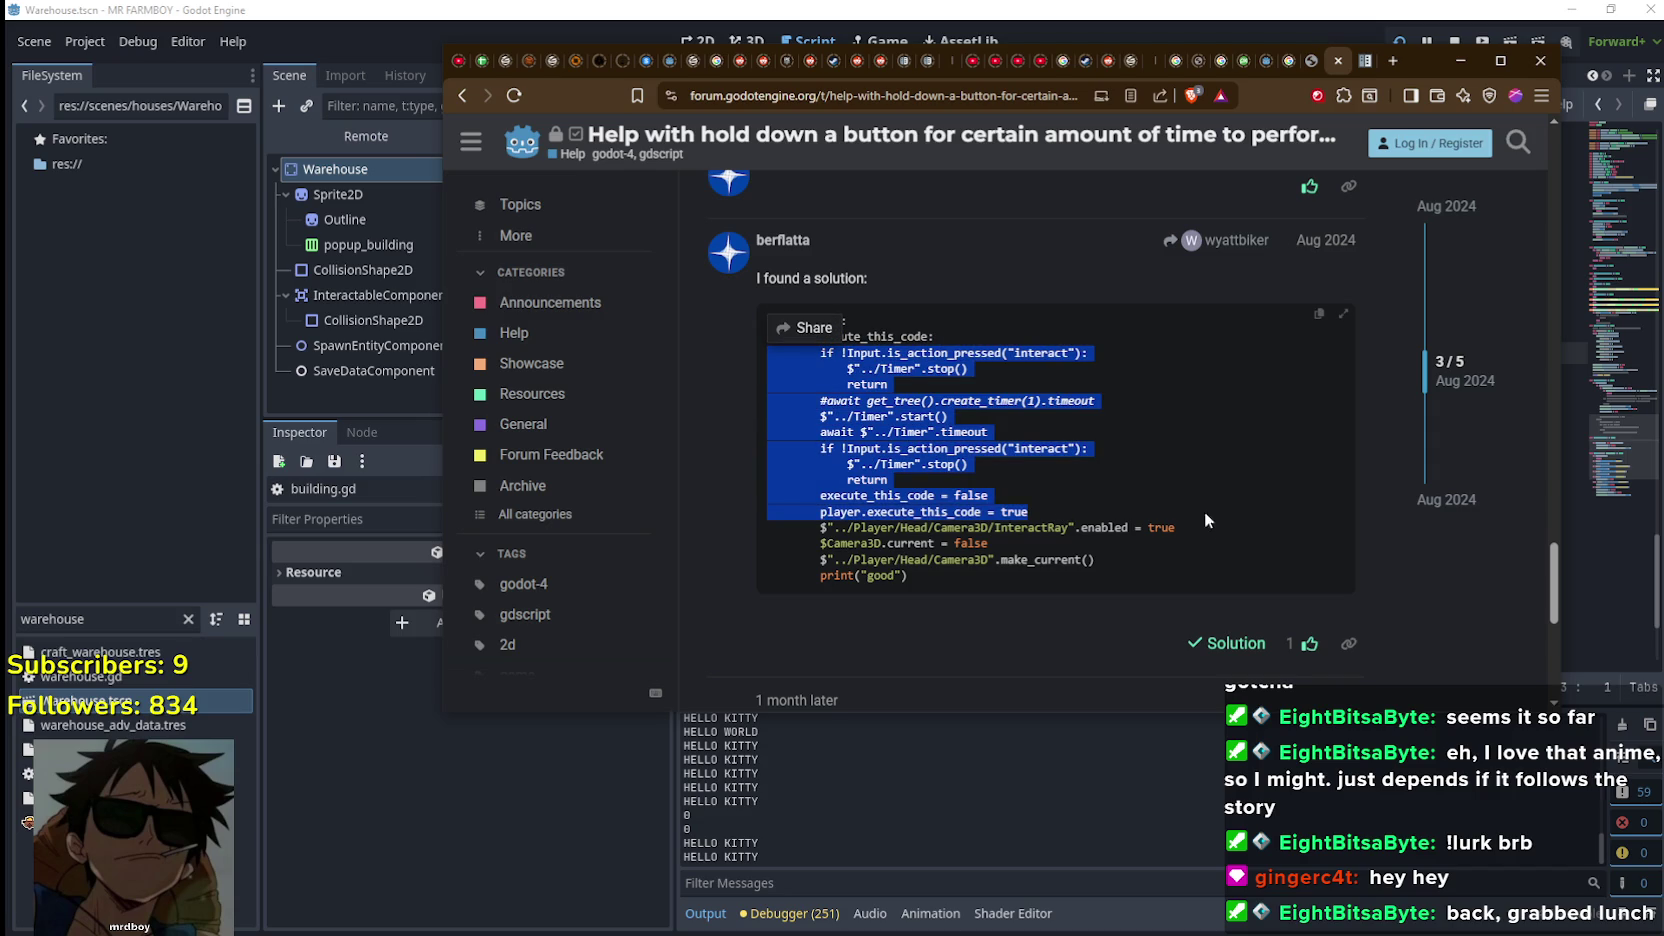
left_click(1086, 463)
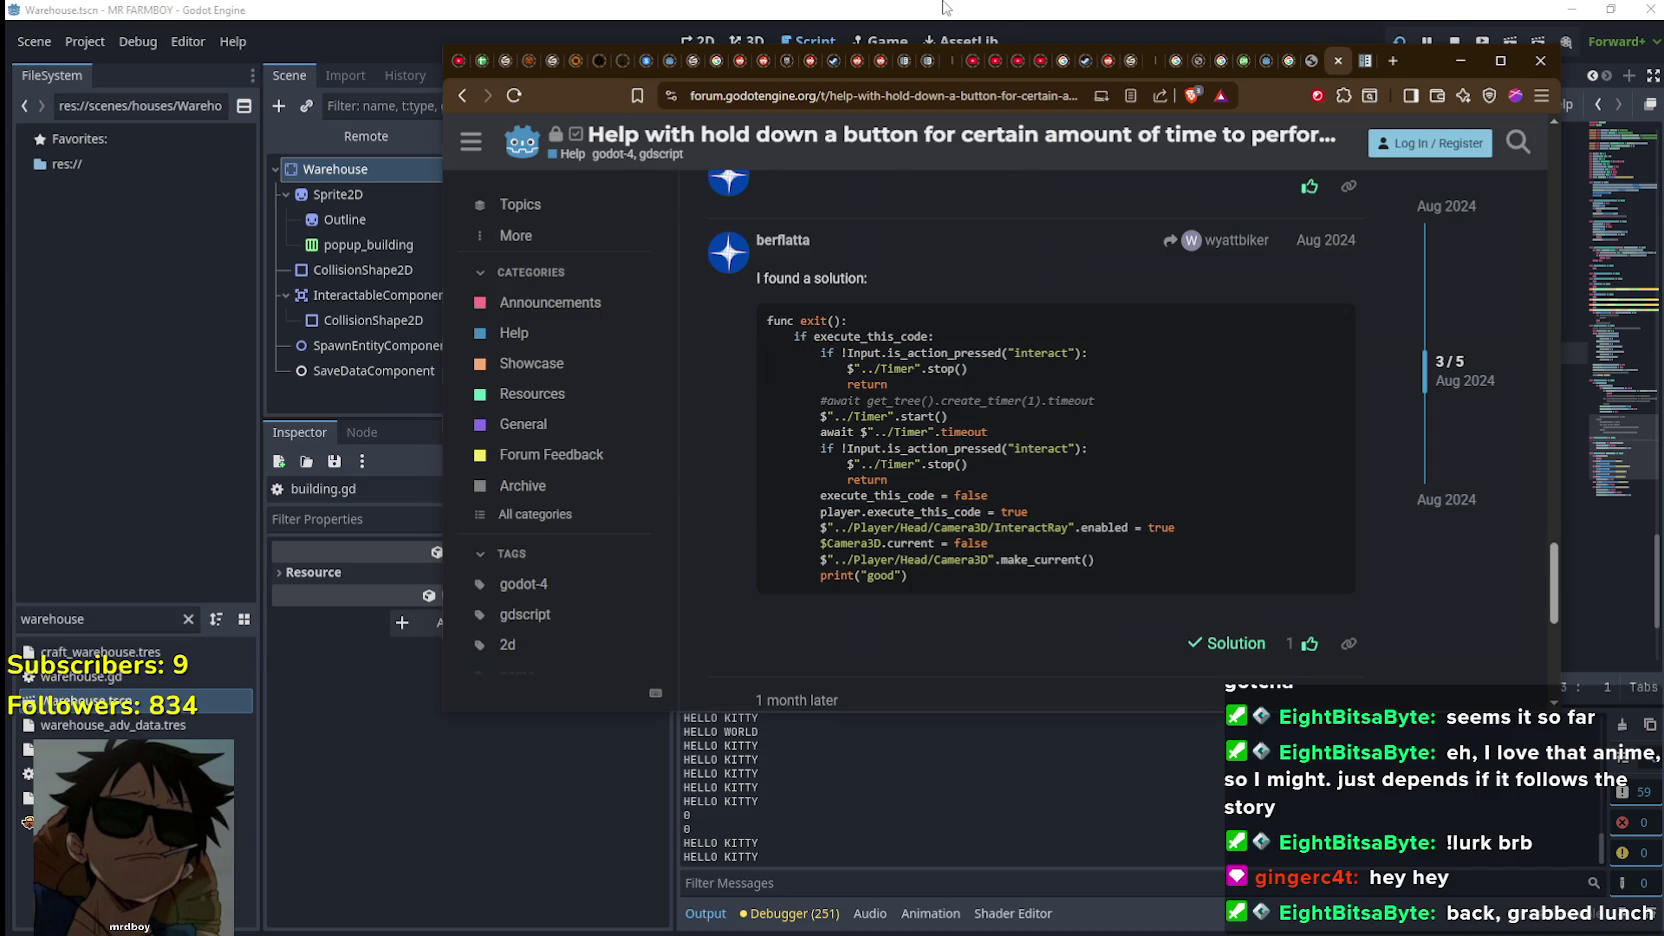
left_click(945, 8)
left_click(1009, 420)
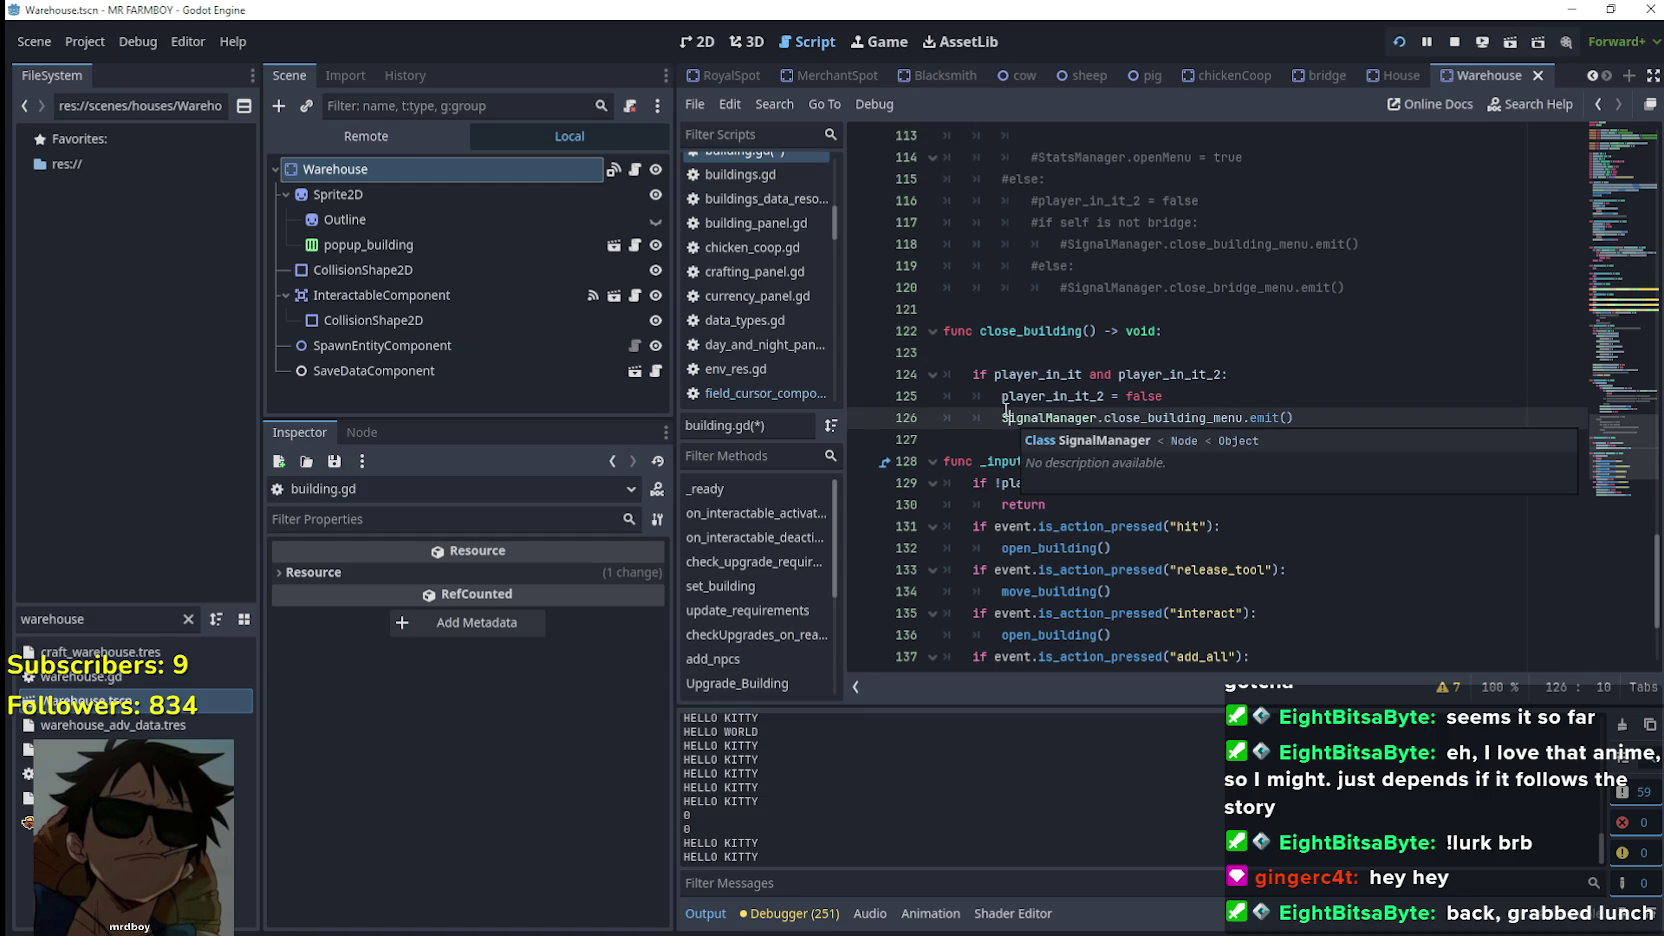
Select the solution's if !Input hold-check code in the forum post and return to Godot
key("alt+Tab")
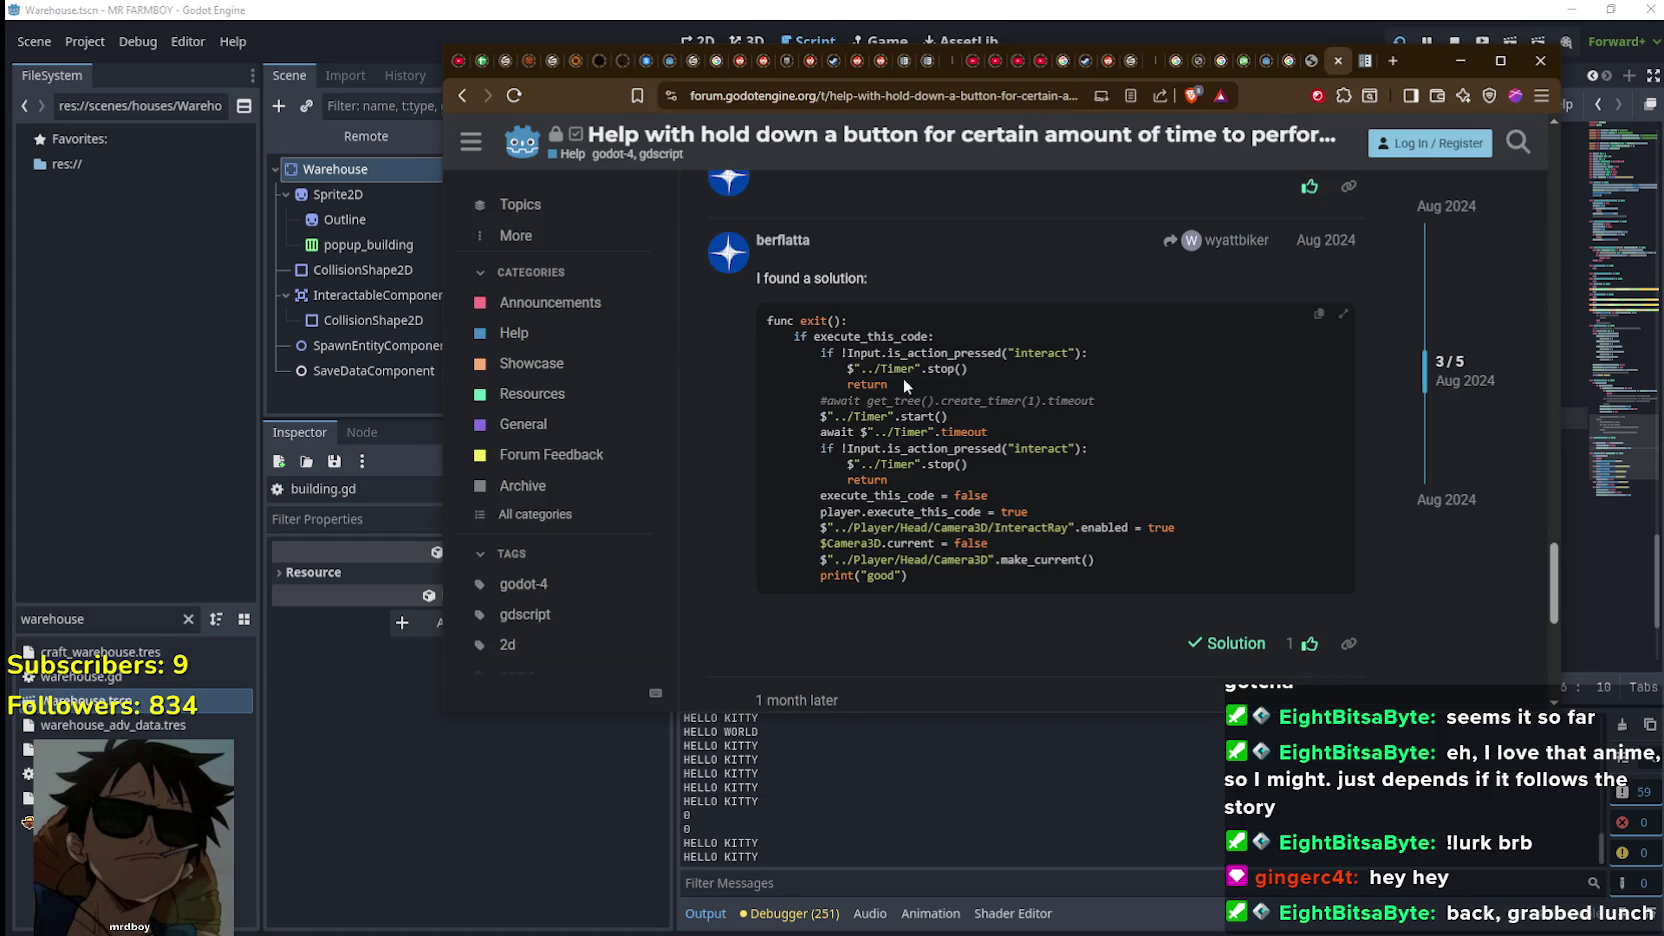
left_click_drag(887, 386, 770, 366)
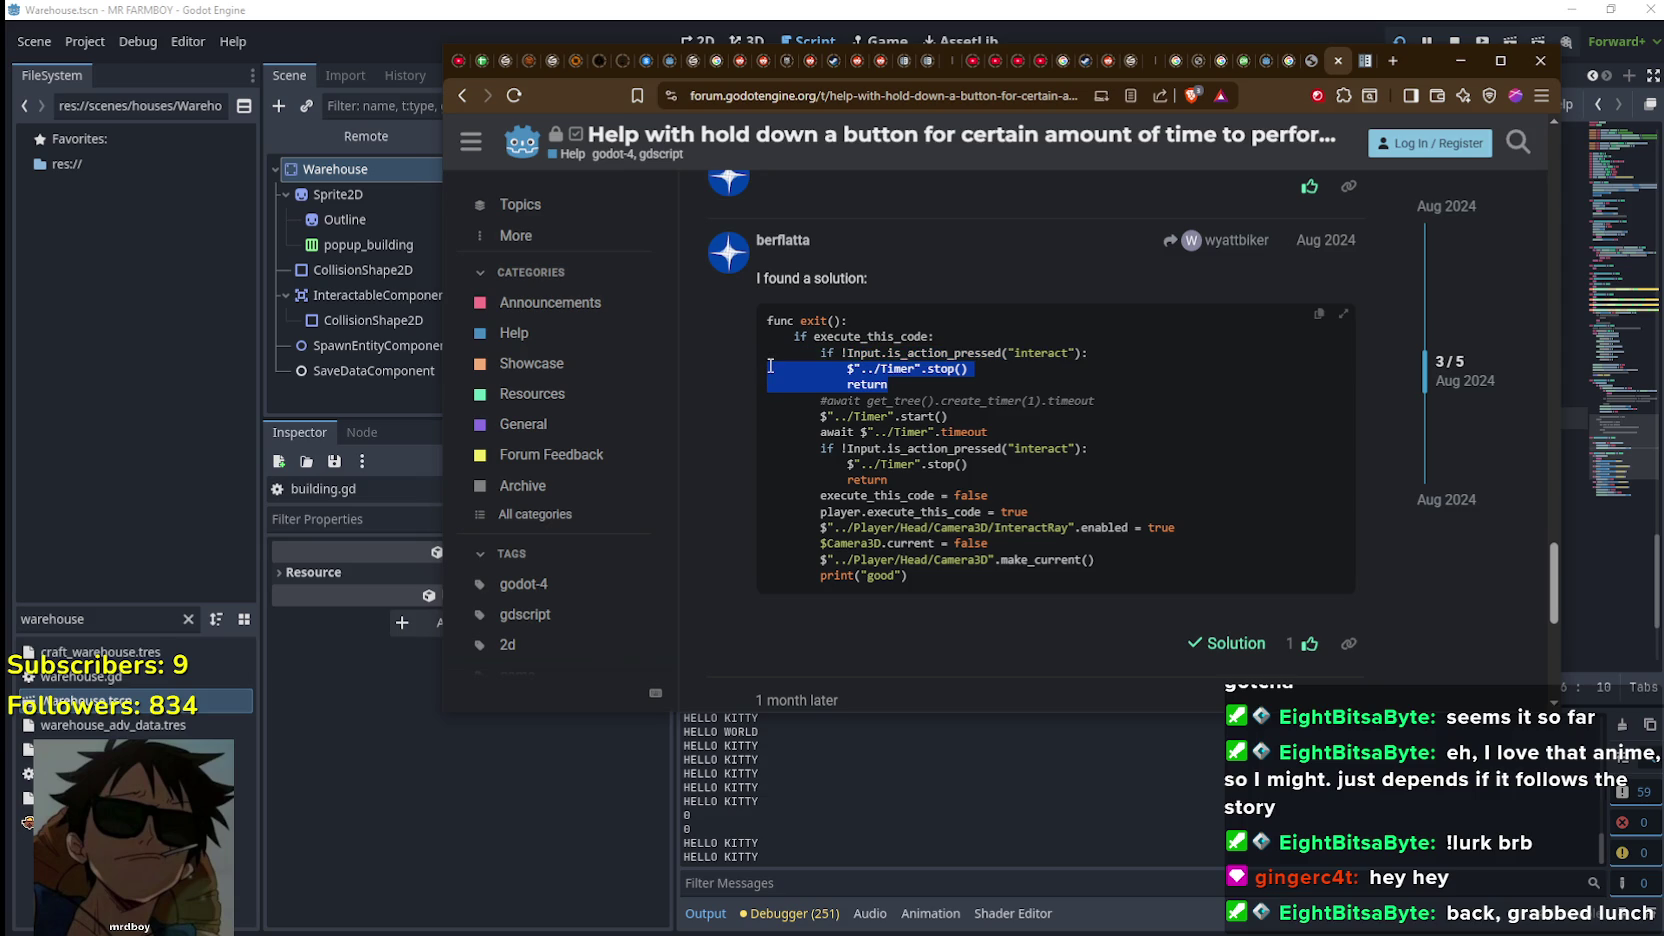
left_click_drag(770, 366, 768, 366)
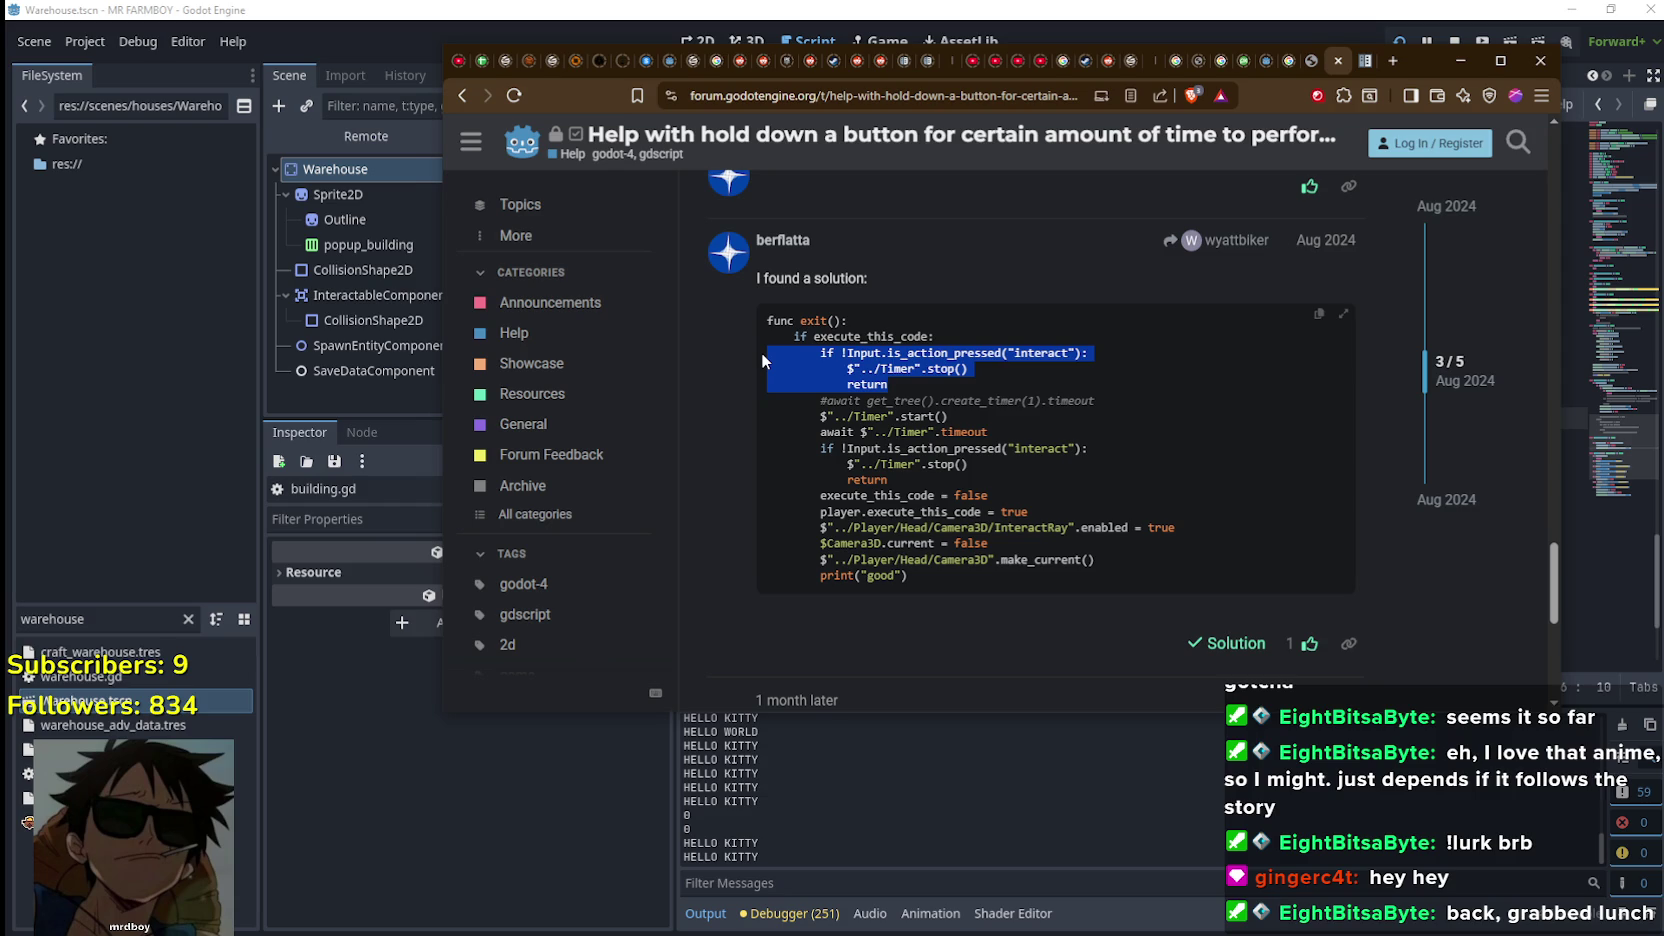
left_click_drag(760, 352, 760, 352)
left_click(760, 352)
left_click(968, 8)
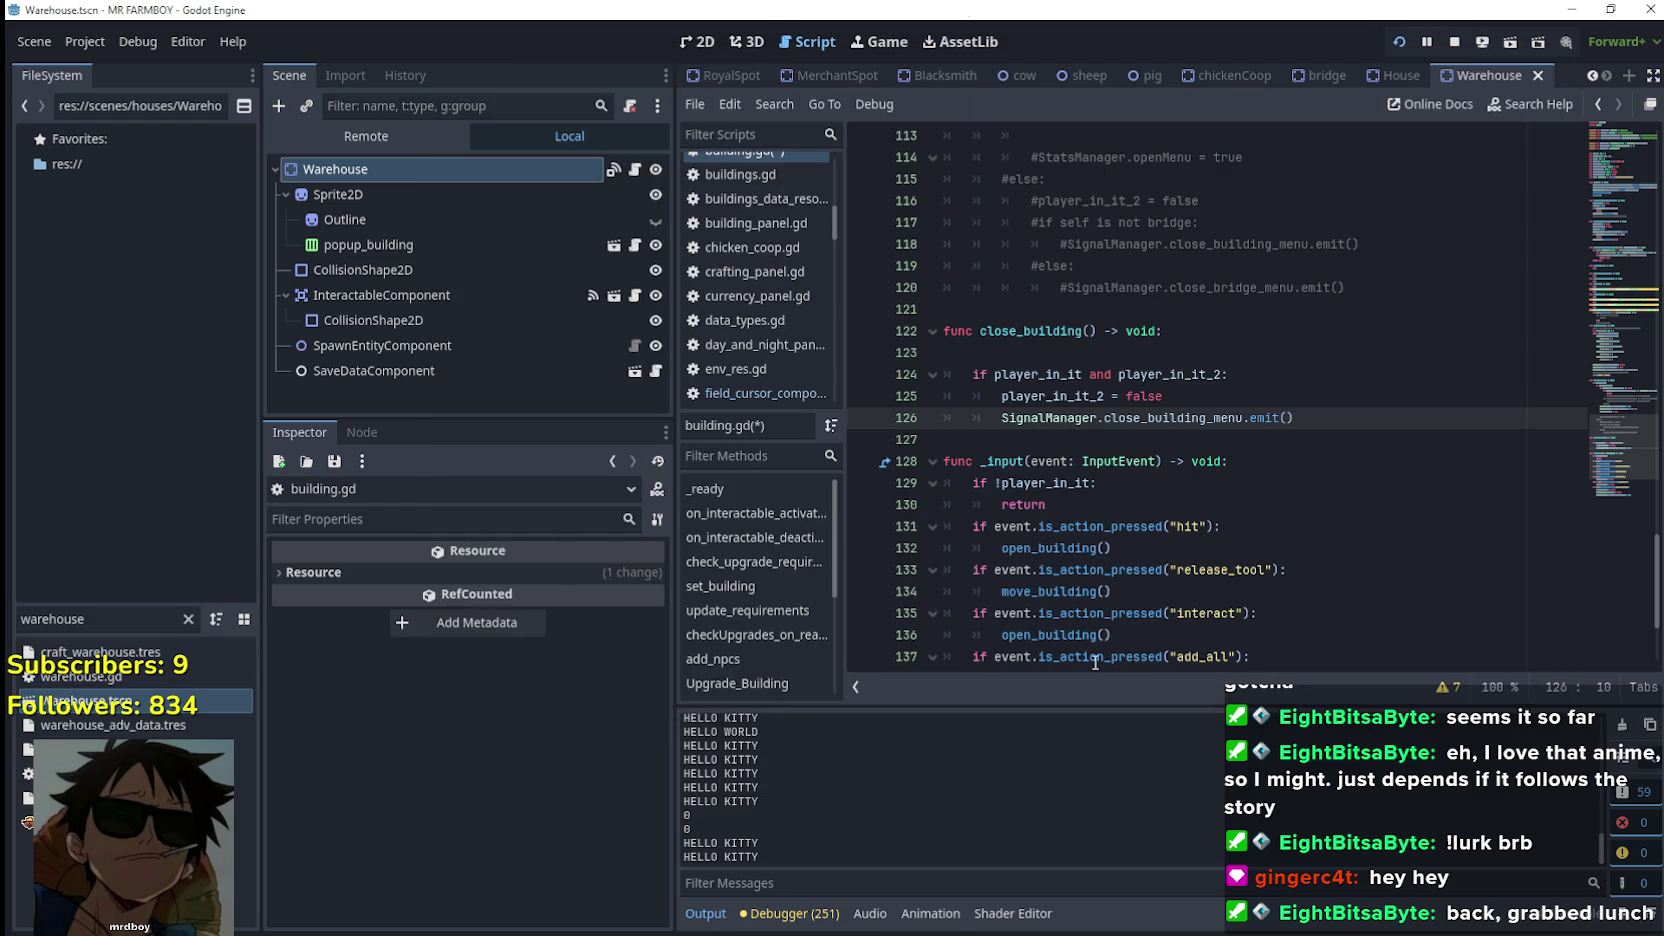
Jump from the move_building call to its function definition via Lookup Symbol
scroll(1131, 552, "down", 1)
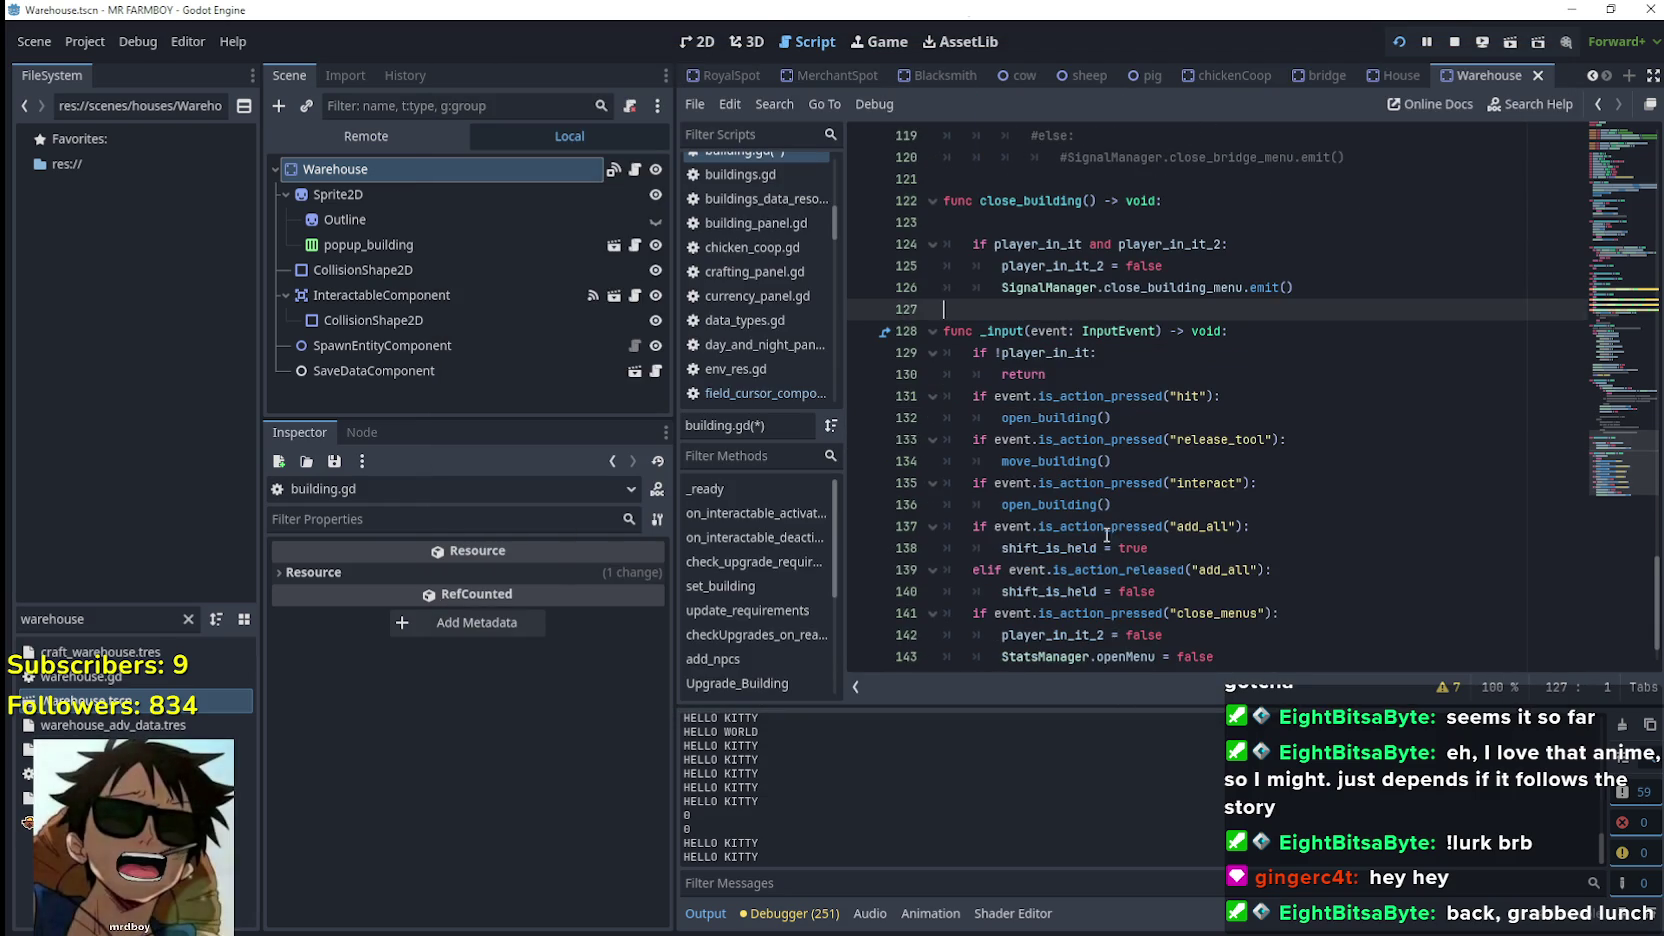
right_click(1050, 468)
left_click(1006, 426)
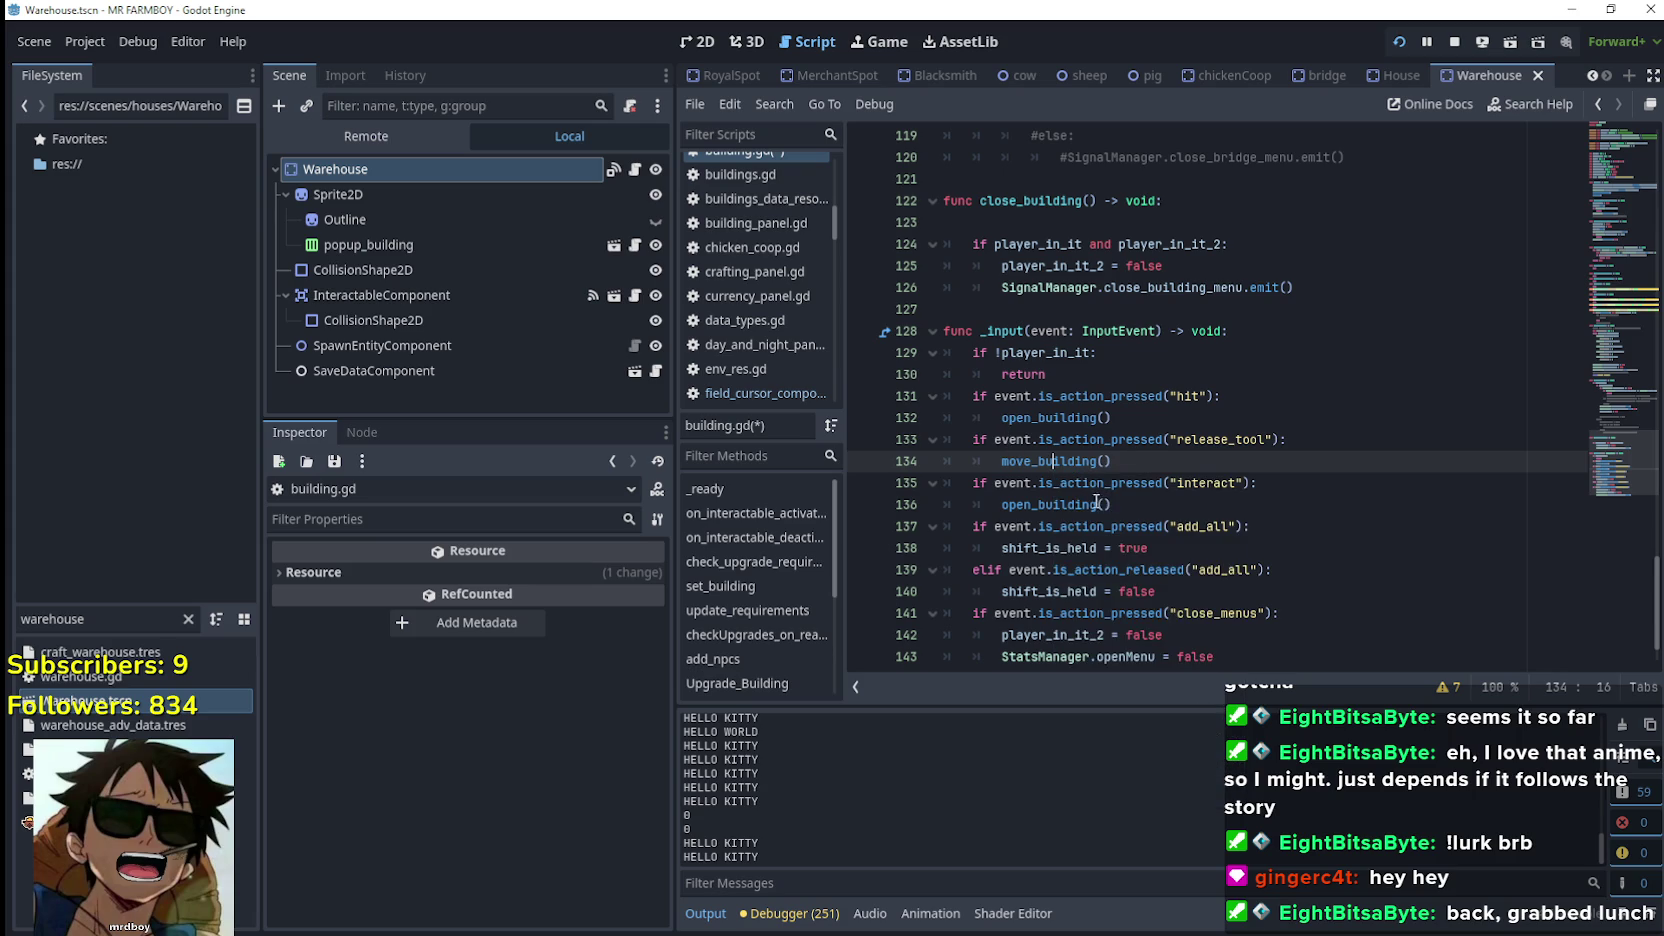
right_click(1060, 485)
left_click(1040, 506)
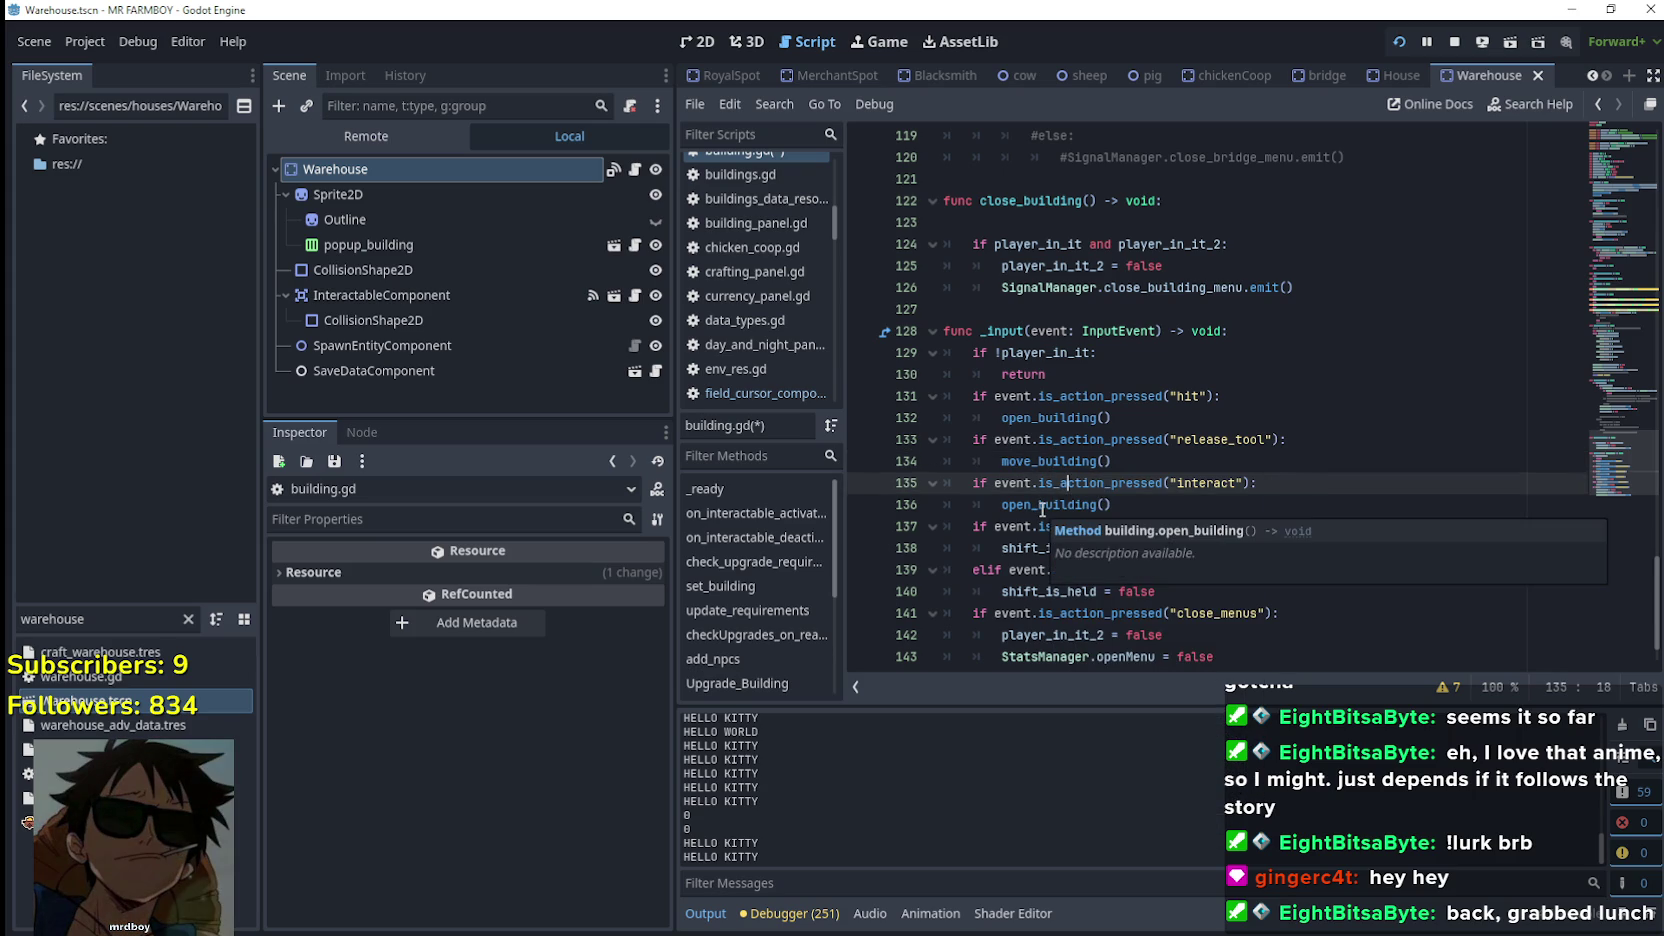
left_click(1056, 460)
right_click(1057, 465)
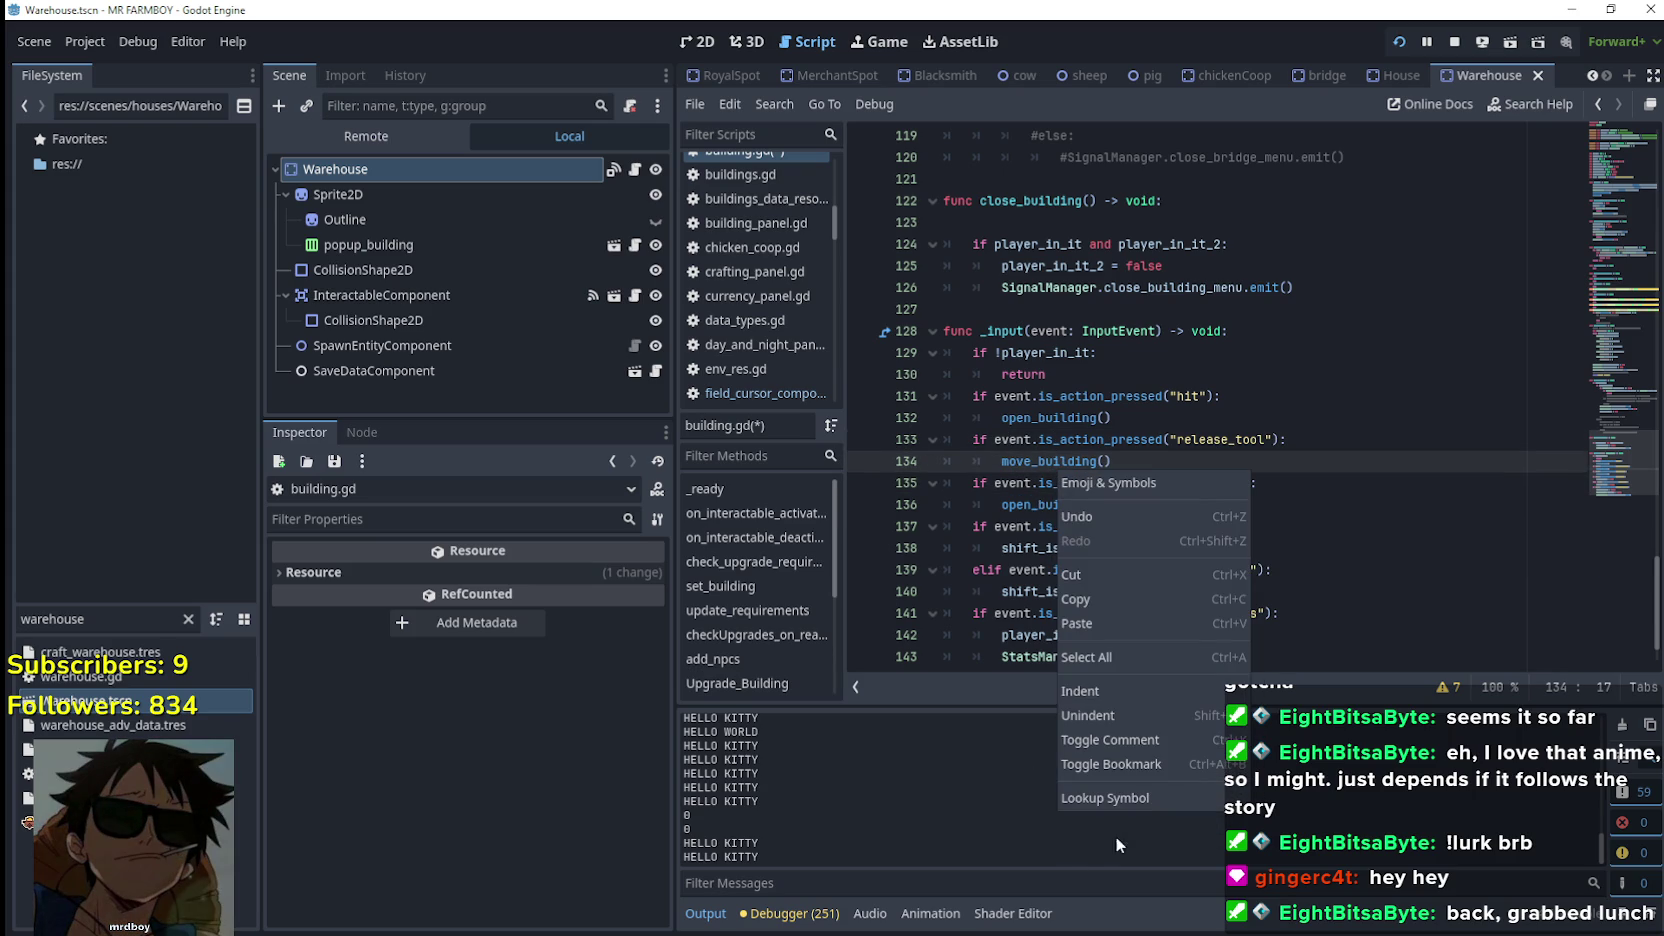
left_click(1128, 799)
Paste the forum's Timer hold-check code on a new line below print("HELLO KITTY")
scroll(1013, 498, "down", 4)
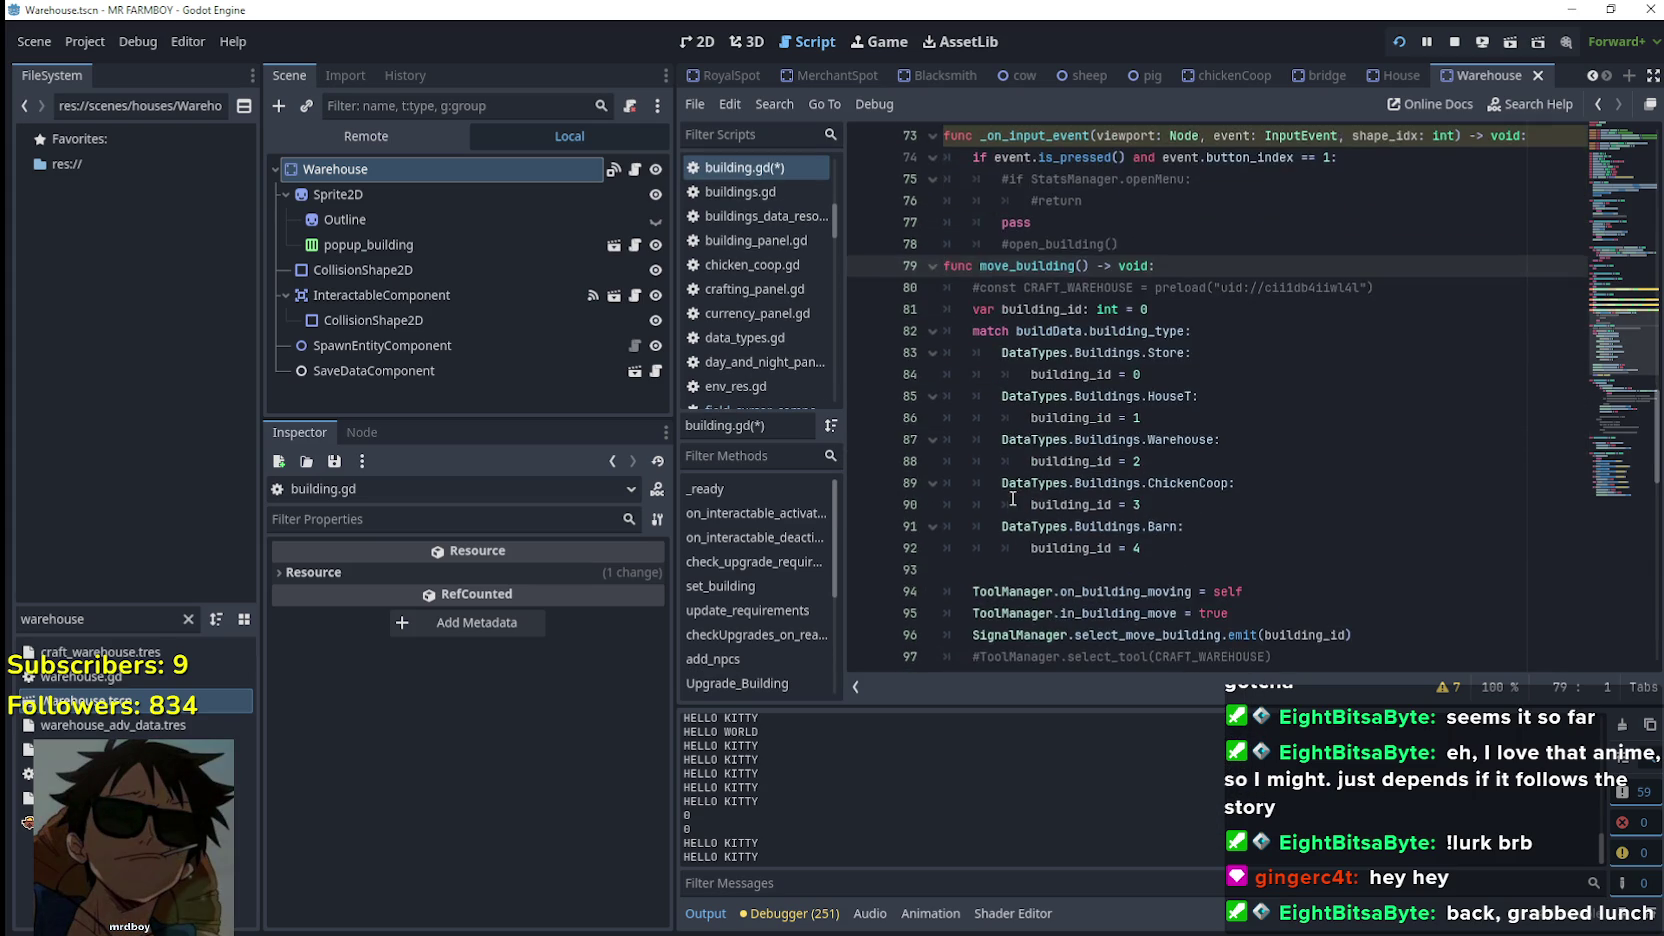
left_click(1368, 578)
left_click(1330, 507)
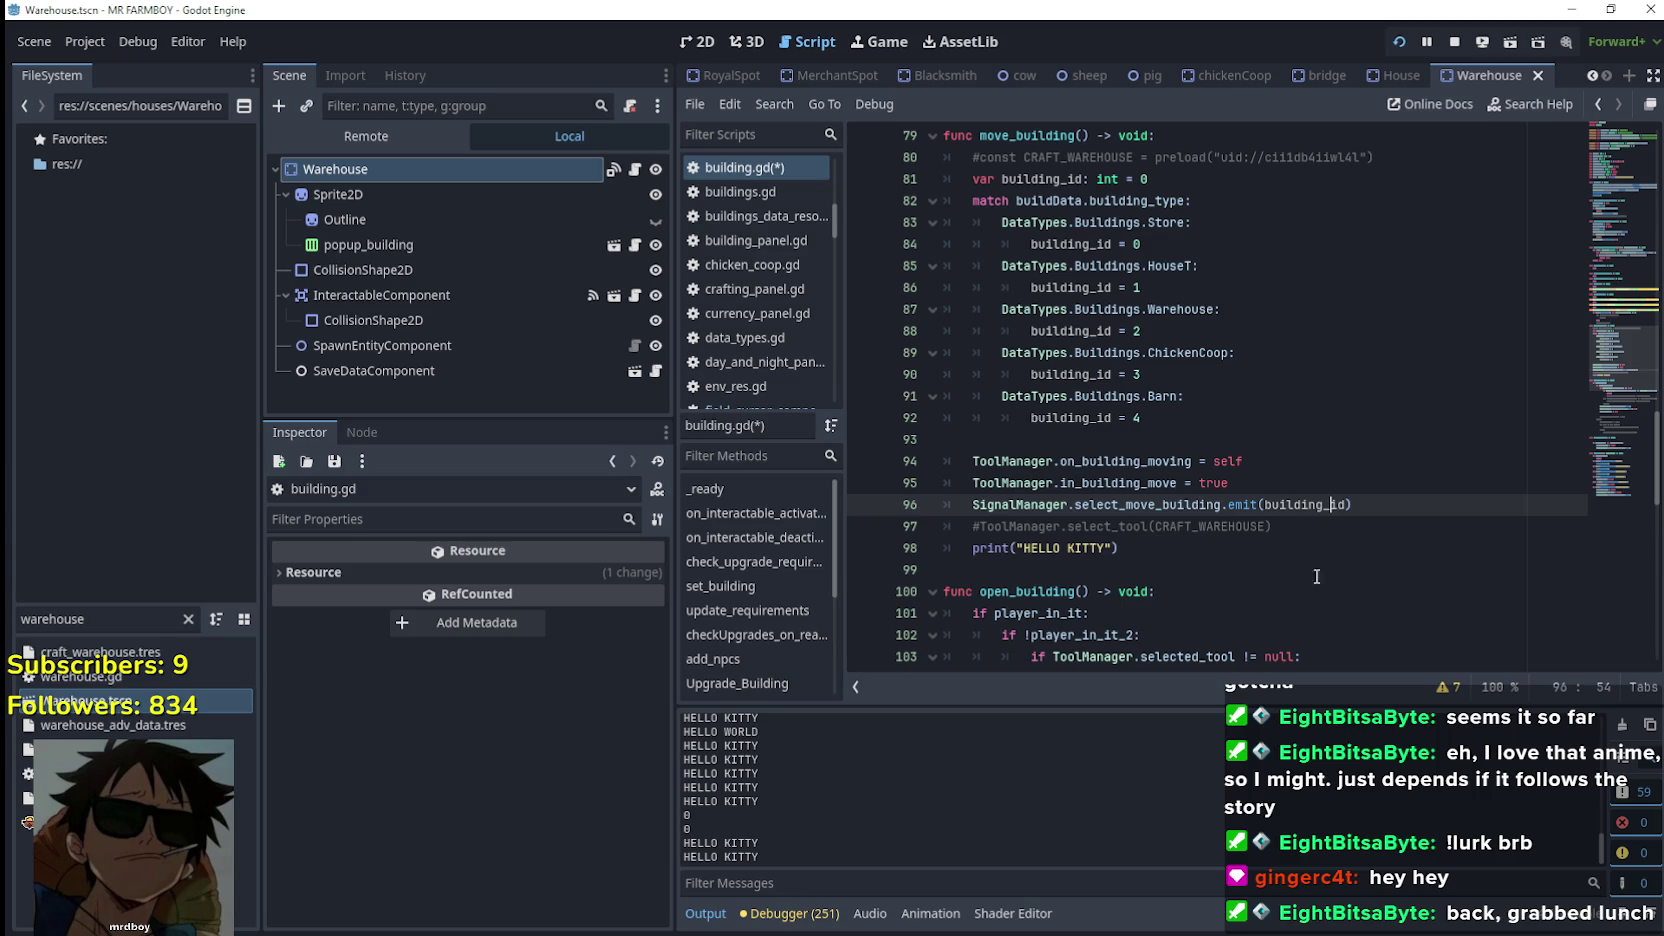
left_click(1311, 552)
left_click(1302, 522)
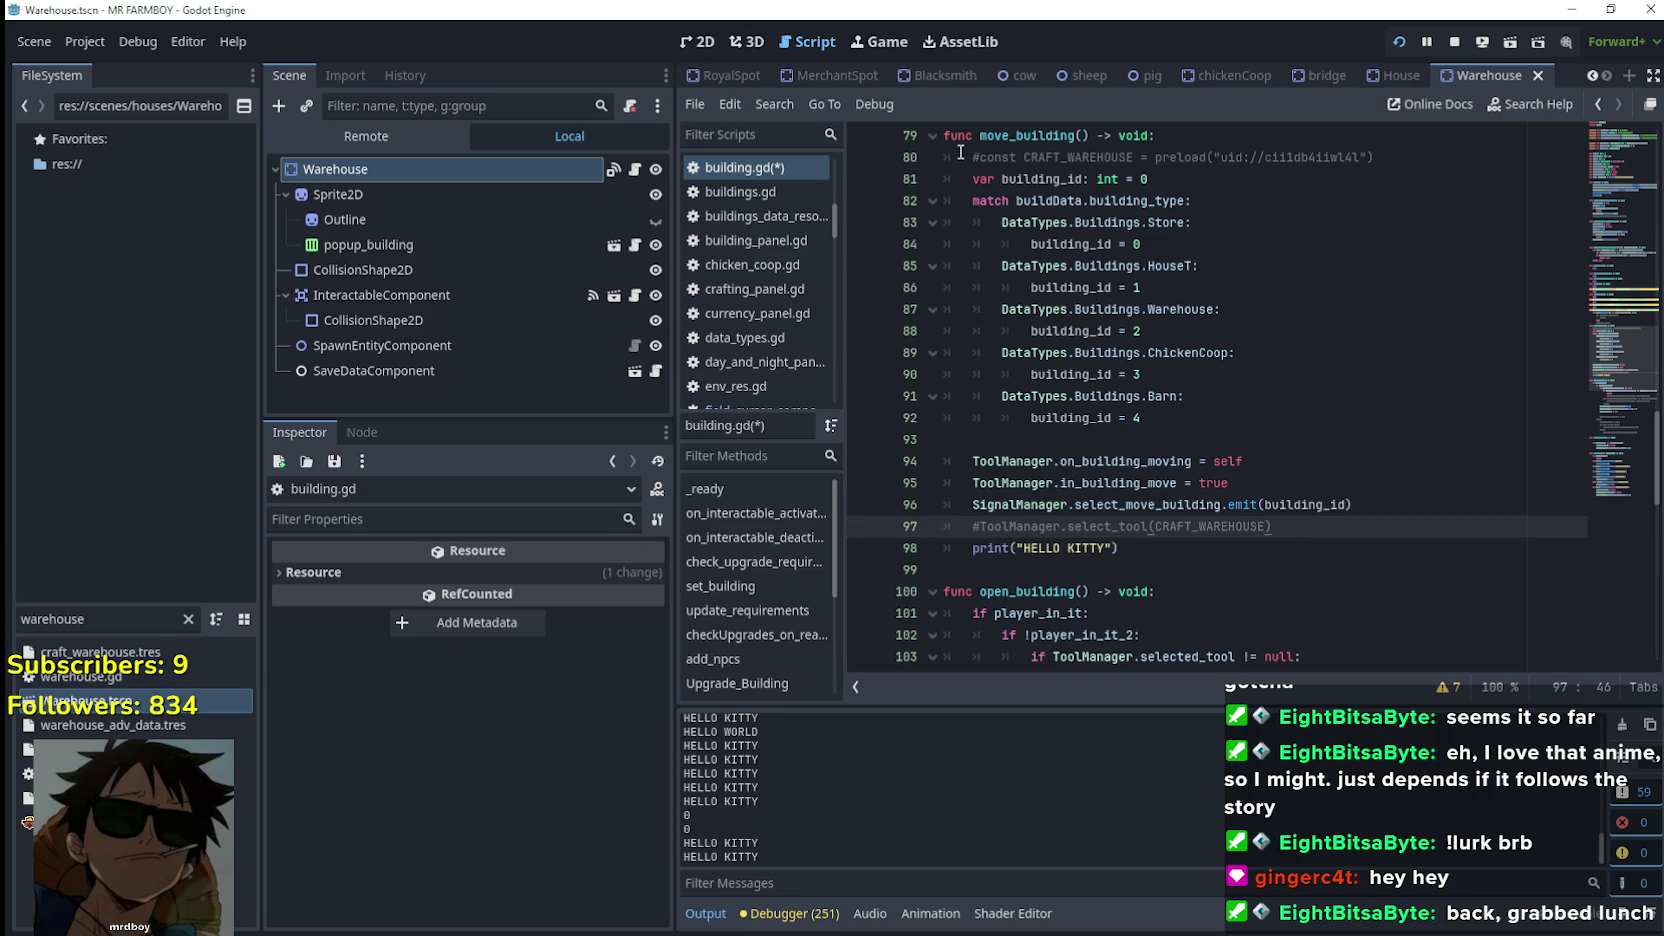
left_click_drag(960, 152, 1381, 614)
left_click(1250, 578)
left_click(1196, 550)
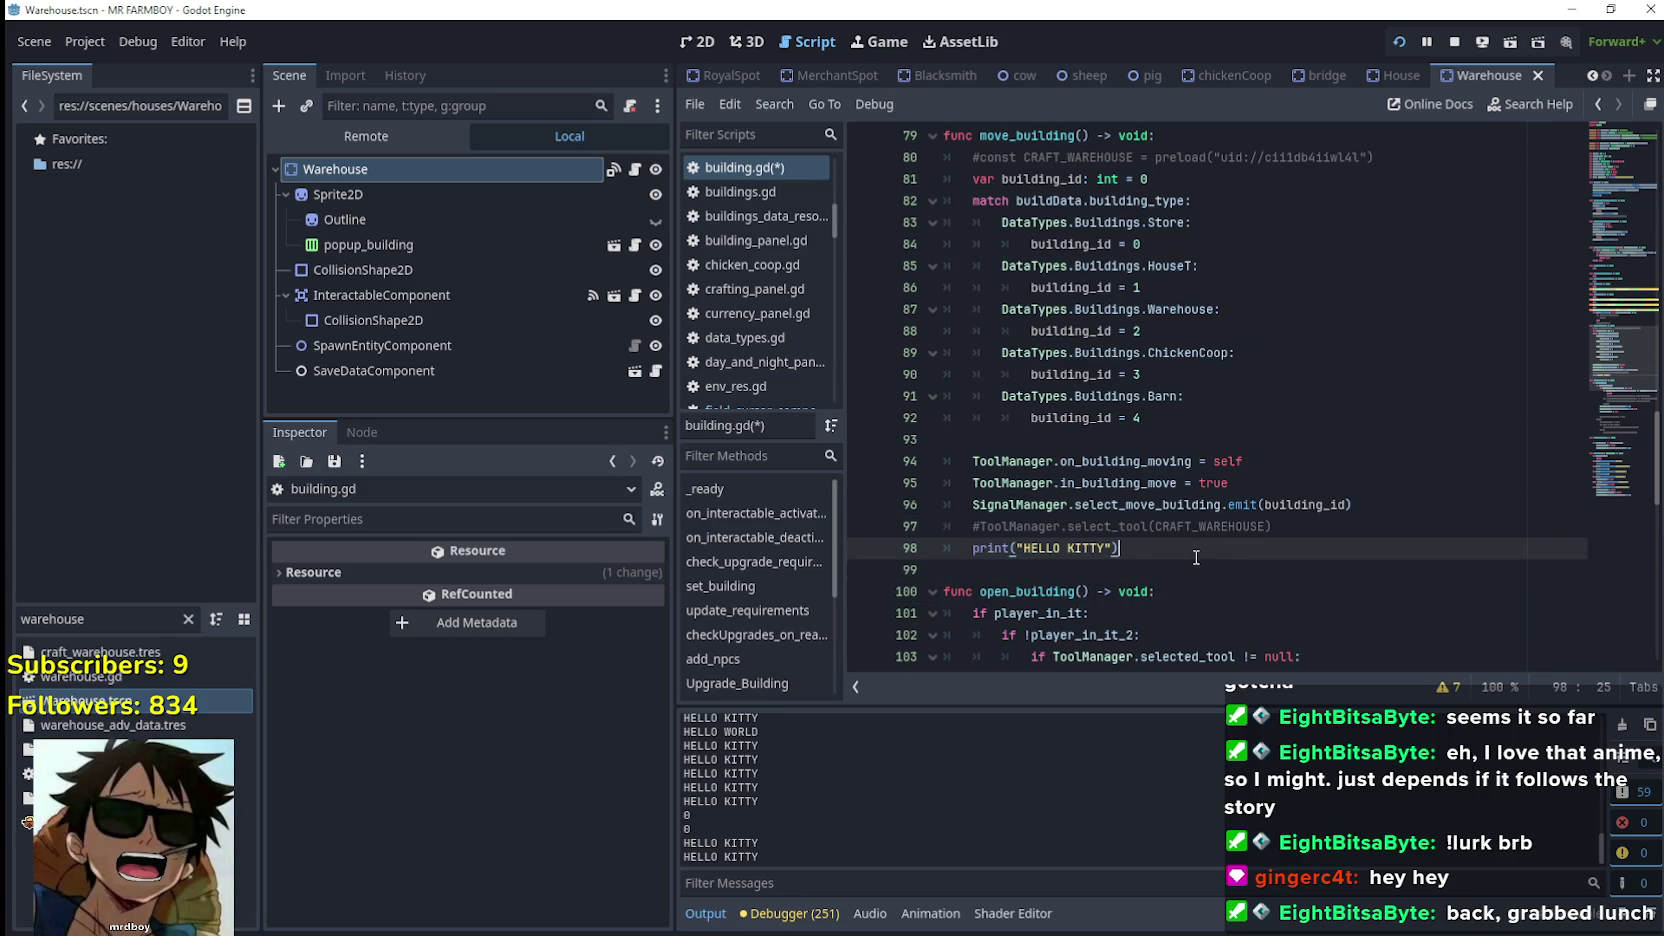
key("Return")
left_click_drag(1181, 571, 916, 575)
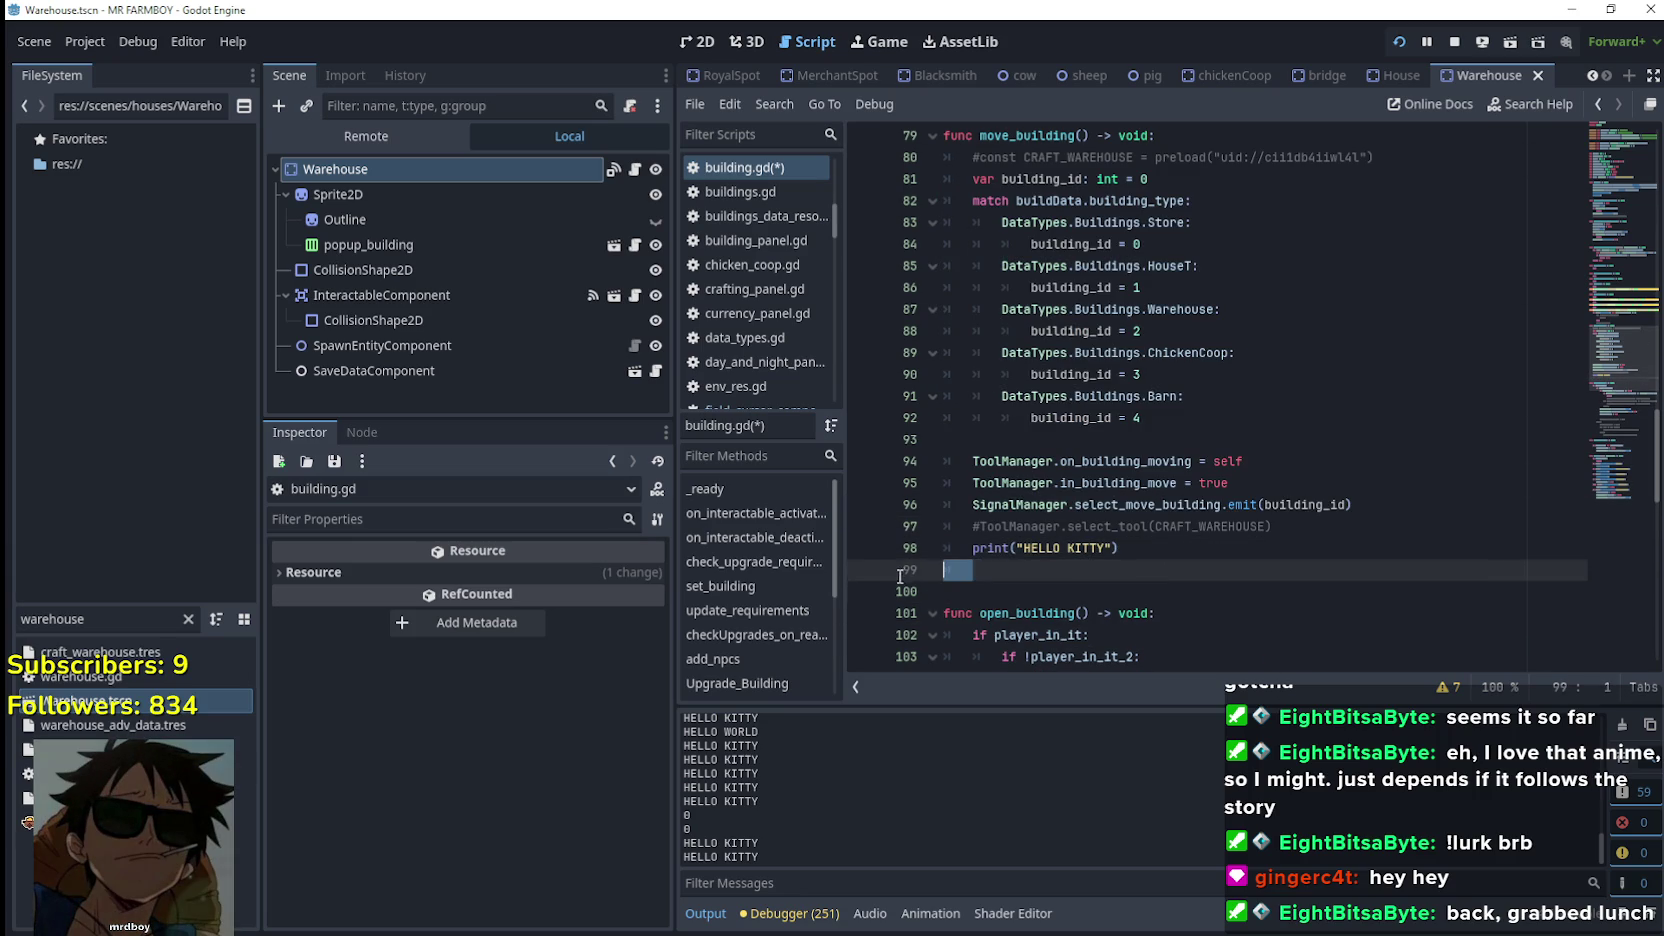
type("if !Input.is_action_pressed(\"interact\"): \t\t\t$\"../Timer\".stop() \t\t\treturn \t\t#await get_tree().create_timer(1).timeout \t\t$\"../Timer\".start() \t\tawait $\"../Timer\".timeout \t\tif !Input.is_action_pressed(\"interact\"): \t\t\t$\"../Timer\".stop() \t\t\treturn \t\texecute_this_code = false \t\tplayer.execute_this_code = true")
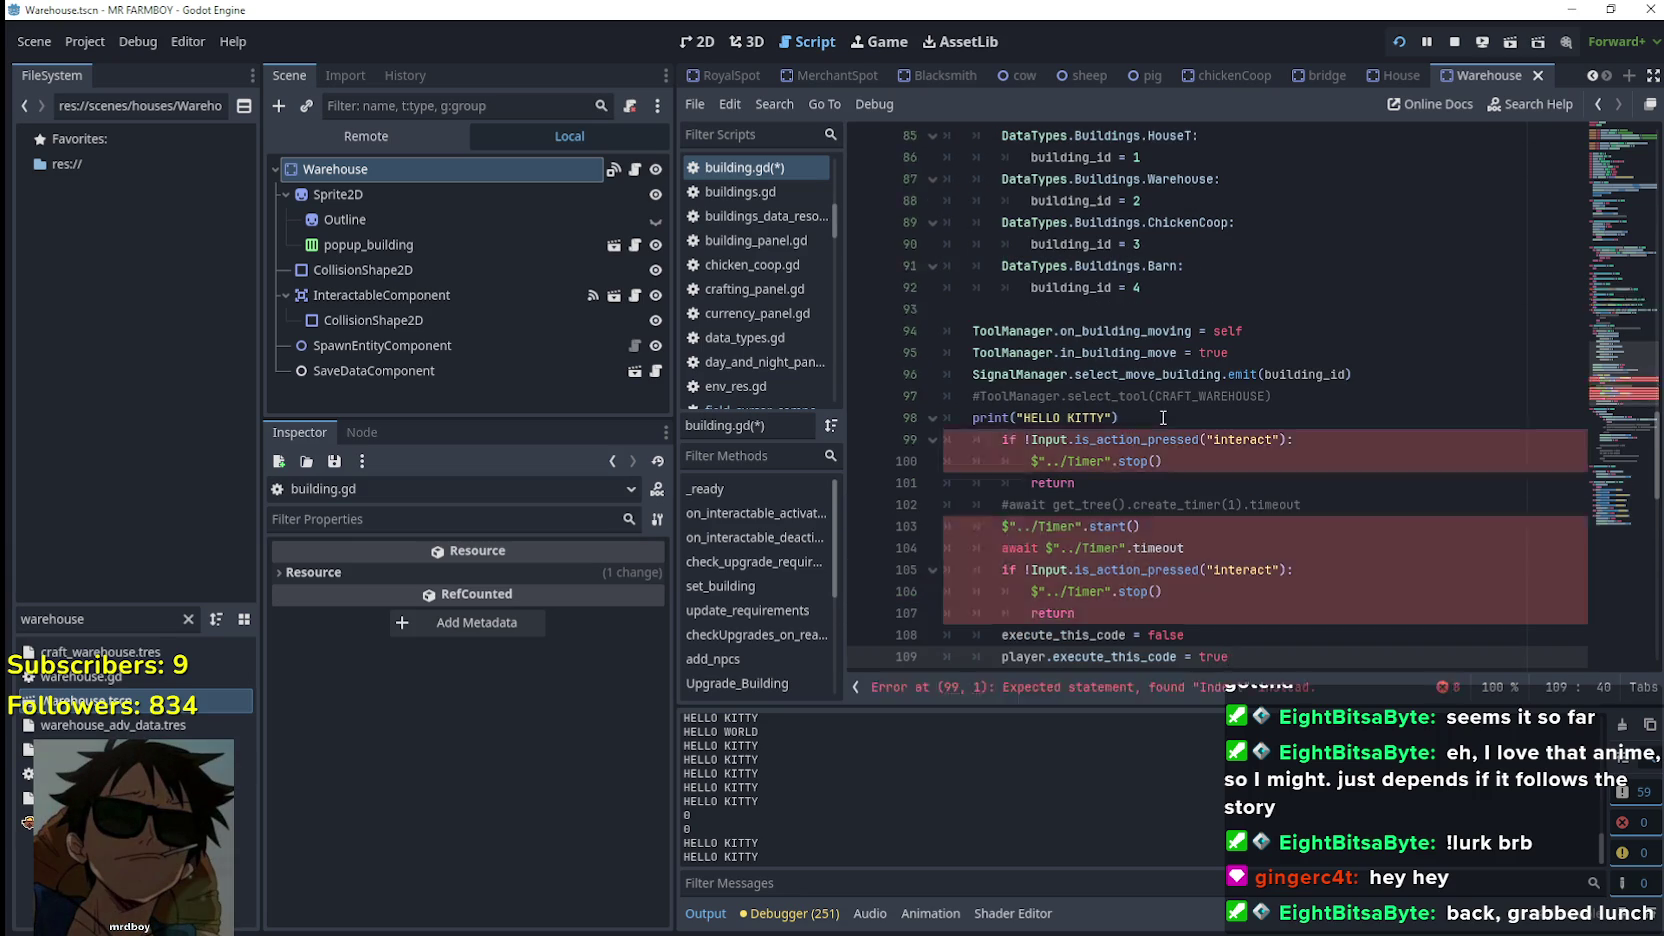
Delete the HELLO KITTY print, unindent the pasted block, and comment out the execute_this_code lines
left_click_drag(1150, 417, 901, 418)
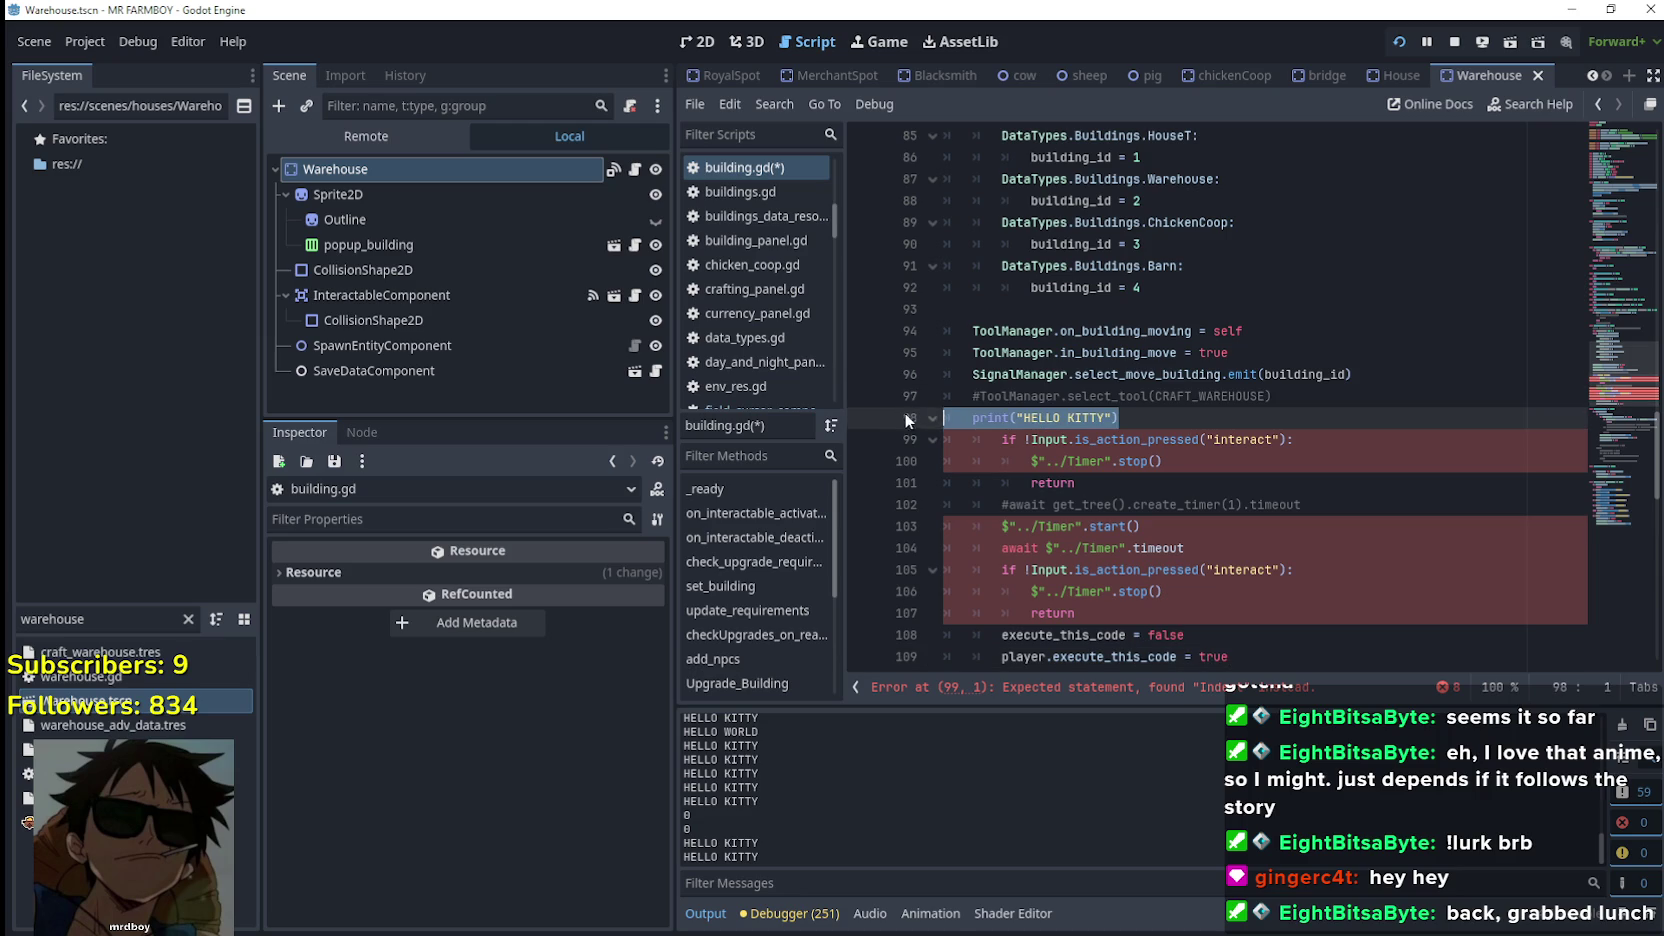
key("Delete")
left_click(990, 437)
scroll(1201, 522, "down", 2)
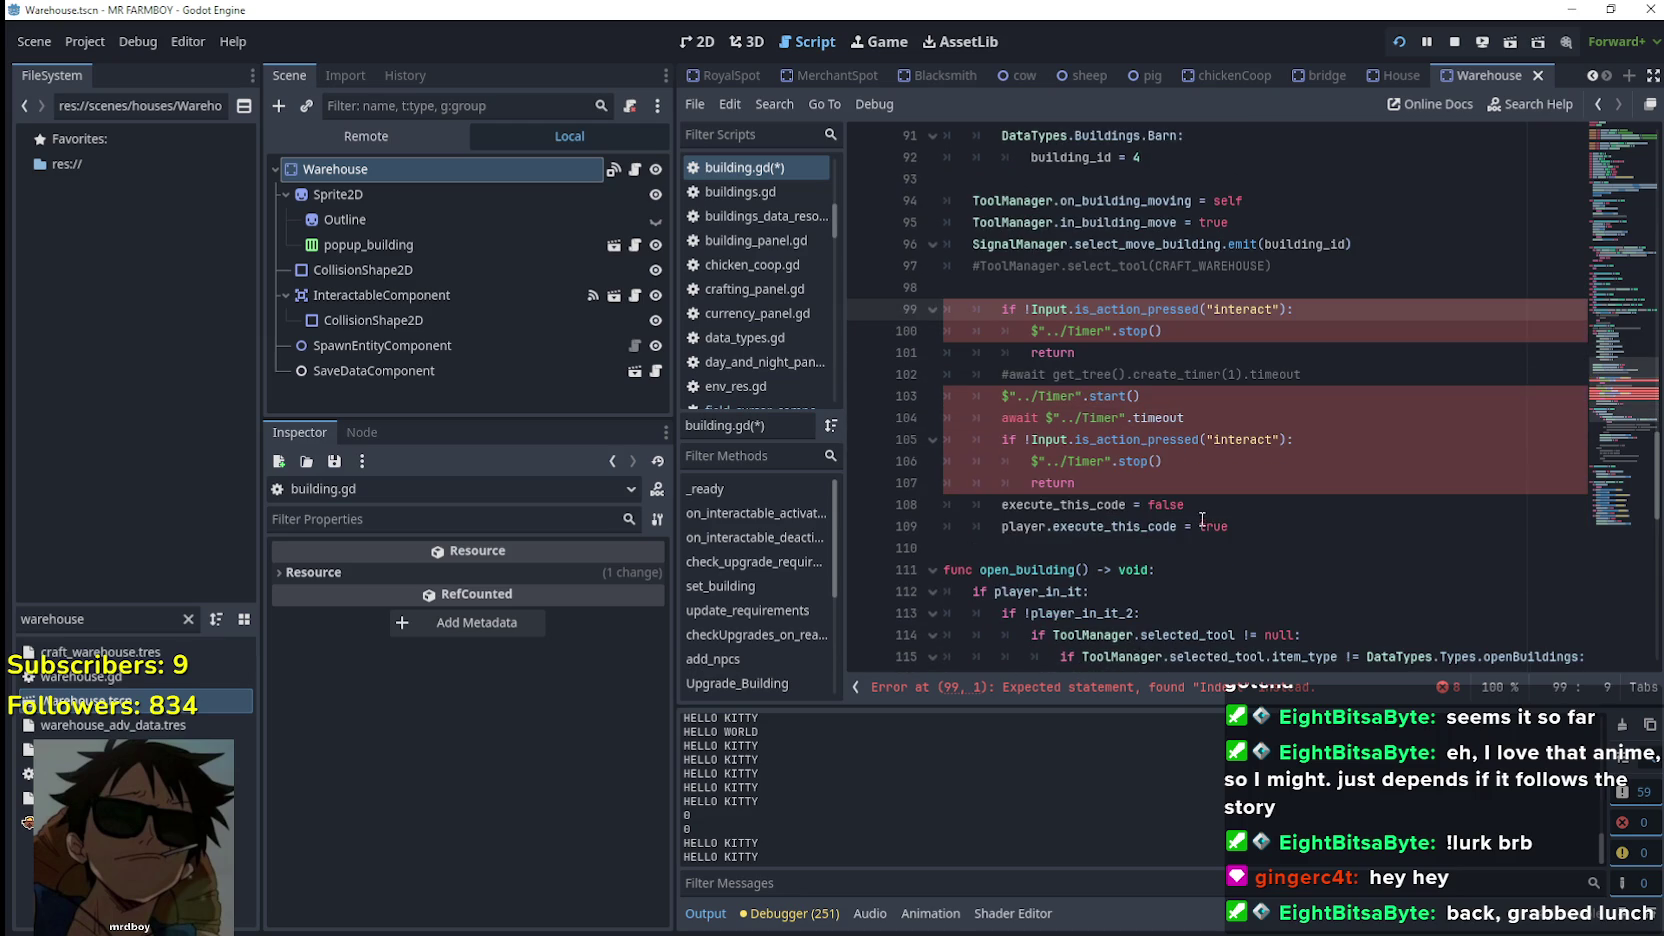
left_click_drag(1272, 528, 944, 309)
key("shift+Tab")
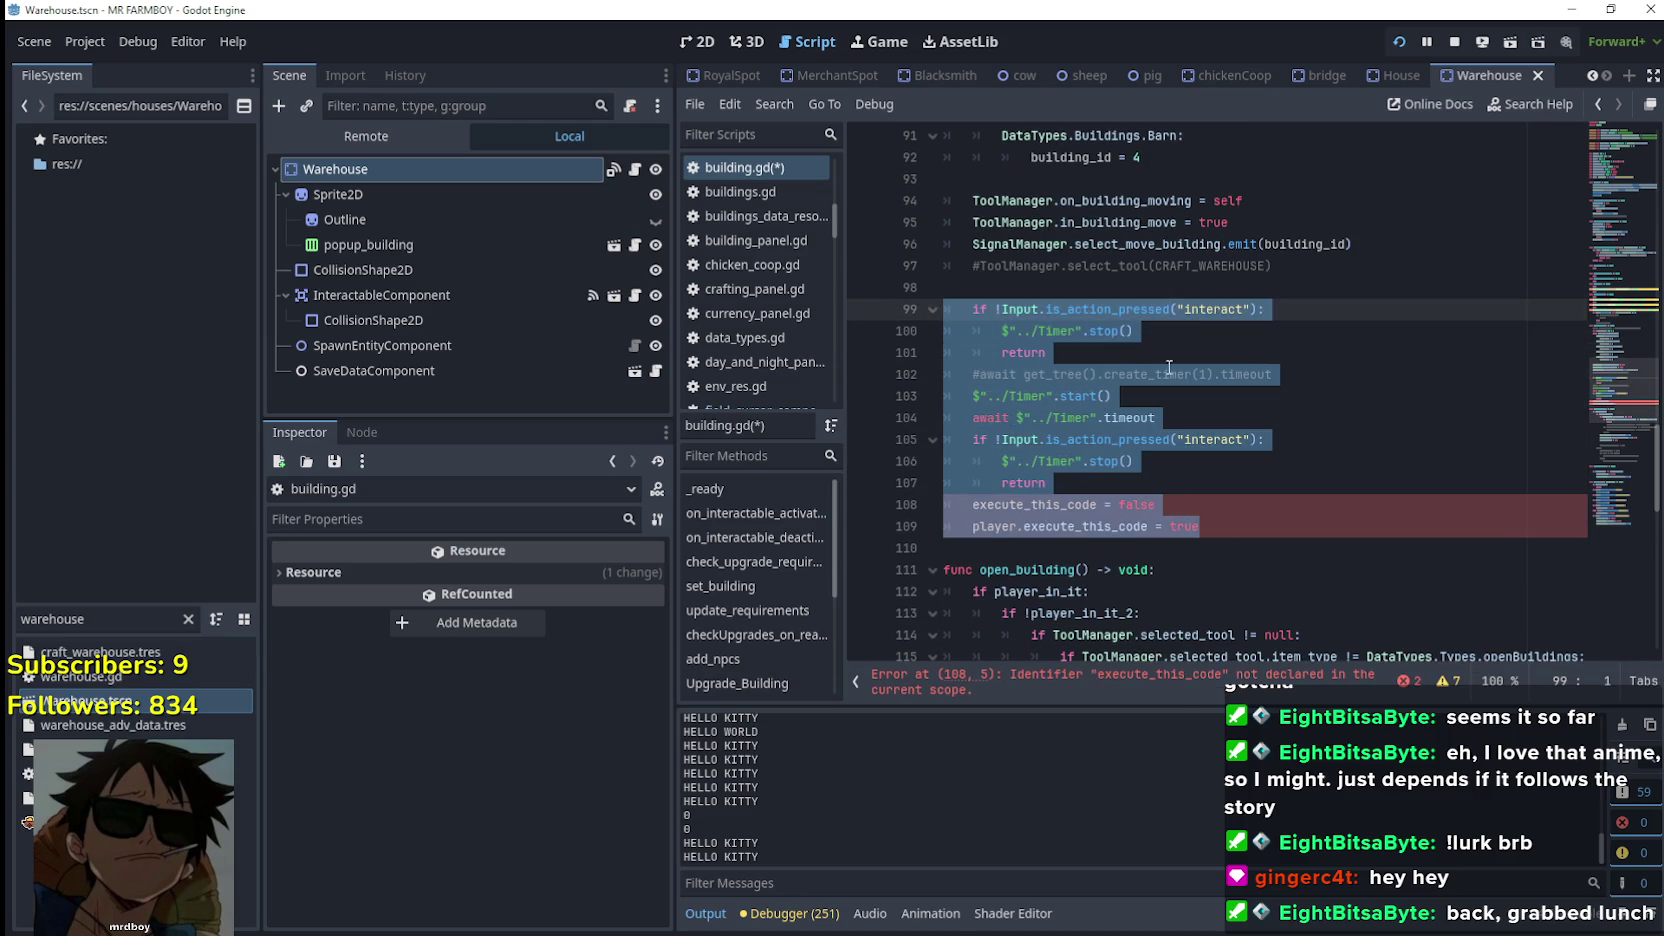
mouse_move(1200, 527)
left_mouse_down()
mouse_move(1080, 525)
mouse_move(930, 485)
mouse_move(920, 500)
mouse_move(1000, 527)
left_mouse_up()
double_click(975, 505)
key("ctrl+k")
Locate the first Input check on lines 99–101 and its is_action_pressed call
scroll(1057, 450, "up", 1)
left_click(1057, 419)
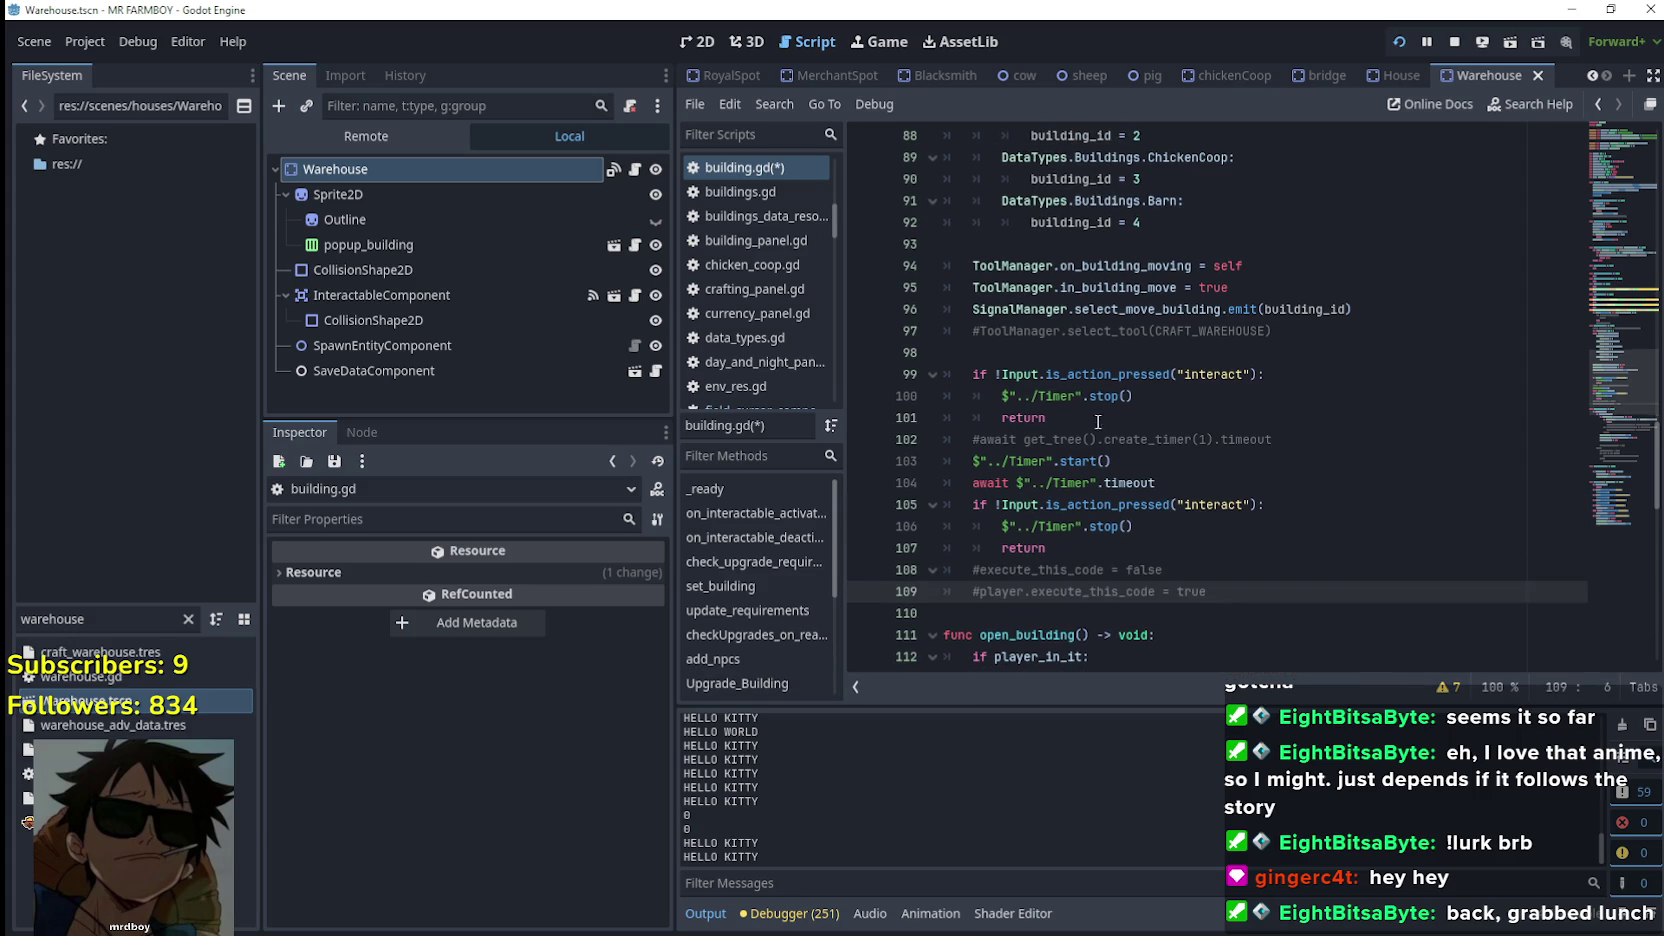
left_click_drag(1057, 419, 913, 373)
scroll(984, 405, "up", 1)
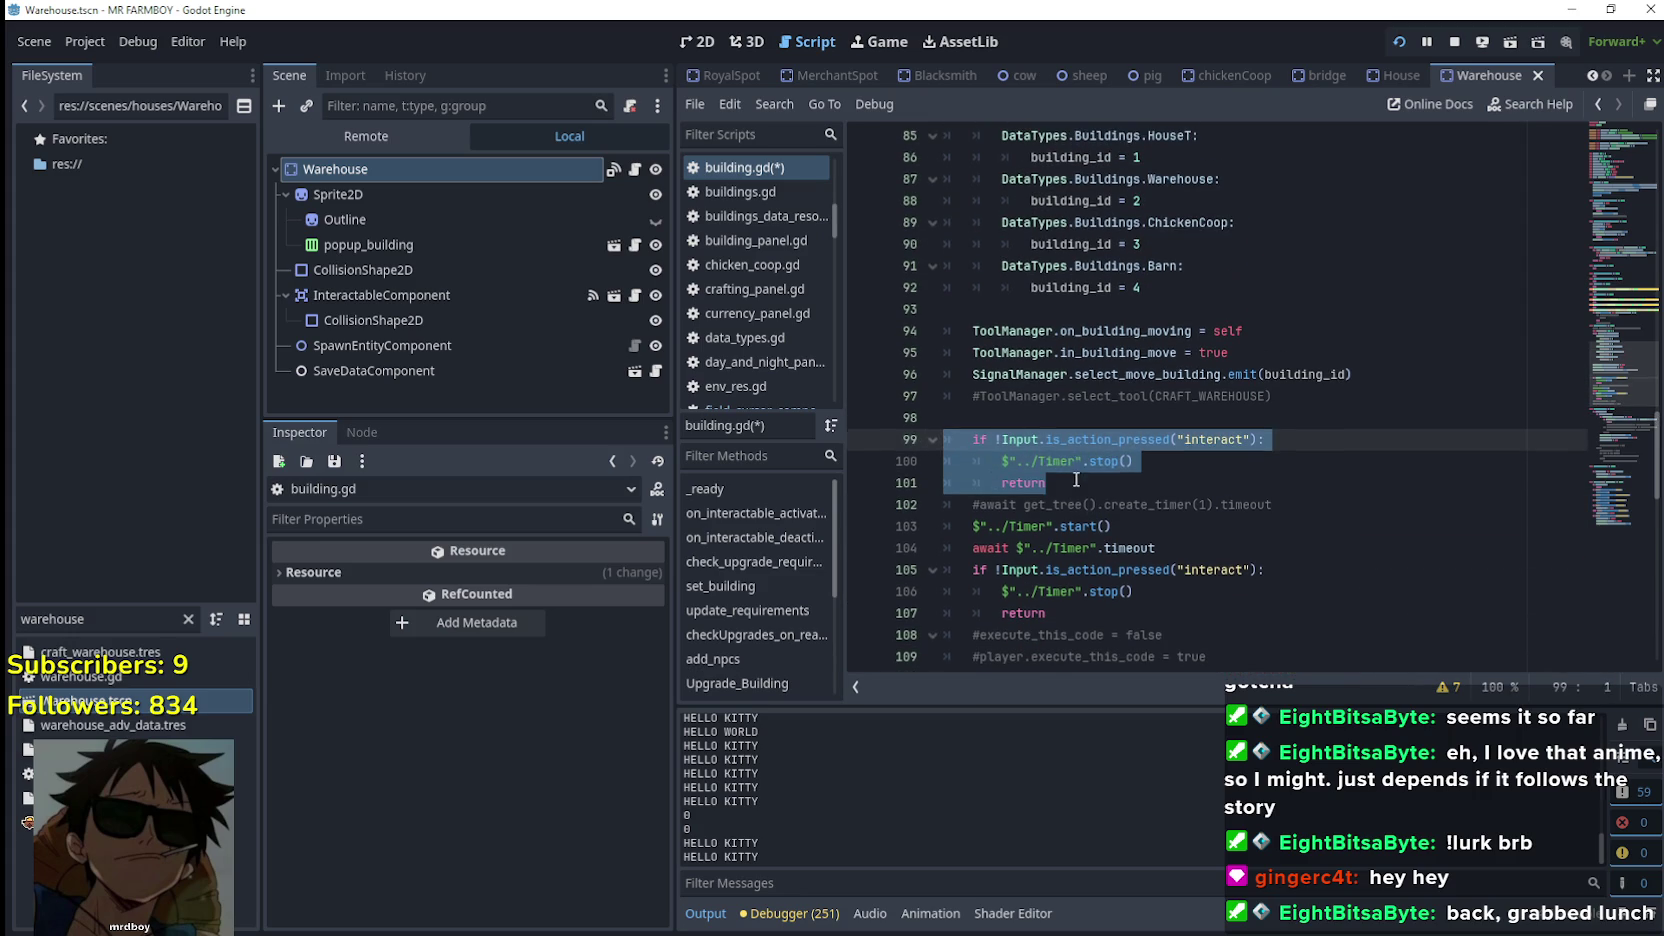
left_click(1260, 441)
left_click_drag(1283, 442, 975, 423)
scroll(1100, 450, "up", 2)
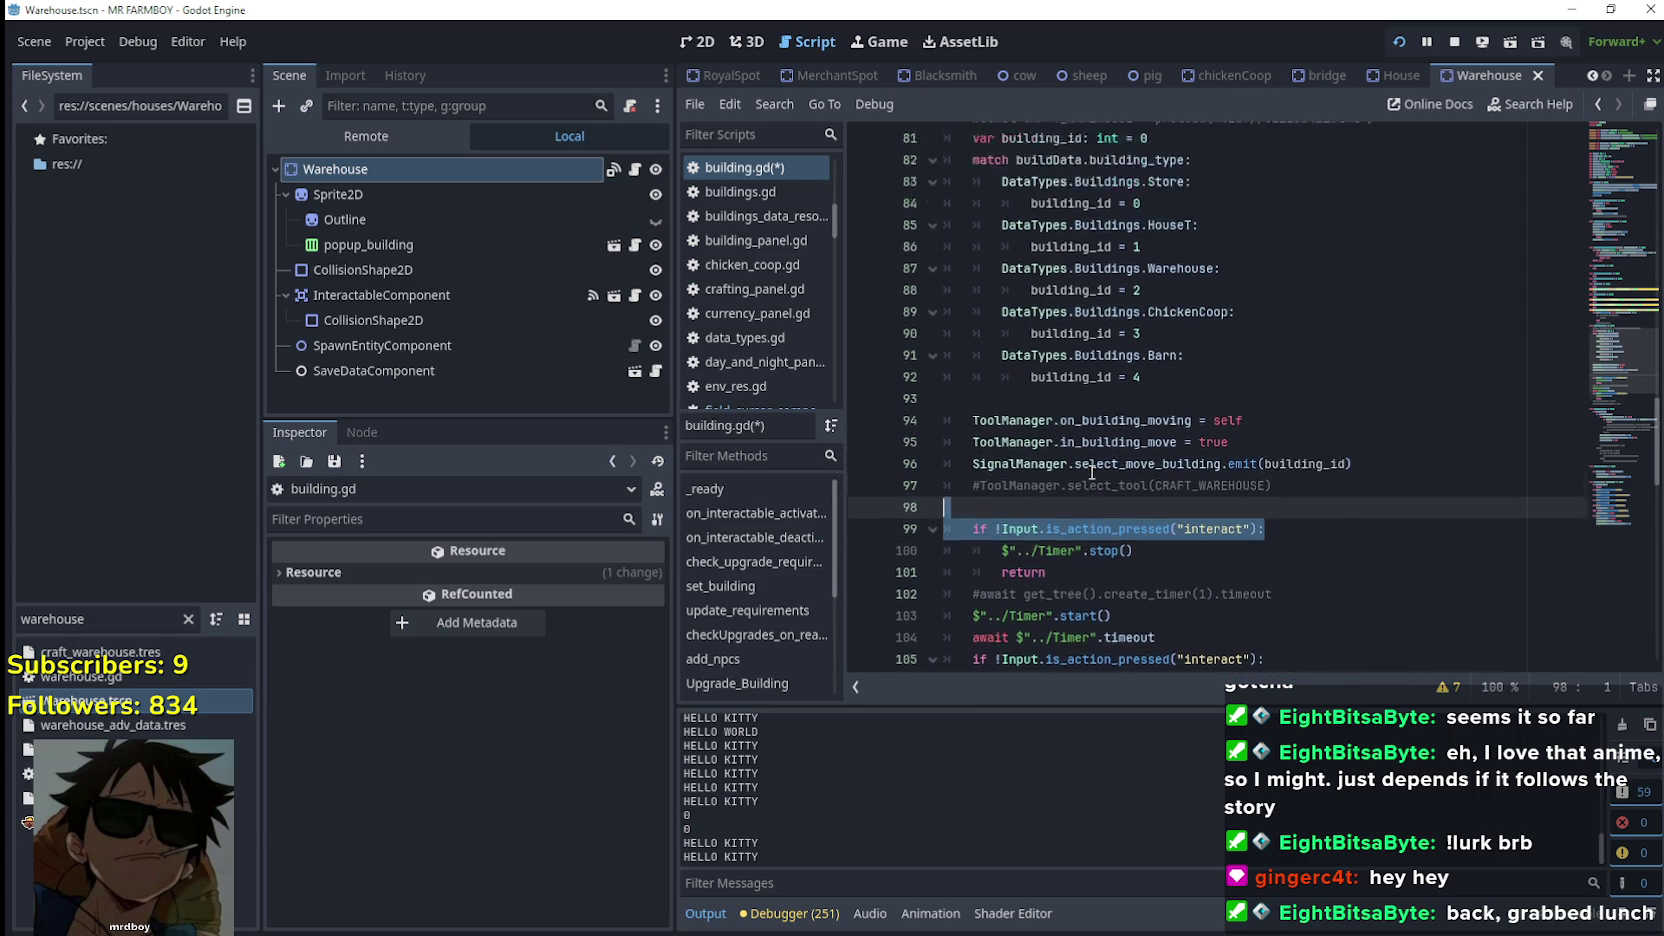
scroll(1100, 450, "down", 2)
left_click(1116, 461)
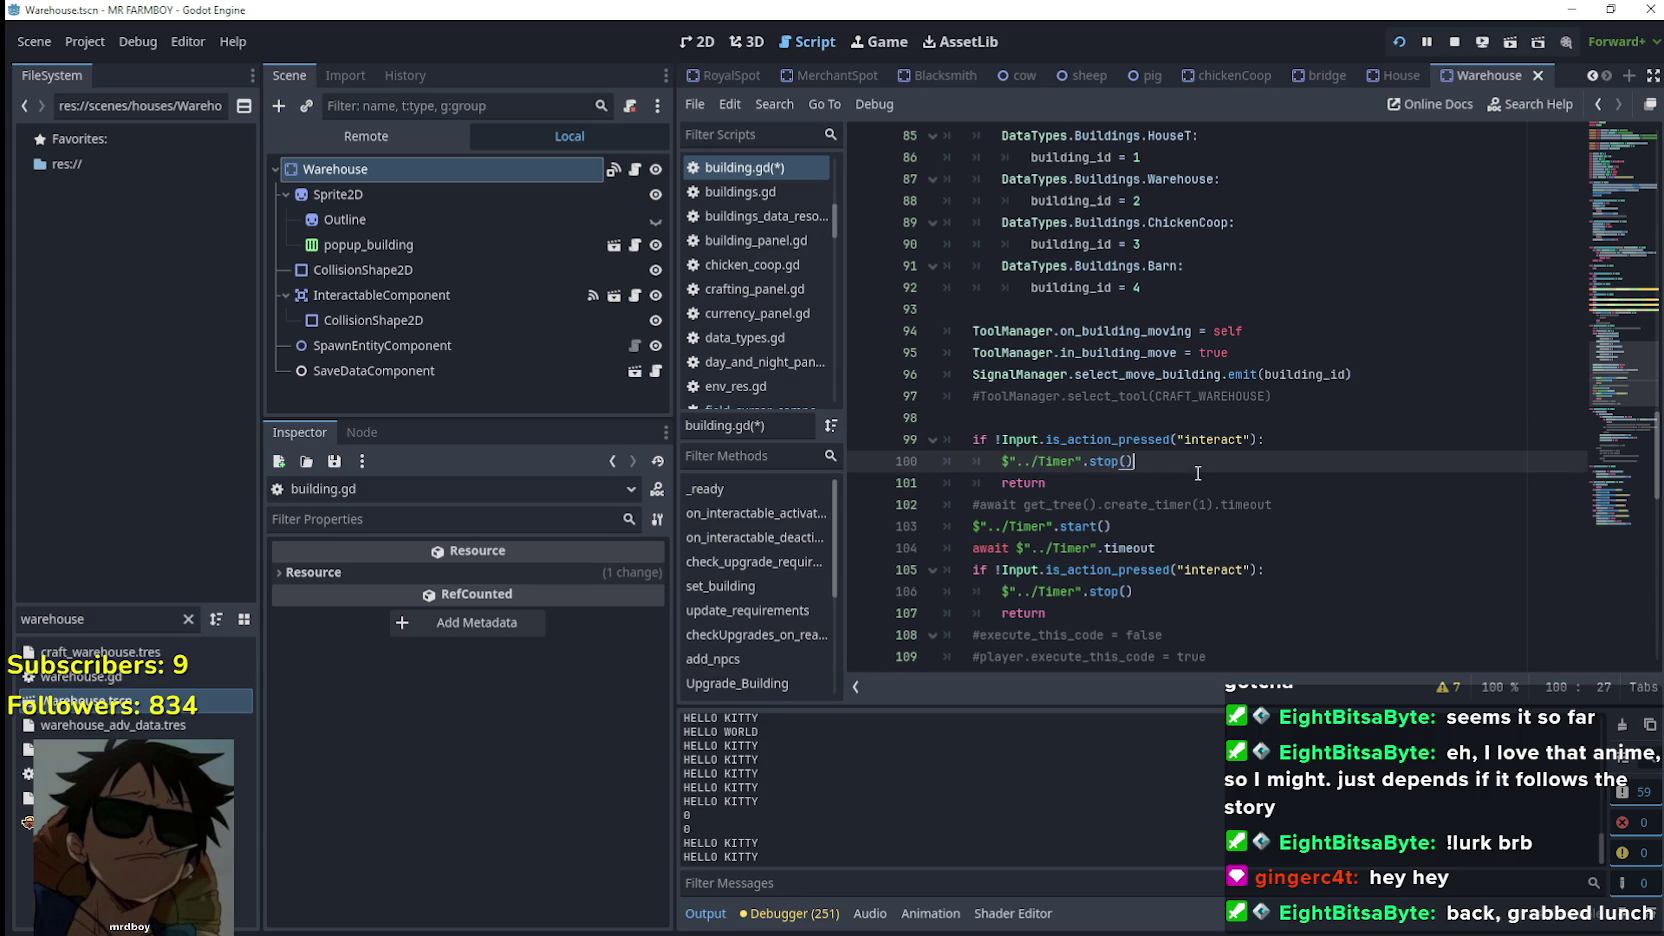
key("Up")
key("ctrl+d")
Cut the interact check and Timer stop lines out of the block
scroll(1250, 470, "up", 2)
scroll(1252, 470, "down", 1)
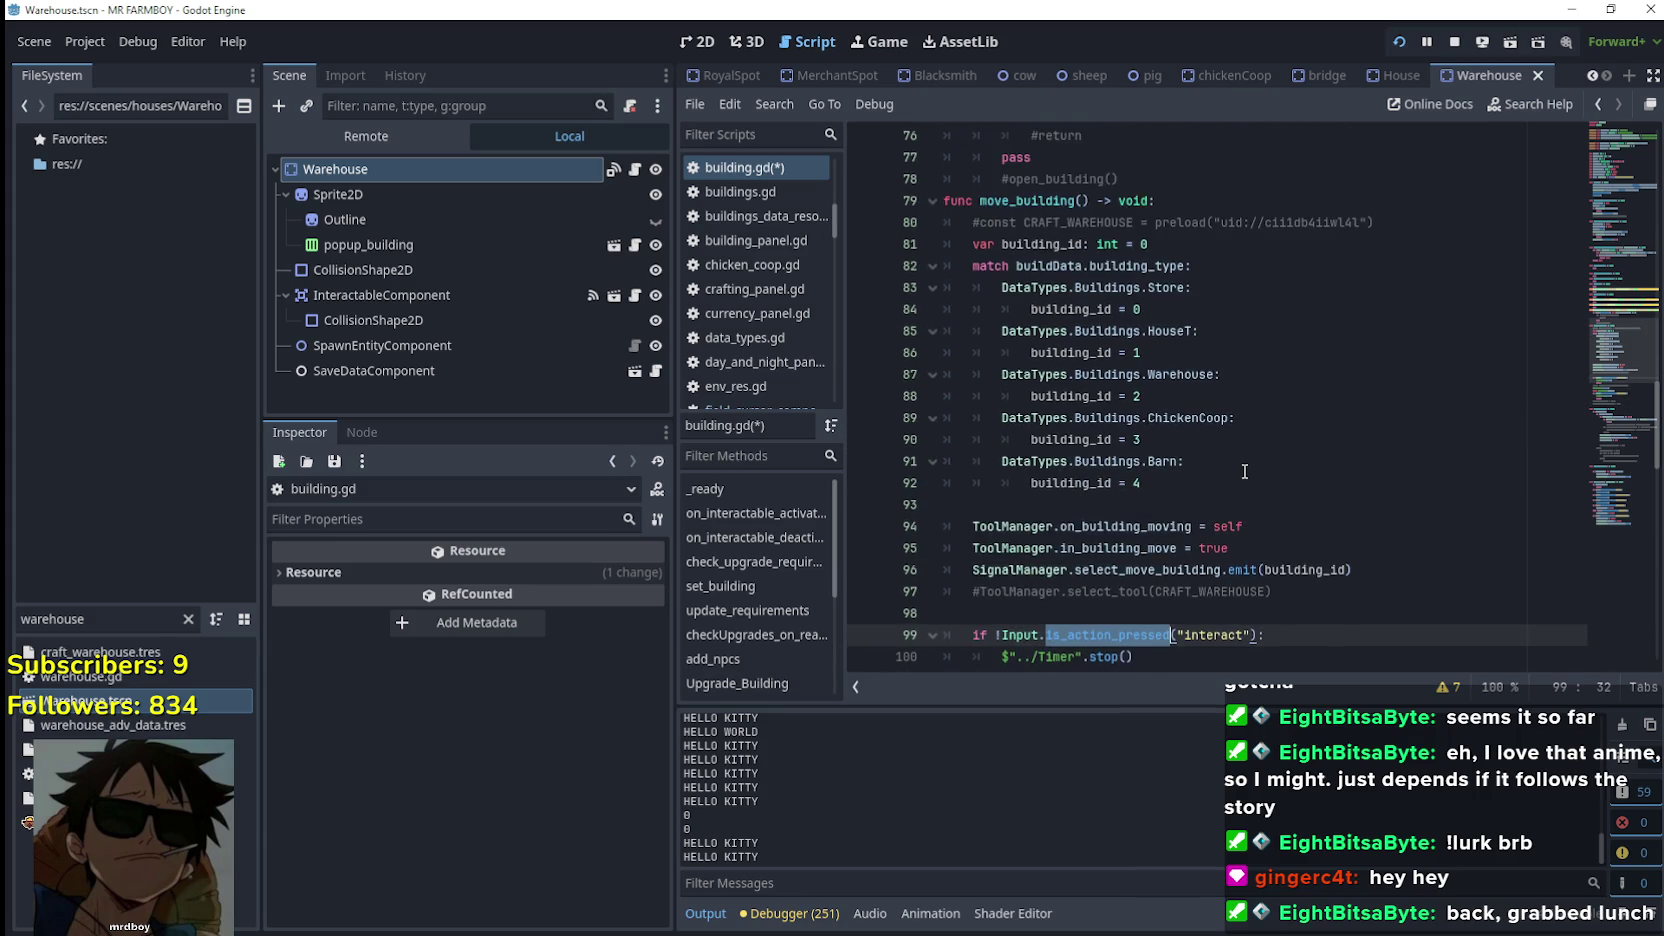
left_click_drag(1046, 548, 942, 505)
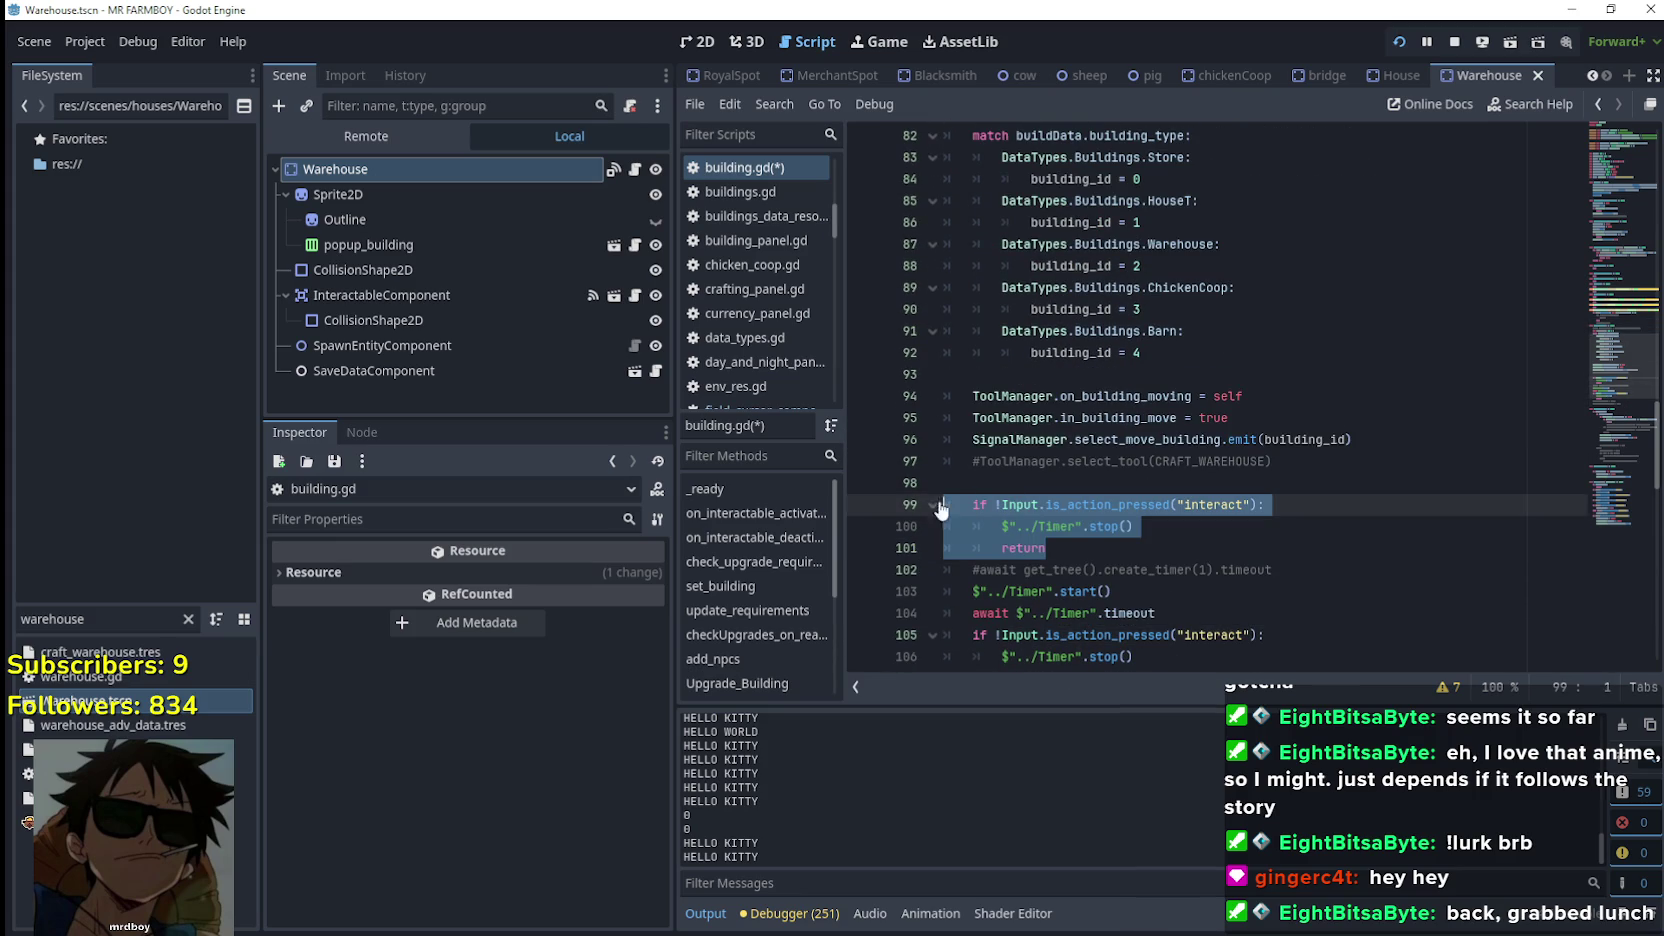
left_click_drag(1134, 527, 849, 505)
key("ctrl+x")
key("Left")
key("Left")
scroll(1005, 485, "up", 3)
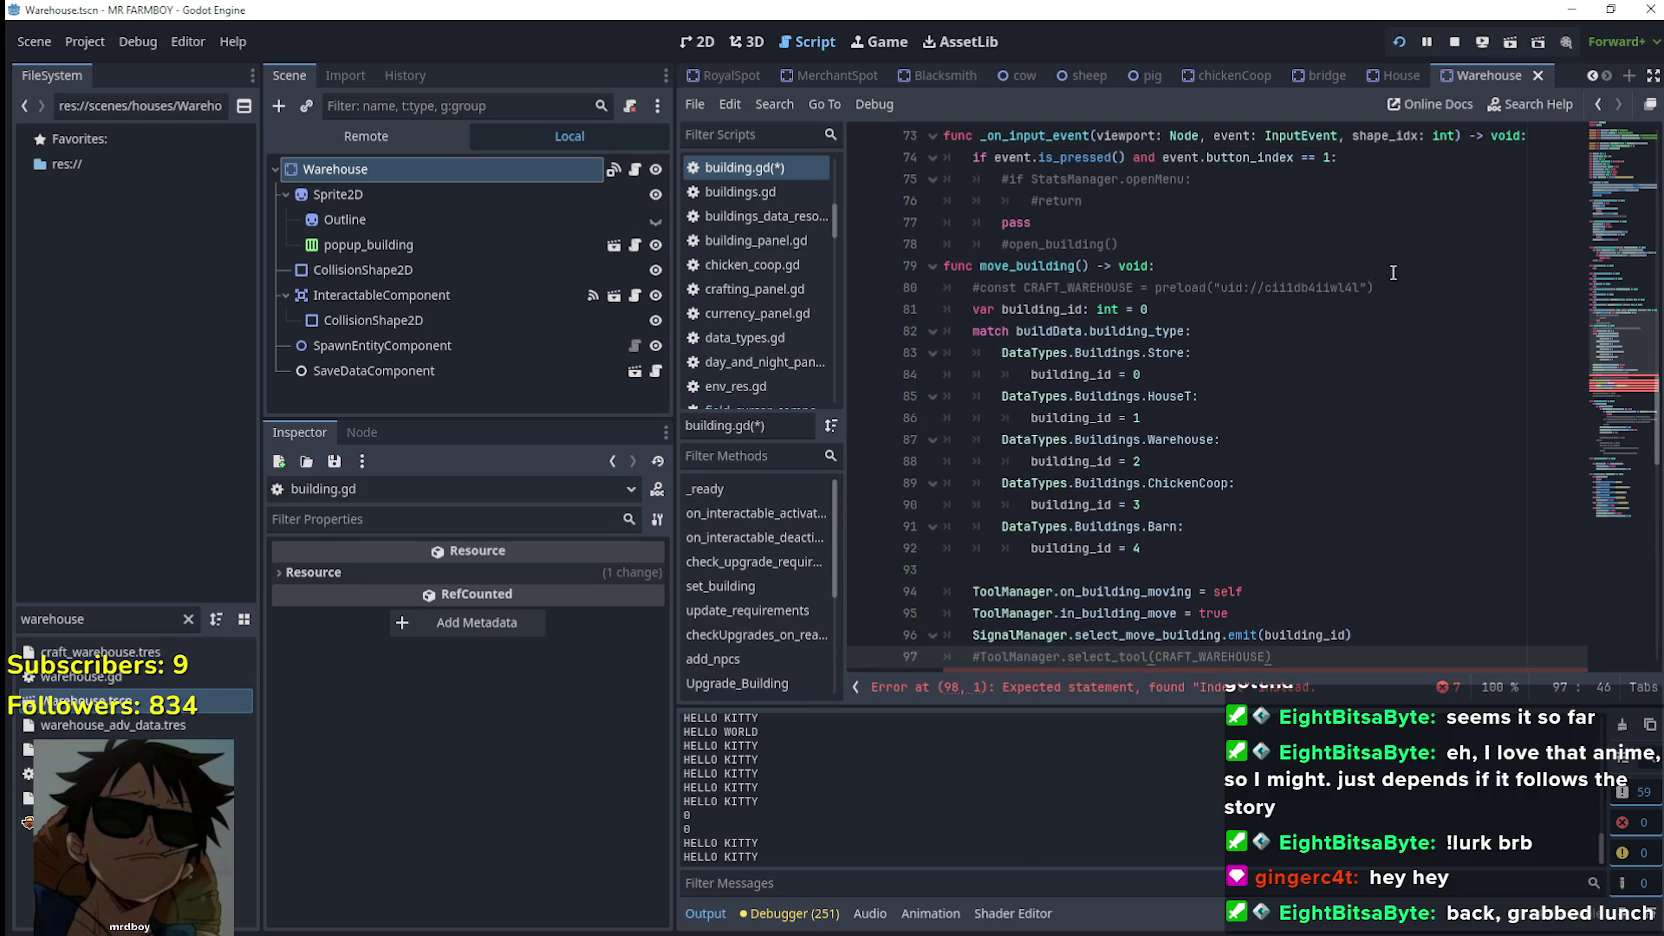
Paste the interact check and Timer stop lines at the top of move_building
left_click(1400, 283)
key("Return")
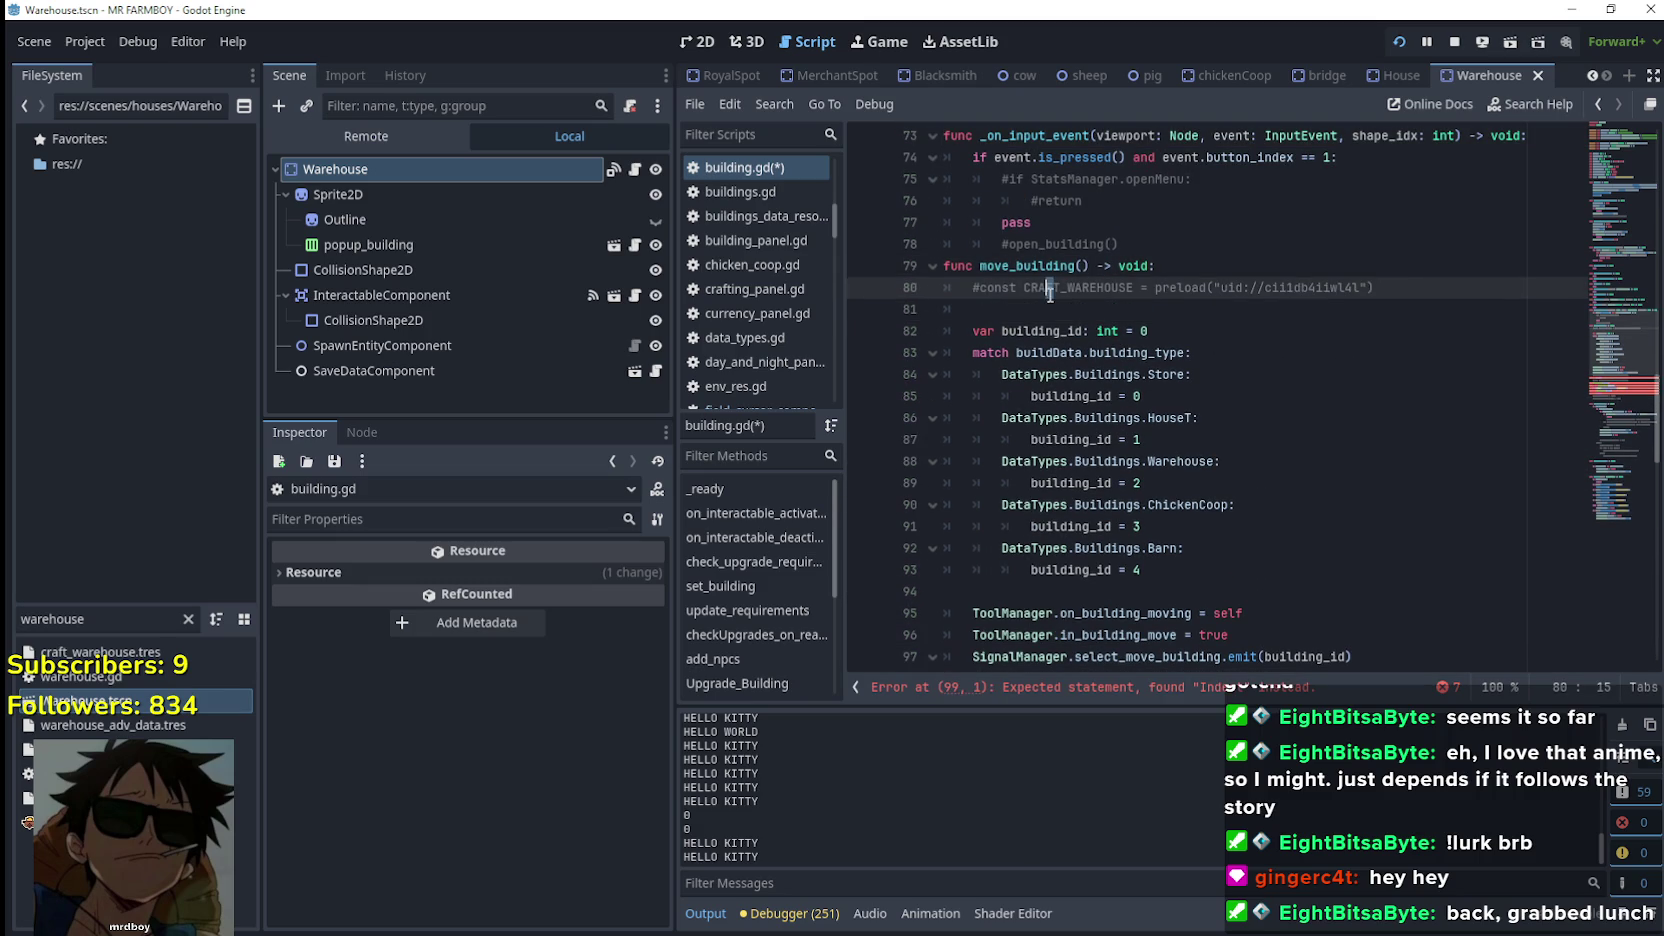
key("shift+Home")
key("ctrl+v")
scroll(1050, 370, "down", 1)
scroll(1008, 323, "down", 1)
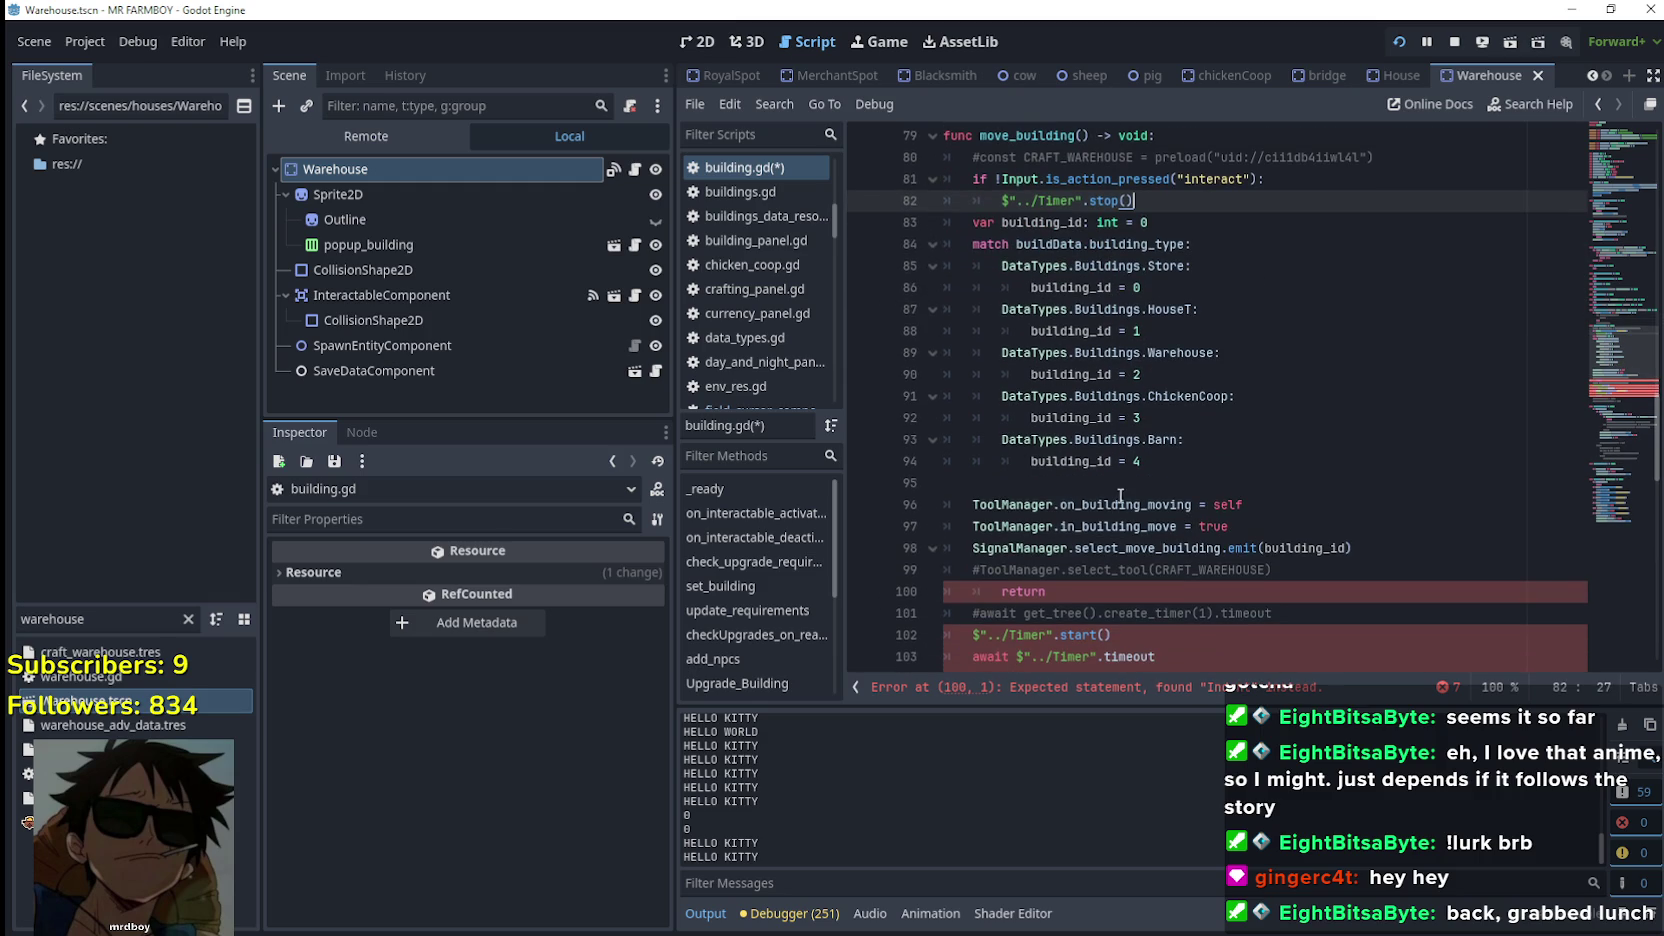
left_click(1287, 569)
mouse_move(1287, 569)
left_mouse_down()
mouse_move(910, 372)
mouse_move(907, 350)
left_mouse_up()
left_click(1133, 331)
Delete the blank line, the commented select_tool line and the commented CRAFT_WAREHOUSE constant
scroll(1120, 440, "down", 2)
left_click(1087, 480)
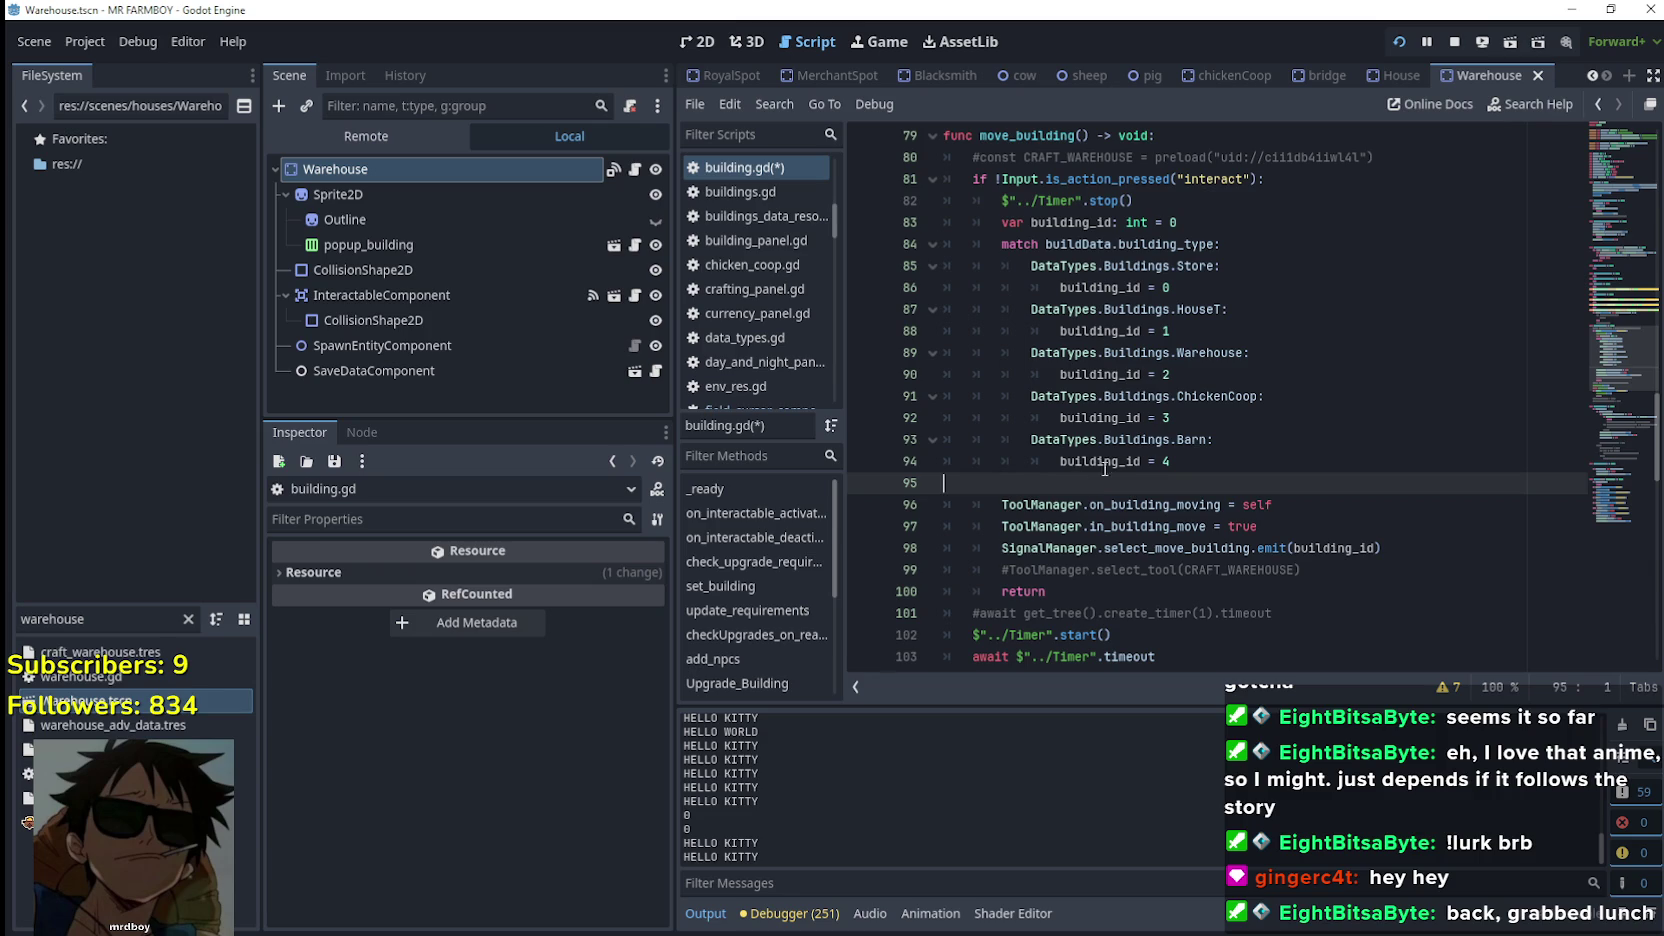
key("BackSpace")
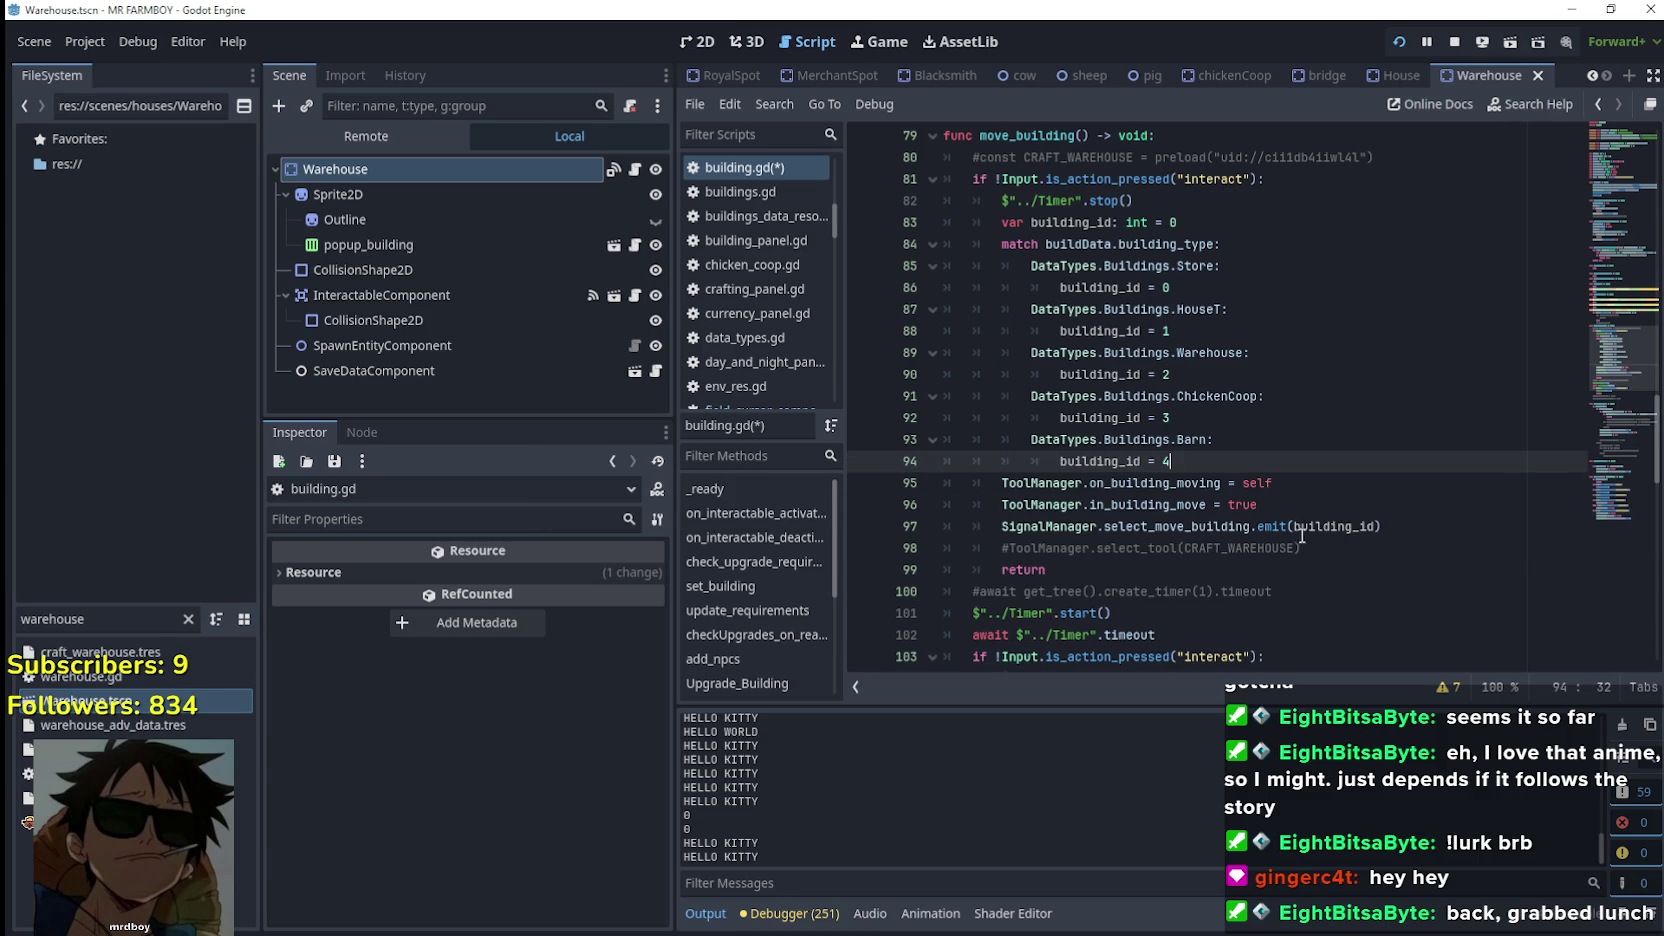
left_click(865, 550)
left_click(910, 549)
key("BackSpace")
key("BackSpace")
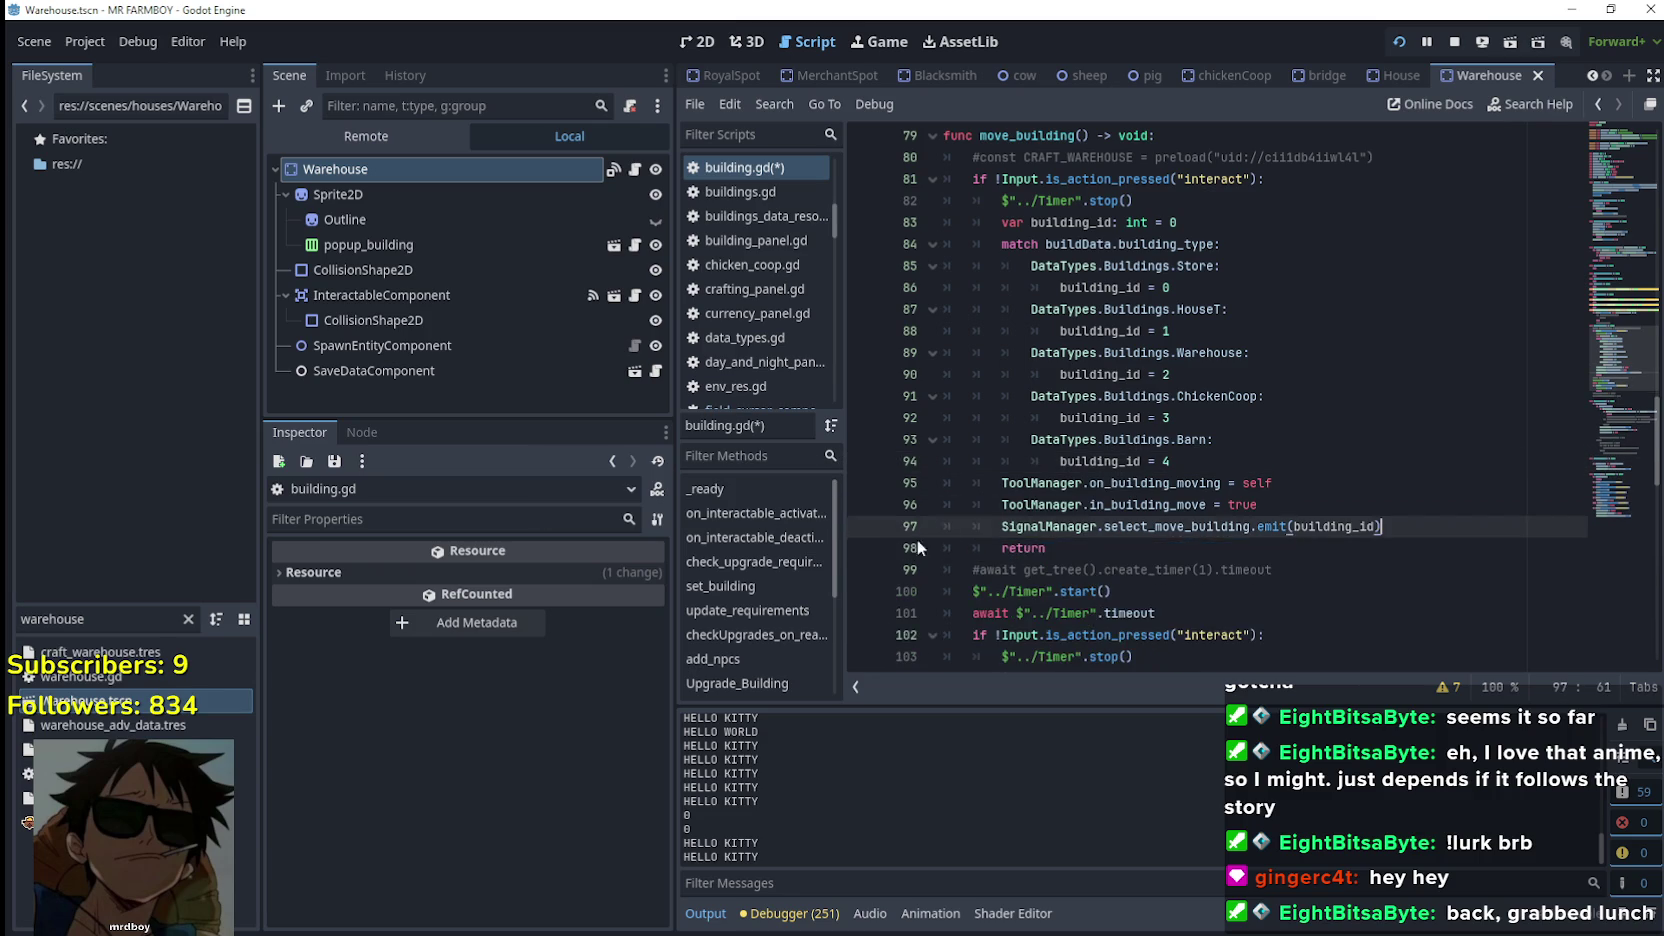
scroll(910, 549, "up", 1)
left_click_drag(1378, 222, 945, 222)
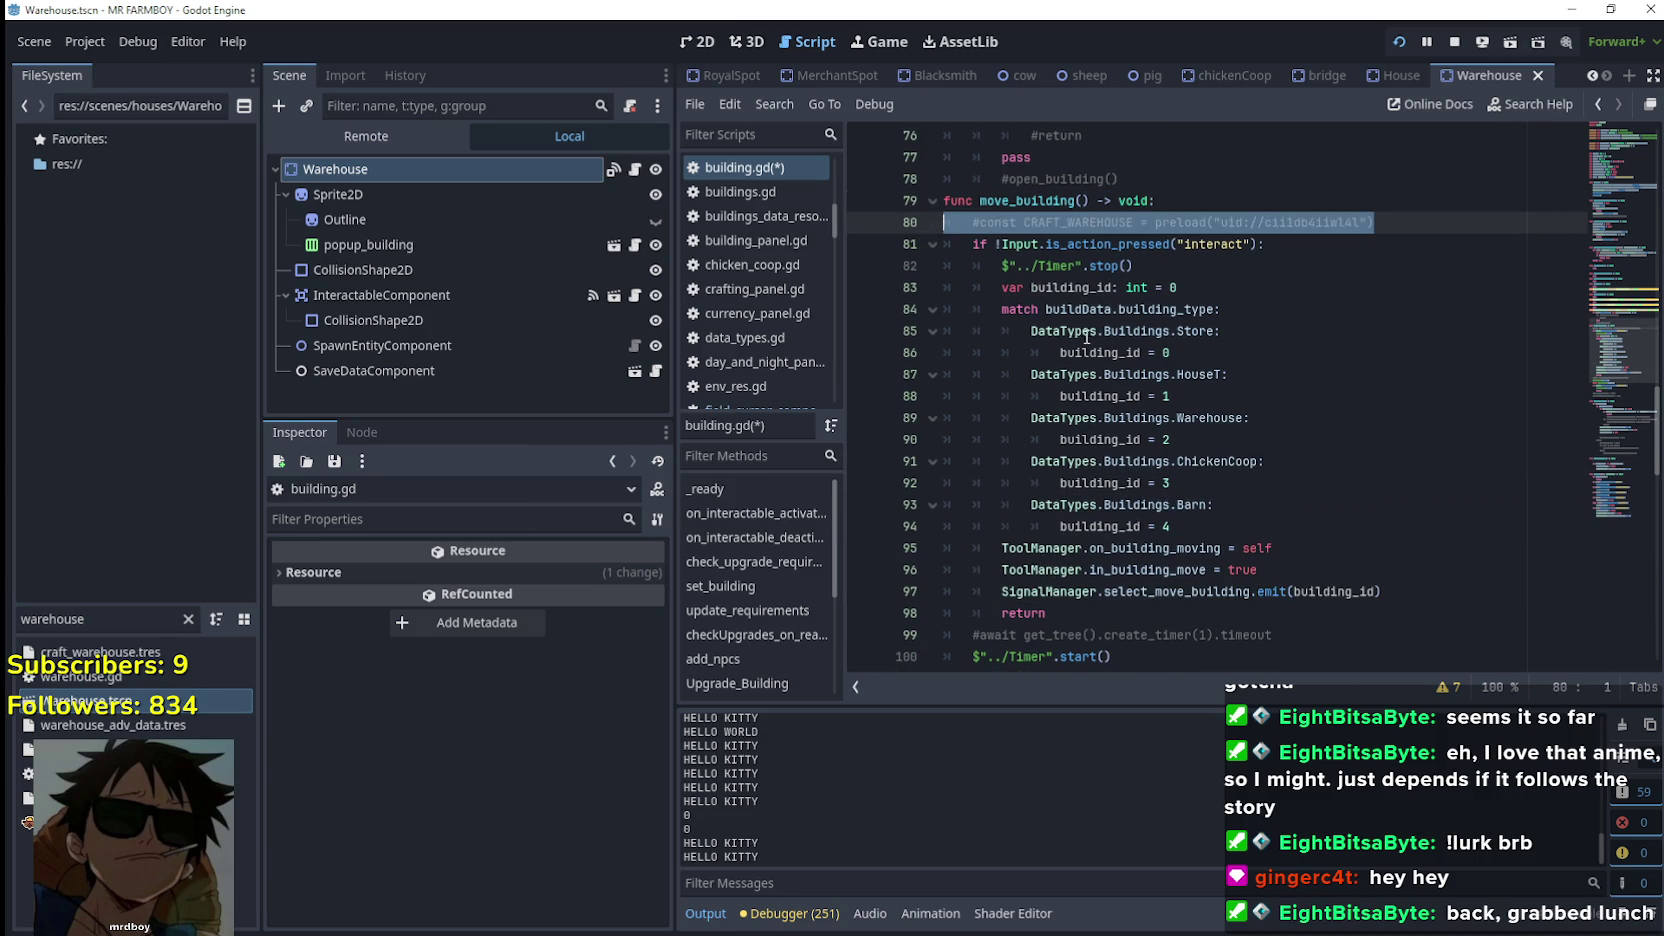
key("BackSpace")
key("BackSpace")
Delete the commented create_timer await line and select the two commented execute_this_code lines
scroll(1050, 585, "down", 1)
scroll(1050, 585, "down", 1)
left_click(1326, 503)
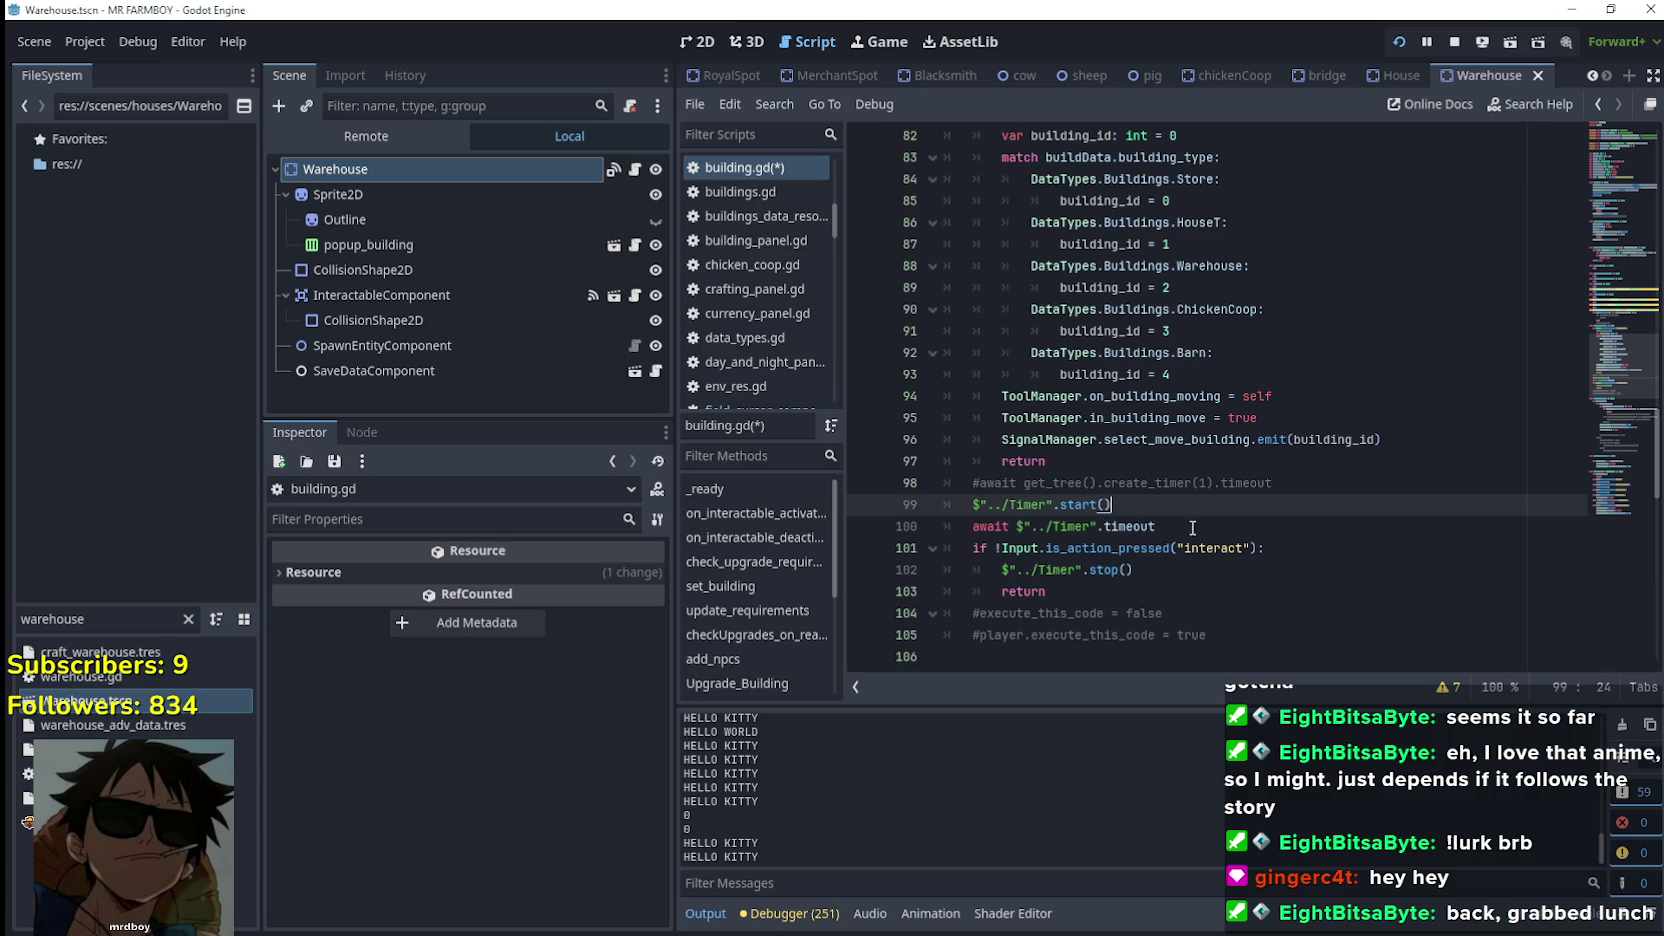
triple_click(1361, 485)
key("BackSpace")
key("BackSpace")
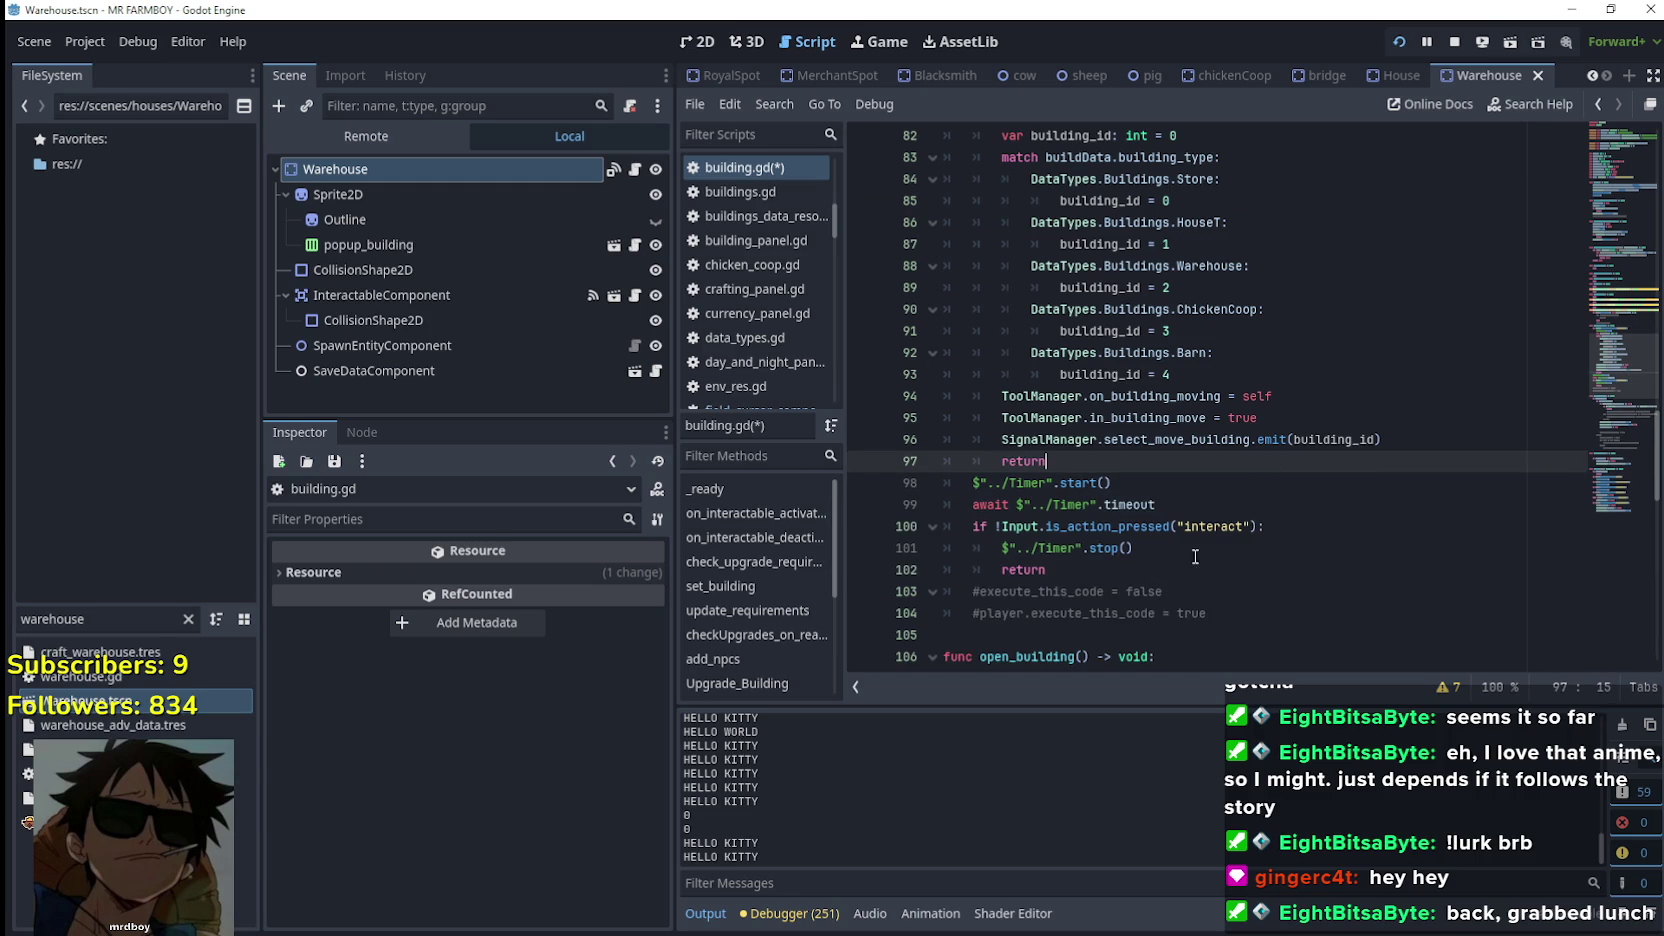
left_click(1120, 570)
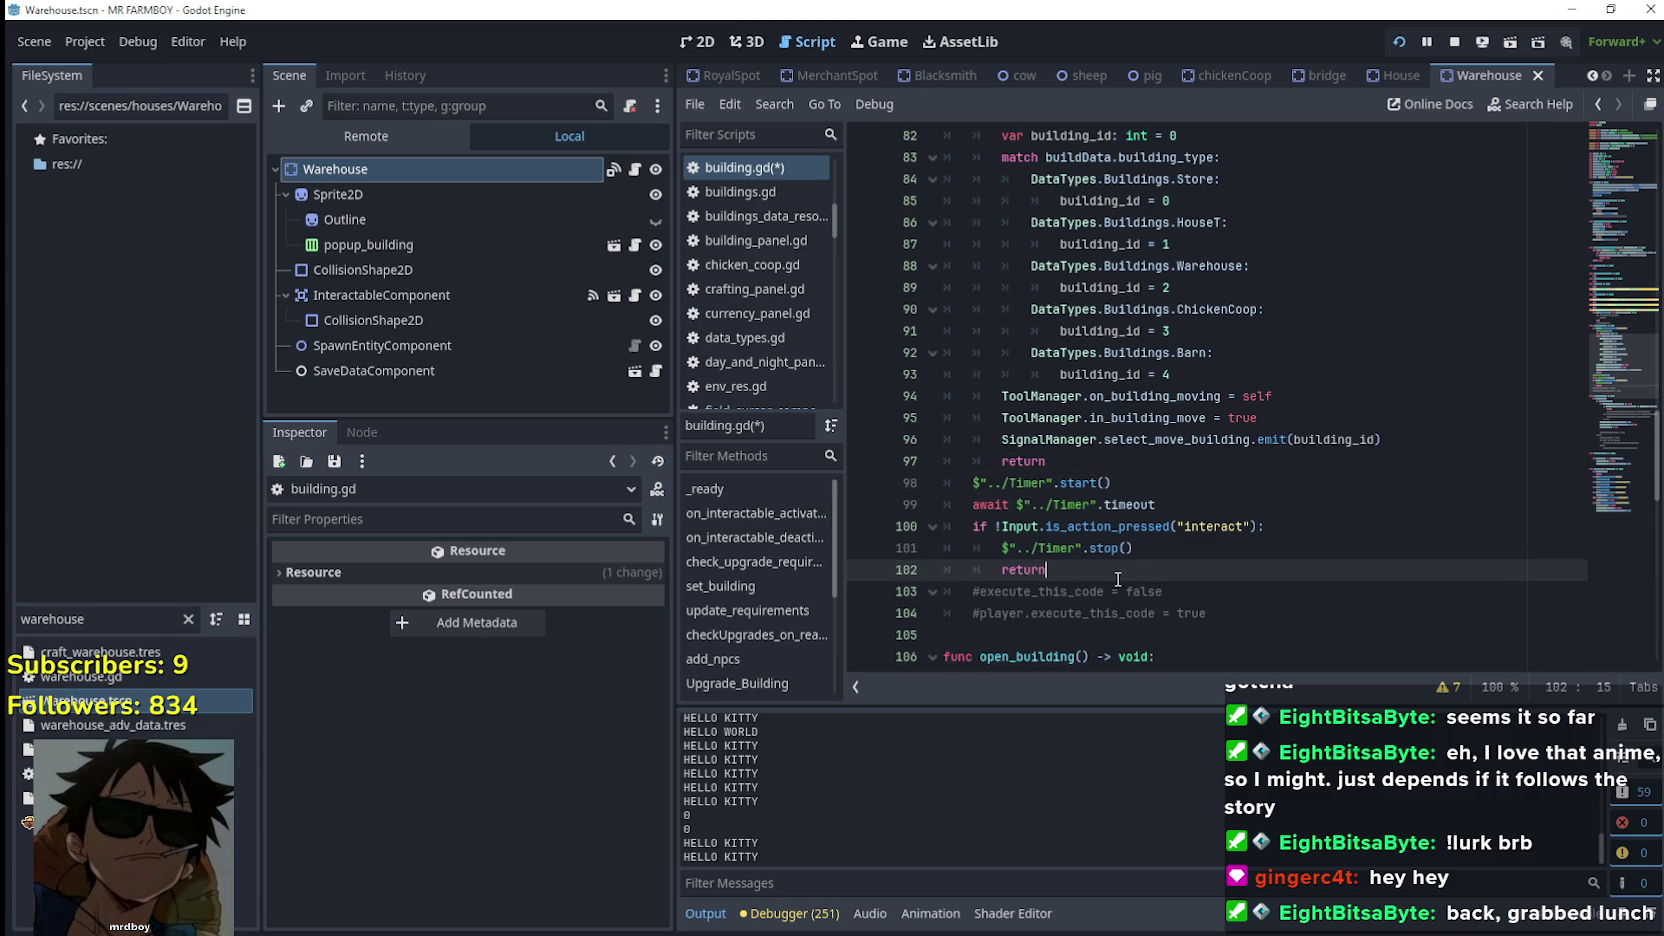
left_click_drag(1179, 641, 879, 590)
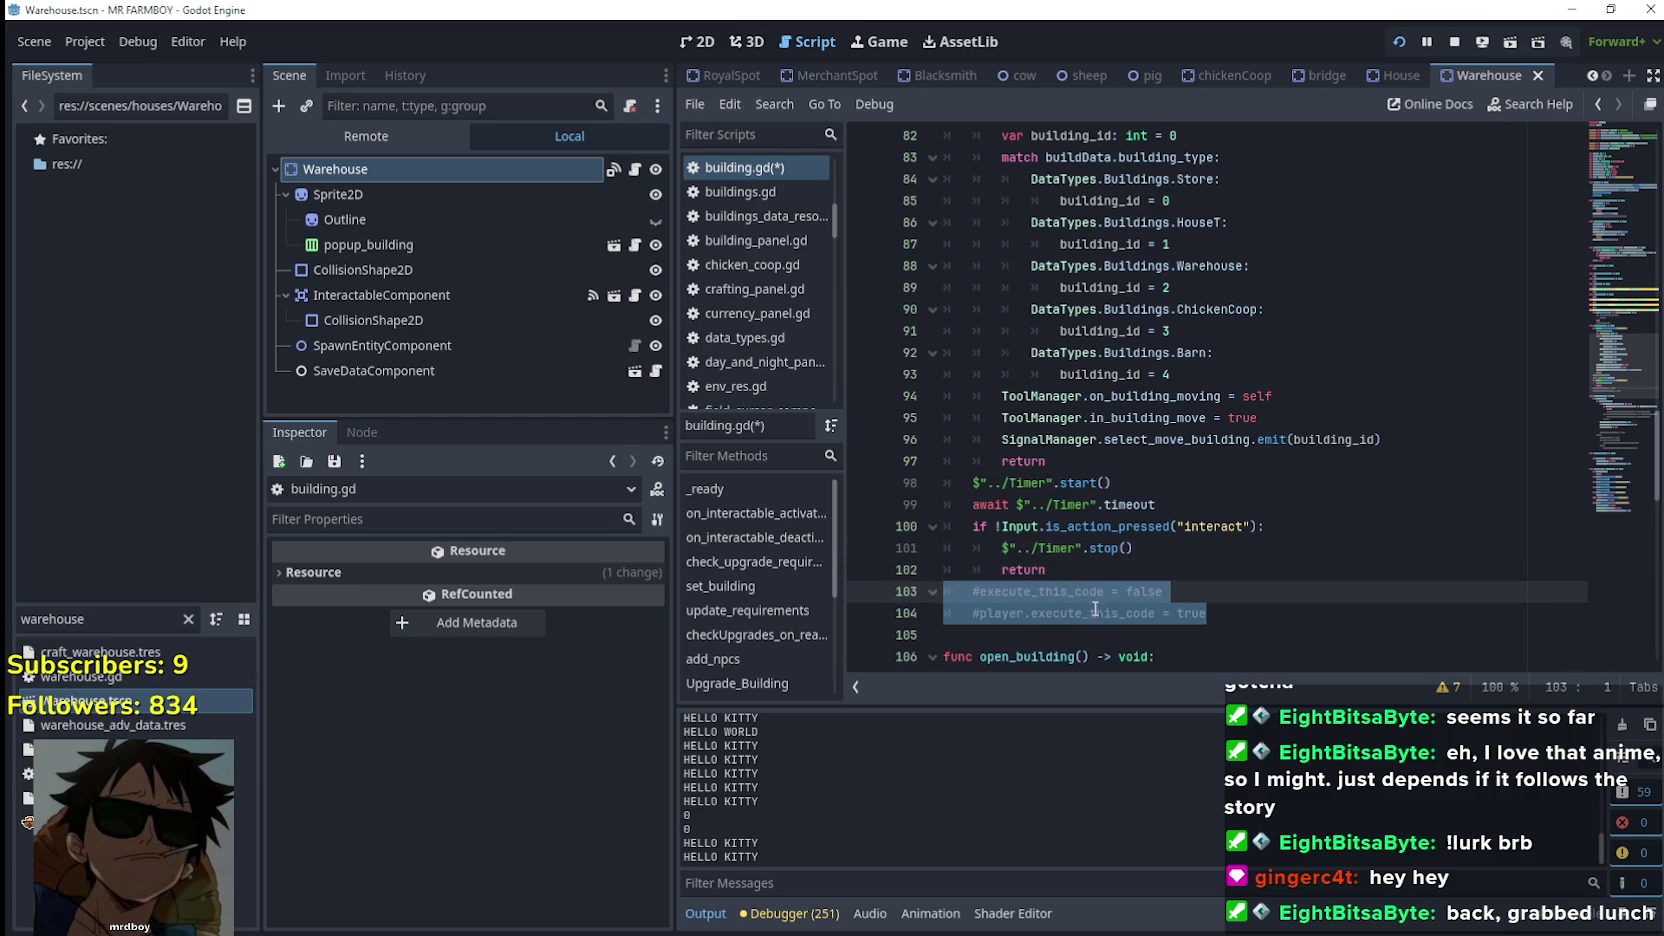
scroll(1094, 610, "up", 3)
scroll(1101, 591, "down", 4)
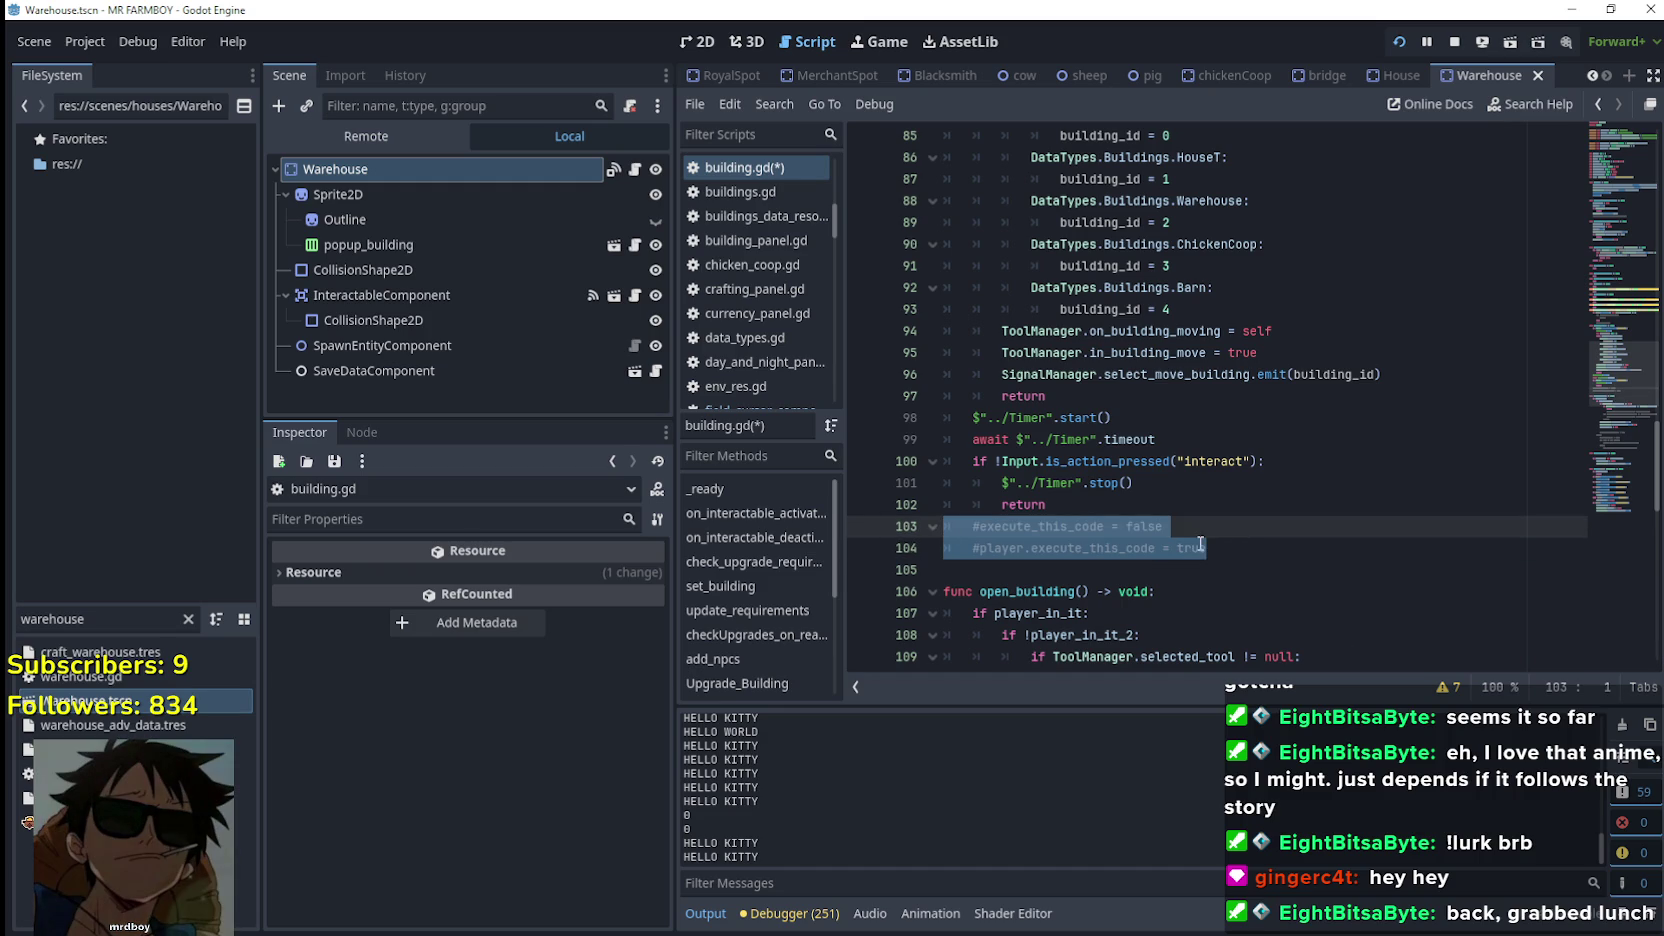
Replace the commented execute_this_code lines with print("REMOVING BUILDING")
key("Tab")
type("print(\"")
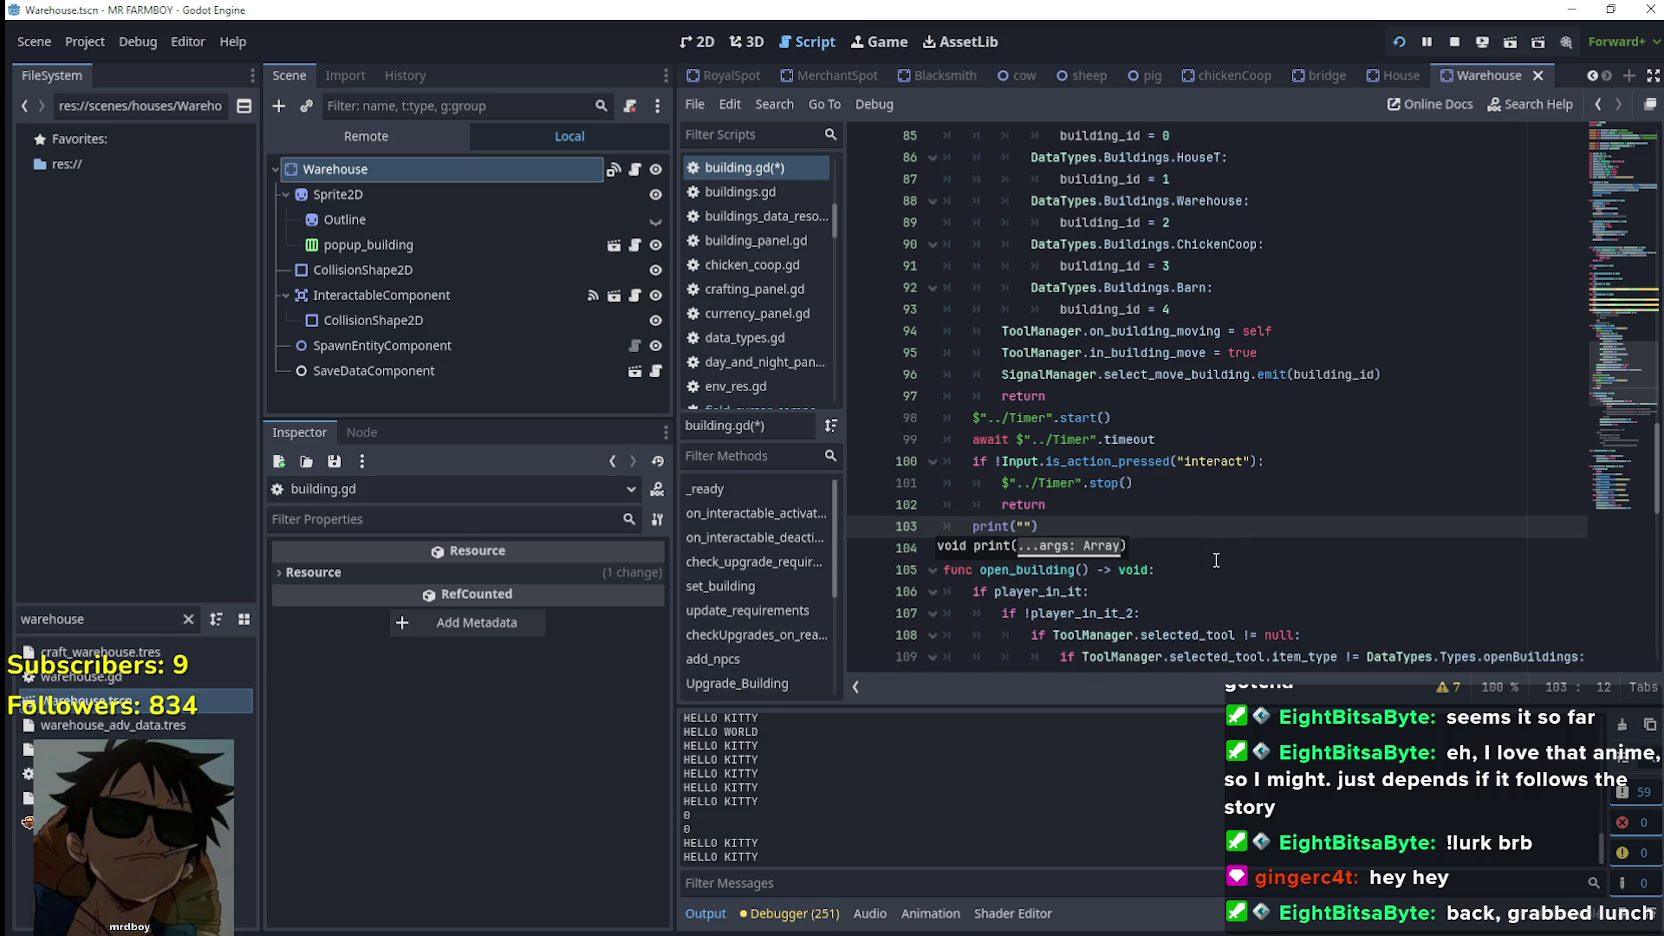
type("REMOVING")
type(" BUILDING")
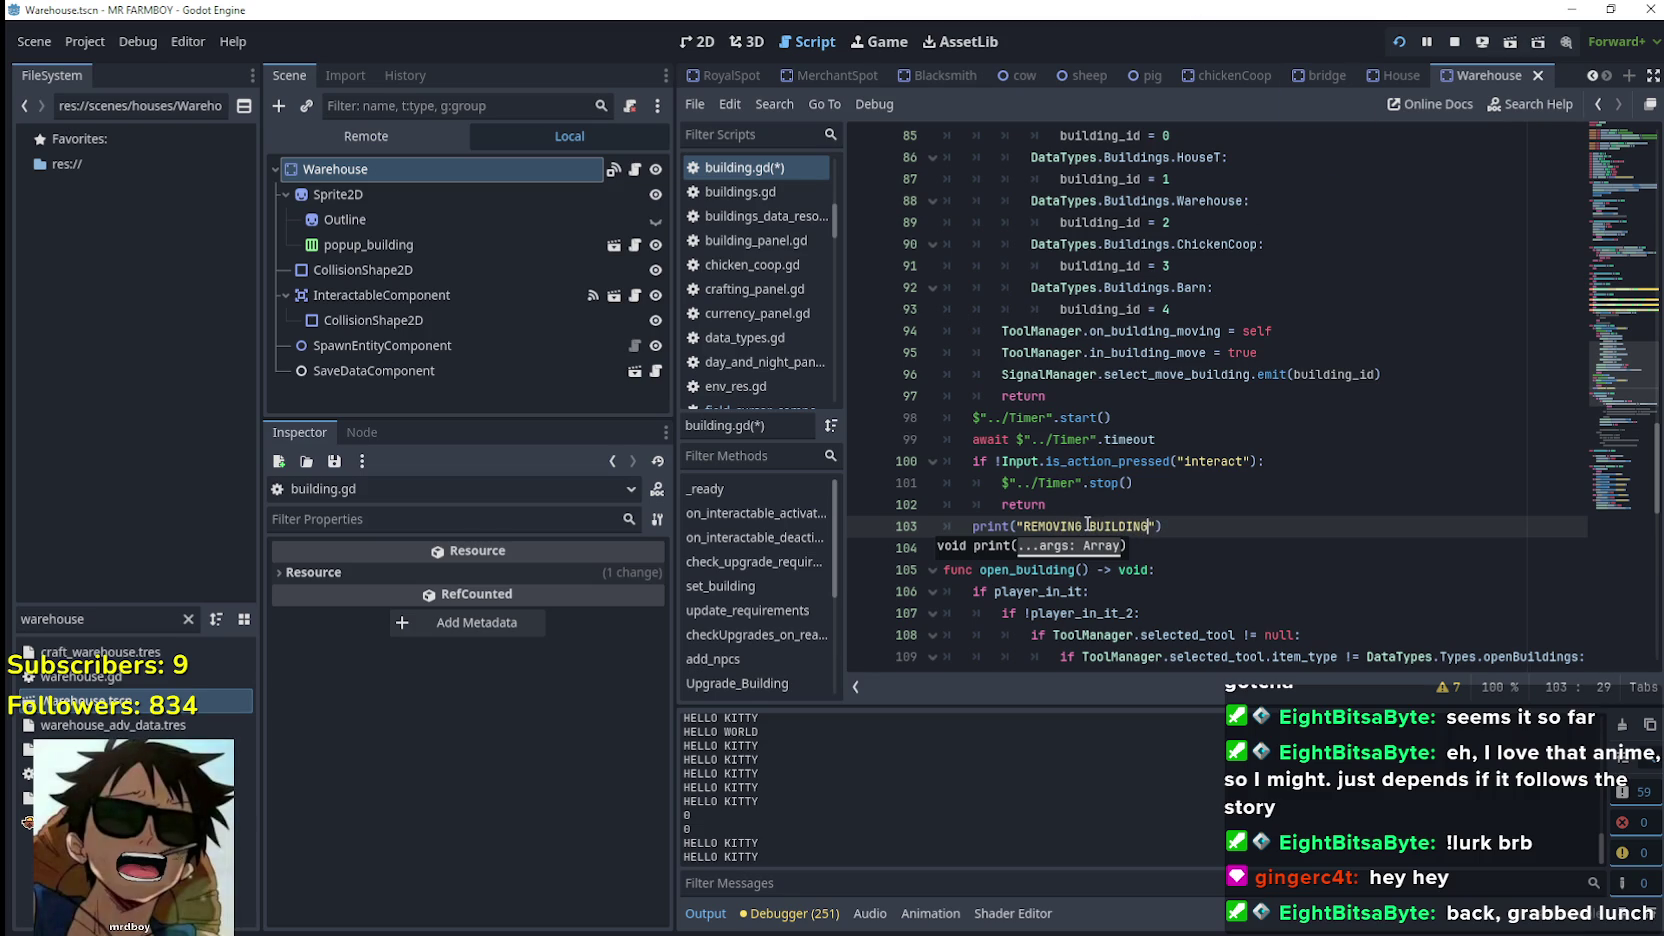
scroll(1110, 495, "down", 1)
left_click(1120, 487)
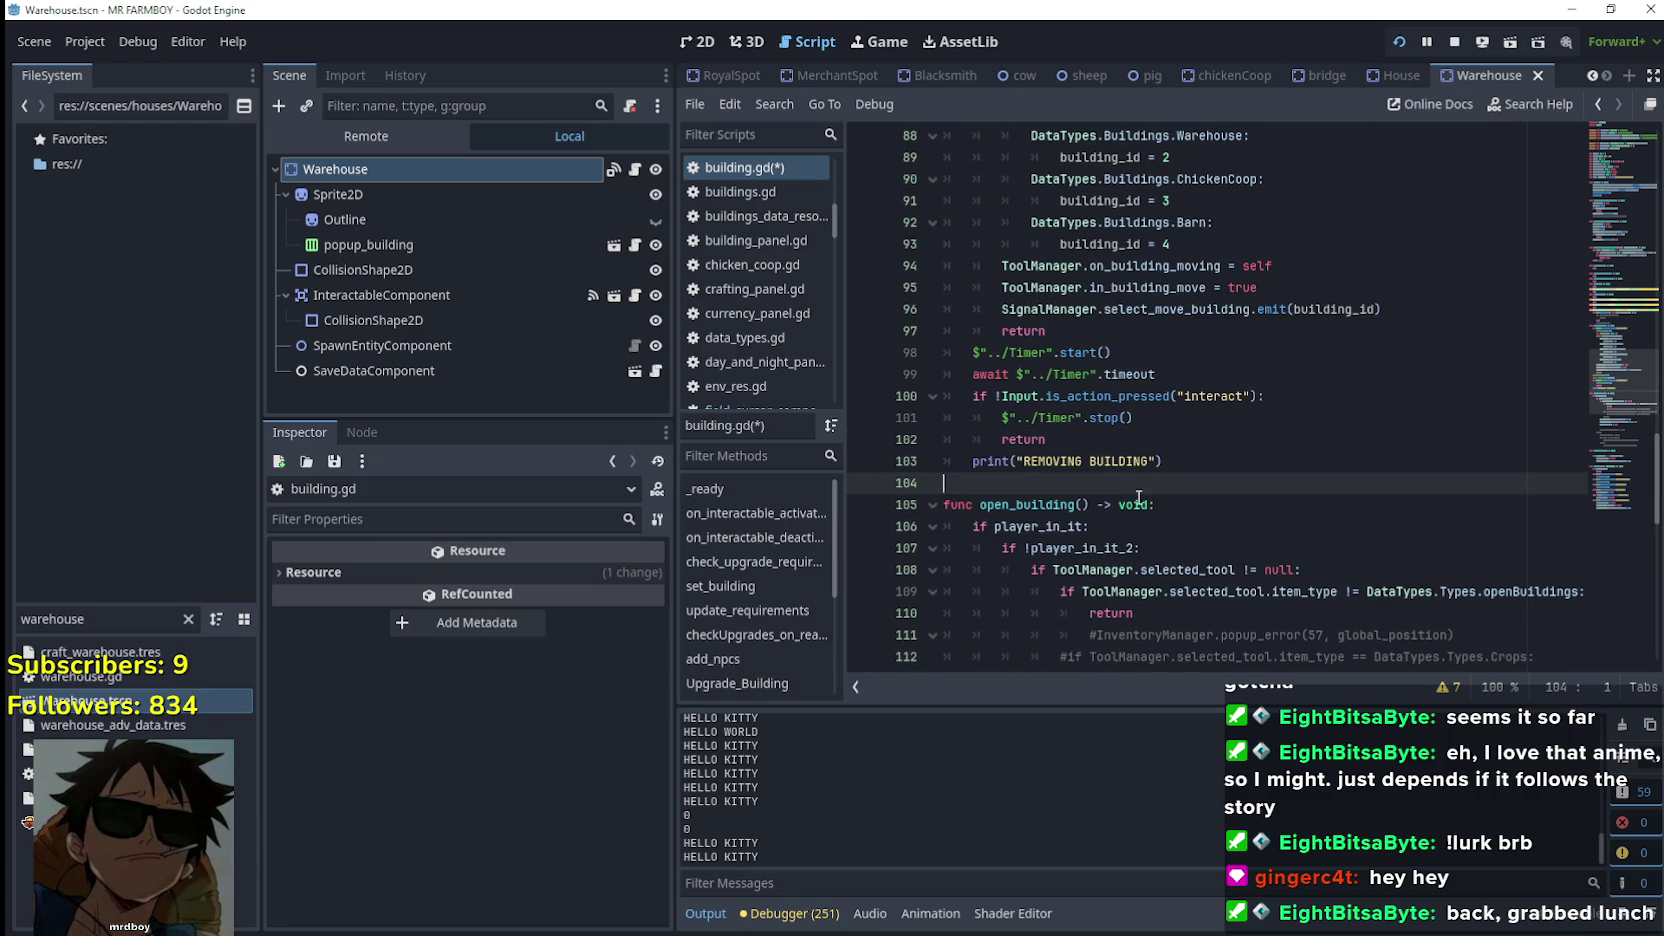
Add print("DO NOTHIN") after the Timer stop line, before the return
left_click_drag(1200, 461, 919, 449)
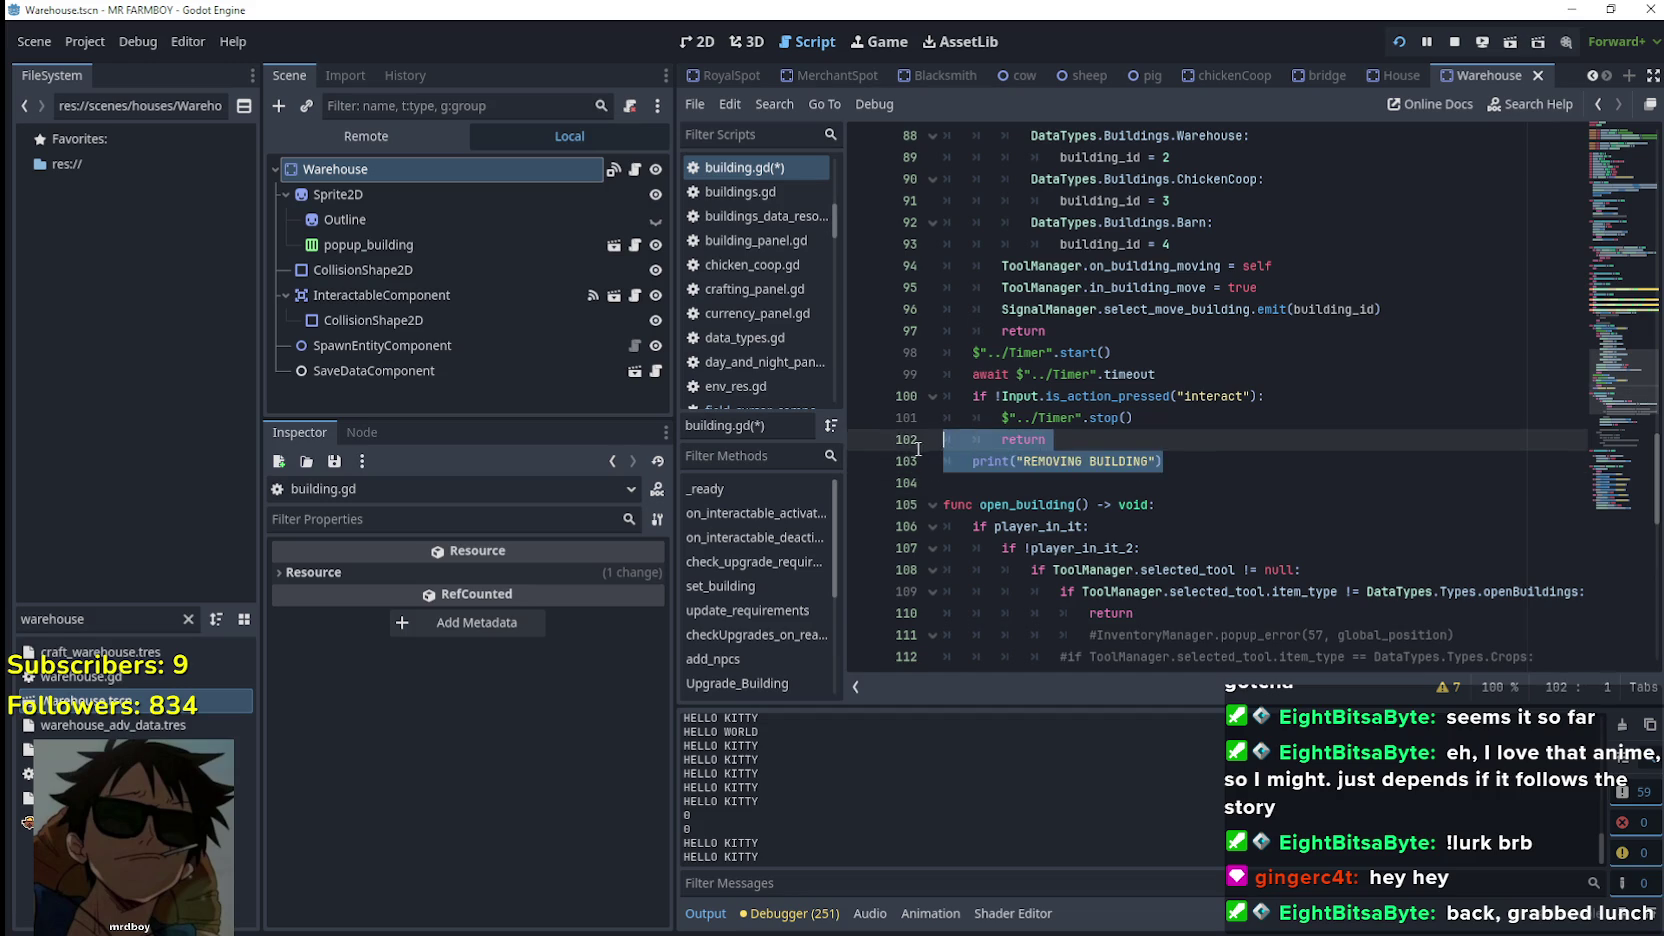
left_click(1228, 417)
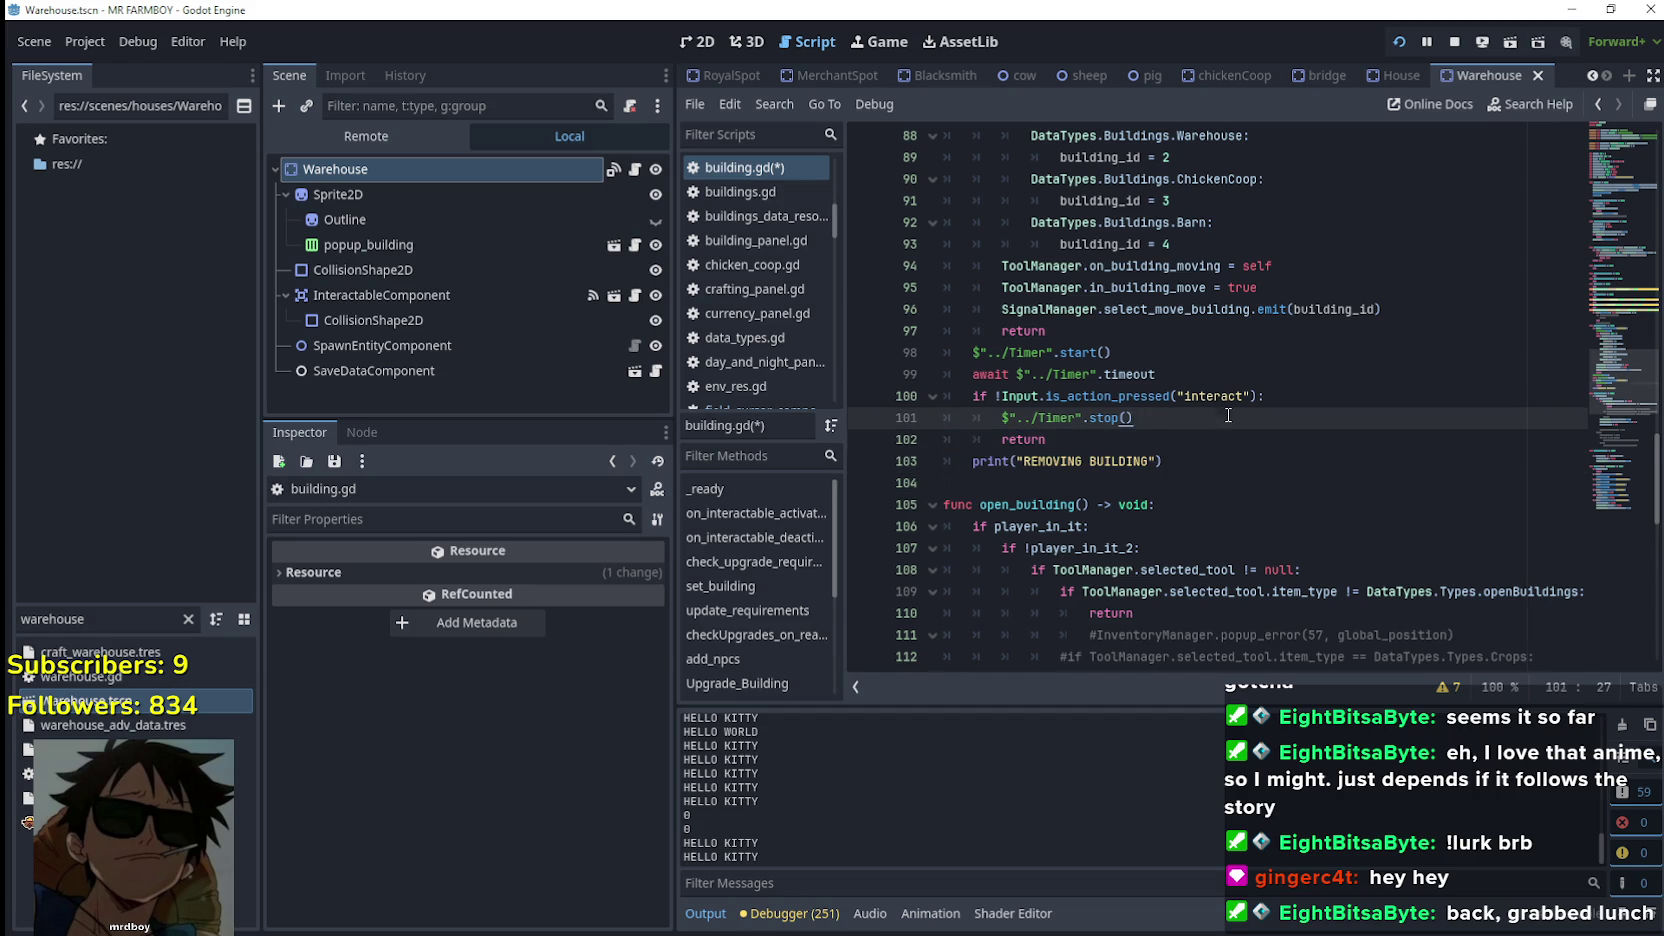
key("Return")
type("print(\"REMOVING BUILDING\")")
double_click(1105, 440)
key("ctrl+shift+Right")
type("DO NOTHIN")
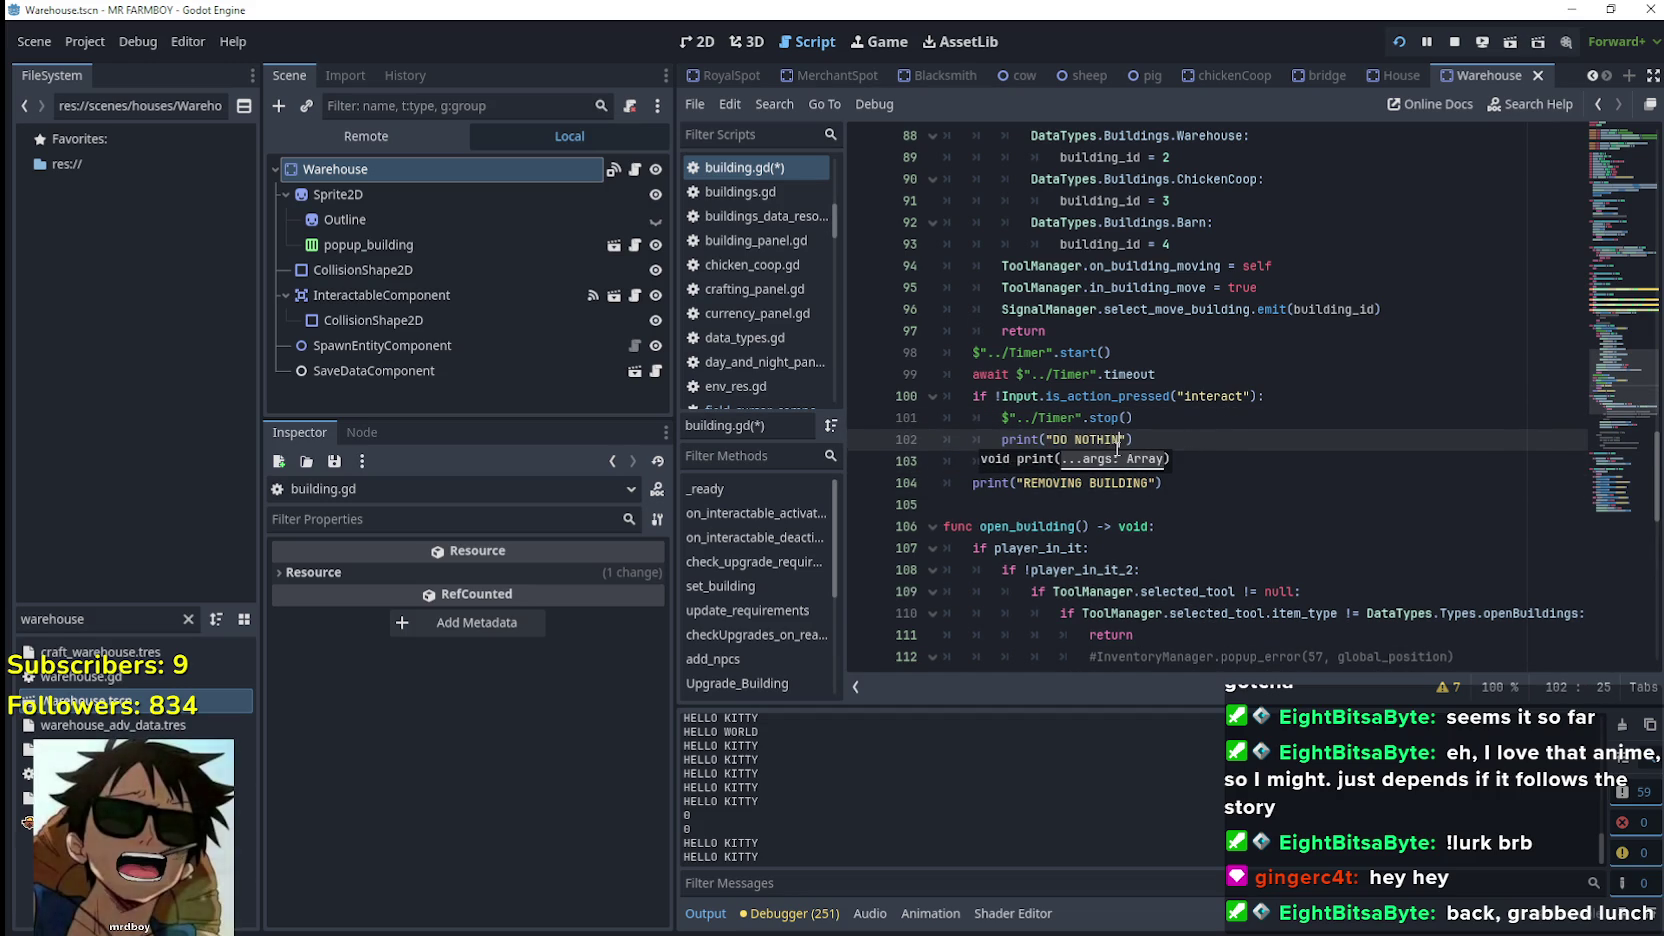
double_click(1206, 397)
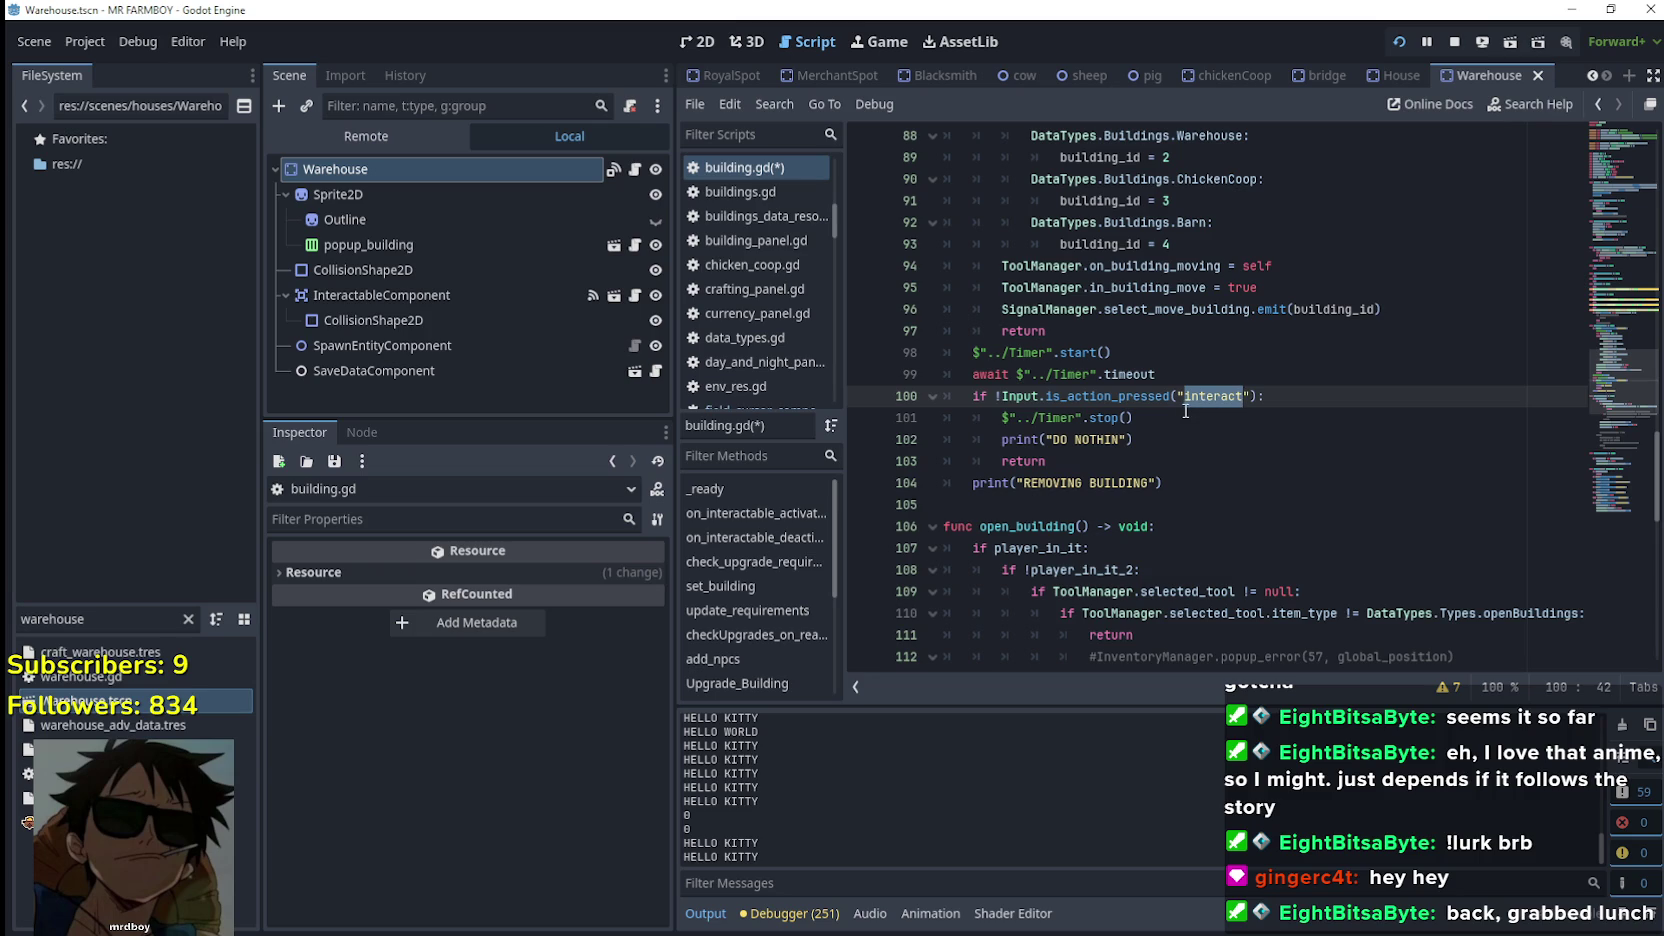
Change both is_action_pressed checks from "interact" to "release_tool"
type("e")
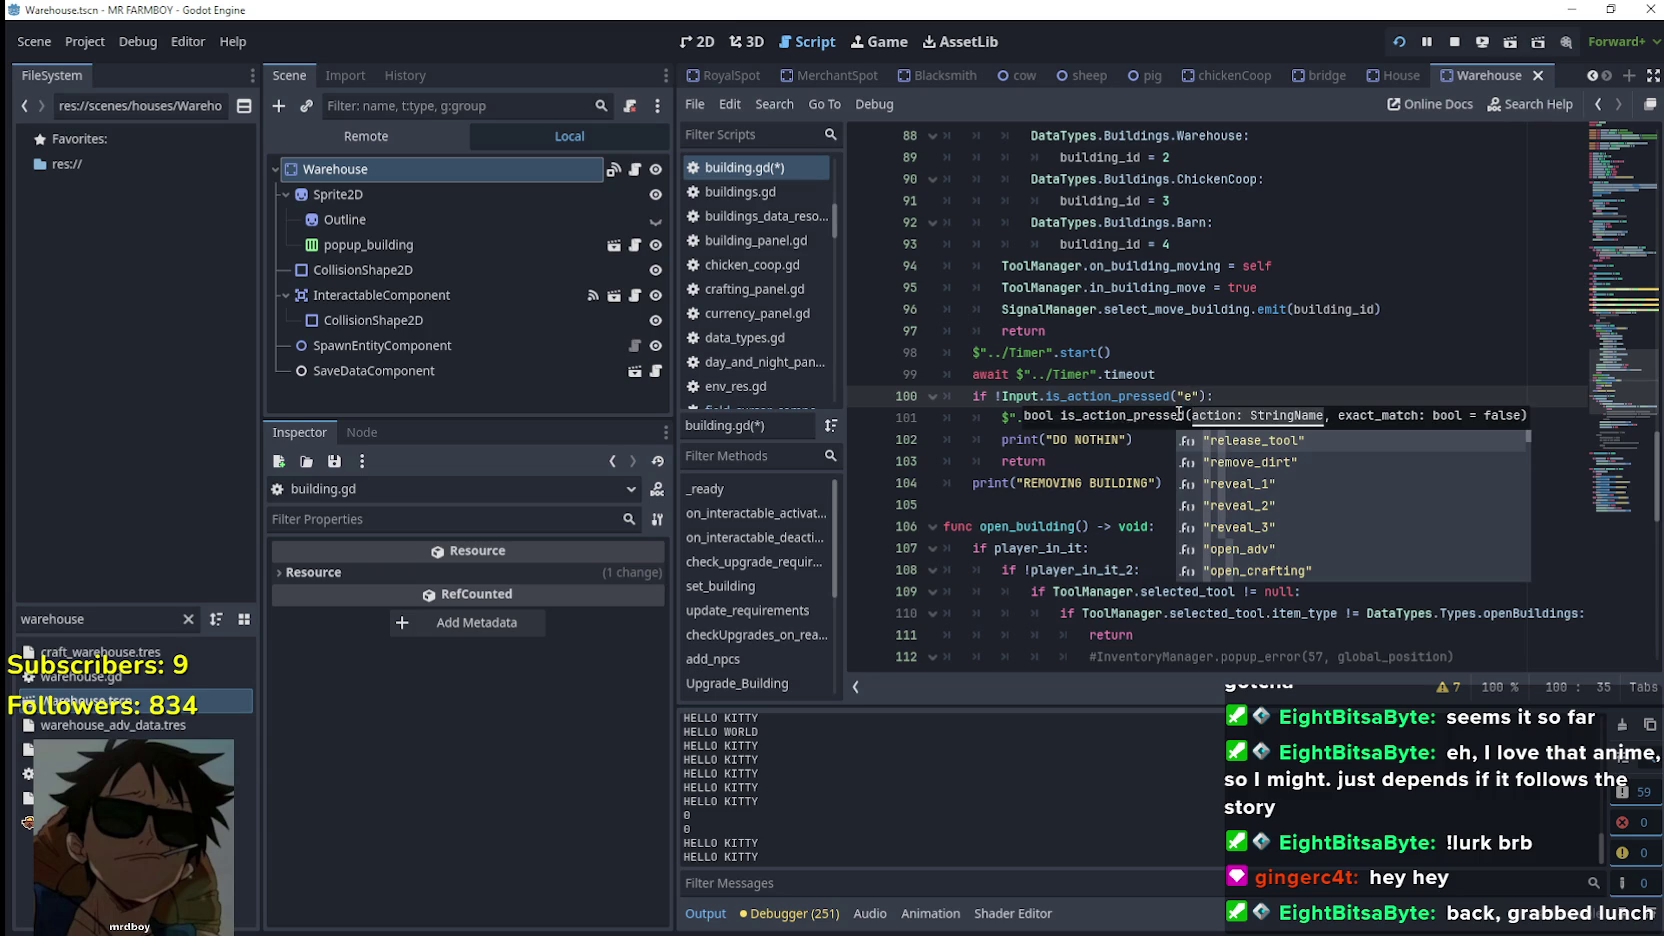
left_click(1238, 441)
scroll(1195, 290, "up", 5)
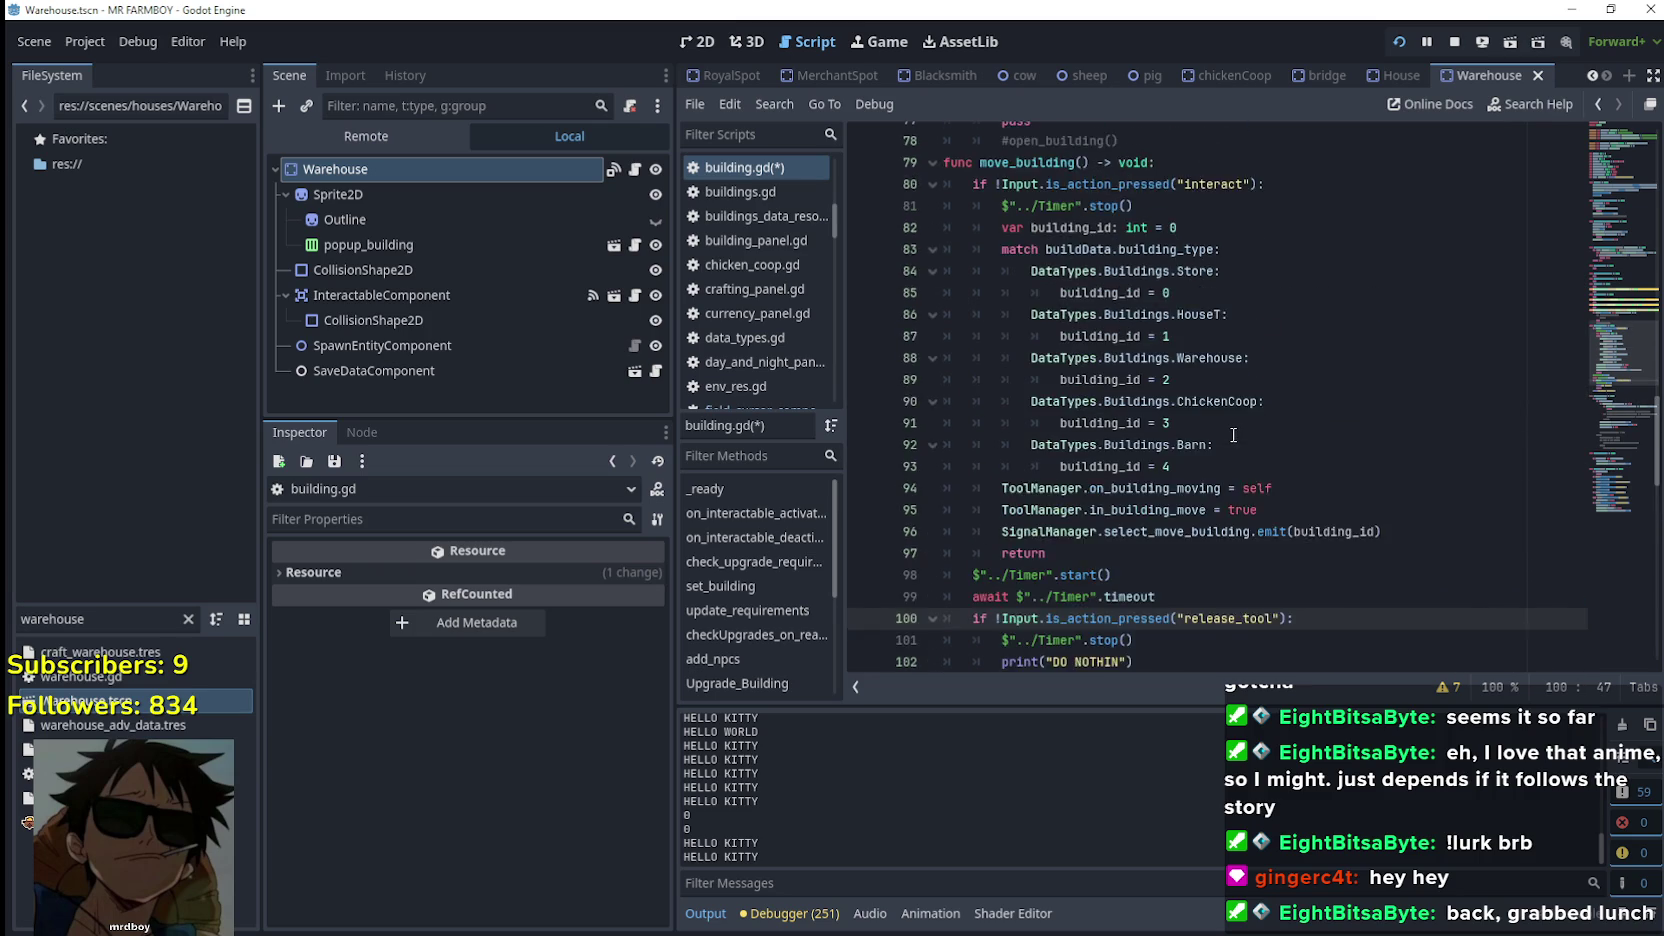
double_click(1204, 316)
type("r")
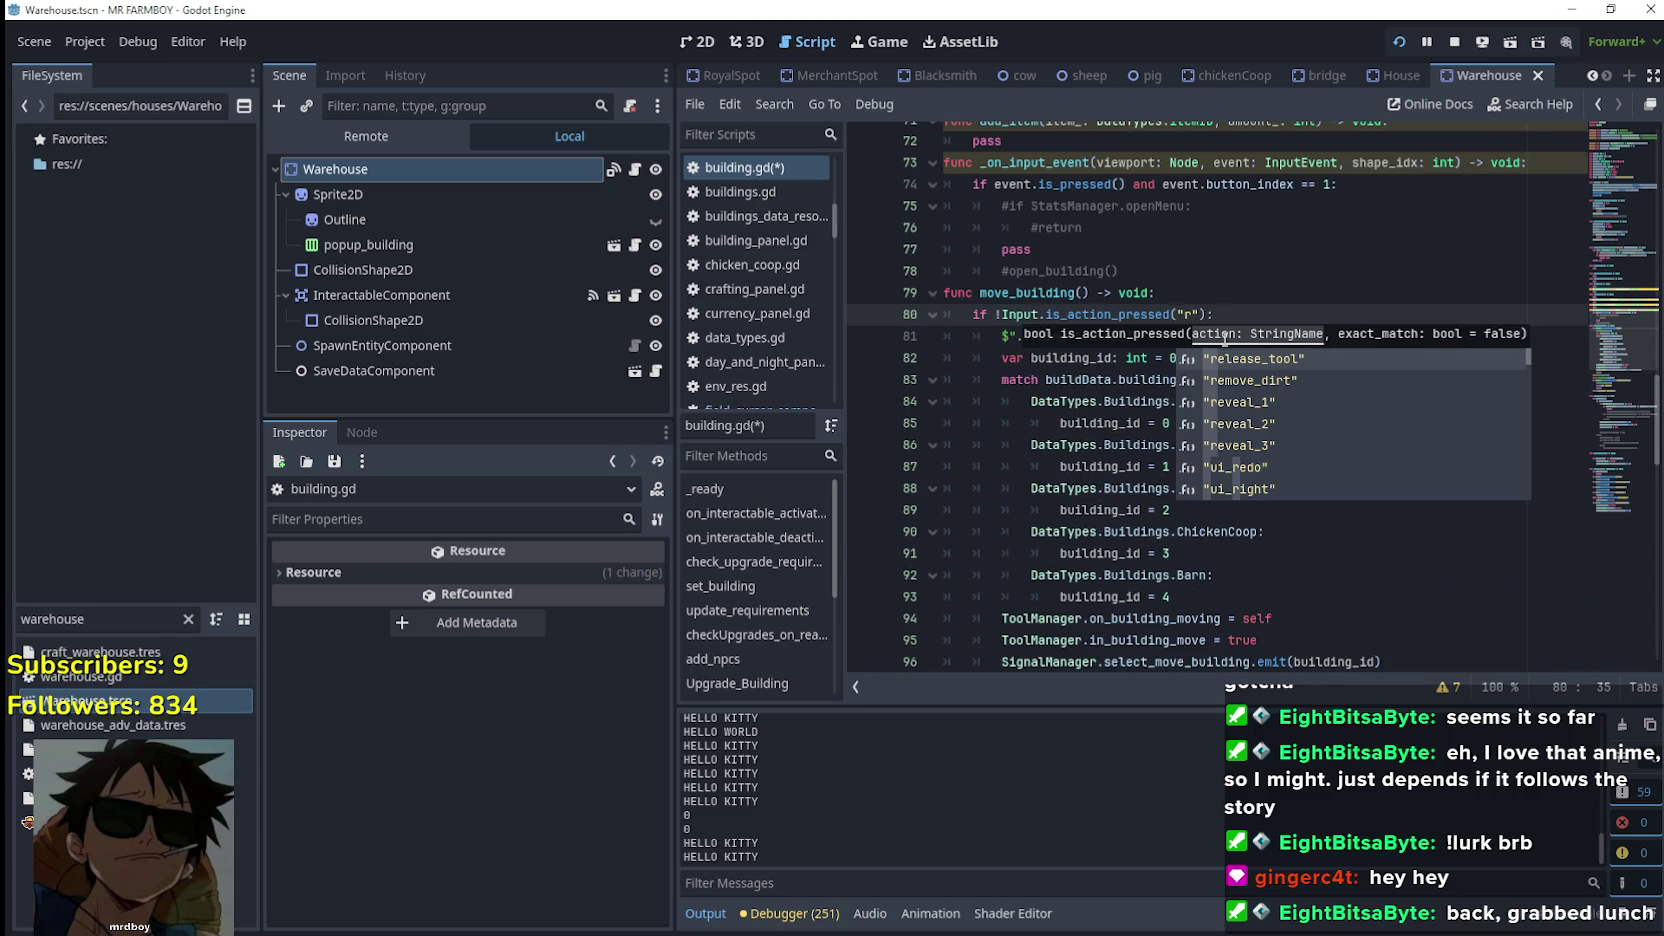
left_click(1245, 366)
Review move_building's Timer calls and select the Warehouse node to show its properties
scroll(1180, 420, "down", 6)
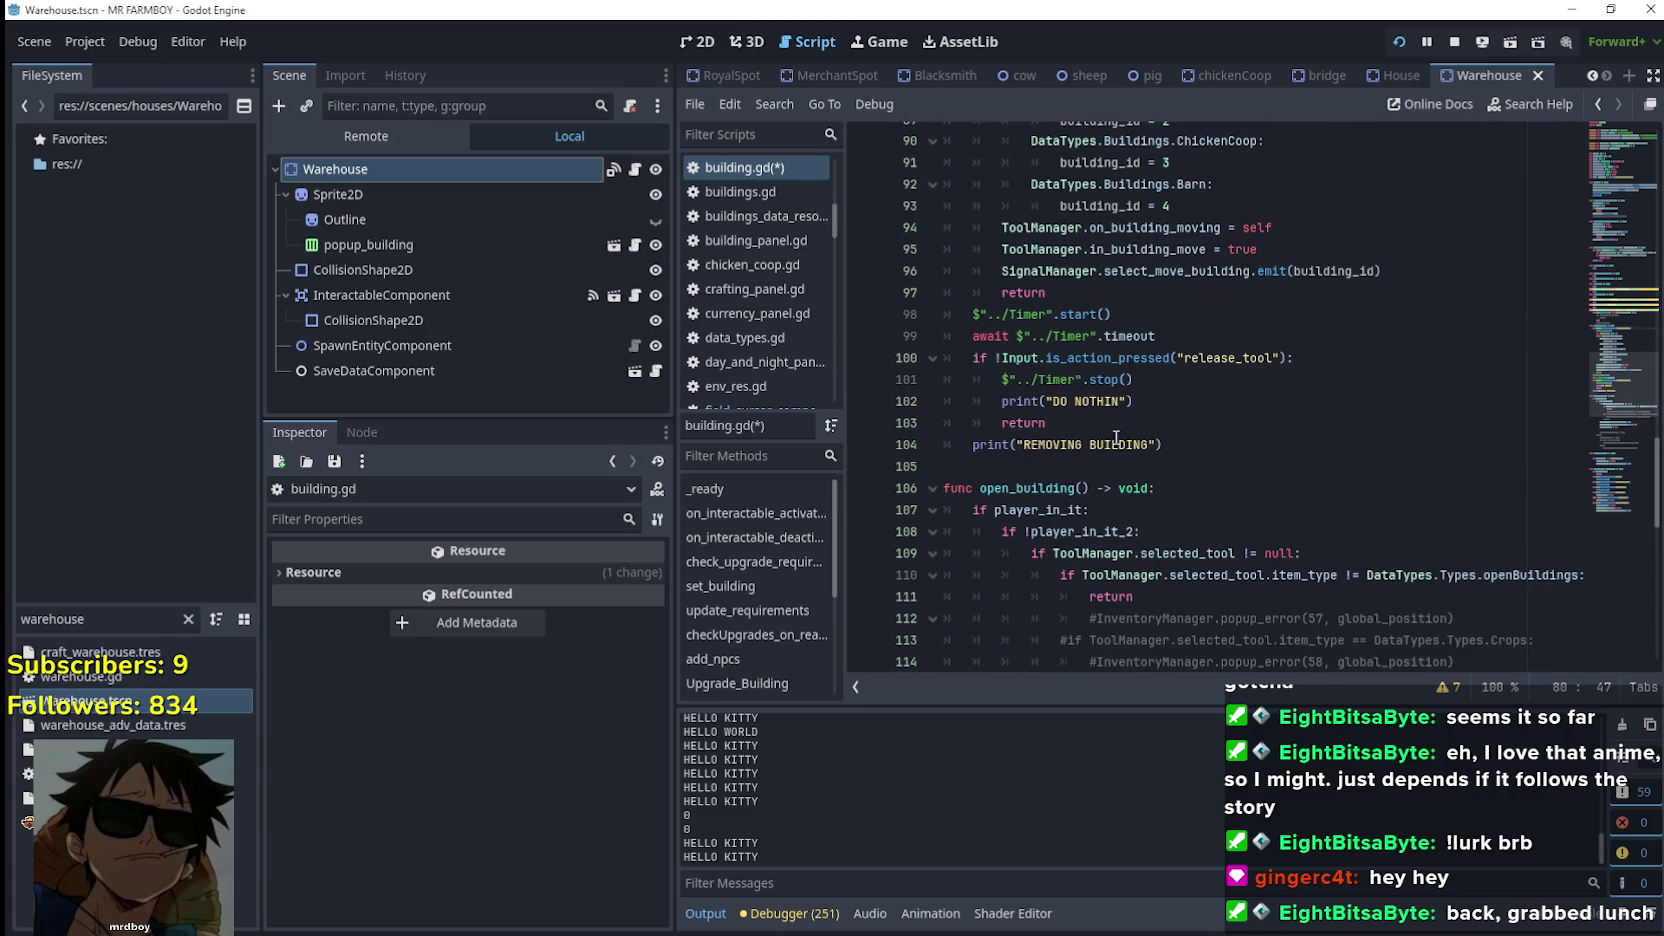
left_click(1116, 466)
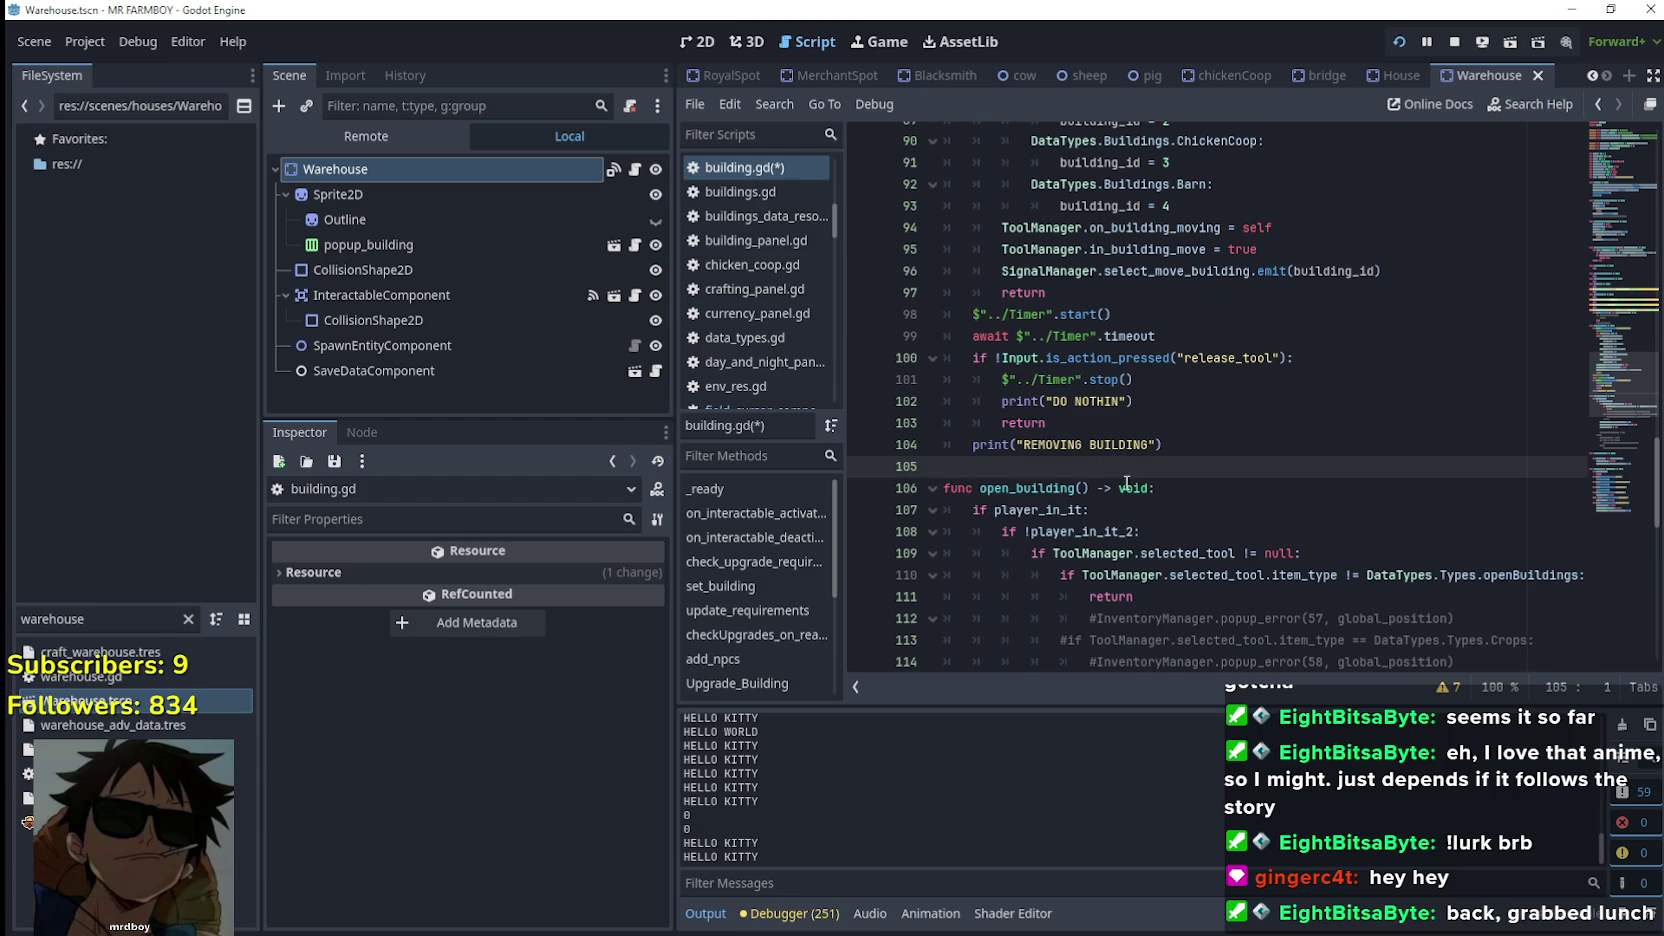
scroll(1125, 466, "up", 4)
scroll(1118, 449, "up", 4)
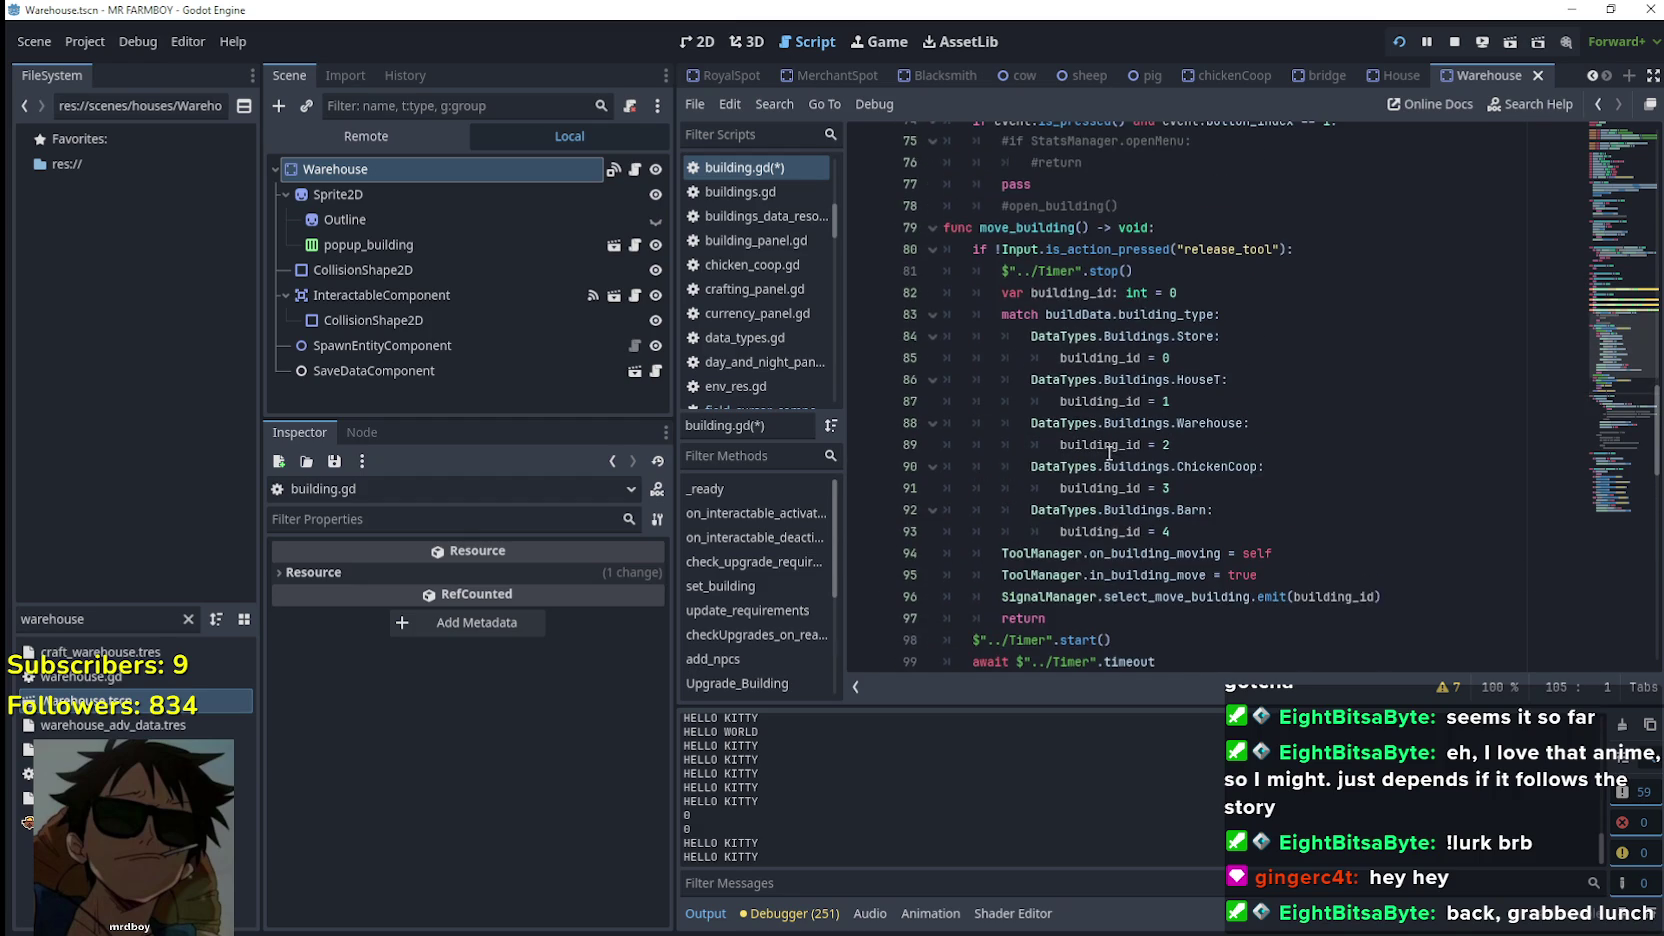
scroll(1108, 436, "down", 3)
scroll(1060, 380, "up", 4)
double_click(1057, 284)
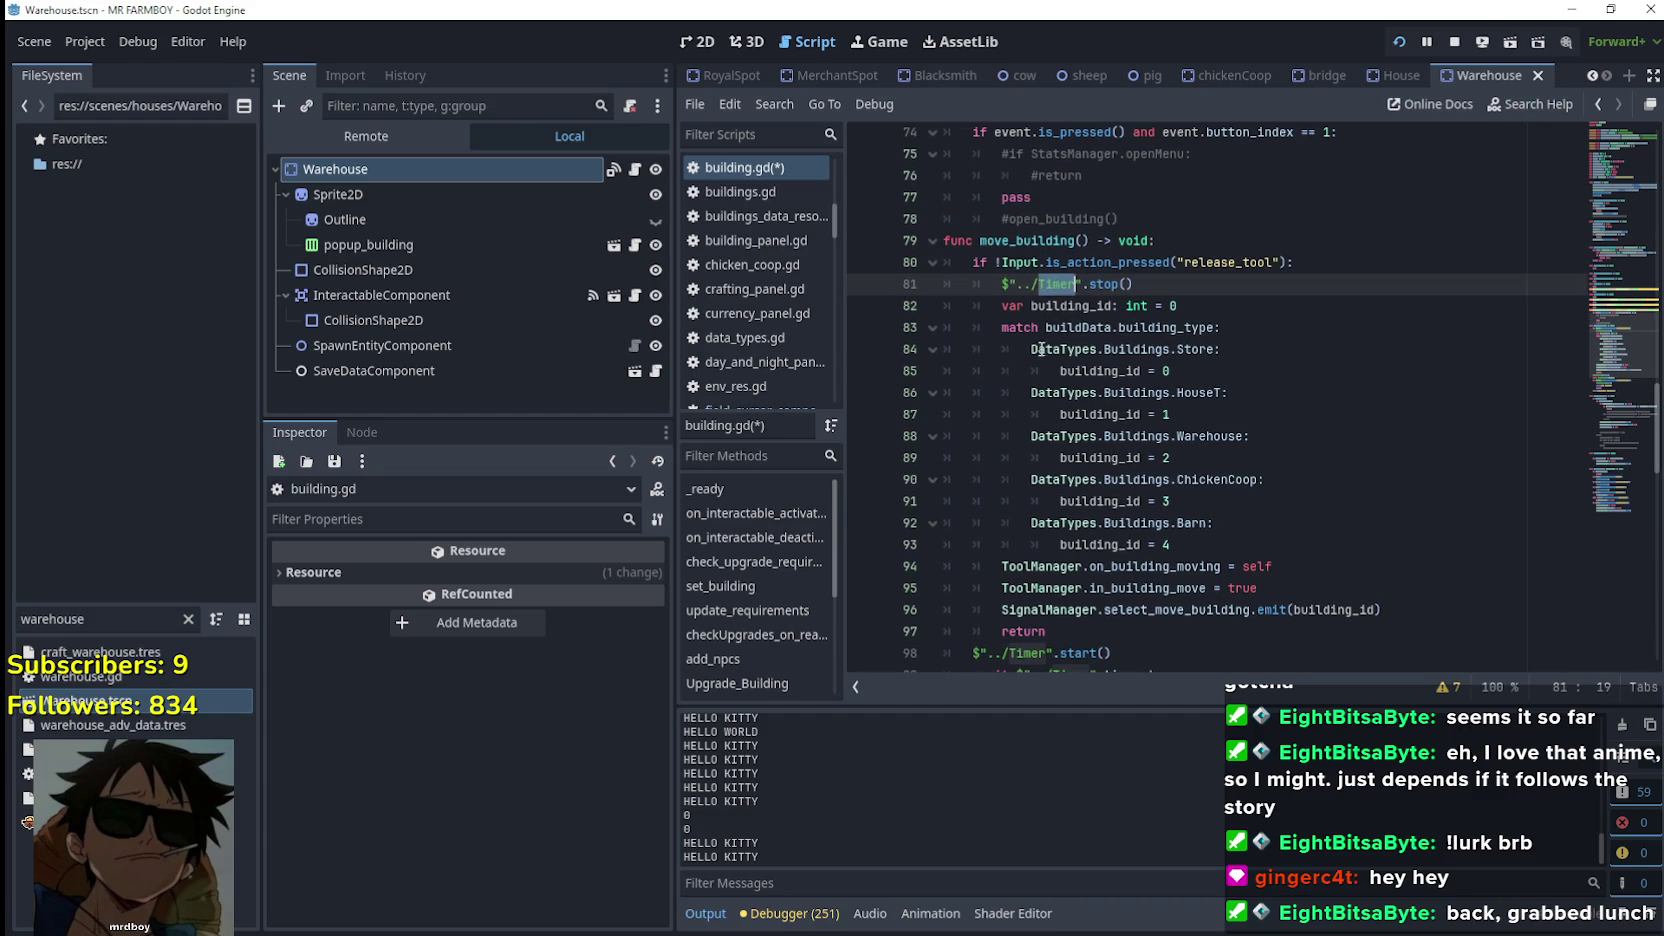
left_click_drag(1146, 430, 1148, 414)
left_click(350, 170)
left_click(604, 603)
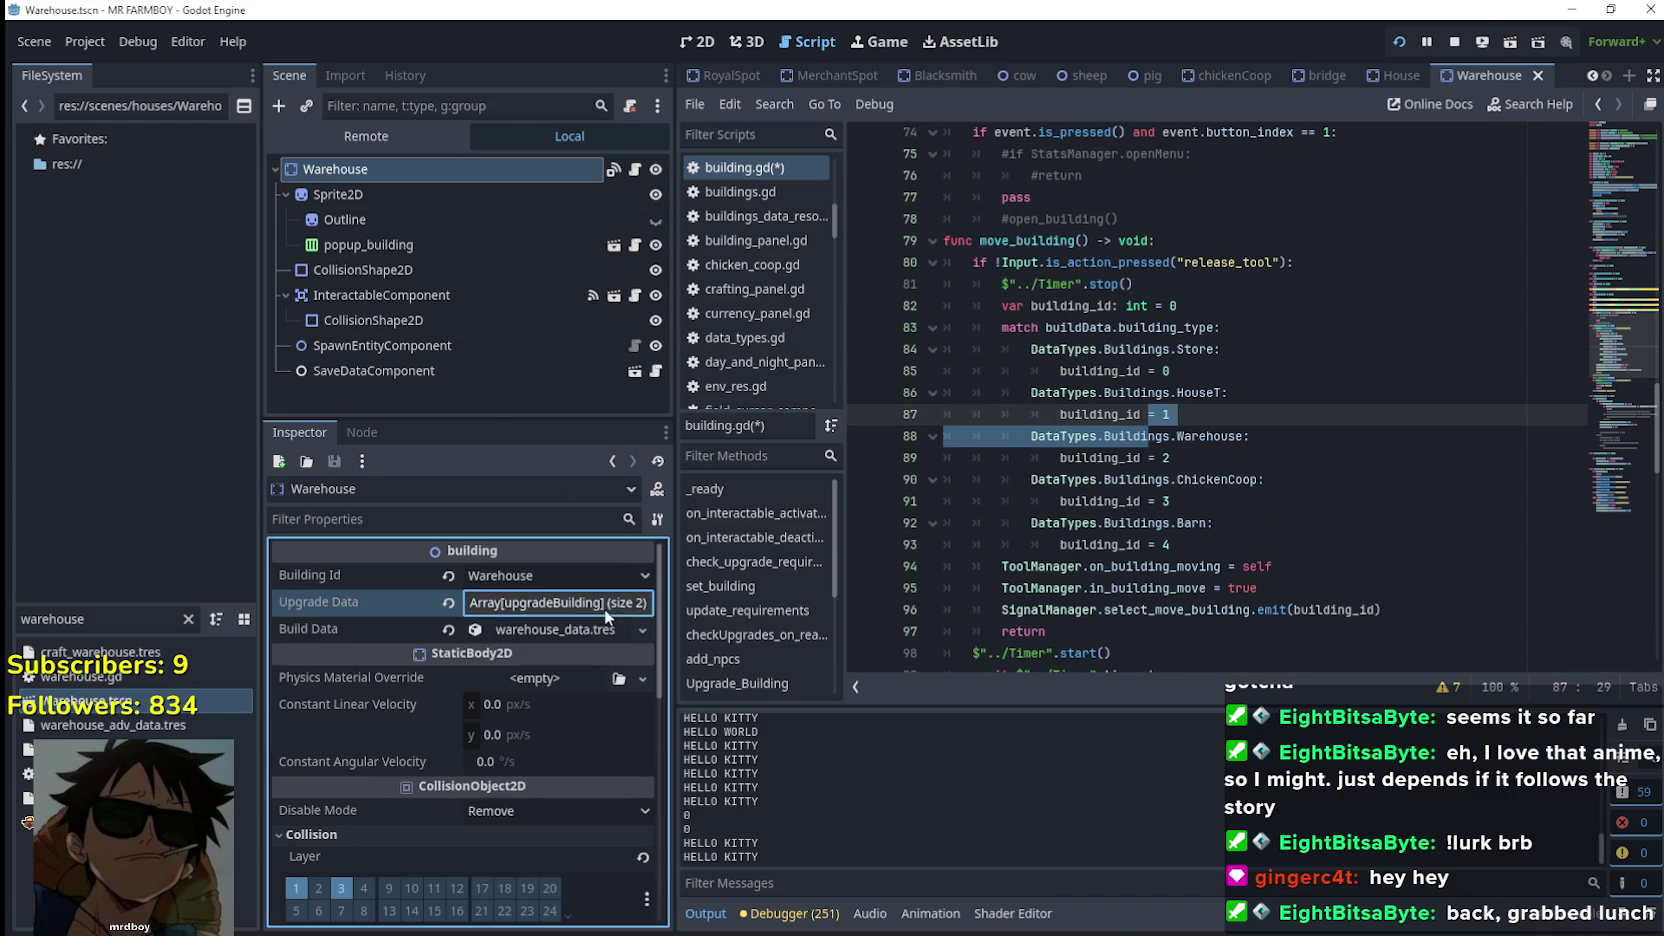
mouse_move(1176, 286)
left_mouse_down()
mouse_move(1150, 268)
mouse_move(993, 288)
left_mouse_up()
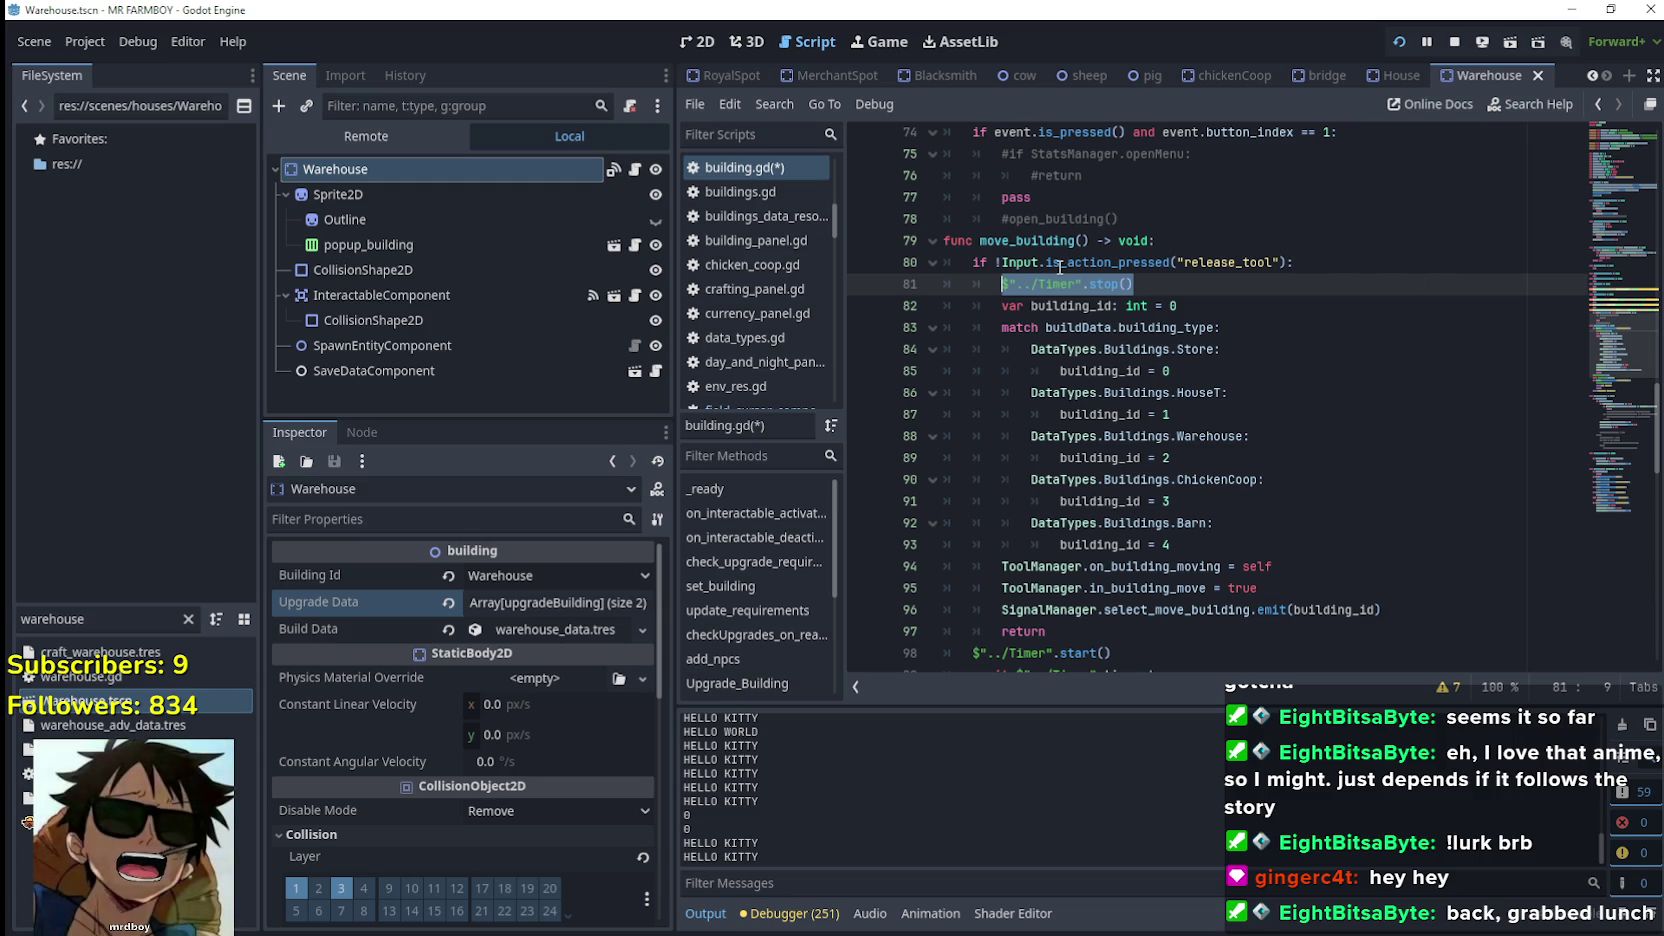
mouse_move(1055, 266)
left_click(1387, 516)
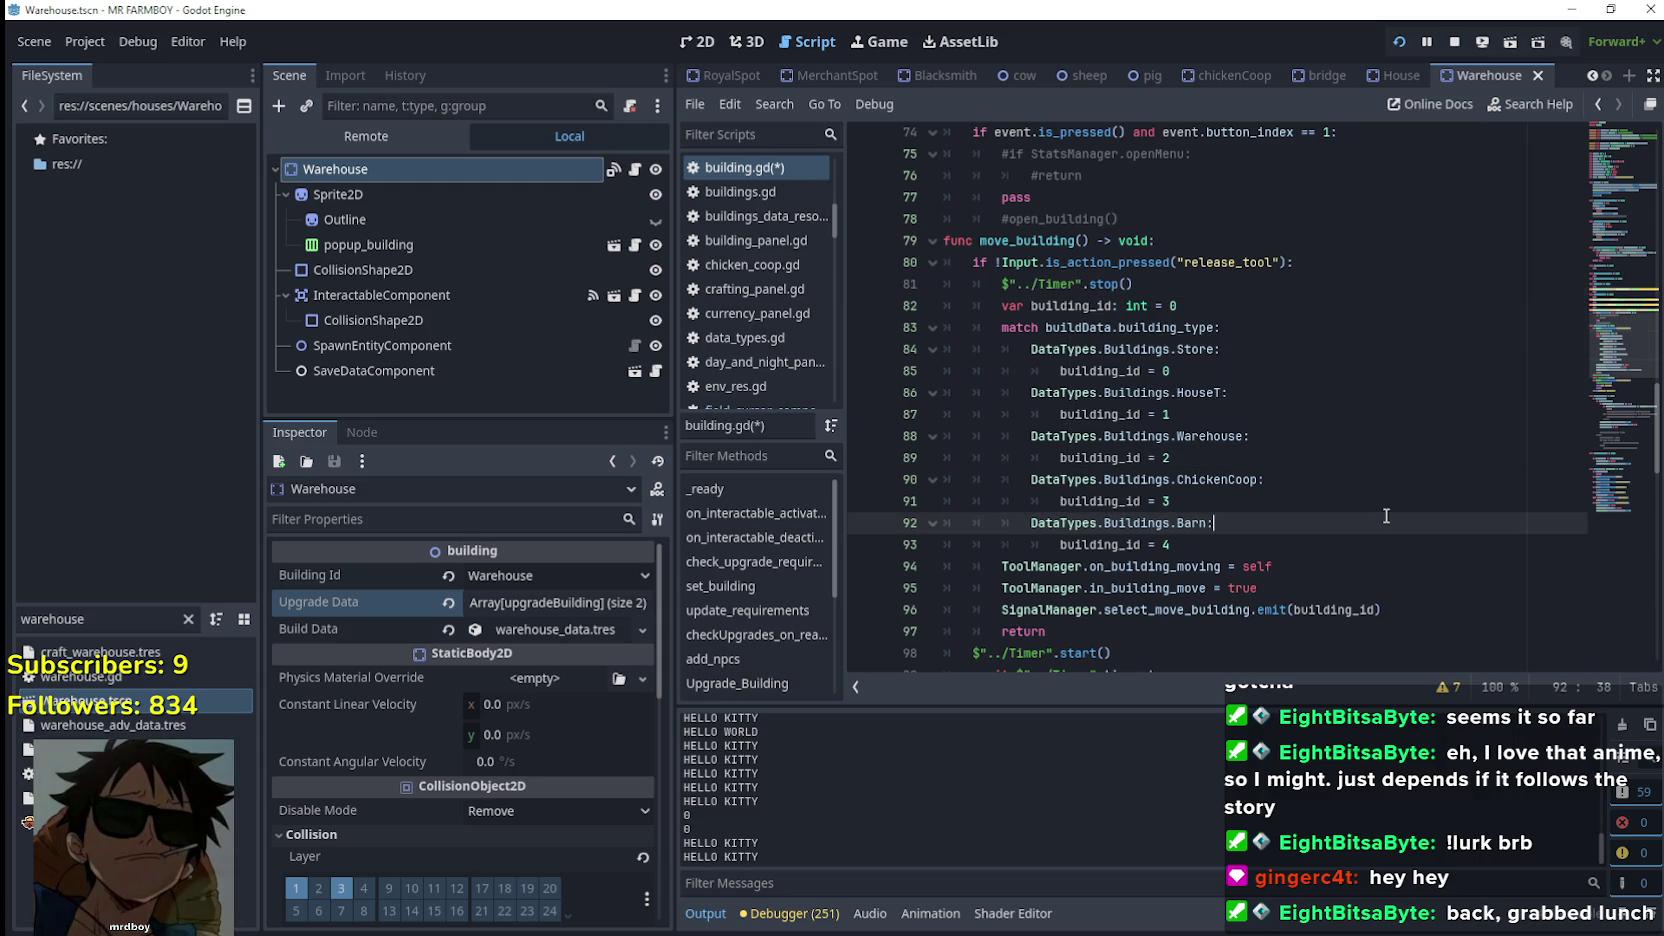
left_click(1051, 283)
left_click(1071, 283)
scroll(1240, 392, "down", 3)
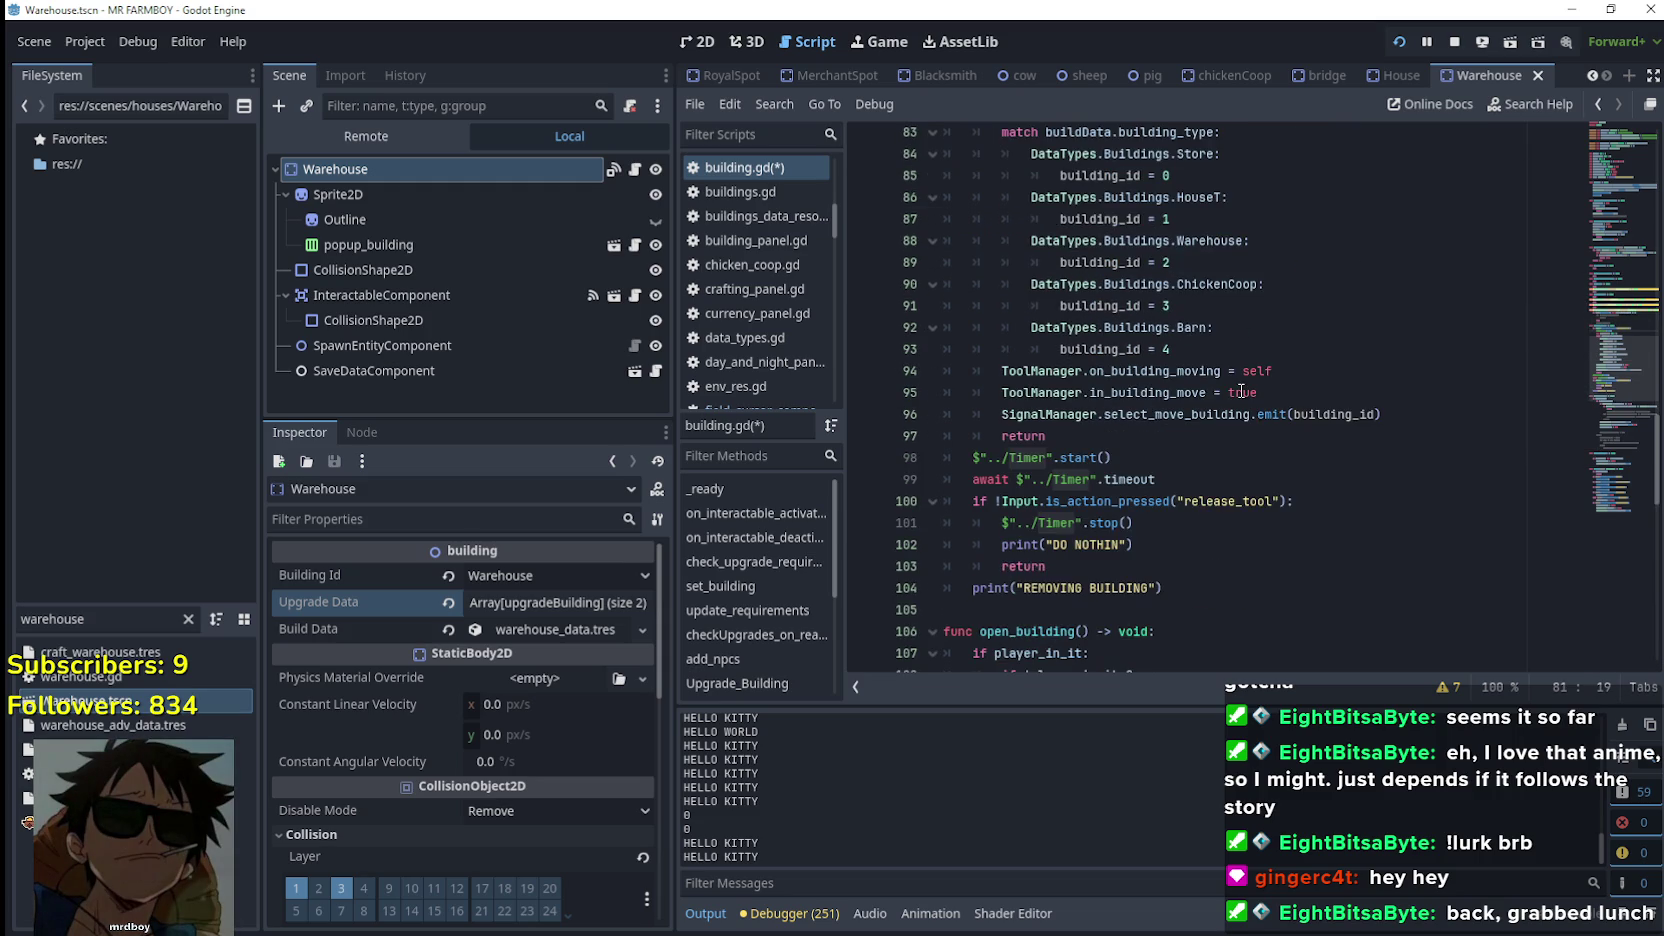
scroll(1240, 391, "down", 2)
left_click(1127, 330)
scroll(1127, 330, "up", 8)
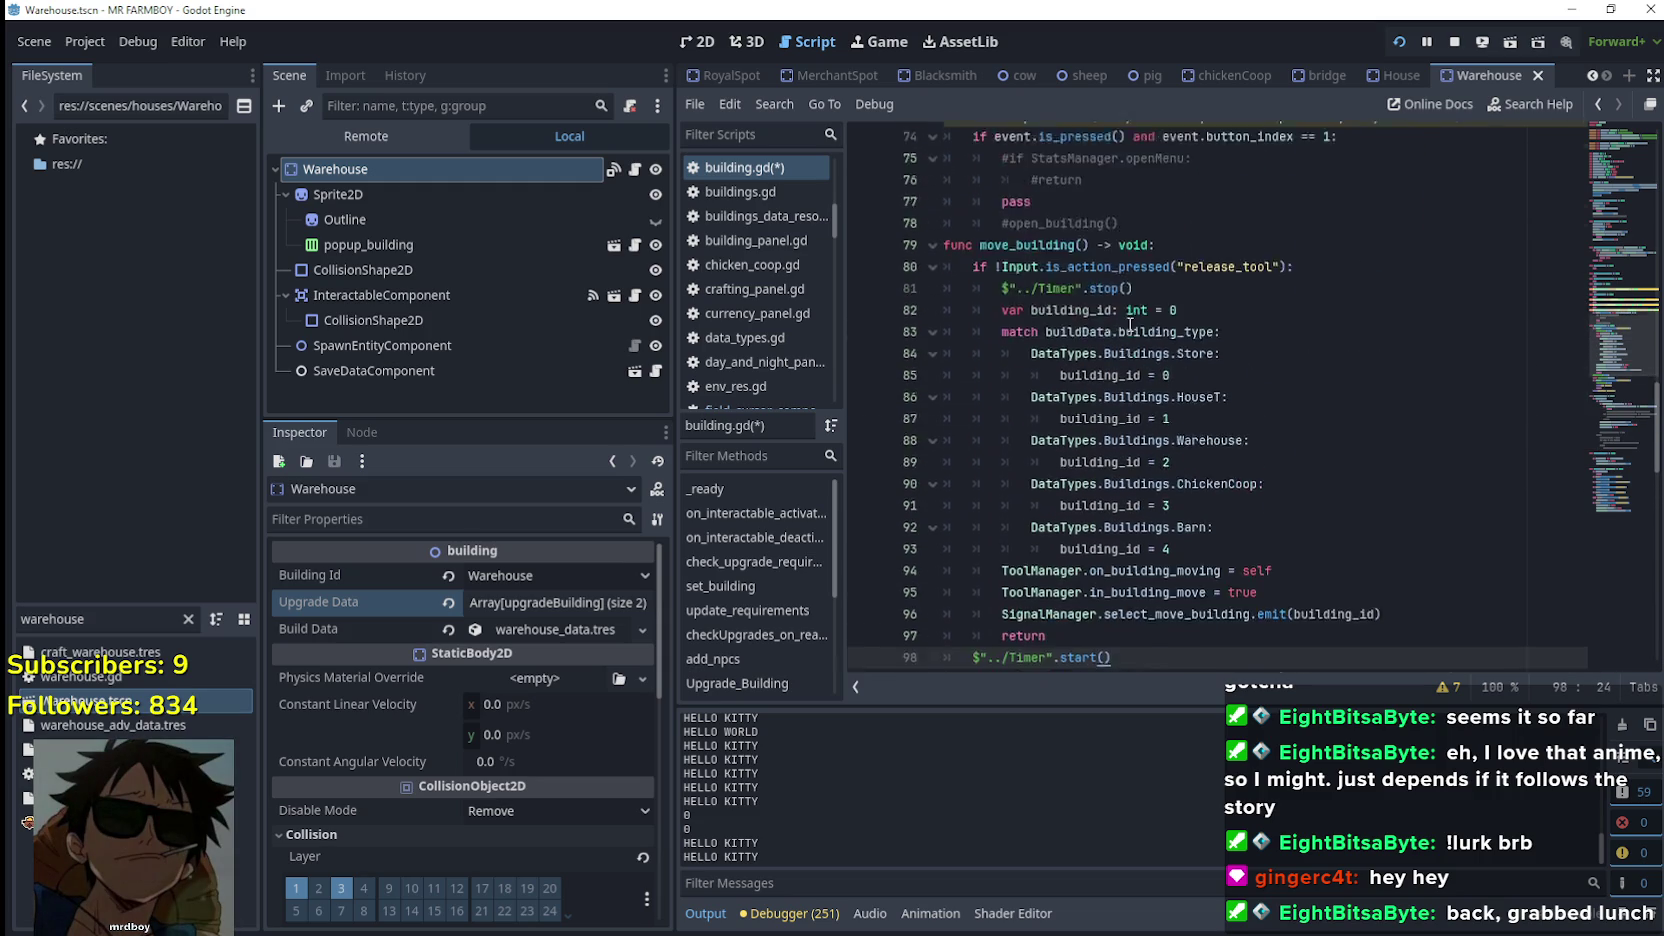
left_click_drag(1135, 479, 1002, 479)
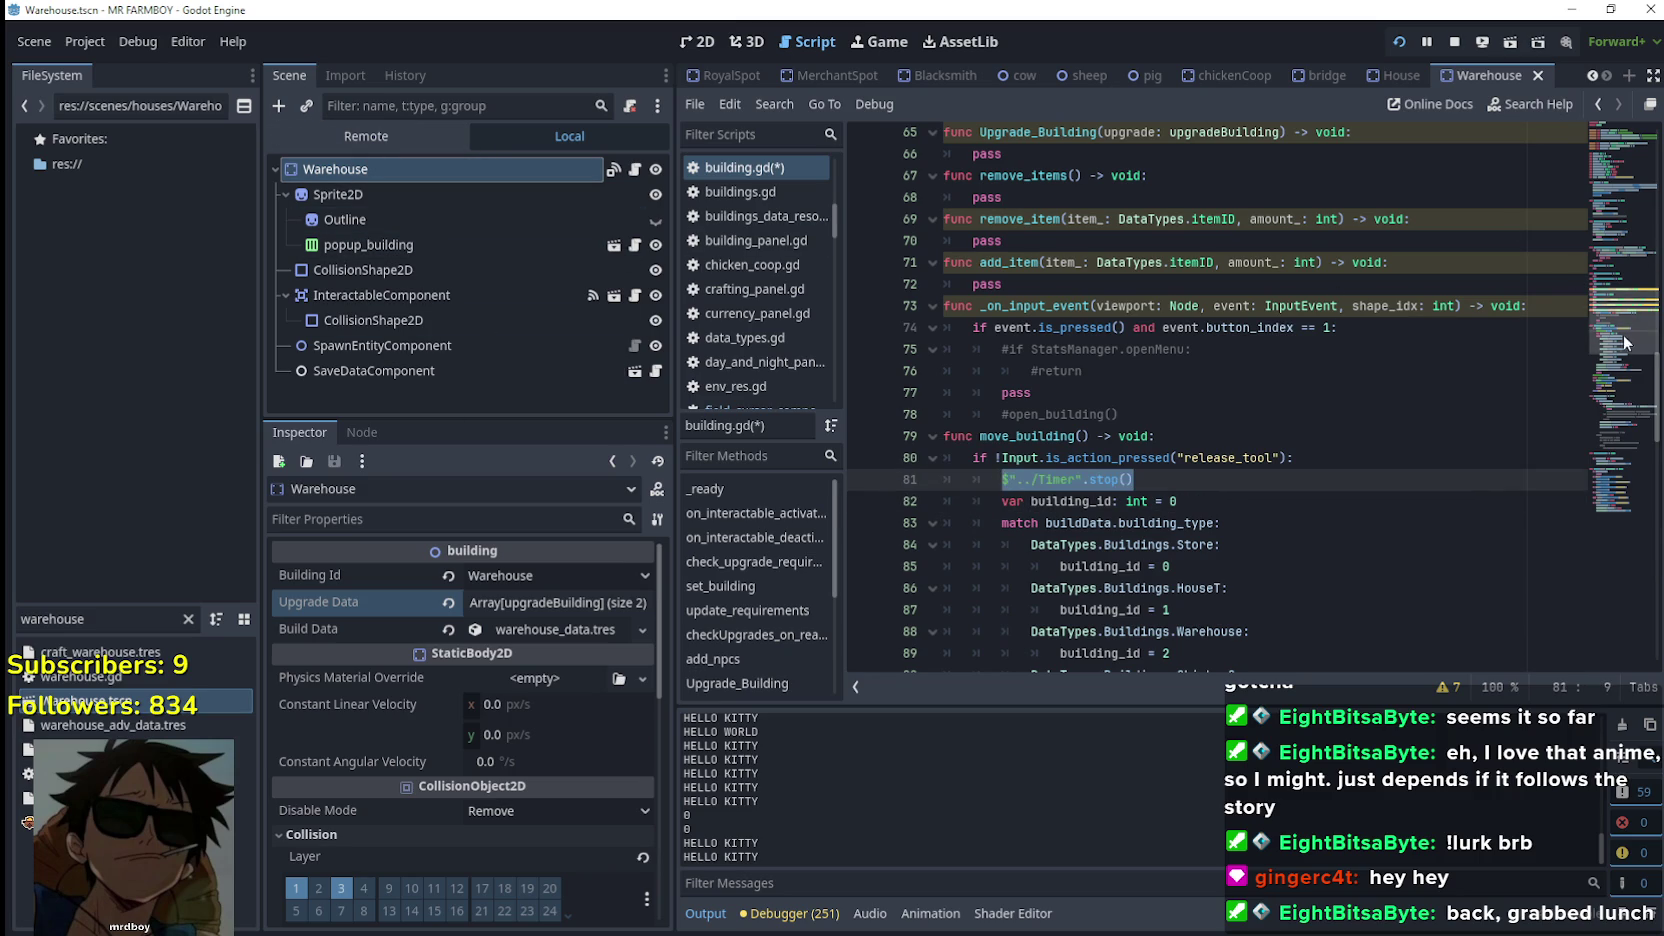
left_click(1614, 255)
left_click_drag(1614, 255, 1614, 130)
left_click(1171, 378)
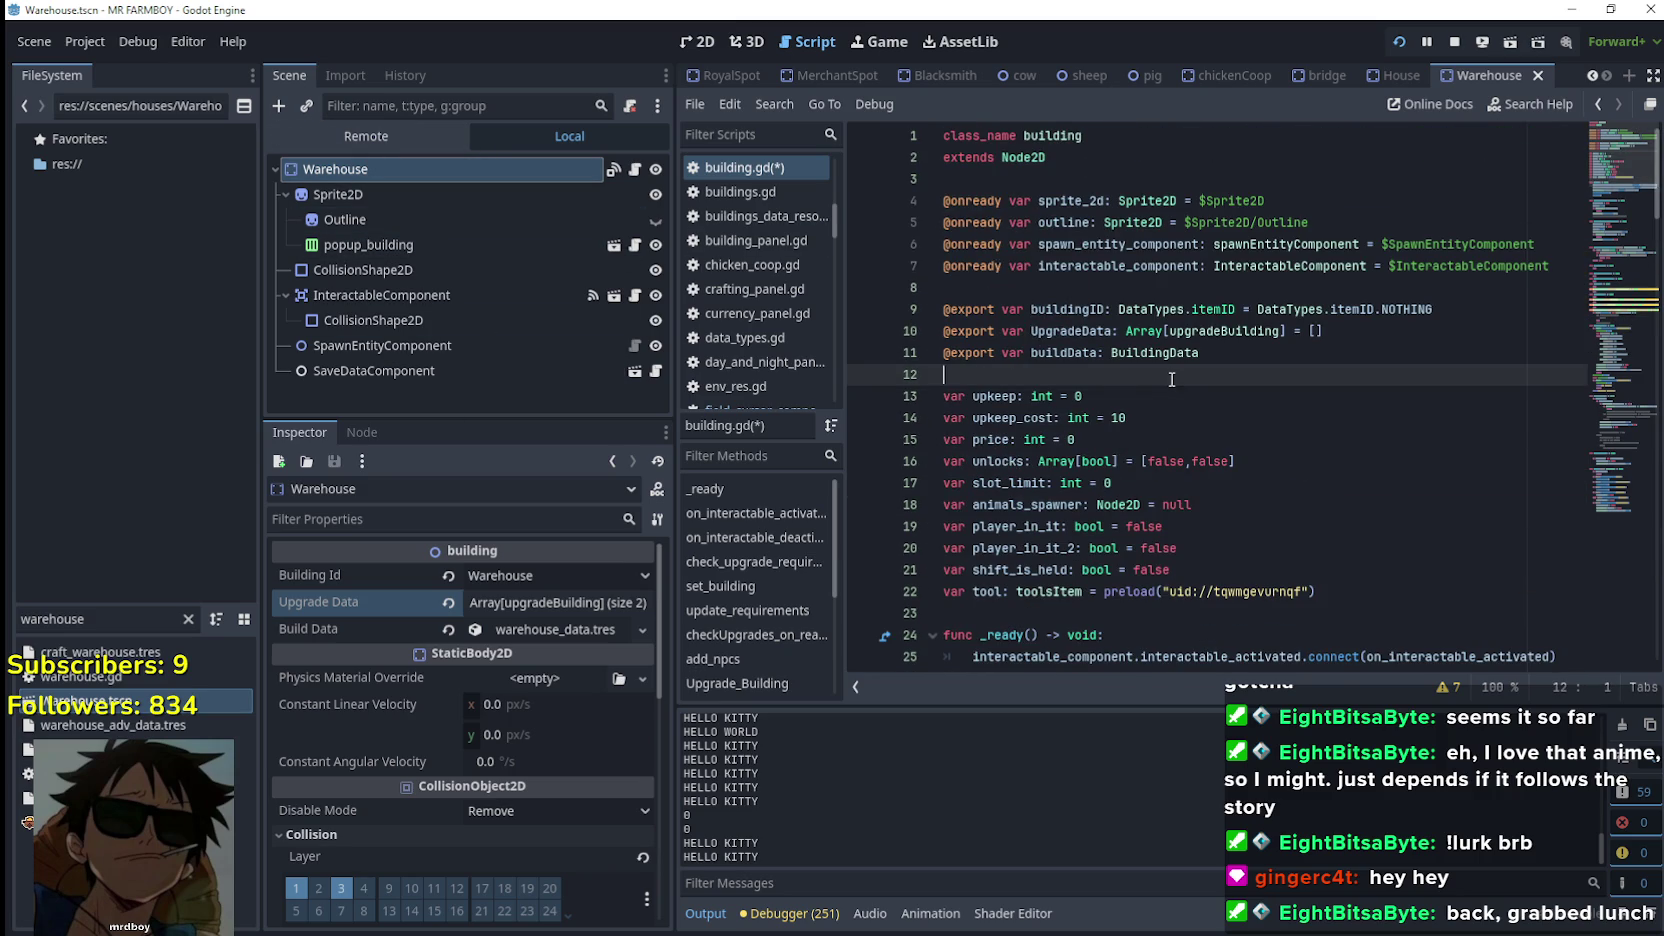
scroll(1168, 371, "down", 1)
scroll(1168, 371, "down", 2)
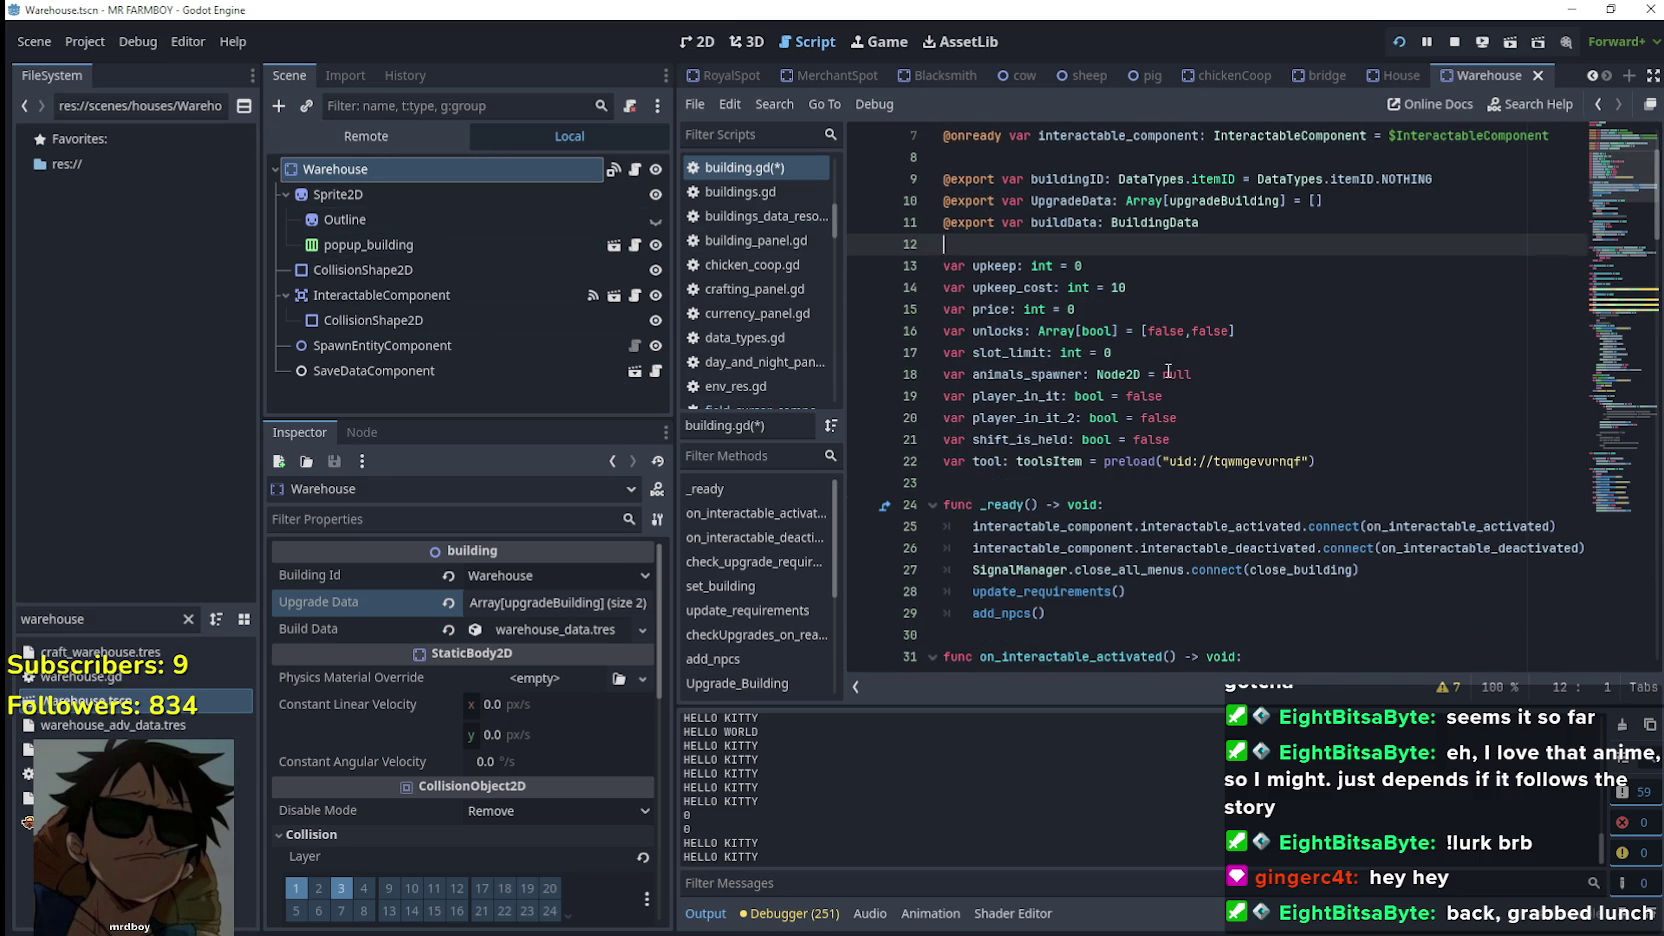
left_click(1190, 478)
left_click(1408, 470)
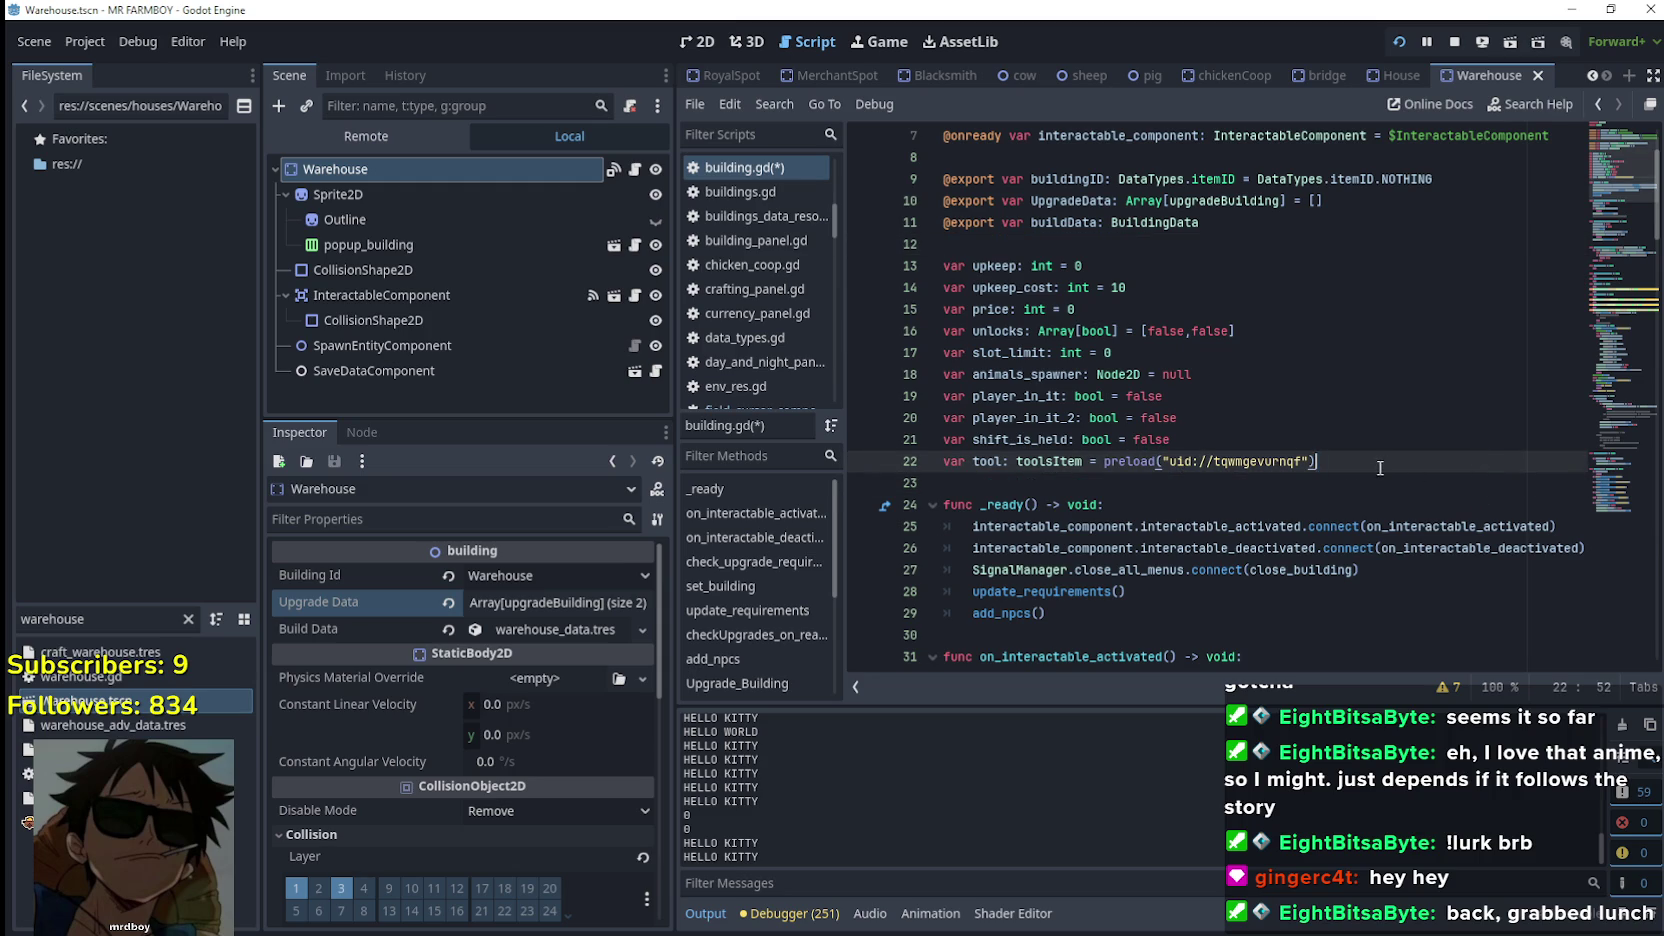
left_click(1348, 488)
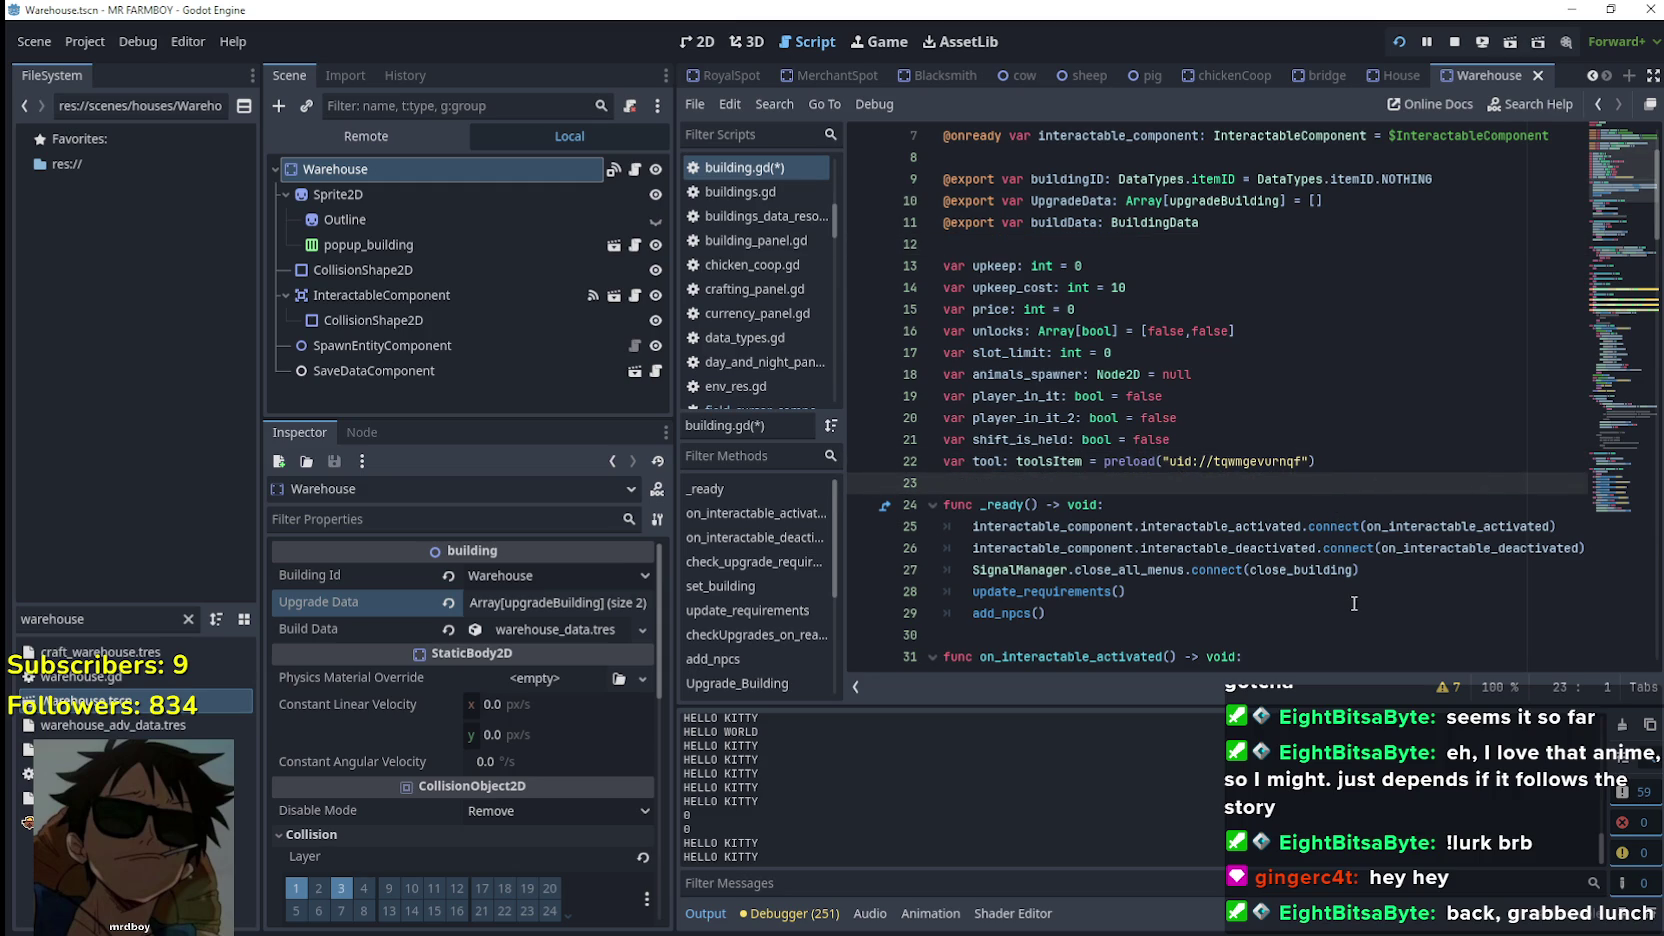
scroll(1279, 592, "down", 20)
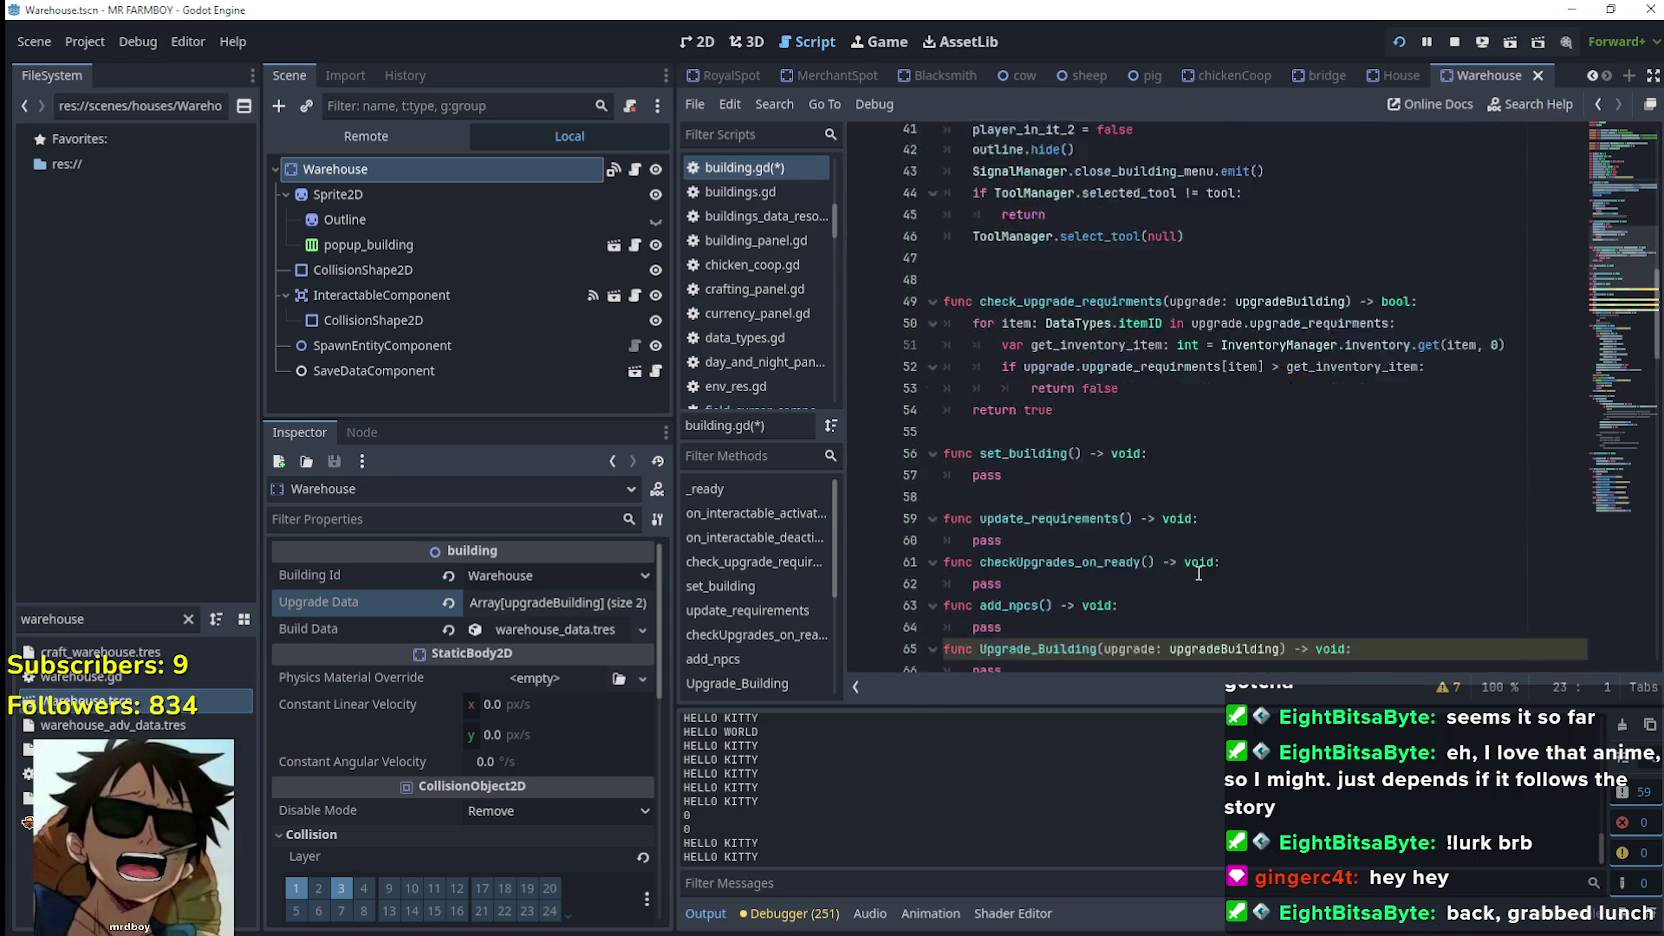
scroll(1176, 580, "down", 10)
scroll(1176, 560, "up", 5)
scroll(1172, 406, "up", 2)
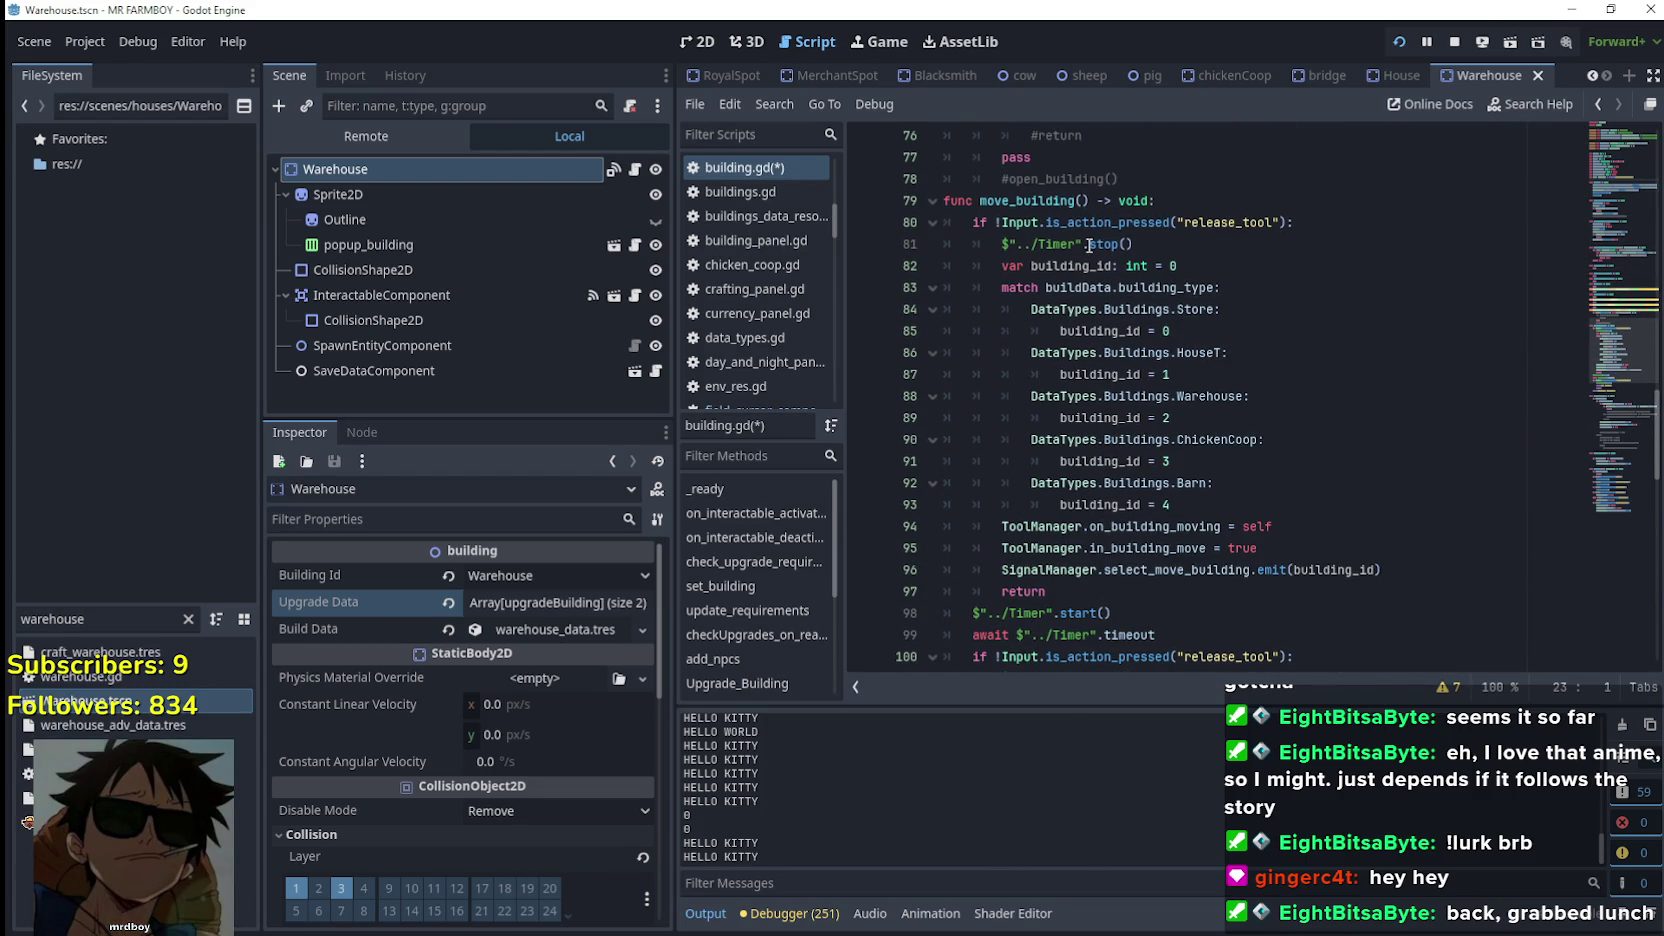
left_click(1148, 210)
left_click_drag(1615, 350, 1615, 490)
double_click(1022, 394)
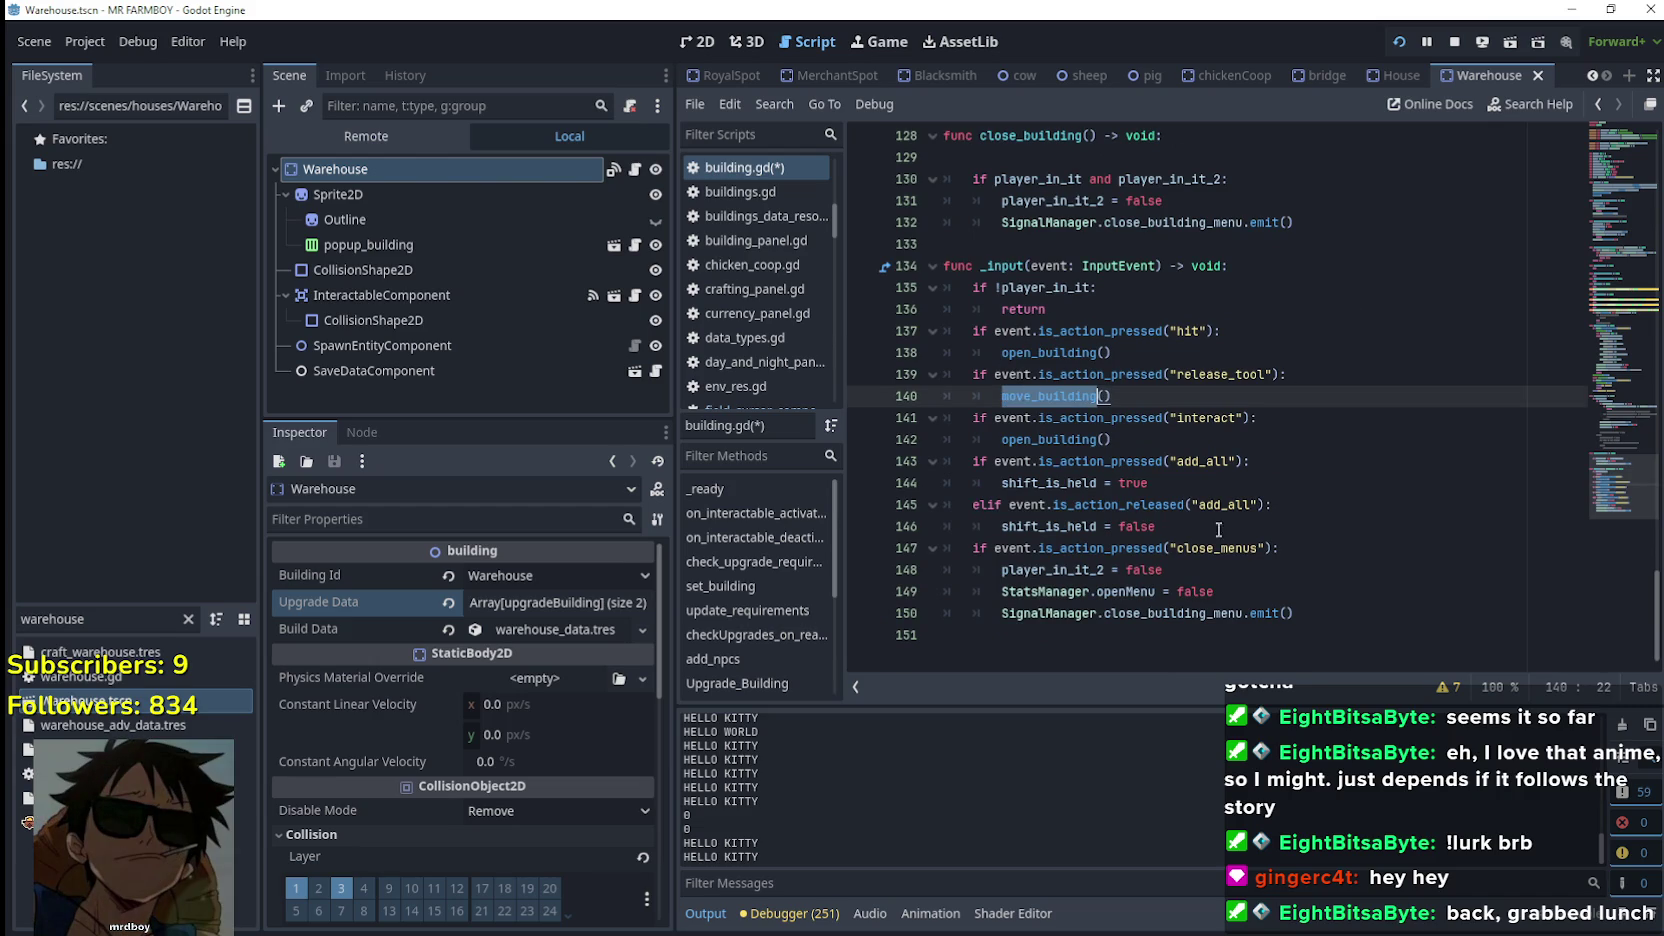
scroll(1168, 461, "up", 20)
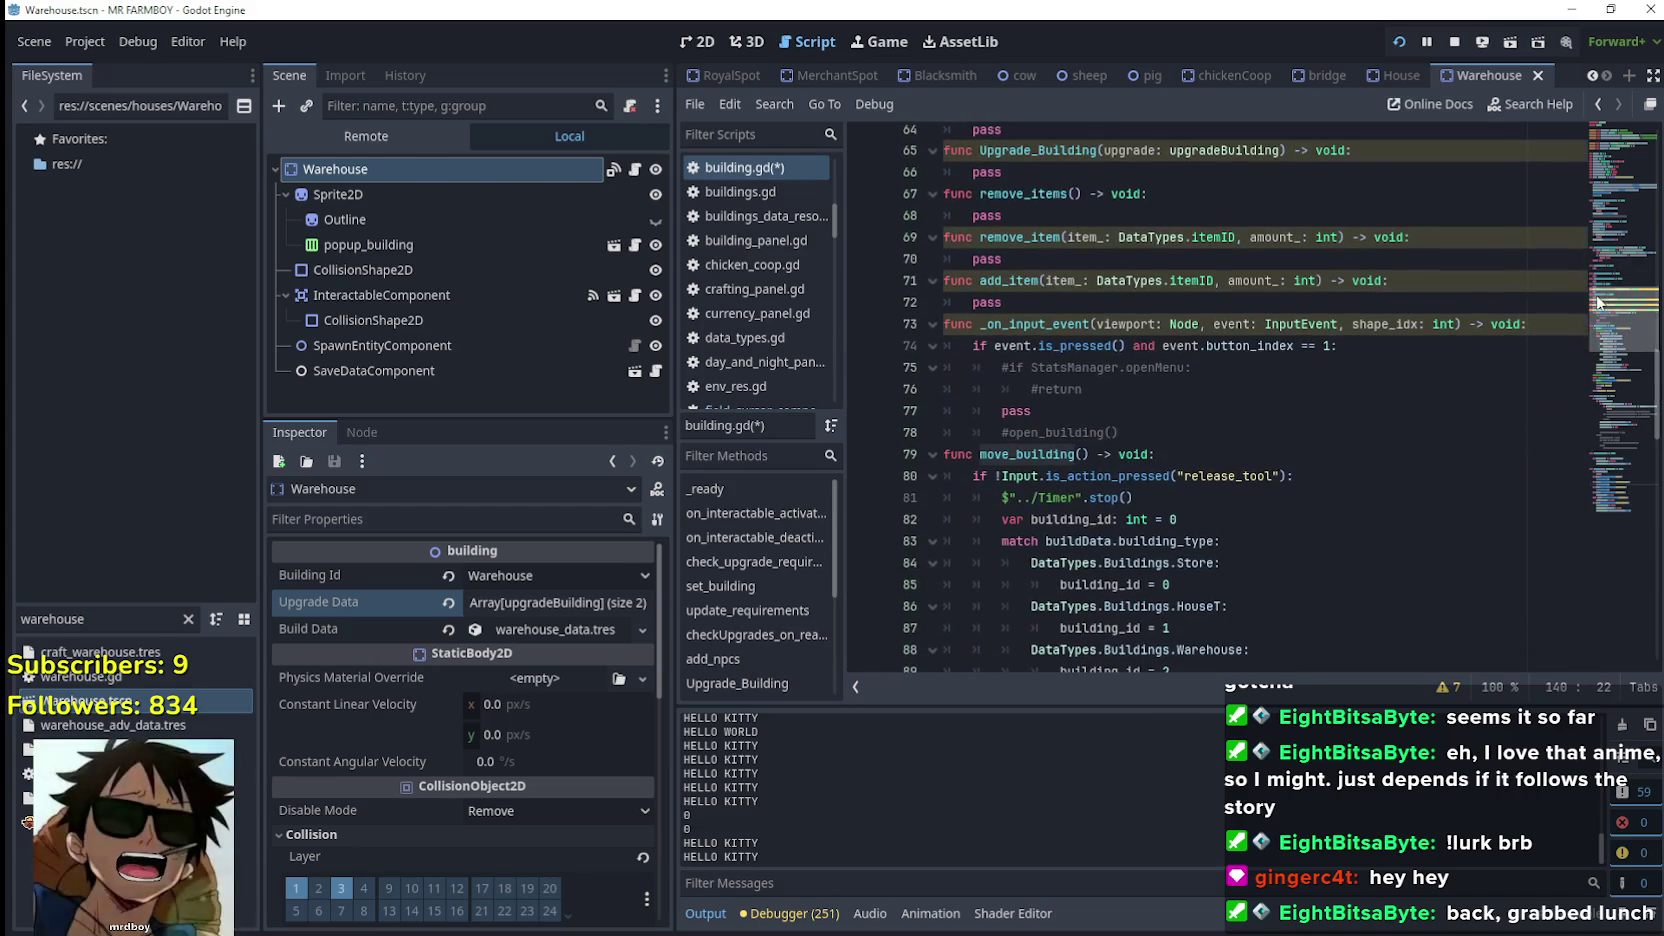
left_click(1168, 461)
Declare var timer: Timer = Timer.new() at the top of move_building
key("Return")
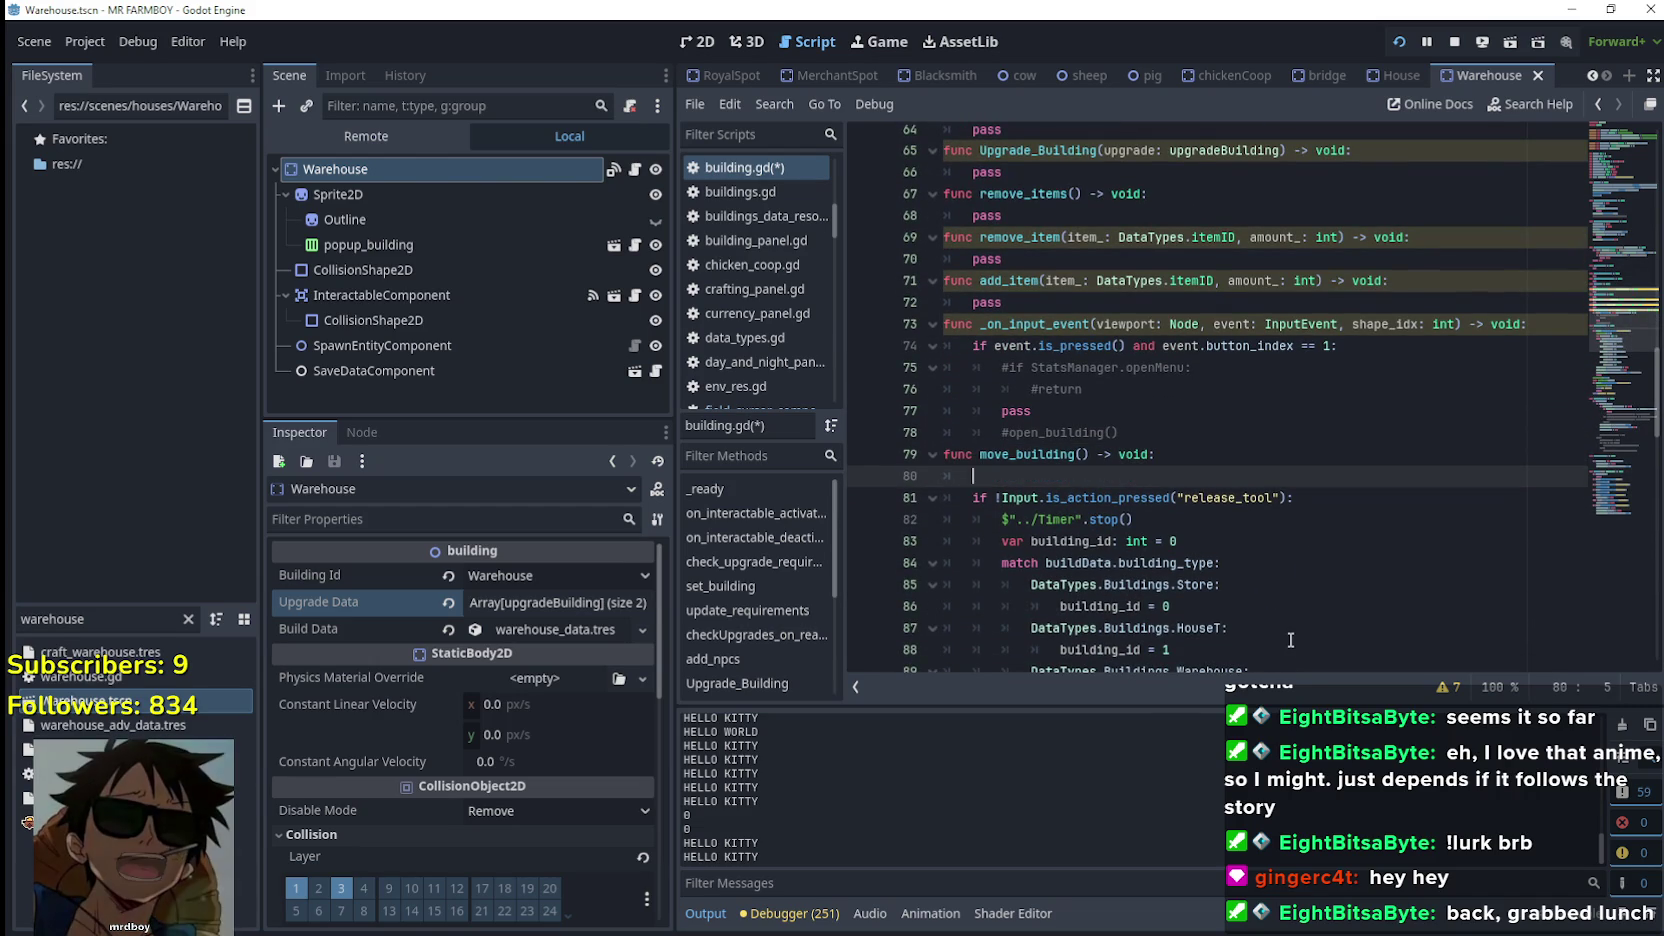
type("var timer:")
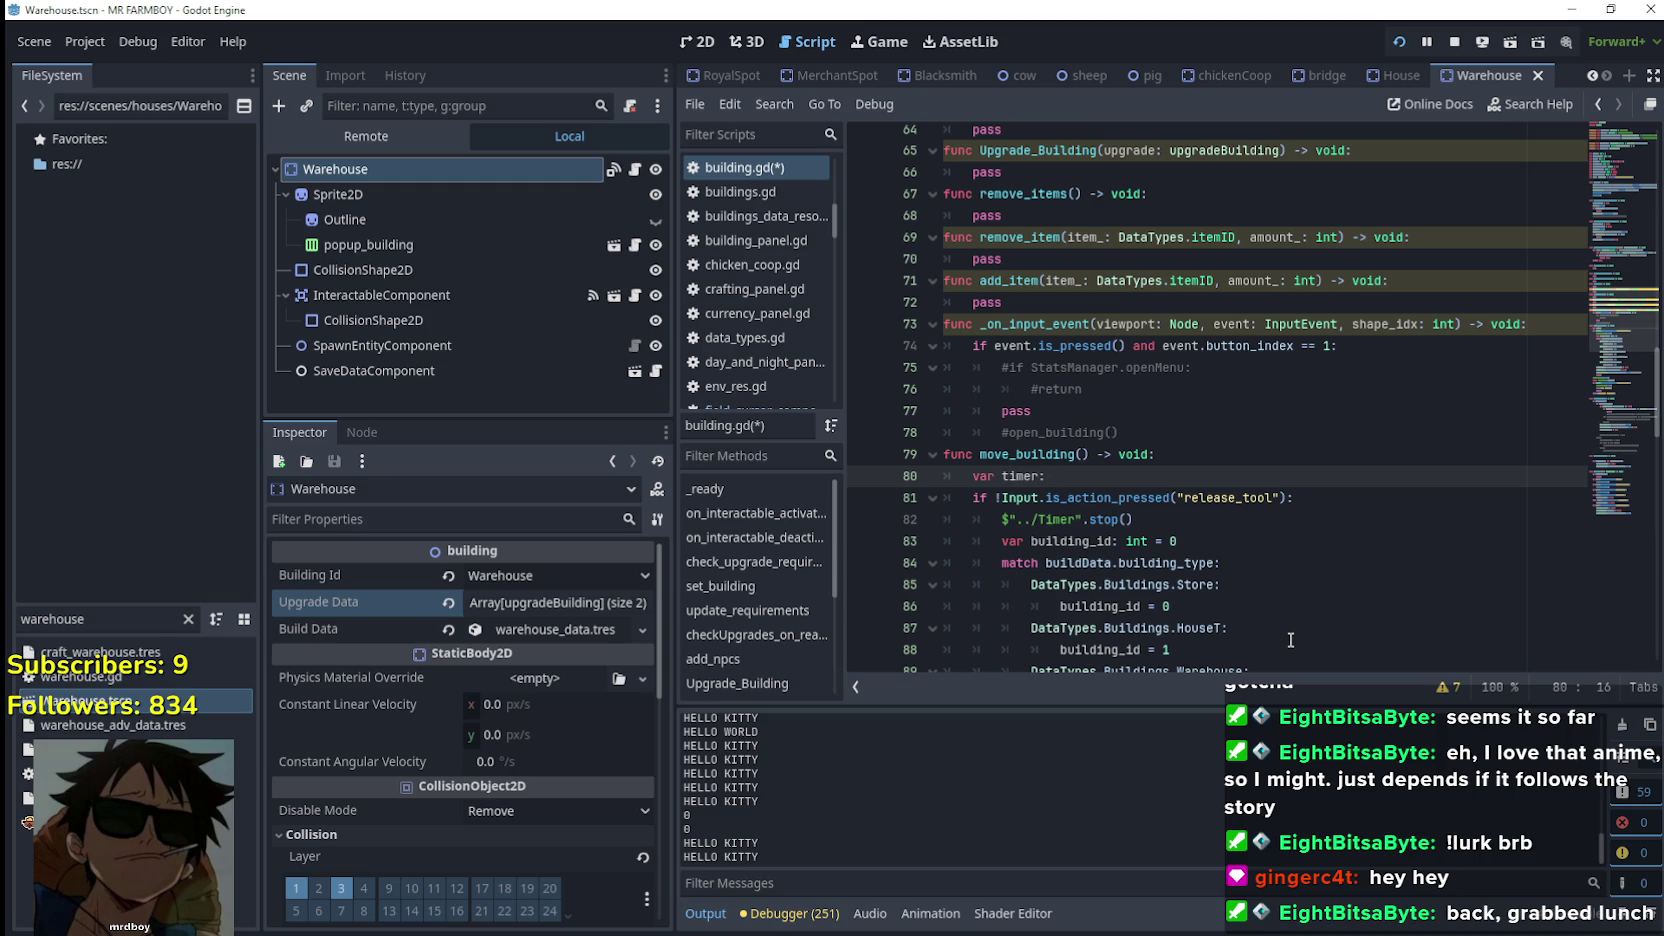
type("mer")
key("Return")
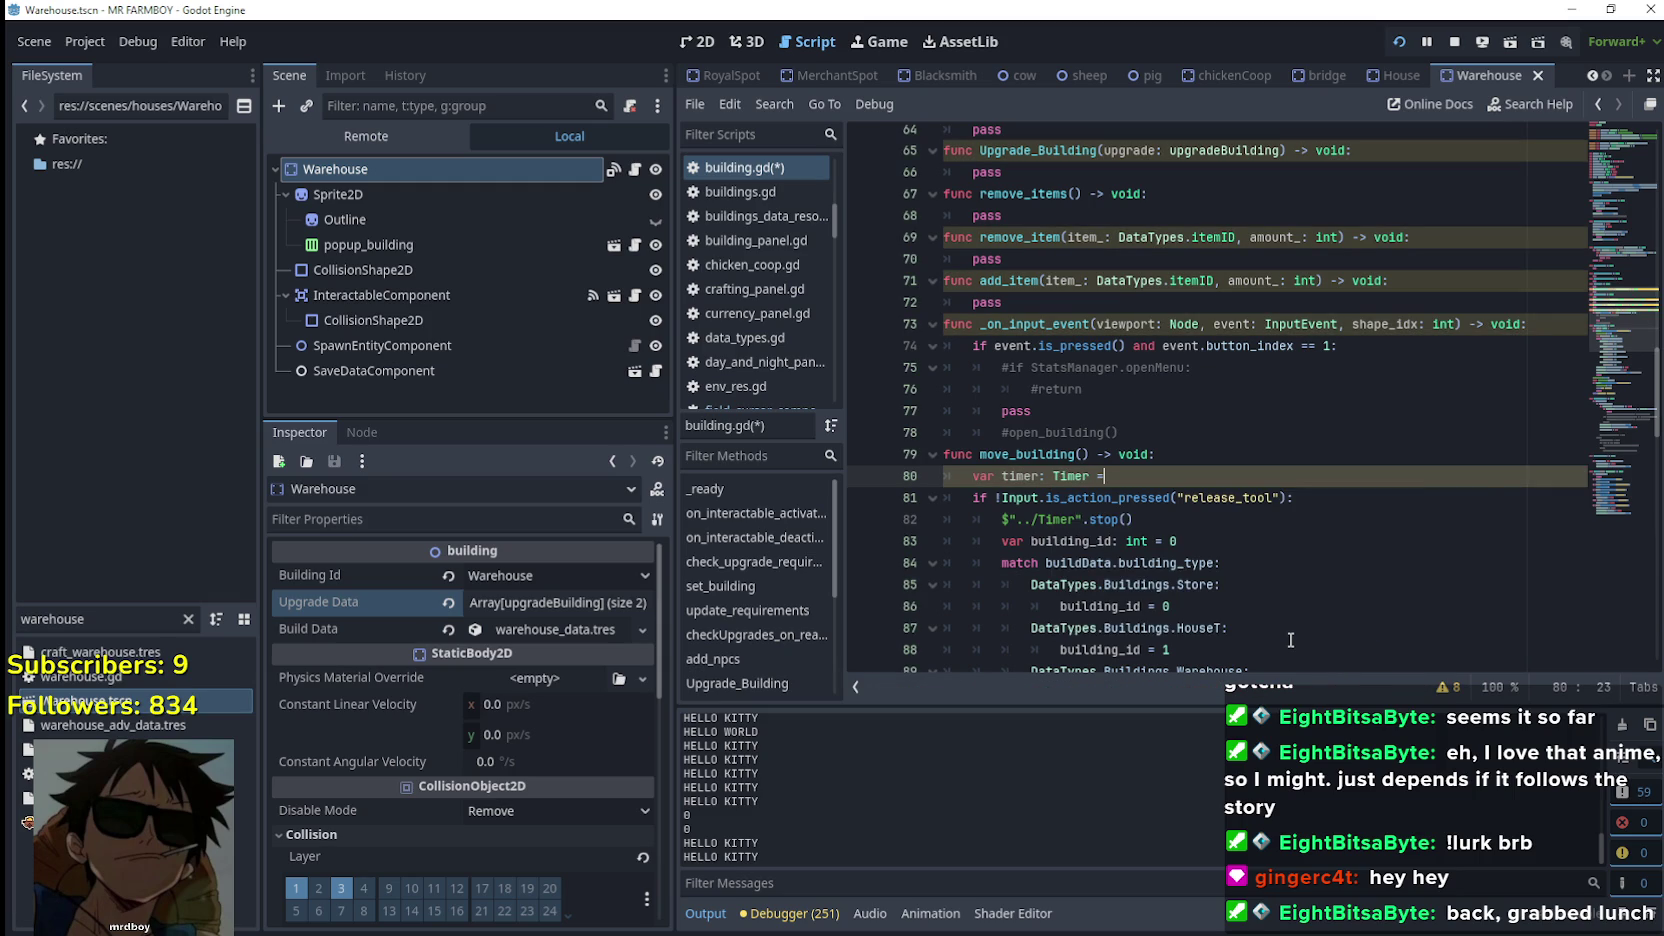
type("n")
key("BackSpace")
key("BackSpace")
key("BackSpace")
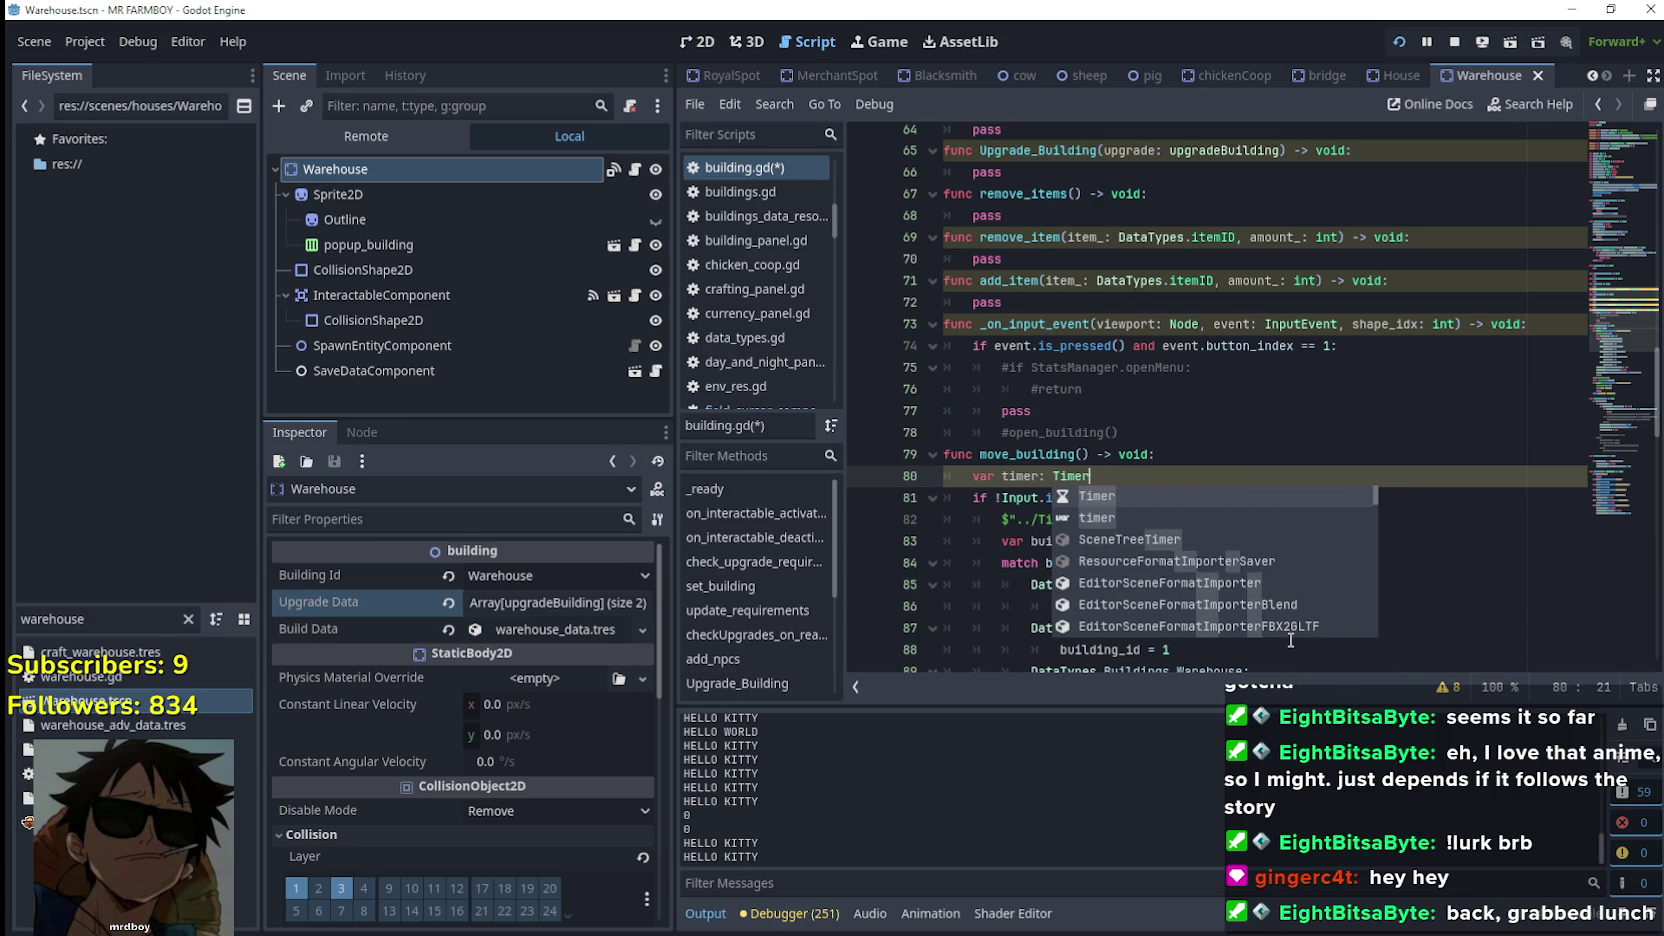
type(".")
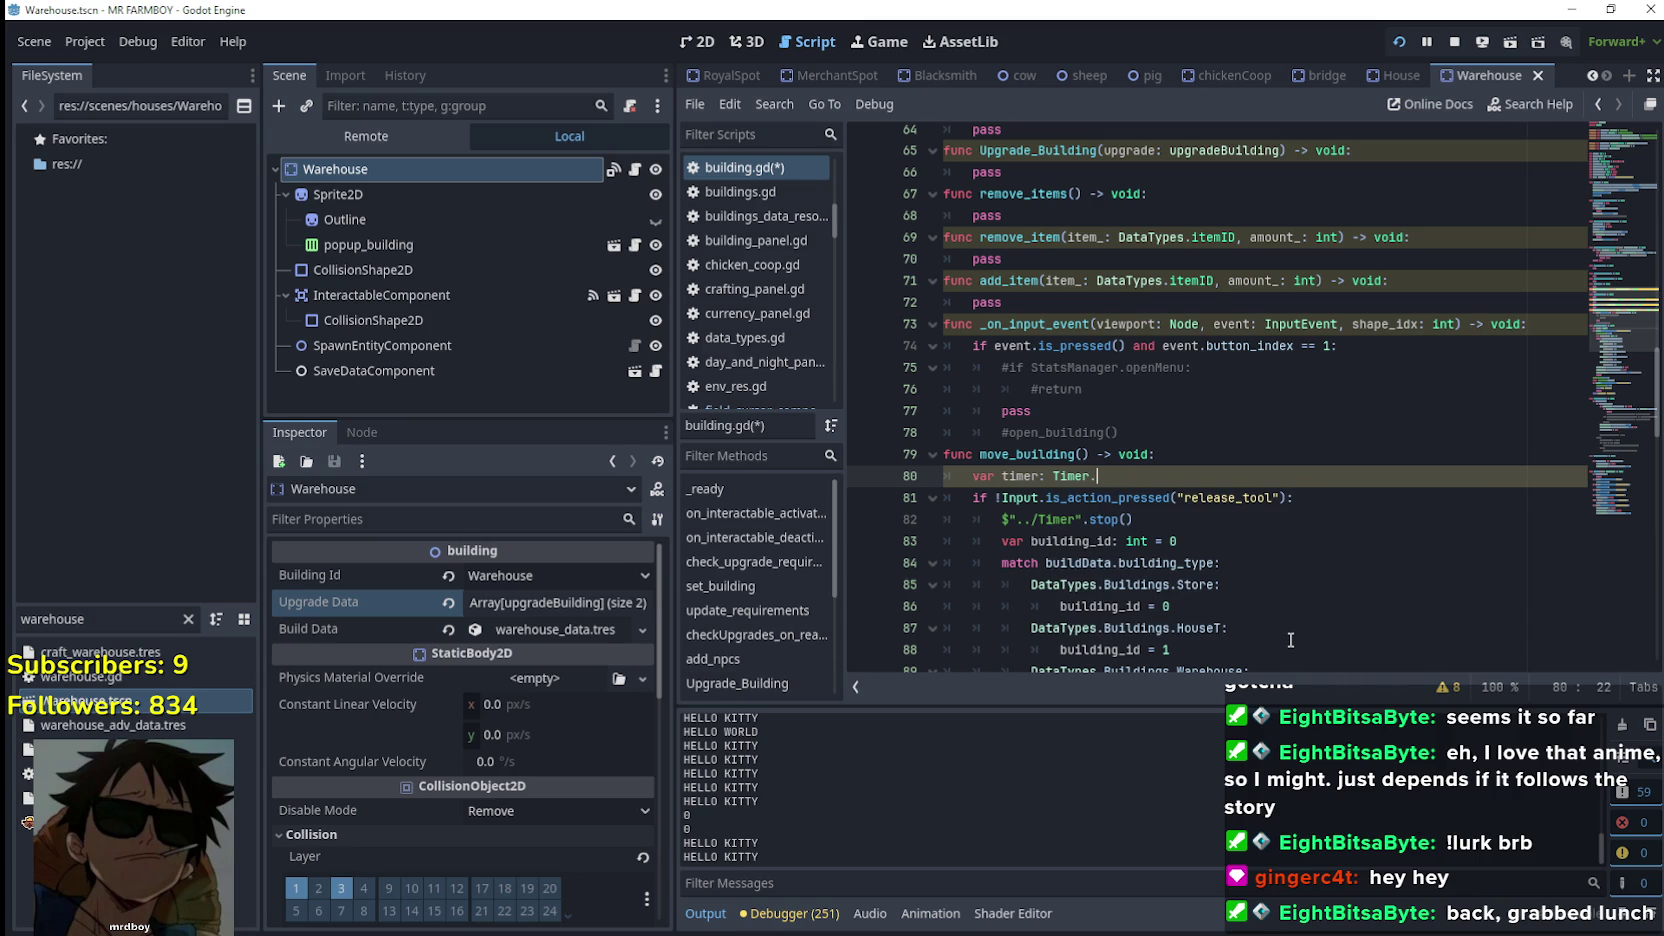
type("/Timer")
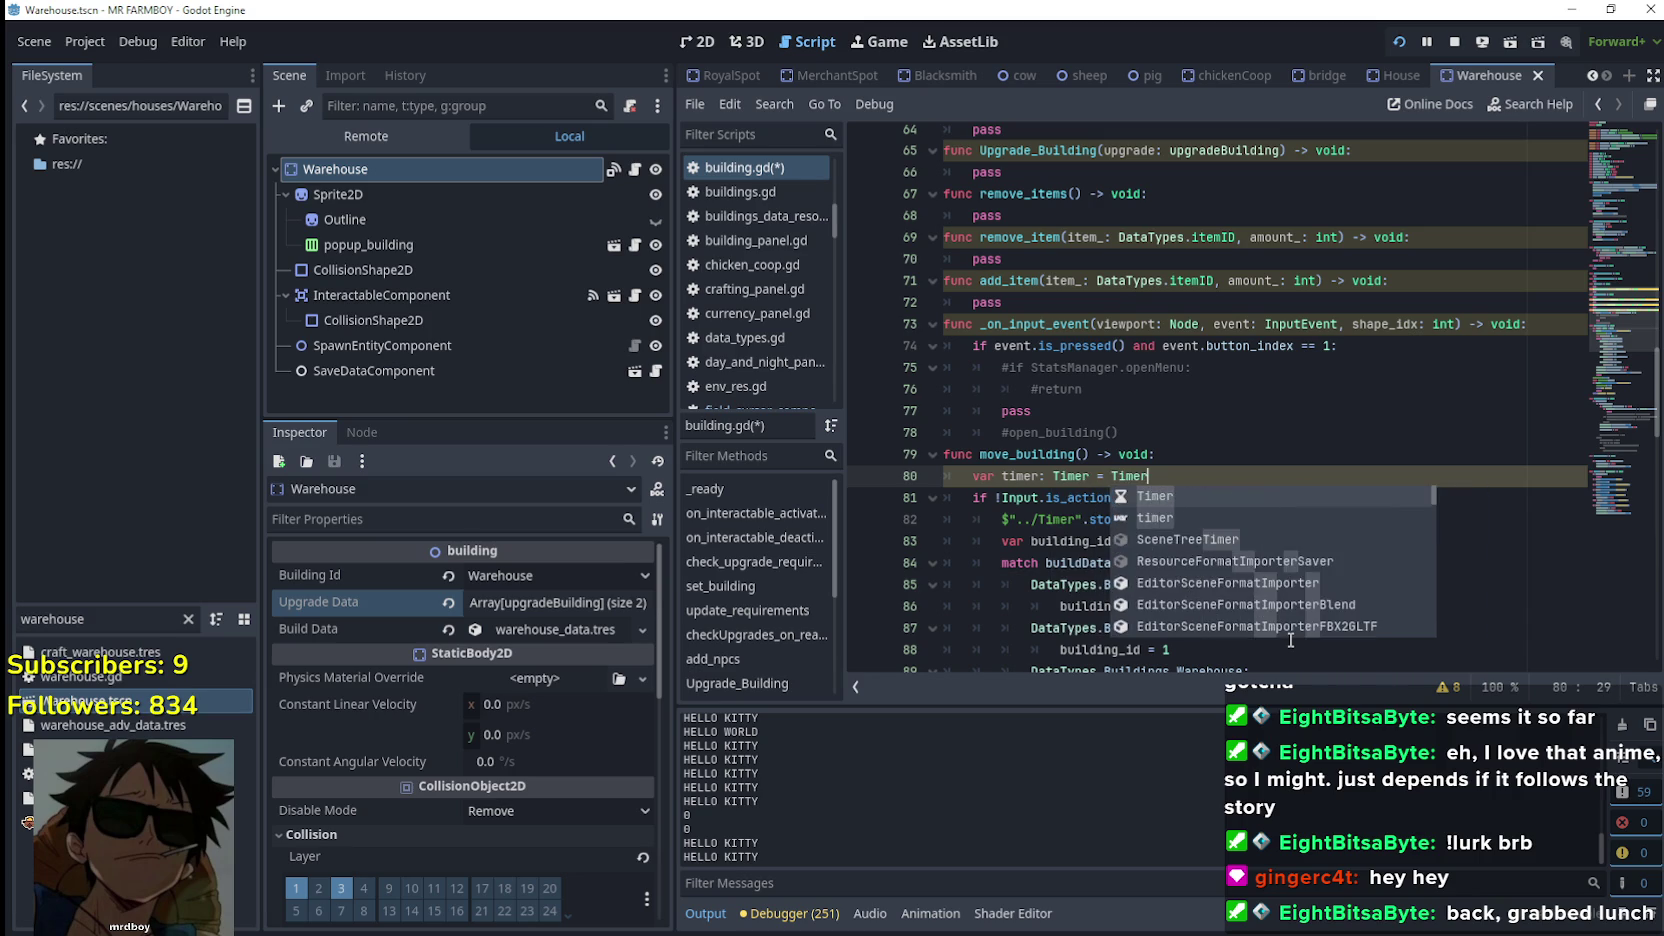
key("Return")
type("n")
key("Return")
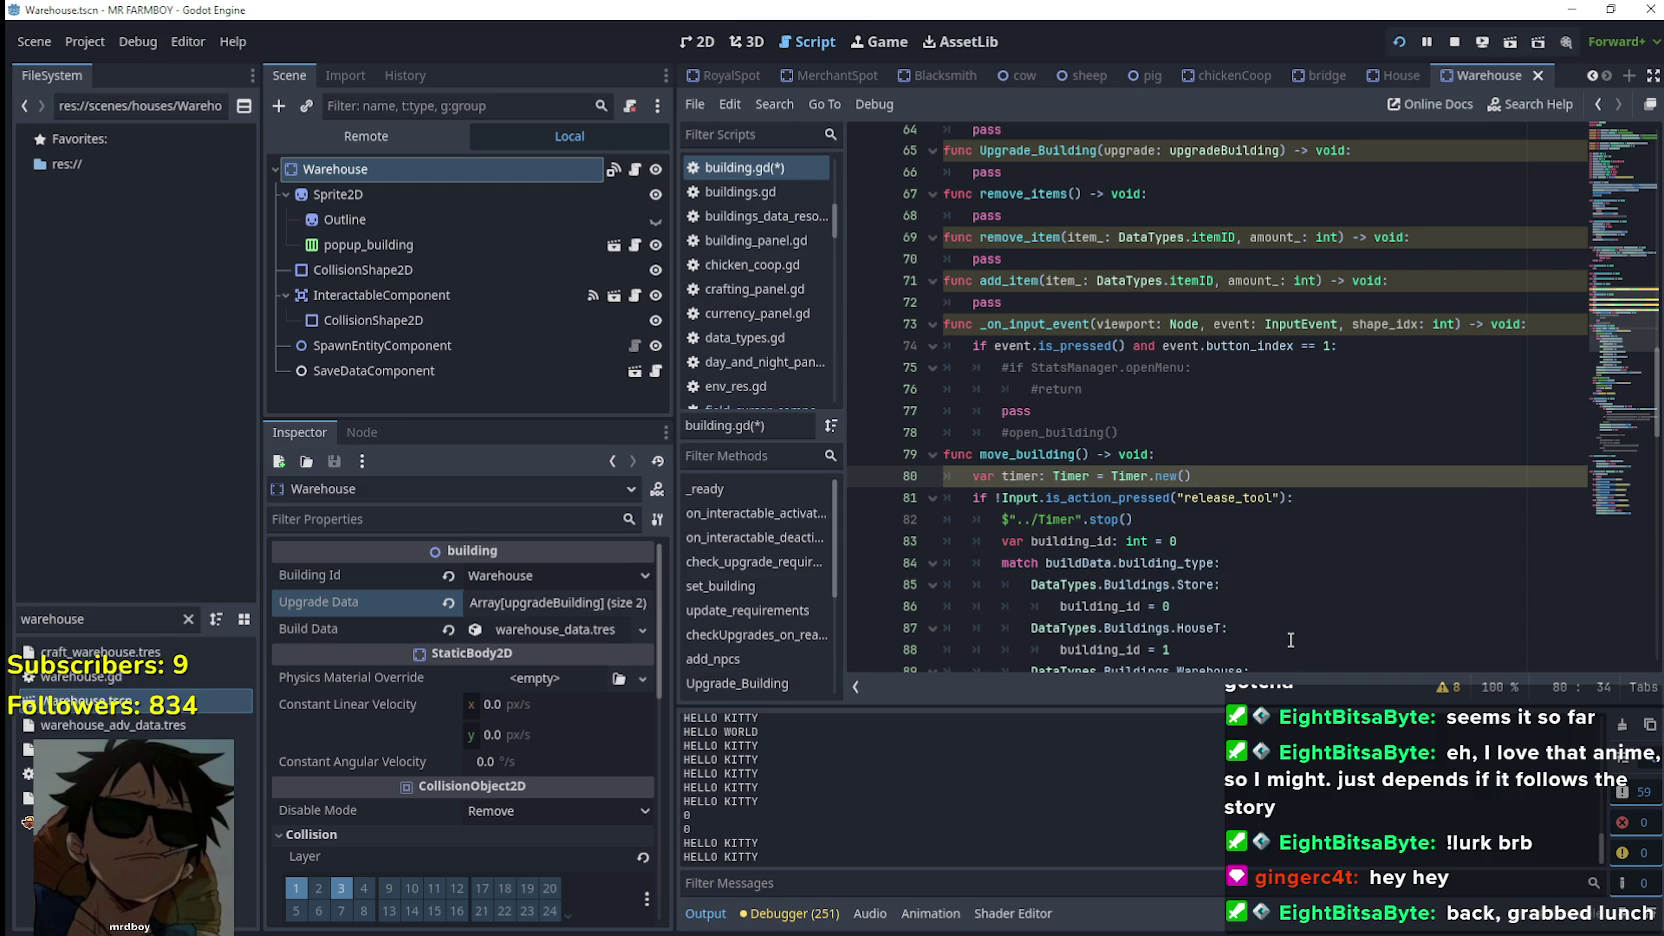
left_click(1191, 630)
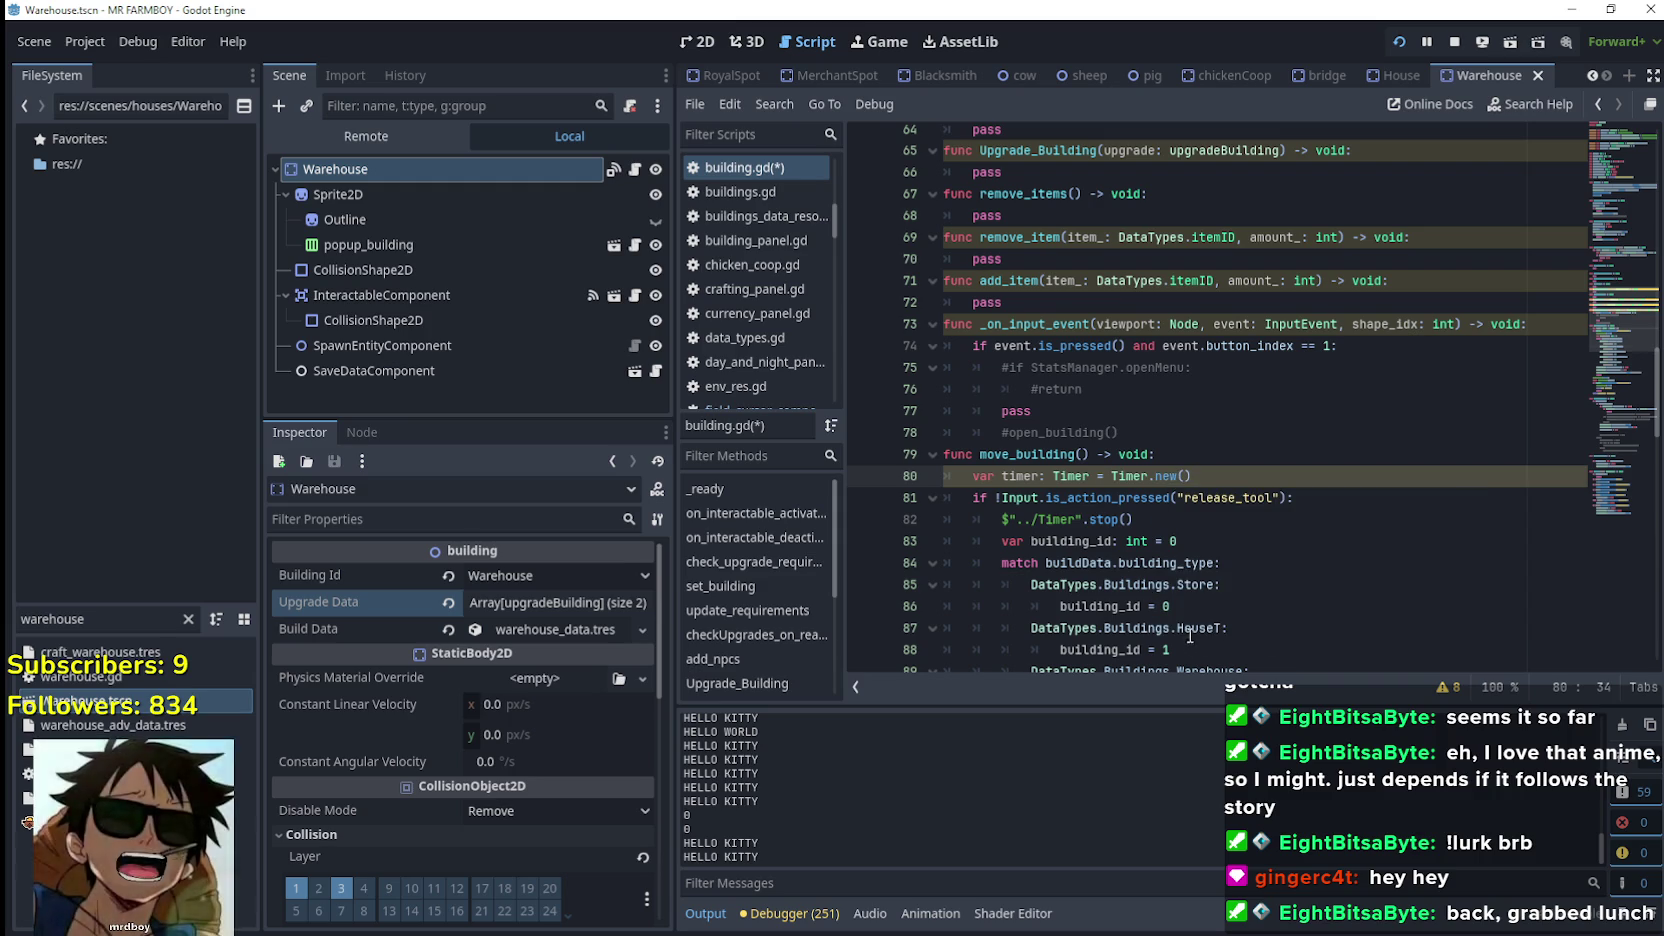
Replace the $"../Timer" node path in the first stop() call with timer
double_click(1021, 477)
key("ctrl+c")
left_click_drag(1086, 519, 1001, 519)
key("ctrl+v")
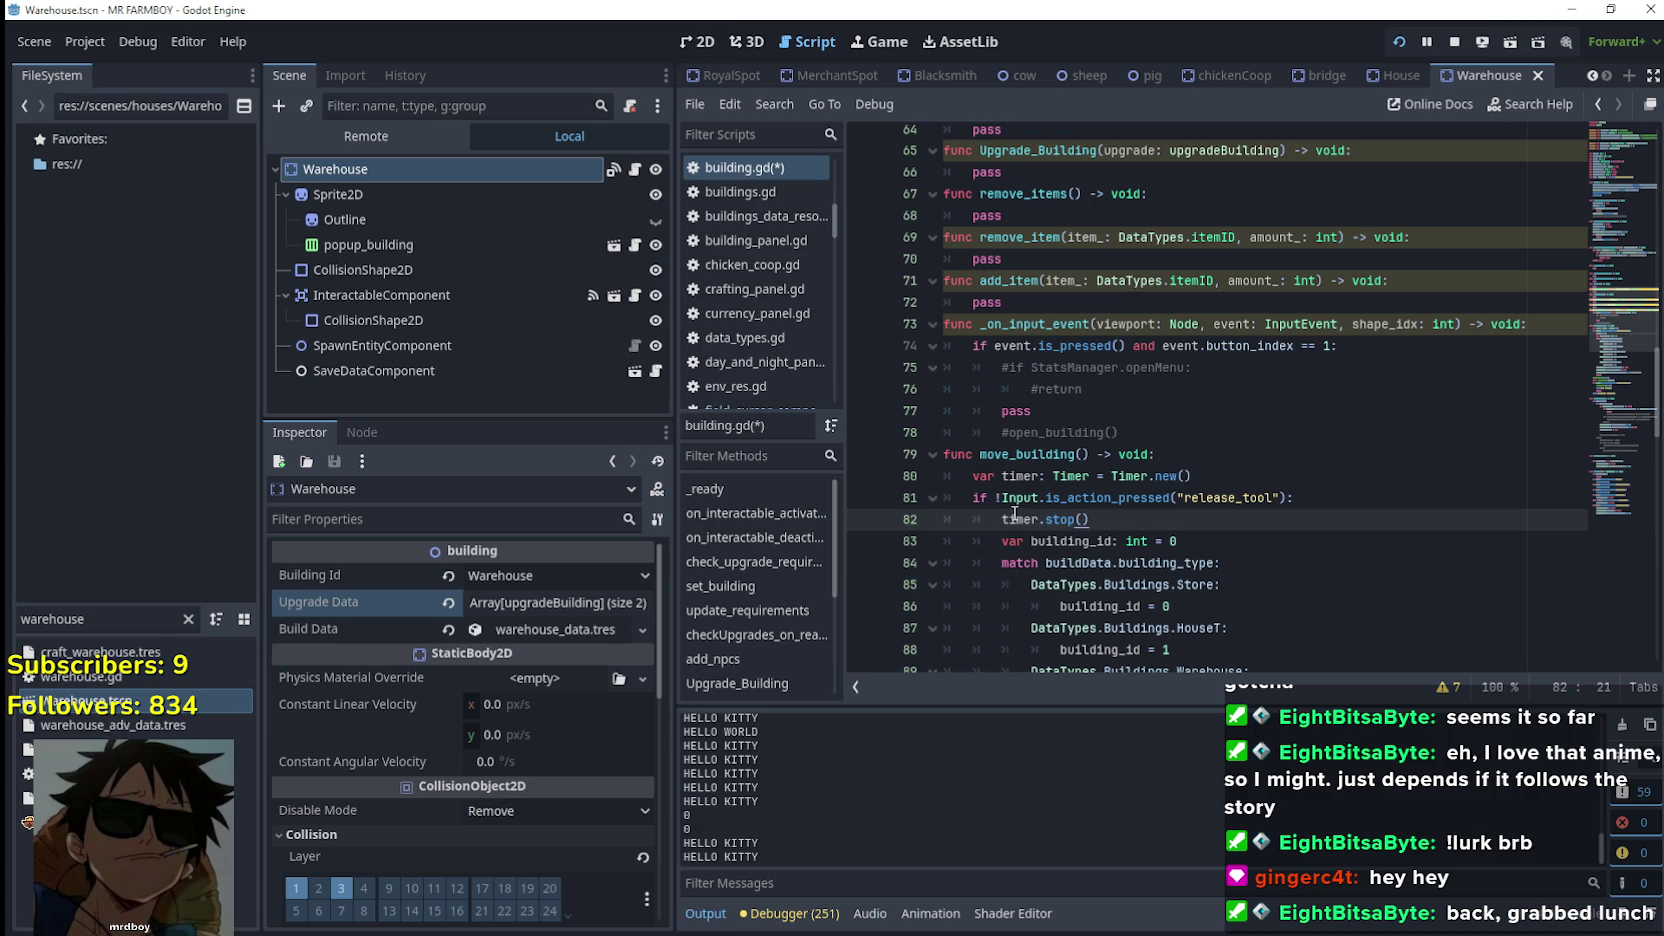
scroll(1014, 516, "down", 5)
Use timer instead of $"../Timer" in the start() call and the awaited timeout
left_click(976, 562)
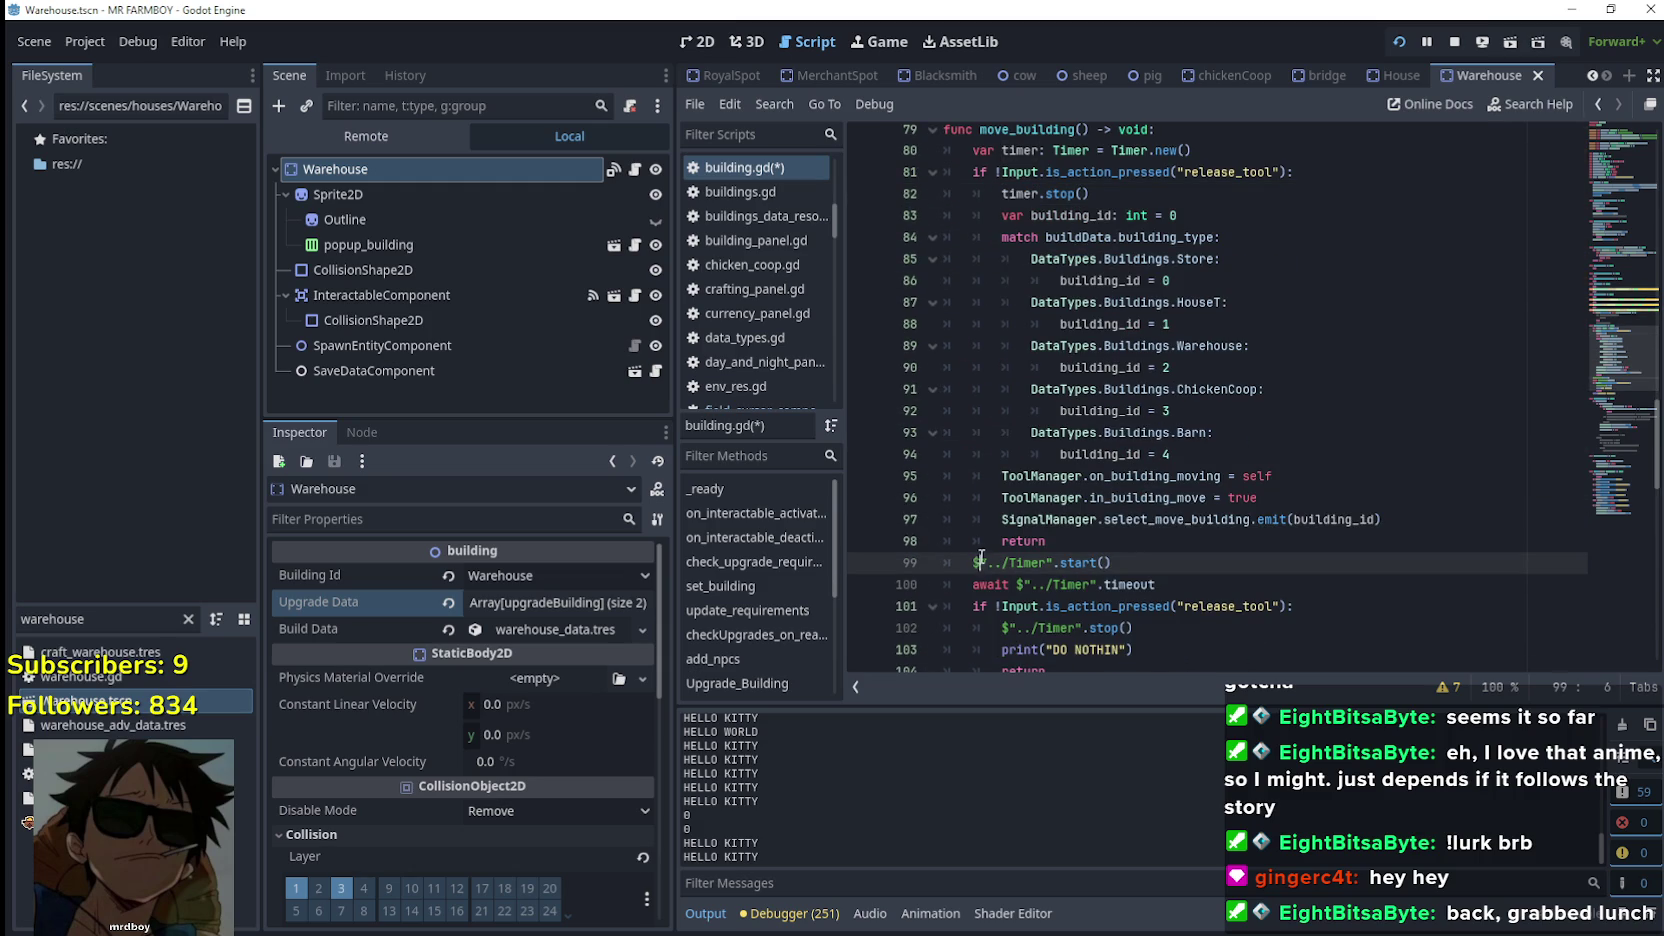
left_click_drag(1053, 562, 975, 566)
type("timer")
left_click_drag(1097, 584, 965, 581)
left_click(1100, 584)
left_click_drag(1100, 584, 1018, 588)
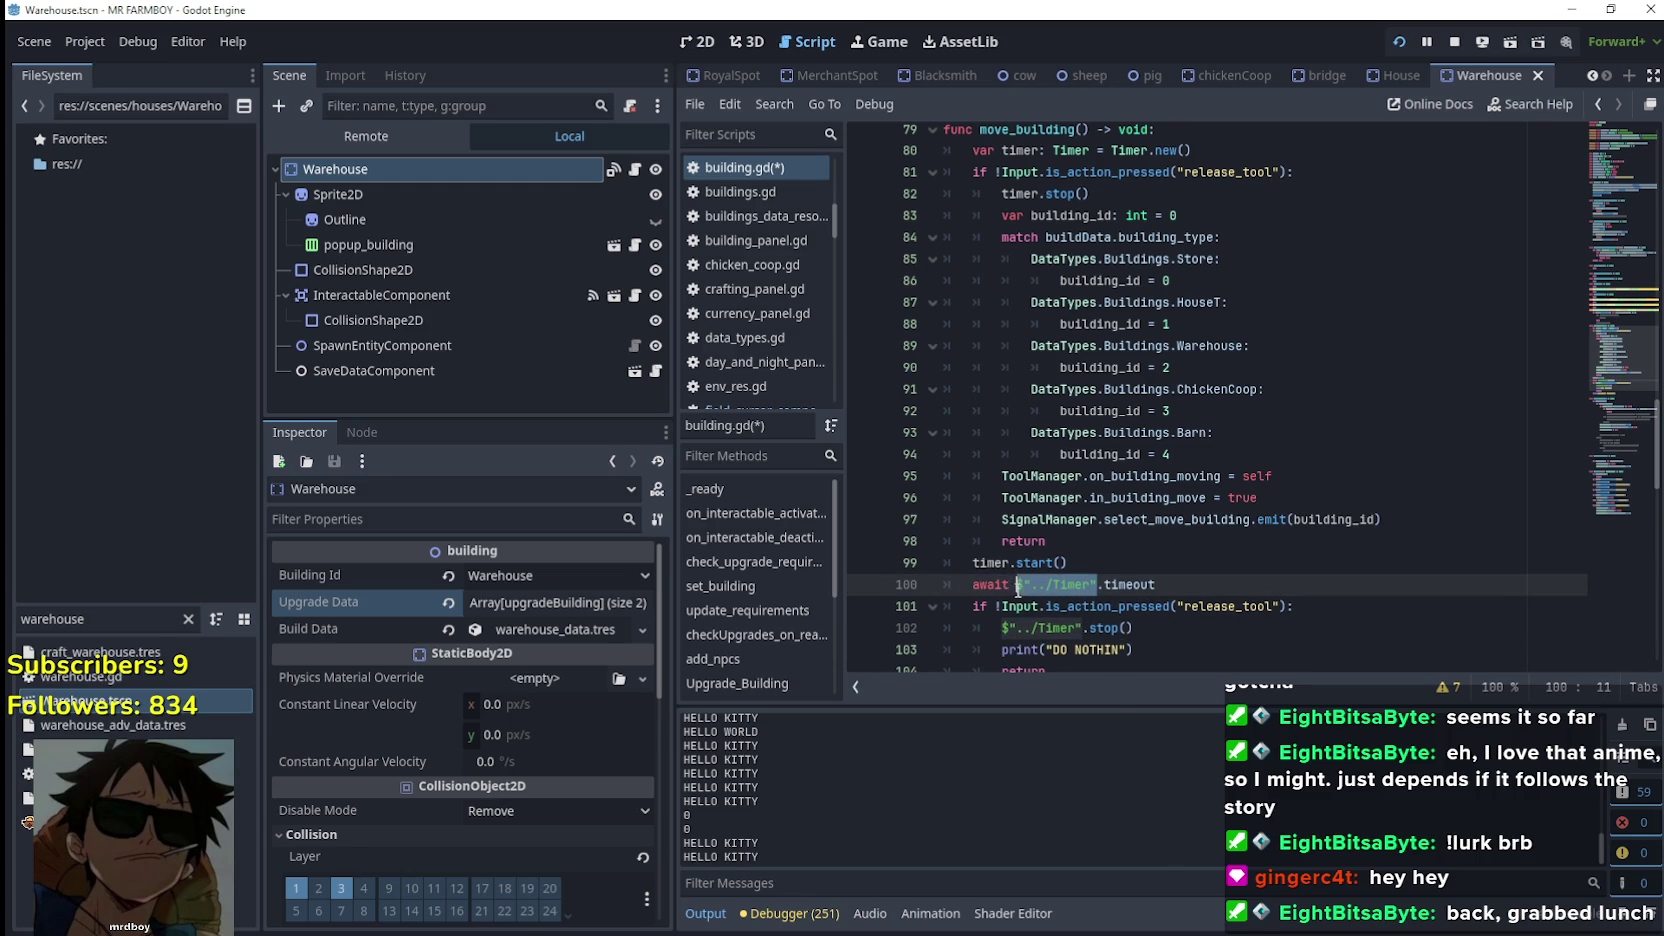
type("timer")
left_click(1288, 142)
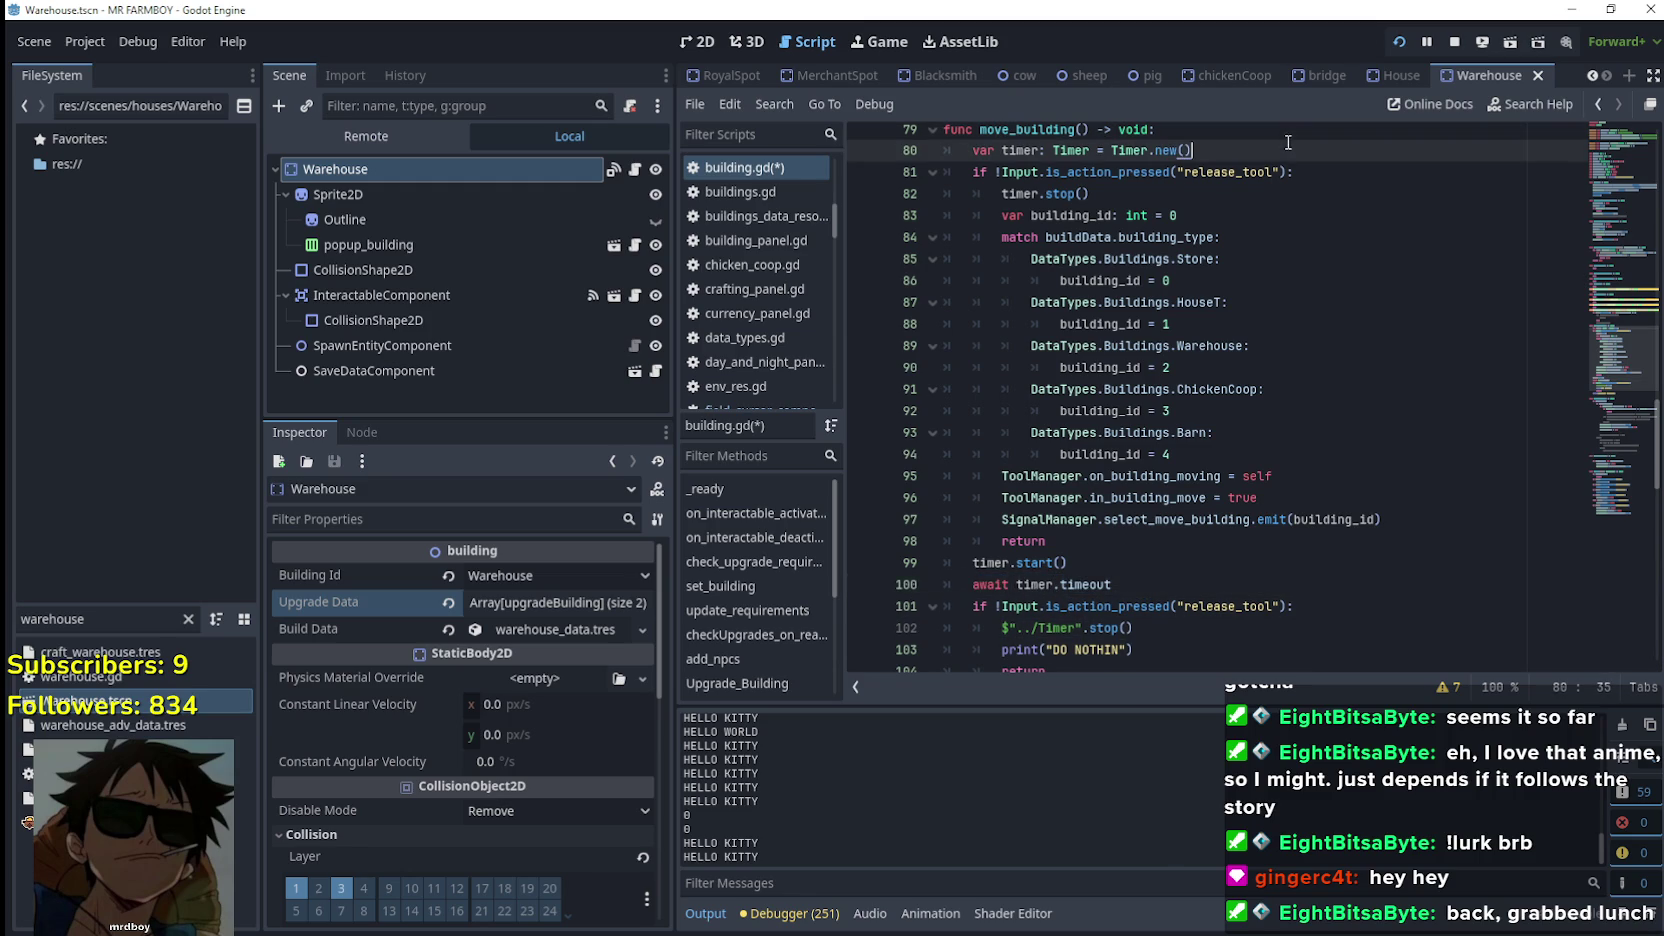
key("Return")
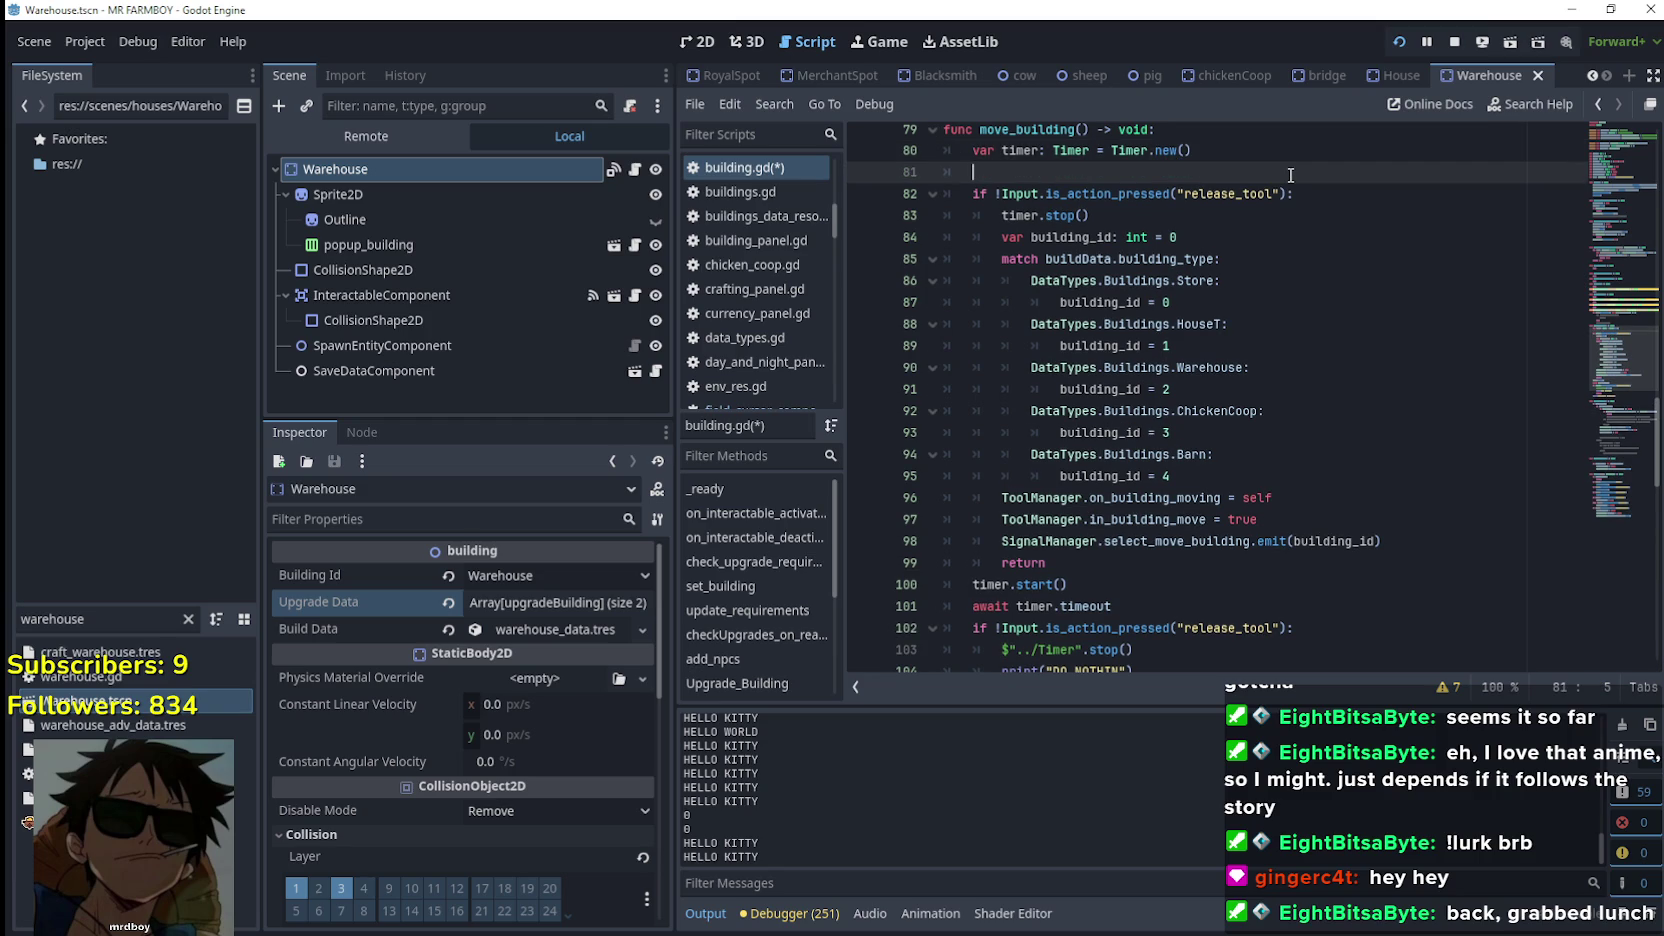
Complete timer.time_left on line 81 from the Timer member suggestions
type("timer.")
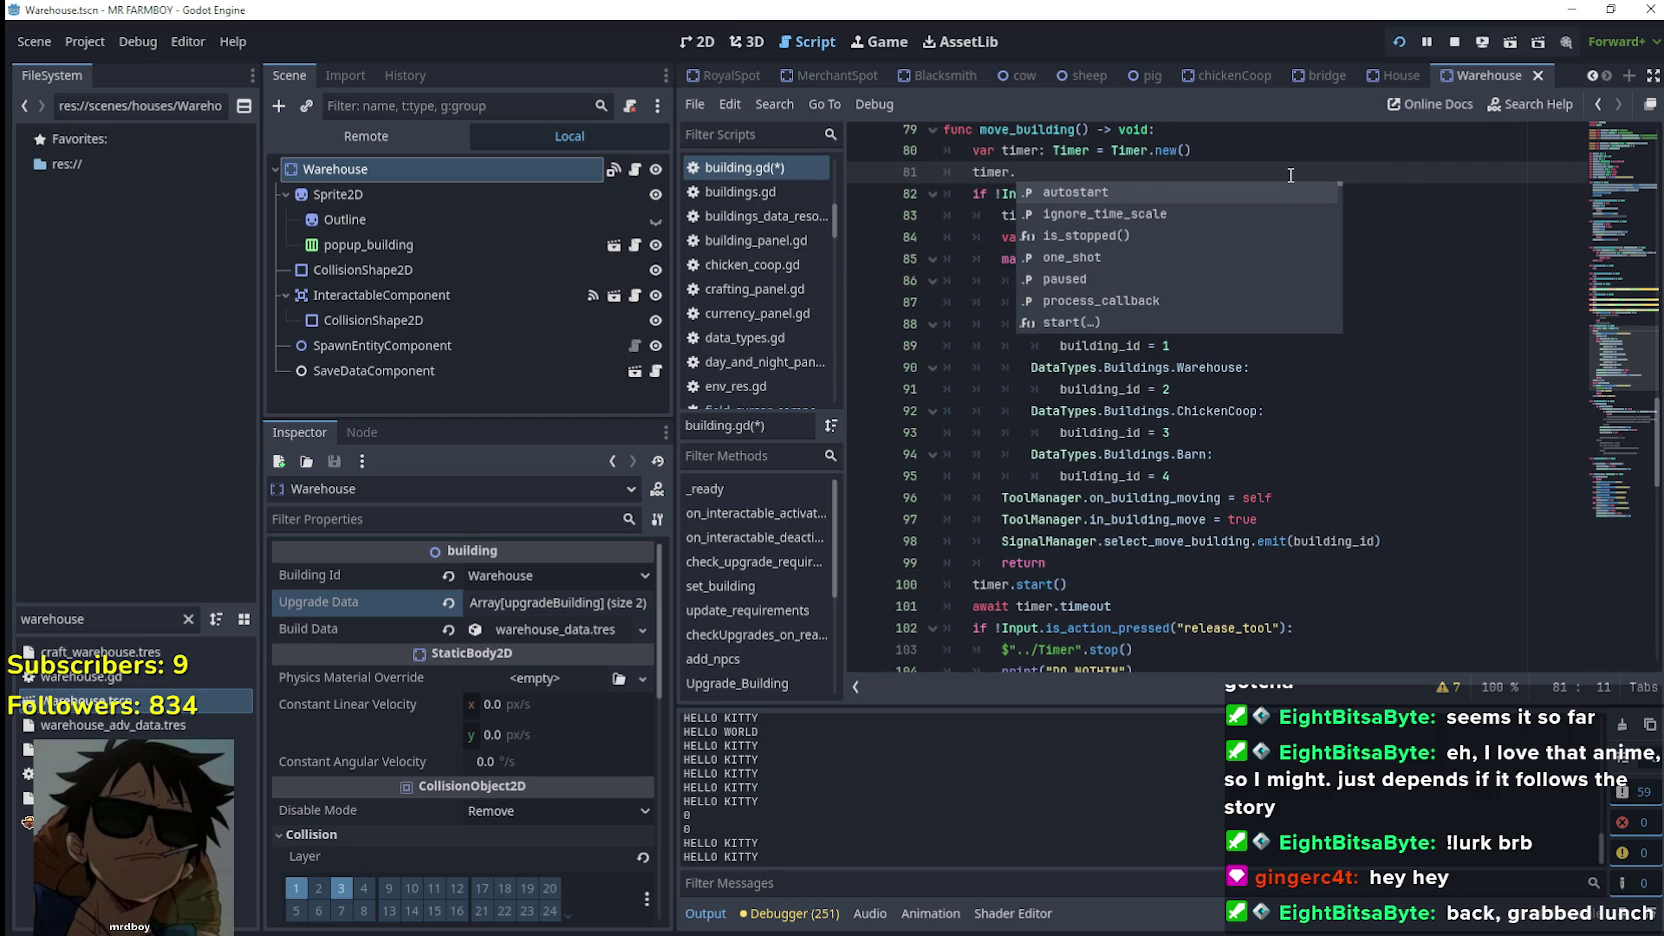
key("Down")
key("Down")
key("Down")
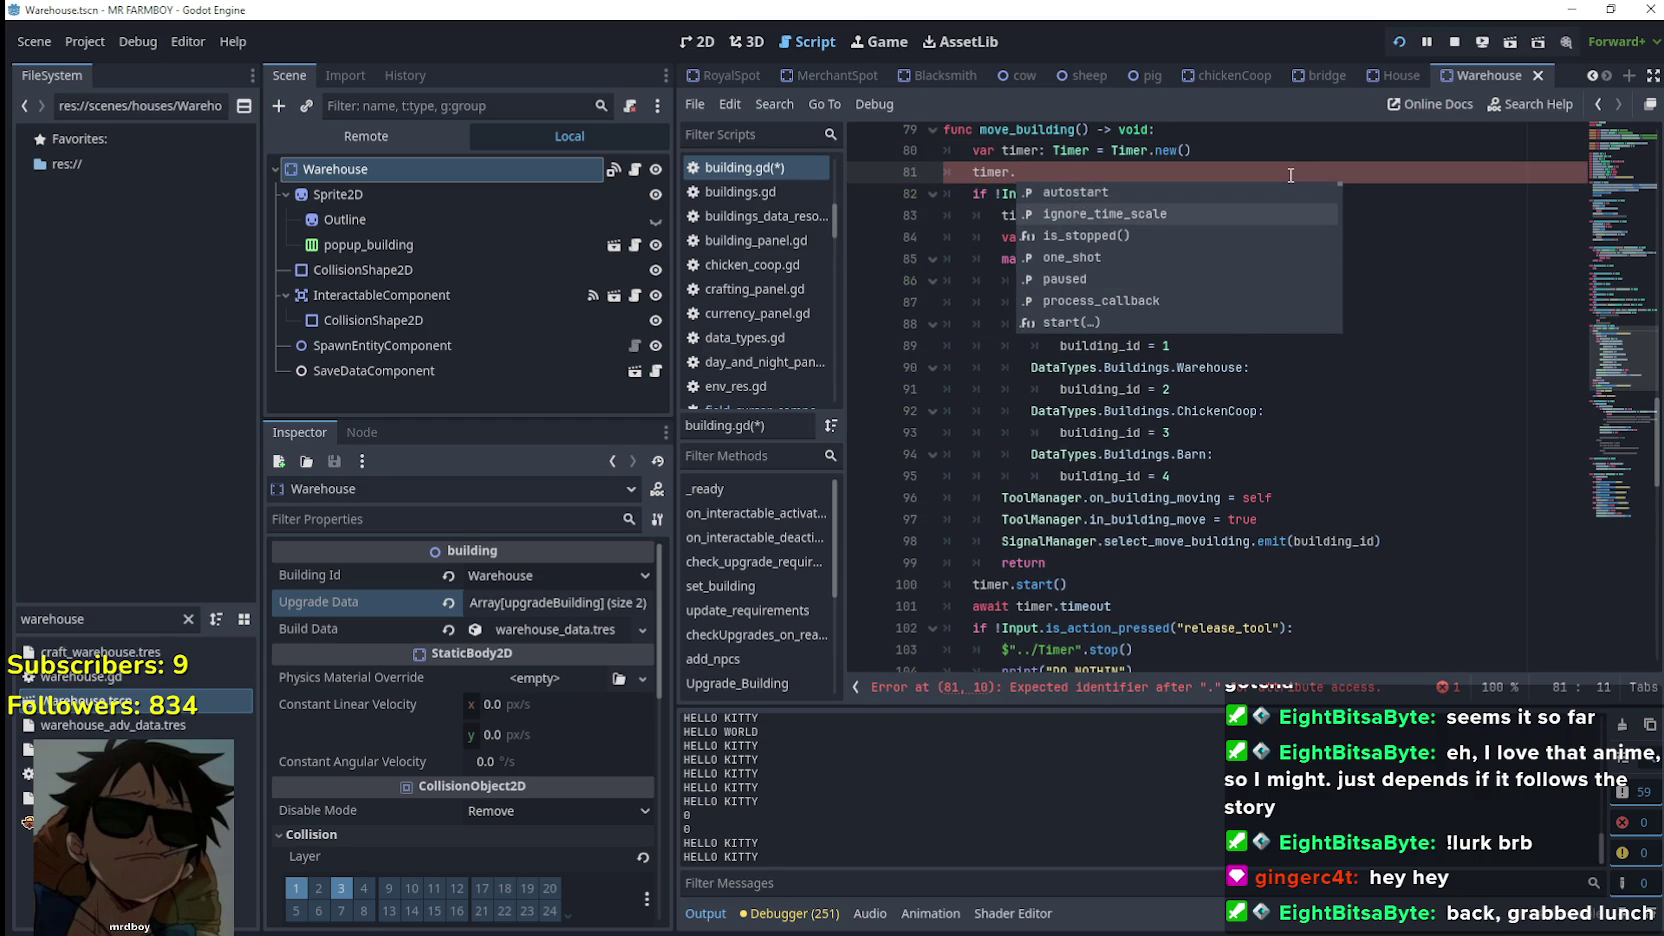
key("Down")
key("Down")
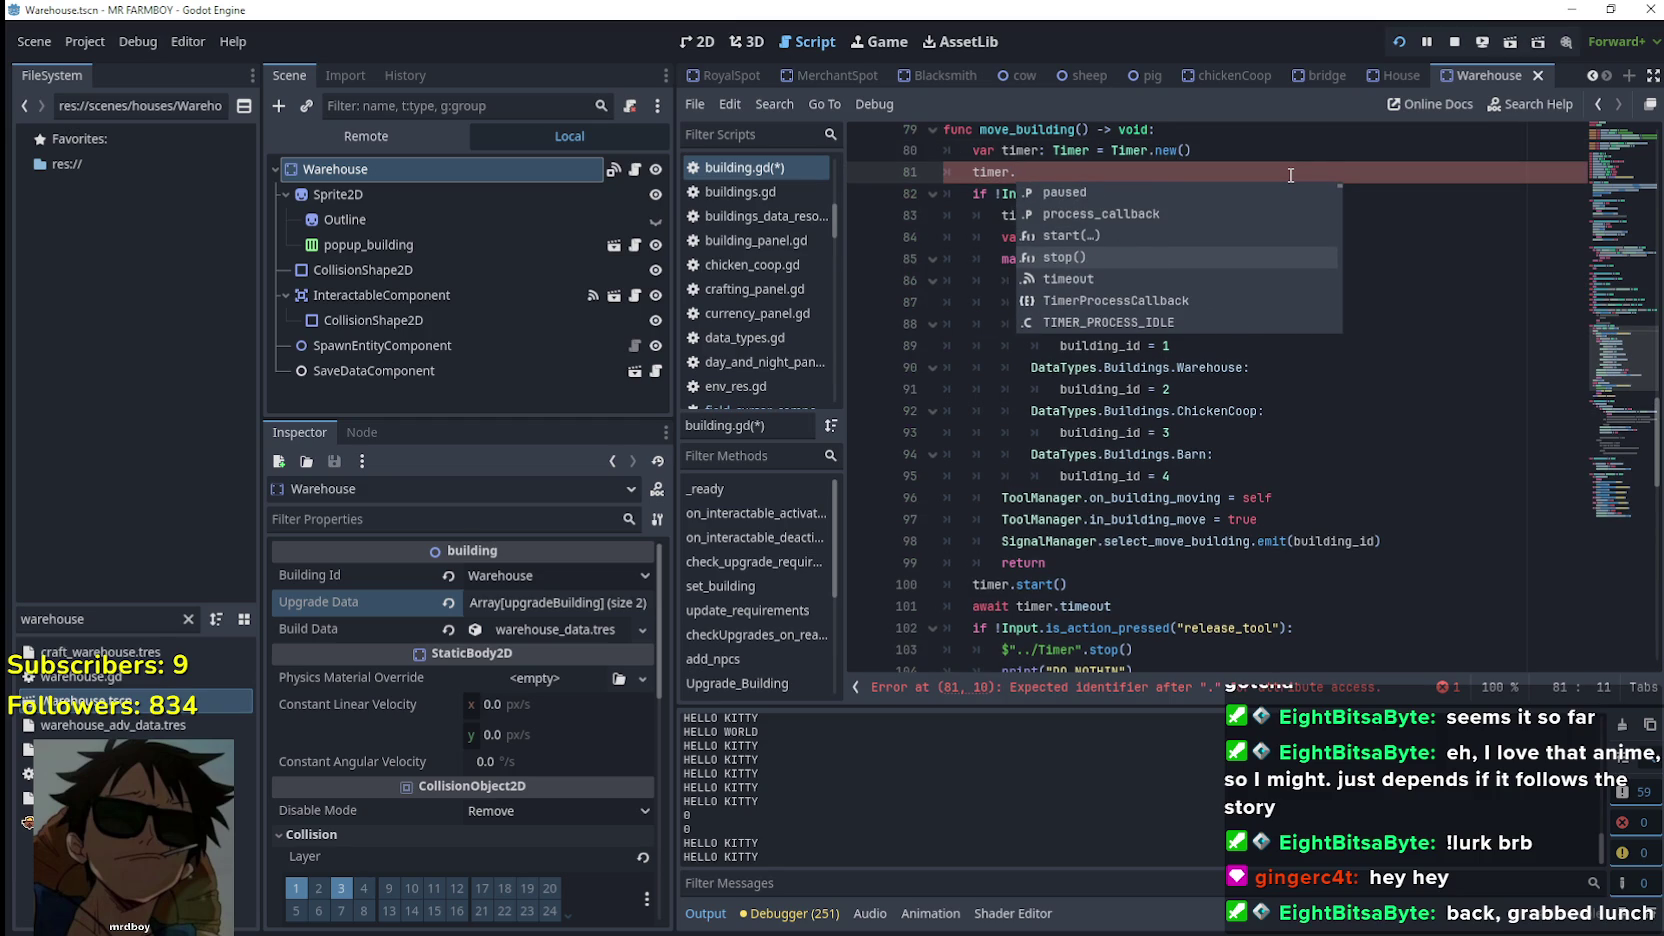
key("Down")
key("Down")
key("Down")
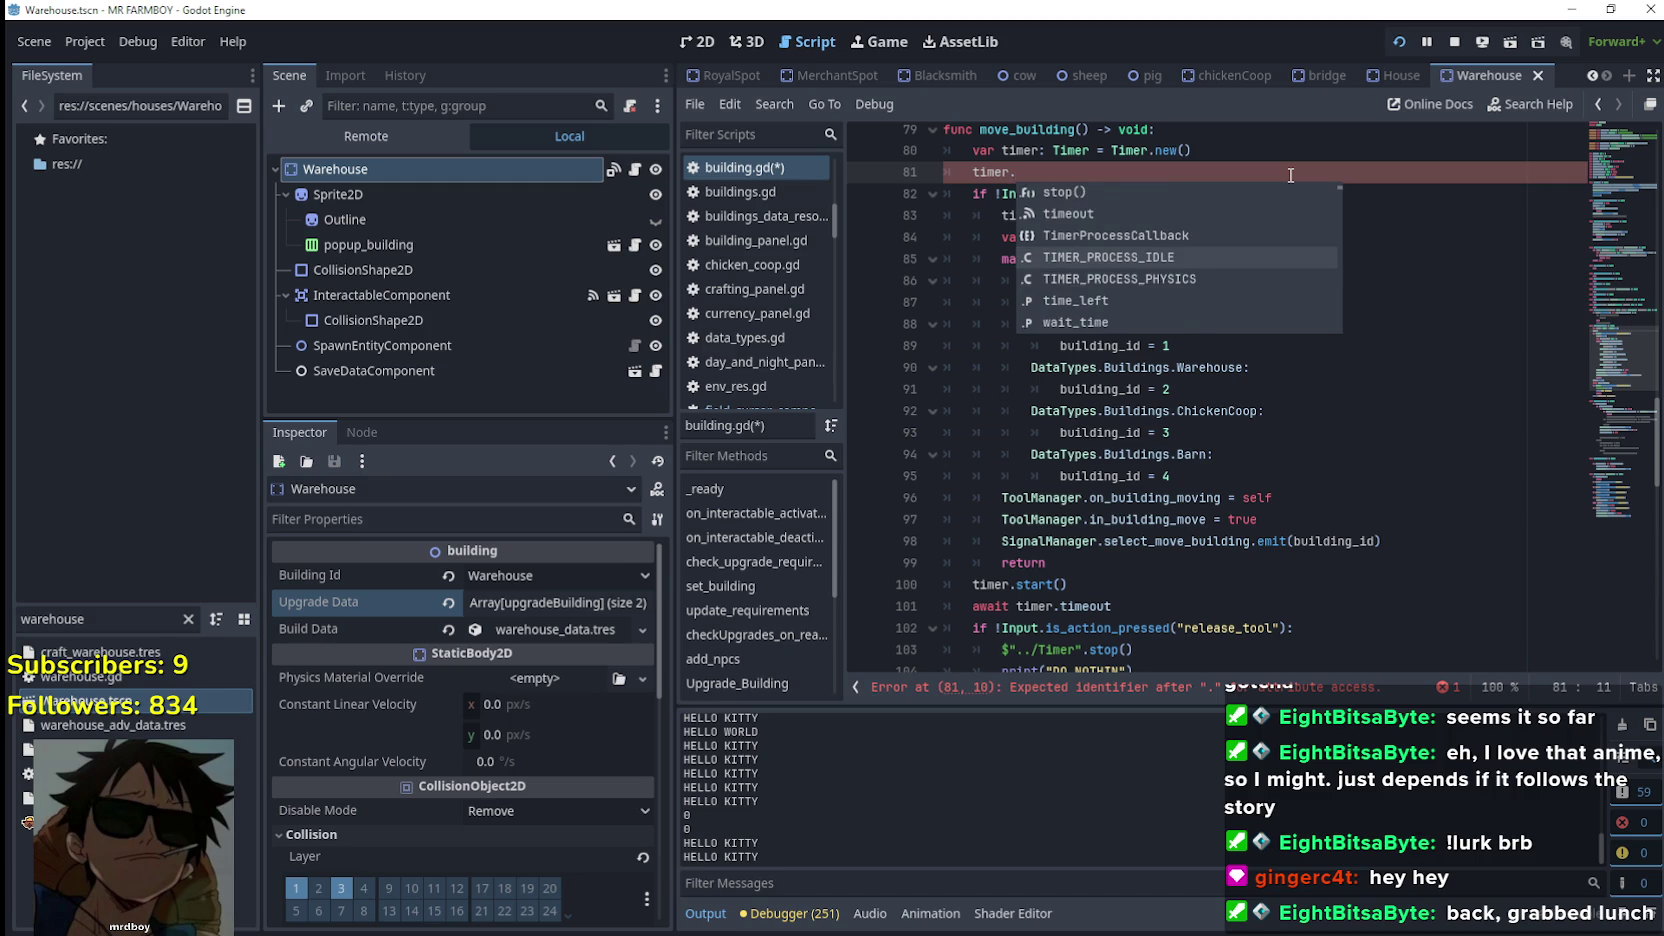
key("Return")
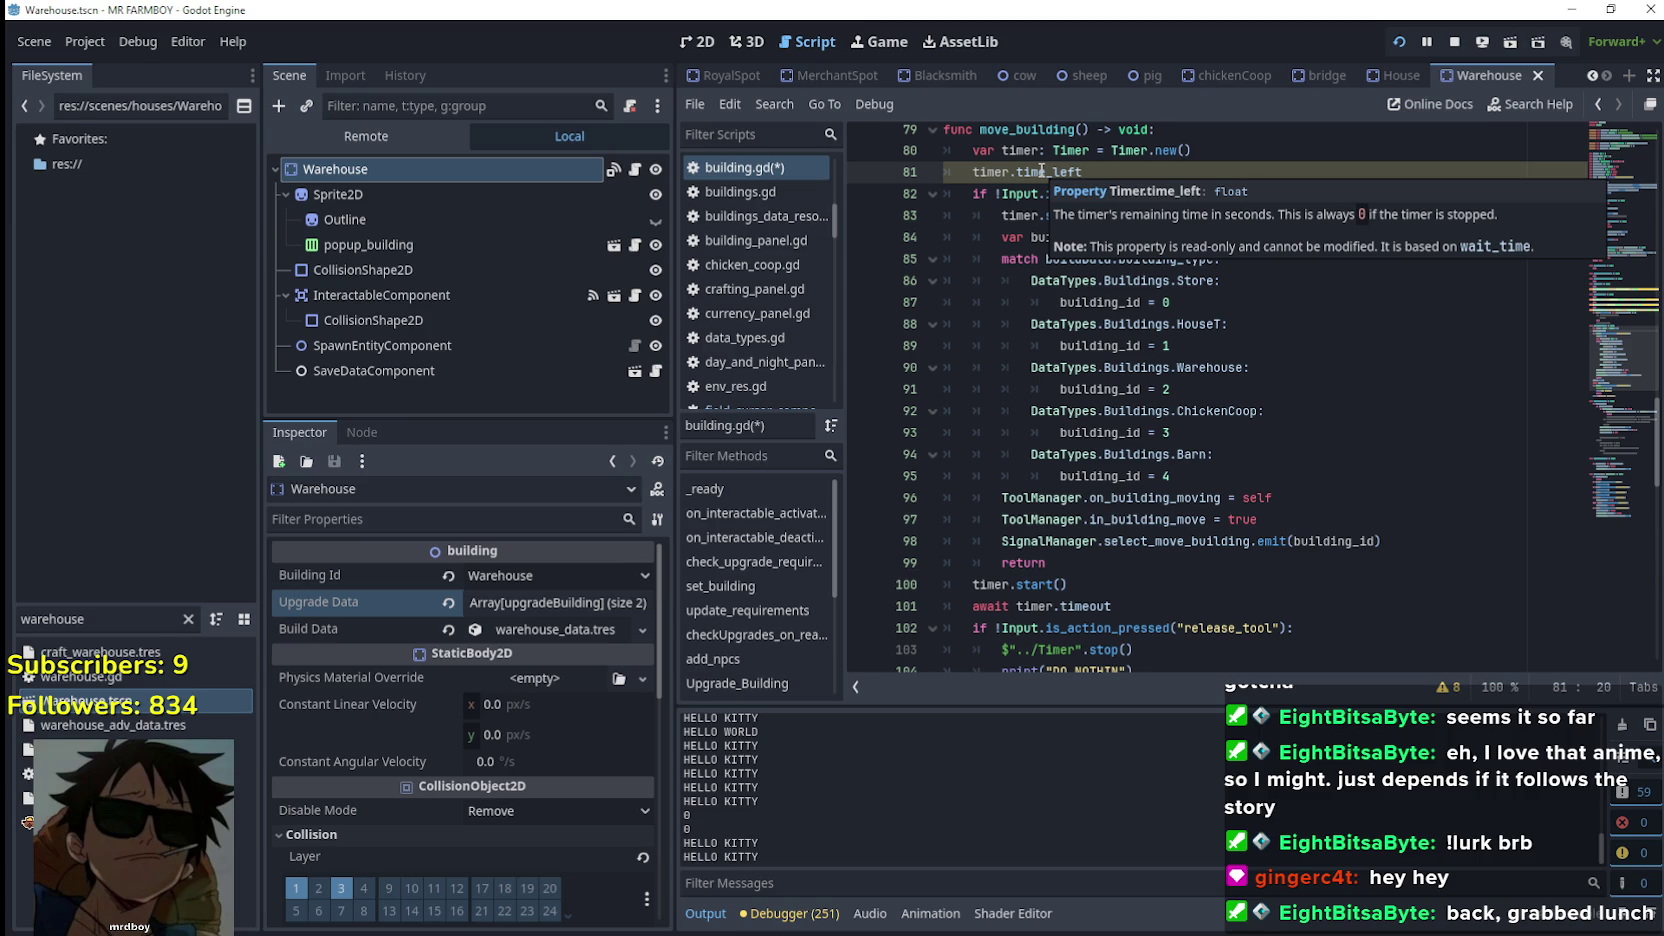
left_click(1117, 150)
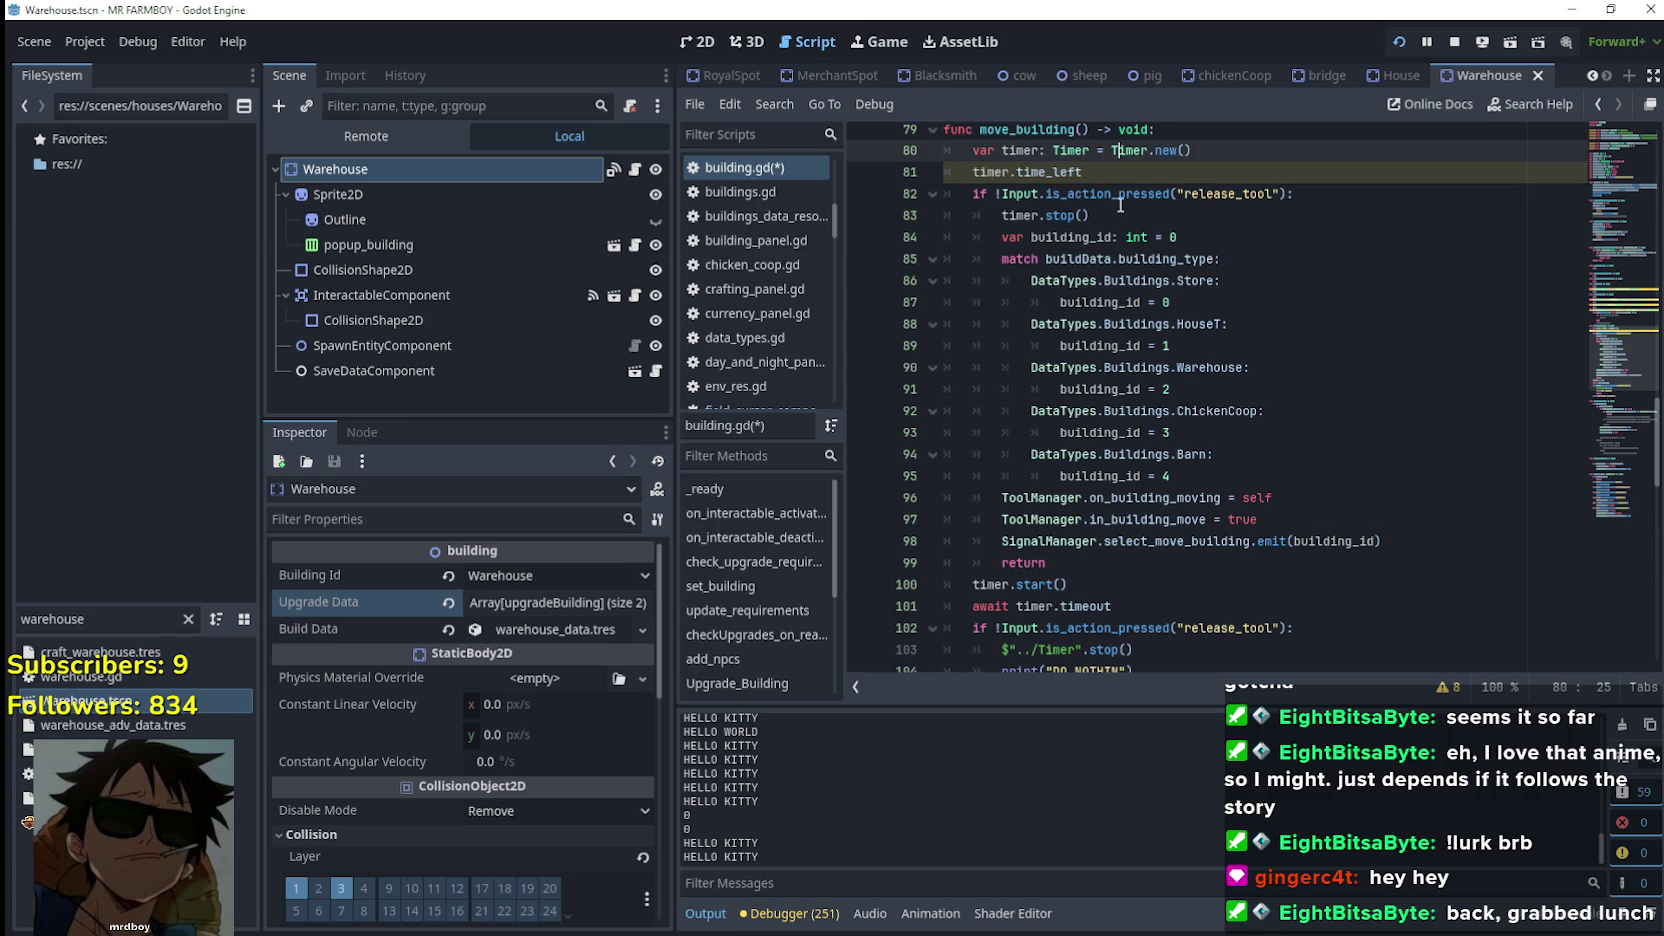
Replace time_left with wait_time = 2 on line 81 and save building.gd
double_click(1066, 172)
key("BackSpace")
key("BackSpace")
type(".")
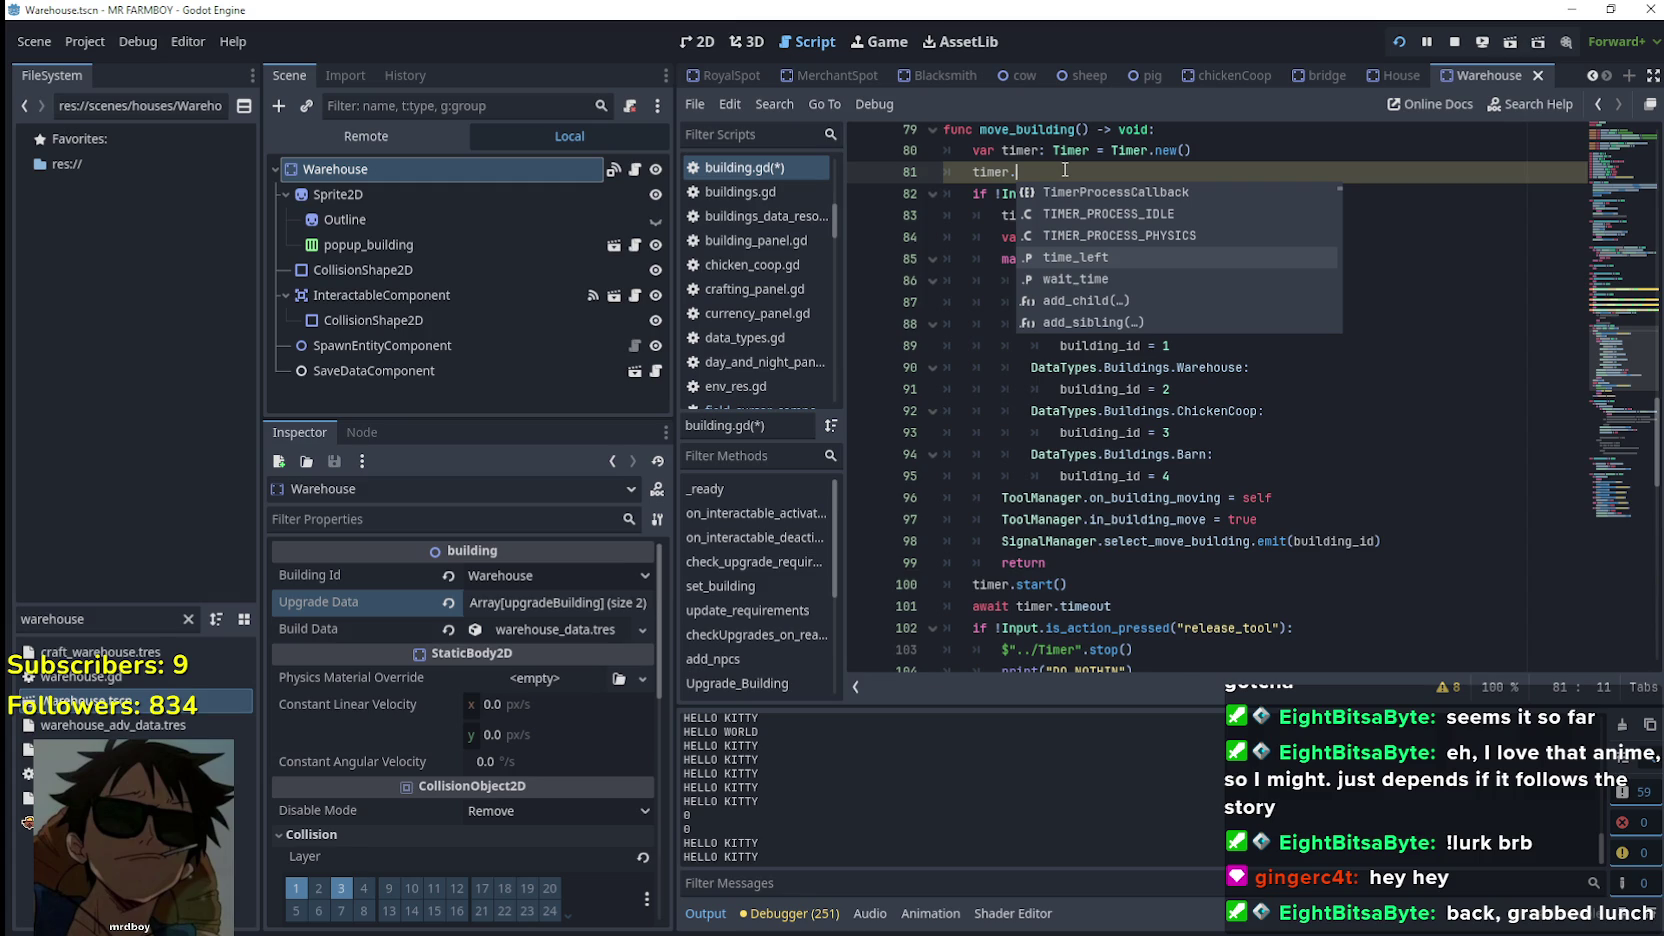
key("Down")
key("Return")
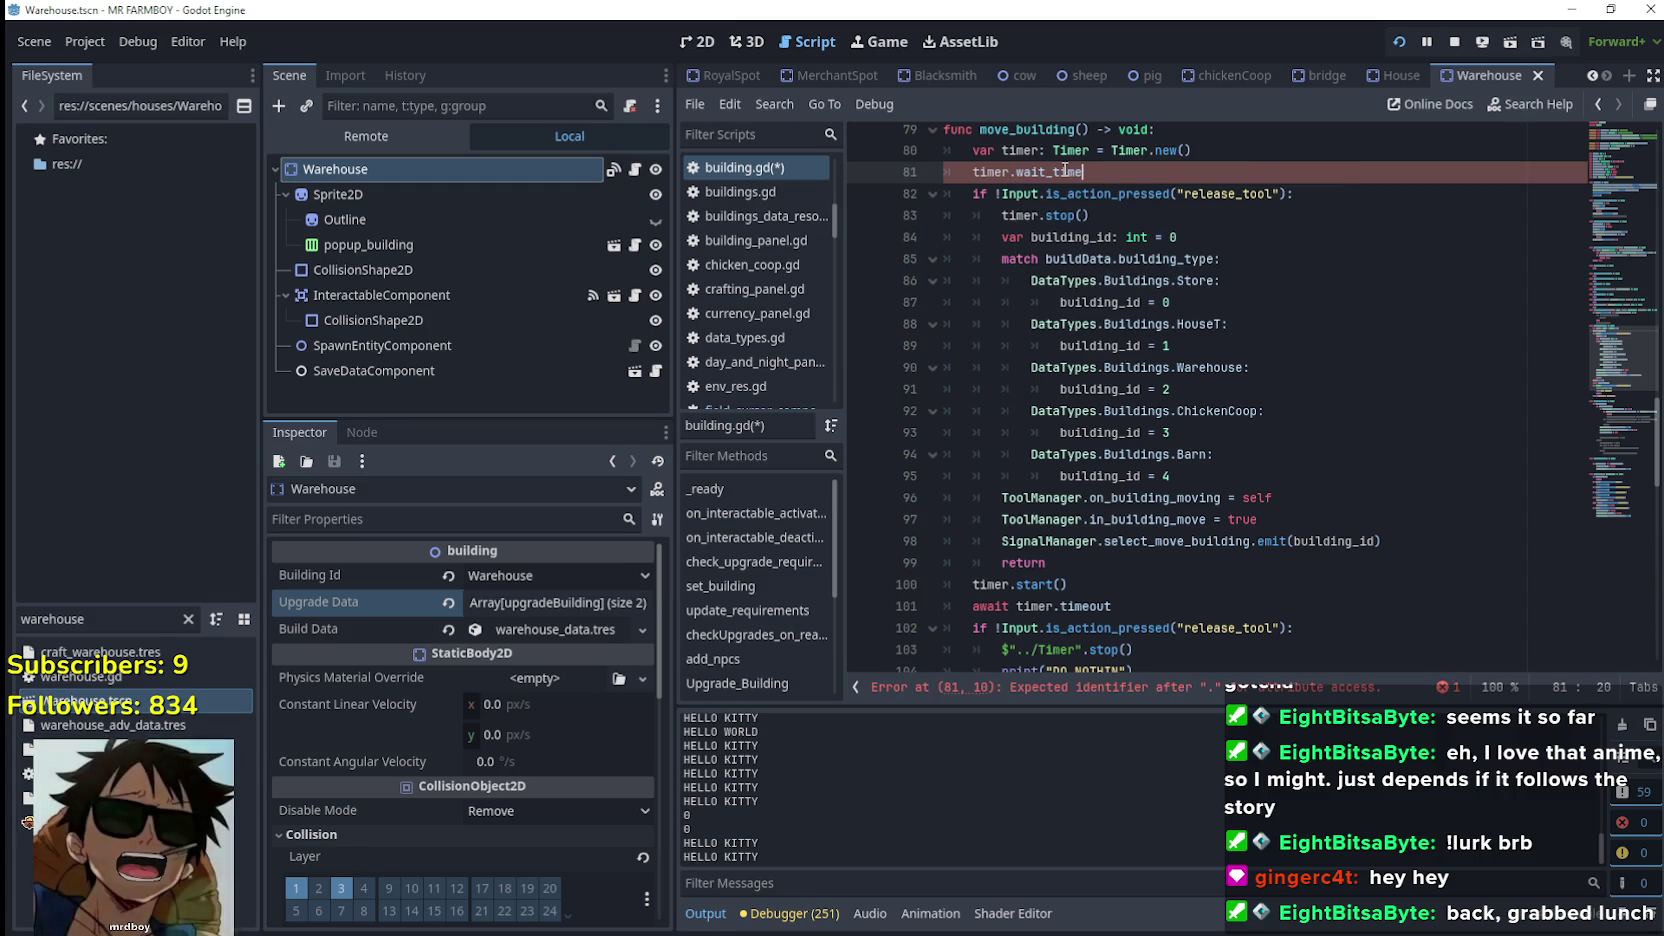
mouse_move(1060, 168)
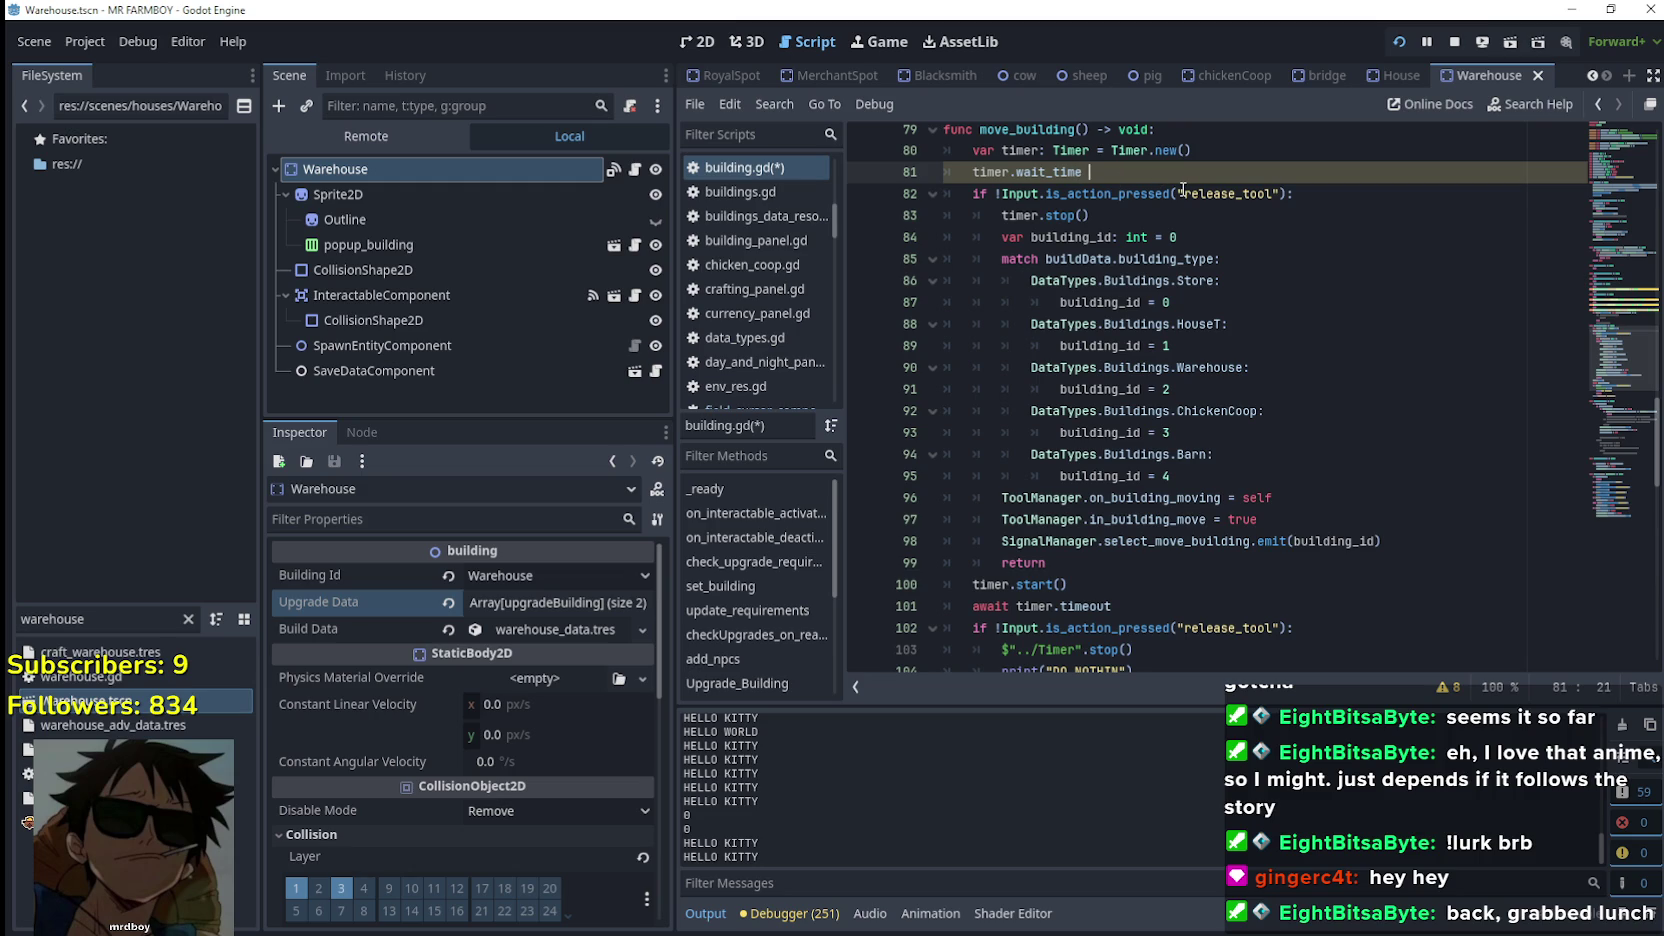
type("=2")
left_click_drag(1082, 172, 988, 172)
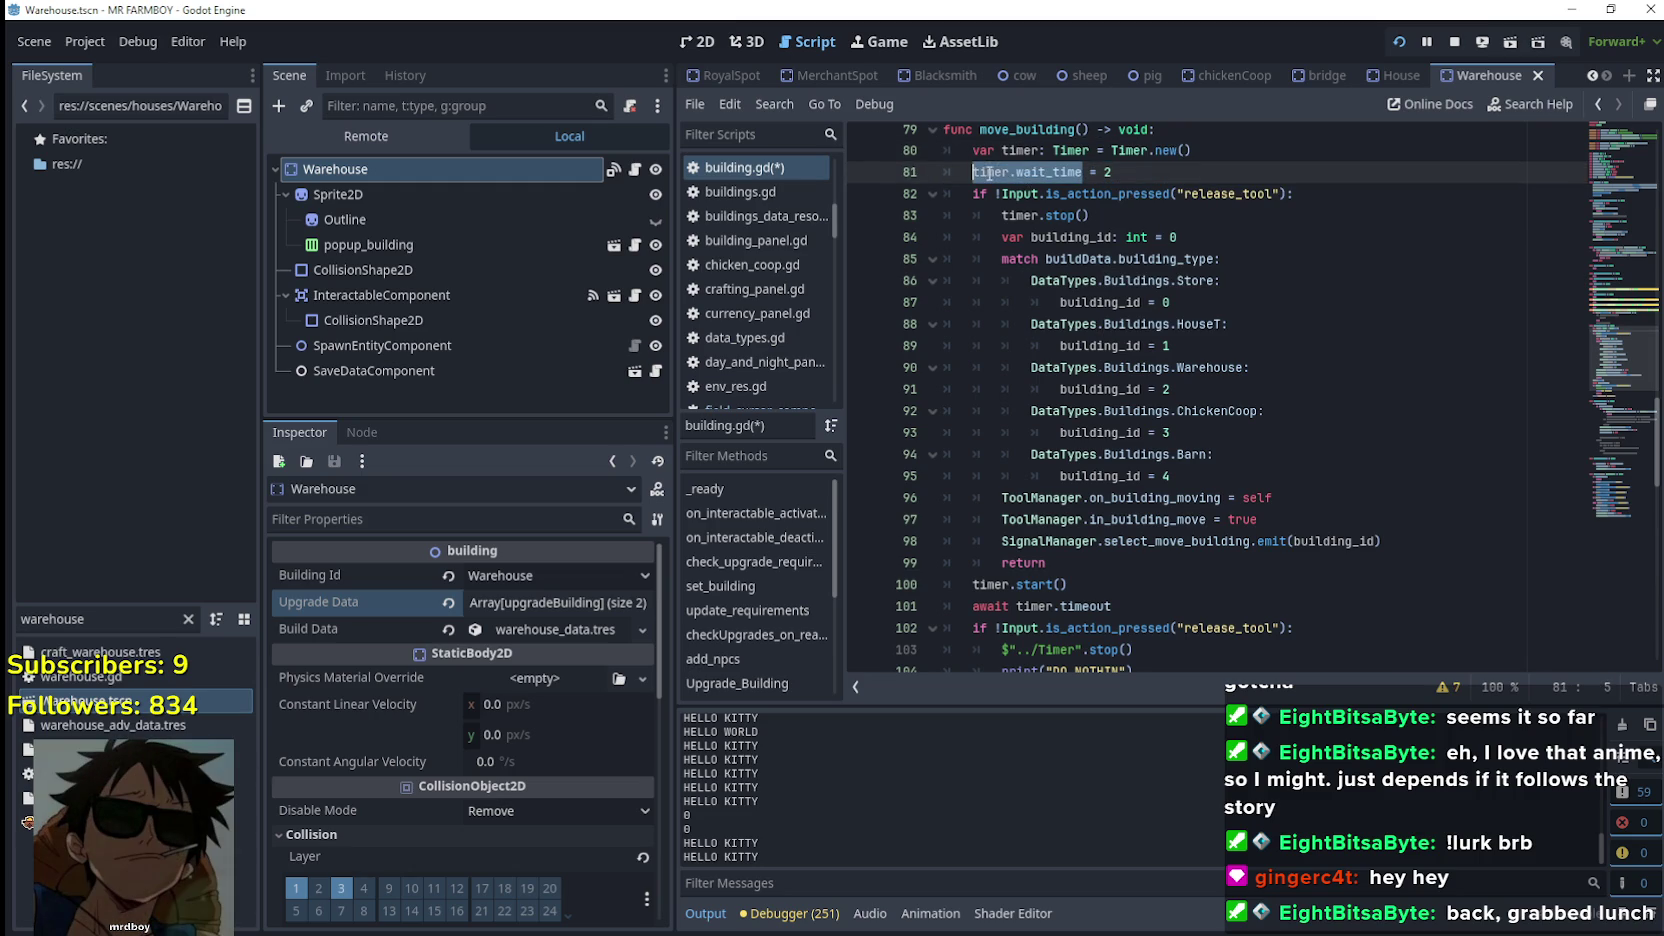
left_click(1138, 176)
key("ctrl+s")
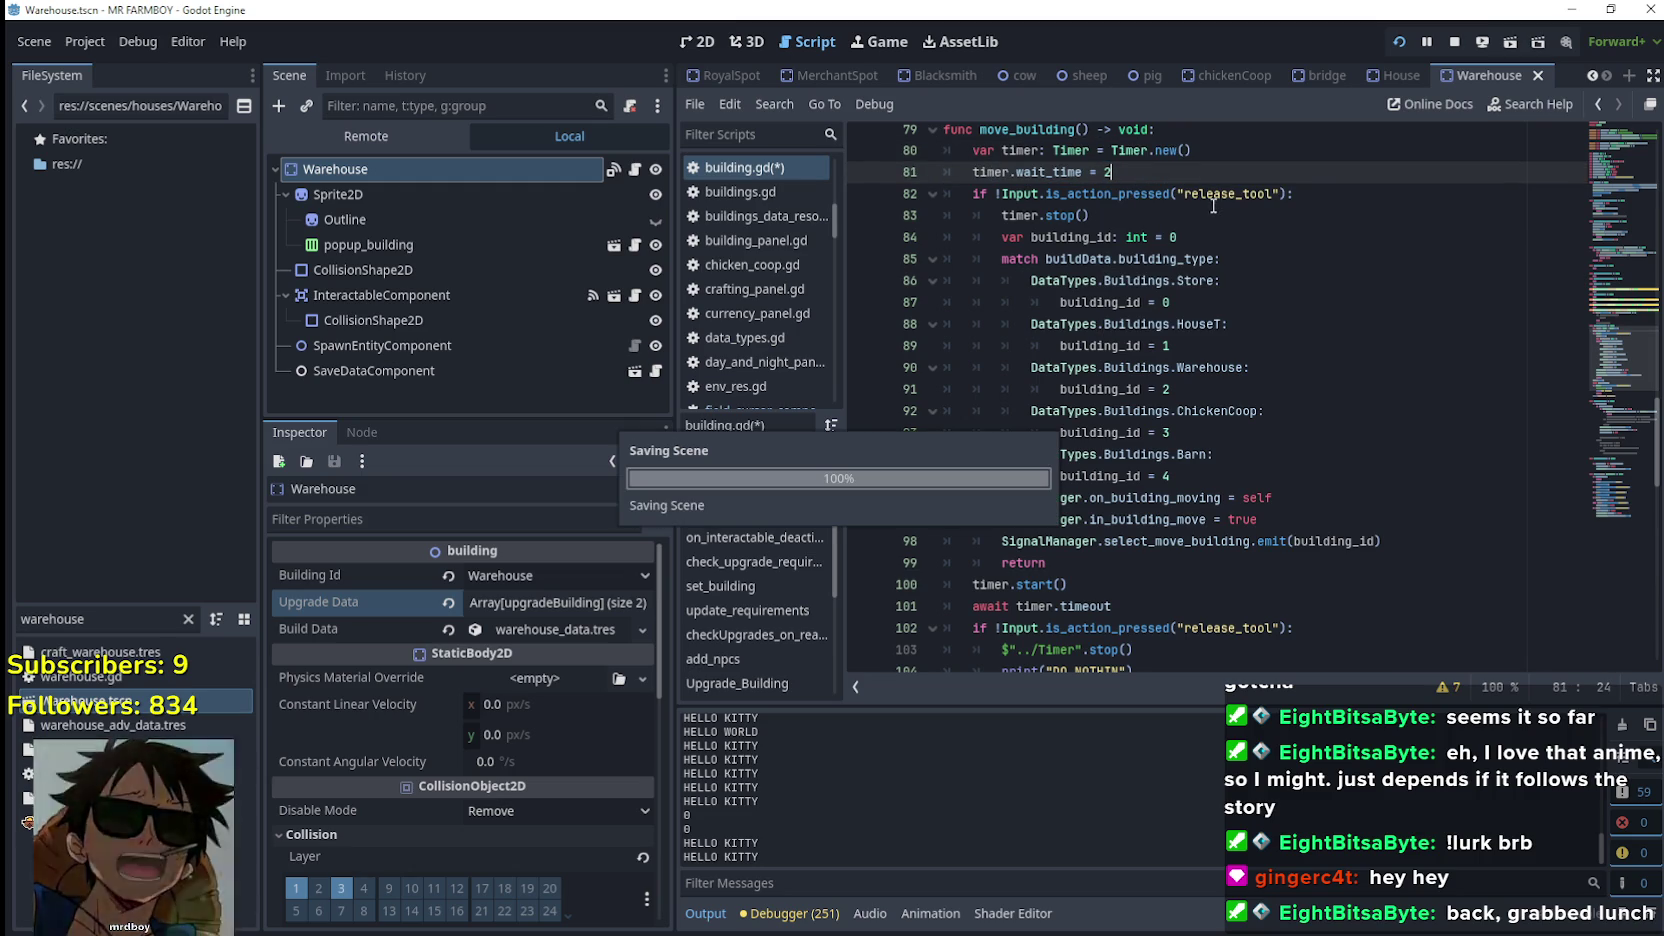
Look over move_building from the release check up to the Timer.new() line
left_click(1139, 567)
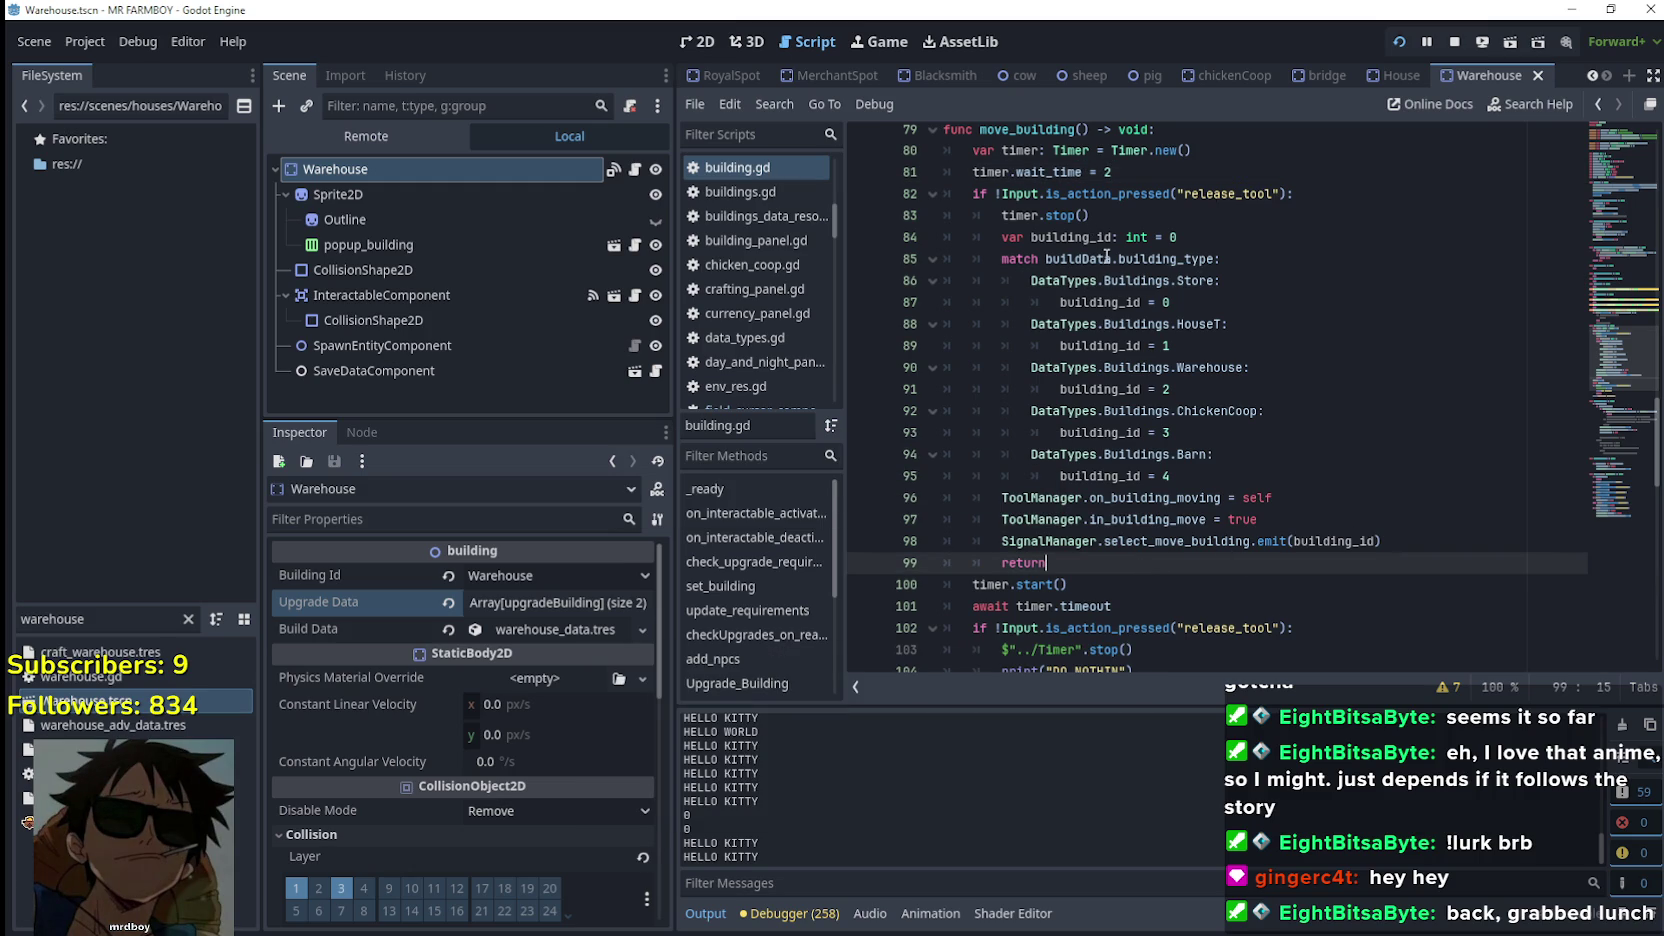
mouse_move(1128, 443)
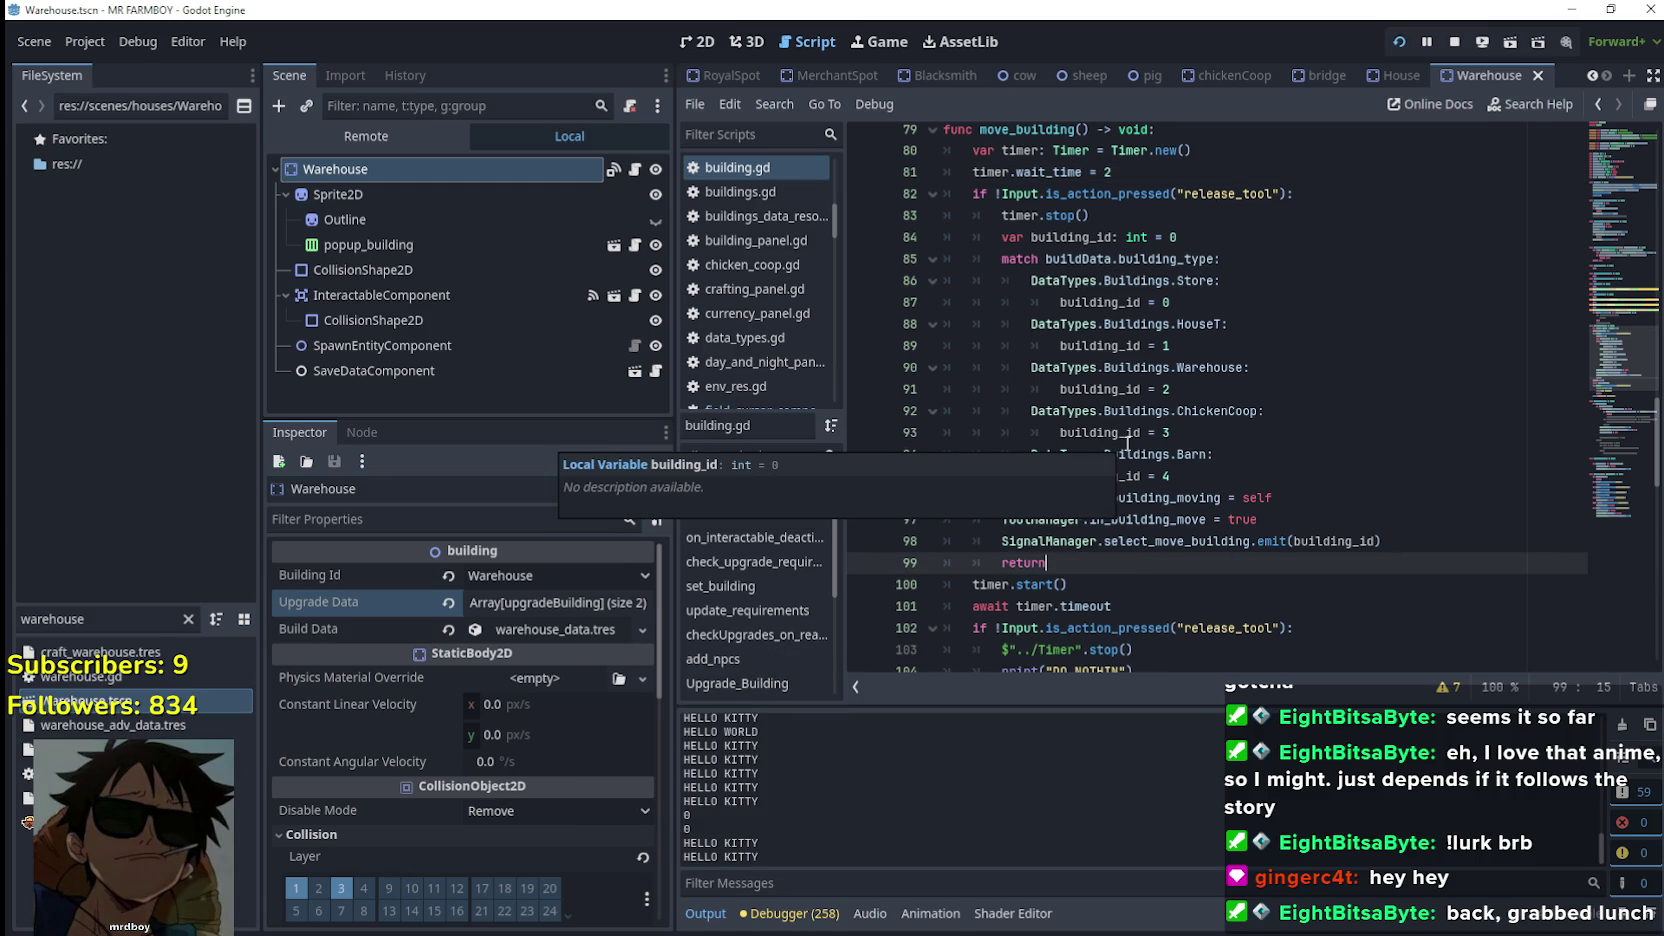
left_click(1079, 588)
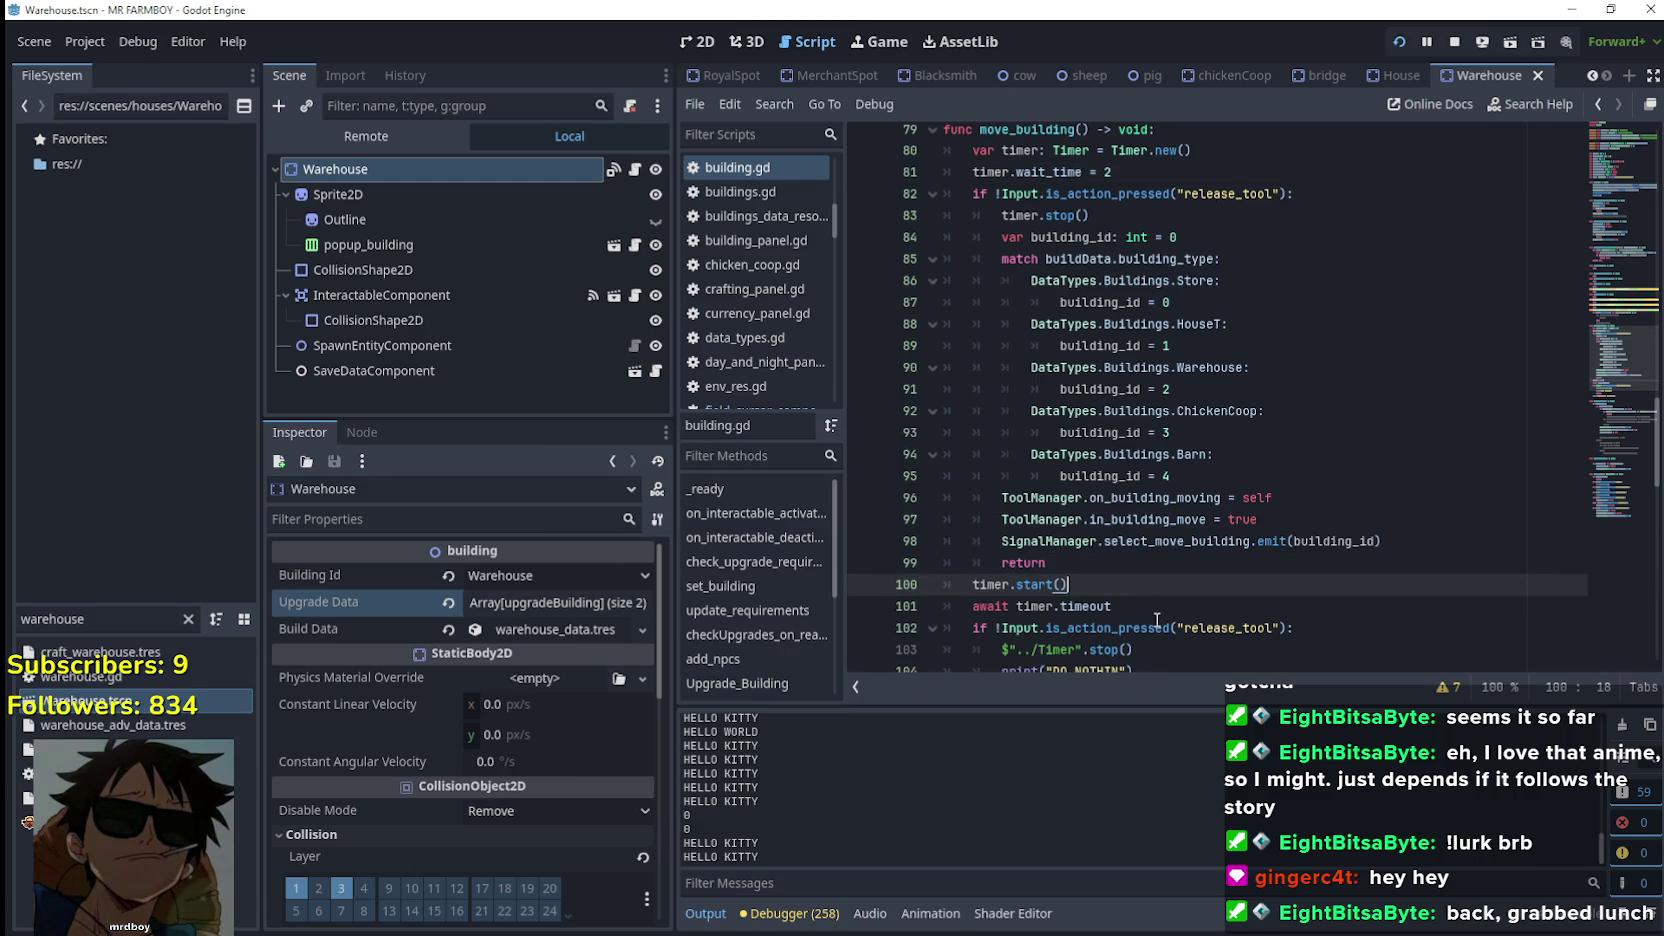
left_click(1175, 135)
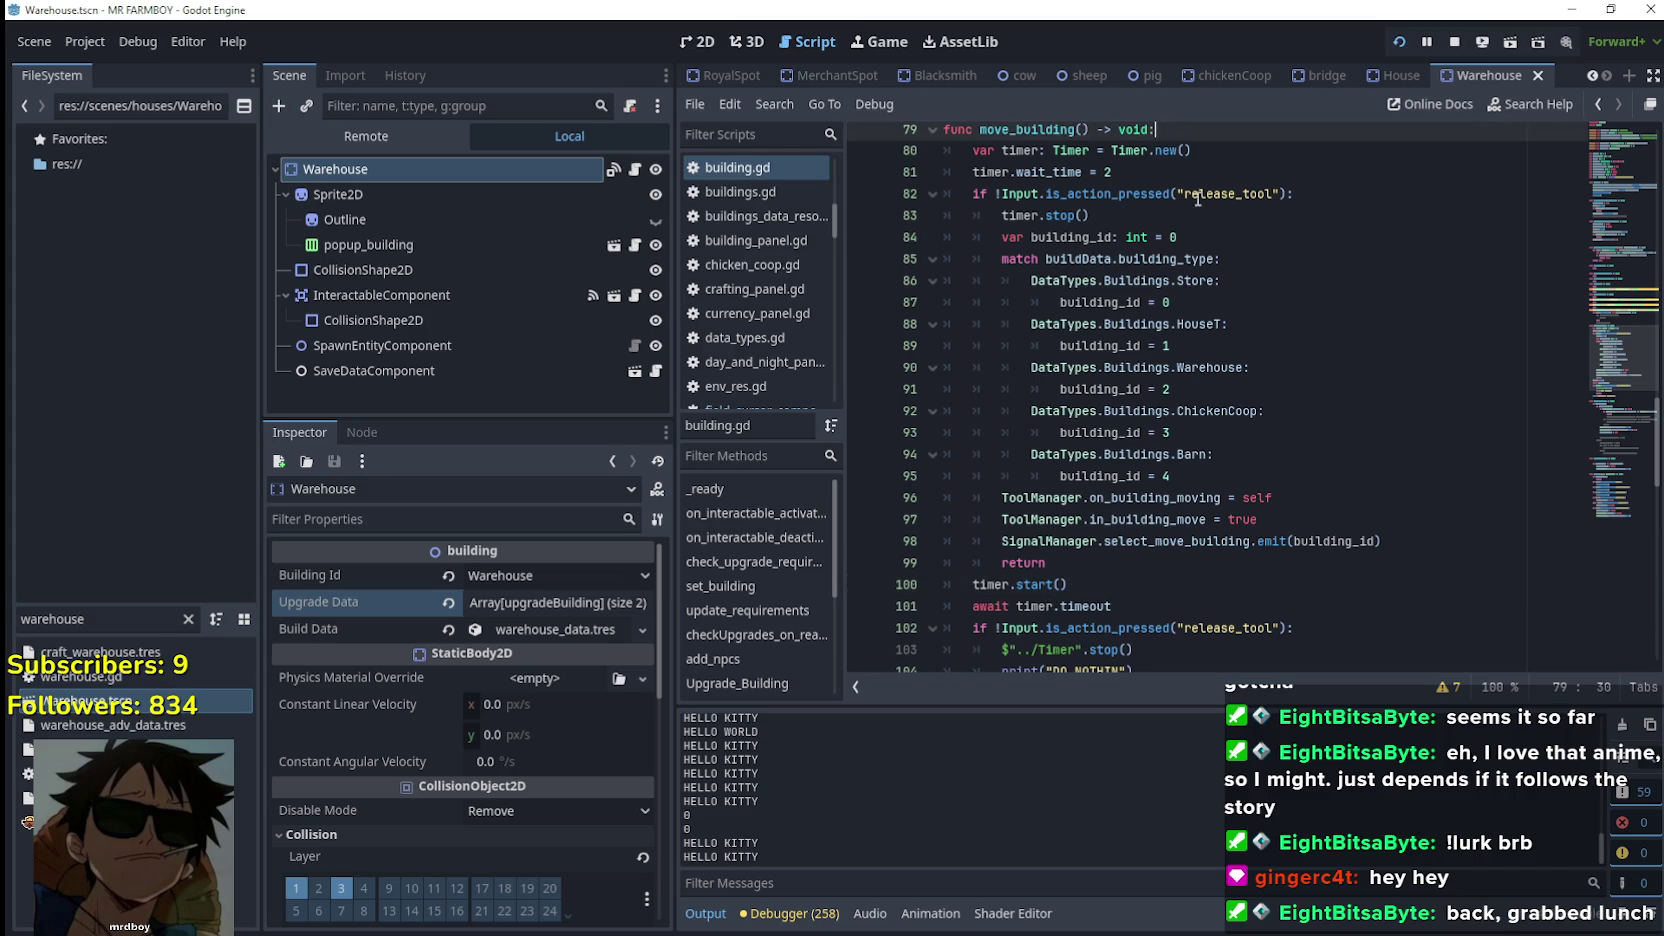
scroll(1222, 283, "up", 1)
left_click(1217, 220)
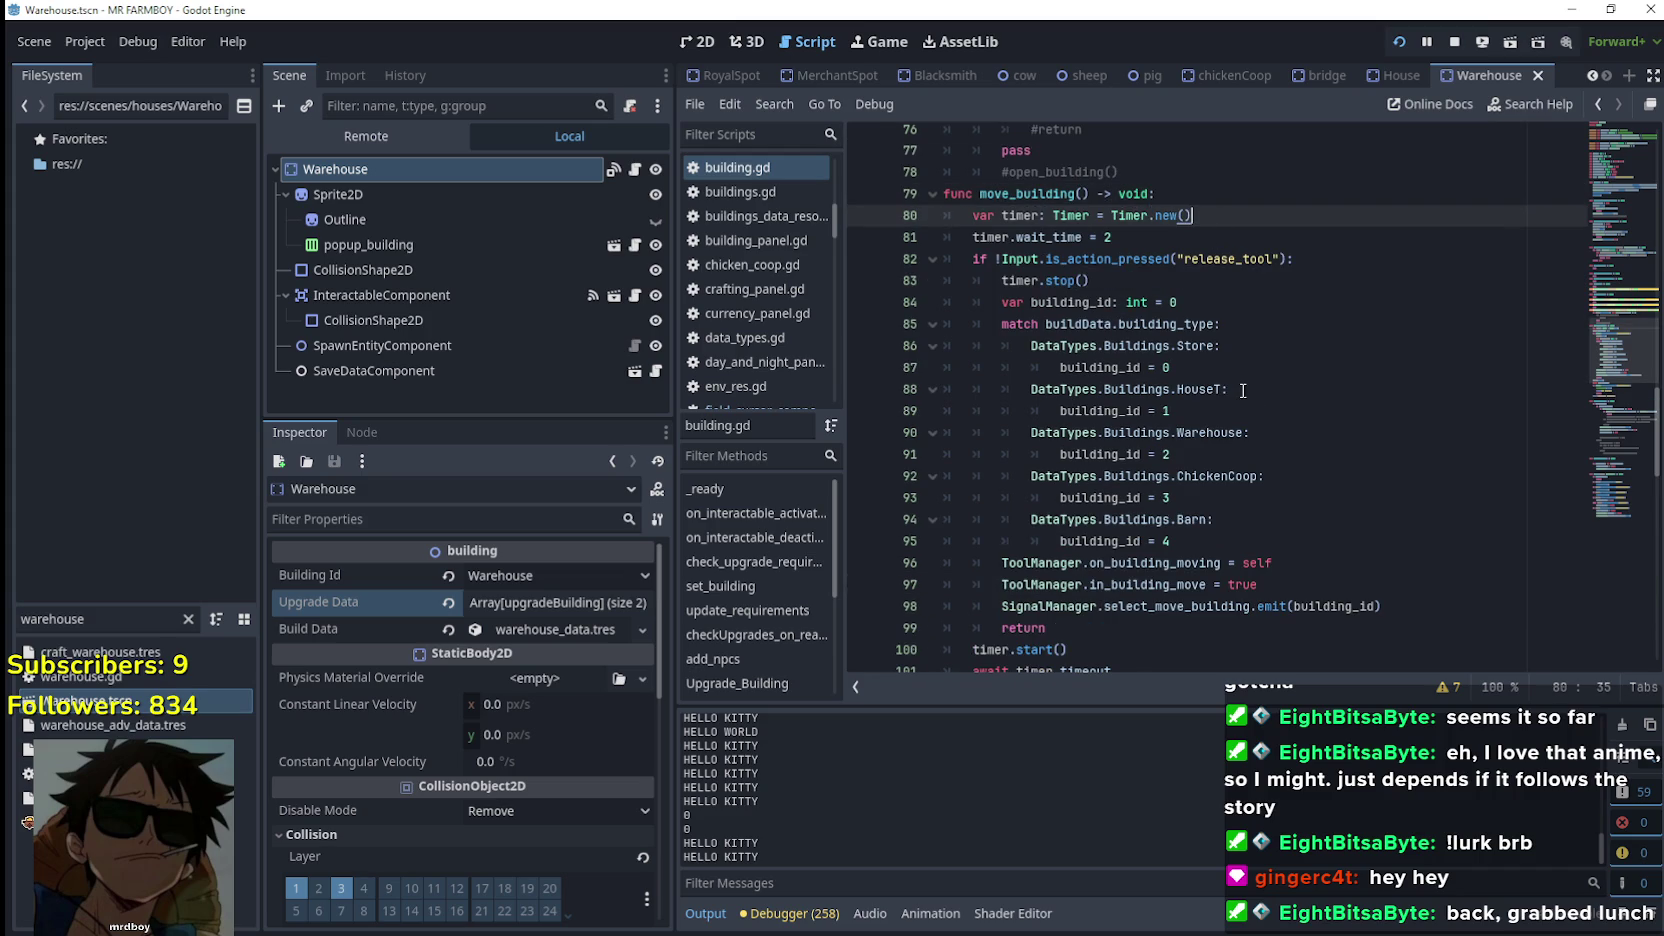
Briefly add and remove a blank line after #open_building() on line 78
left_click(1160, 194)
scroll(1150, 300, "up", 2)
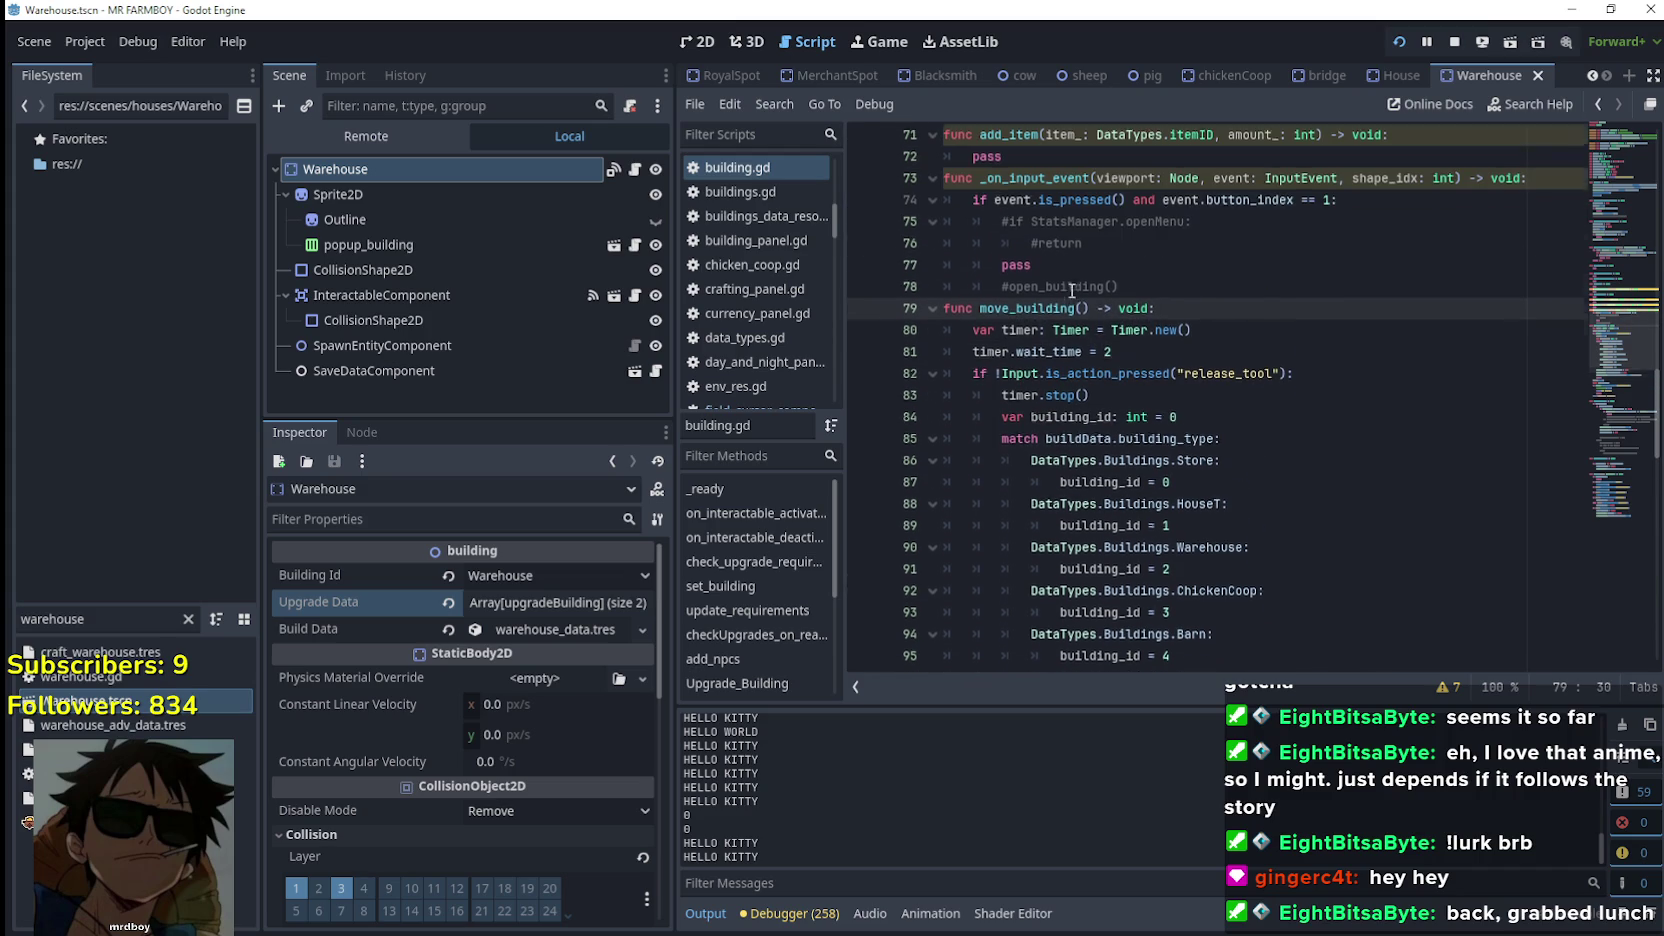
left_click(1198, 309)
key("Return")
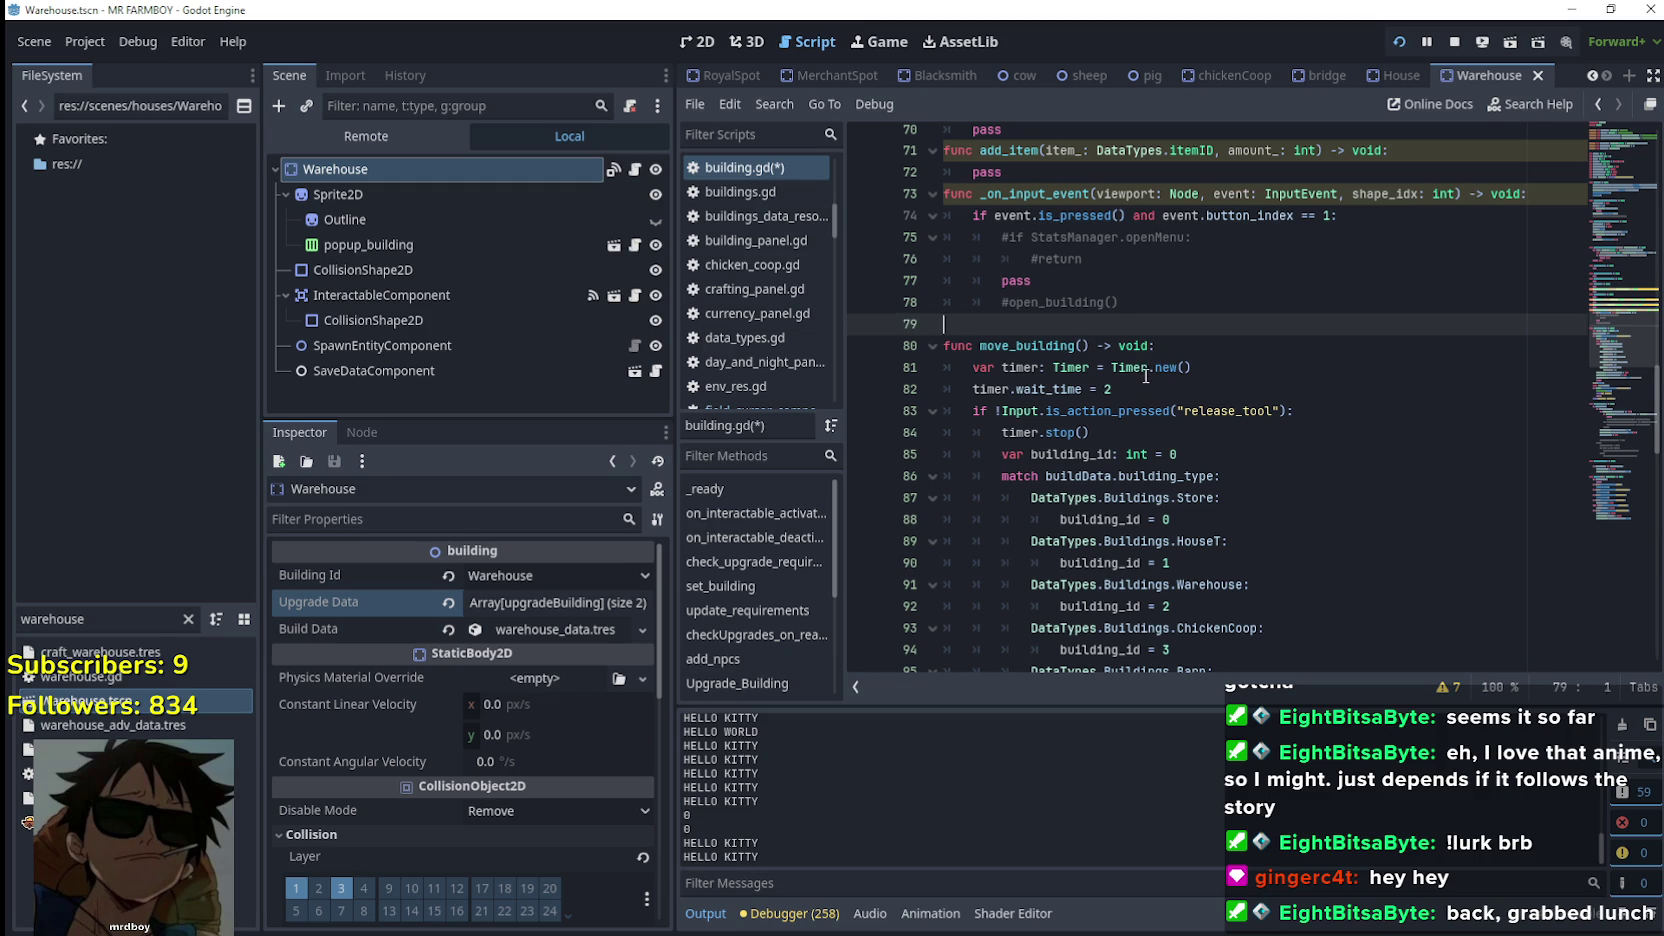
key("BackSpace")
key("BackSpace")
left_click(1163, 374)
scroll(1160, 365, "down", 2)
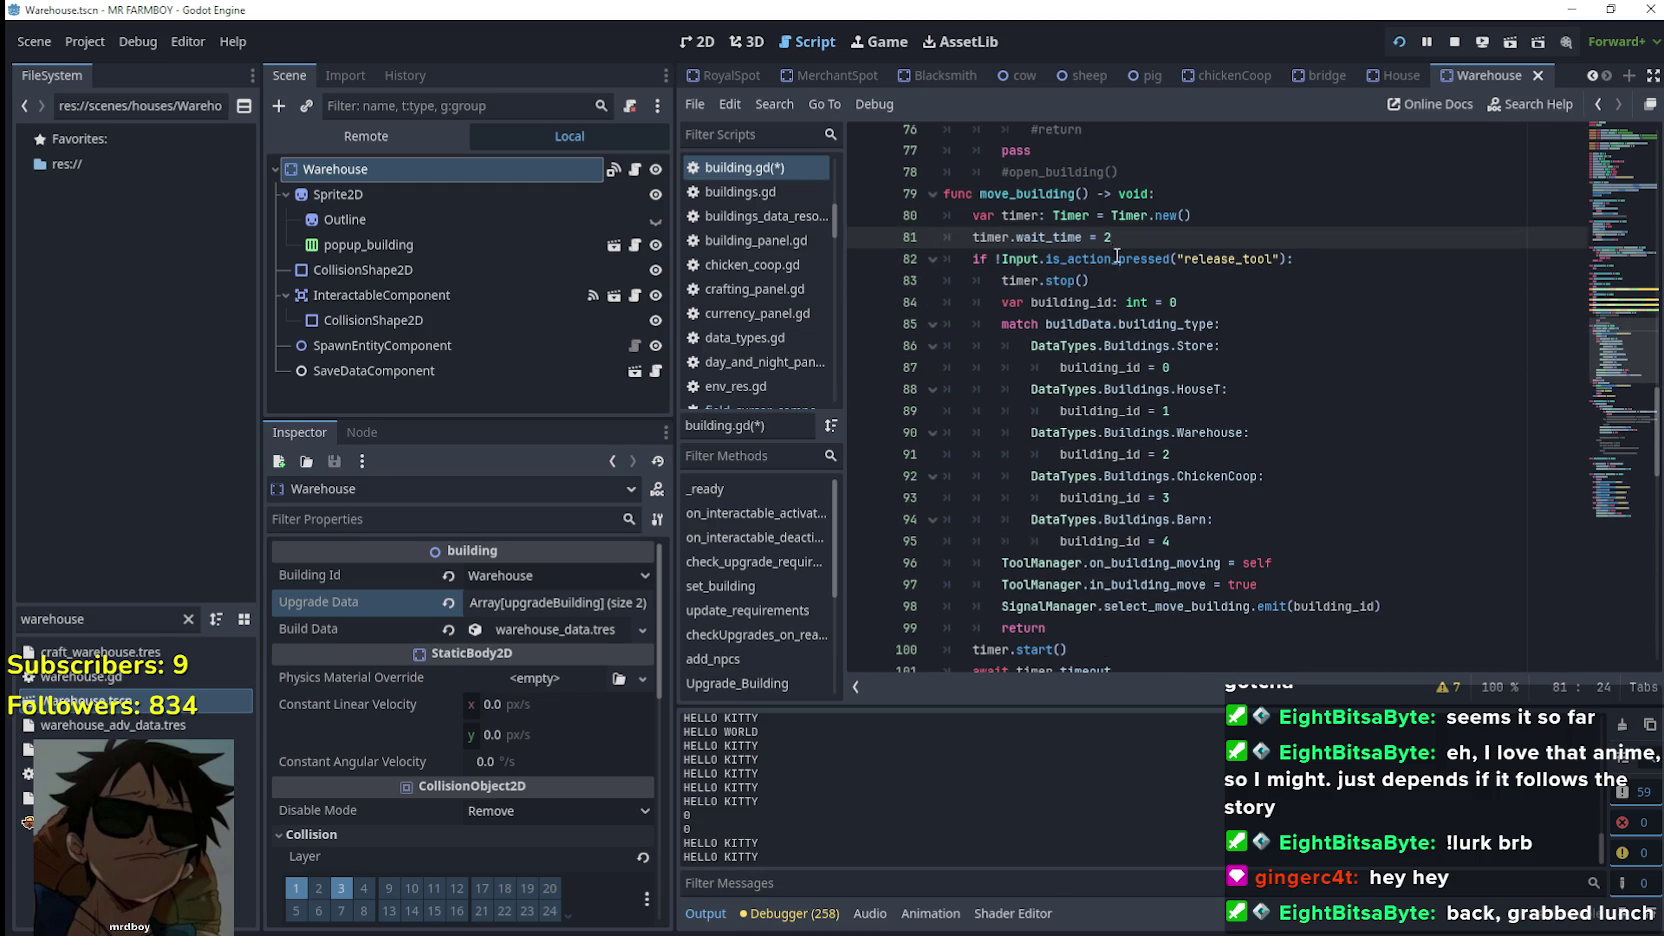
scroll(1121, 259, "down", 3)
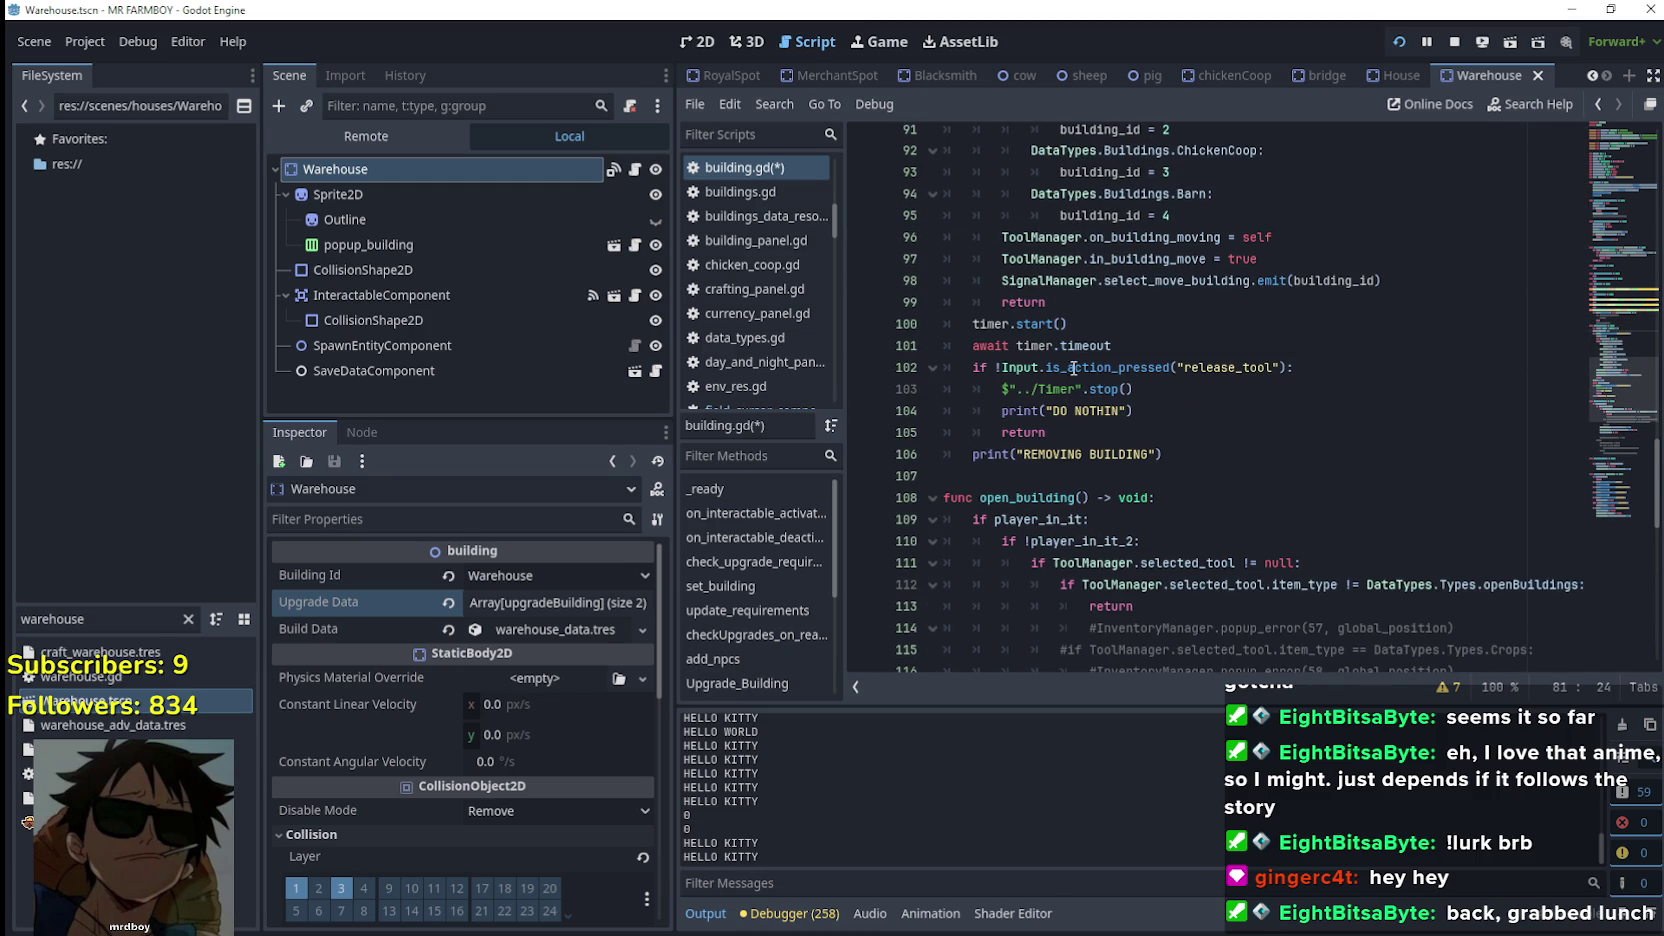
Replace $"../Timer" on line 103 with the local timer, save, and run the game
double_click(991, 323)
key("ctrl+c")
left_click_drag(1082, 390, 1004, 389)
key("ctrl+v")
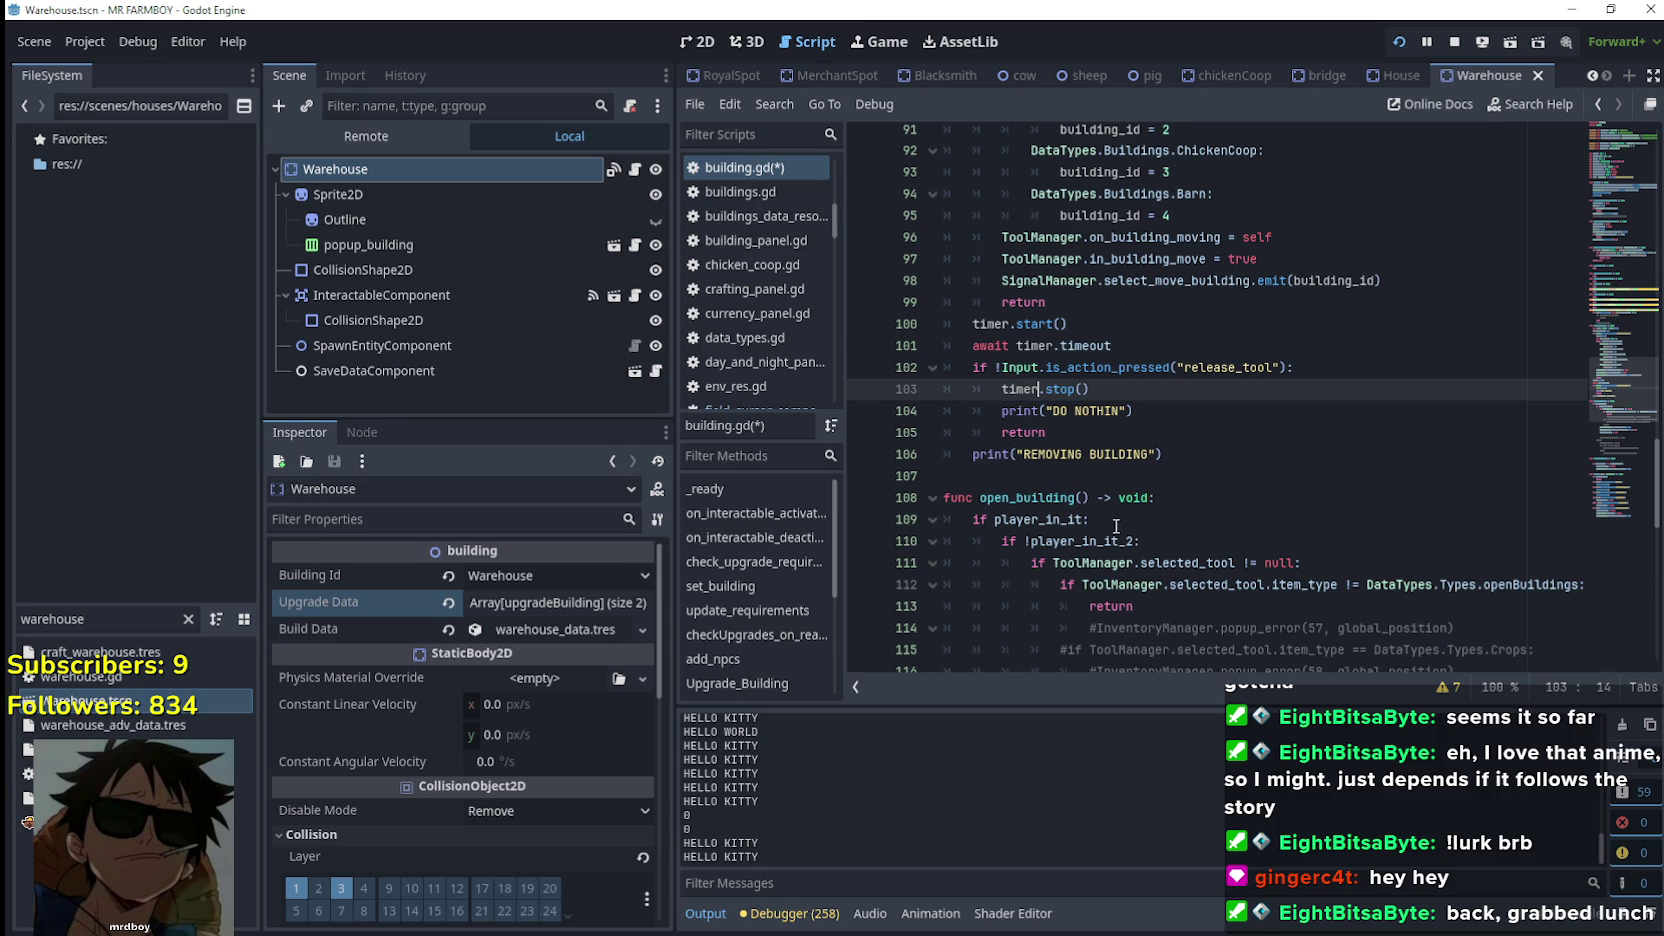
left_click(1104, 497)
key("ctrl+s")
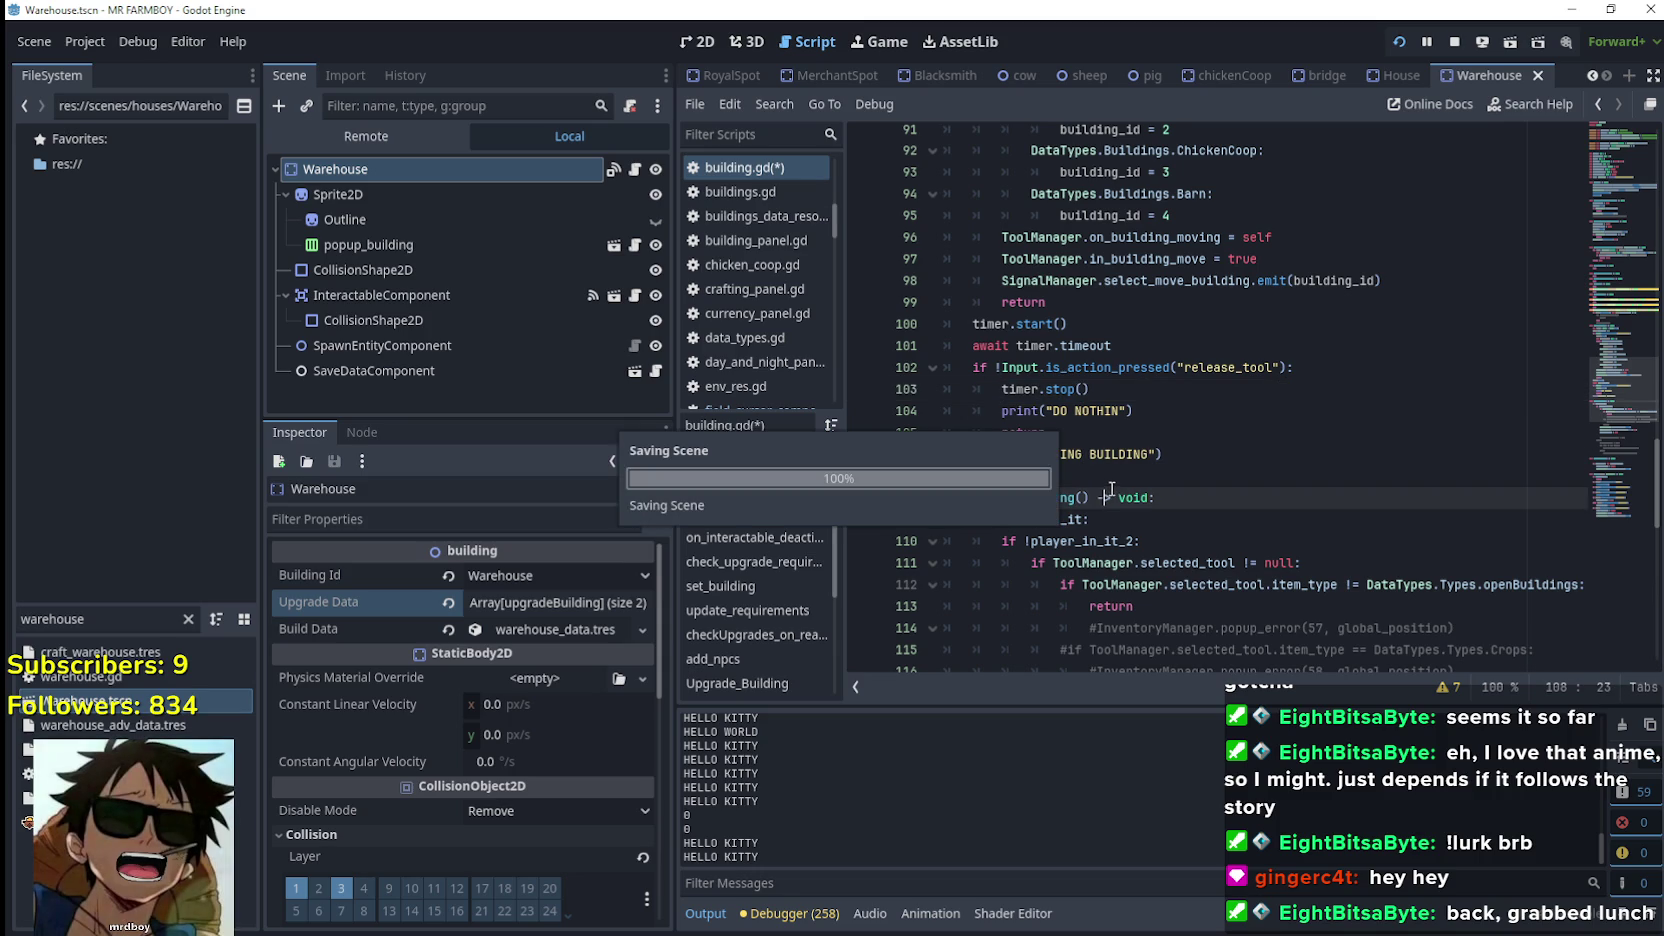
left_click(1217, 440)
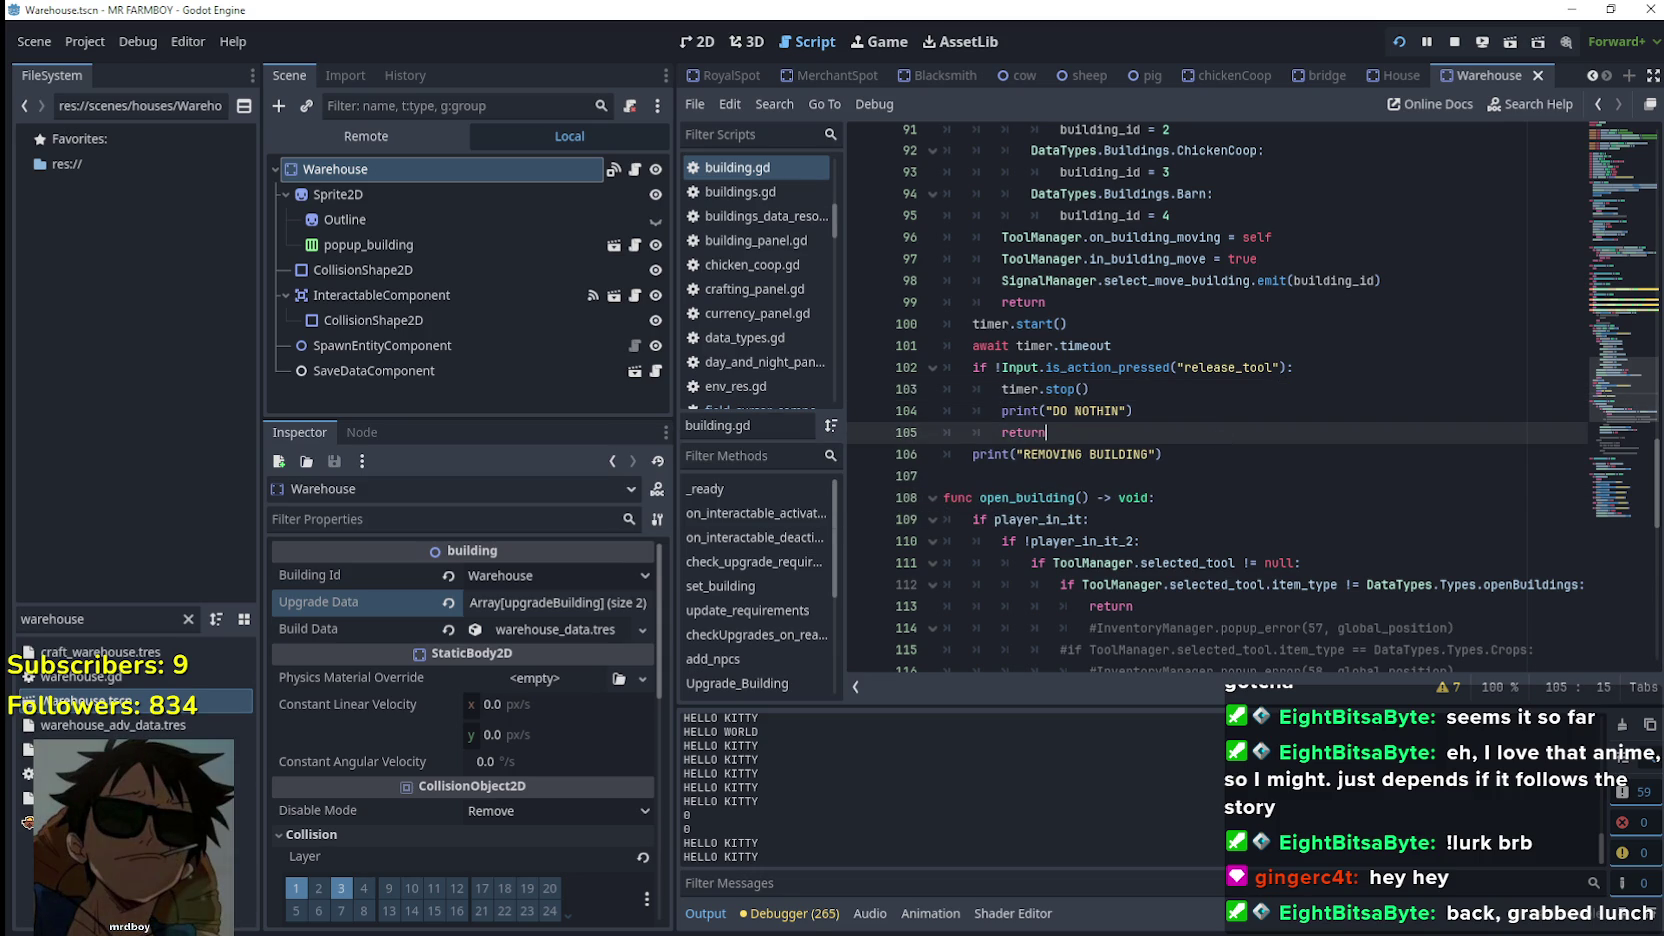
key("F5")
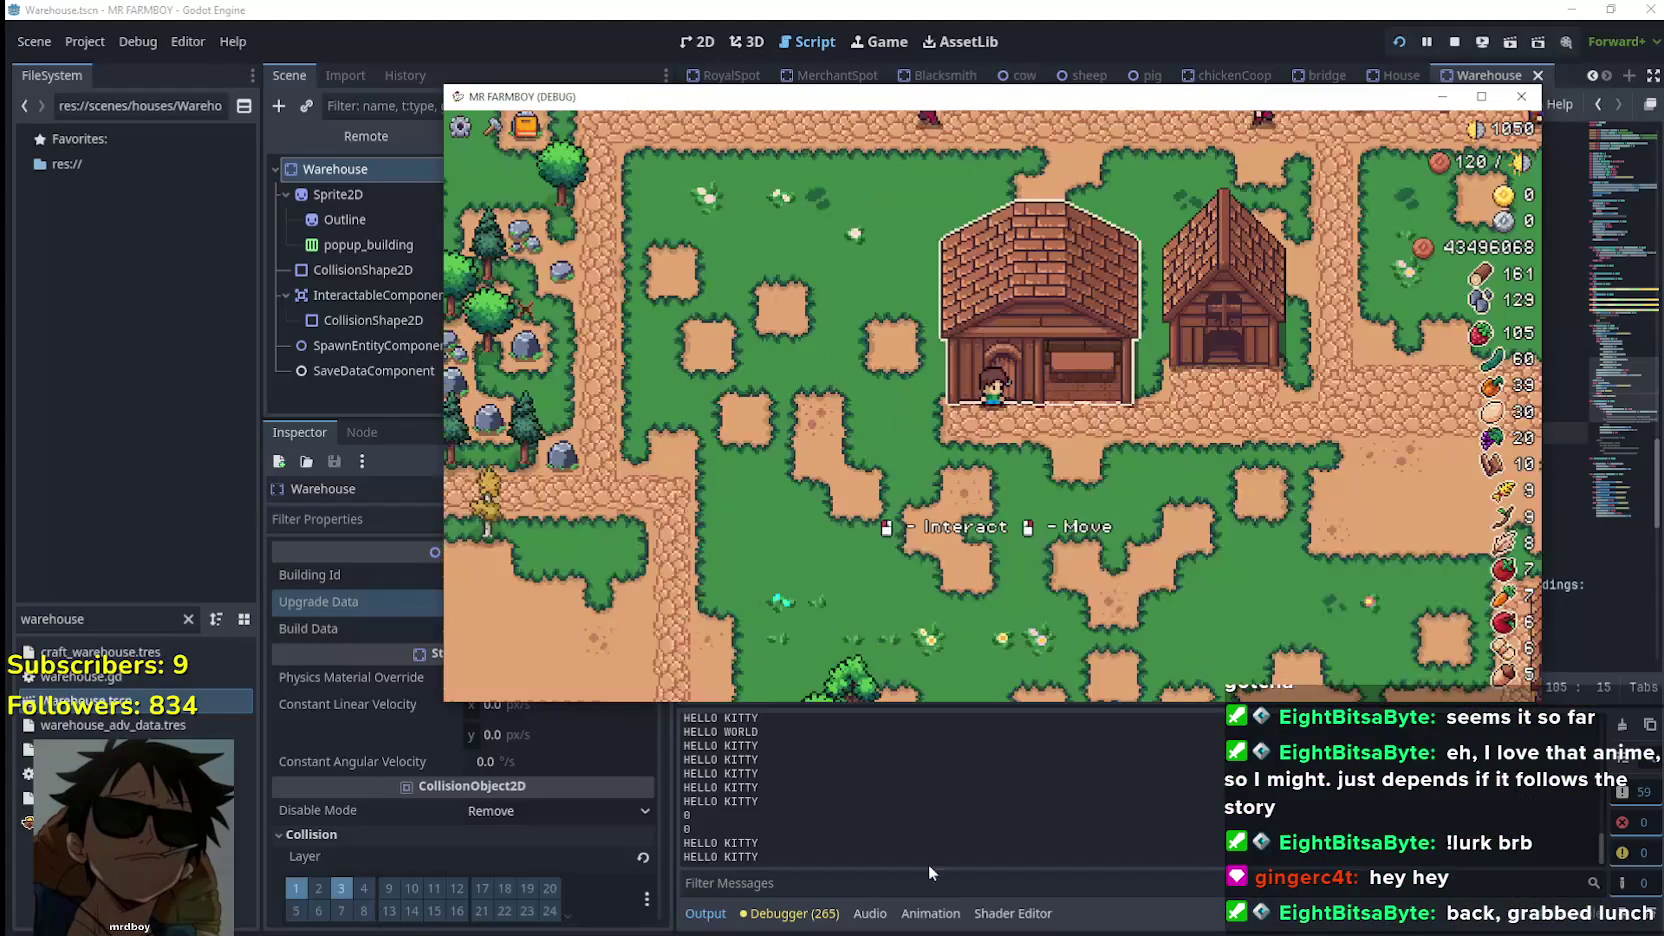
Walk the player to the warehouse, stop the game, and jump to the line-100 timer error
key("s")
key("d")
key("w")
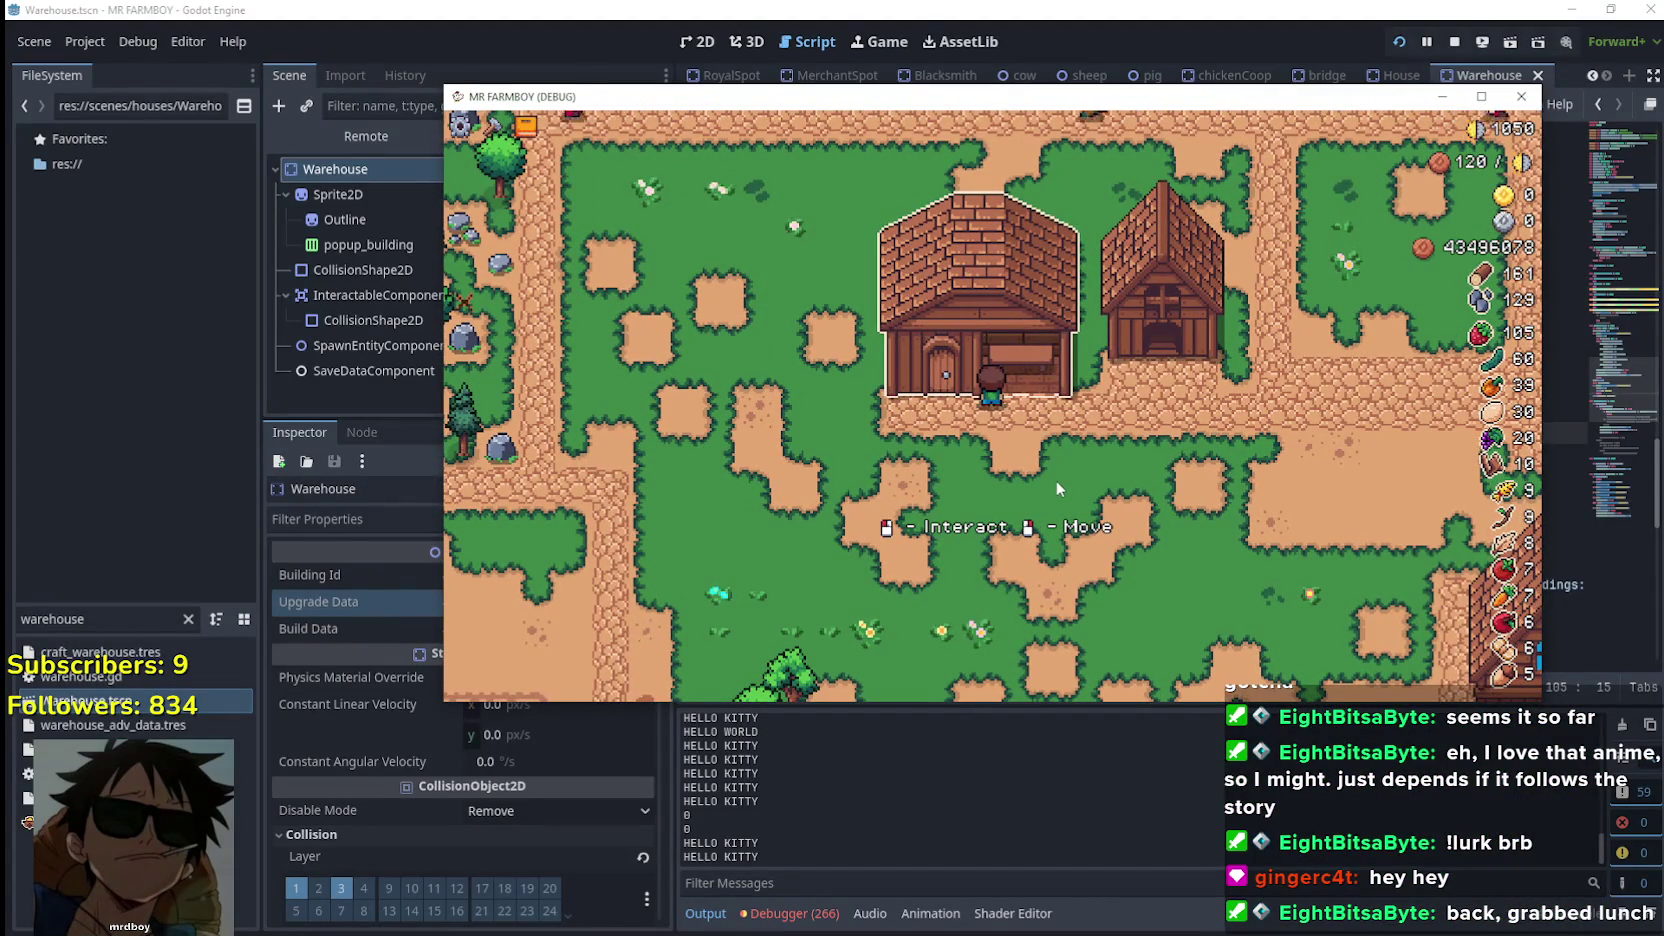
key("a")
key("F8")
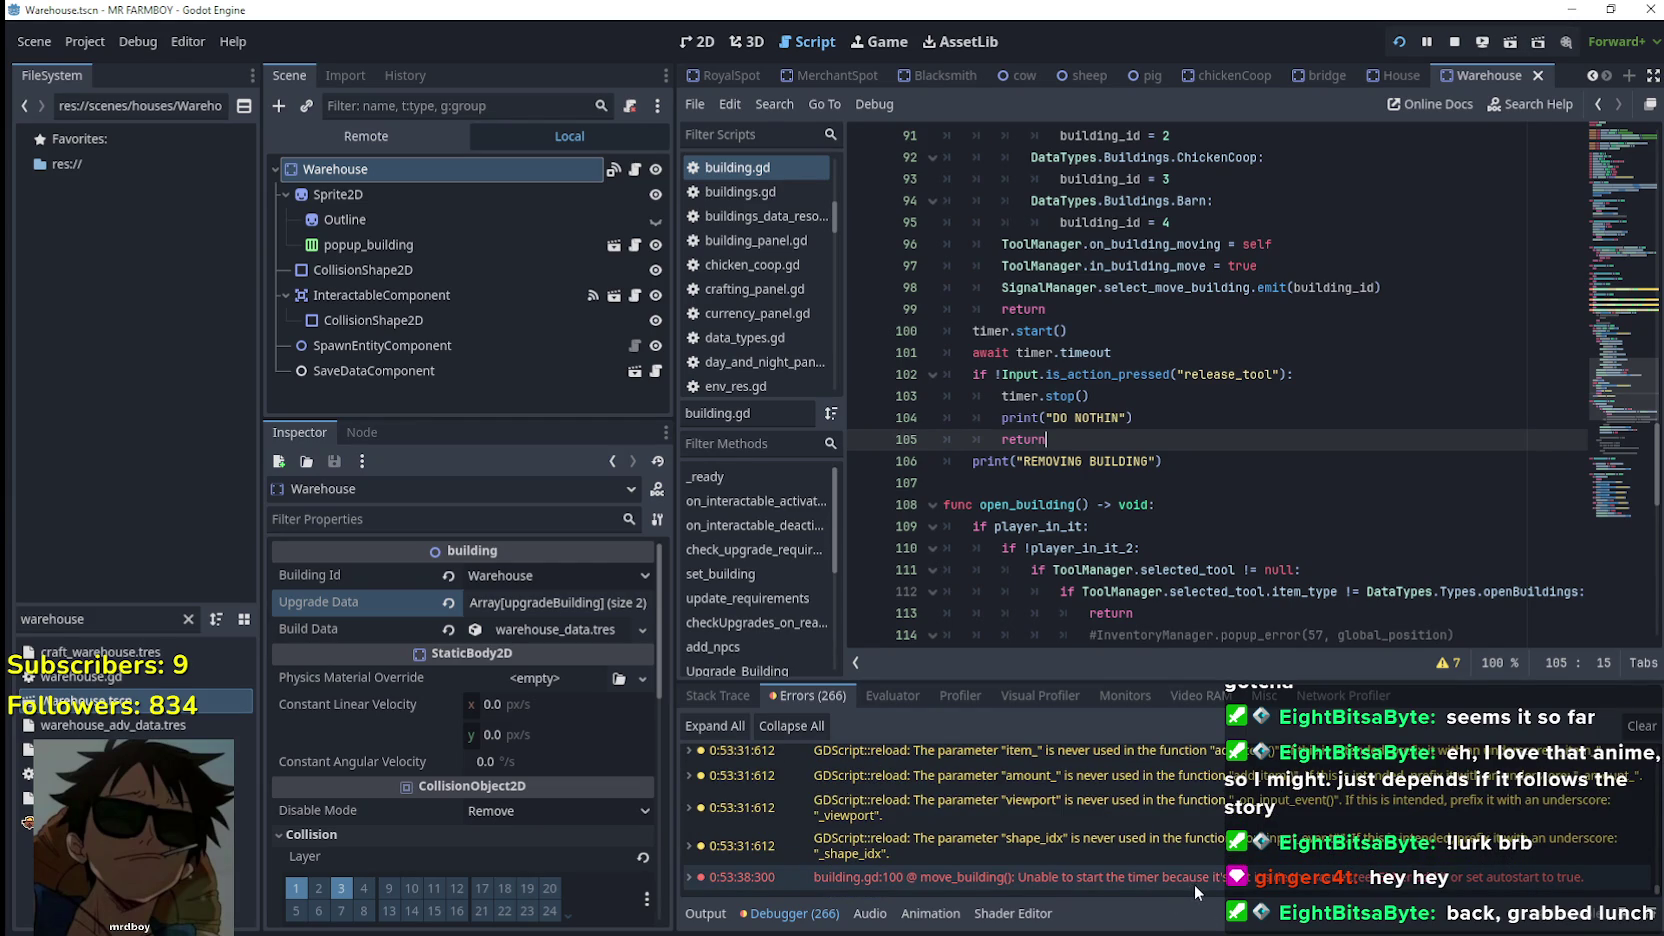
mouse_move(1363, 885)
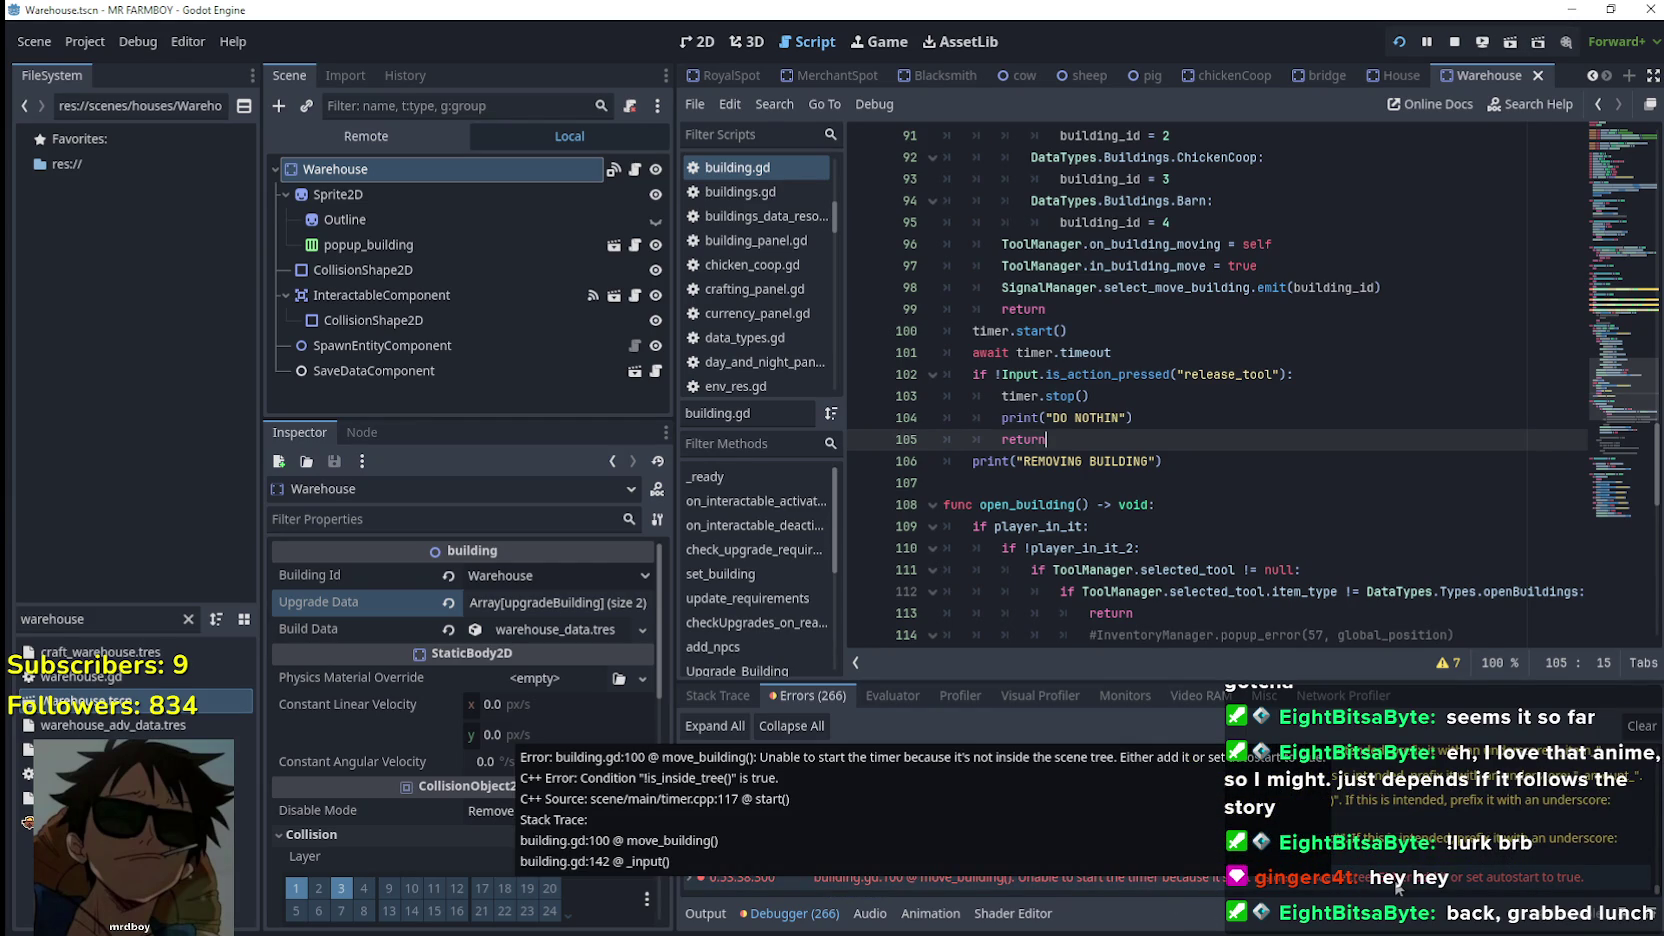
left_click(1397, 885)
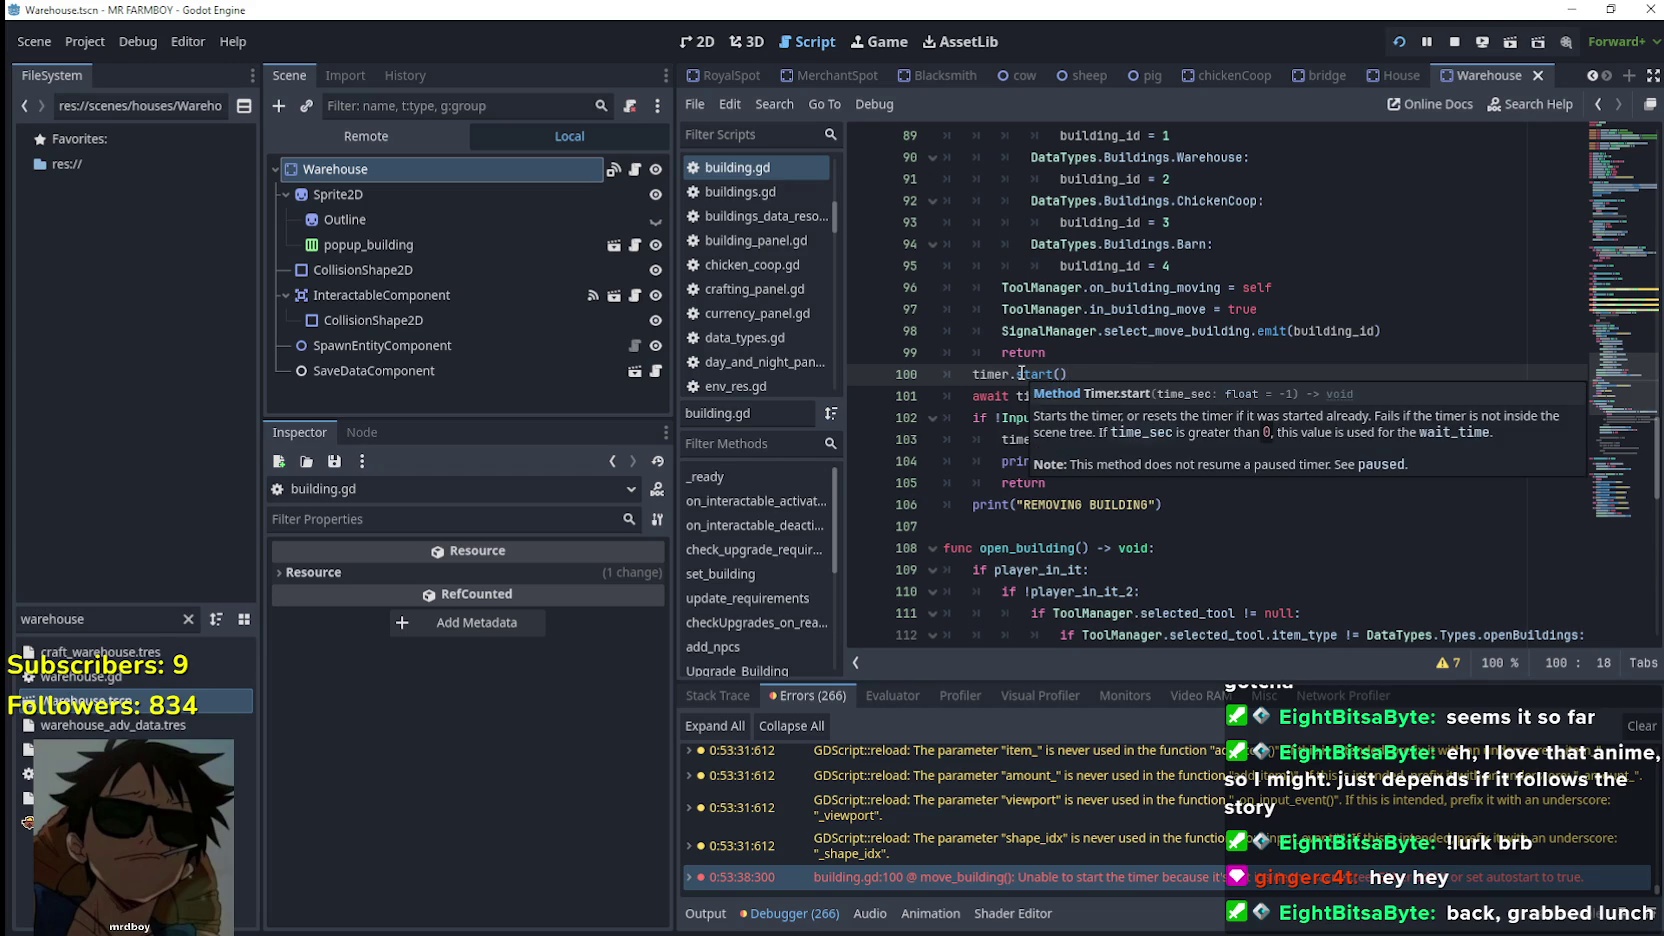
Inspect the timer line 100 and move to the end of the wait_time line
double_click(988, 370)
left_click(968, 373)
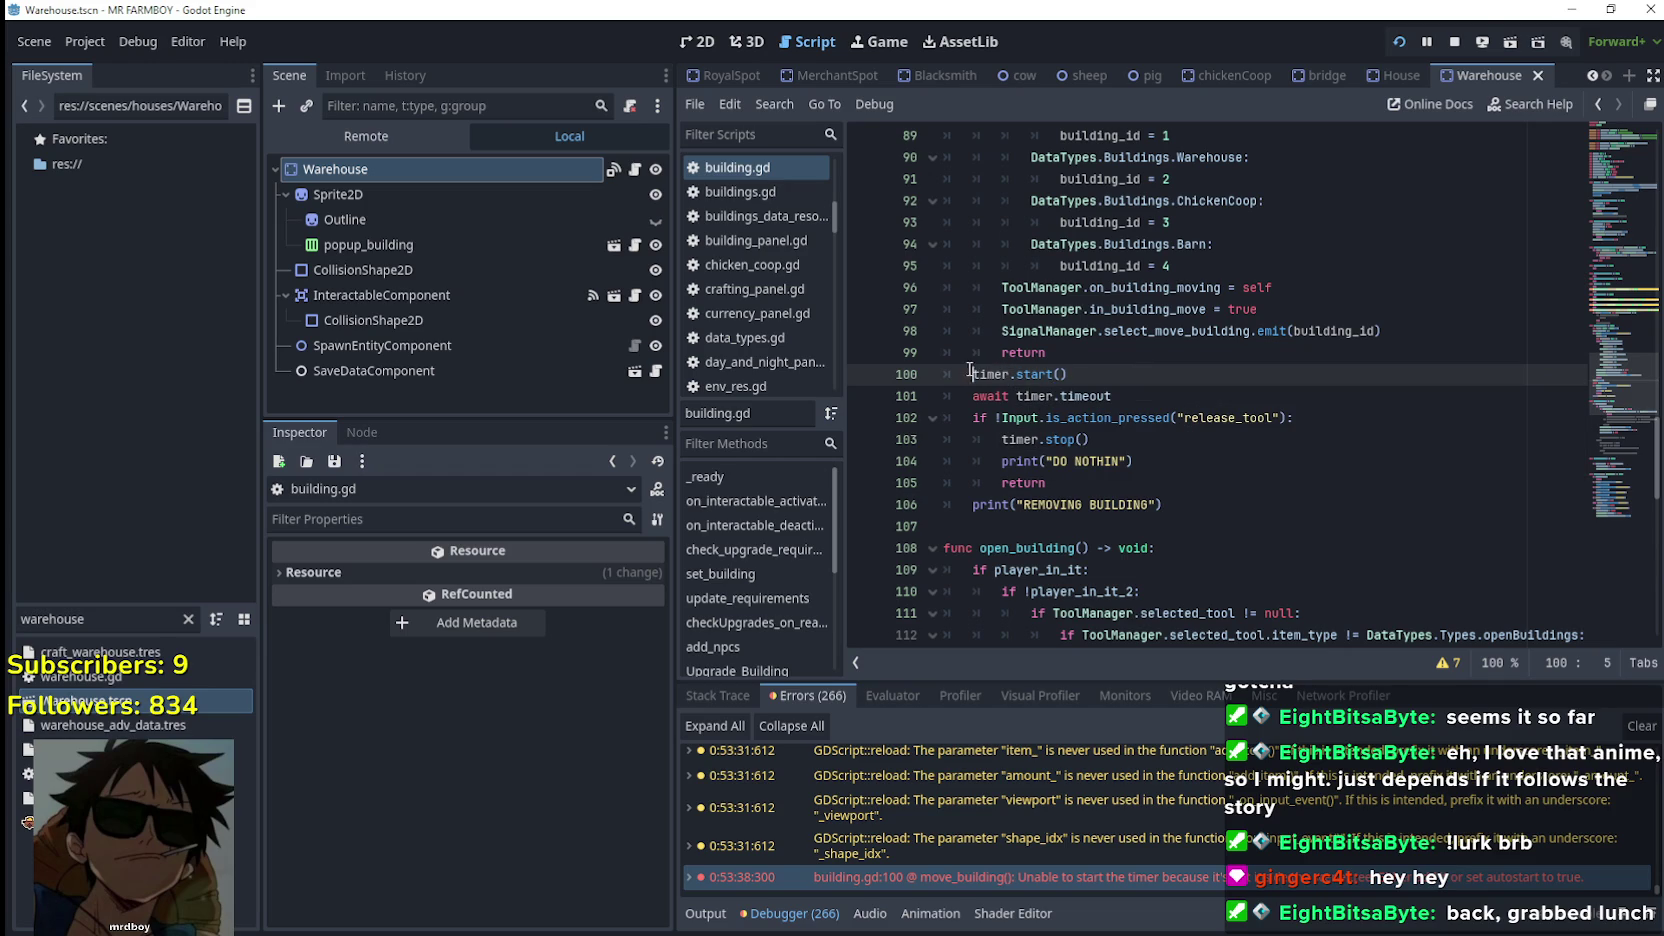
left_click(1094, 358)
scroll(958, 372, "up", 6)
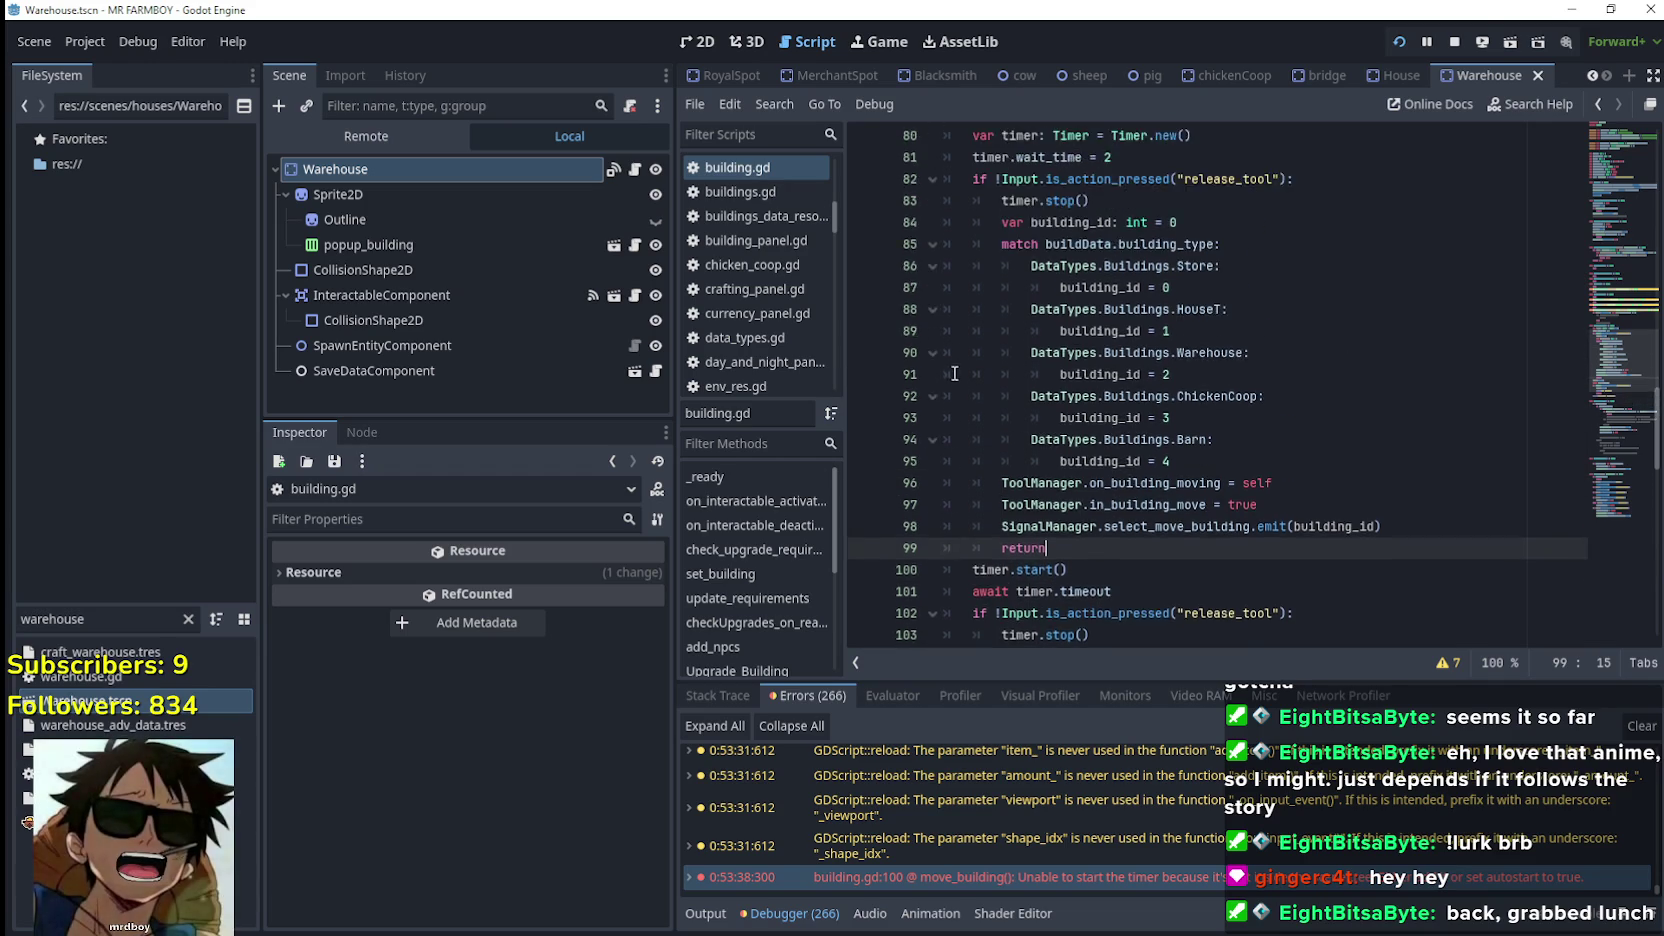
left_click(1260, 352)
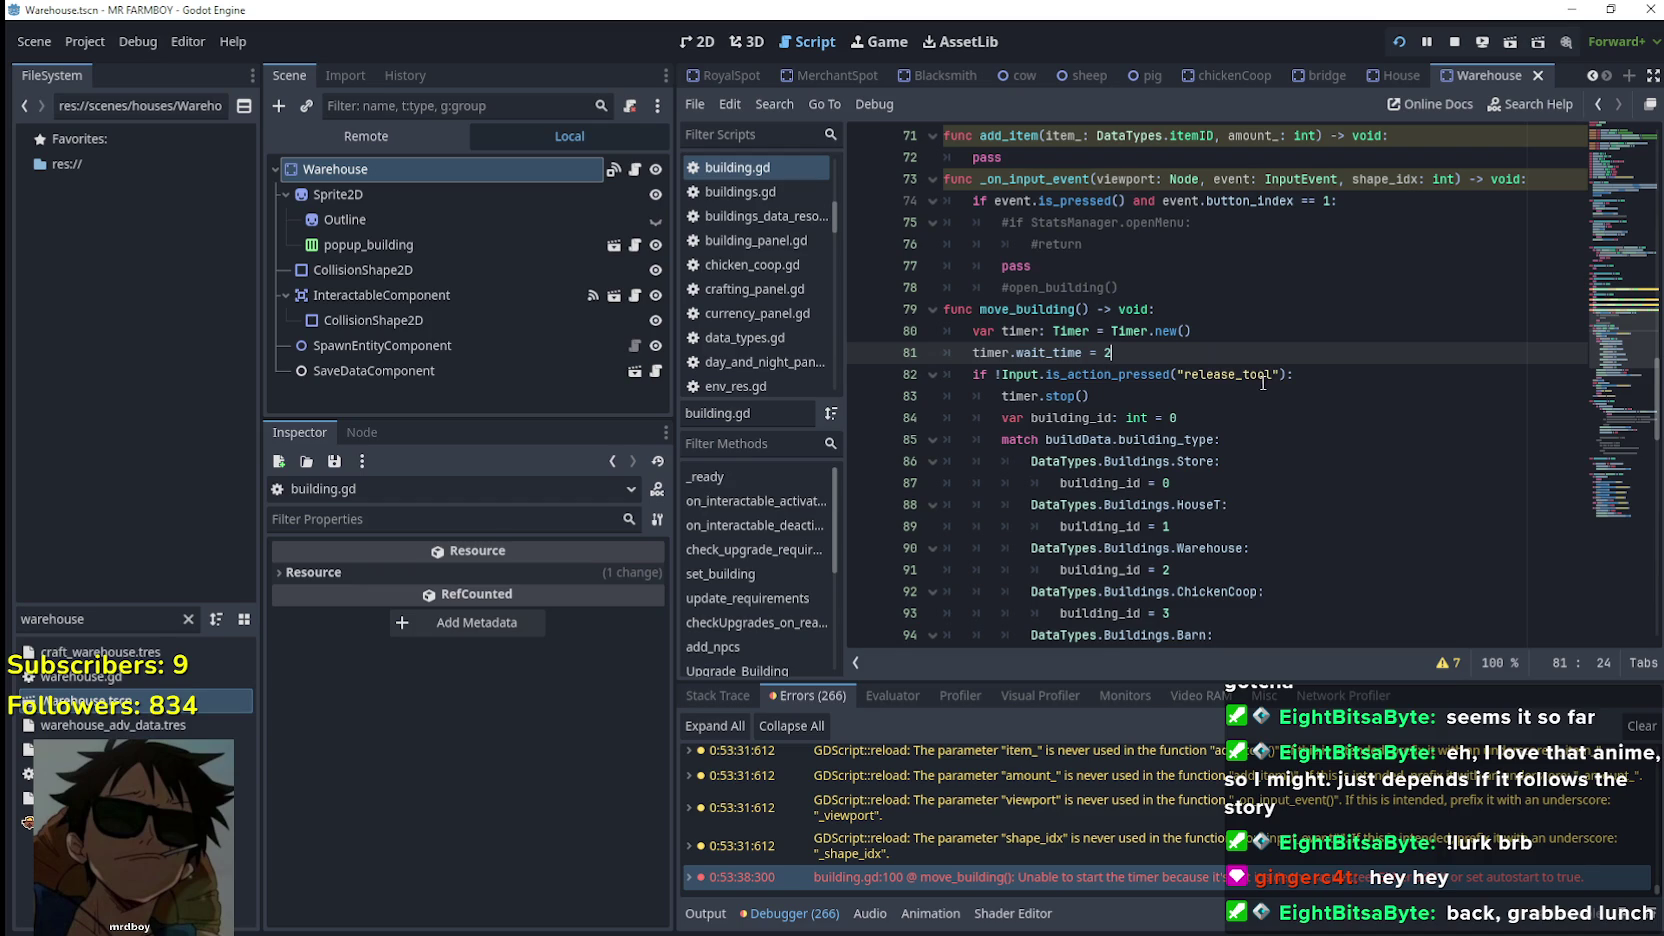
Add add_child(timer) on line 82 below timer.wait_time = 2 and save
key("Return")
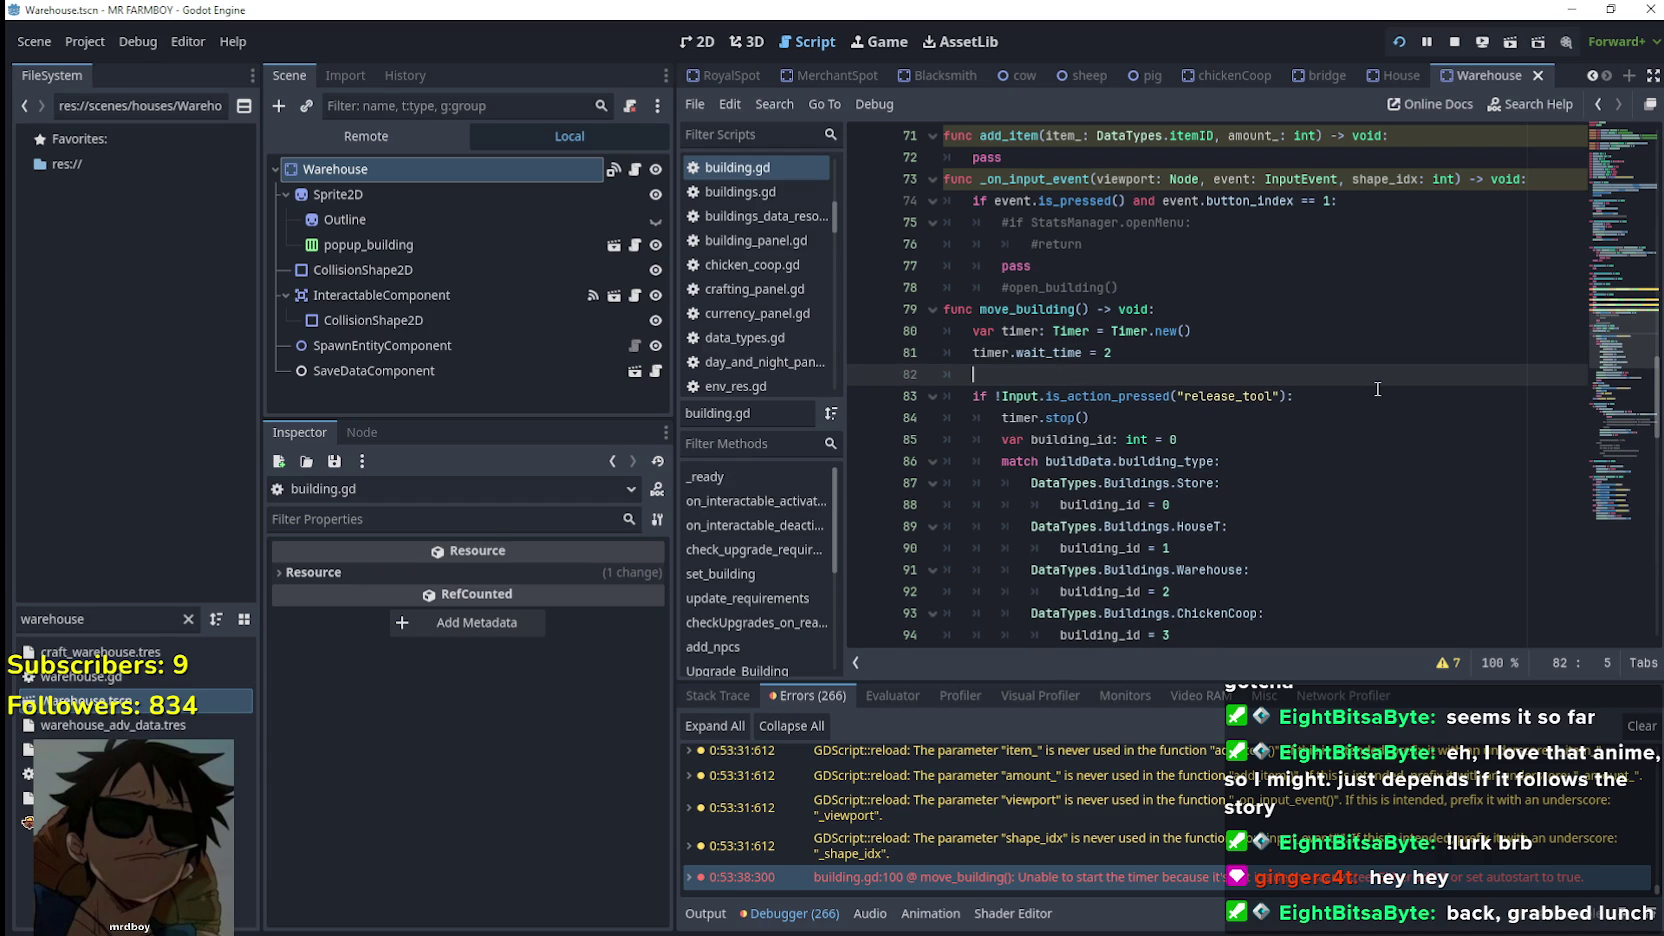
type("t")
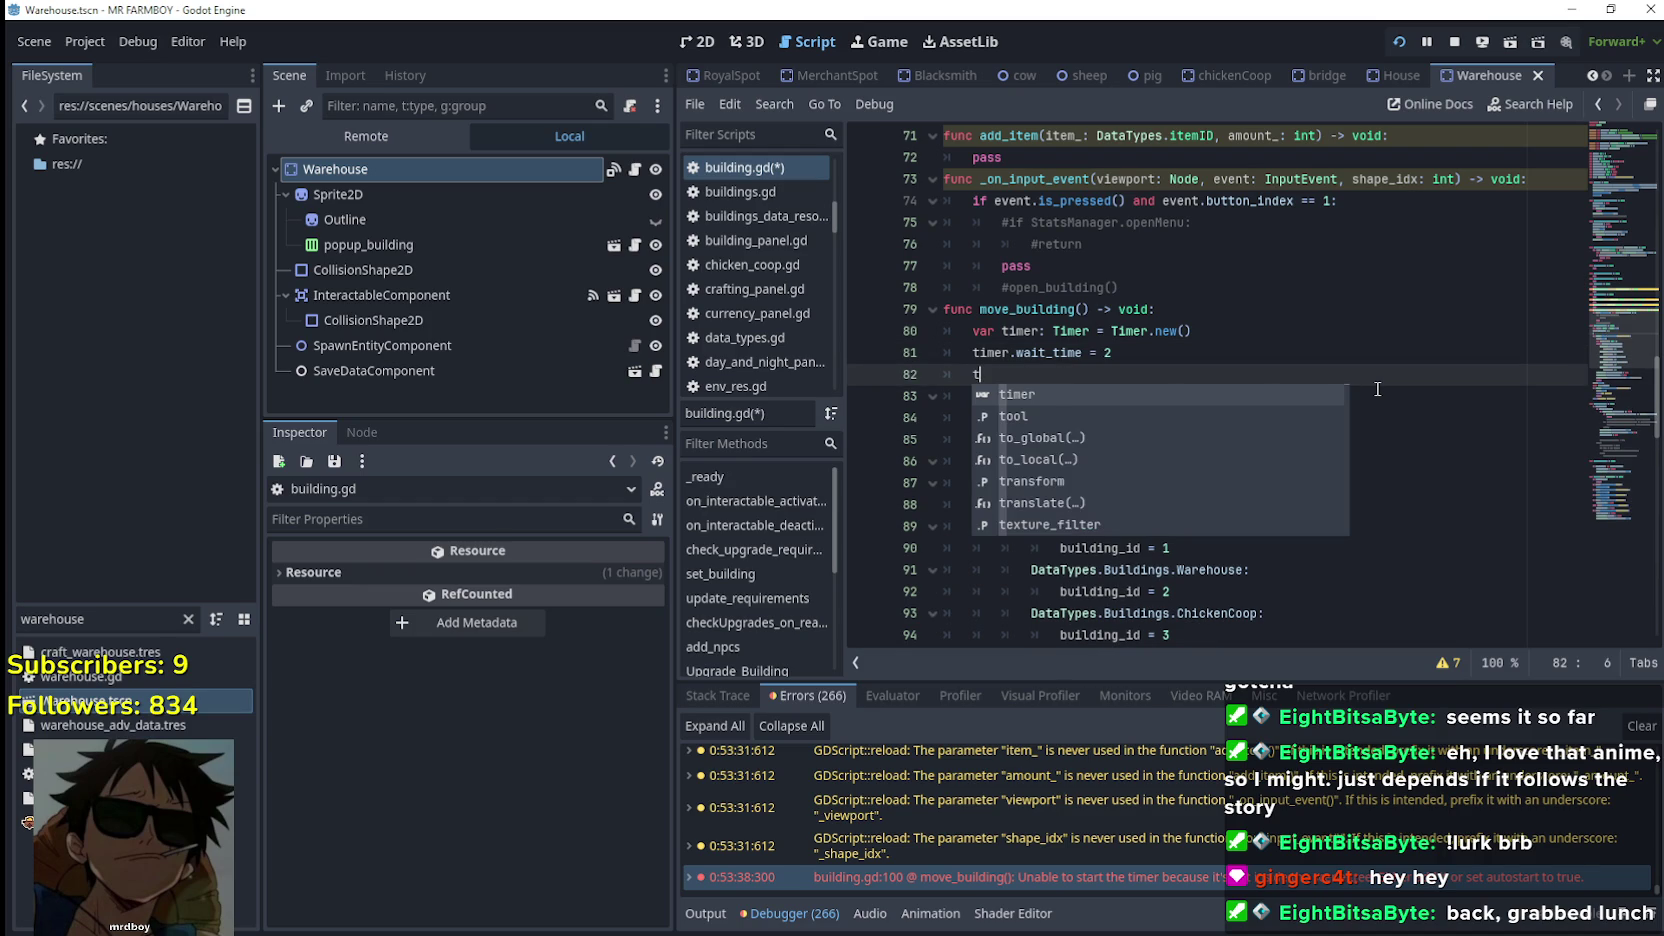
type("ime")
key("BackSpace")
key("BackSpace")
key("BackSpace")
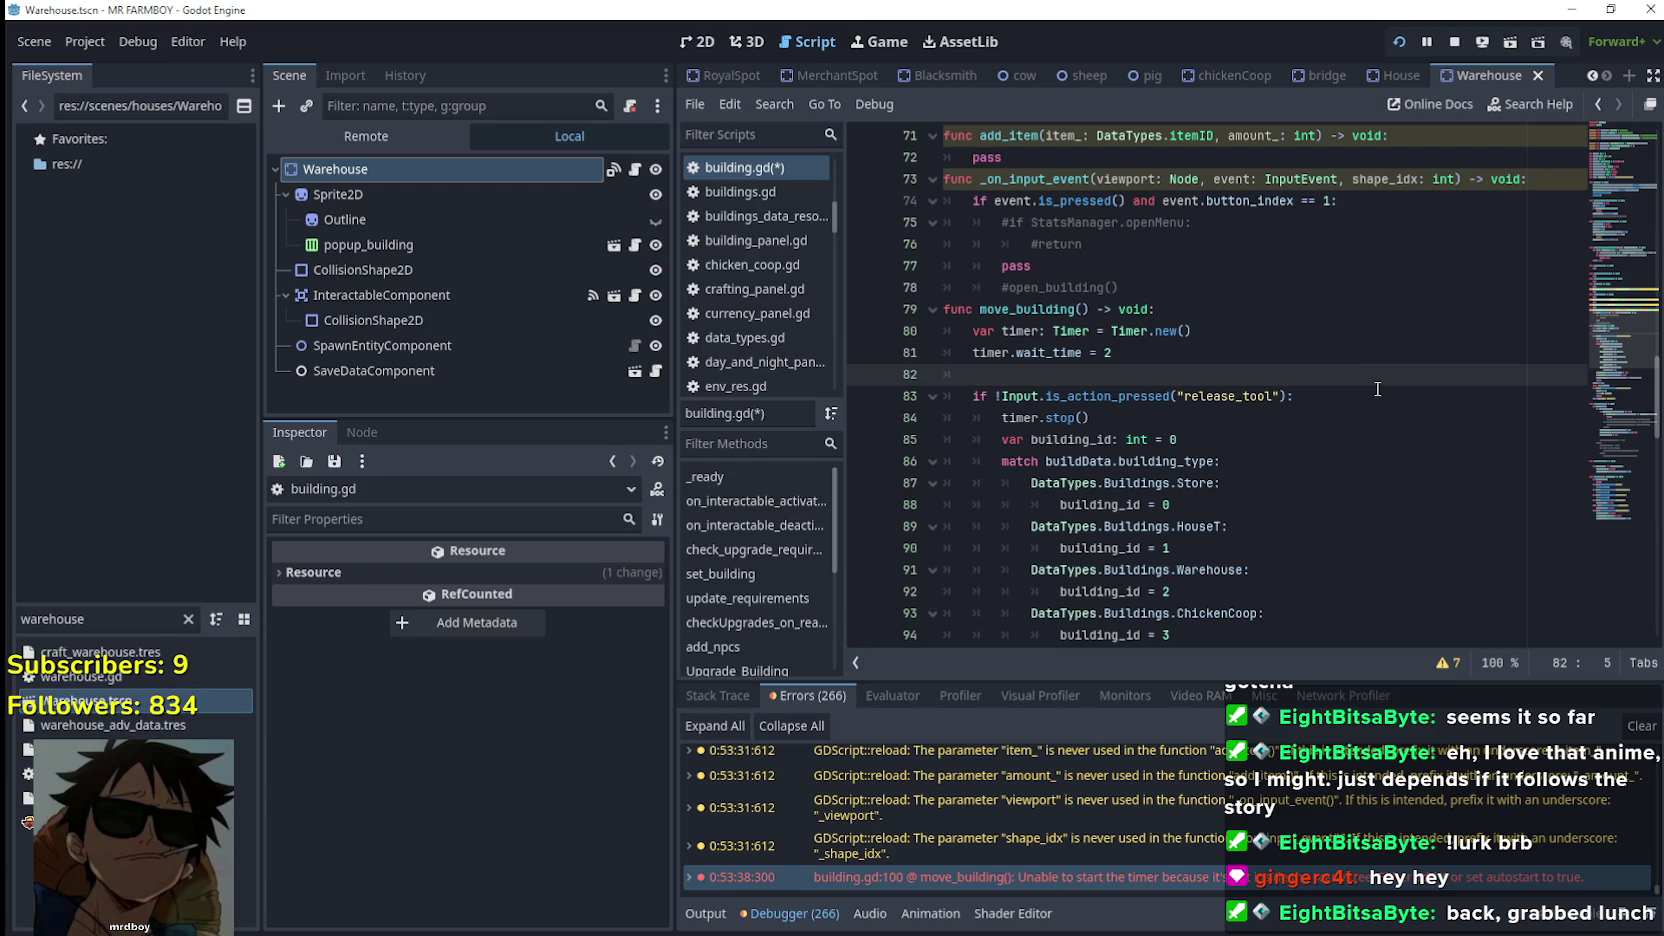
type("add_chi")
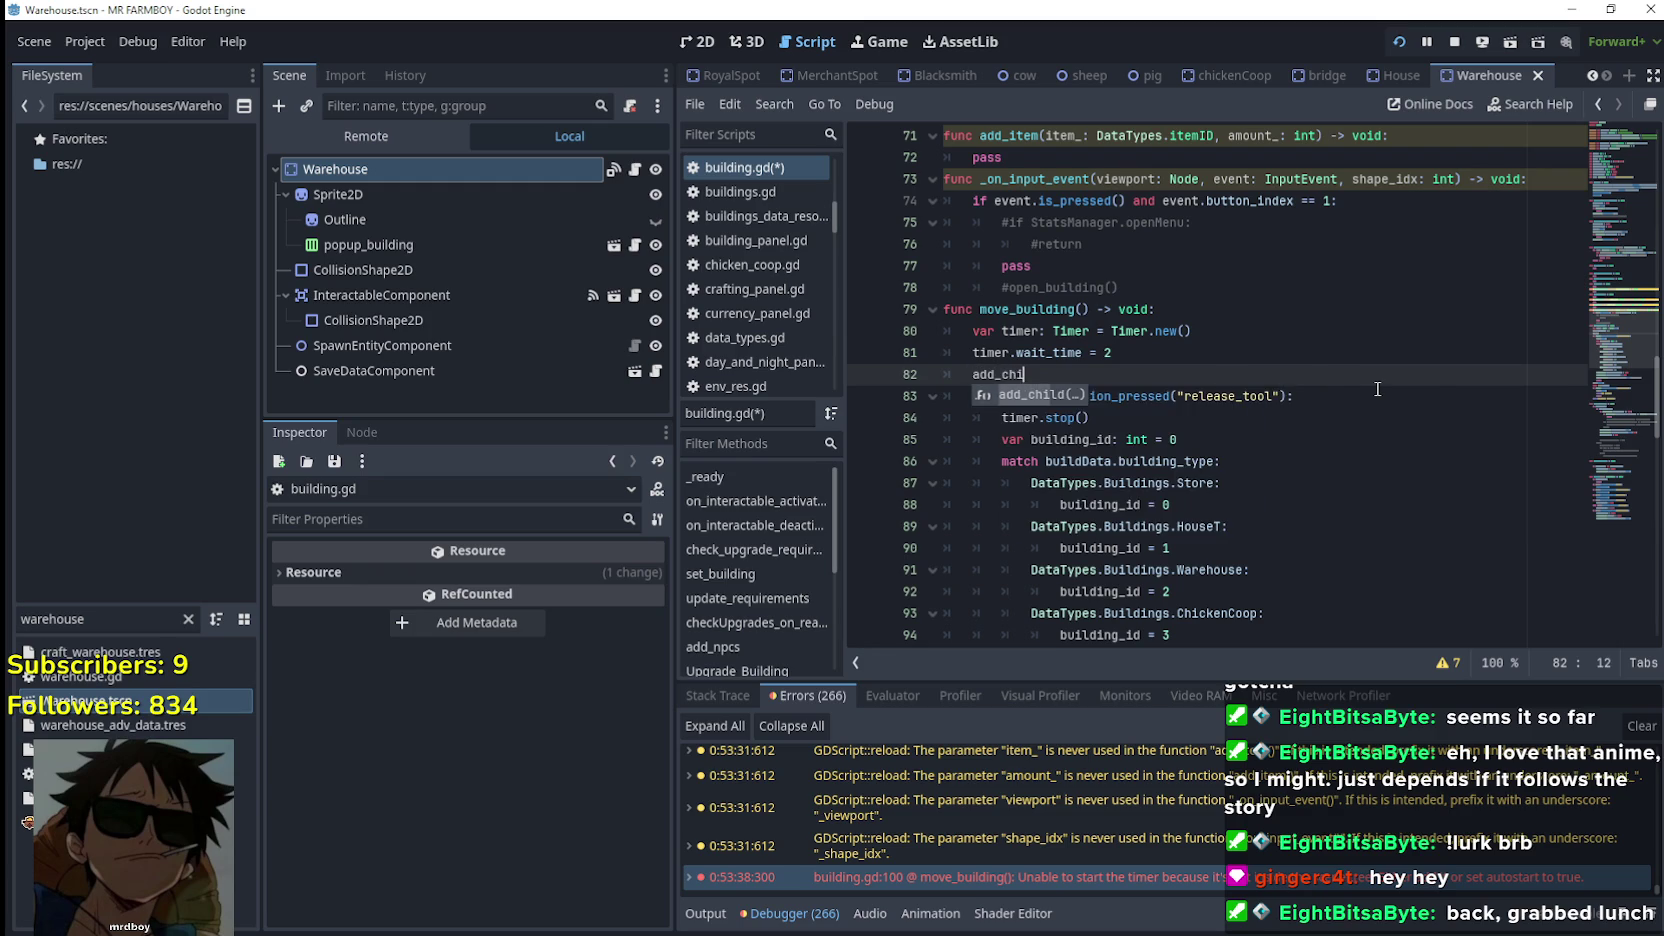
key("Return")
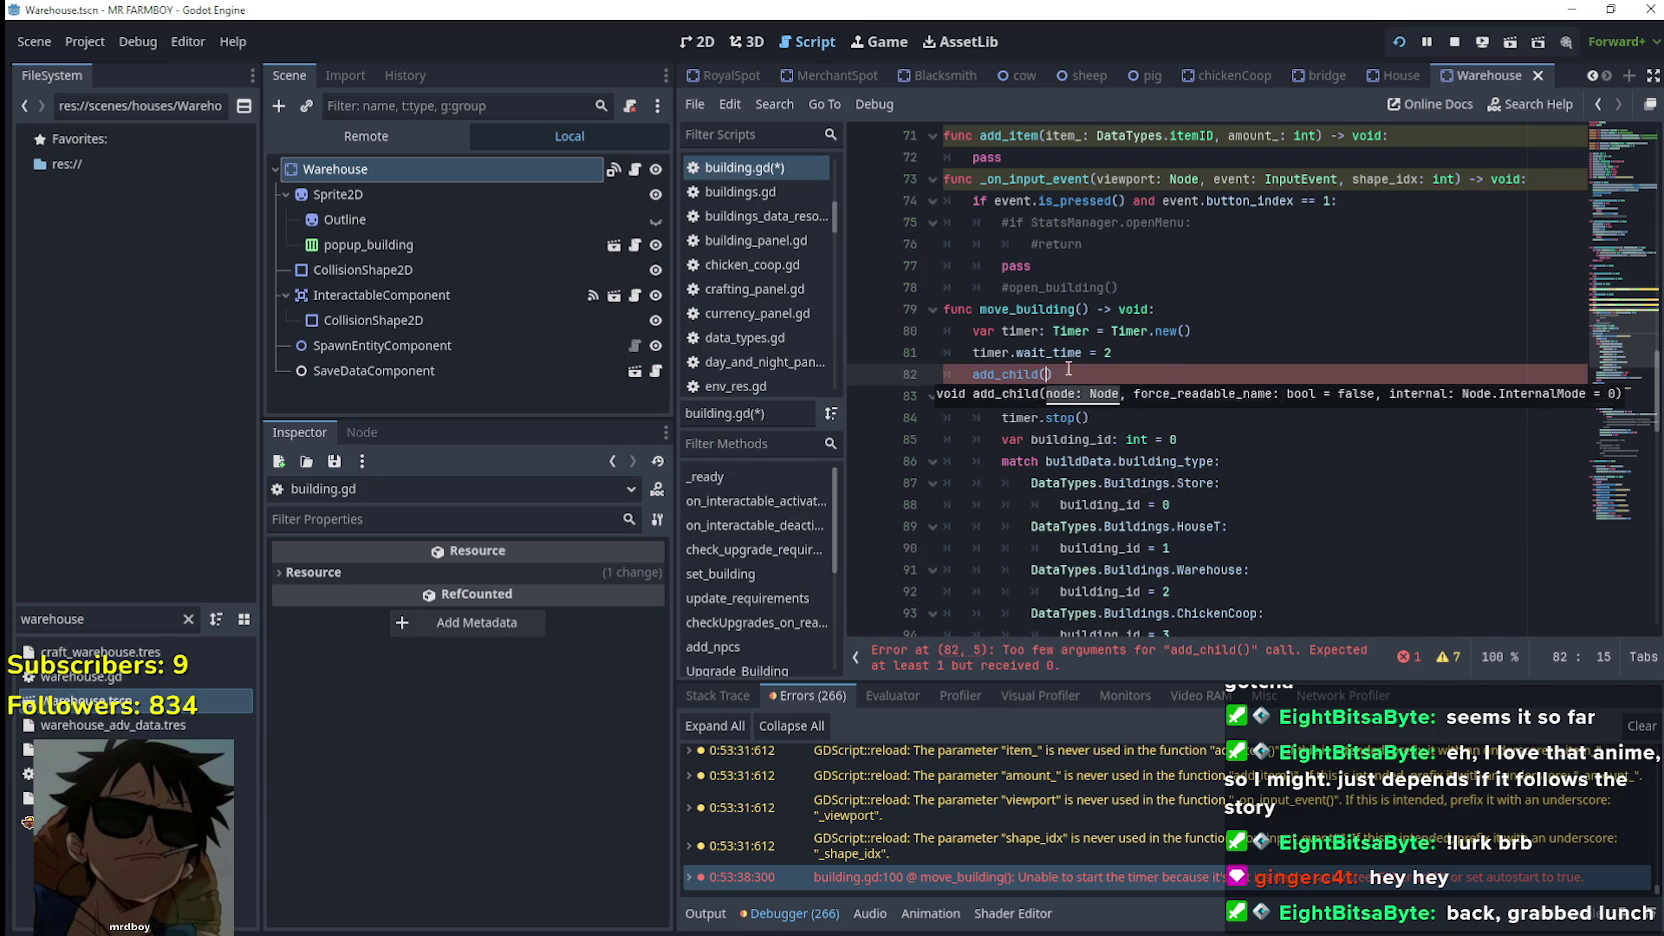
type("timer")
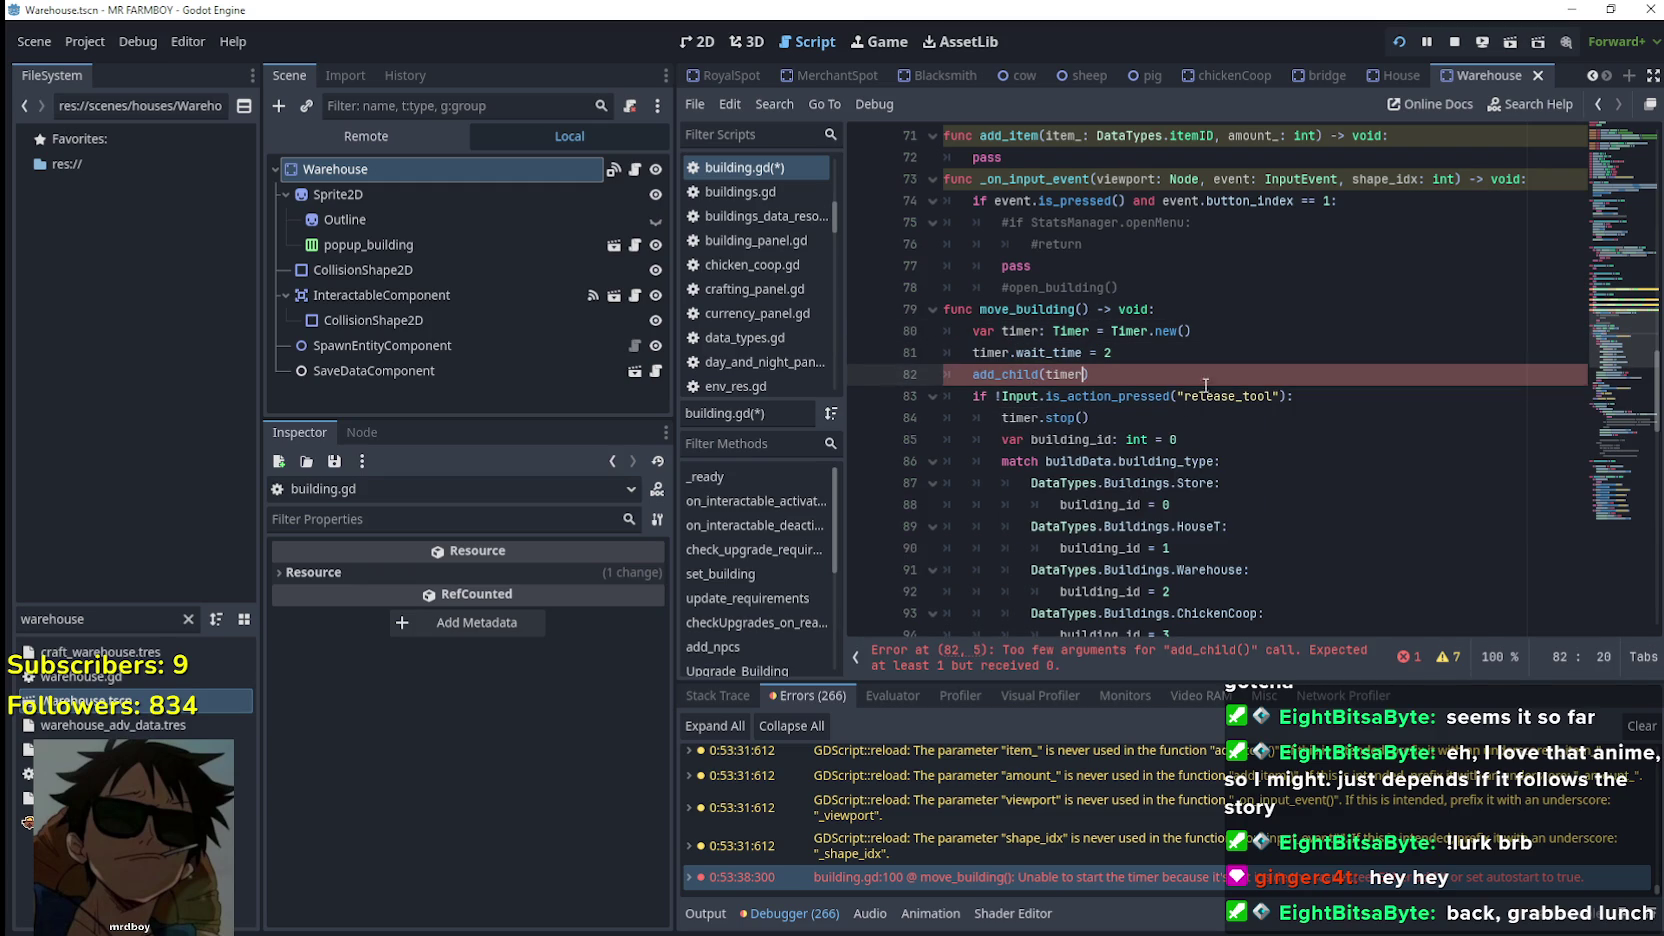
type(")")
key("ctrl+s")
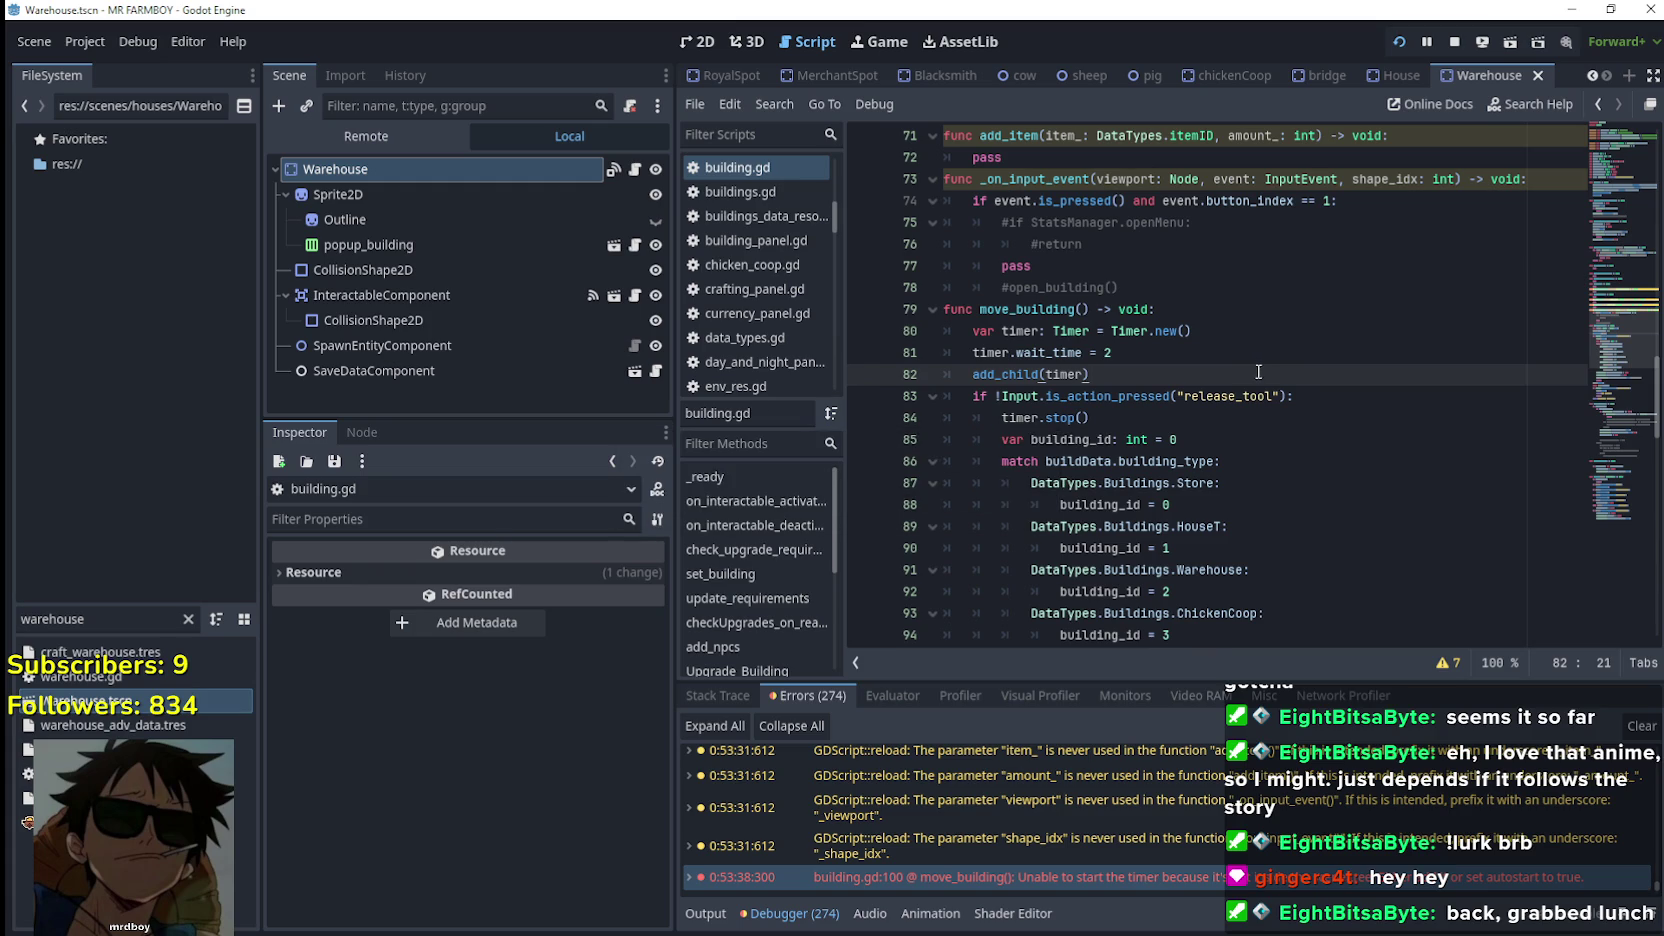
Scroll through the end of move_building and highlight stop to locate the timer.stop() calls
scroll(1200, 385, "down", 8)
left_click(1141, 396)
left_click(1143, 418)
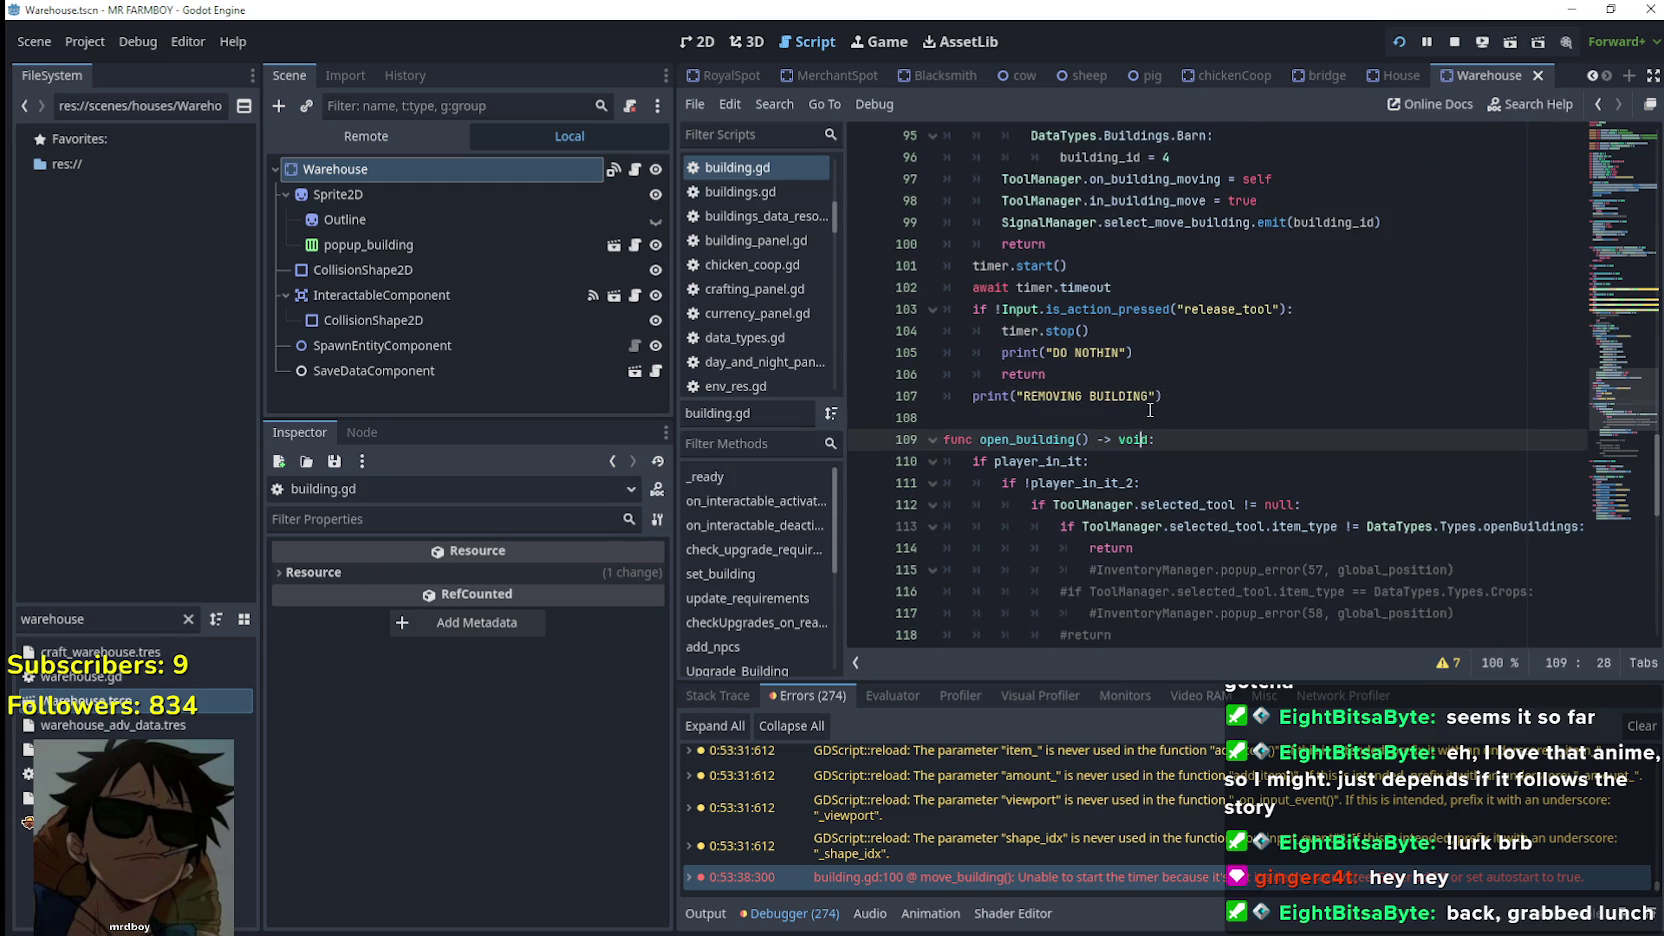
scroll(1338, 443, "up", 1)
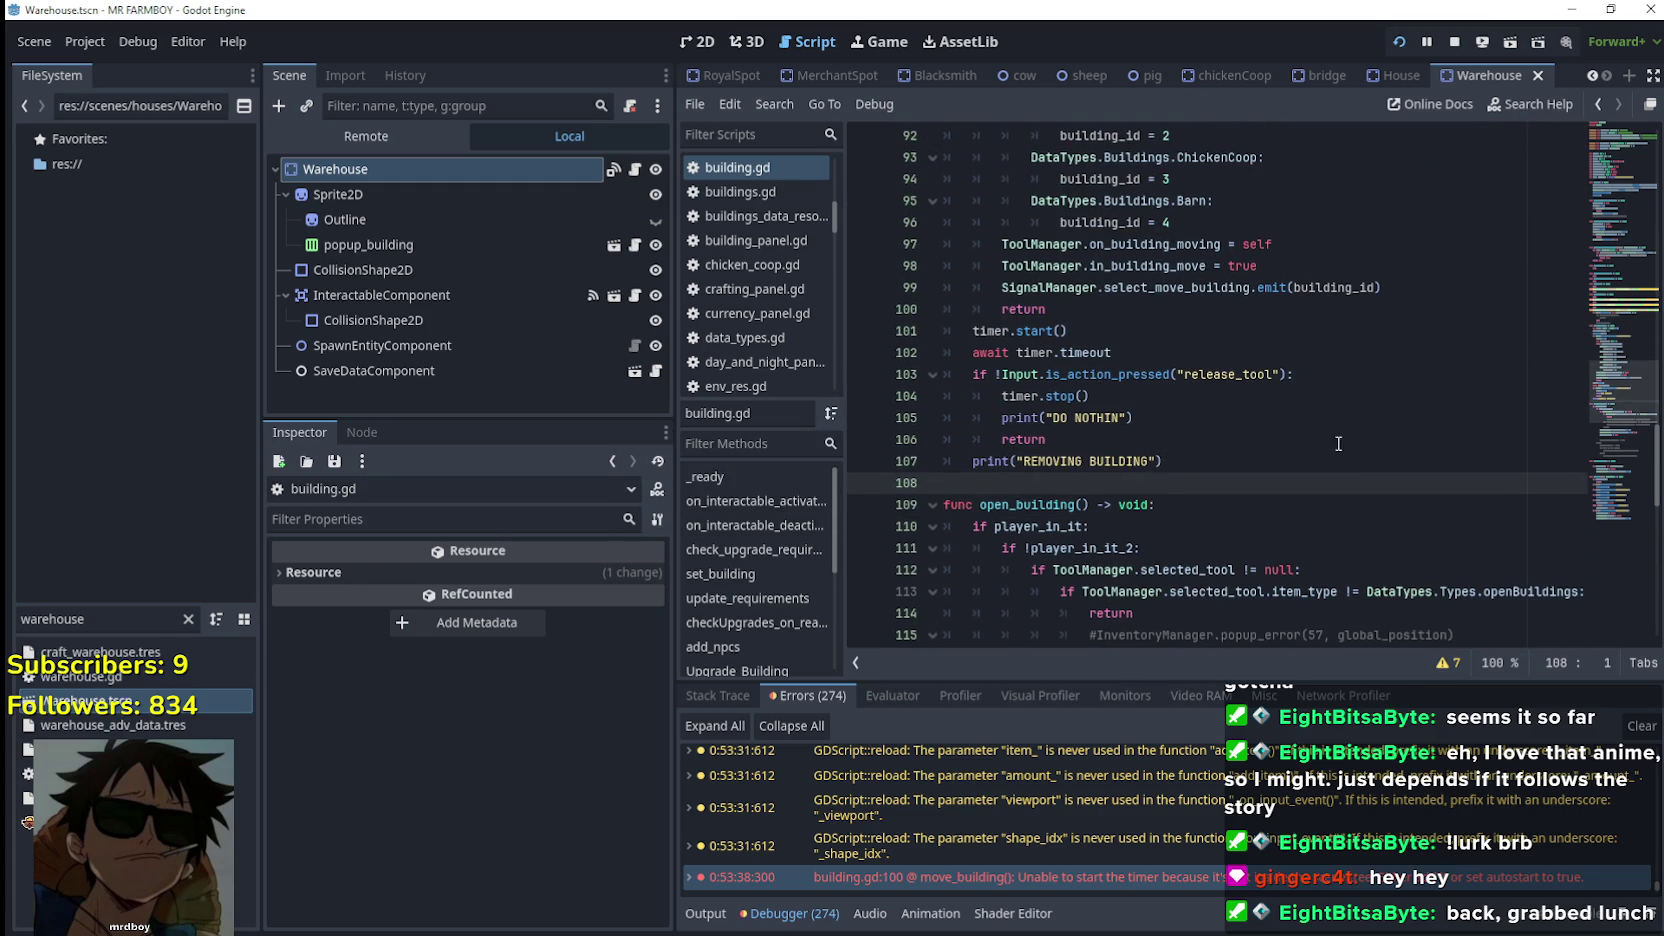
left_click(1116, 398)
double_click(1051, 397)
scroll(1197, 426, "up", 6)
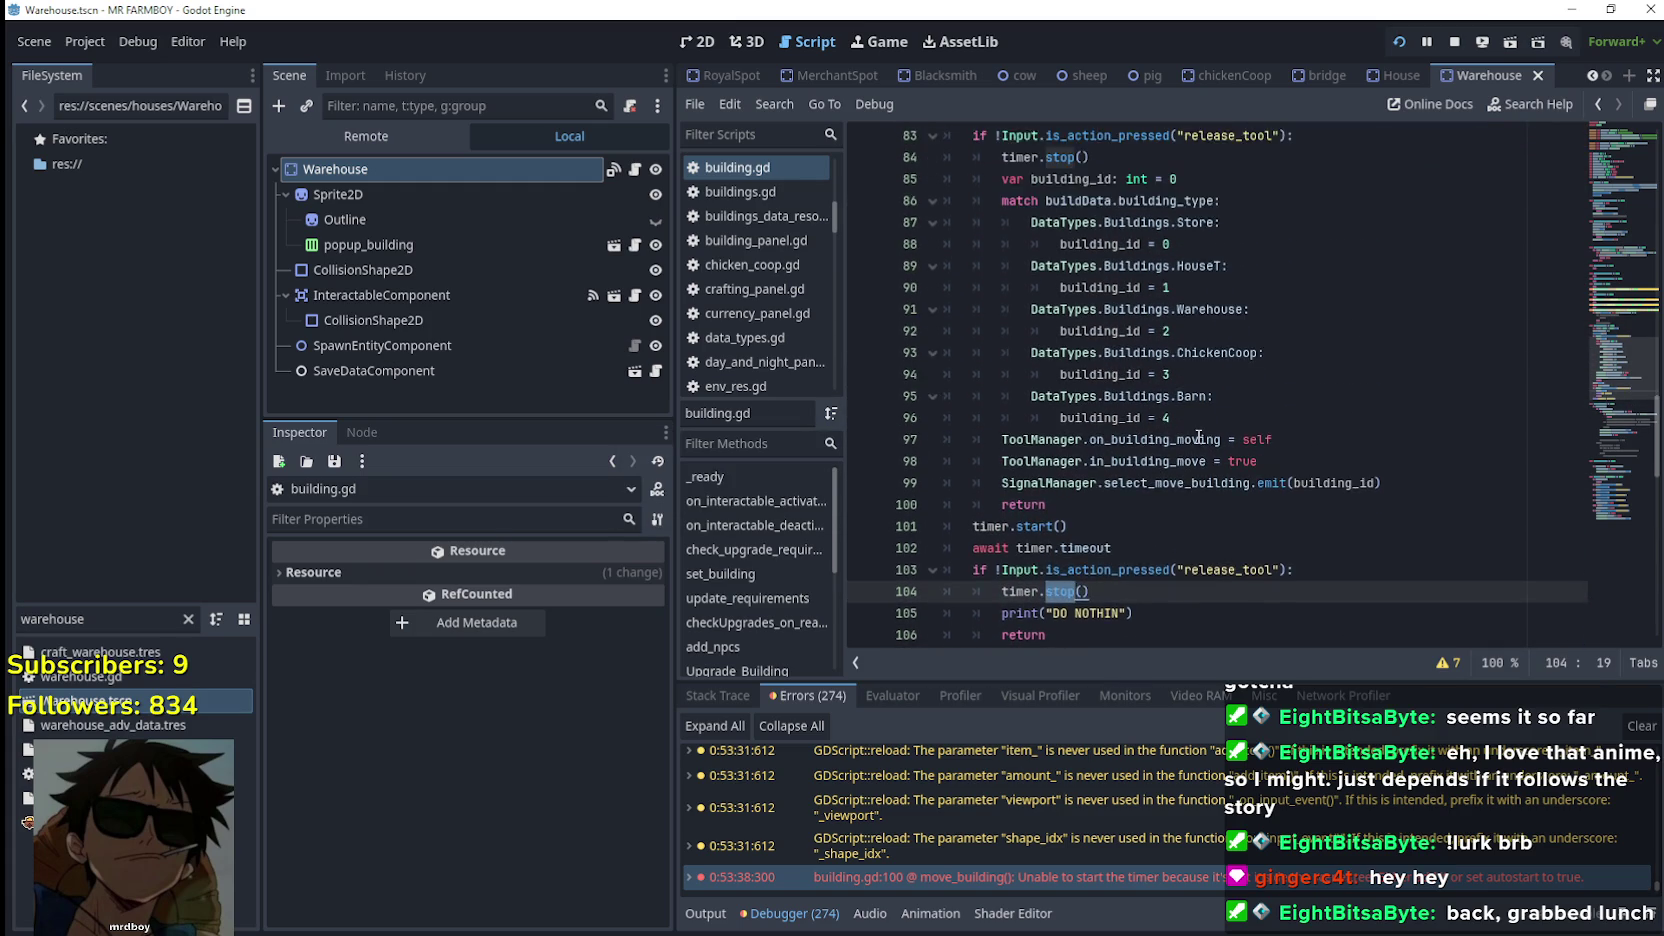
Add remove_child(timer) below the first timer.stop() and copy that line
scroll(1197, 426, "up", 1)
left_click(1117, 416)
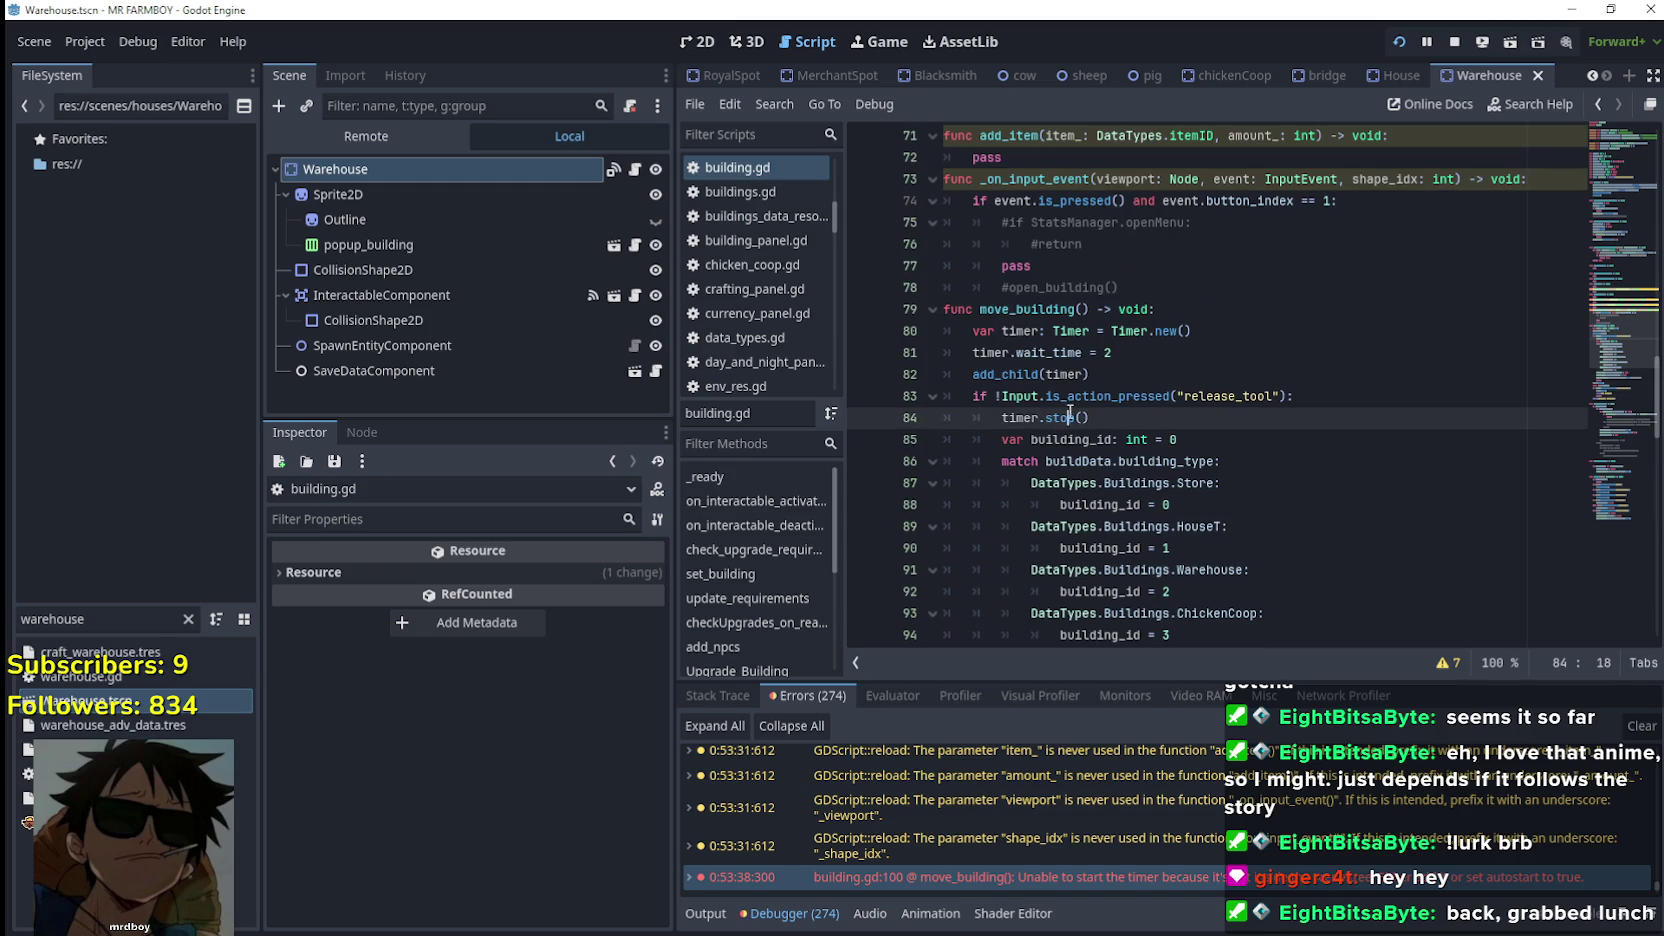
key("Return")
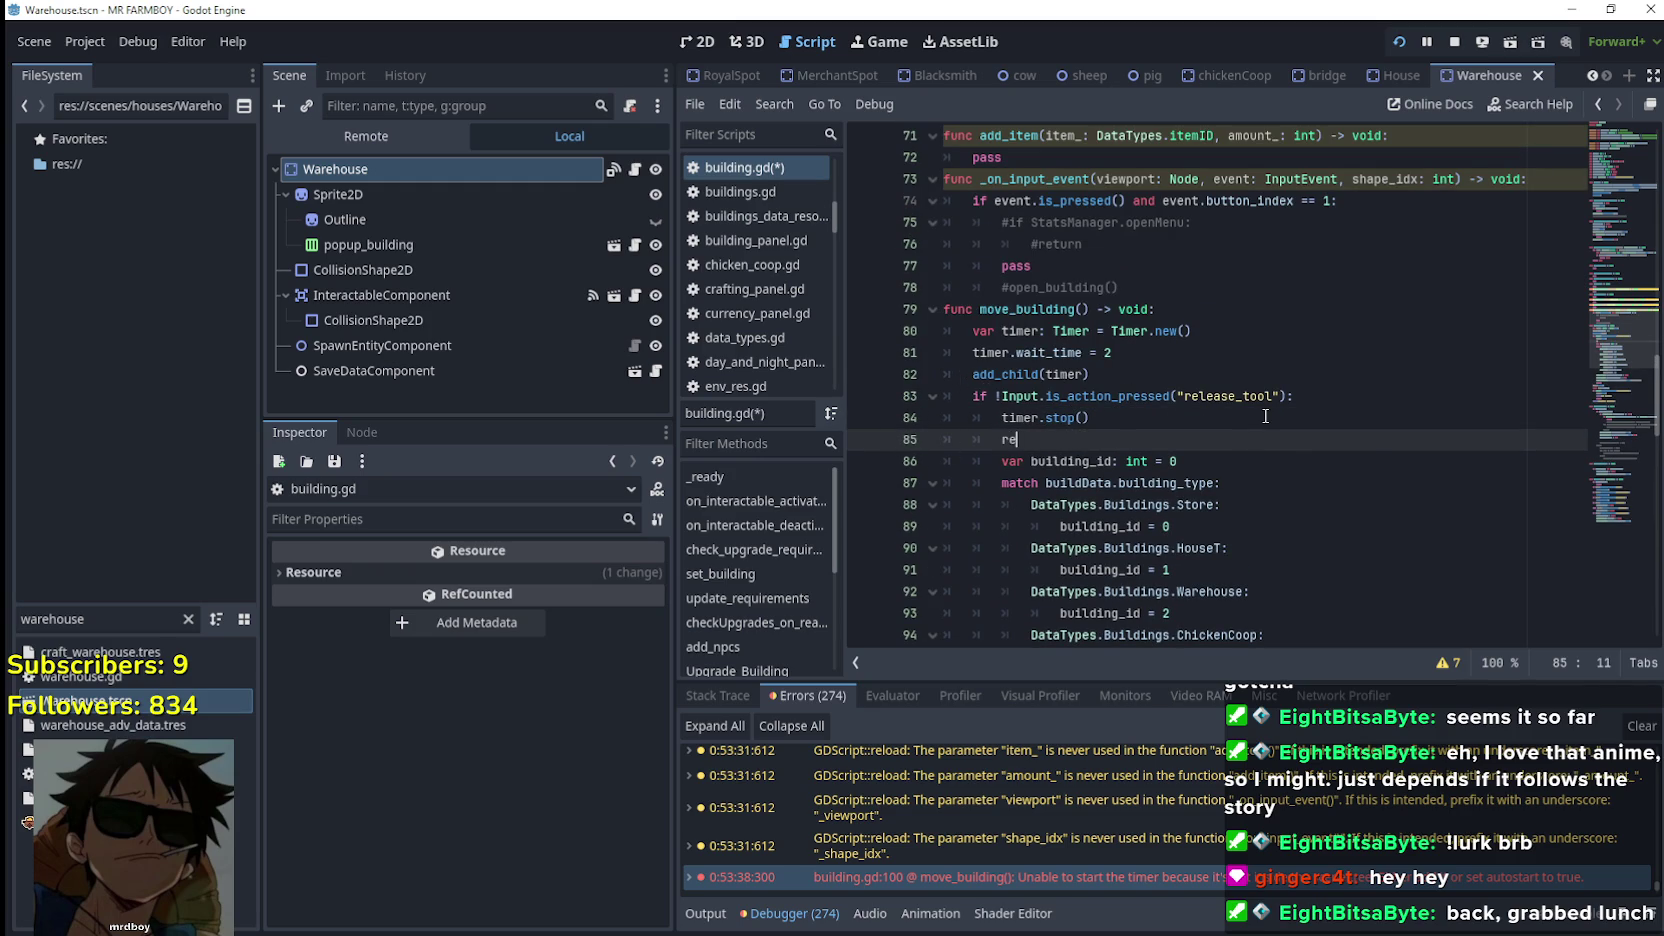
type("move")
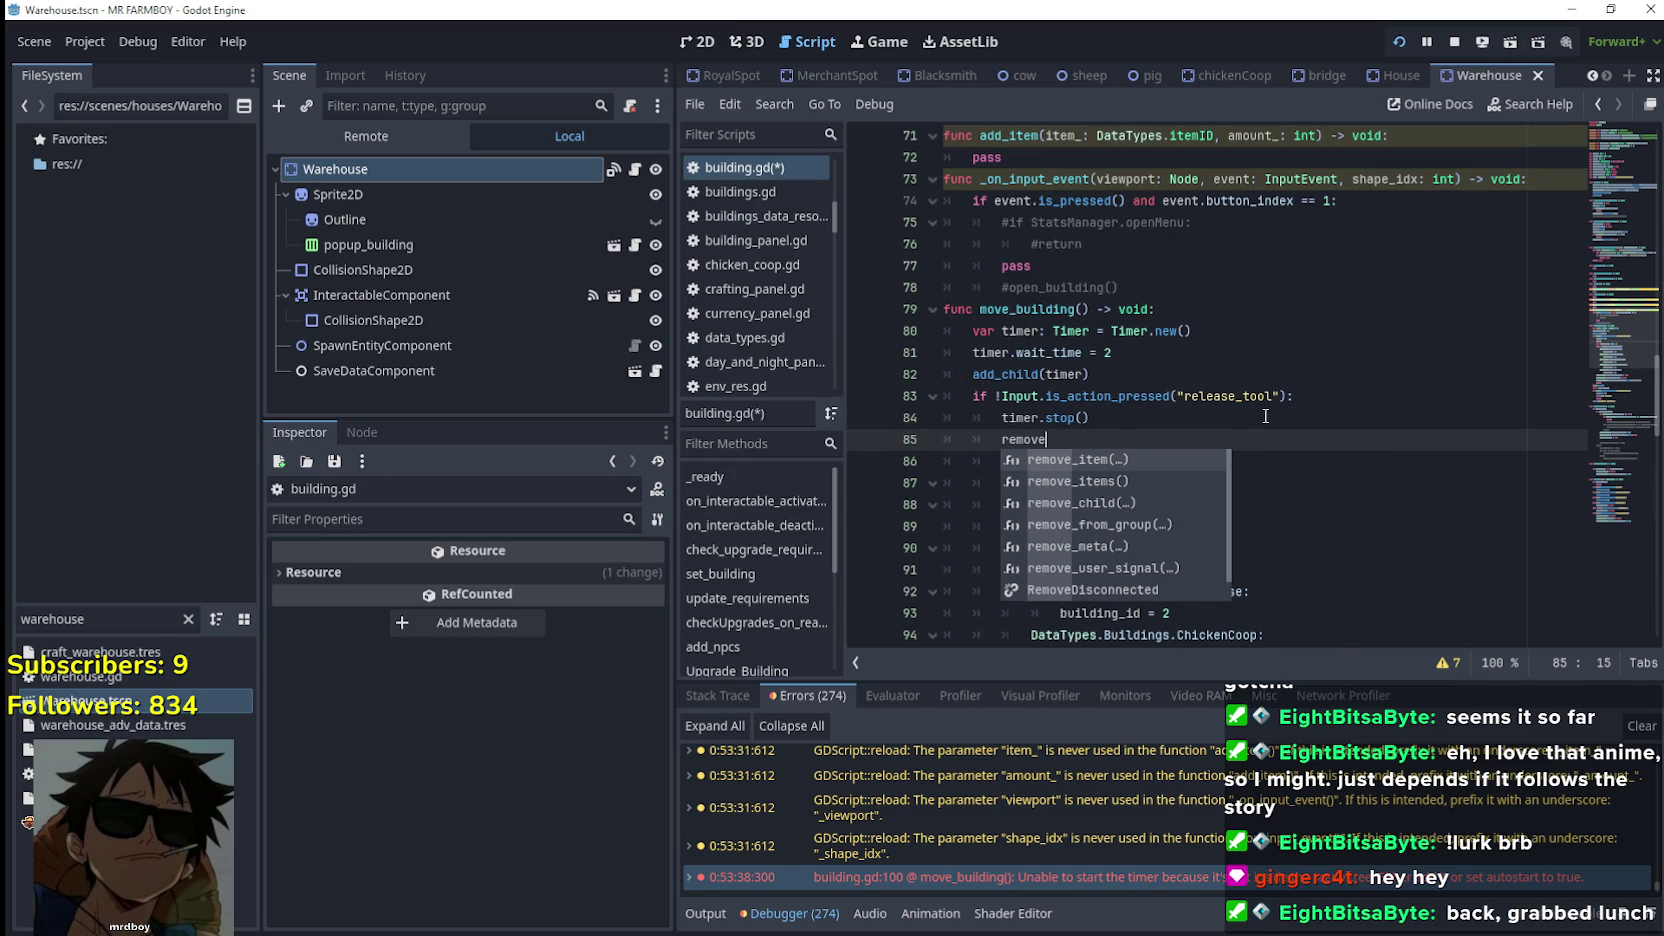
type("_")
key("Down")
key("Down")
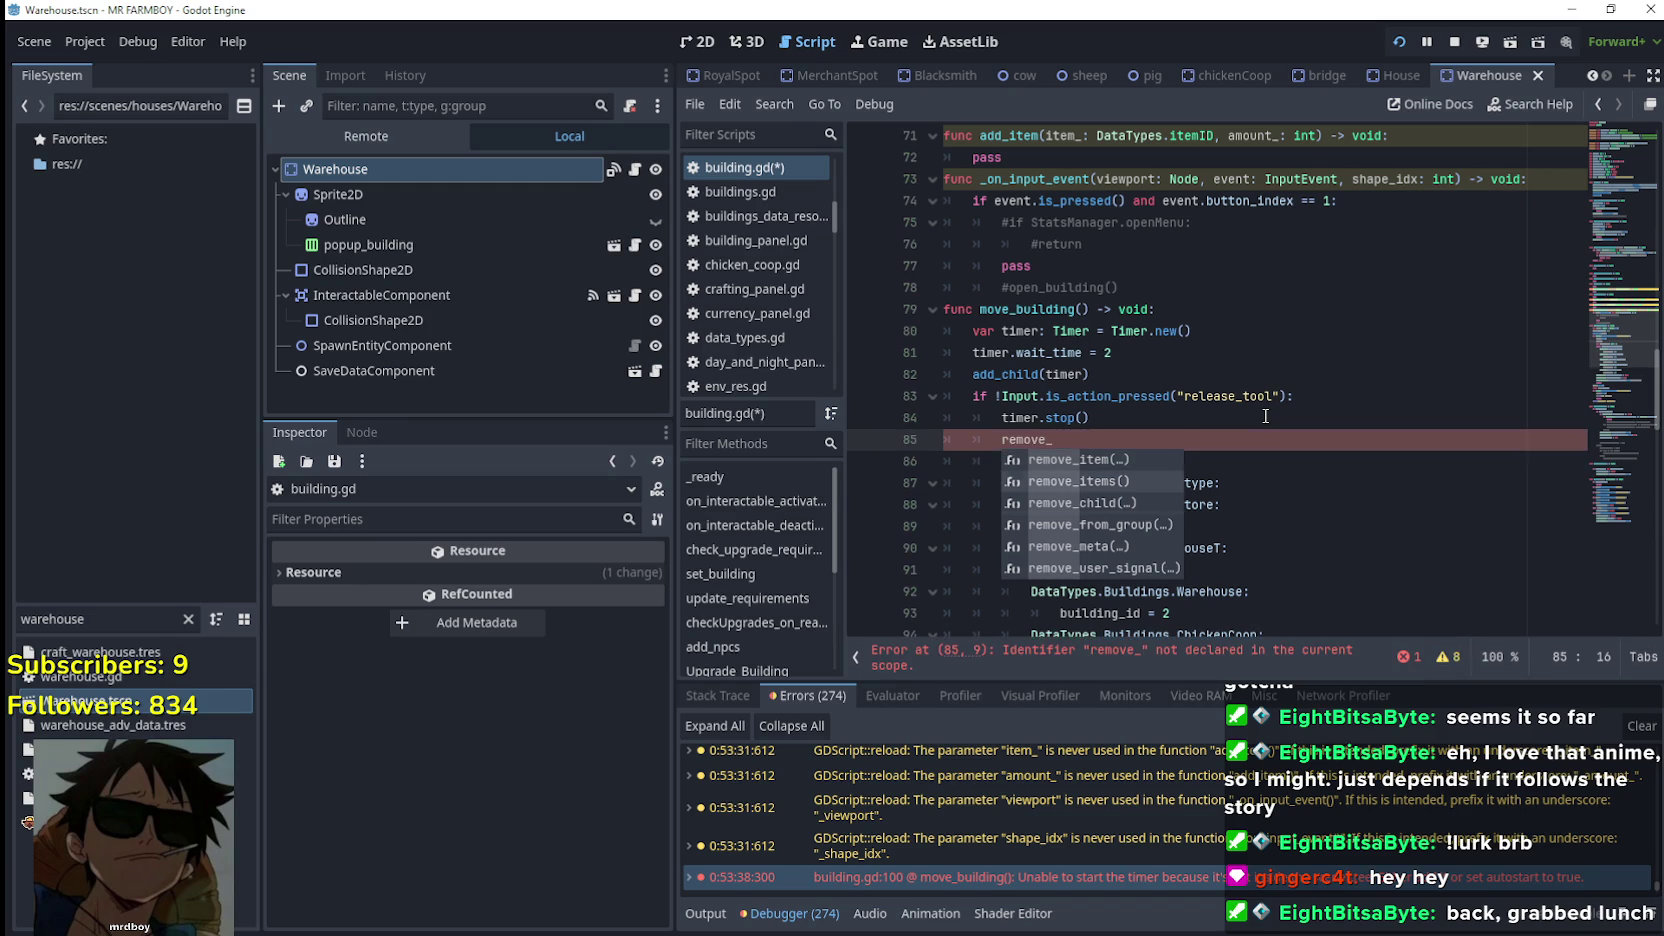
key("Return")
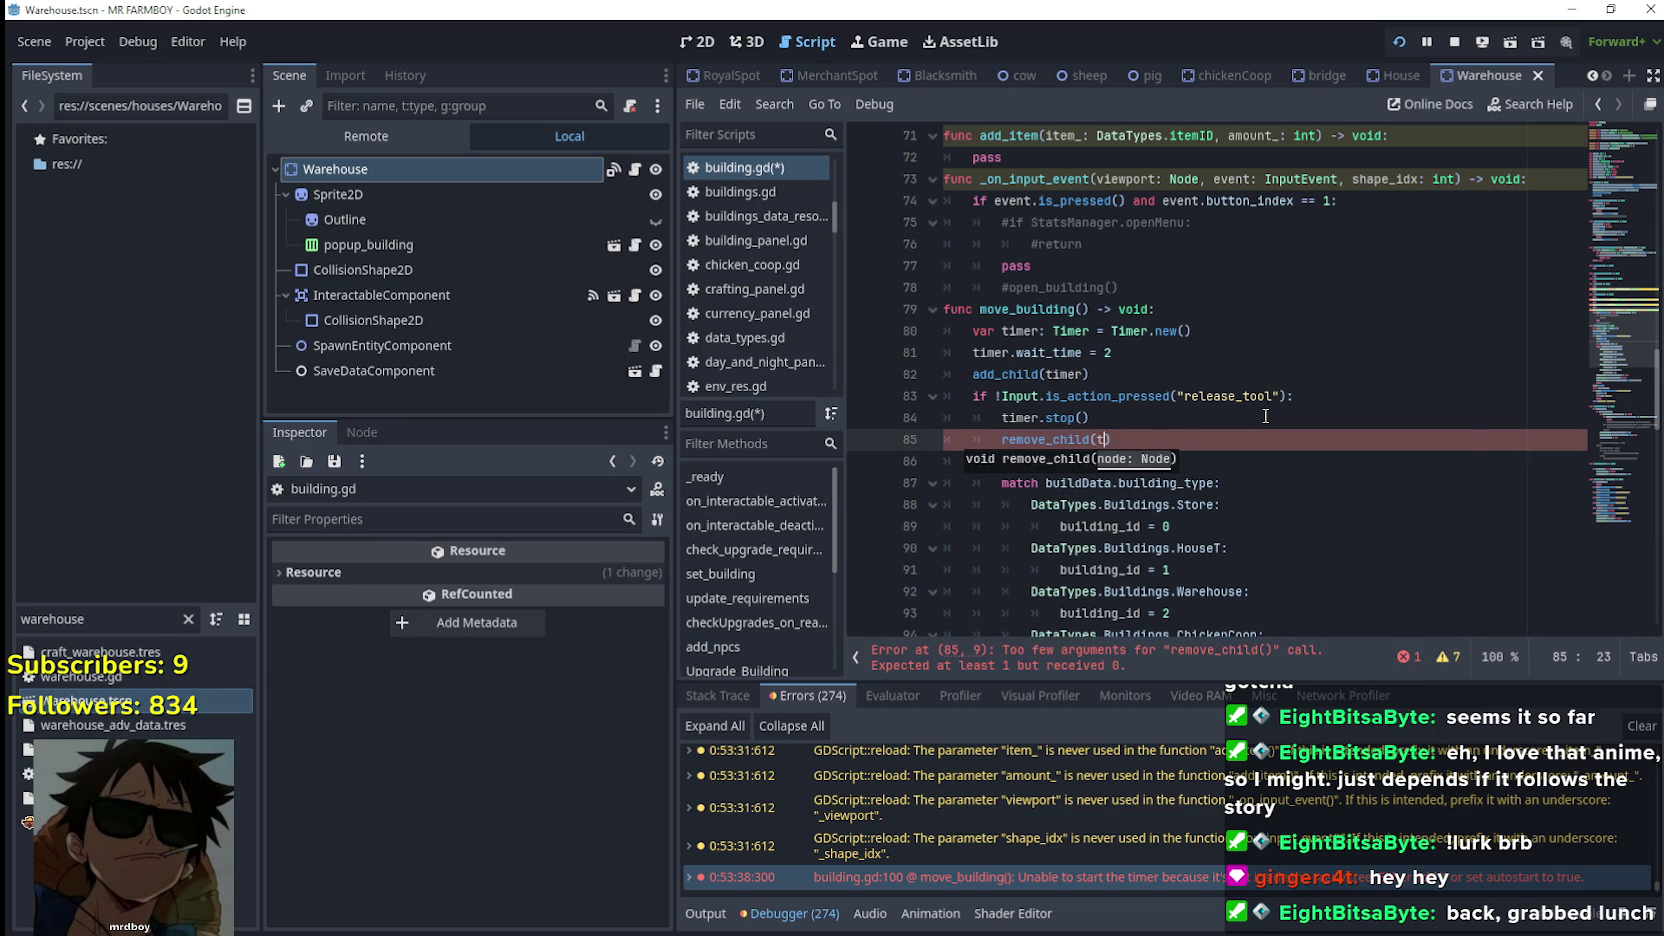
type("imer")
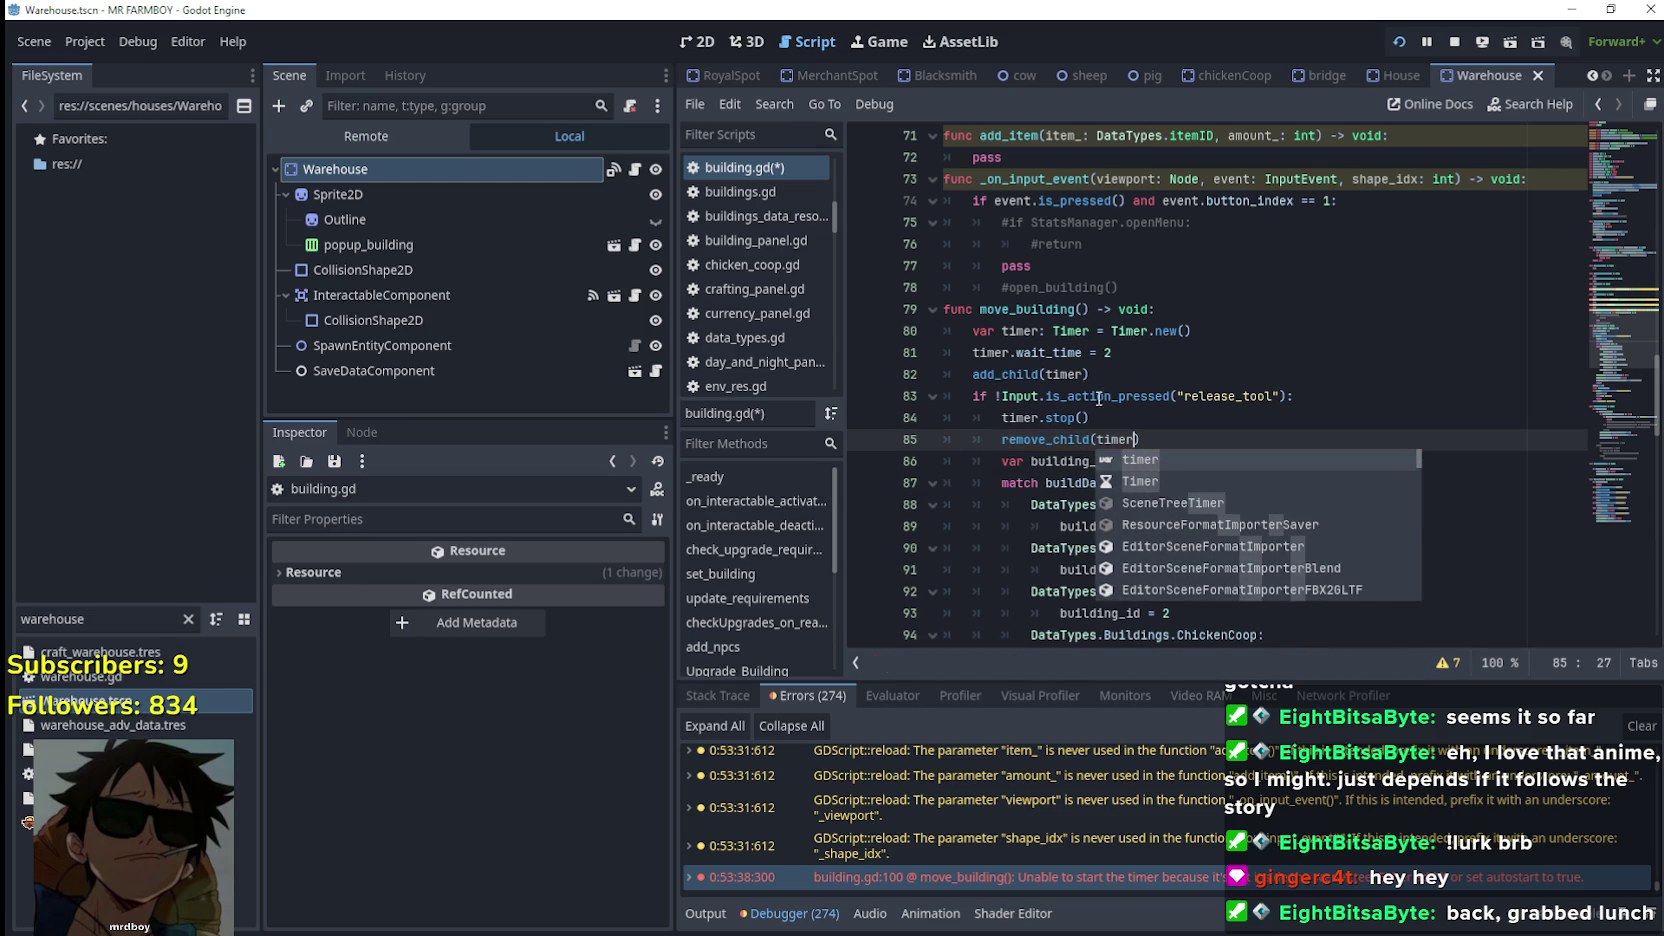
left_click(1014, 462)
left_click_drag(1002, 439, 1141, 439)
key("ctrl+c")
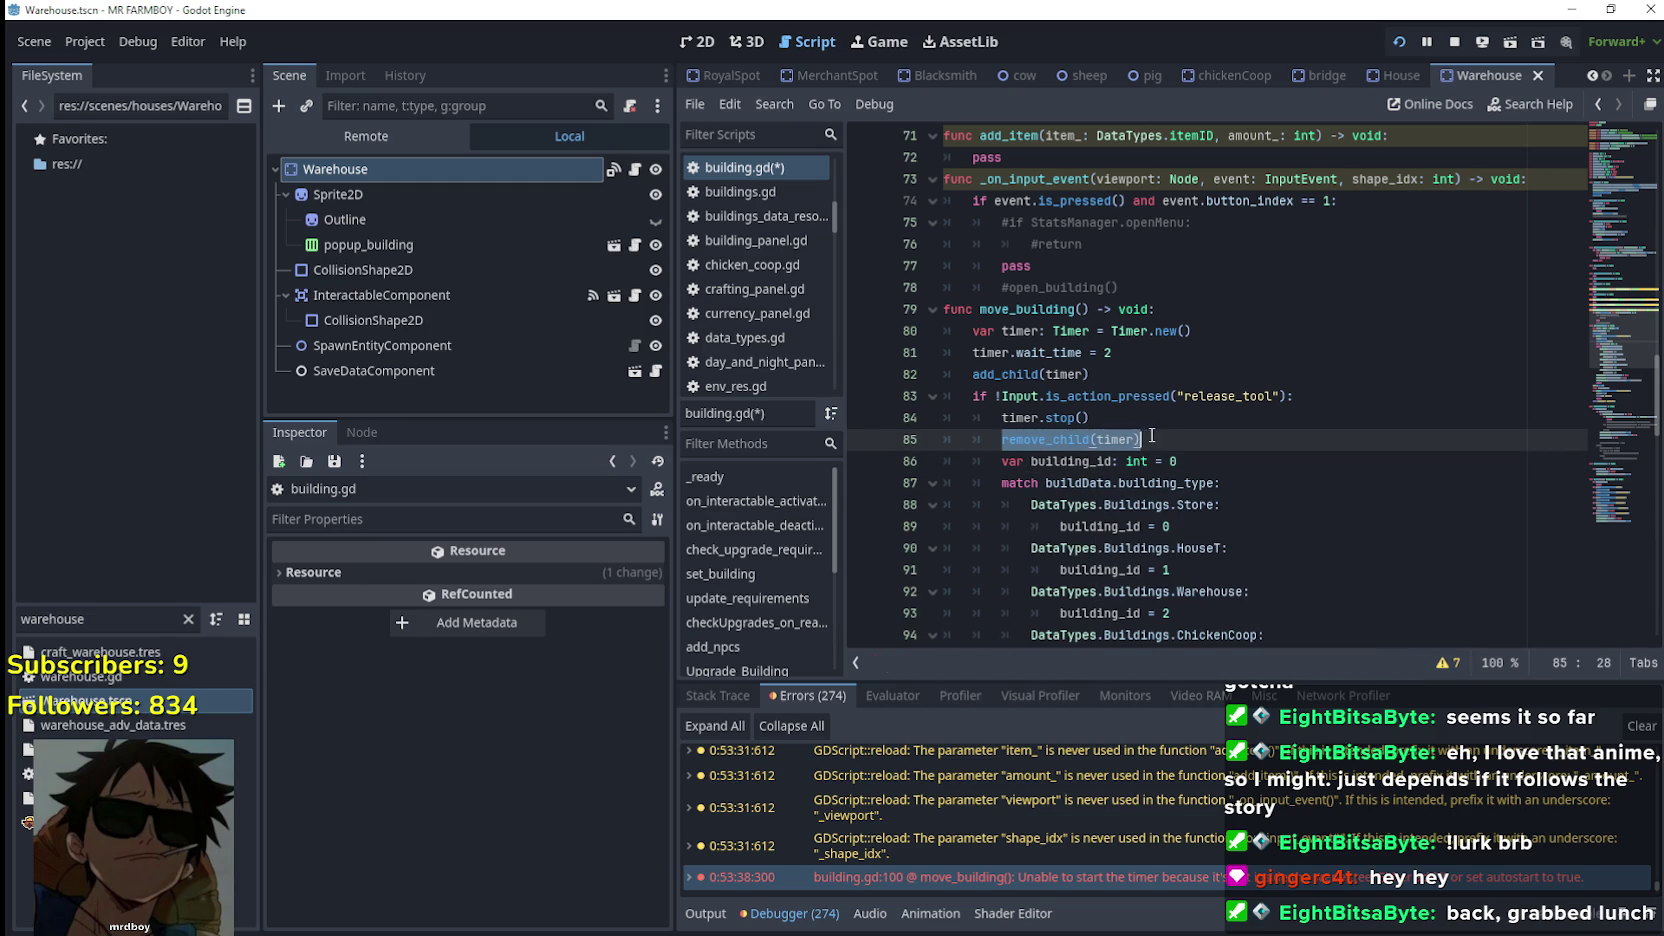
Paste remove_child(timer) below the second timer.stop() and save building.gd
scroll(1141, 437, "down", 2)
scroll(1141, 437, "down", 6)
left_click(1170, 463)
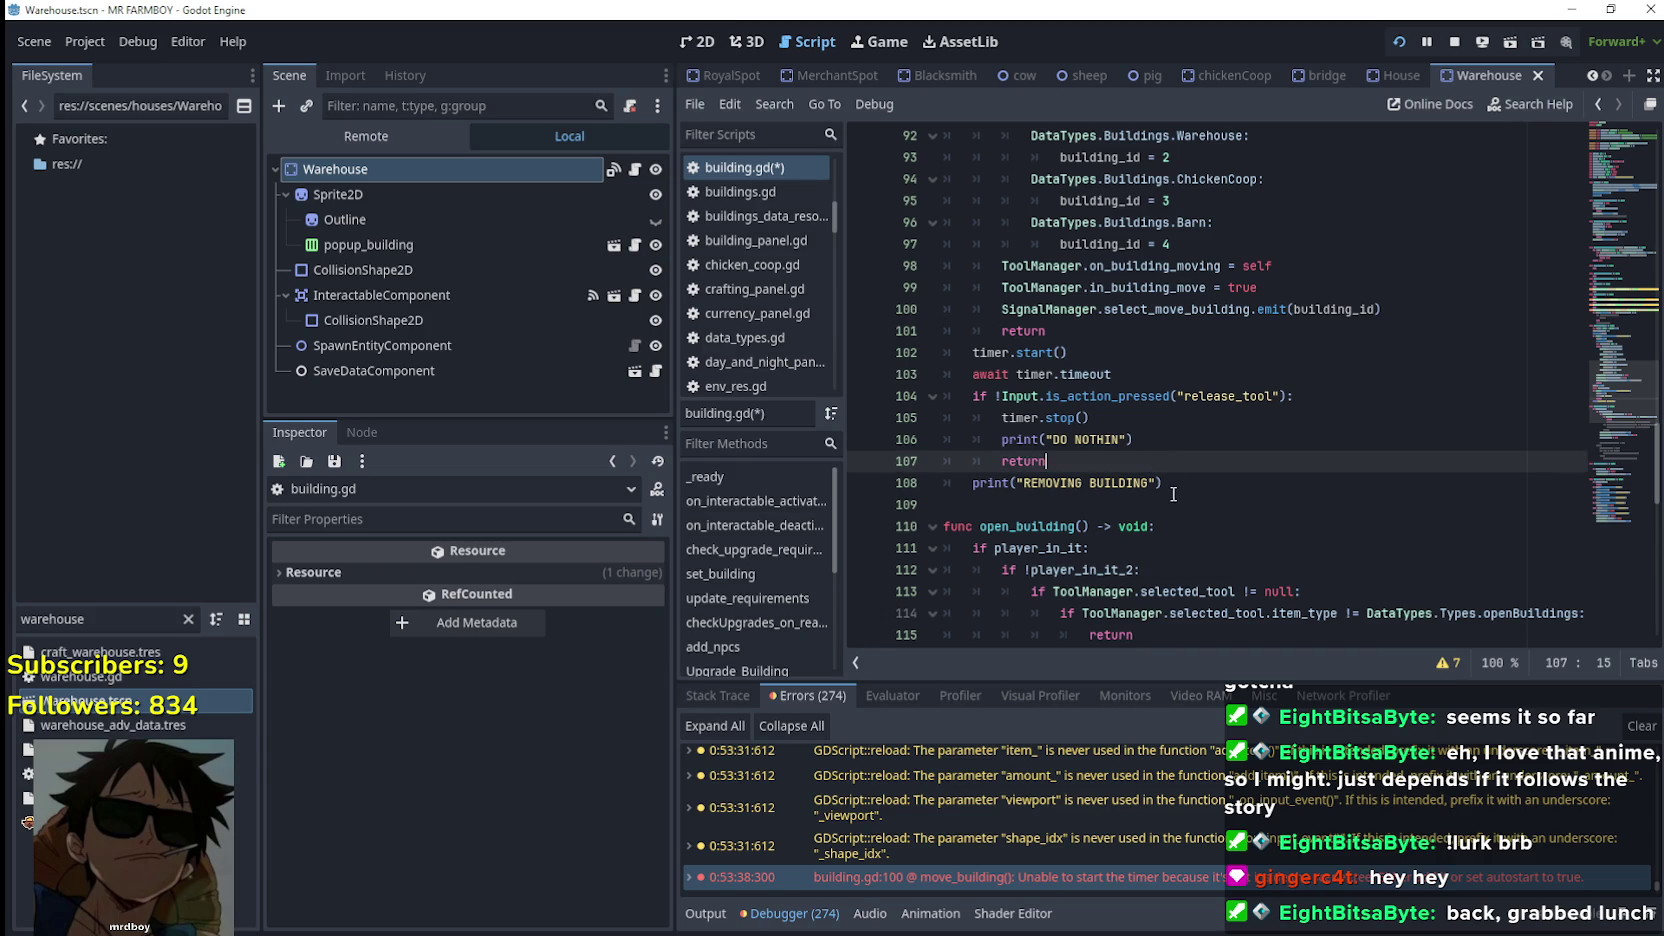
left_click(1177, 404)
left_click(1179, 419)
key("Return")
key("ctrl+v")
key("ctrl+s")
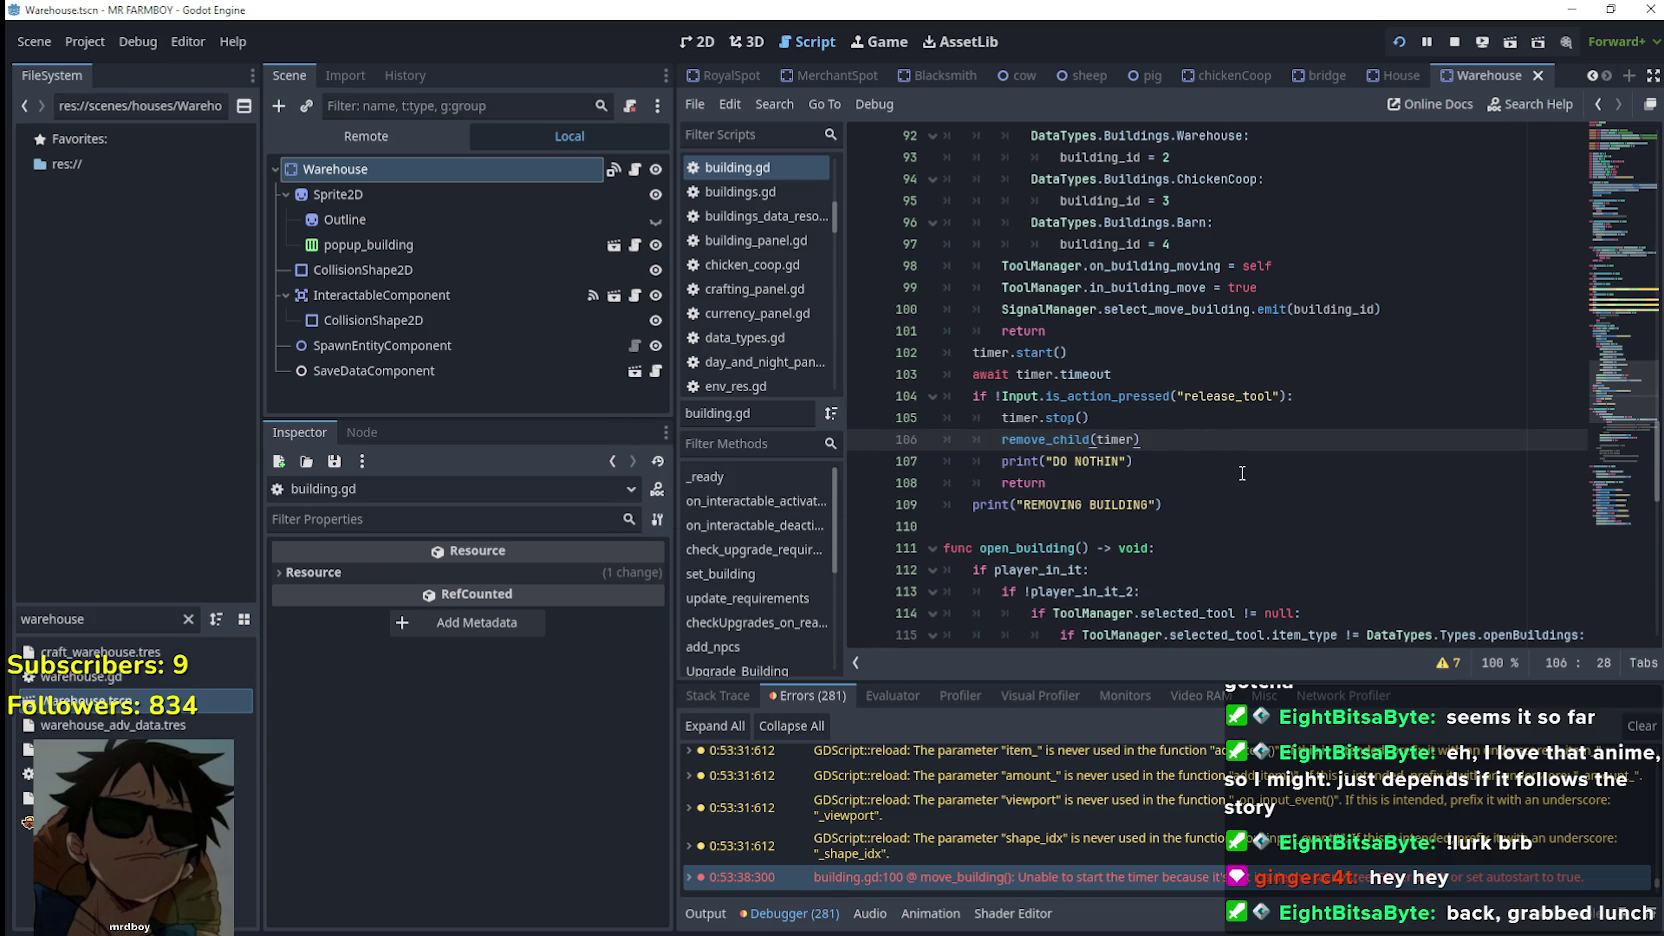
left_click(1240, 483)
scroll(1241, 495, "up", 3)
Run the game, walk up to the building and click it, then return to building.gd
key("F5")
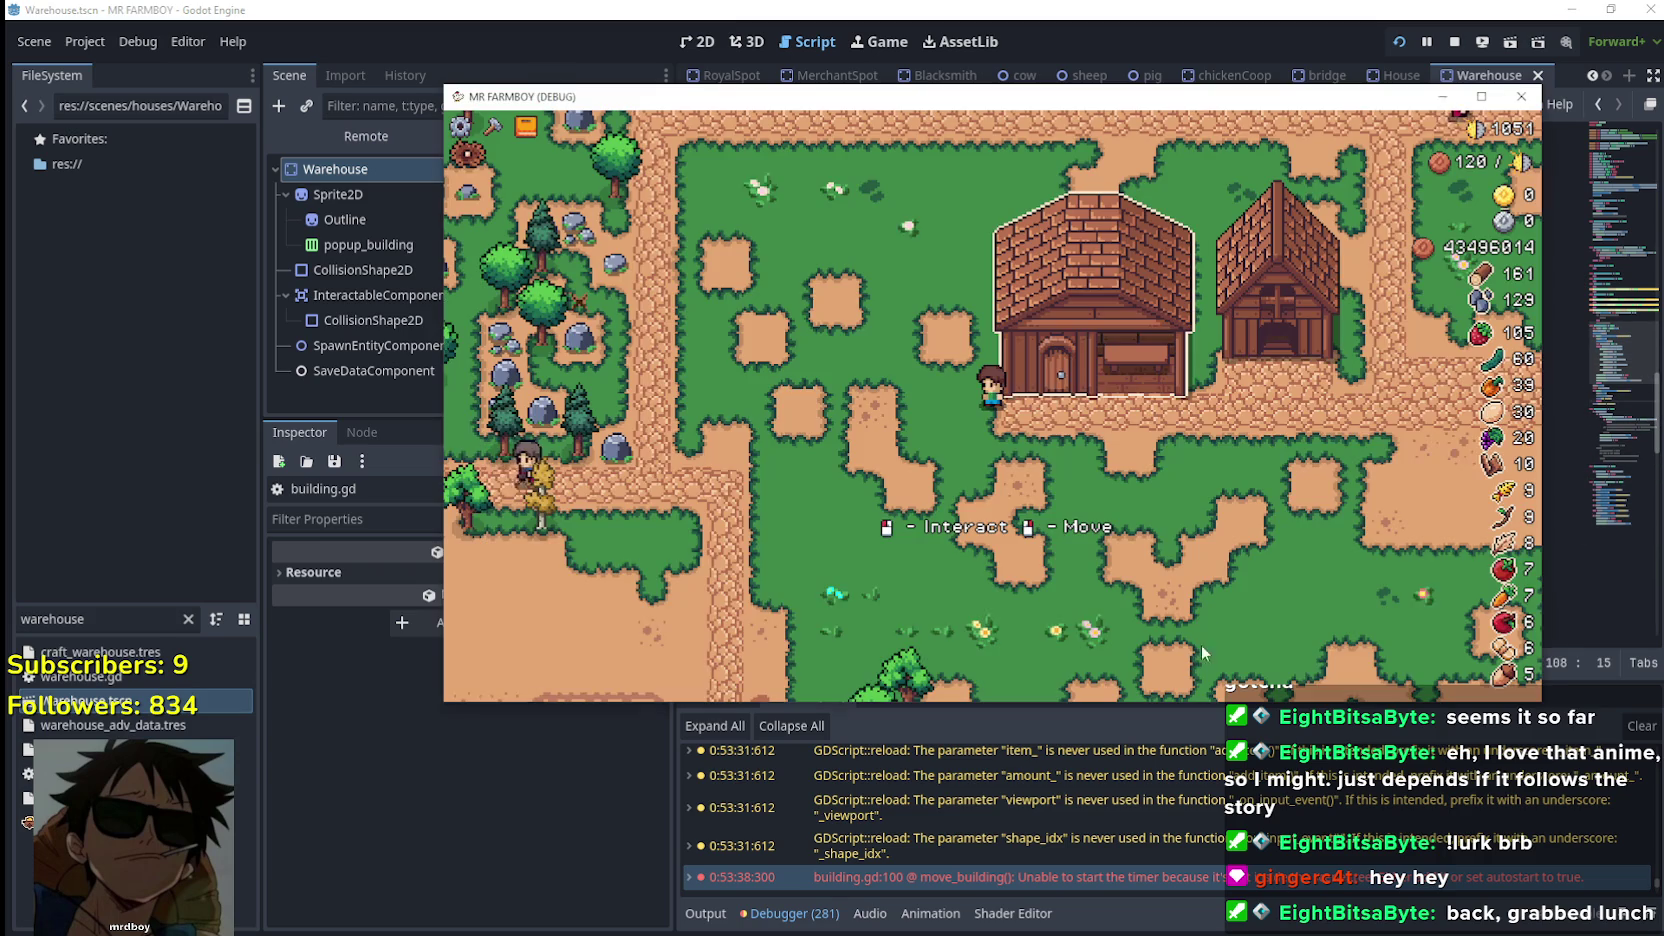
key("d")
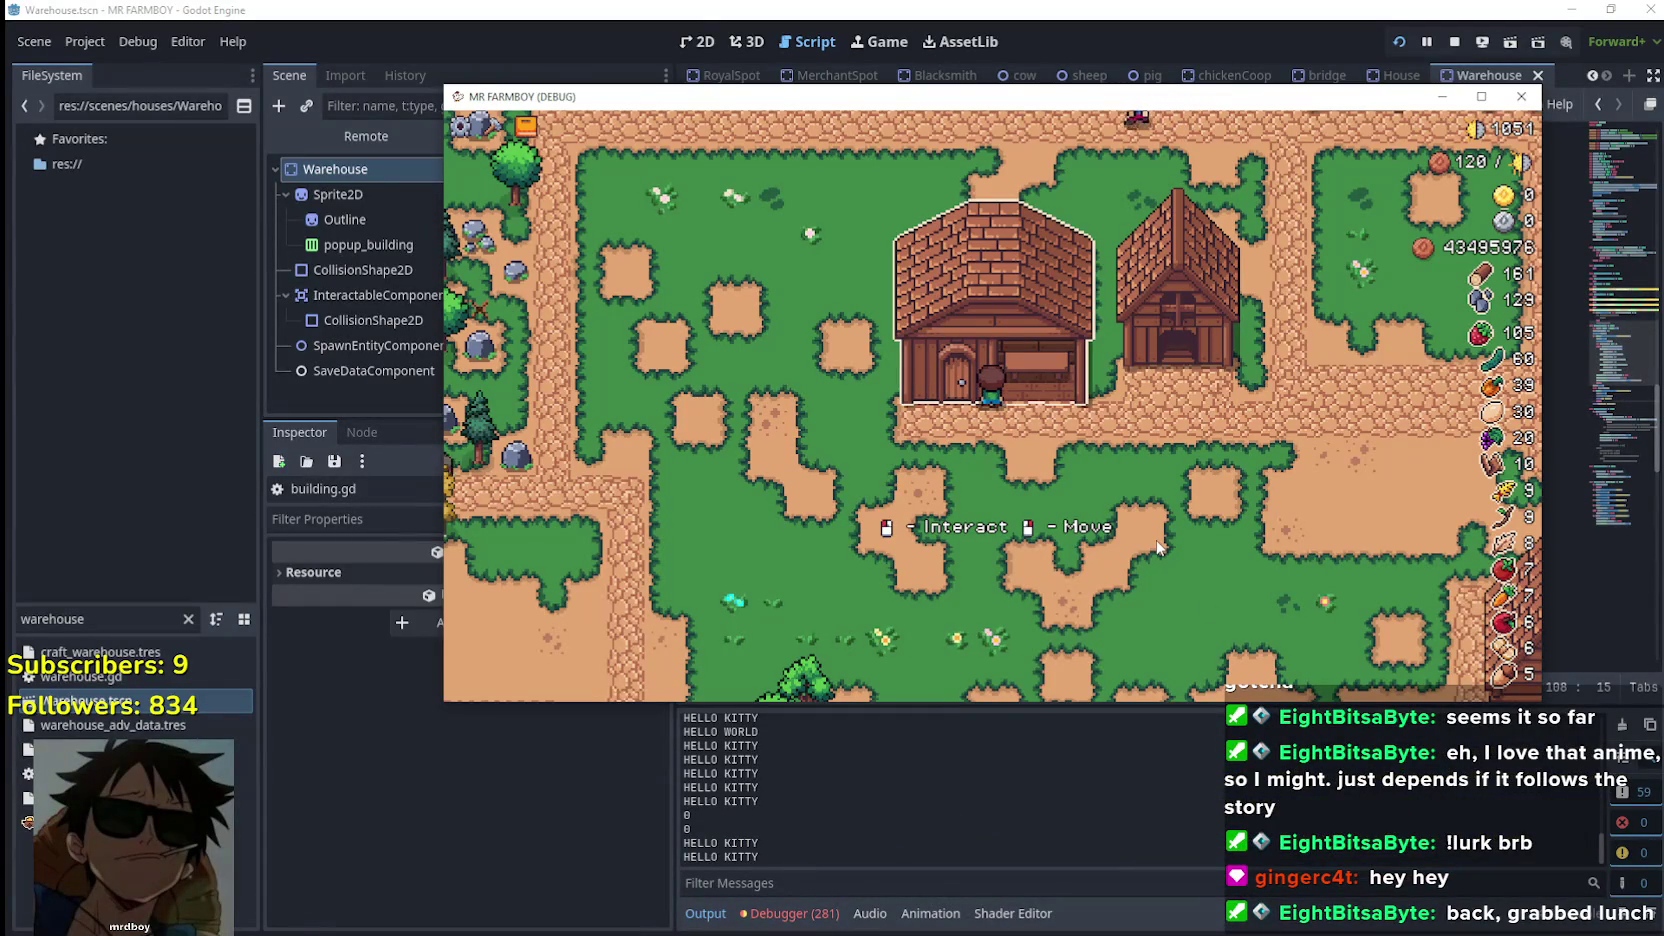
left_click(1156, 552)
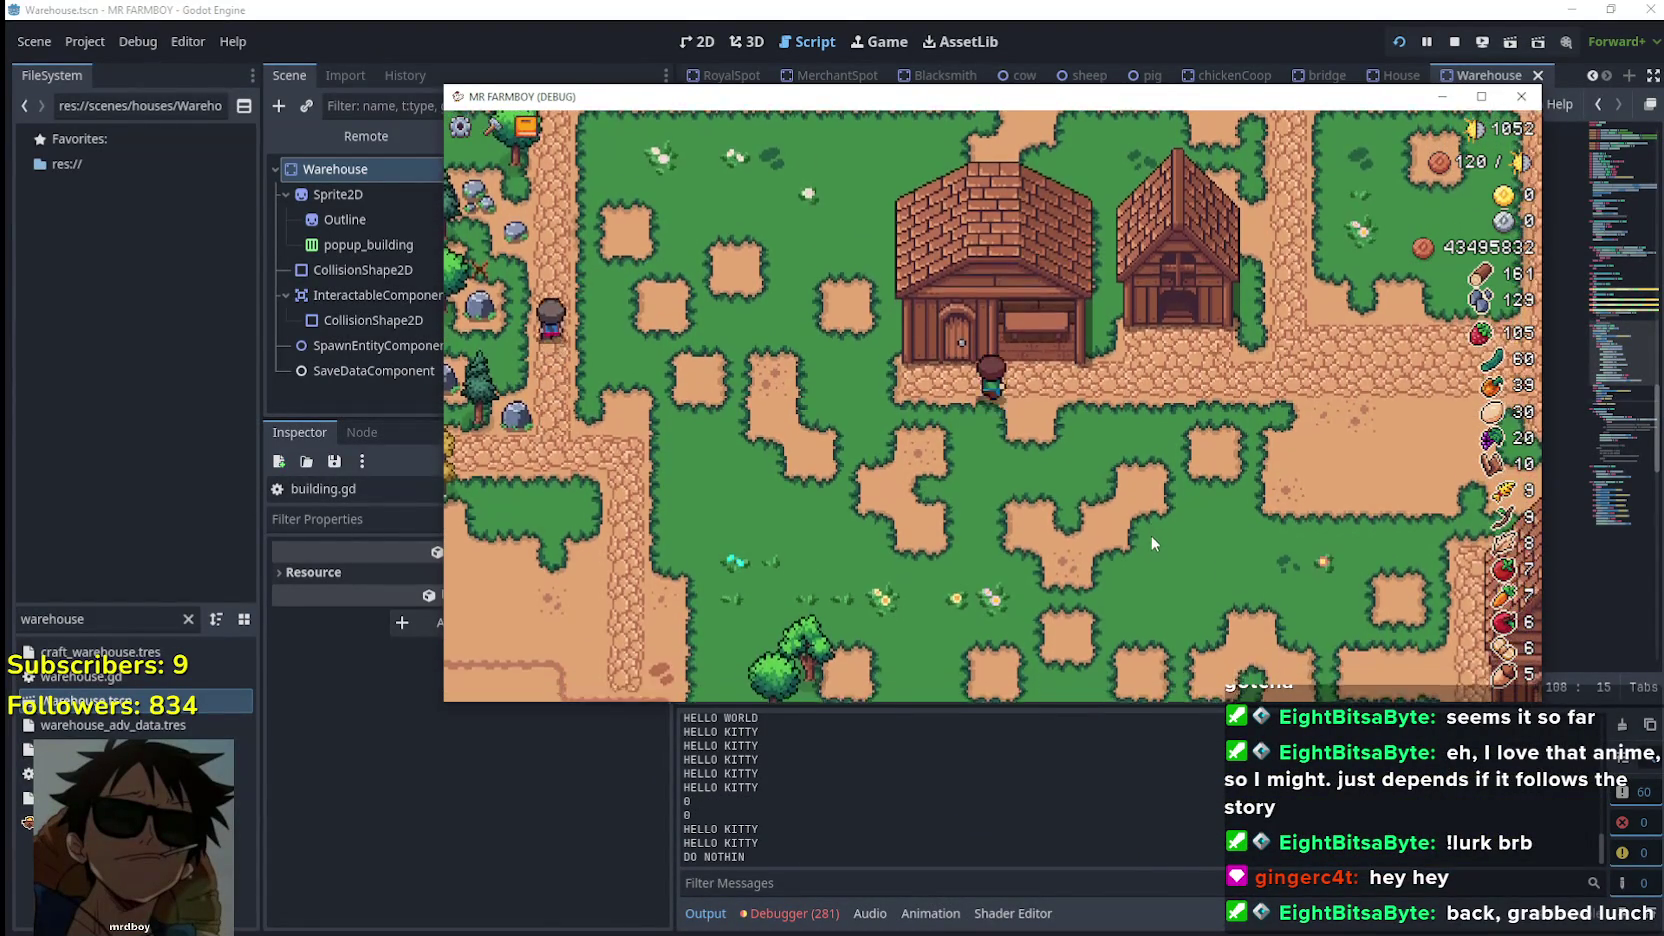
left_click(1037, 8)
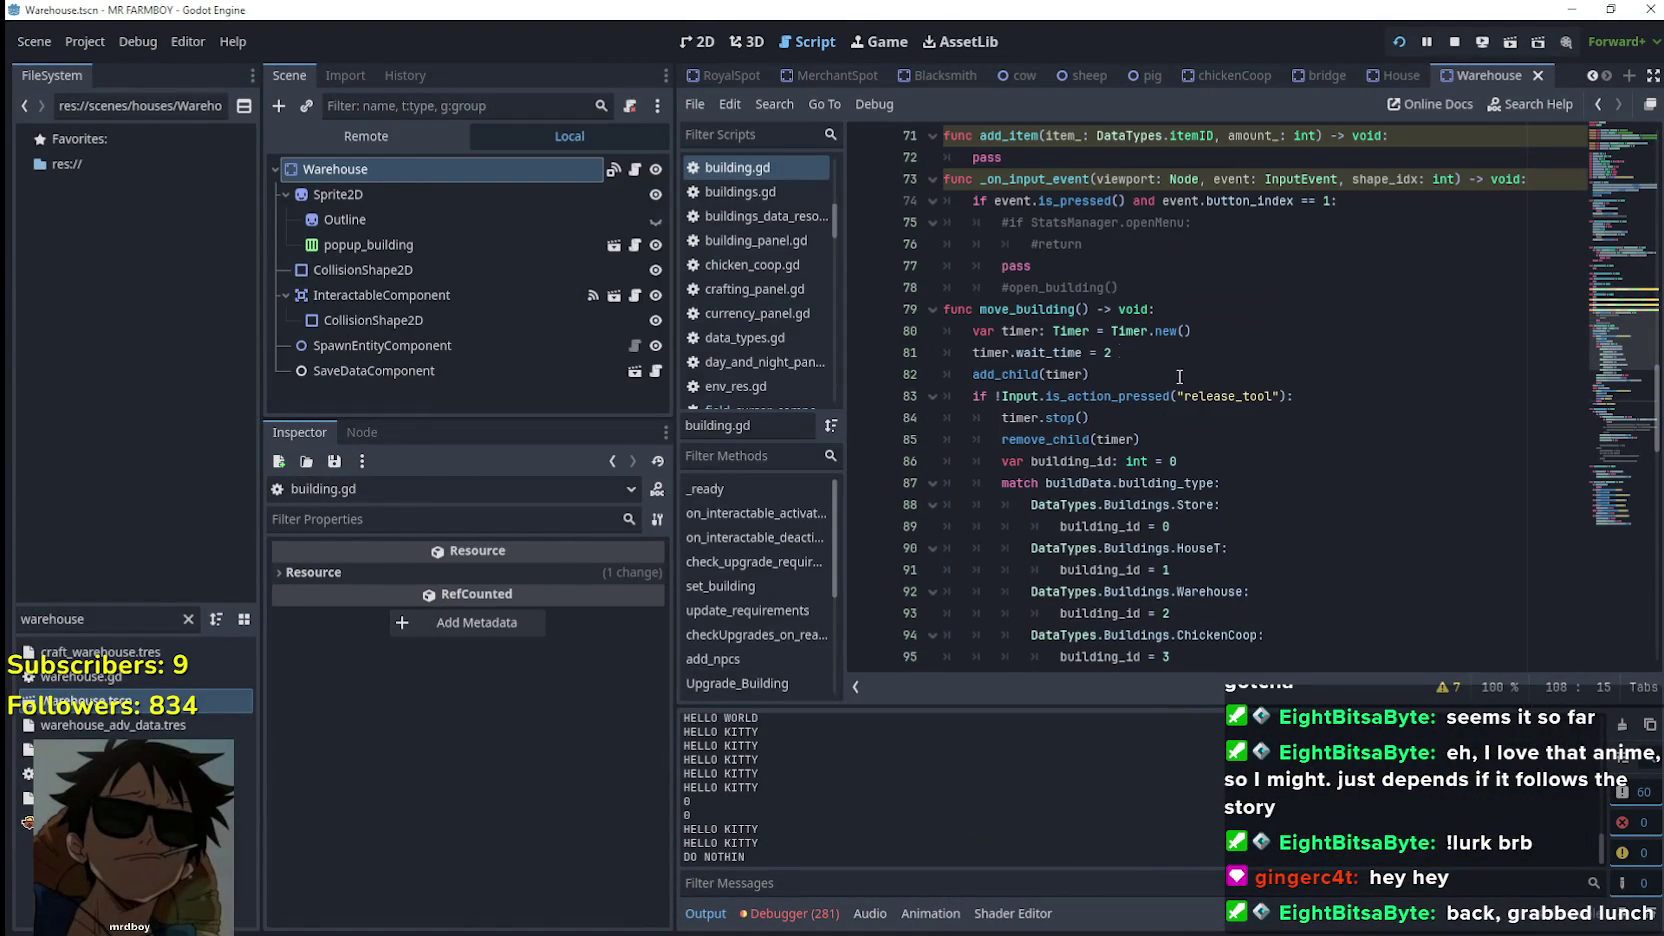
Add print("MOVING") below the first timer.stop() and copy the line
left_click(1240, 420)
key("Return")
type("print")
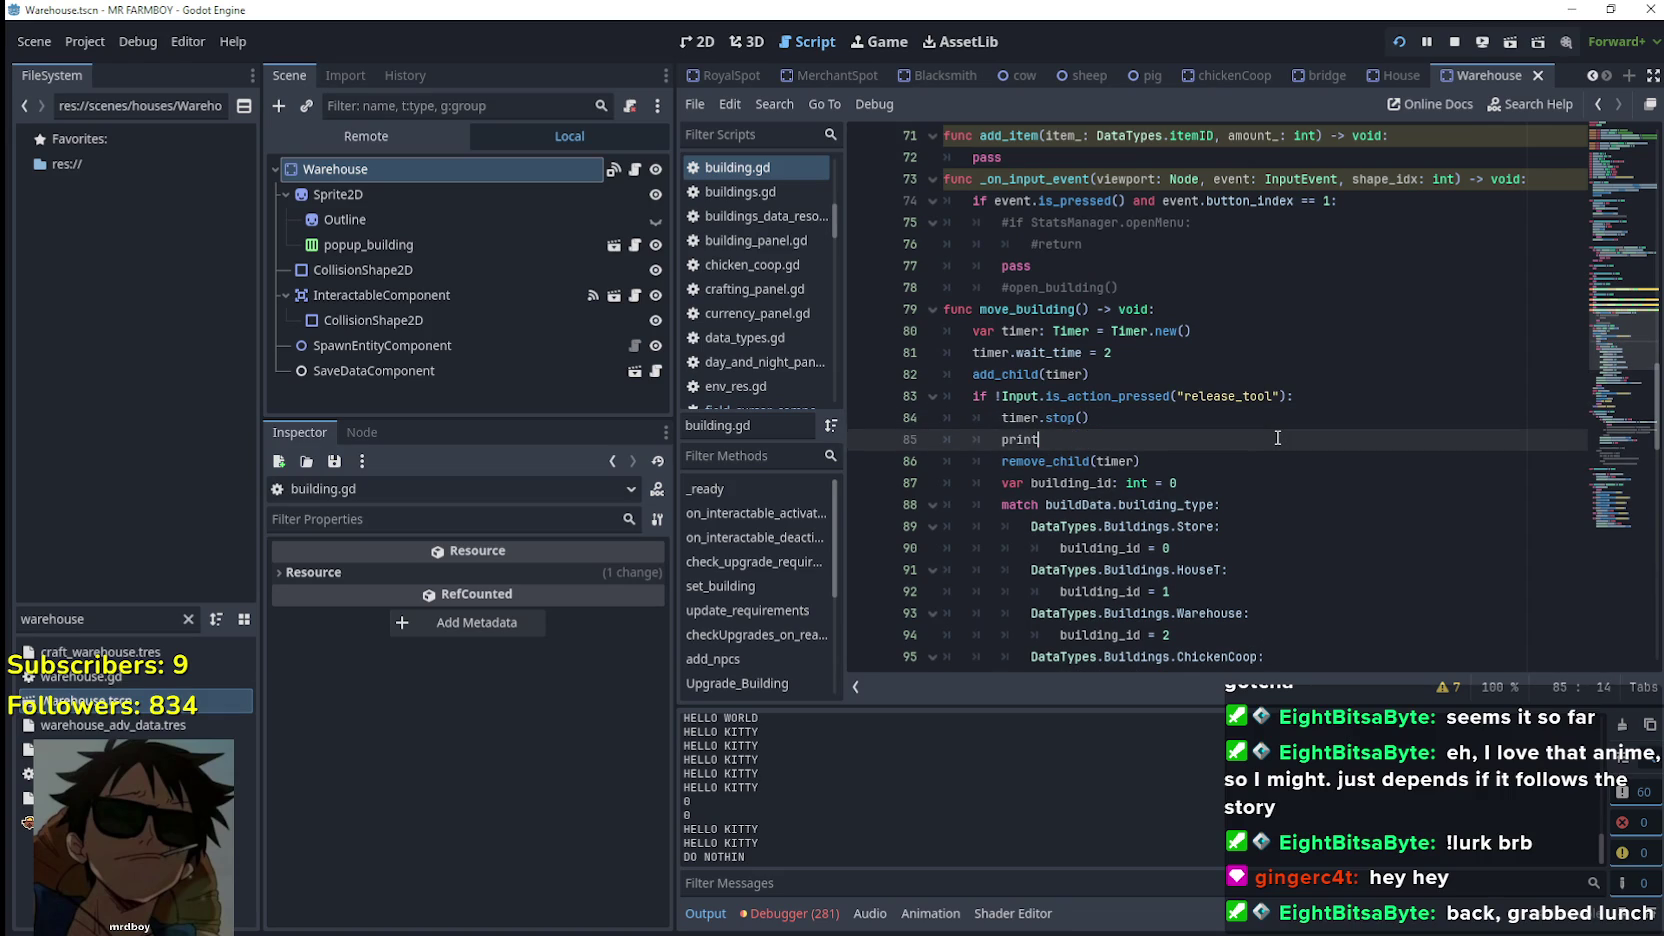
type("(\"MOVING")
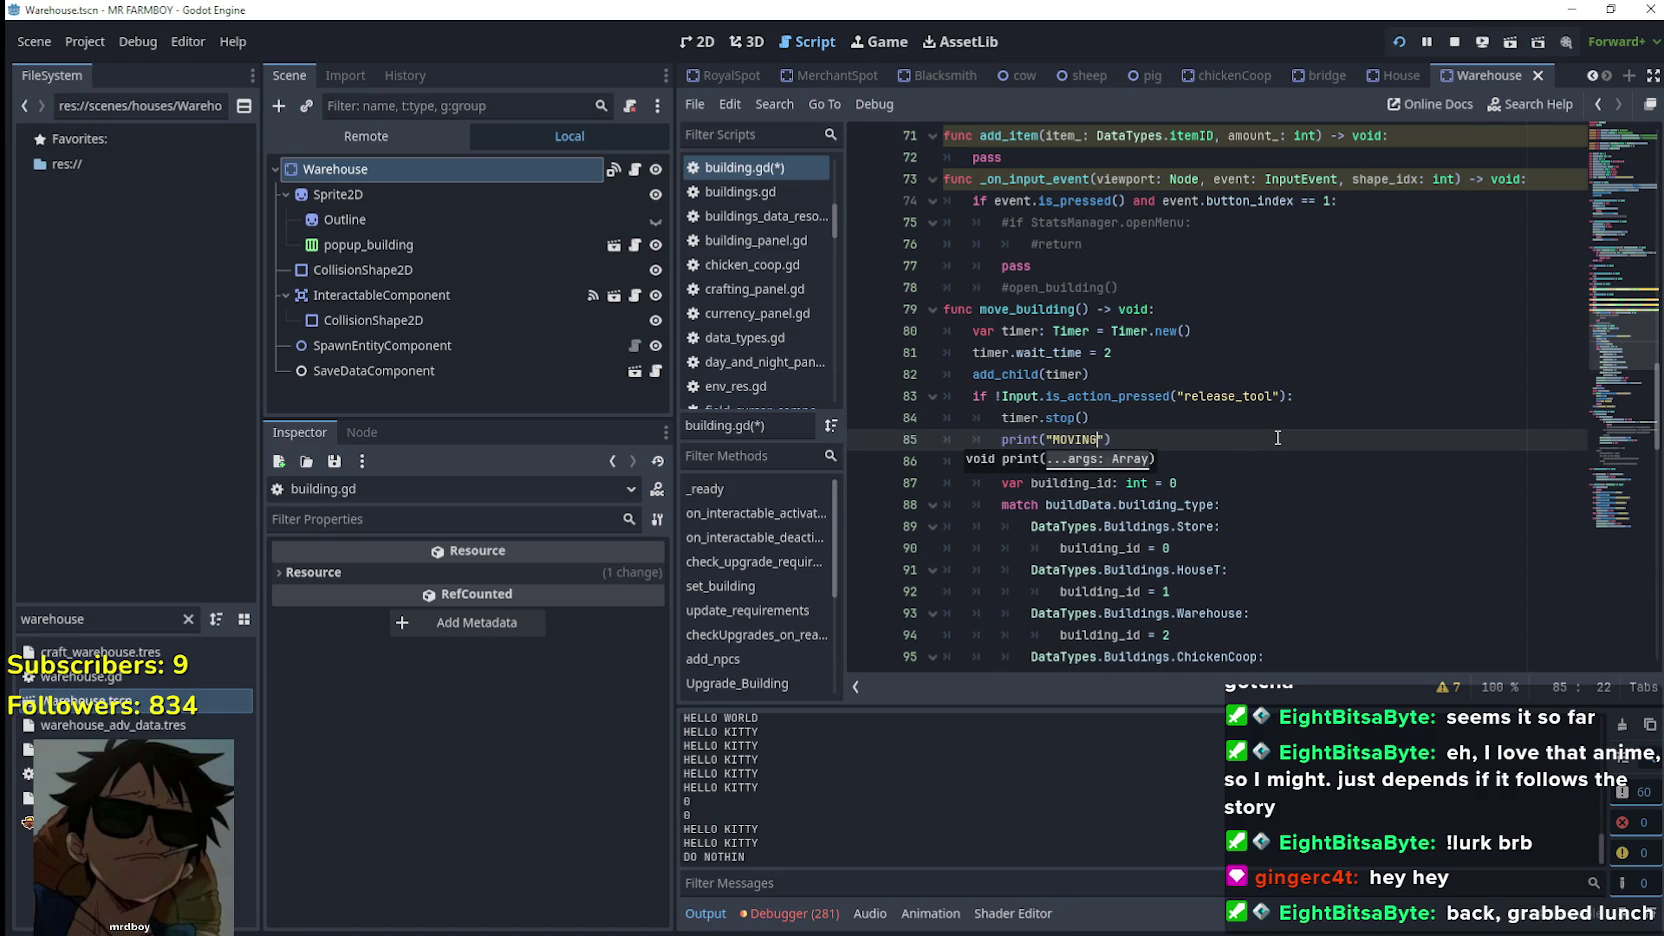
scroll(1277, 438, "down", 6)
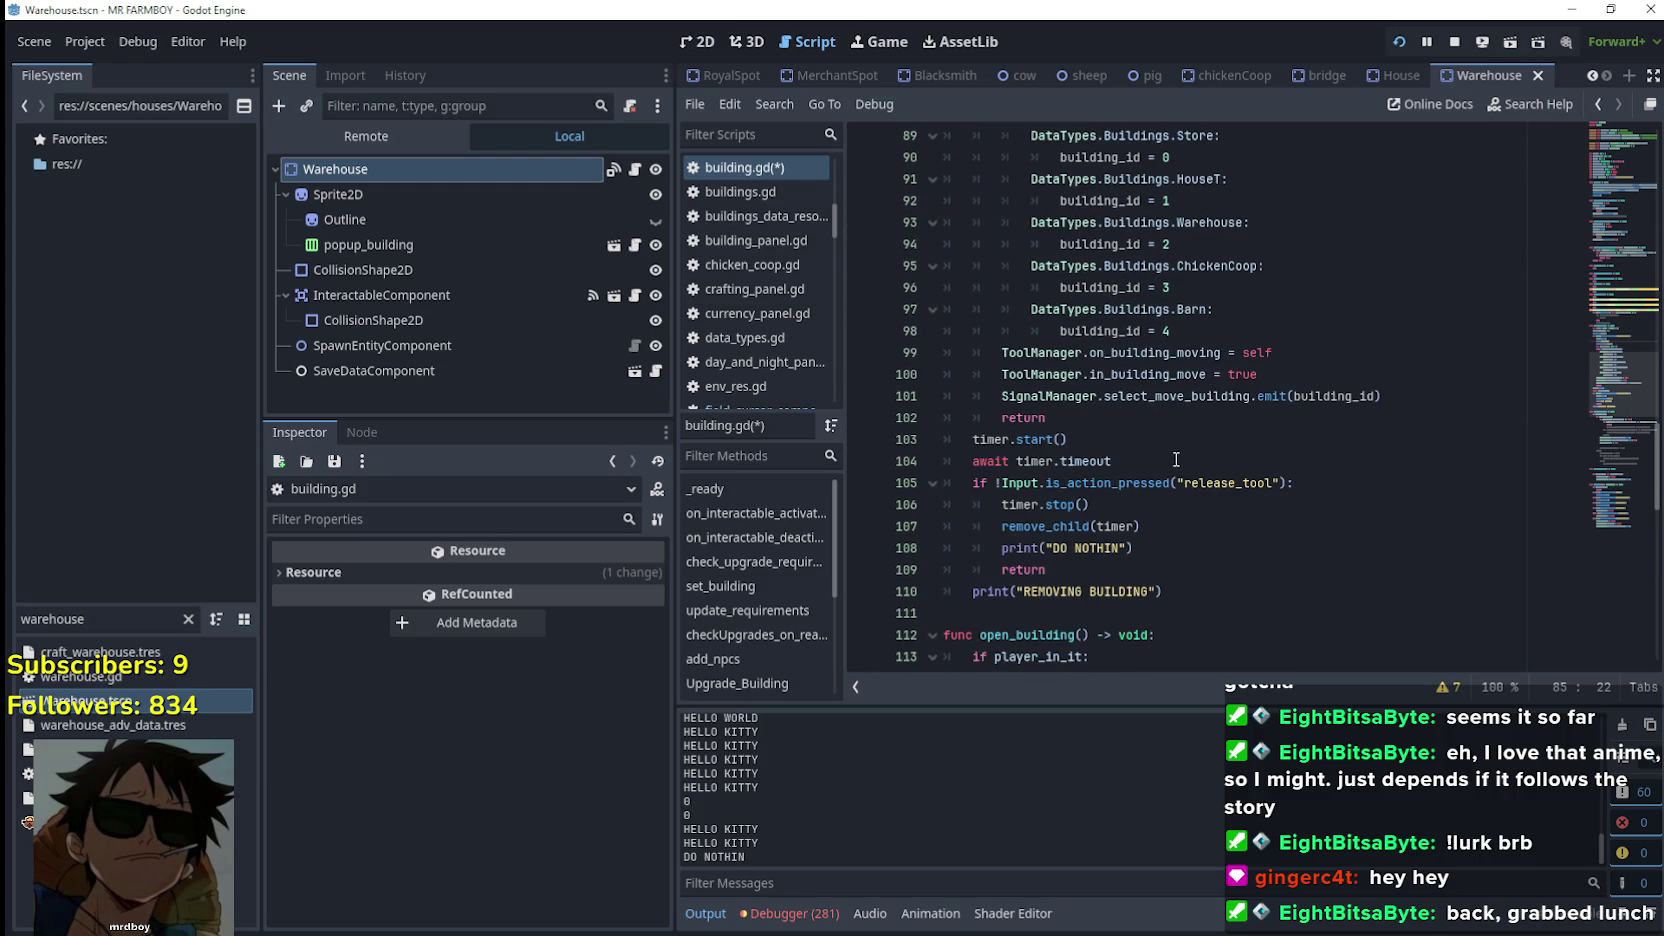
scroll(1178, 458, "up", 4)
left_click_drag(1110, 309, 1001, 309)
key("ctrl+c")
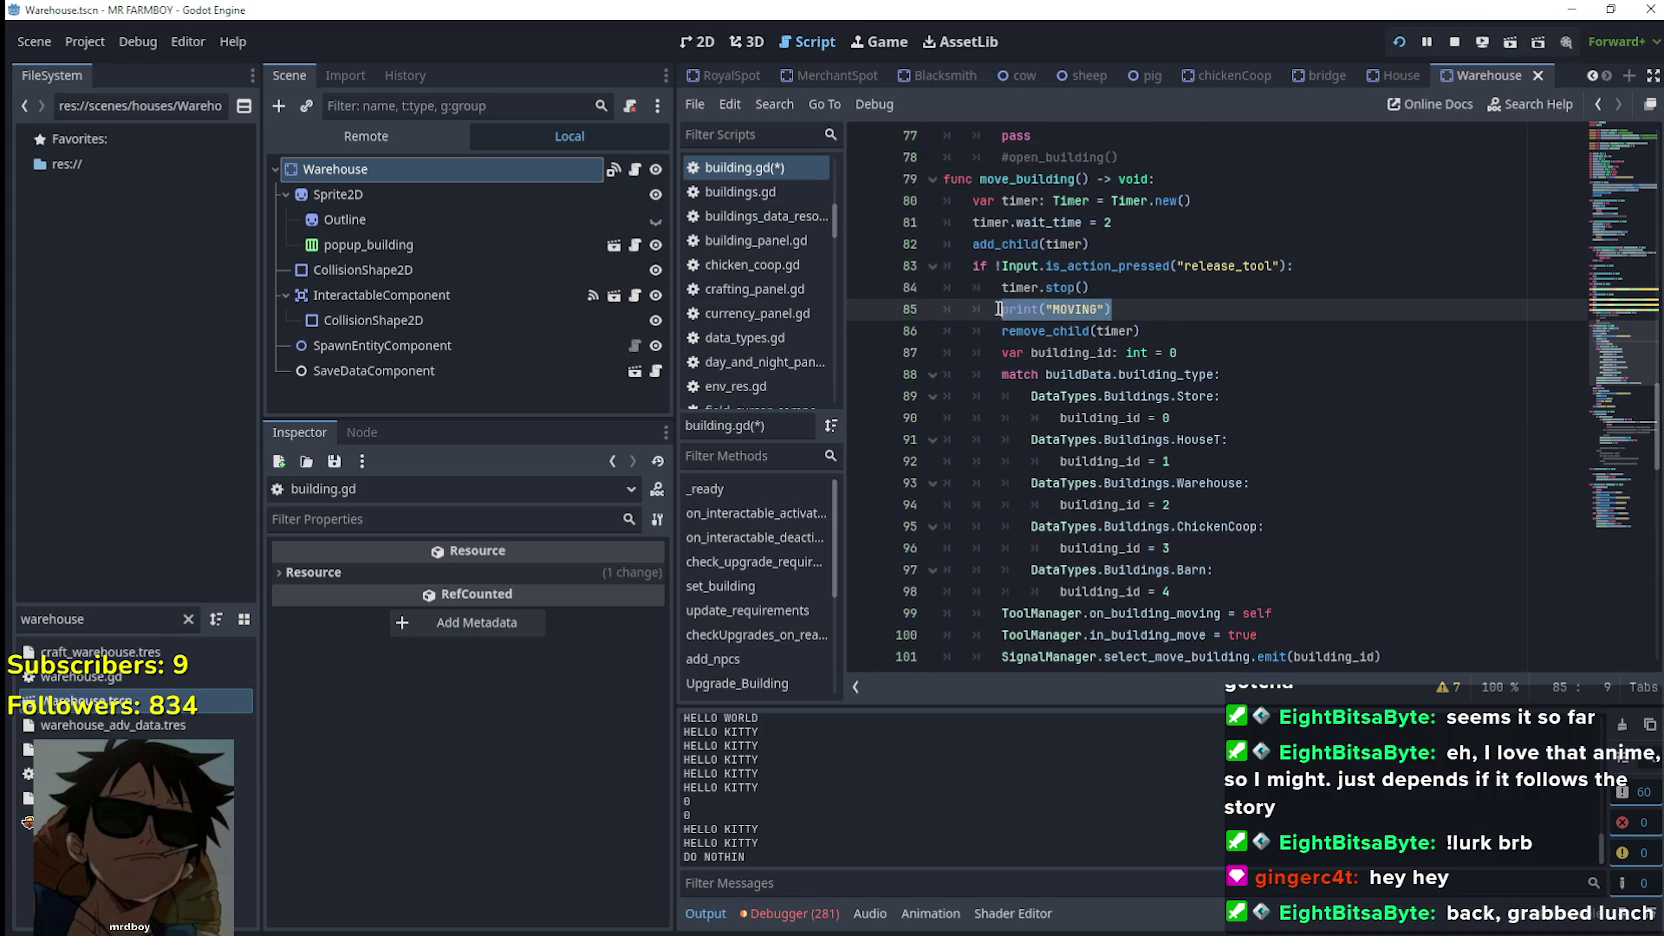
Paste the print below timer.start(), change its message to STARTING, and save
scroll(1104, 576, "down", 5)
left_click(1140, 374)
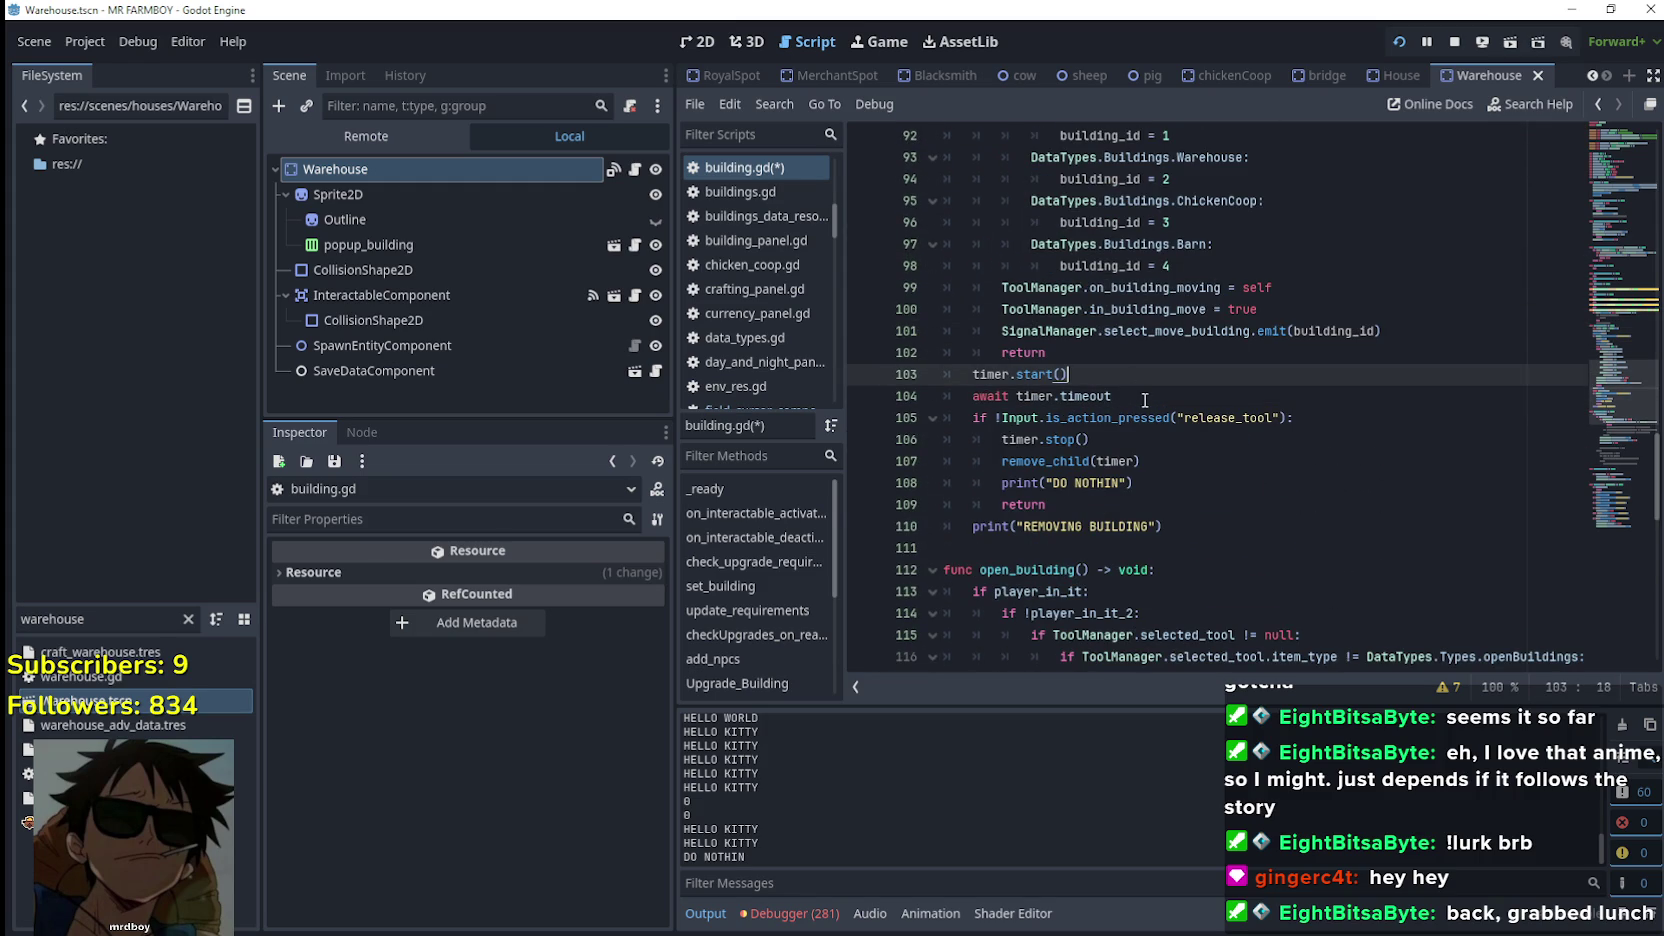
key("Return")
key("ctrl+v")
double_click(1044, 395)
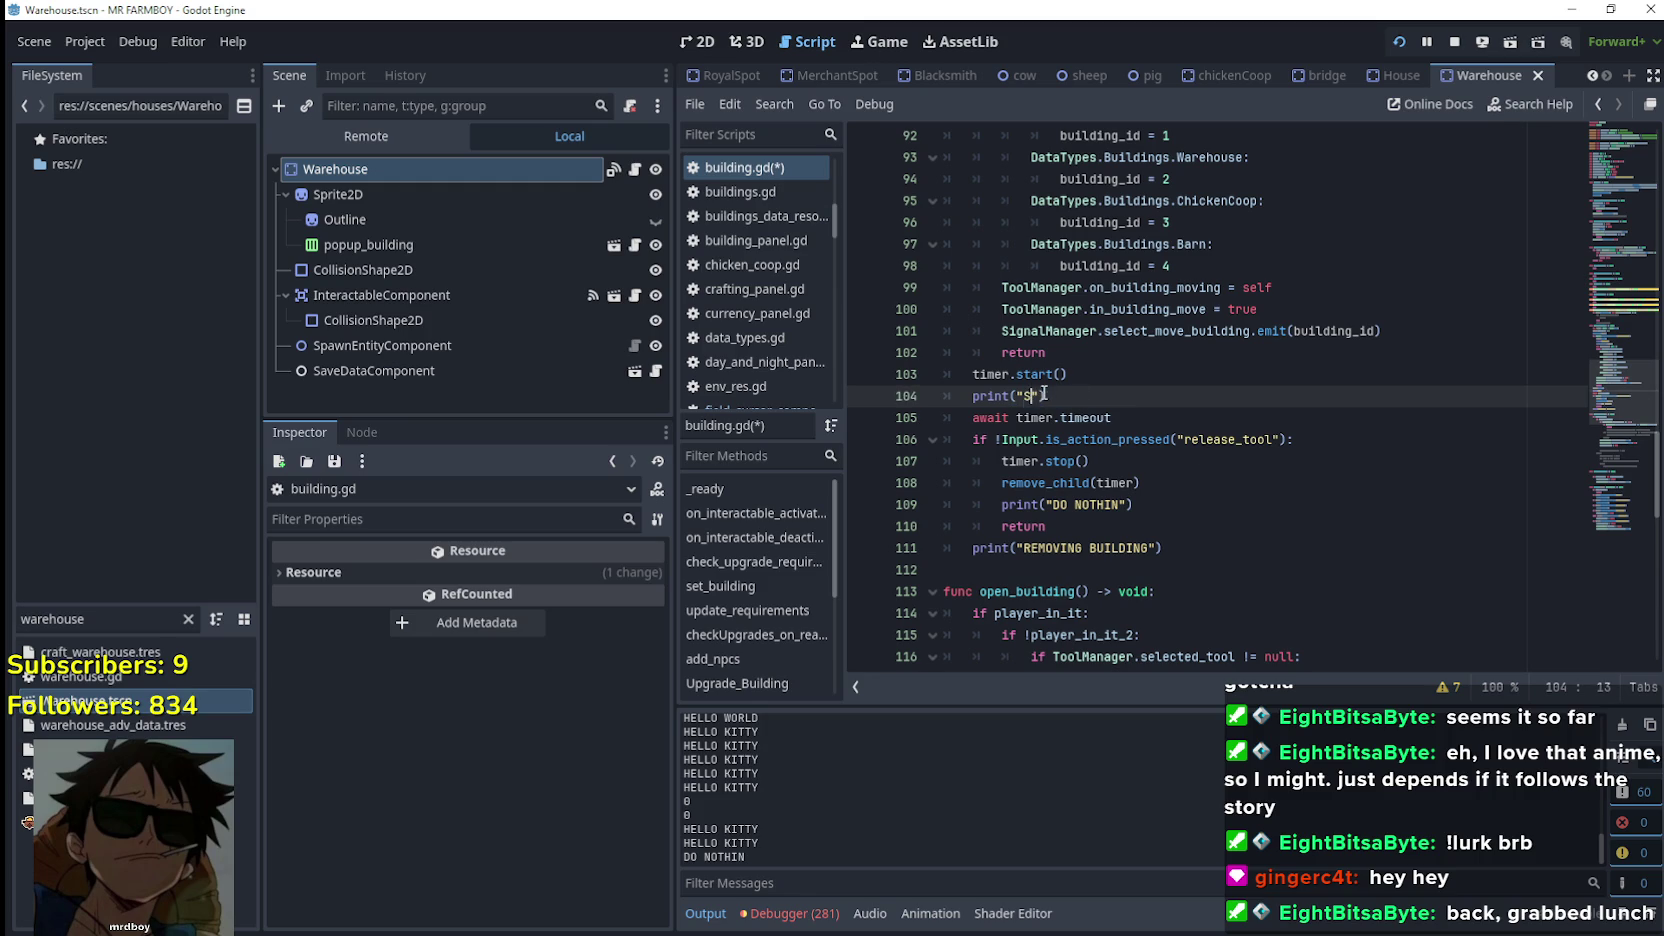
type("STARTING")
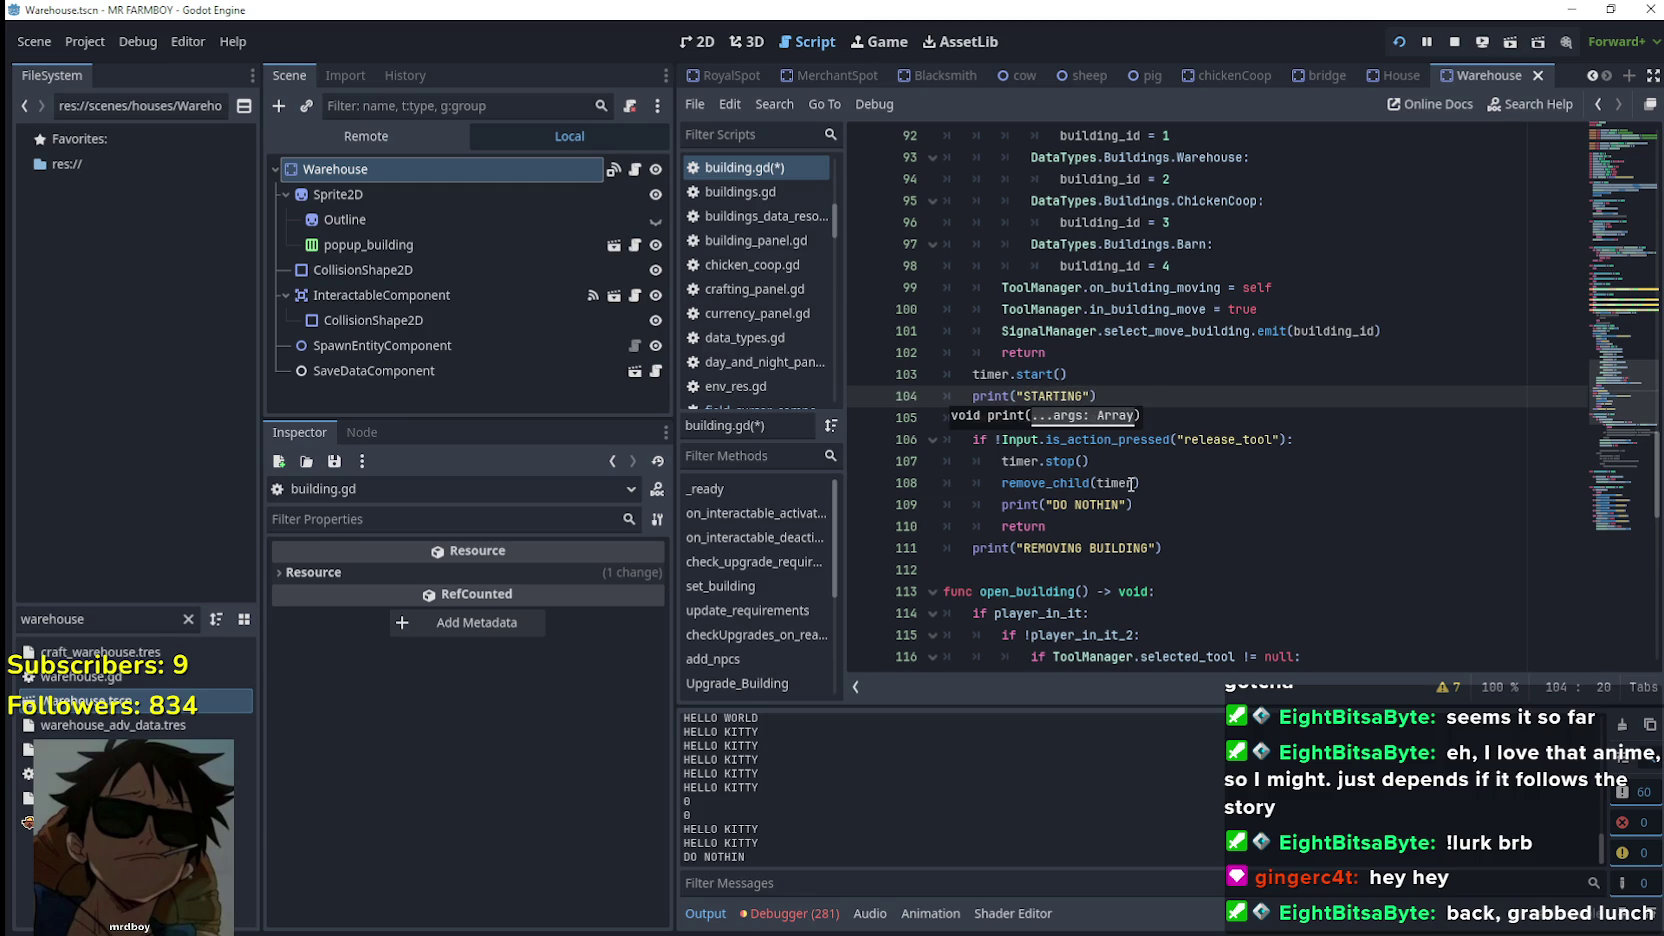
left_click(1131, 483)
left_click(1270, 548)
key("Up")
key("Up")
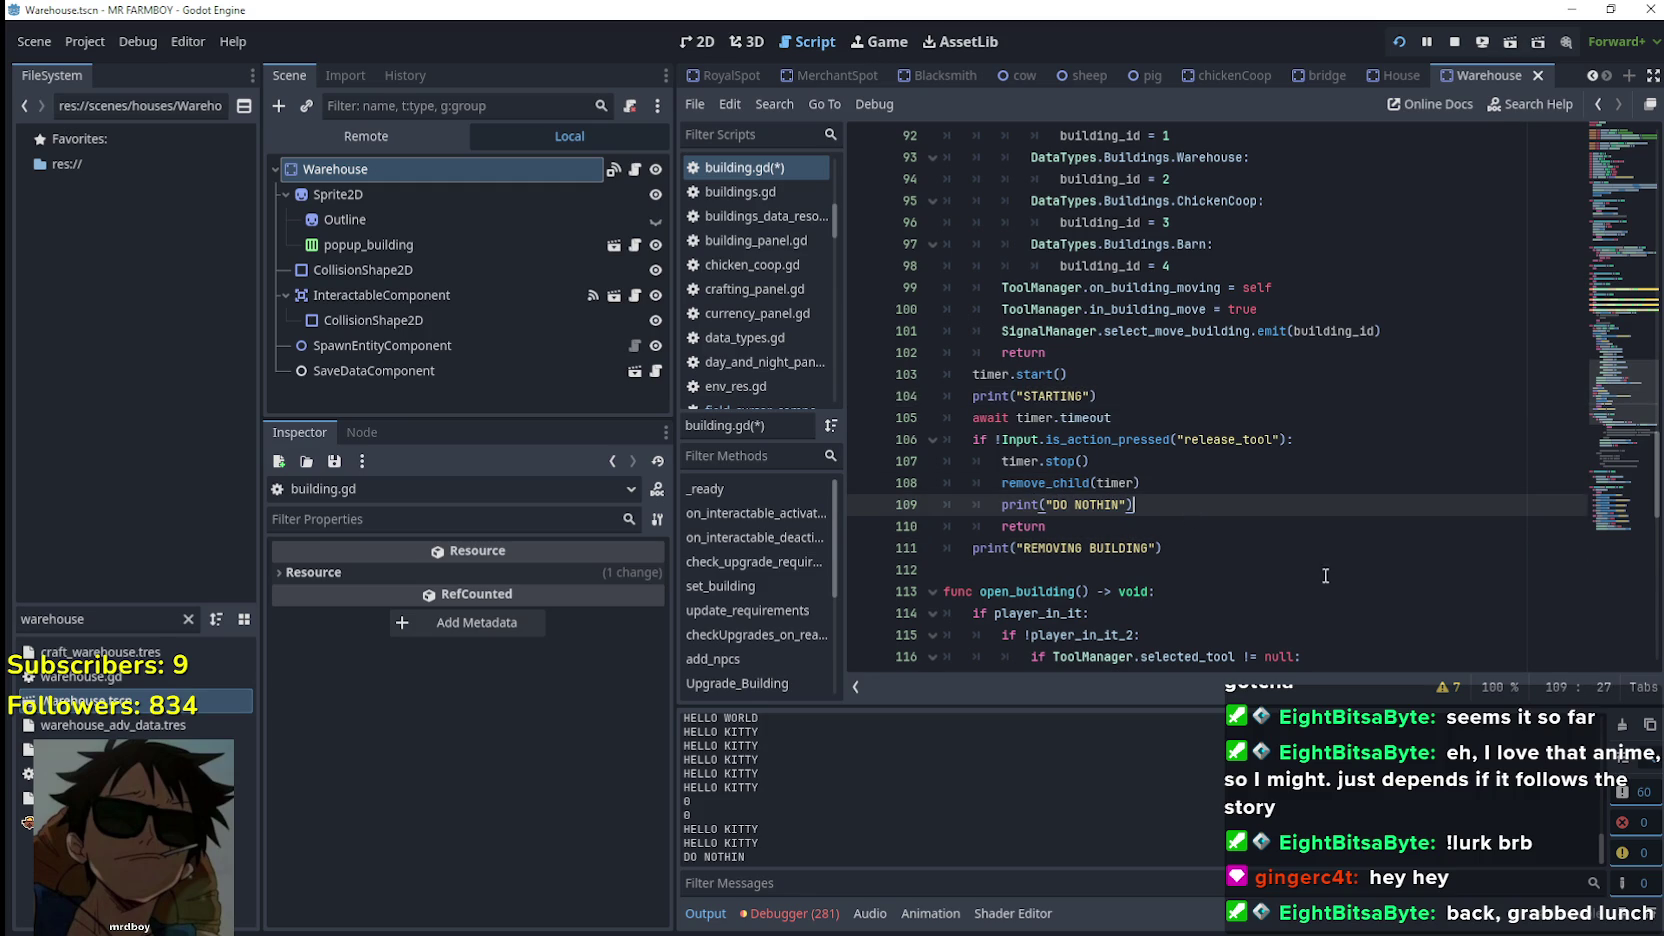
key("ctrl+s")
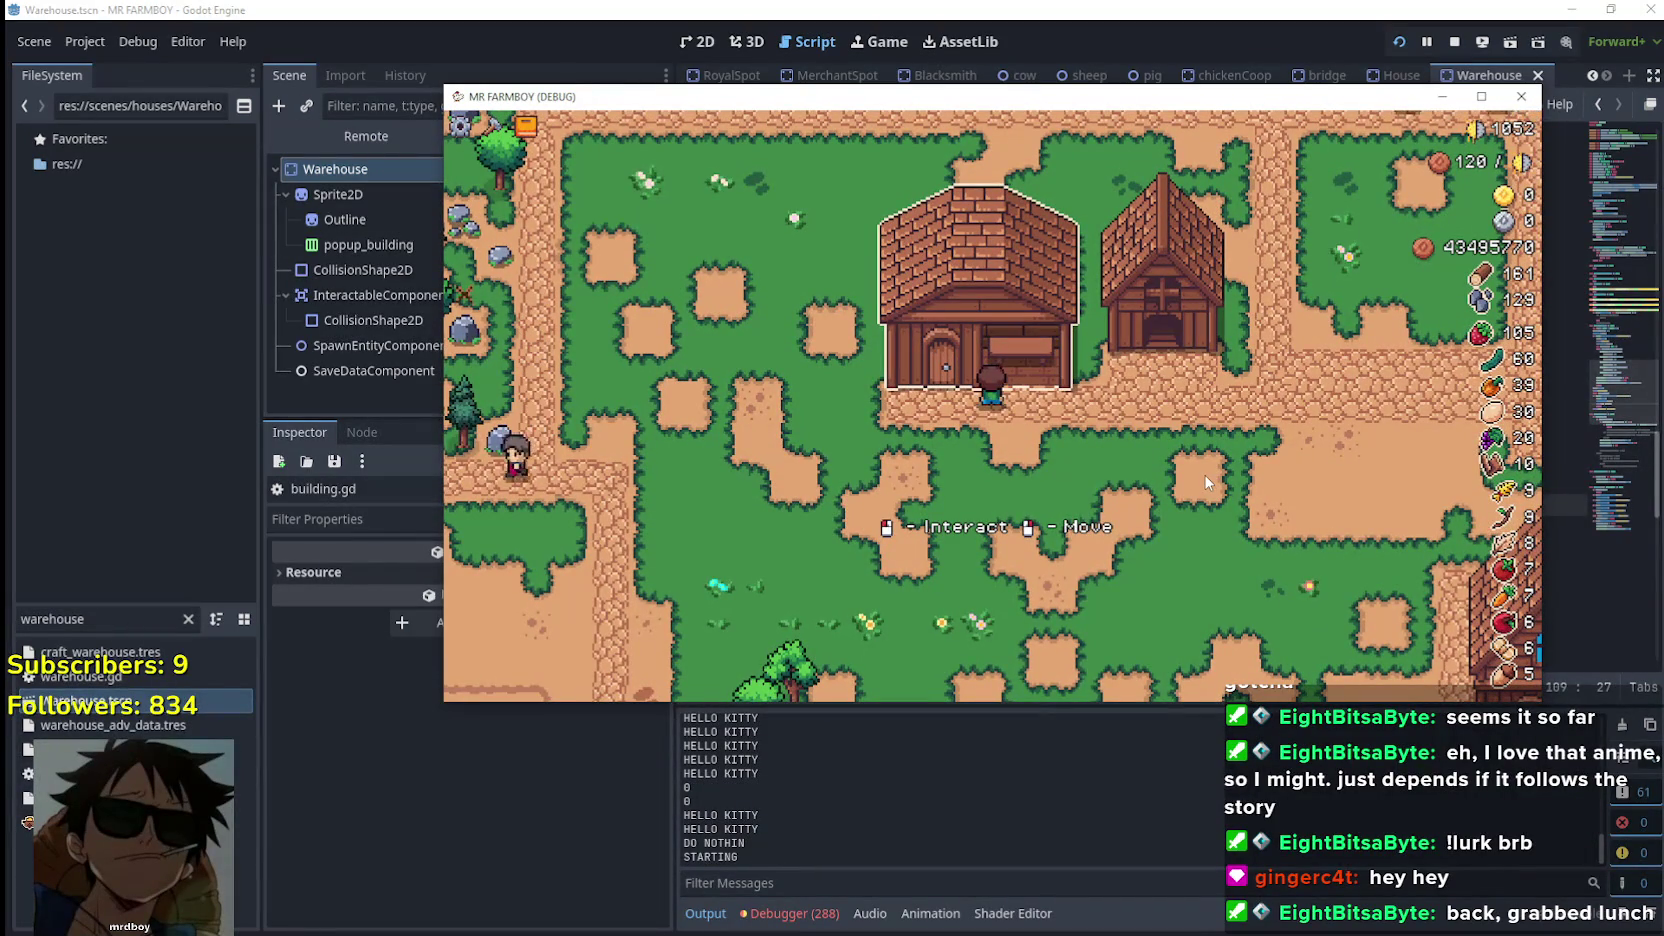
Walk to and from the warehouse door, repeatedly starting and cancelling the move hold
key("a")
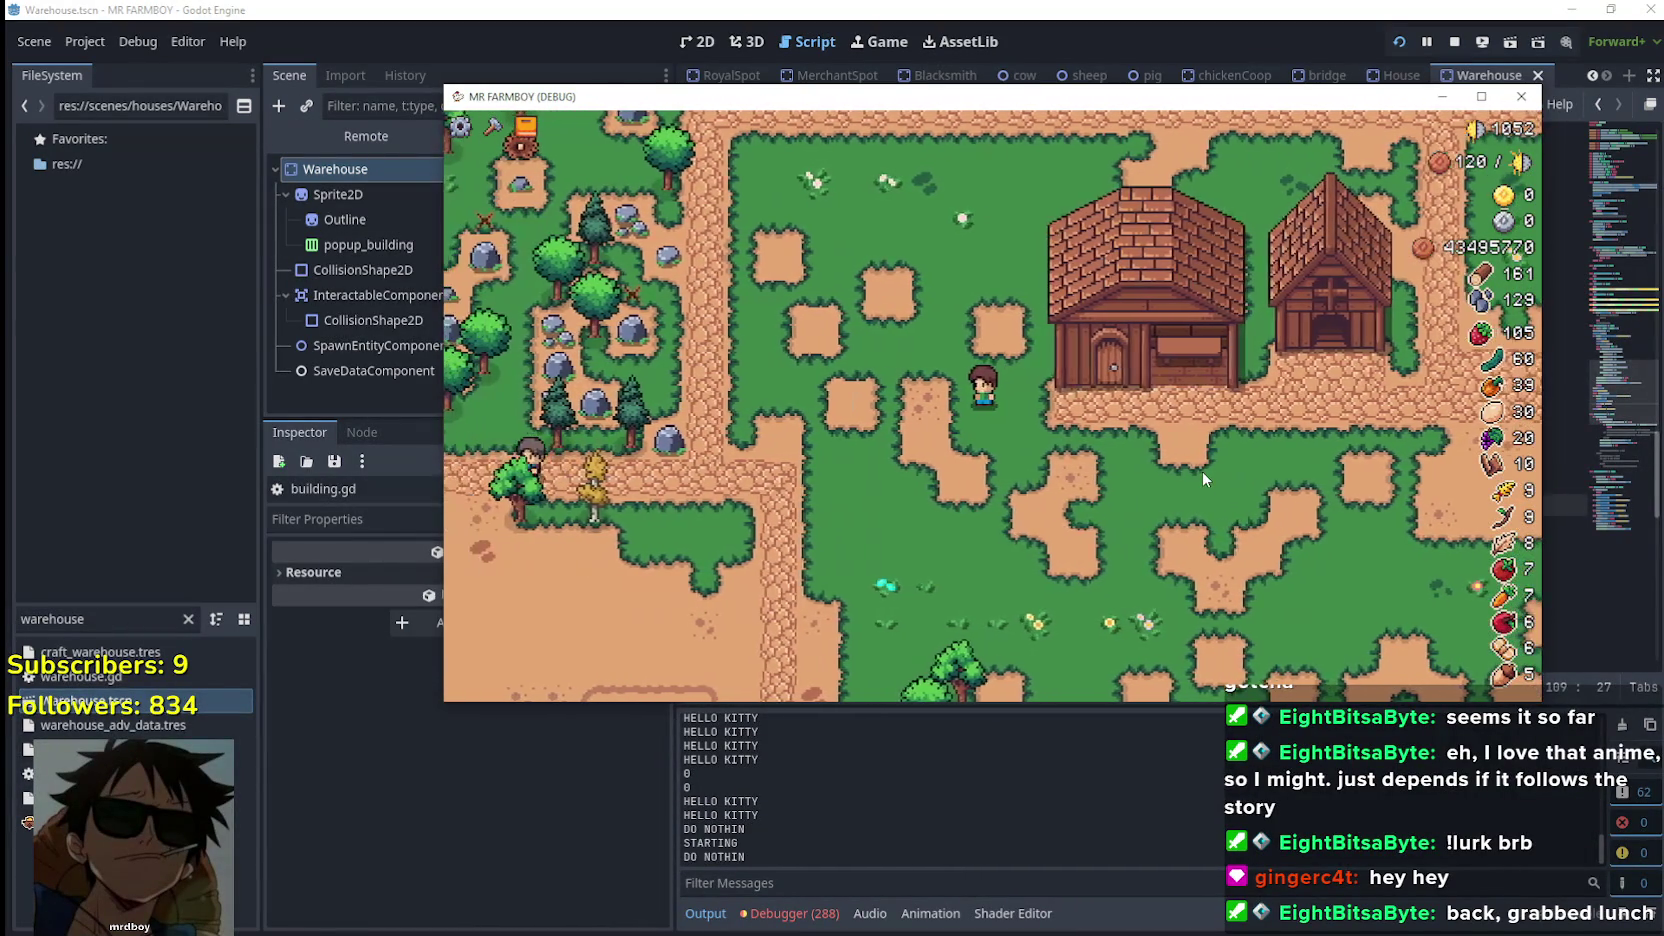
key("d")
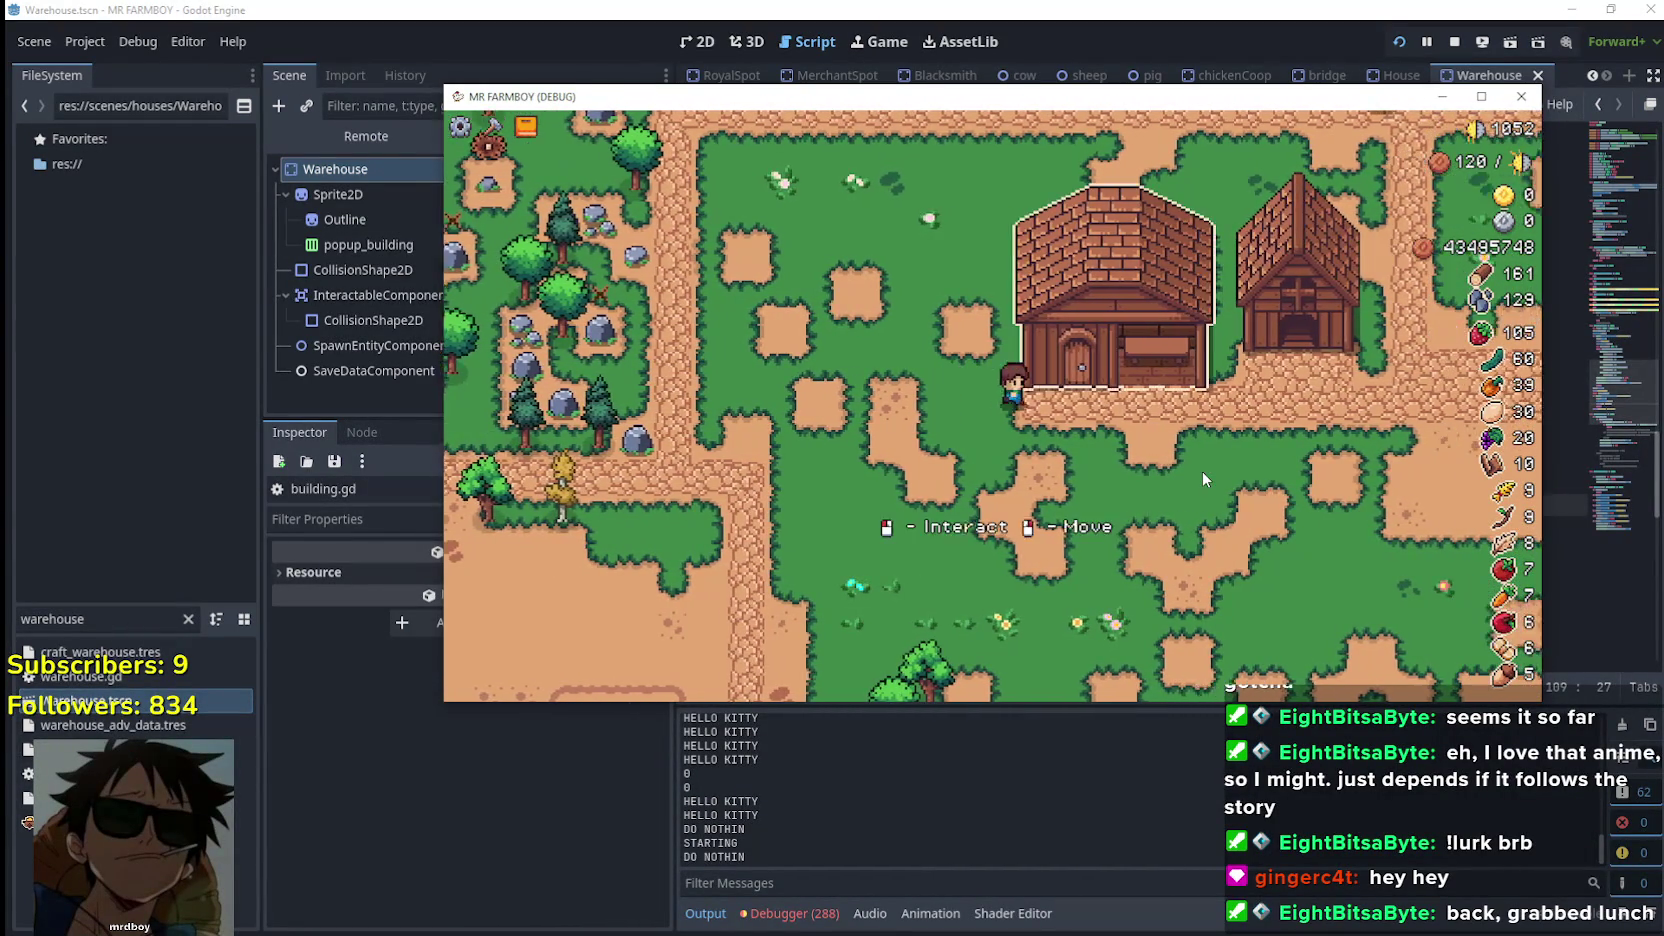
key("d")
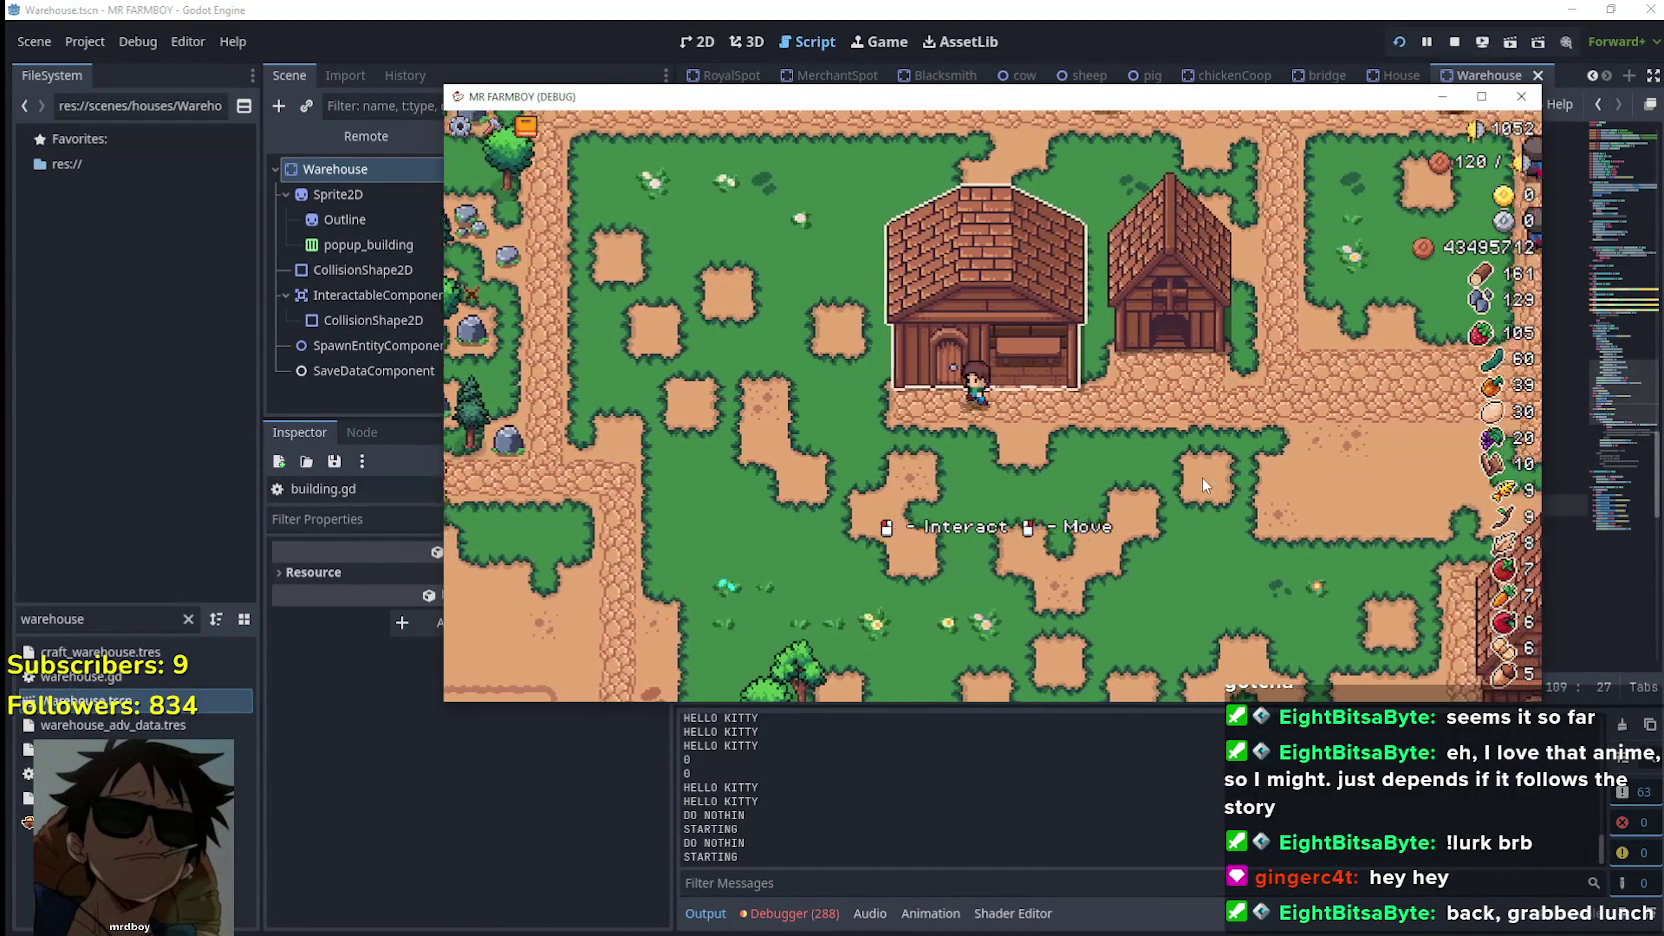
key("a")
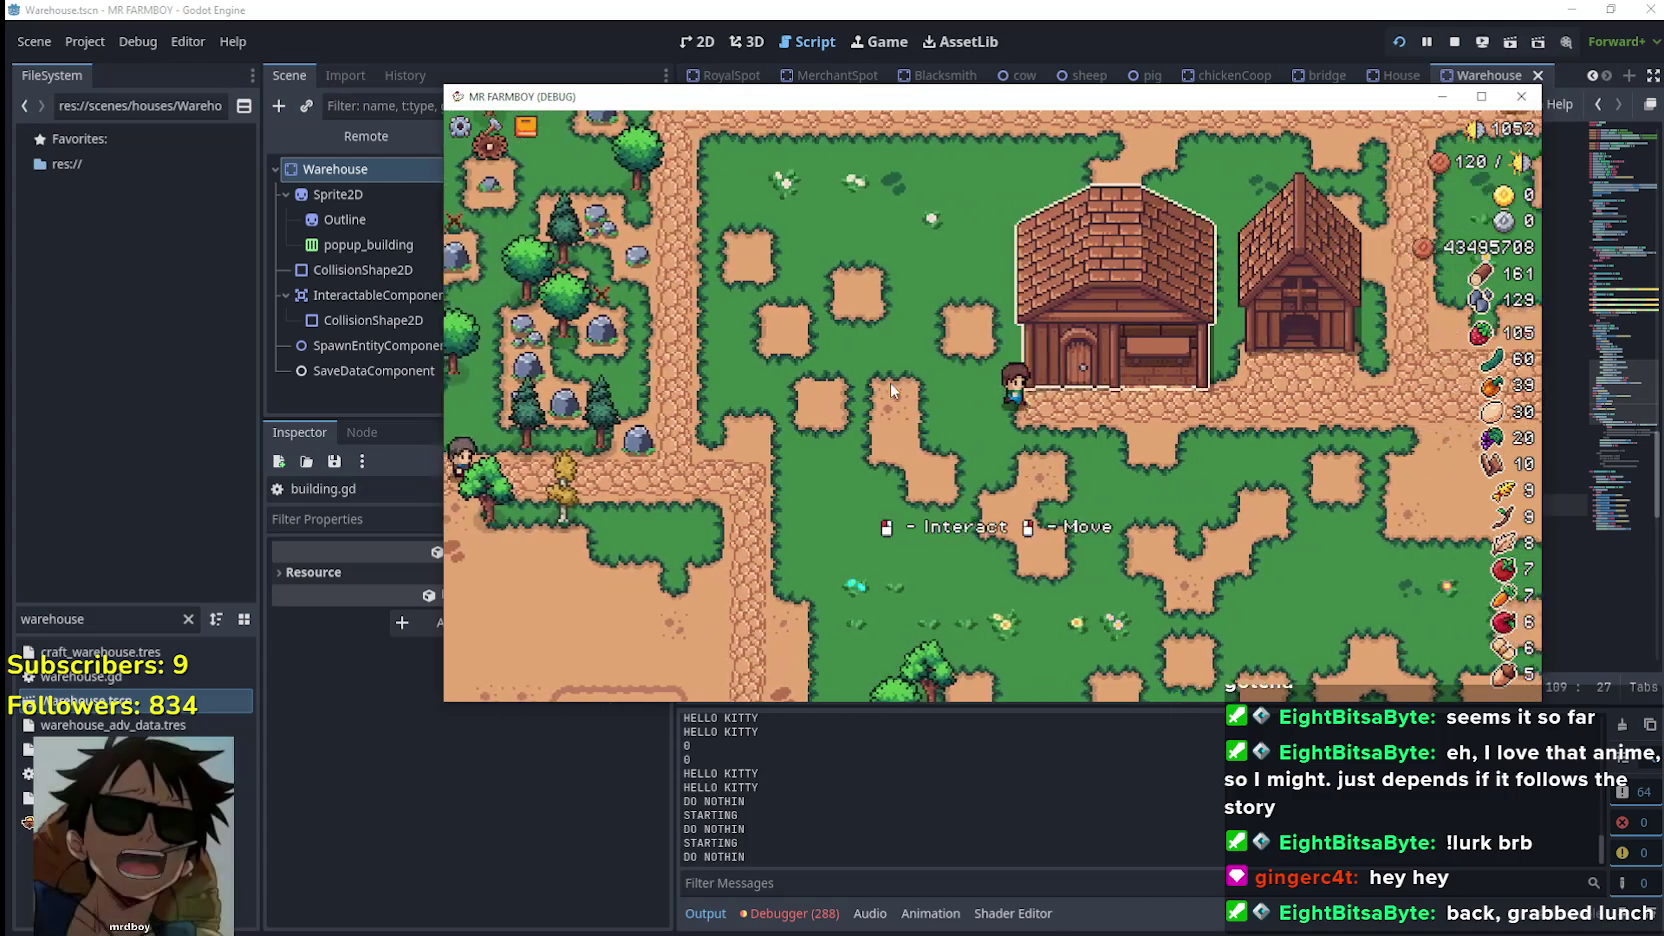
key("d")
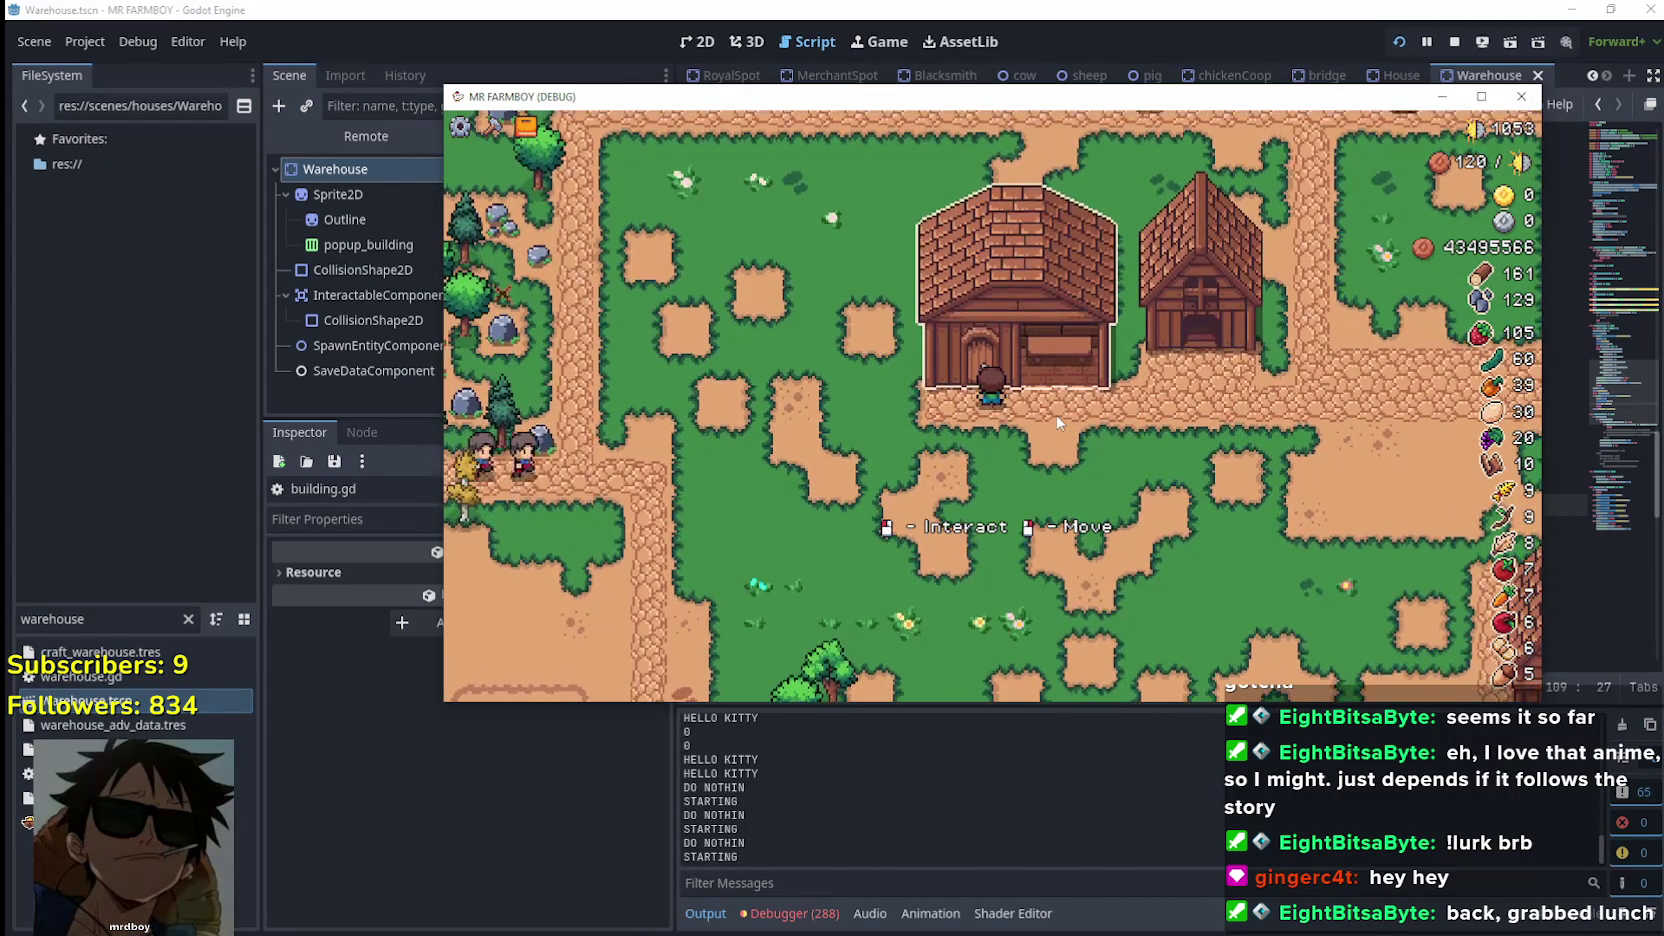
key("e")
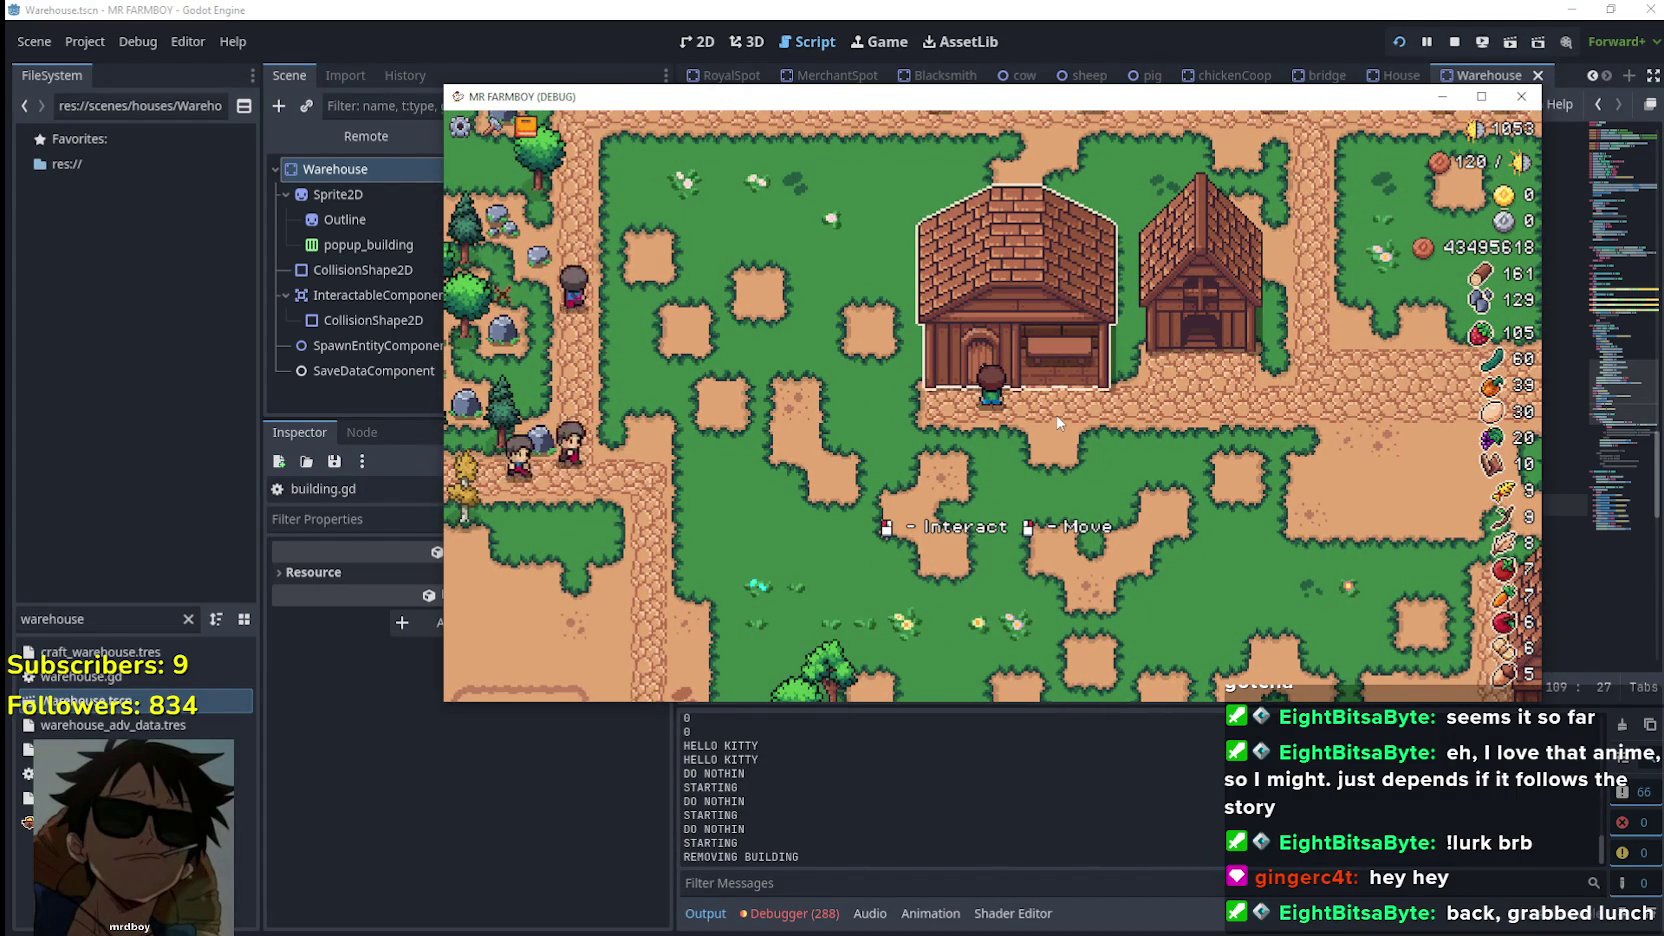
key("a")
key("d")
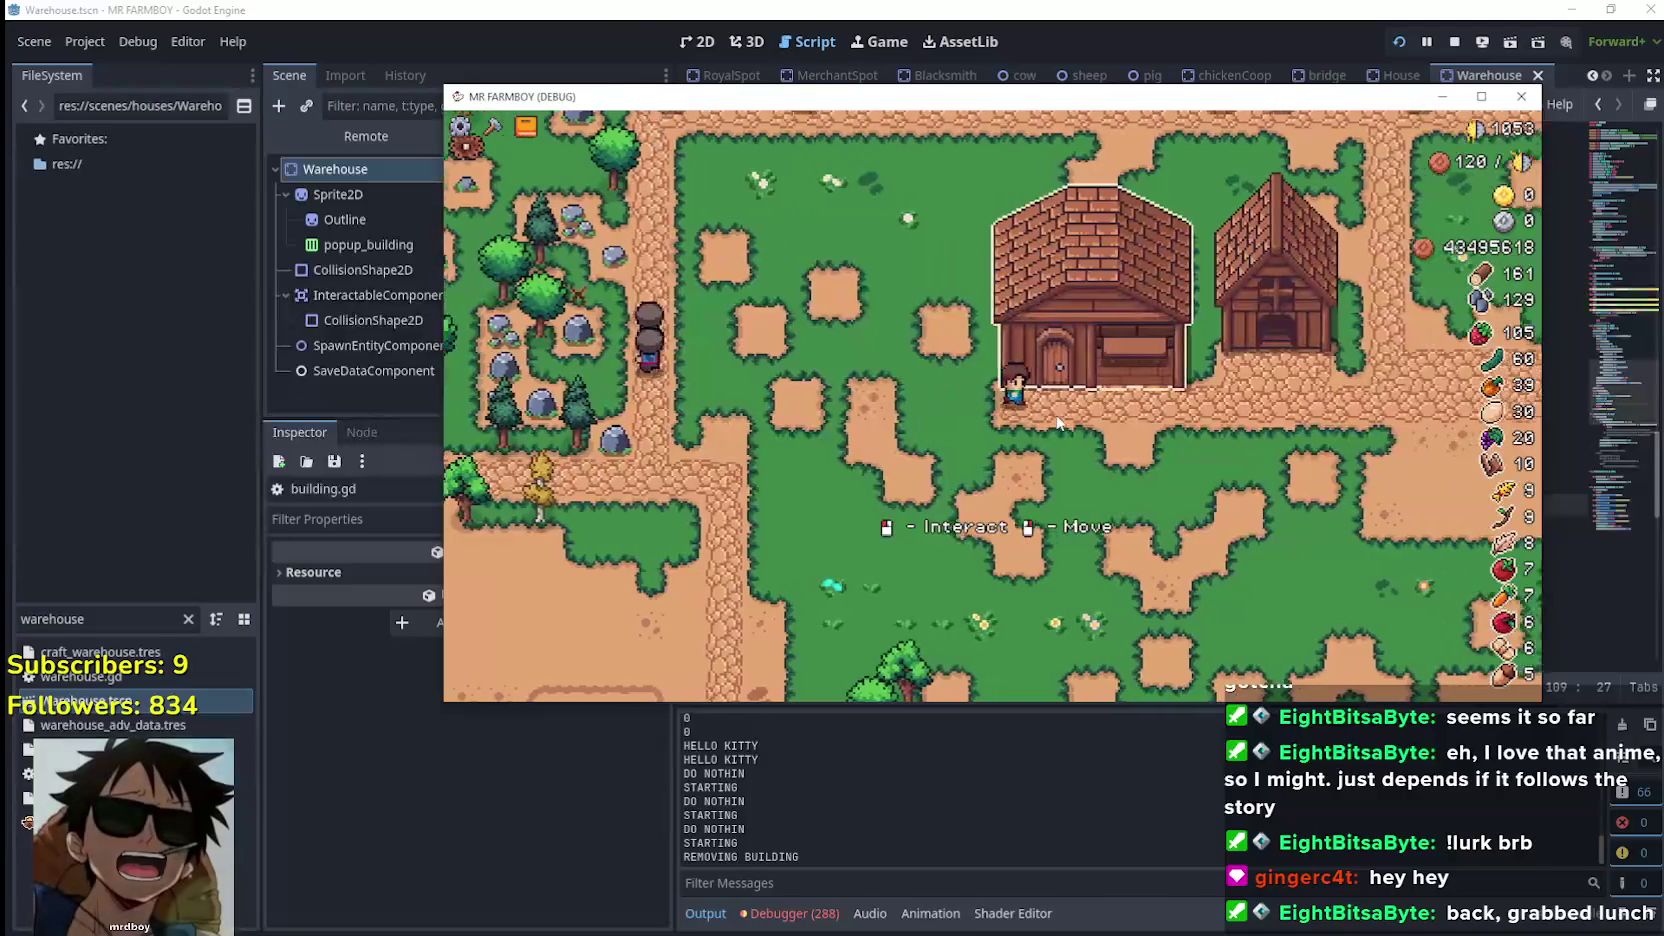
key("a")
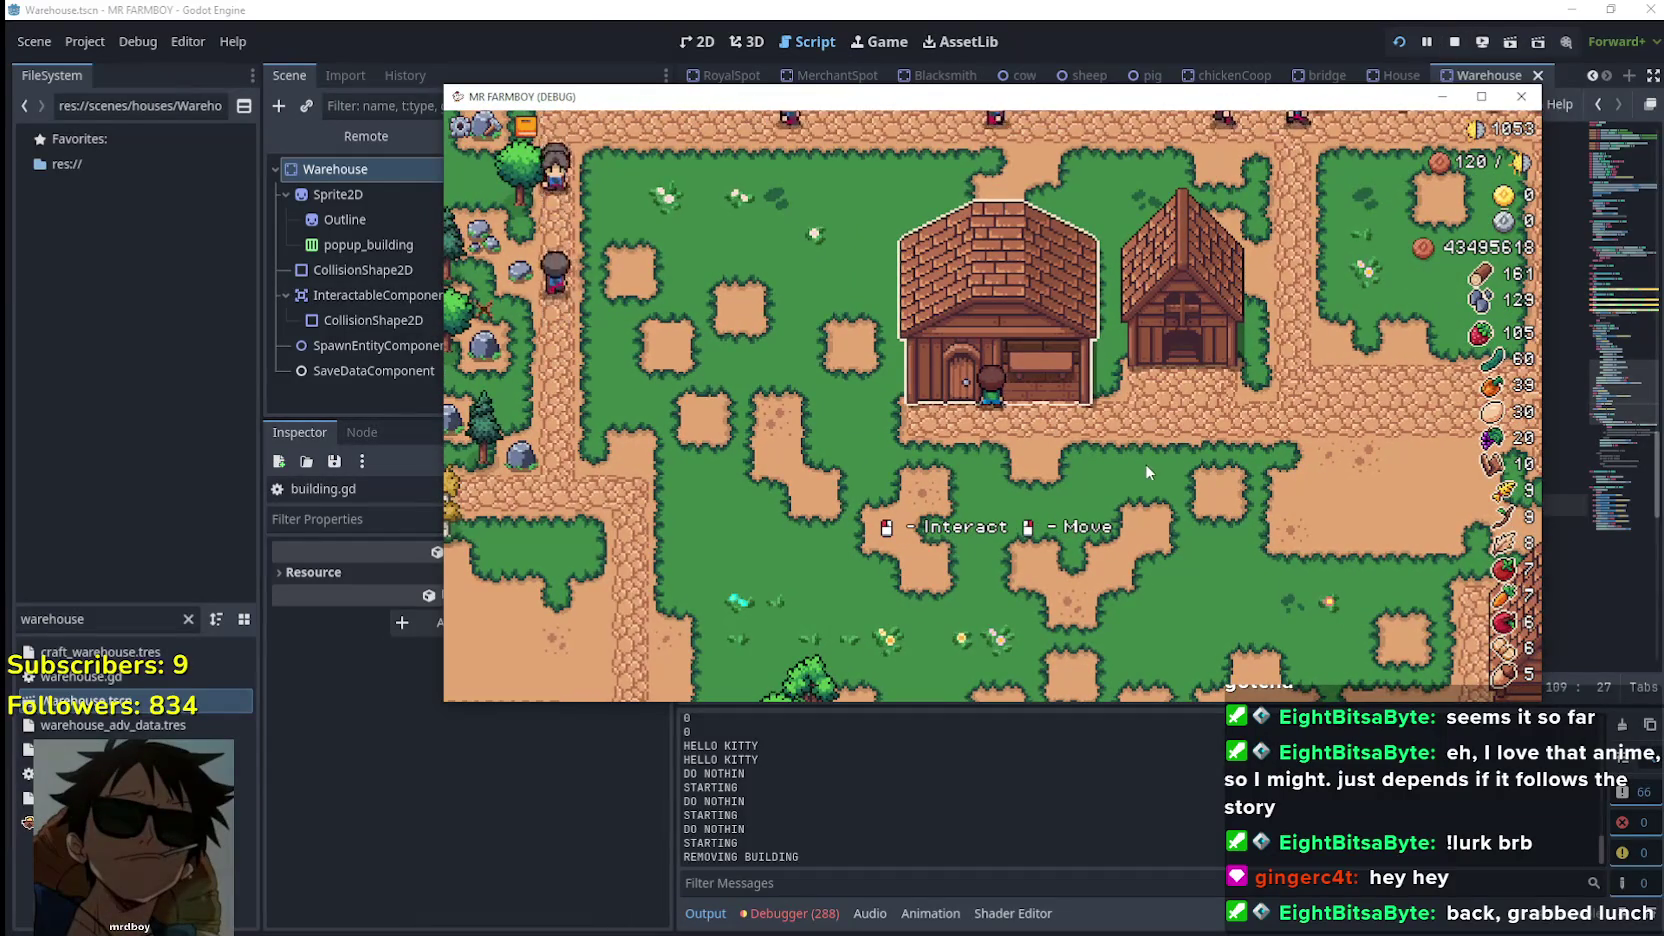
key("d")
key("s")
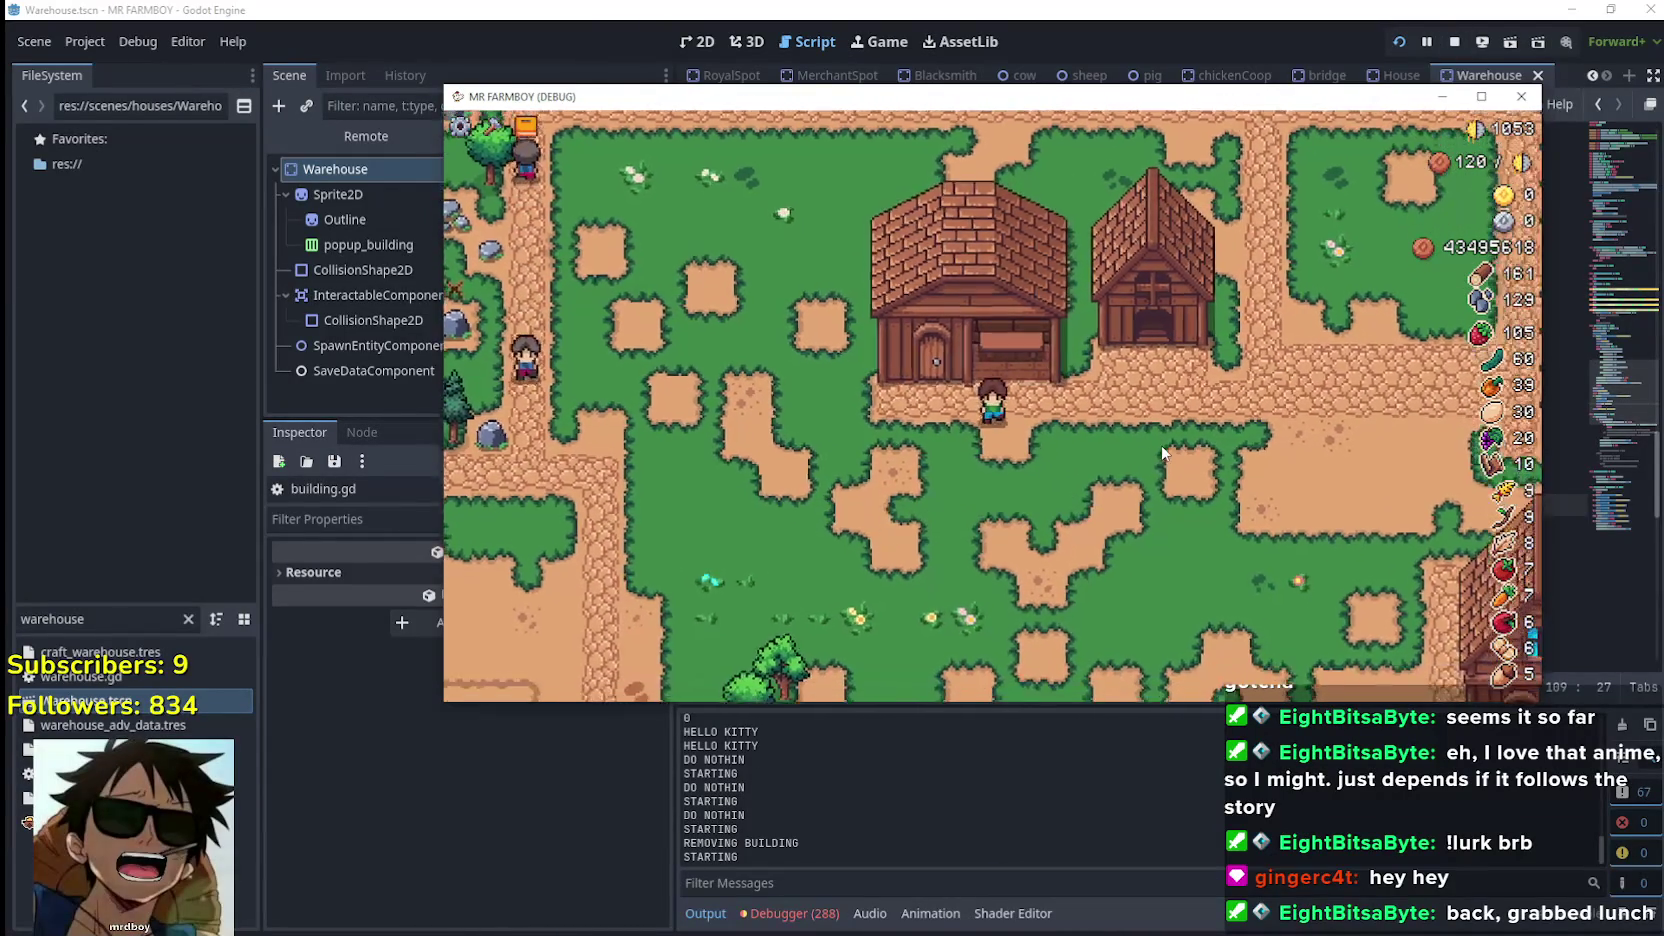
key("w")
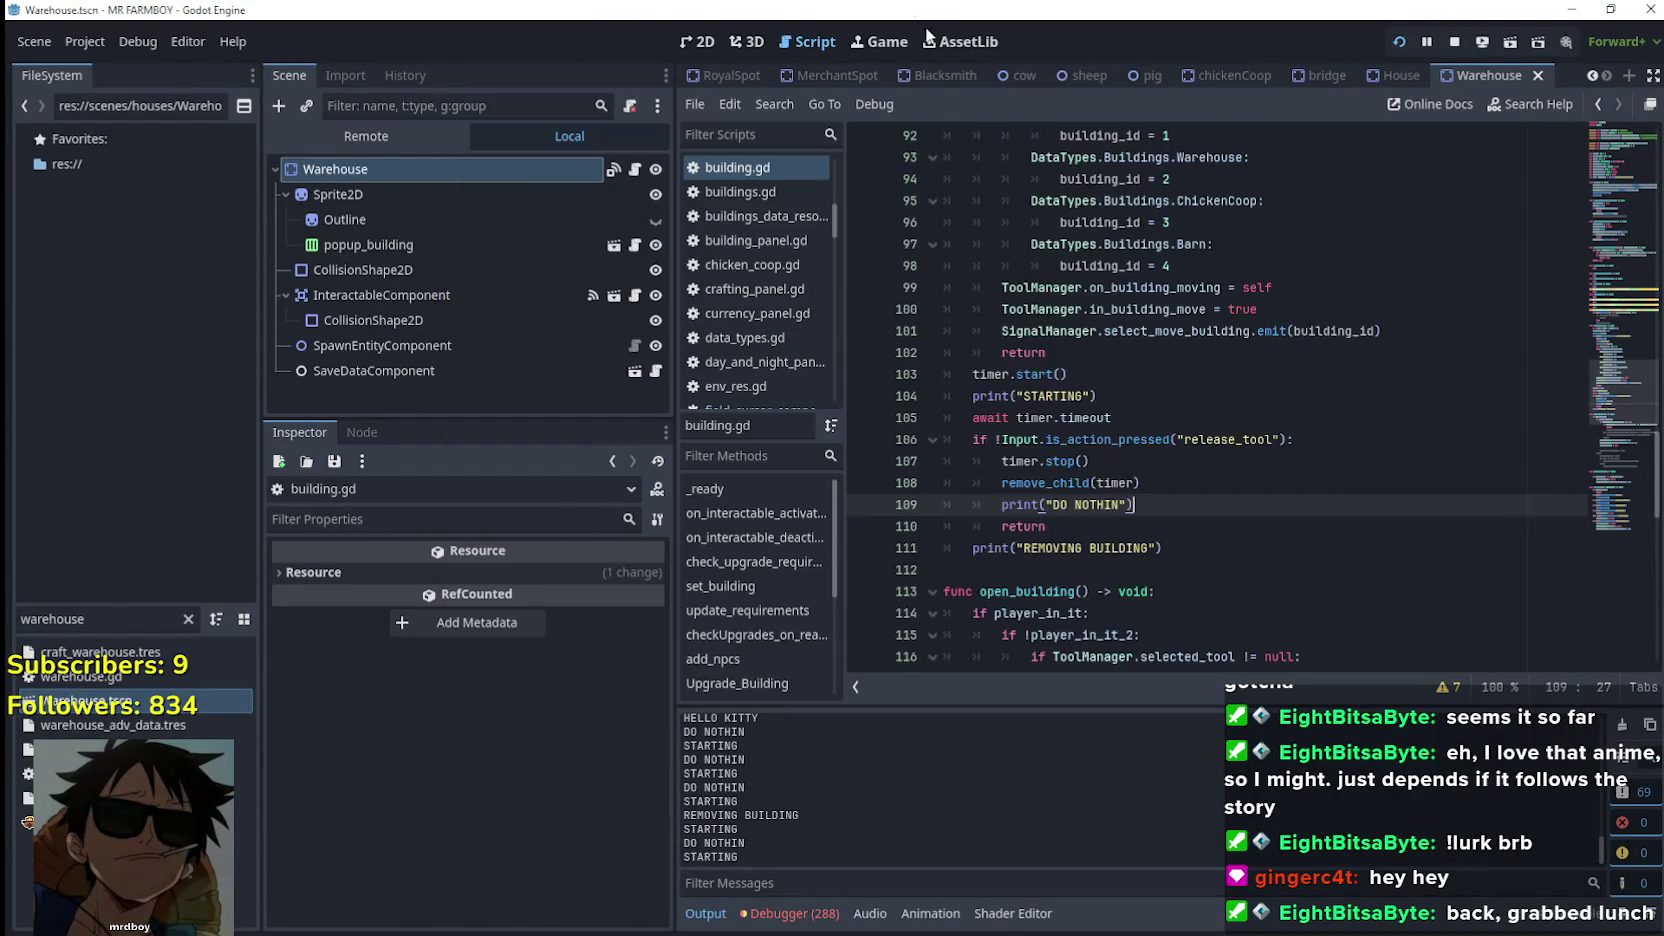
Stop the game, review move_building's timer code and is_action_pressed docs, then return to the game
key("F8")
scroll(1165, 400, "up", 2)
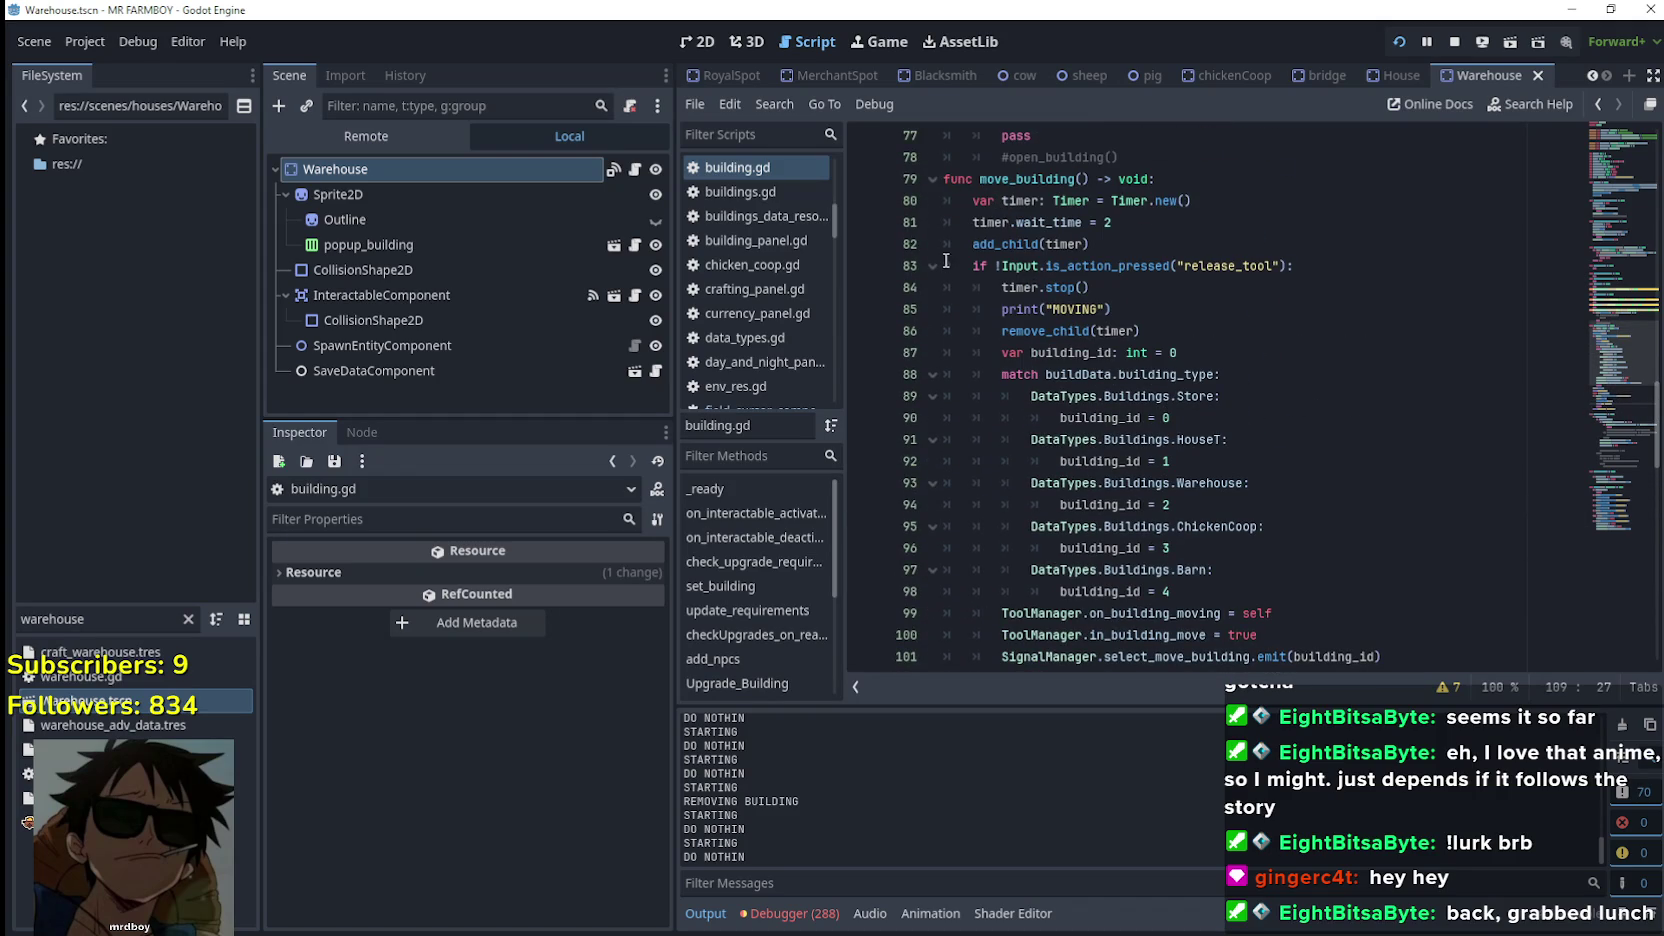
mouse_move(1076, 266)
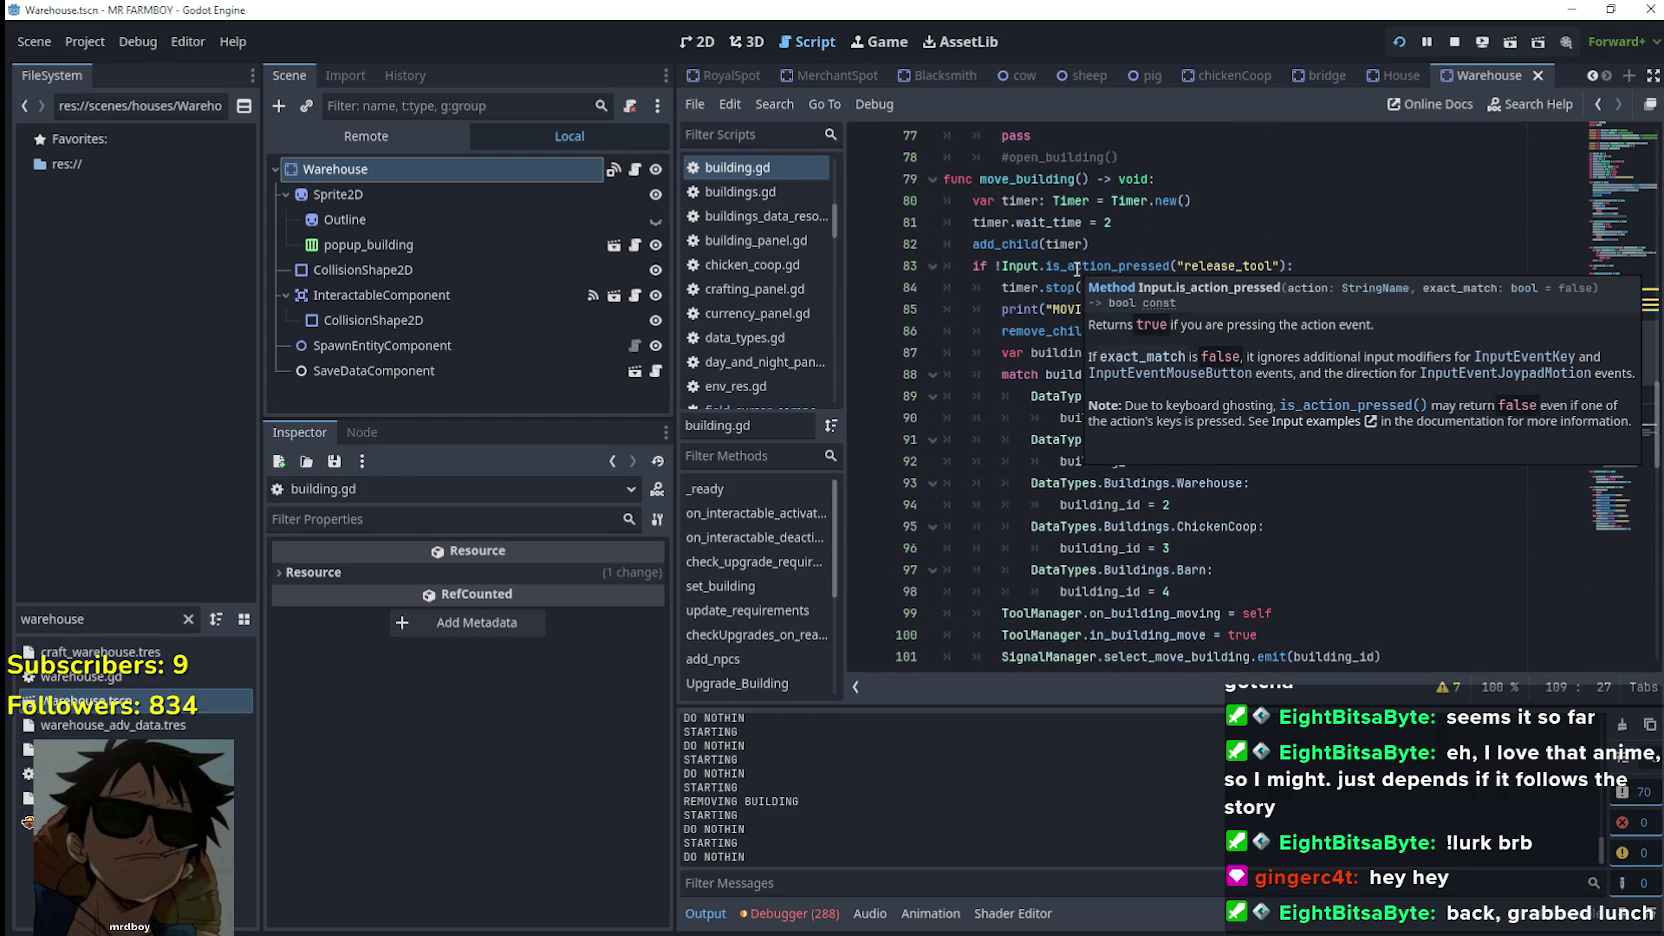
left_click(1020, 287)
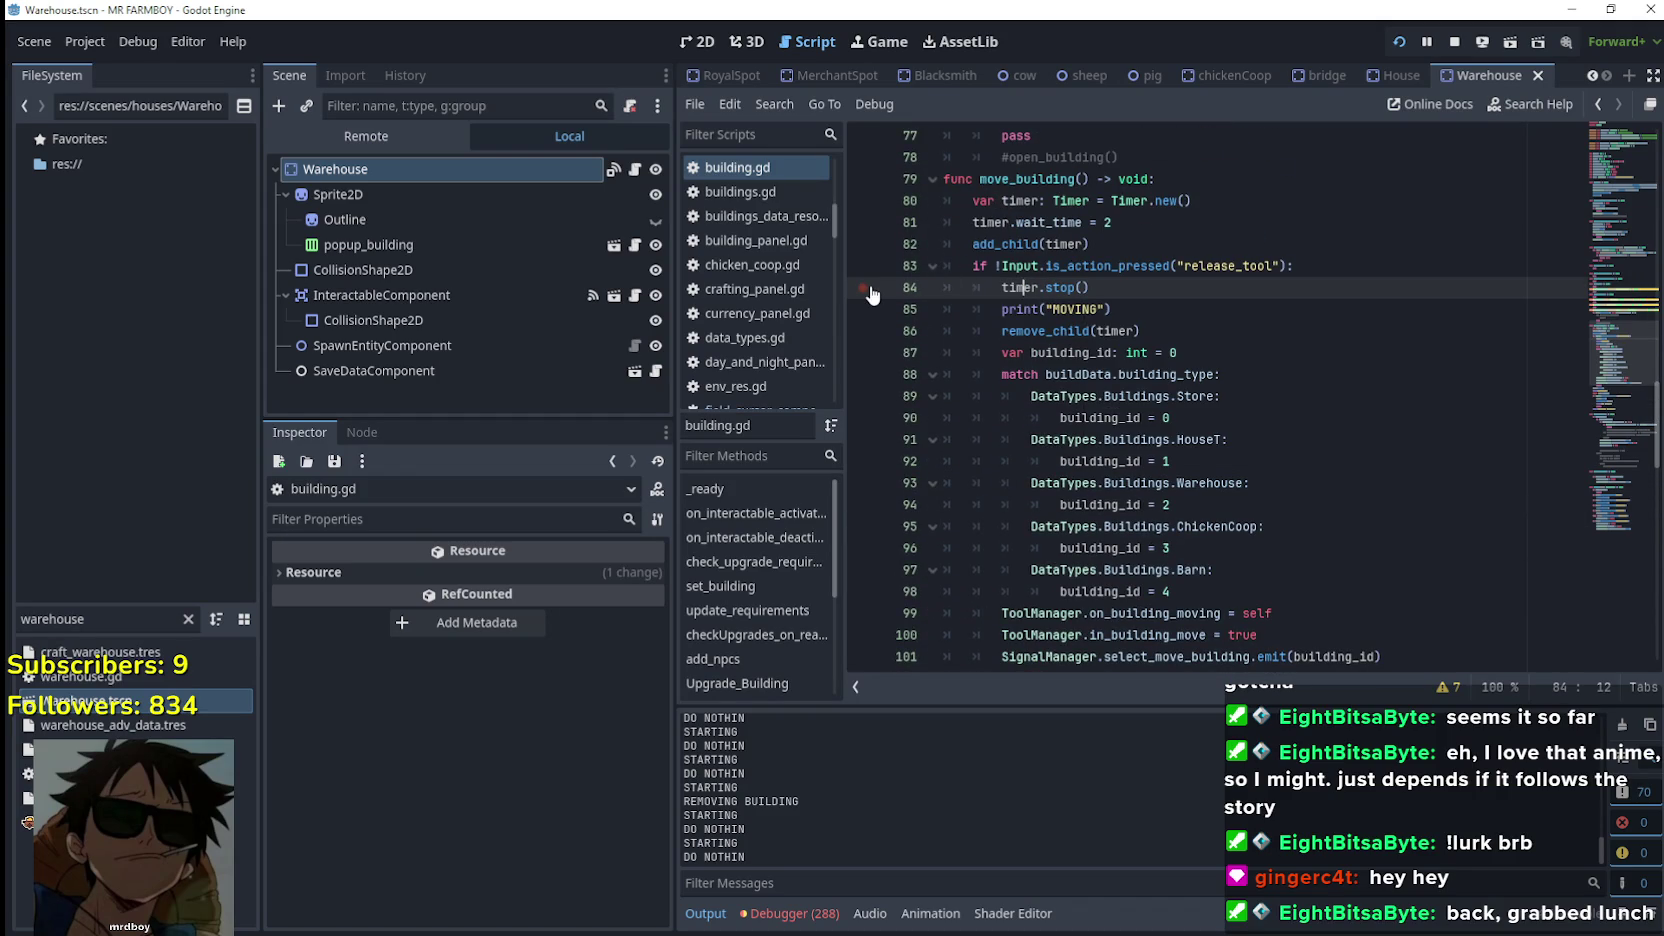
scroll(1620, 450, "down", 10)
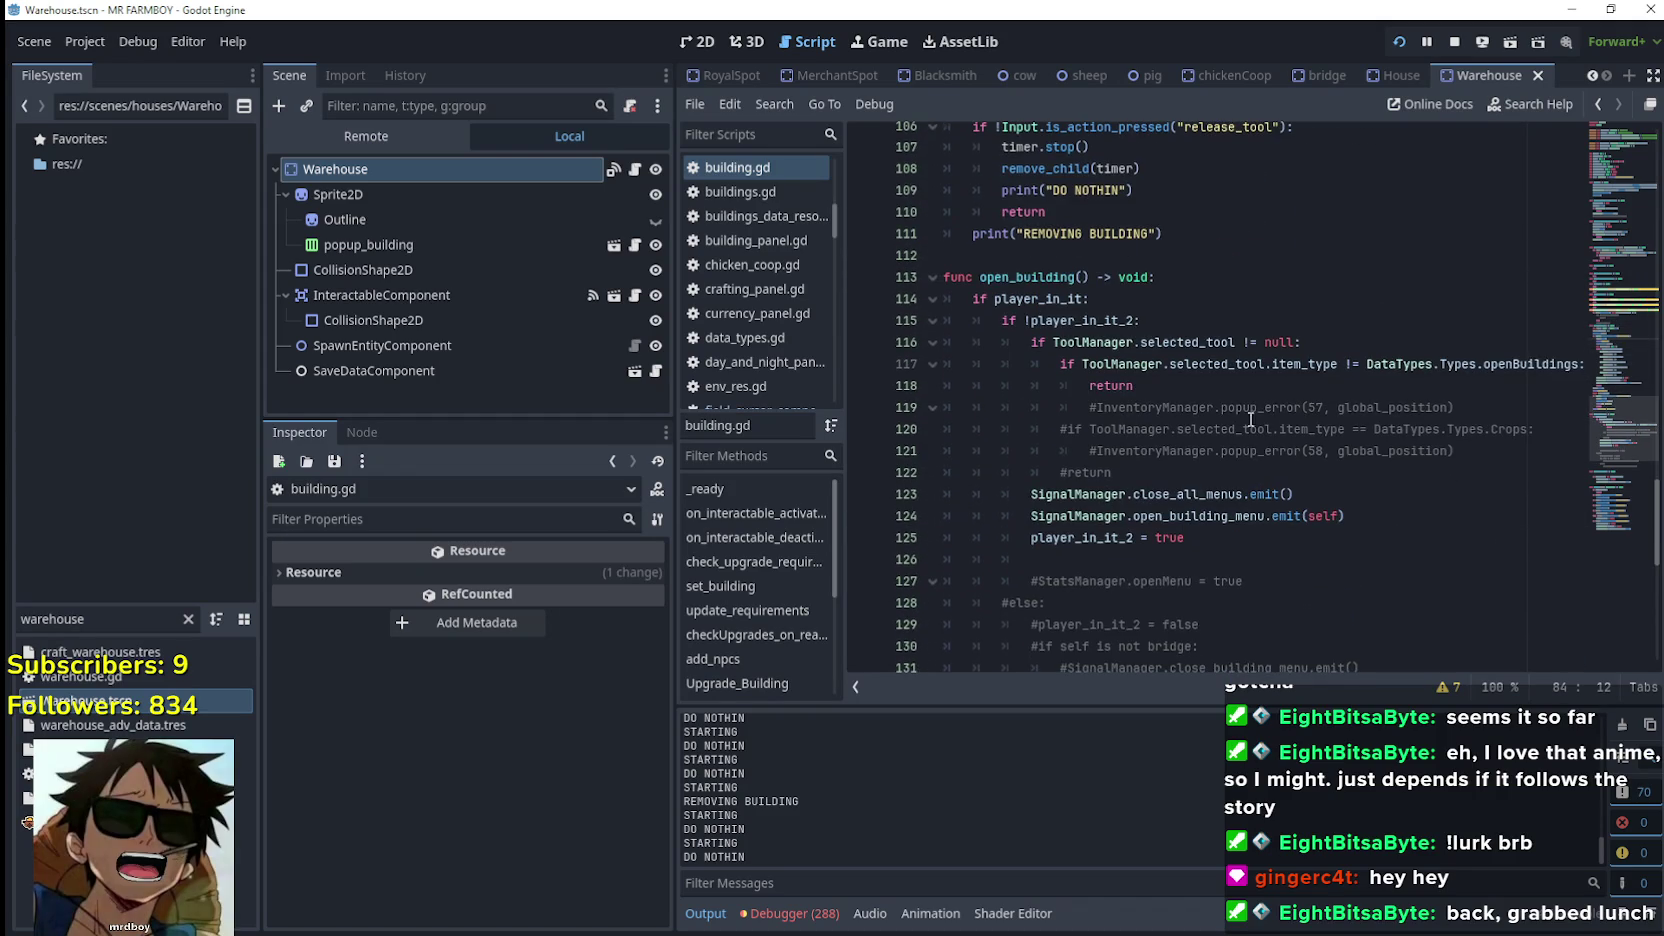
scroll(1608, 465, "up", 11)
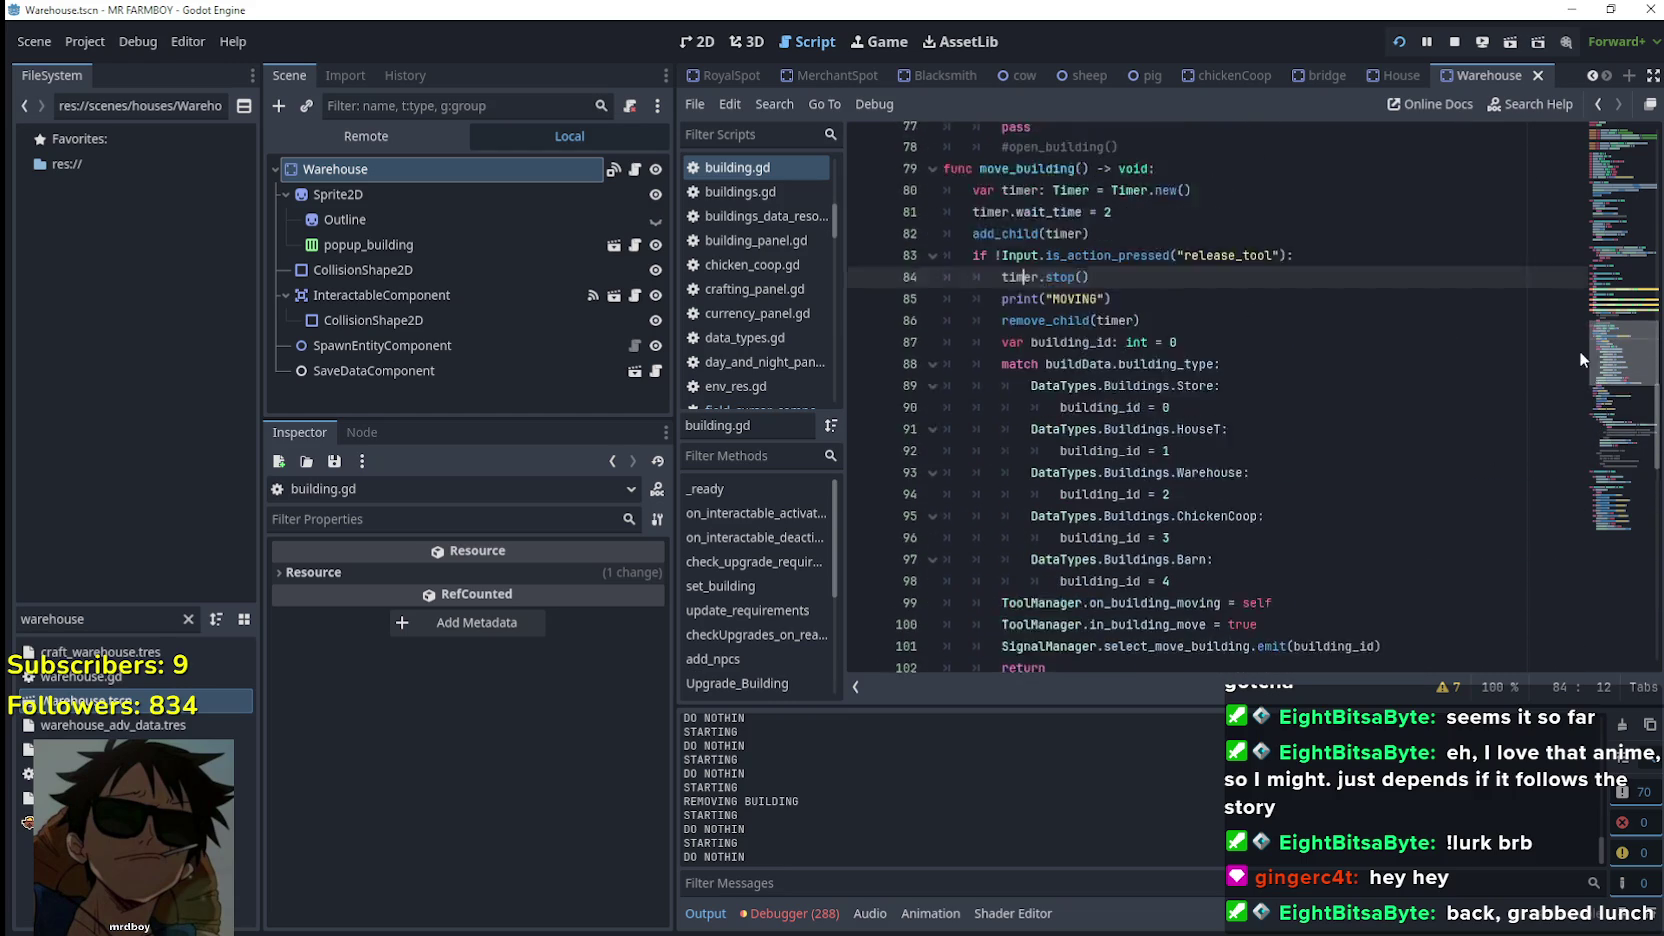
scroll(1578, 347, "up", 1)
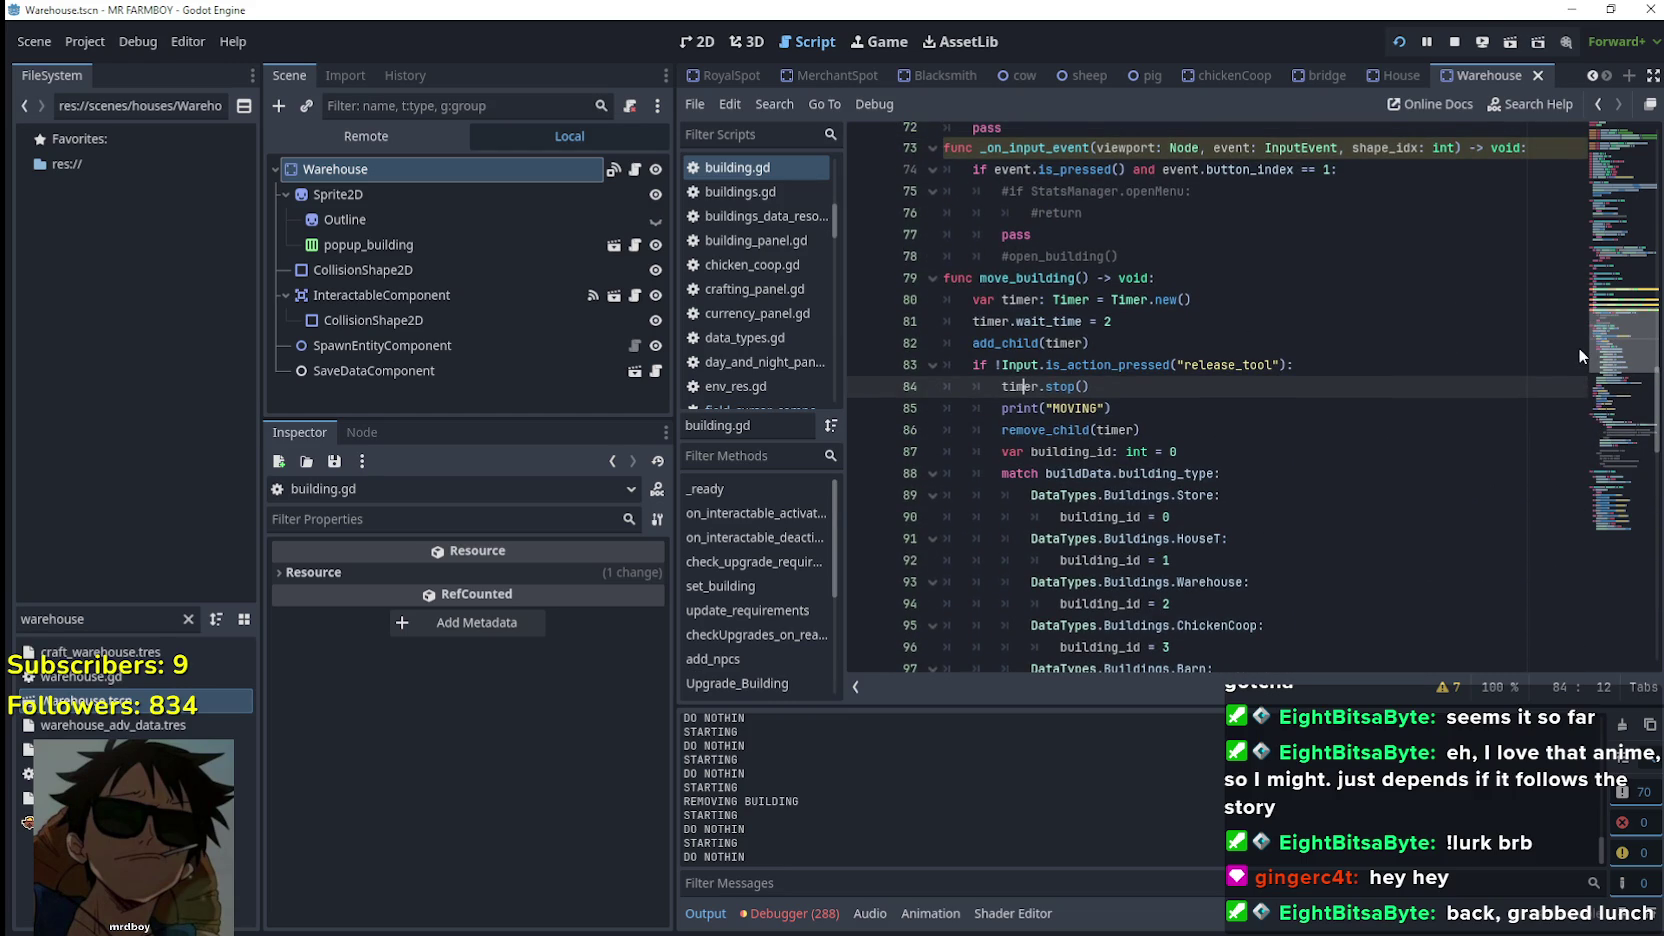
mouse_move(1130, 490)
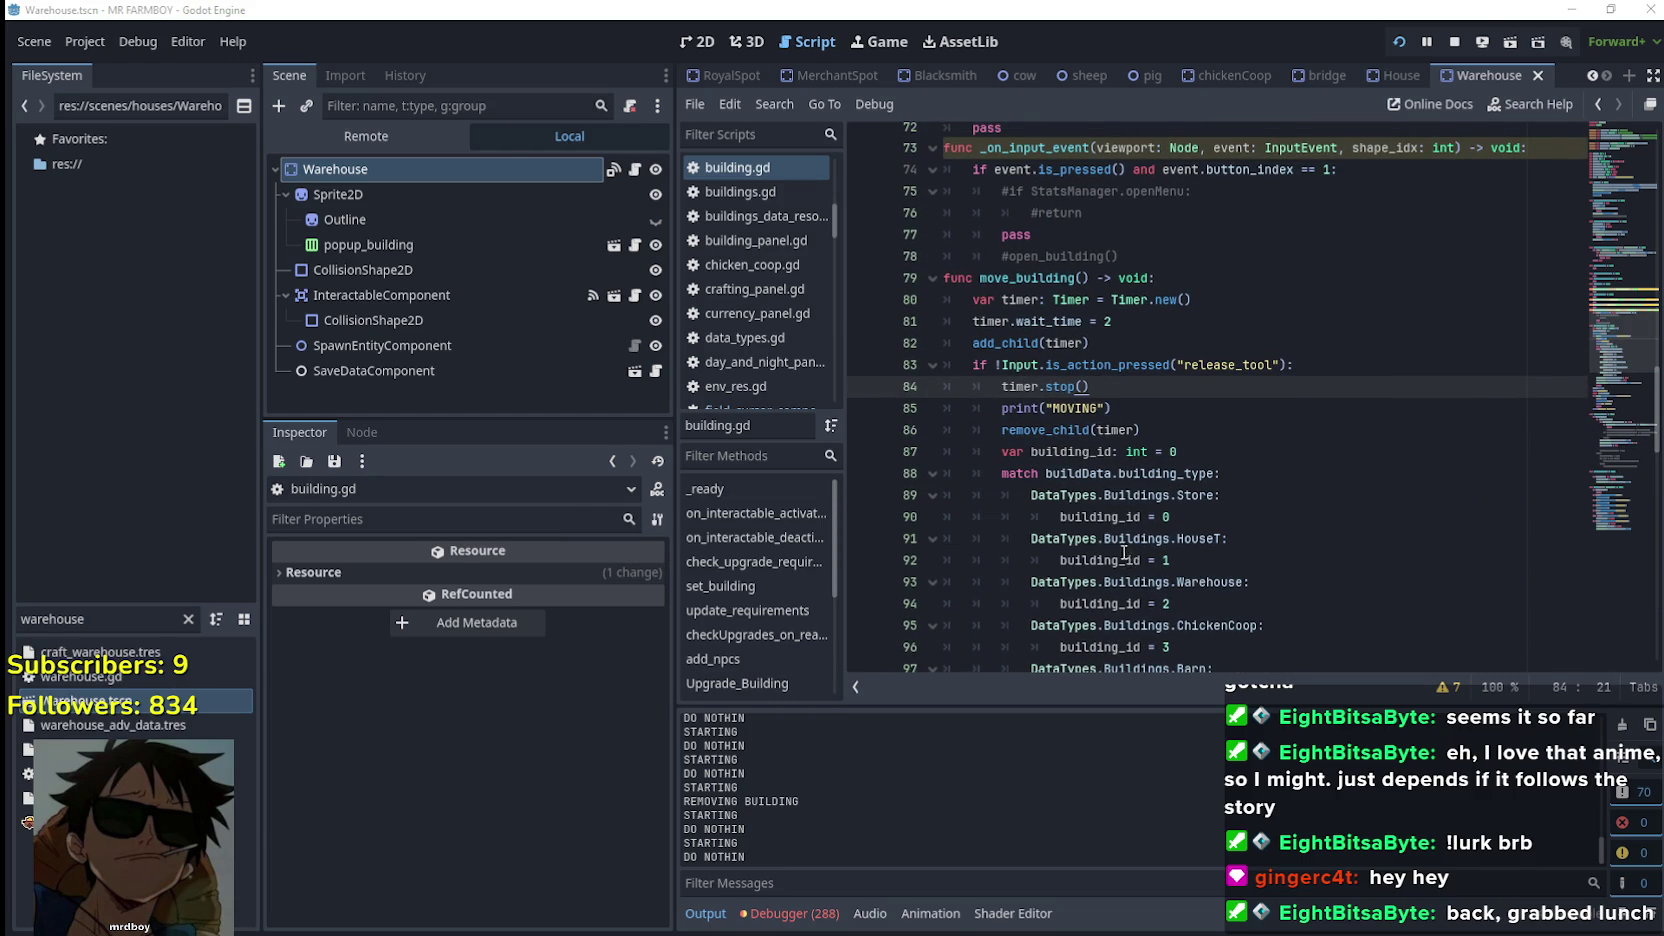
key("alt+Tab")
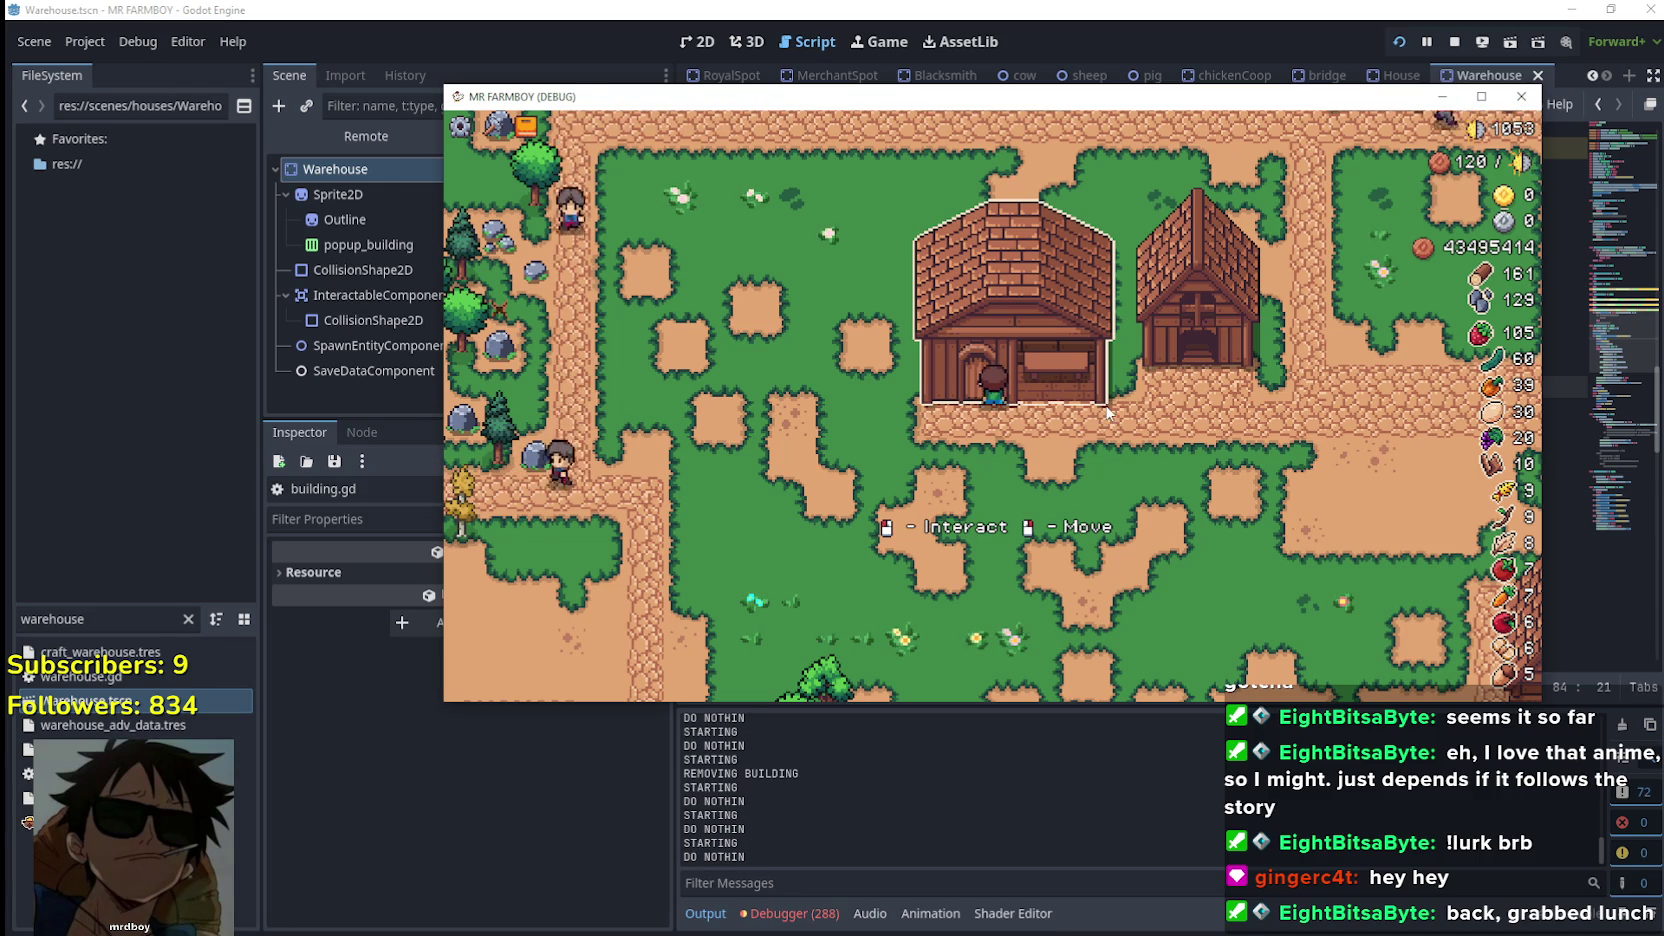
Step away from and back to the warehouse door, then stop the game with F8
key("s")
key("w")
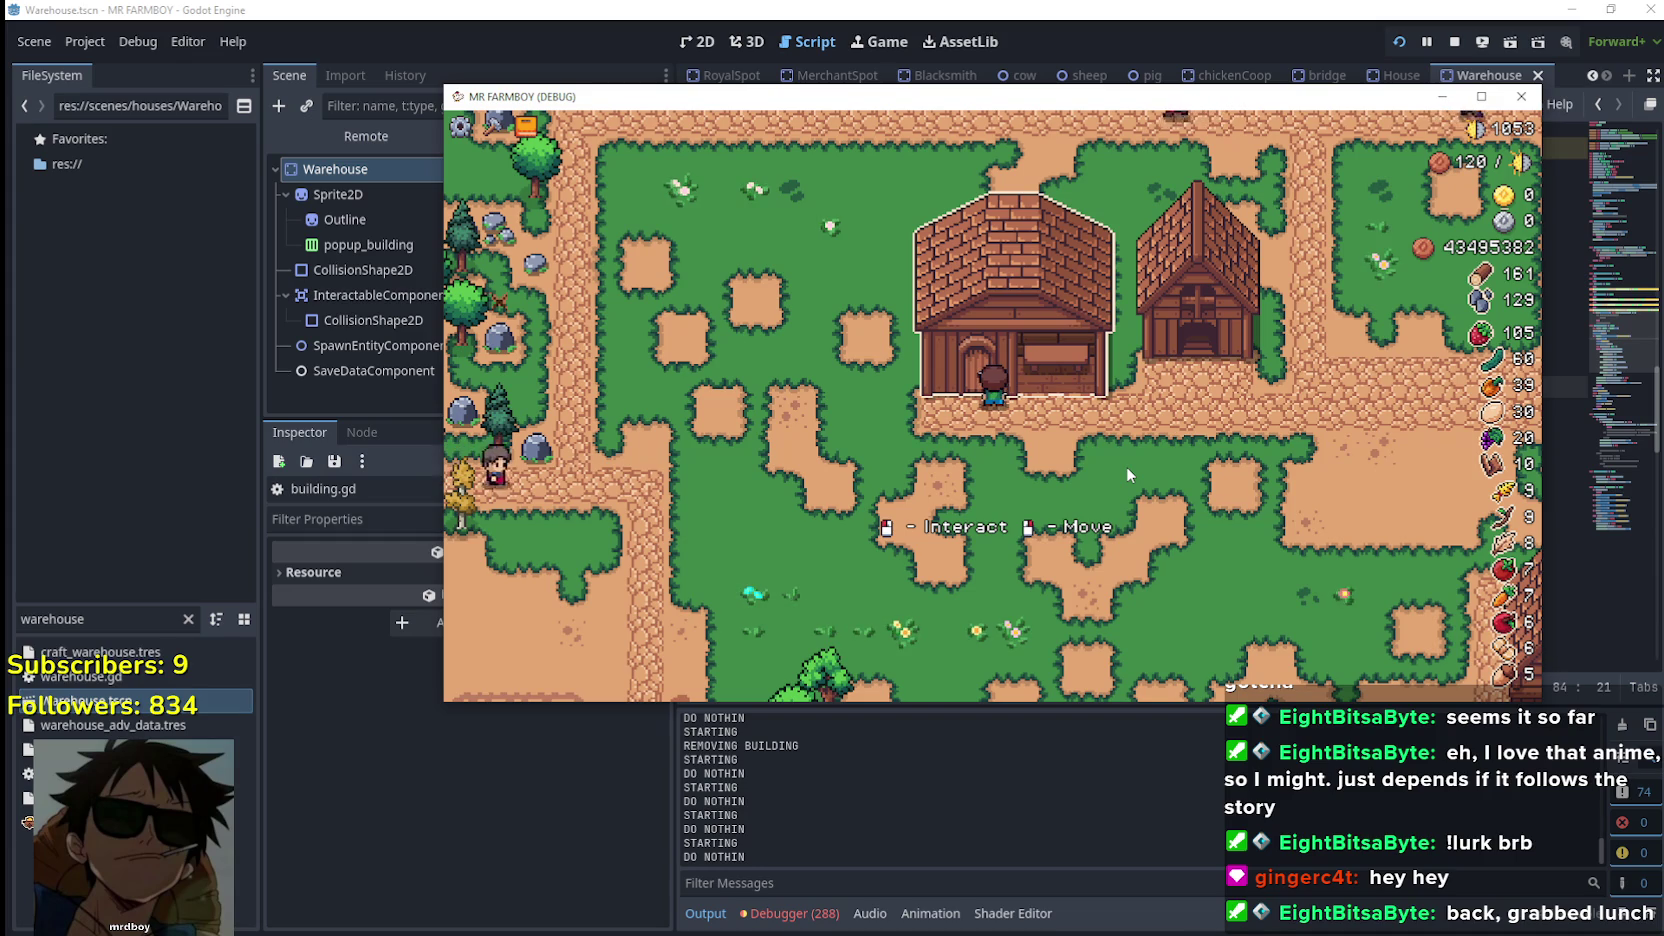
key("F8")
Select the release_tool check and its move_building call in _input to review them
left_click_drag(1616, 415, 1596, 520)
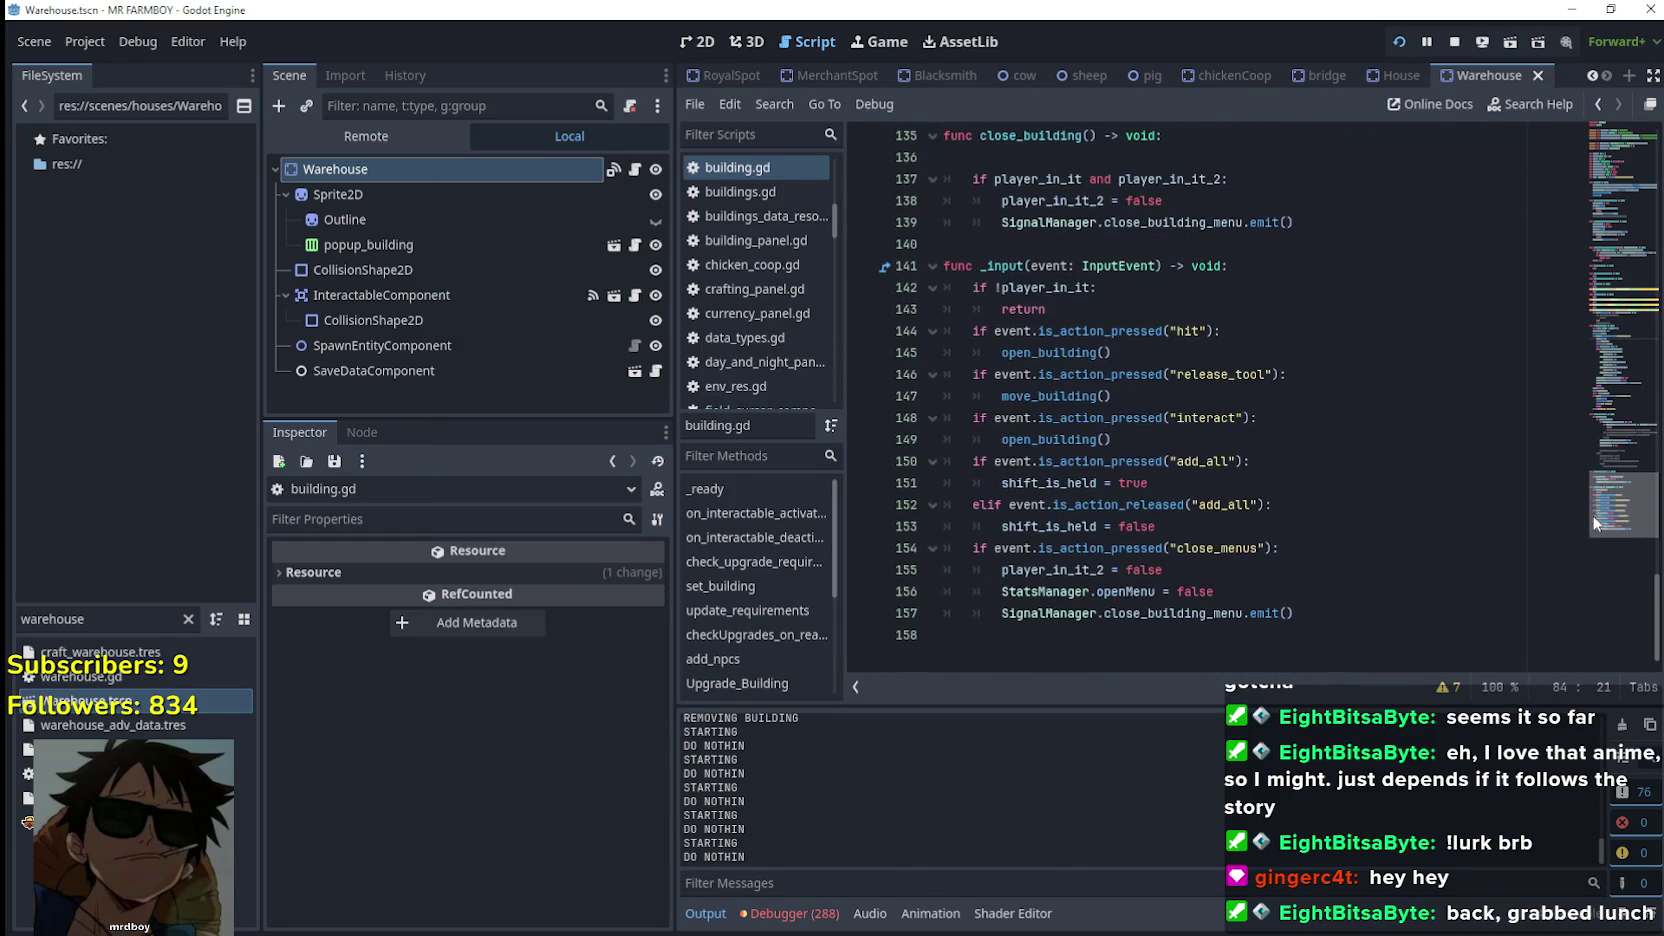
left_click_drag(1112, 396, 922, 383)
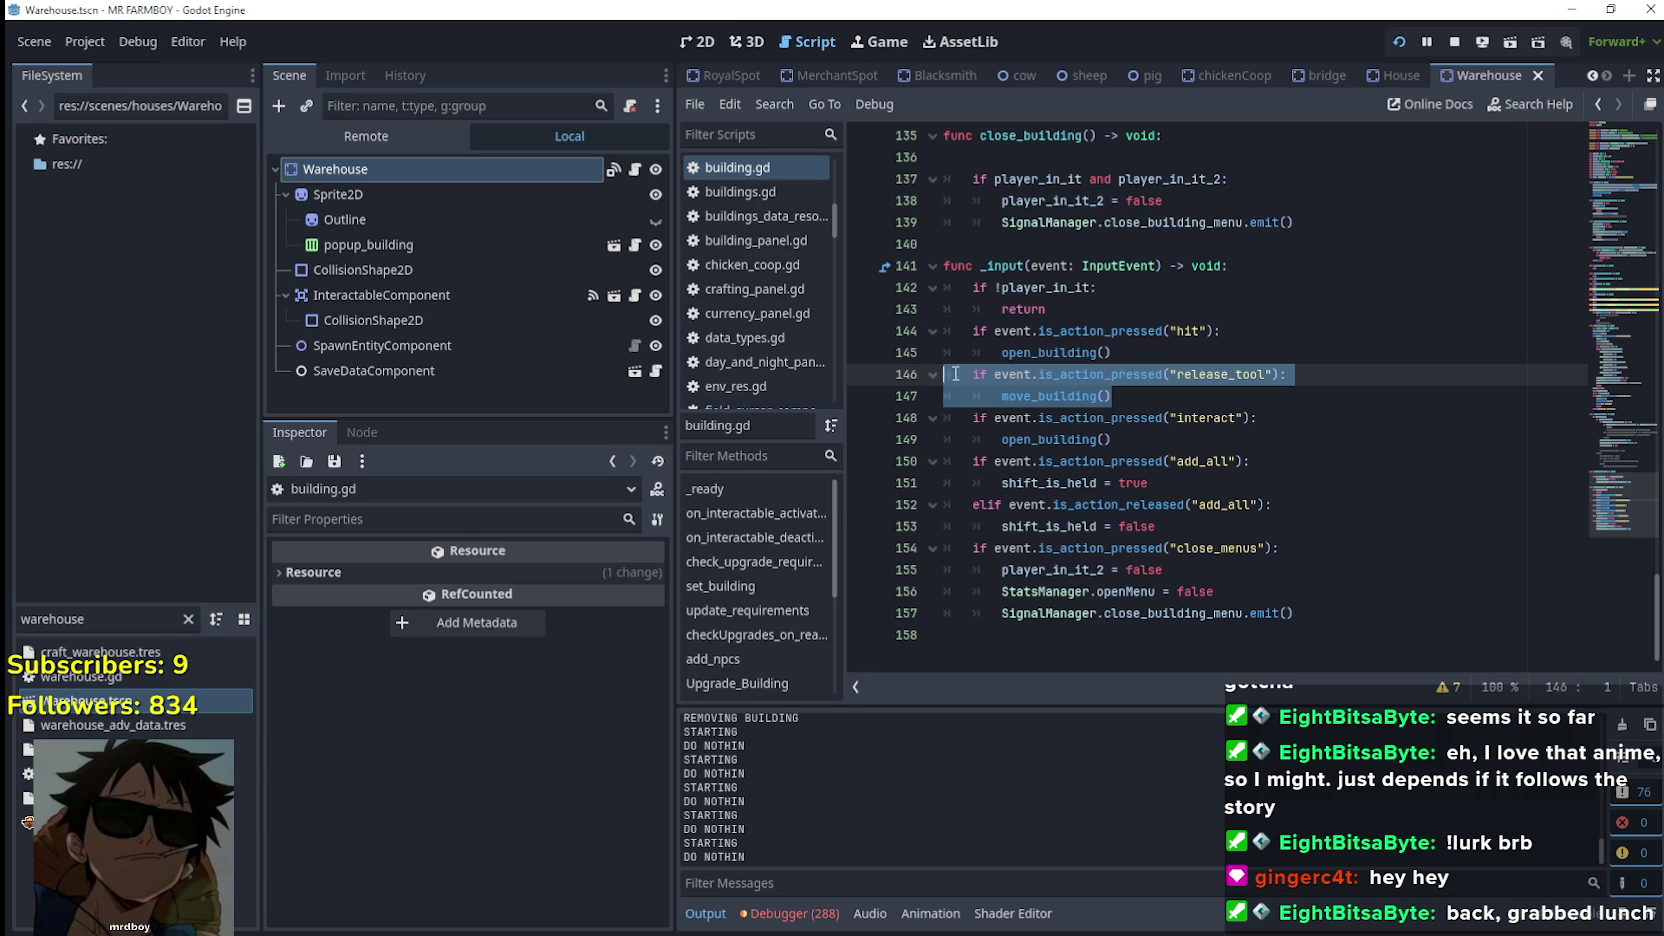
left_click(1148, 406)
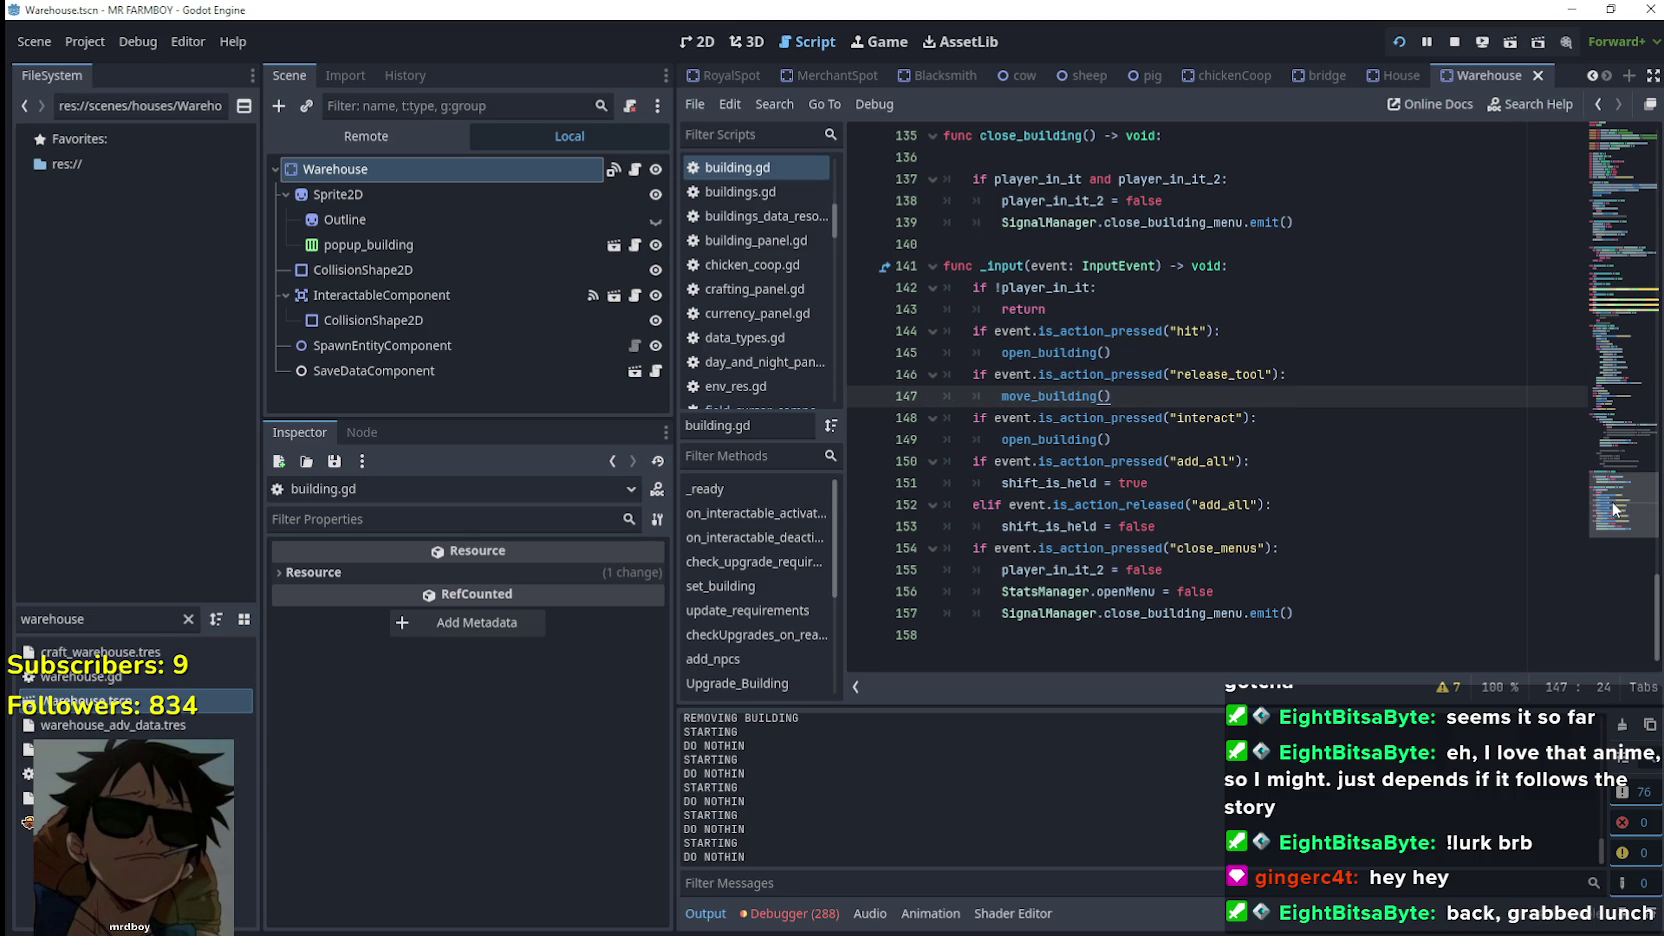
left_click(988, 376)
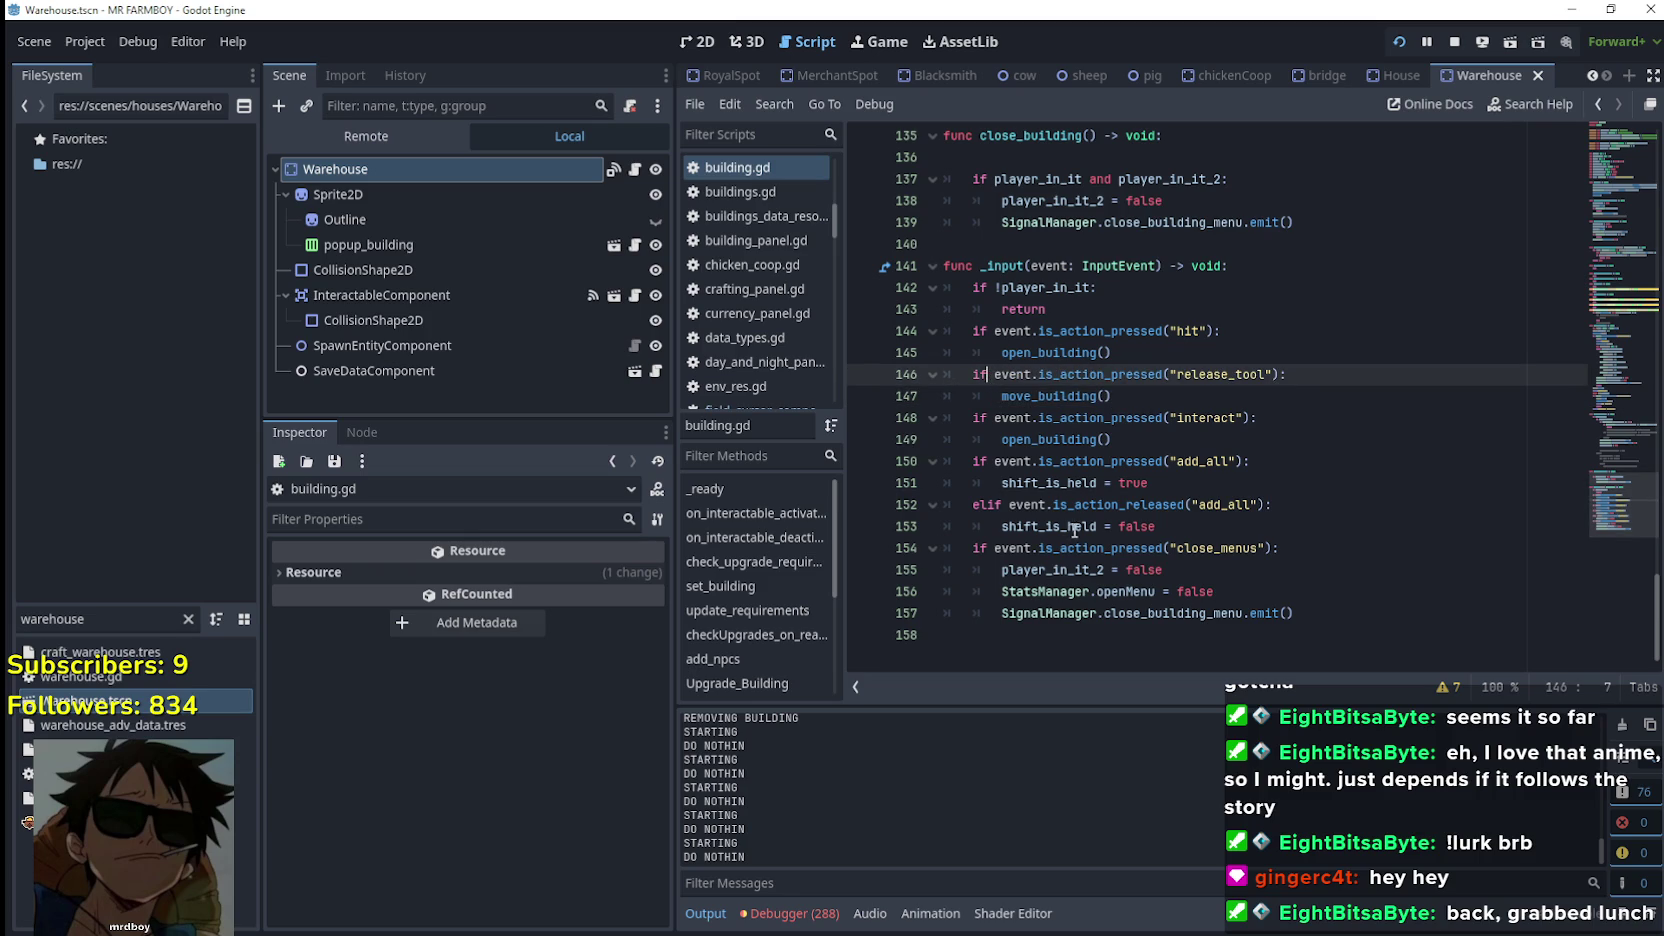
Reselect the release_tool condition on line 146 without its colon, undoing an accidental text move
mouse_move(1082, 482)
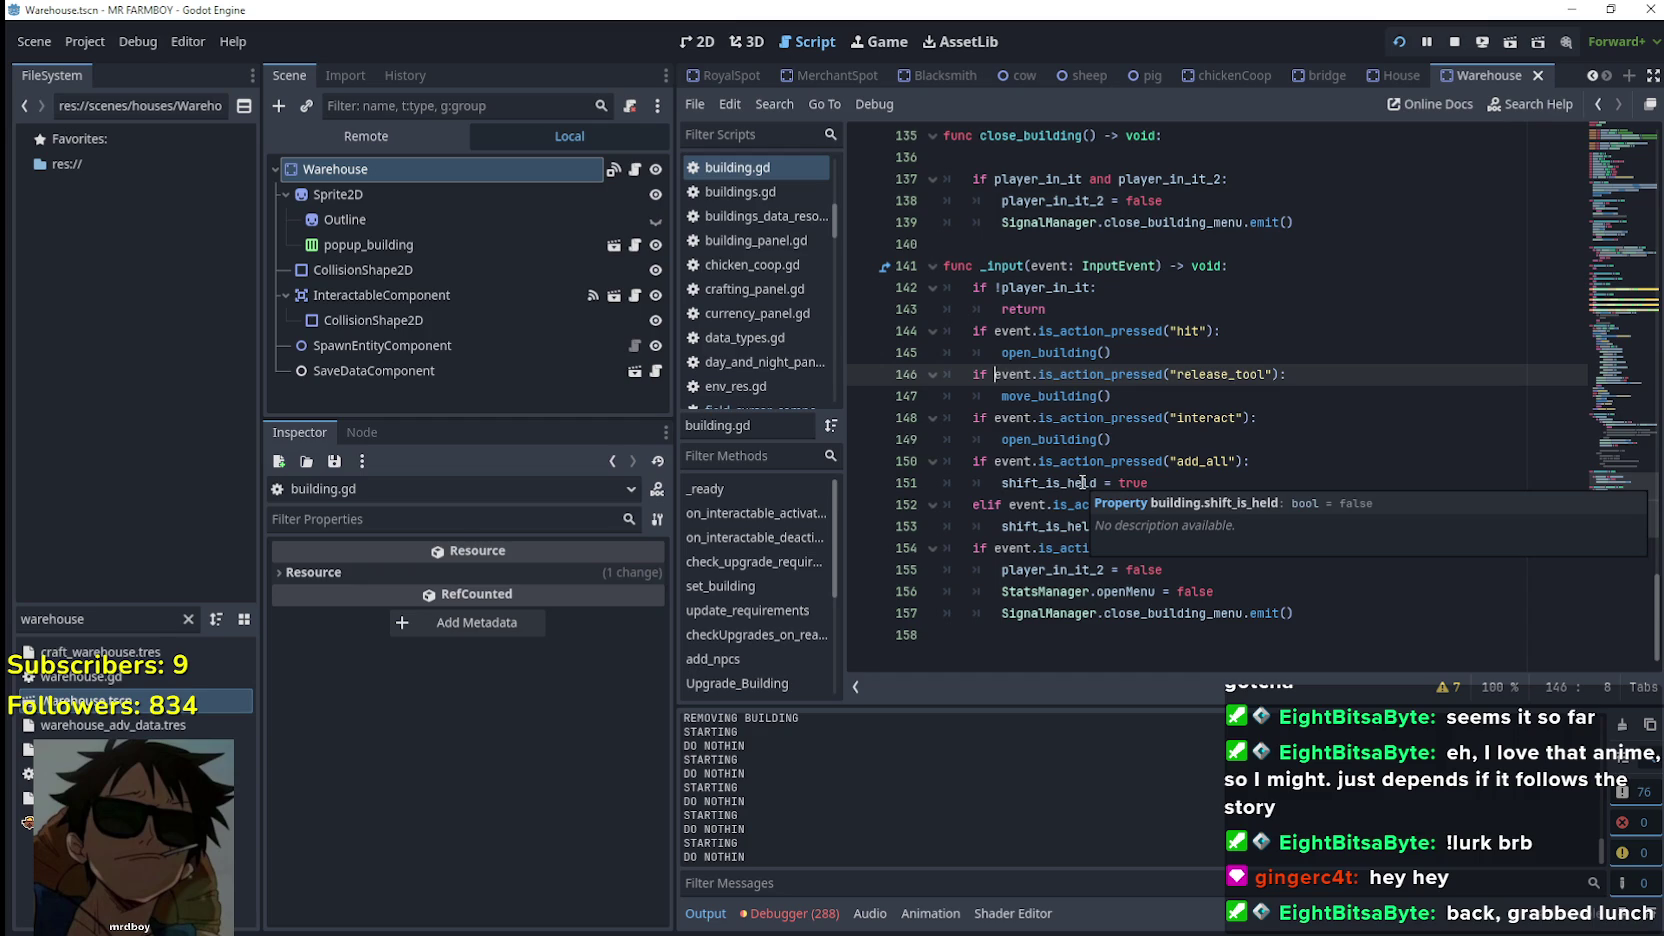
left_click_drag(1286, 376, 966, 375)
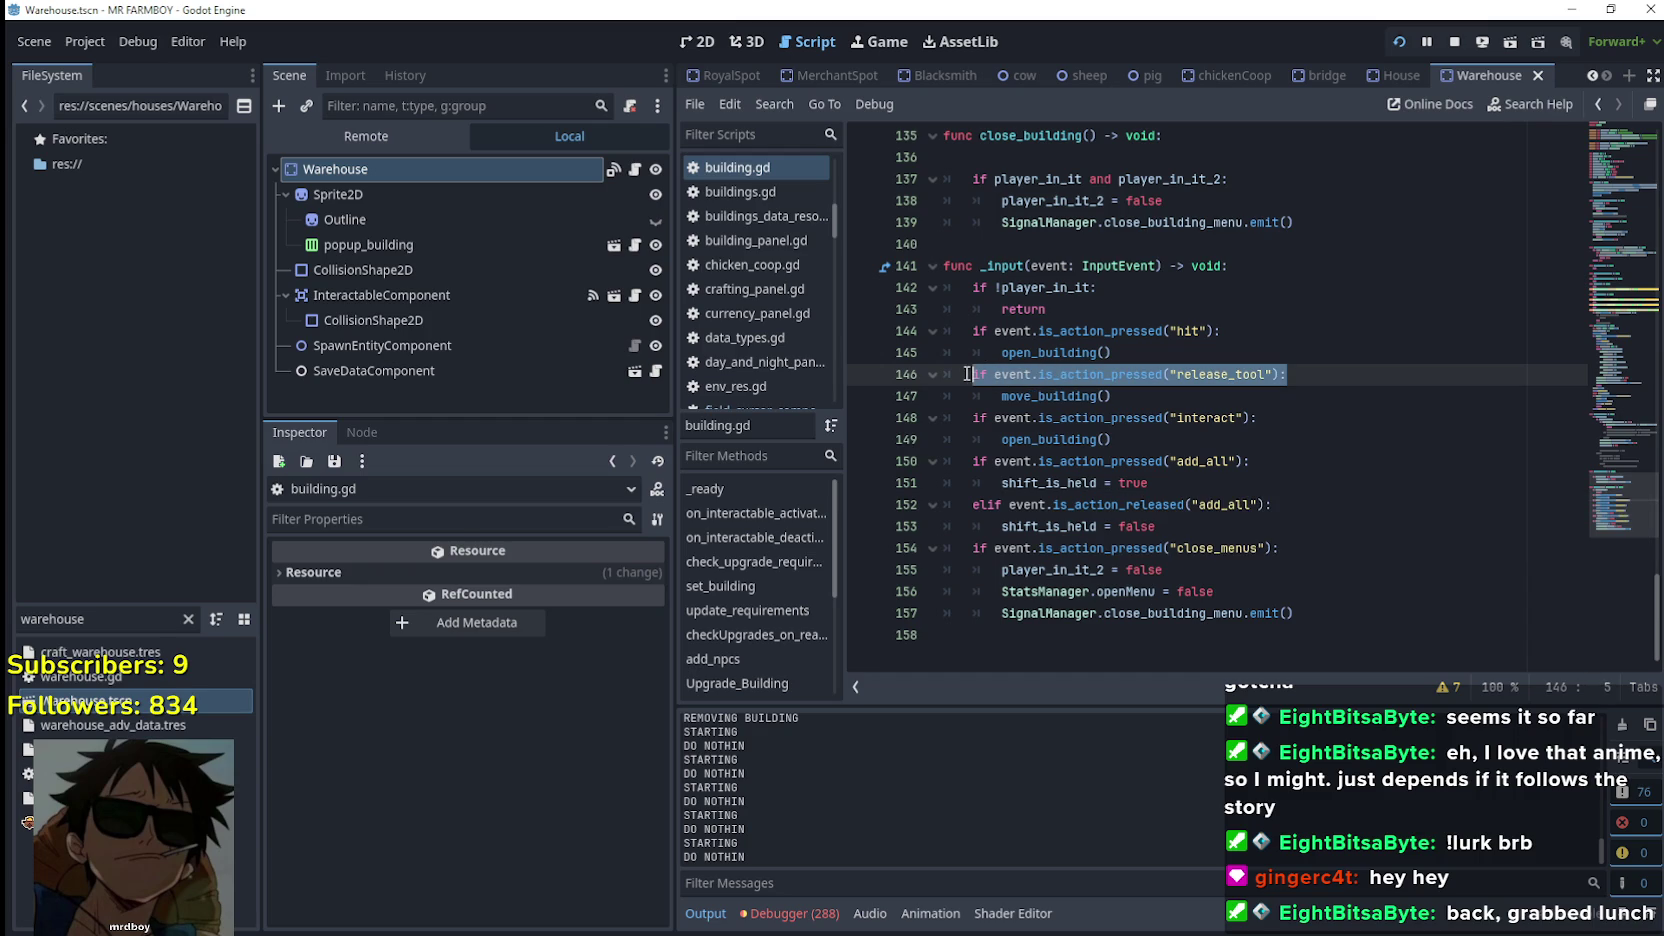
mouse_move(1094, 490)
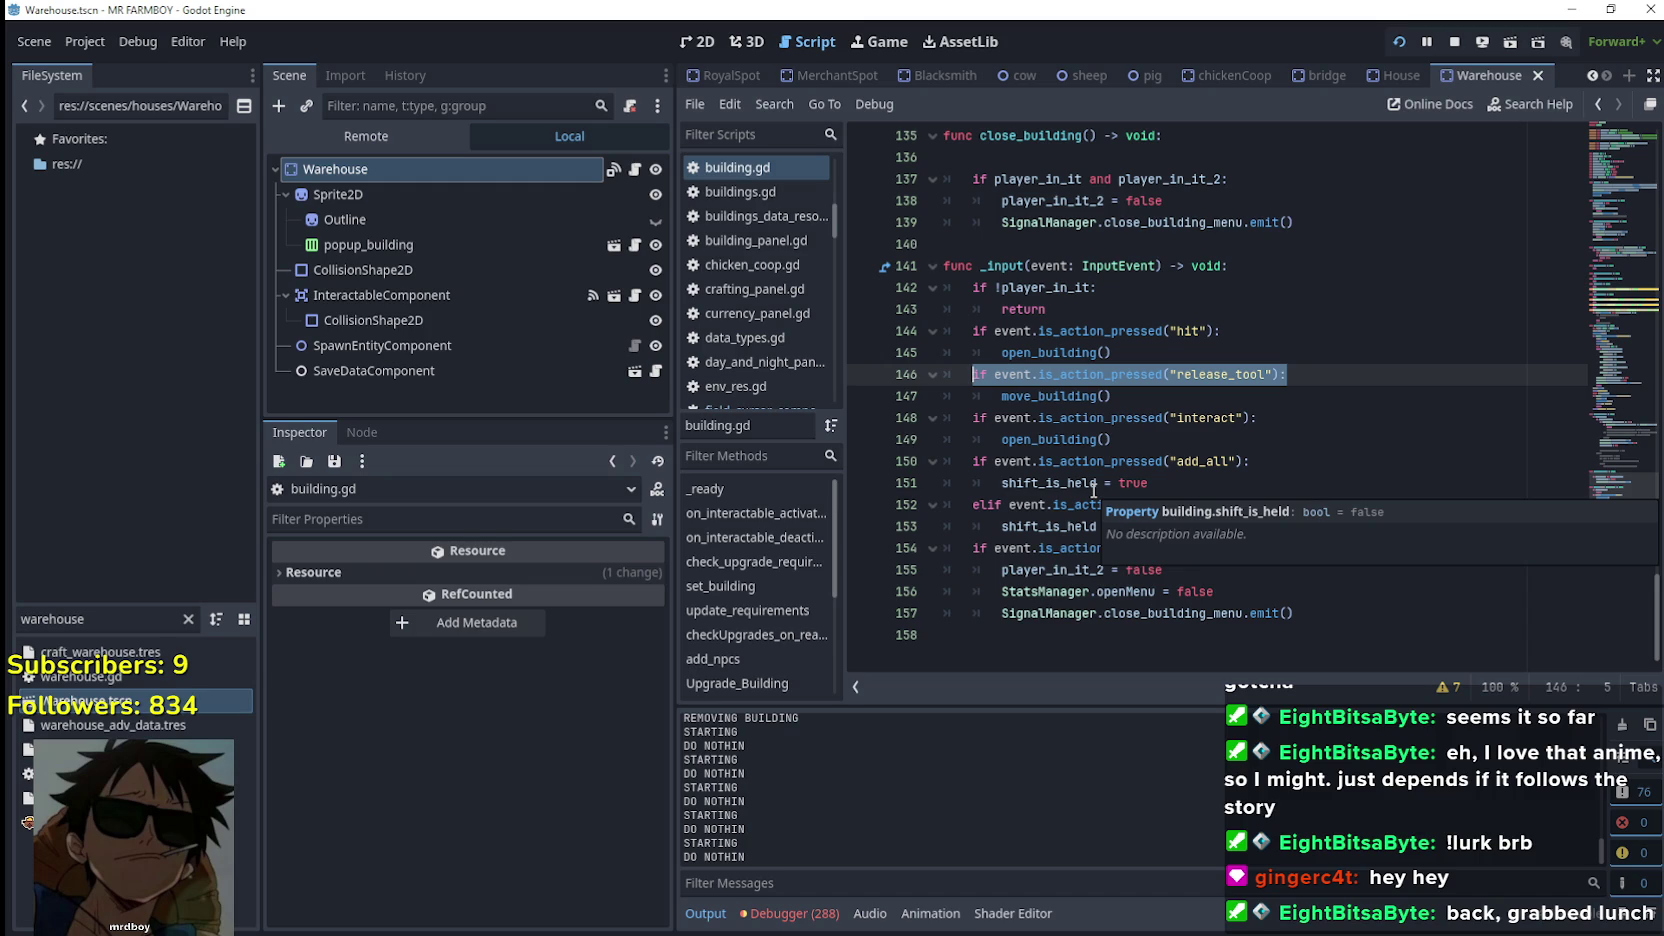
left_click_drag(973, 375, 1291, 372)
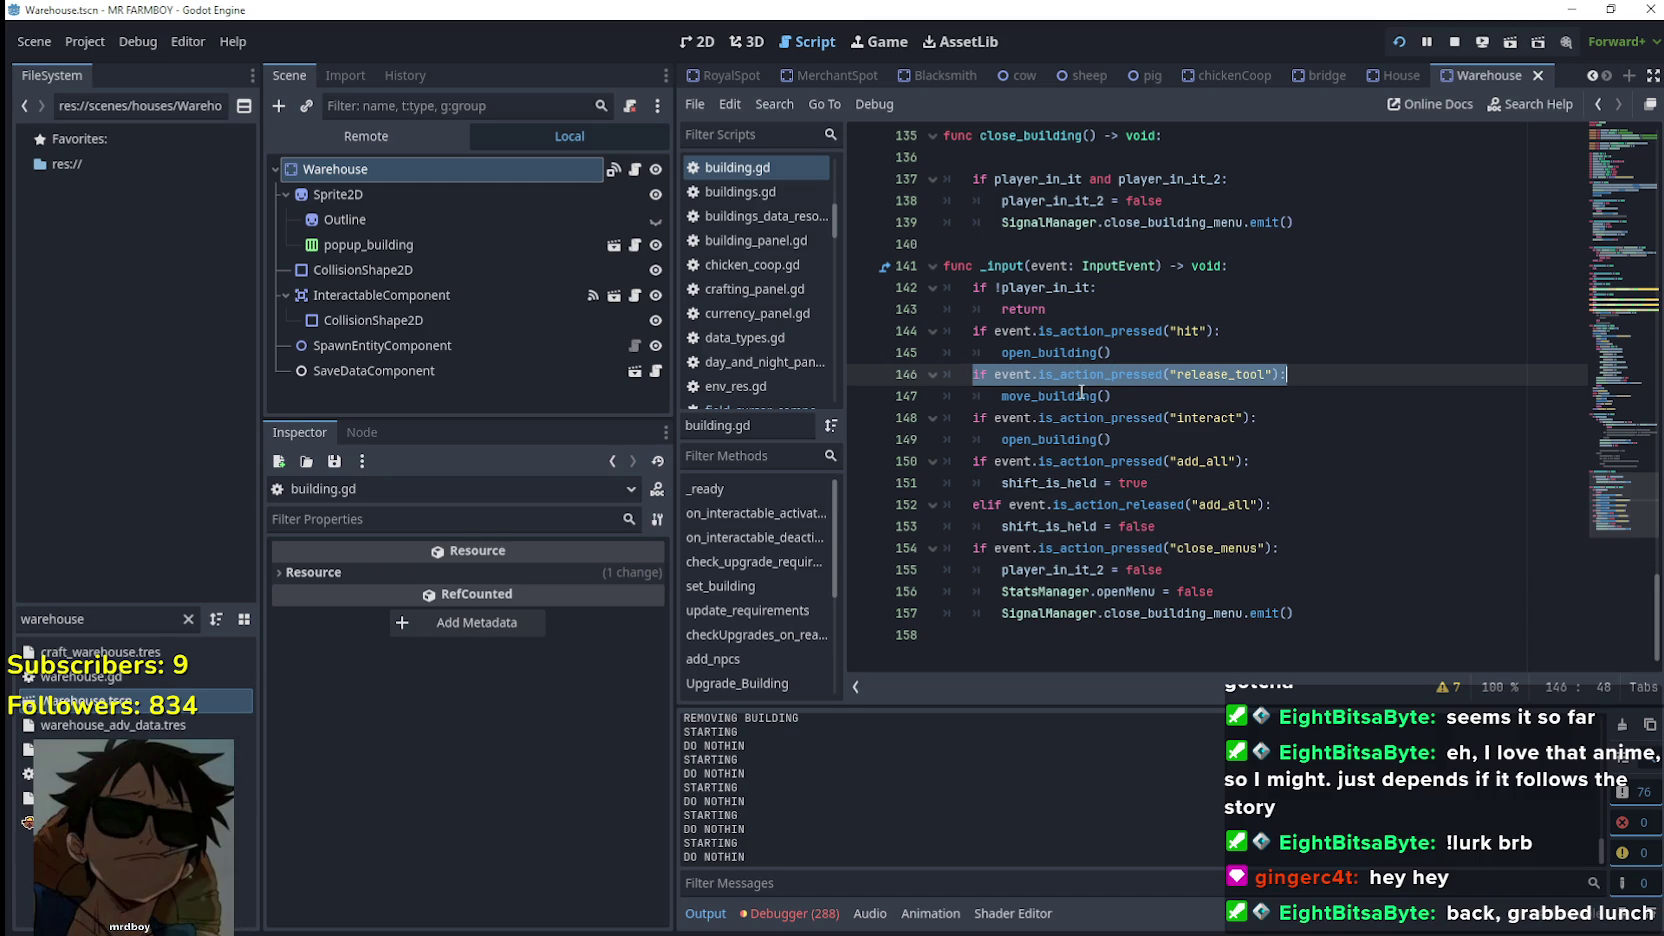
left_click_drag(1085, 431, 1026, 387)
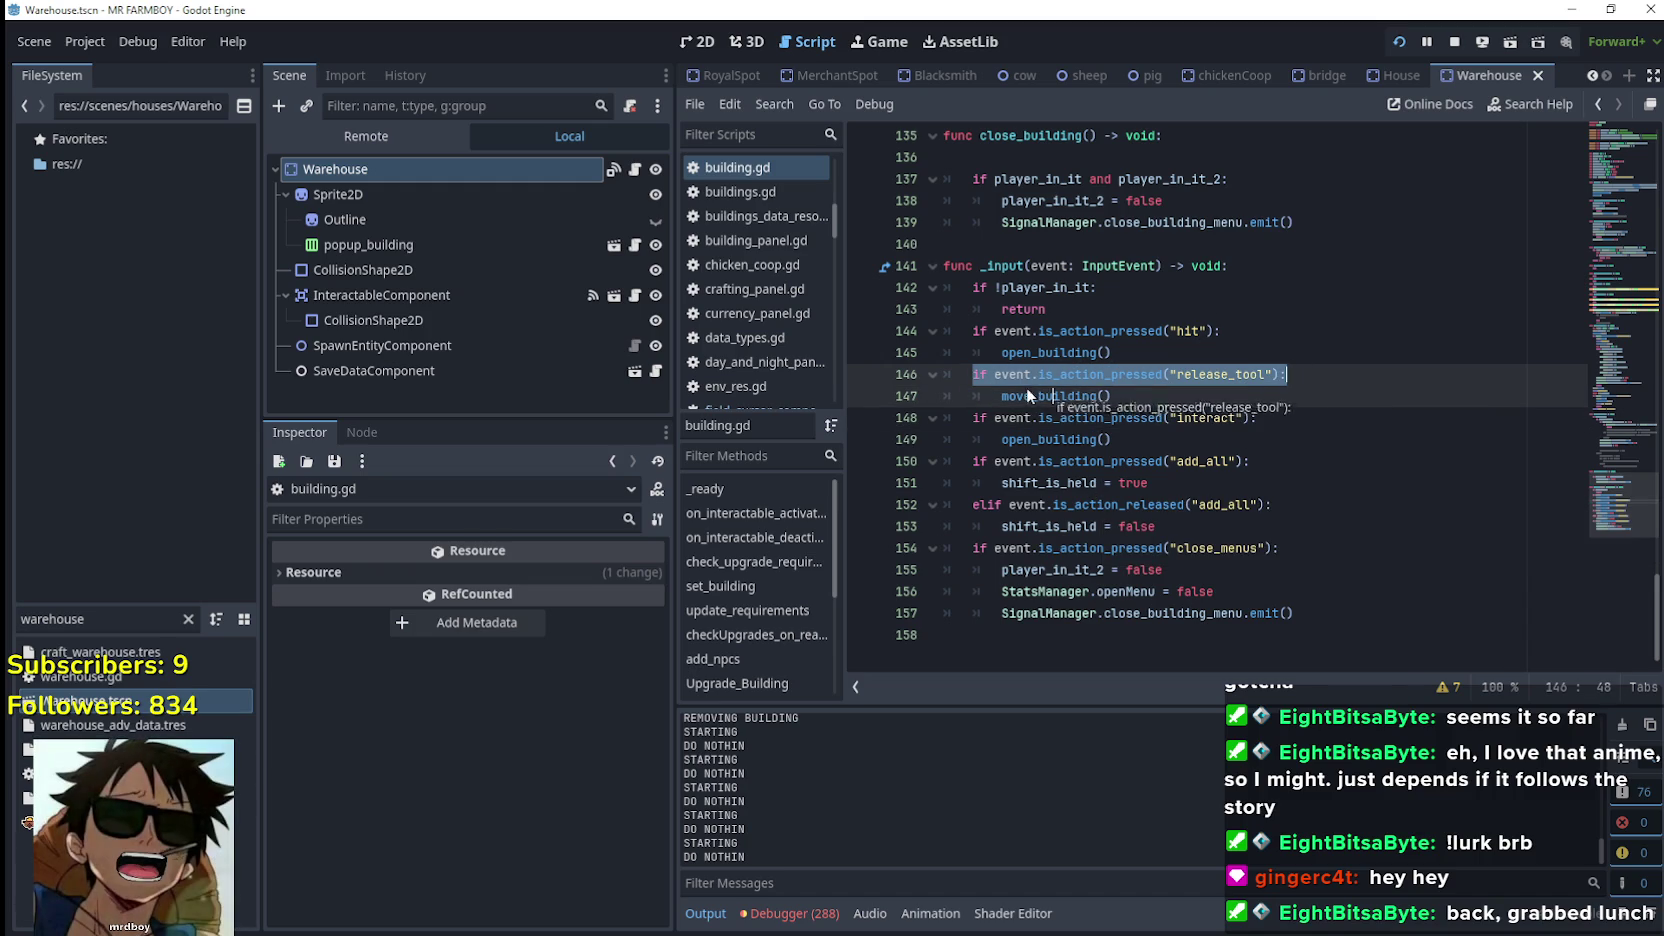
key("ctrl+z")
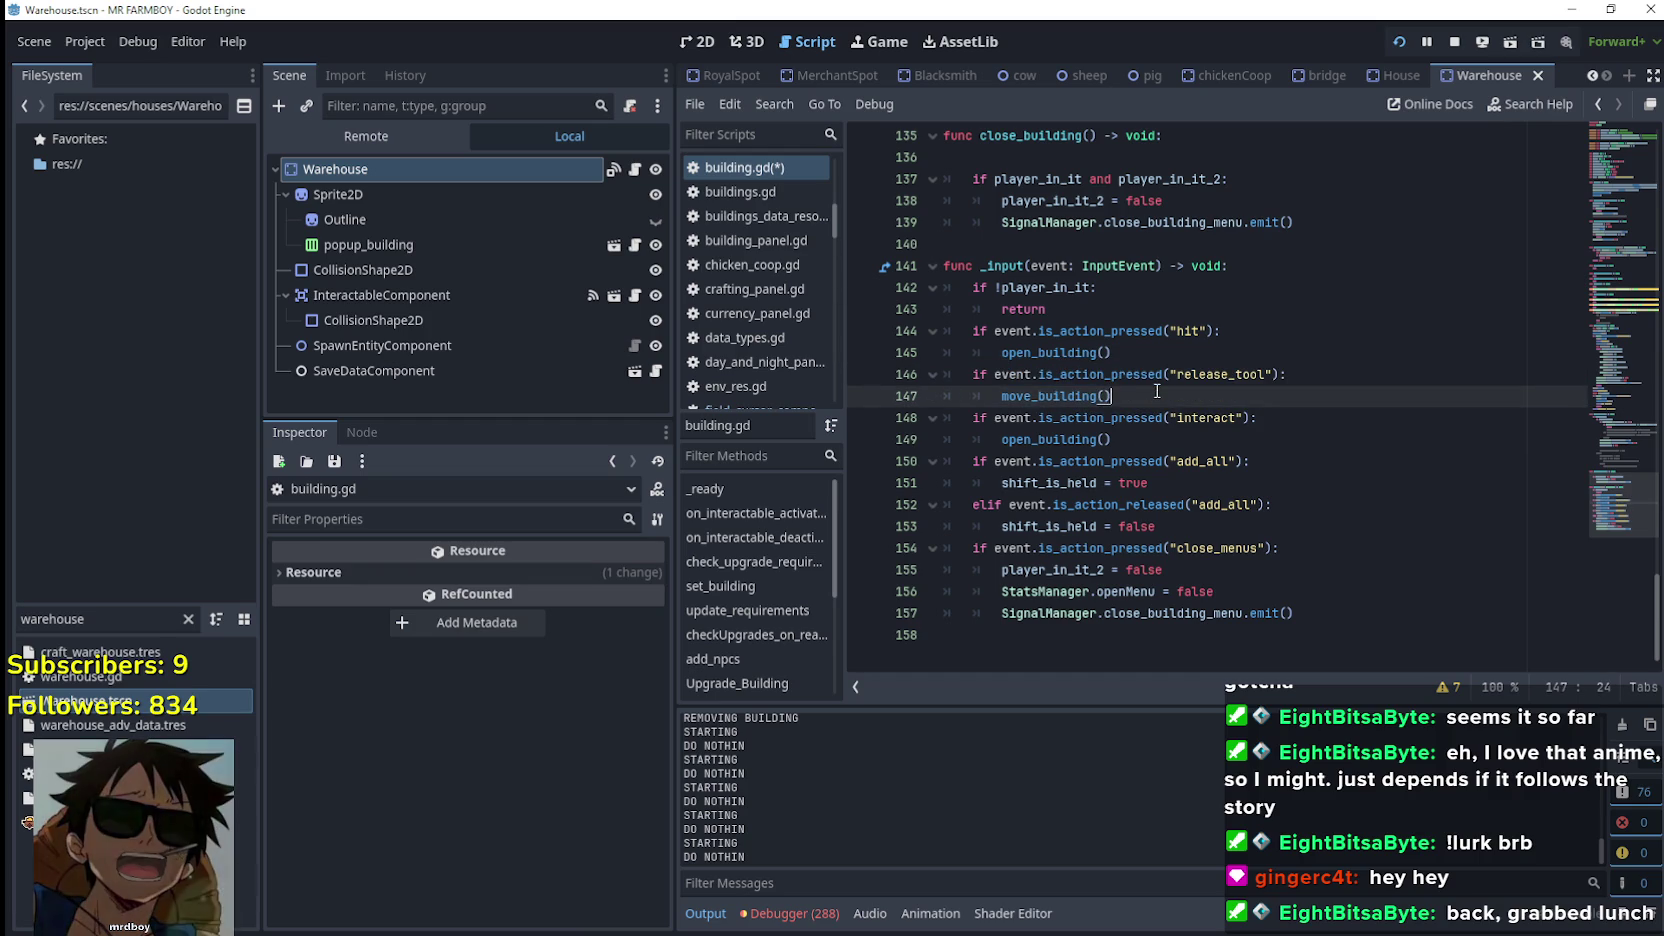
key("ctrl+z")
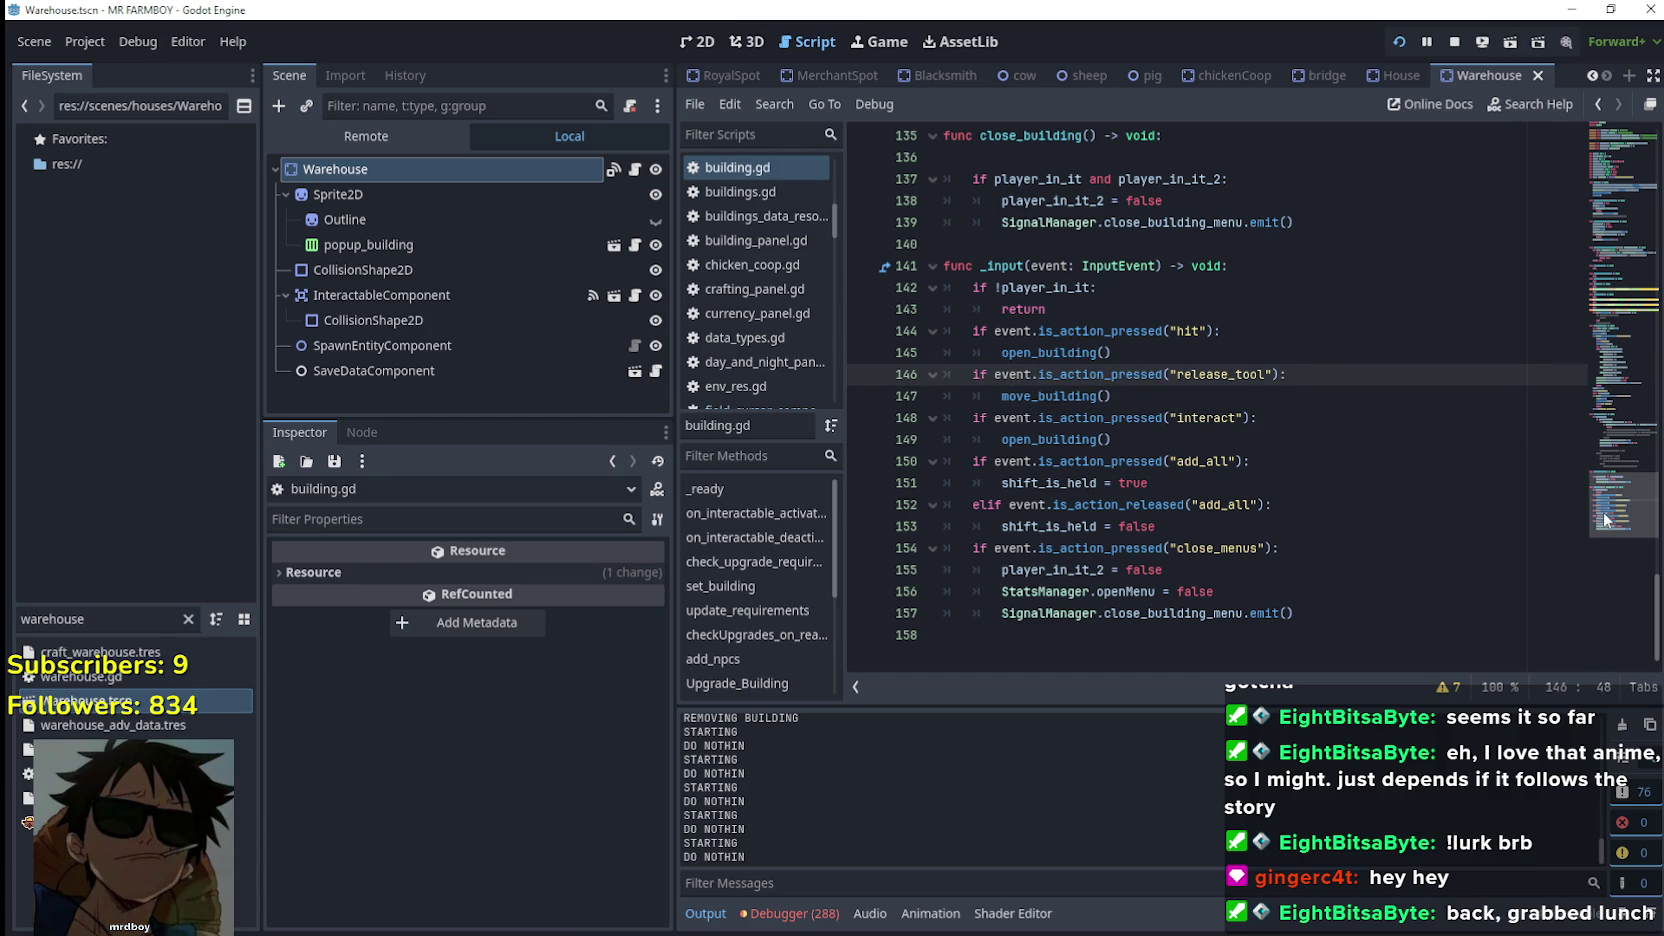
mouse_move(1607, 517)
left_mouse_down()
mouse_move(1590, 190)
mouse_move(1569, 367)
mouse_move(1552, 350)
left_mouse_up()
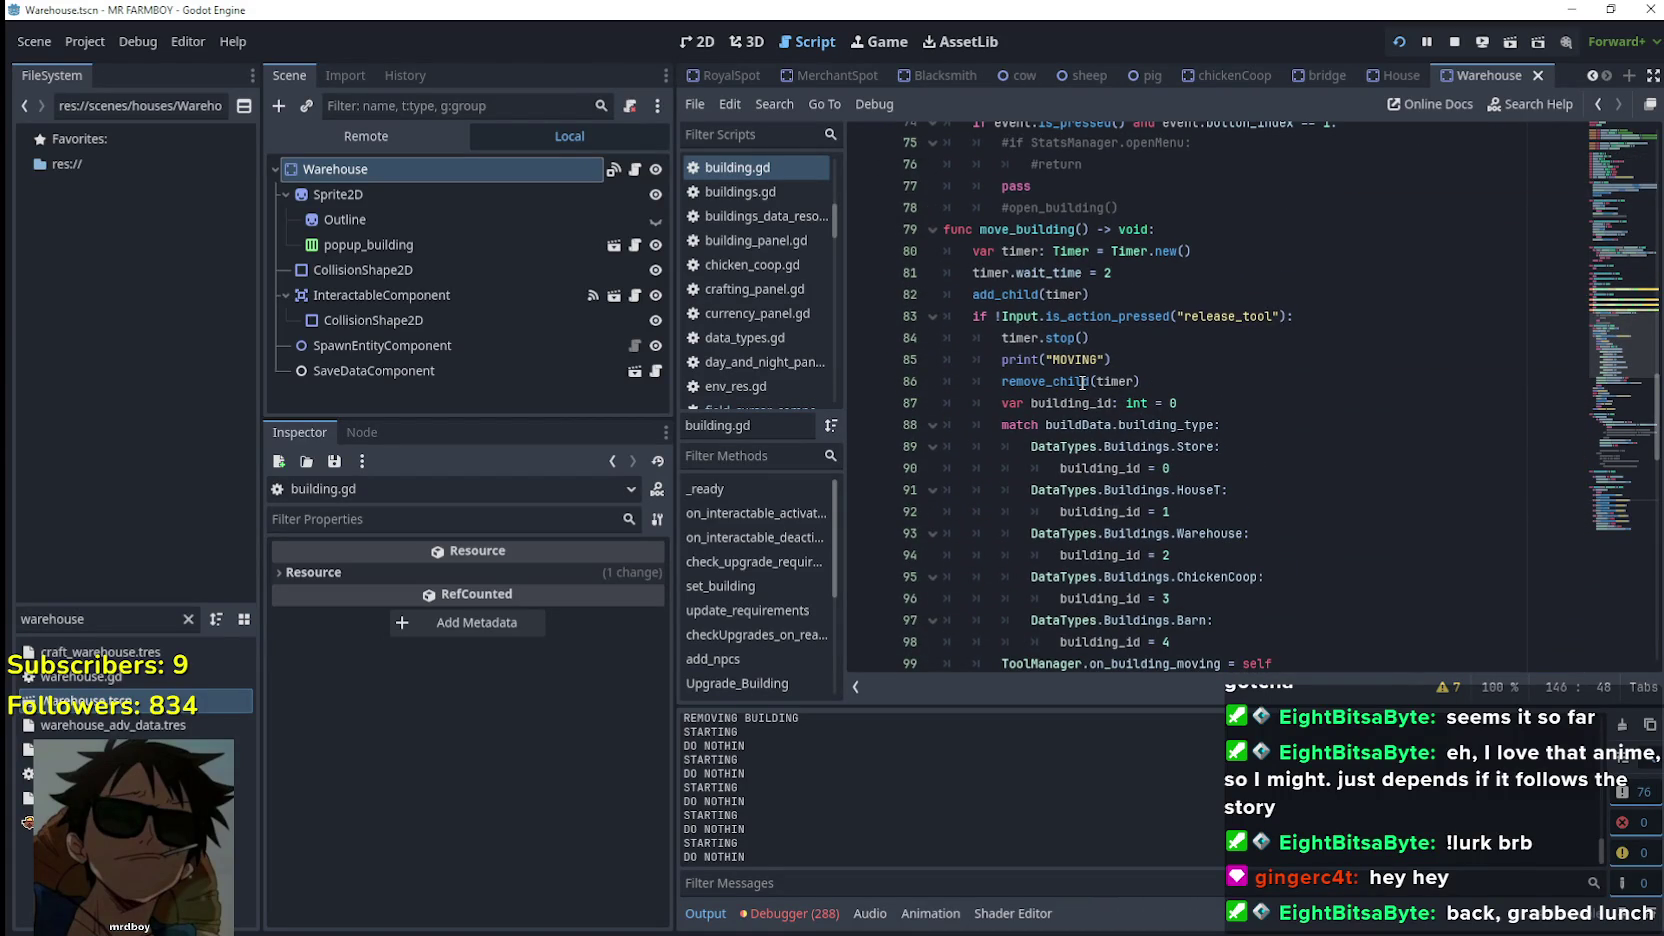
mouse_move(1082, 382)
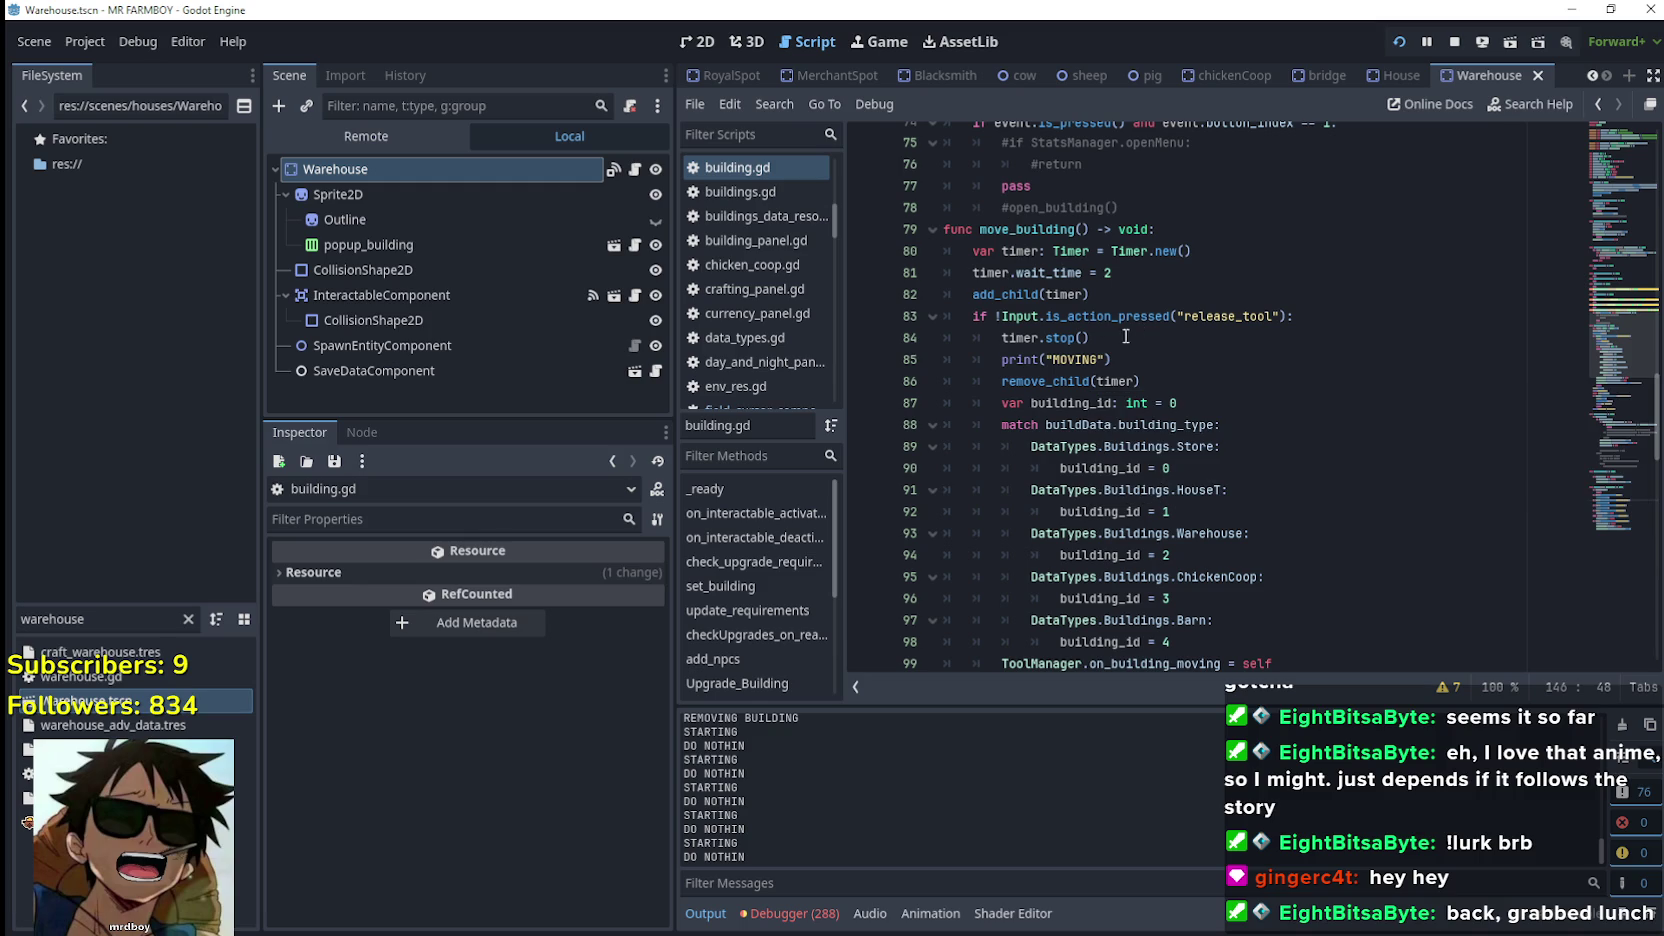
left_click_drag(972, 318, 1295, 318)
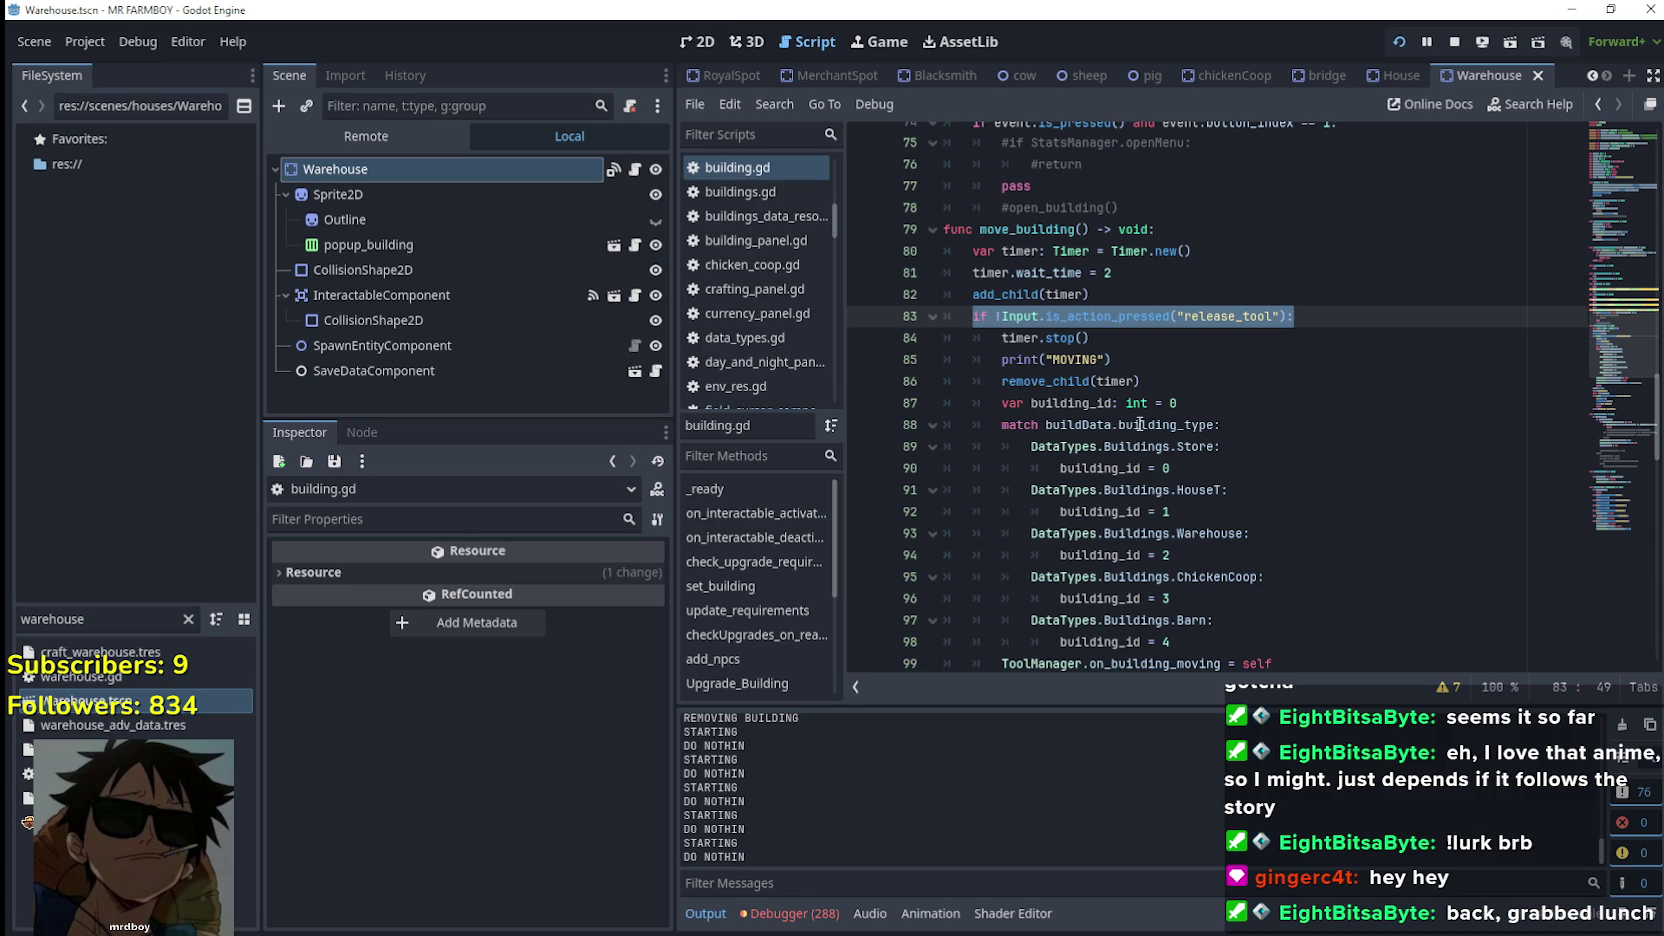
scroll(1176, 446, "down", 4)
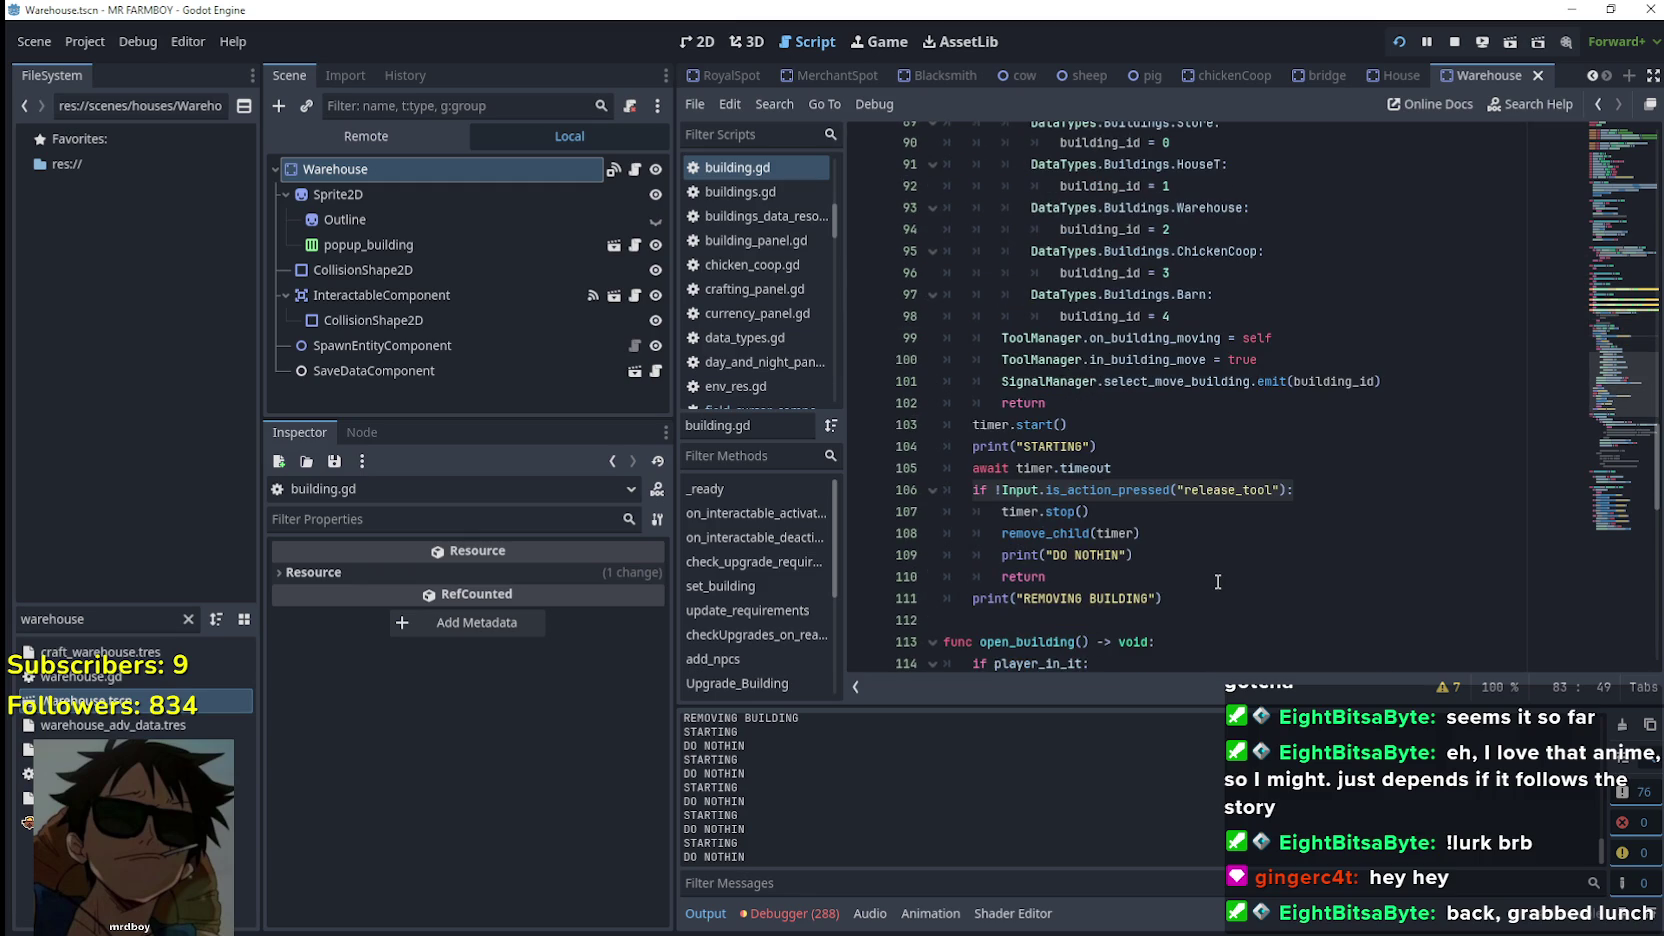
scroll(1215, 580, "up", 2)
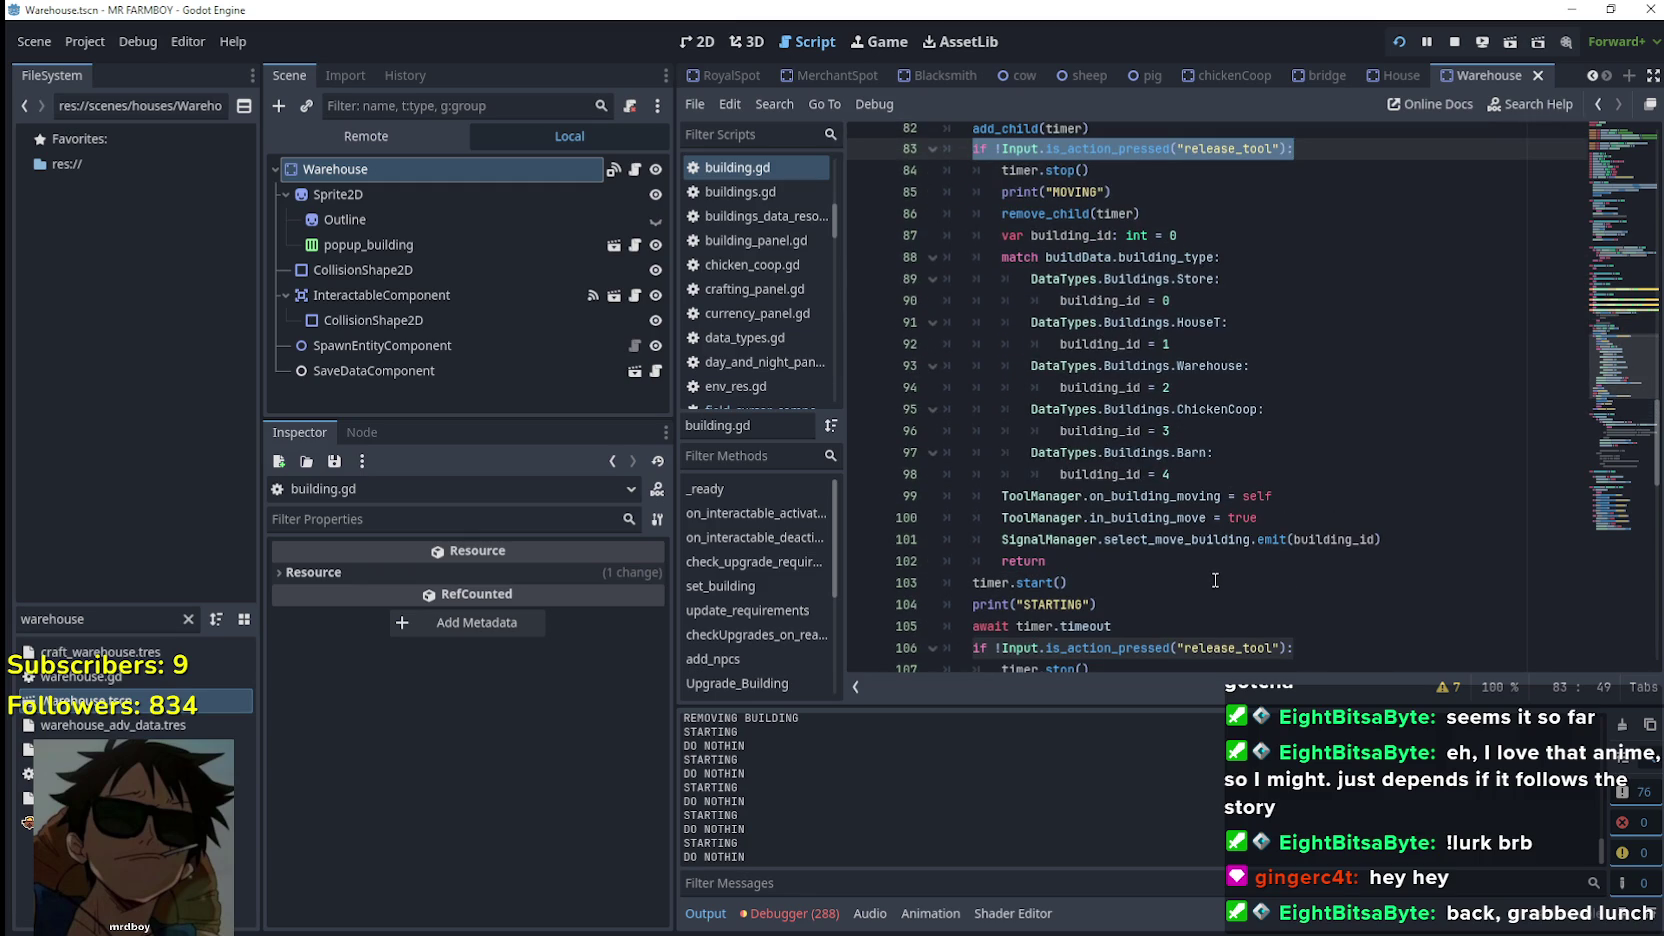
scroll(1215, 580, "down", 2)
scroll(1215, 580, "up", 1)
scroll(1215, 583, "down", 2)
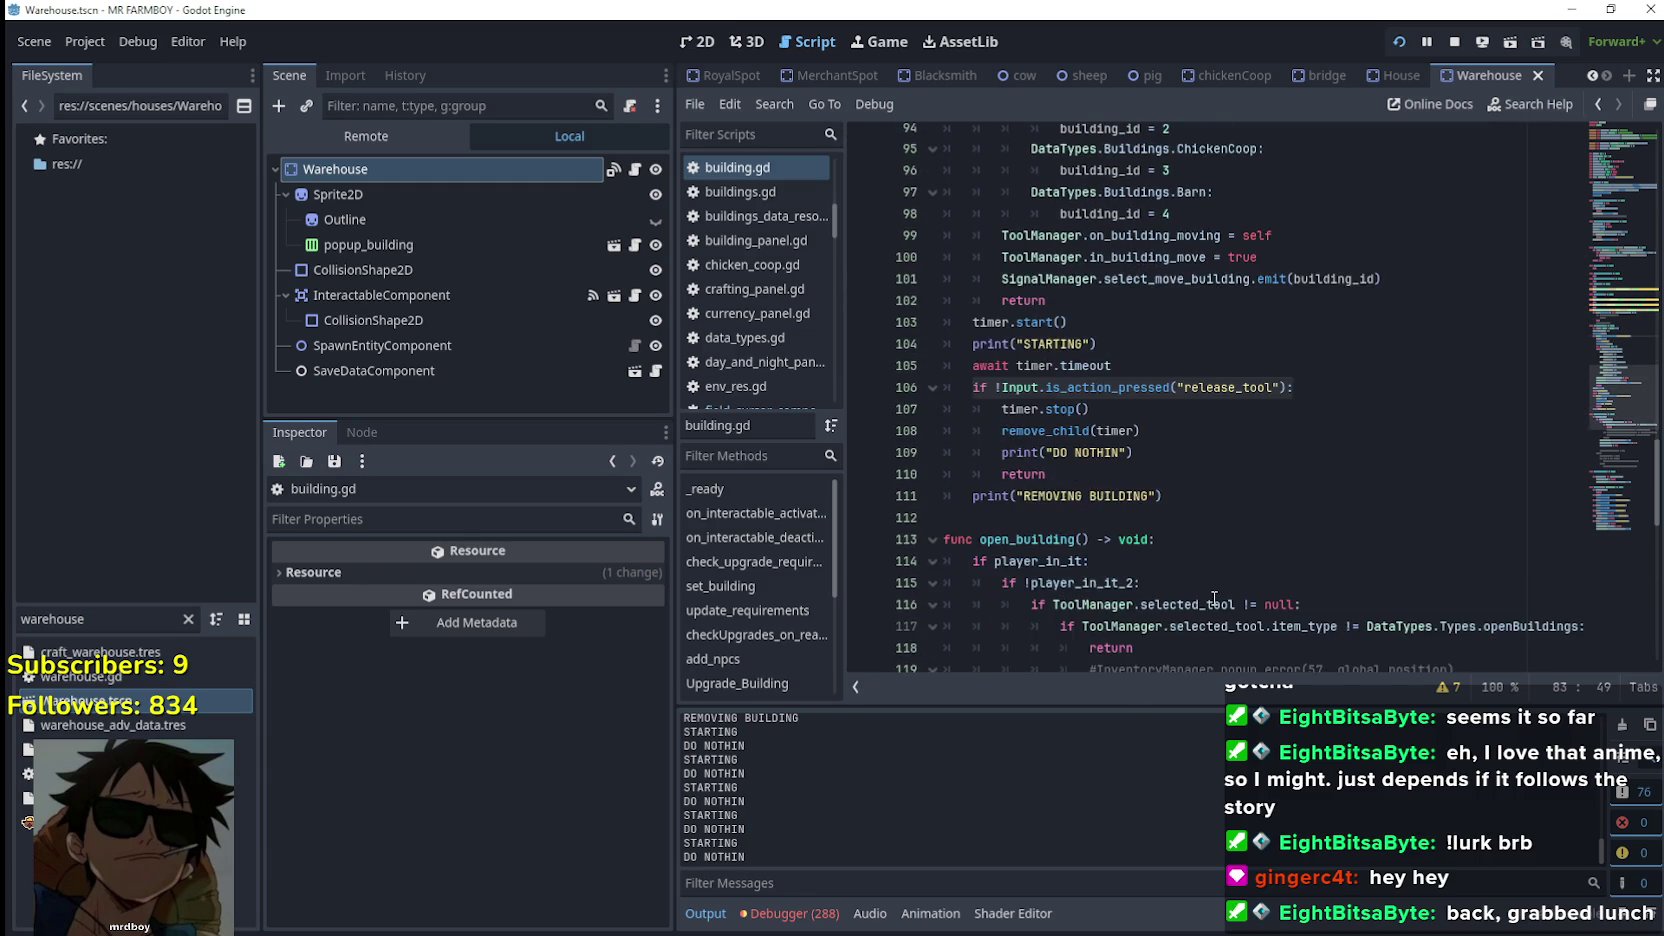
scroll(1215, 583, "up", 1)
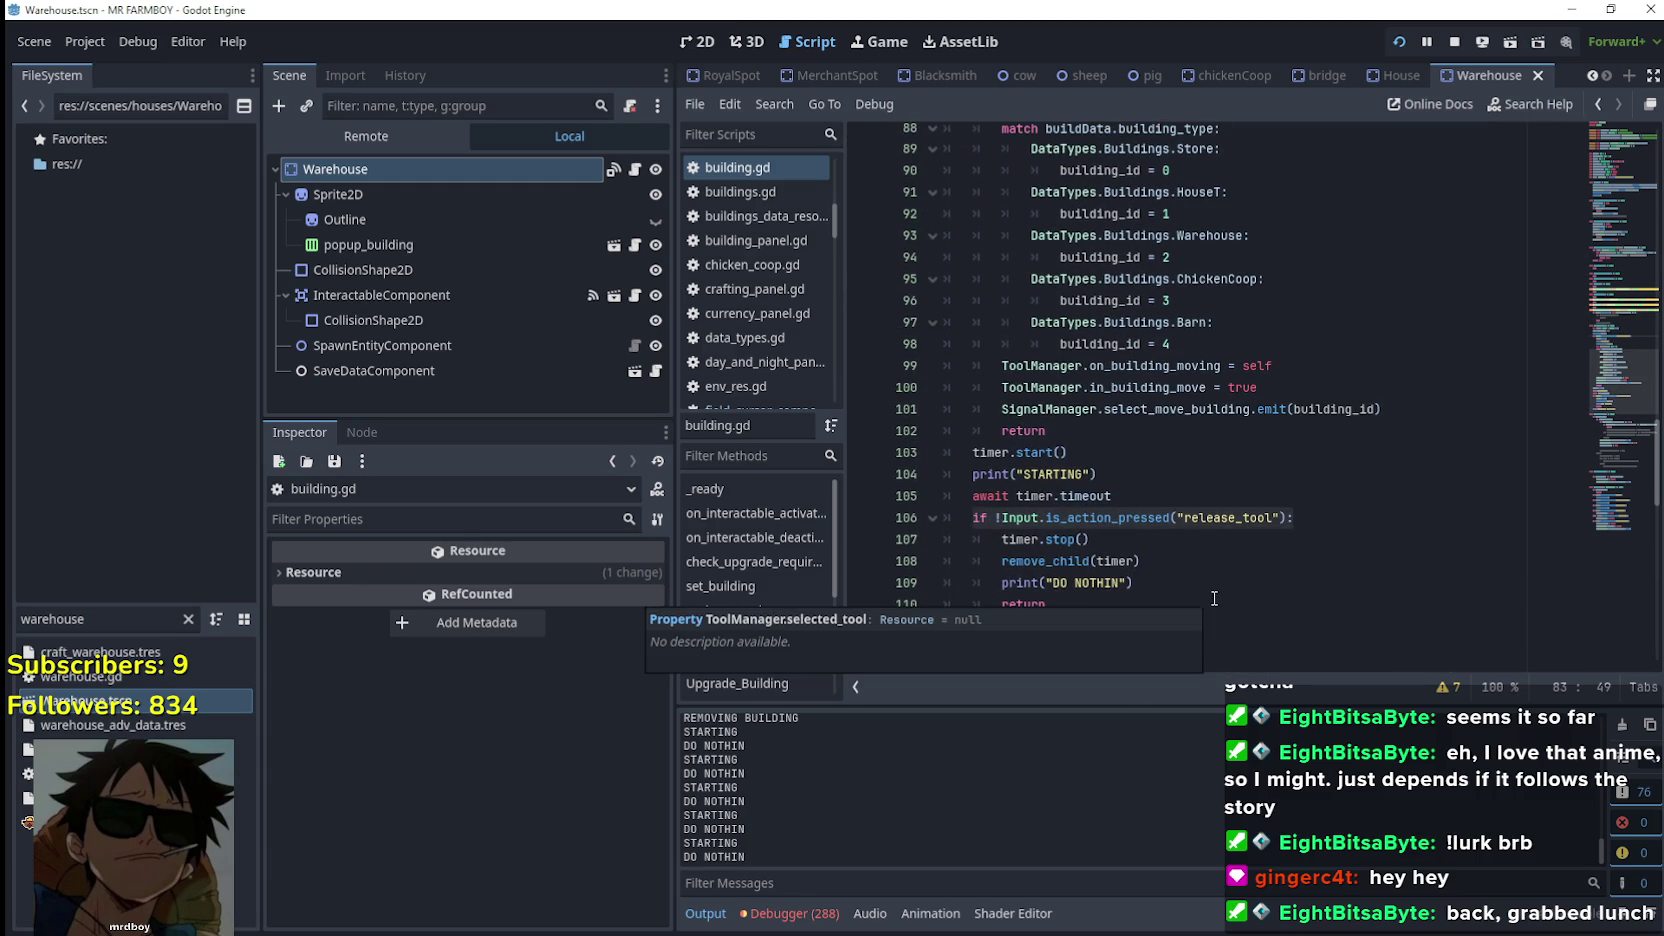
left_click(1135, 430)
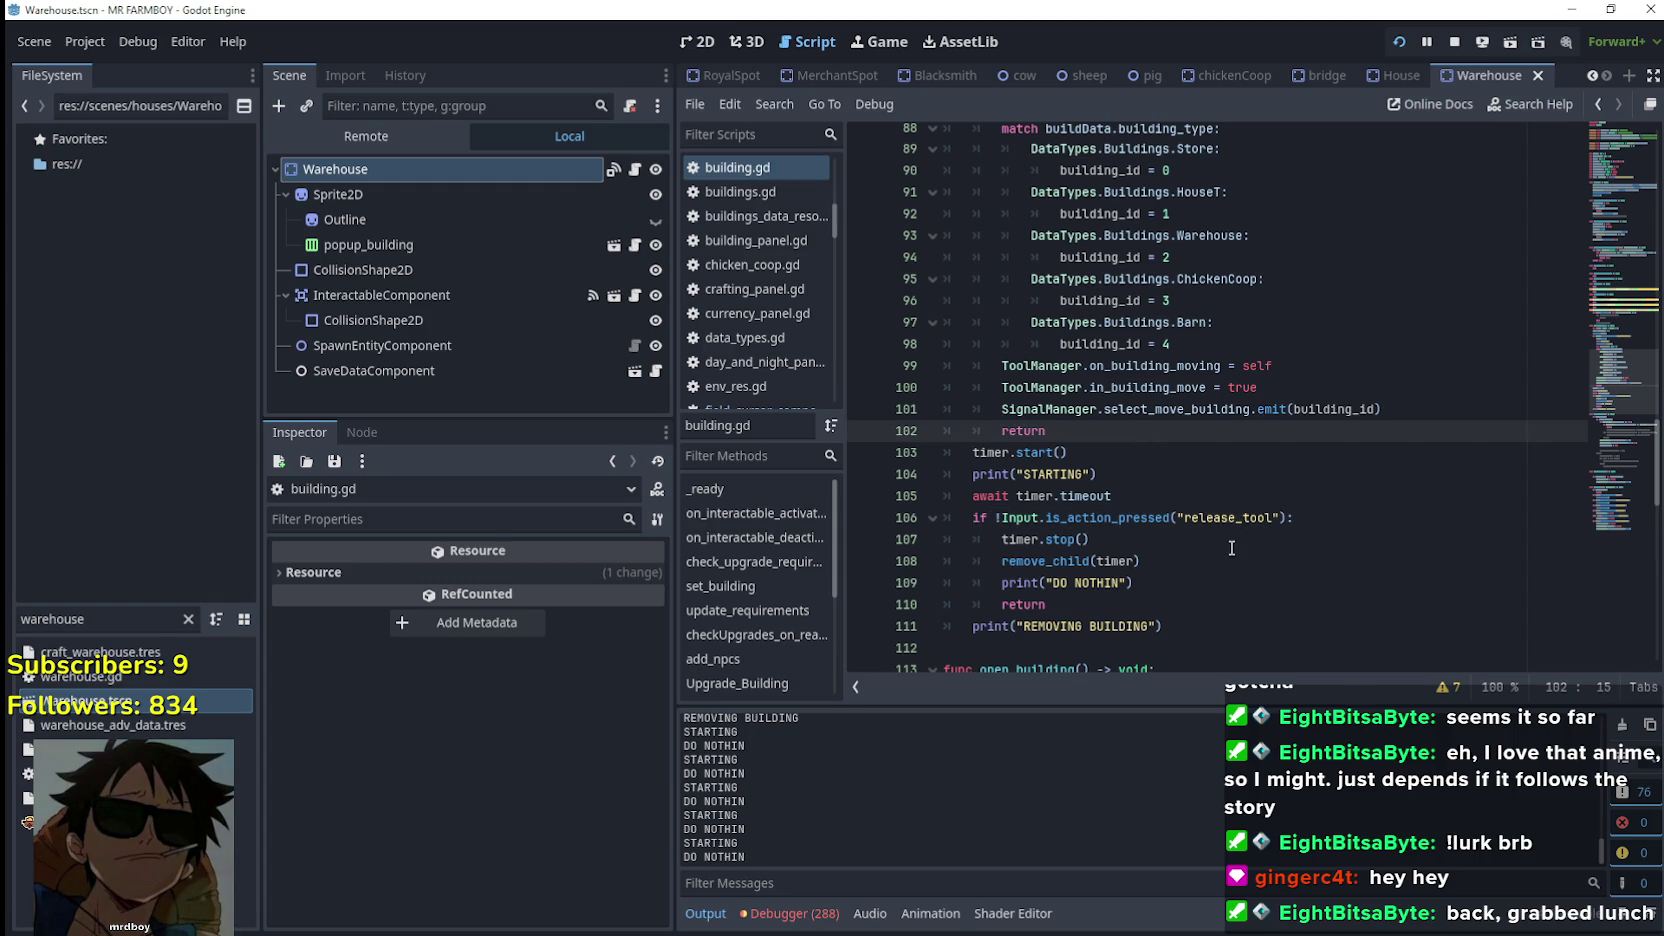
scroll(1231, 548, "down", 2)
scroll(1134, 420, "up", 3)
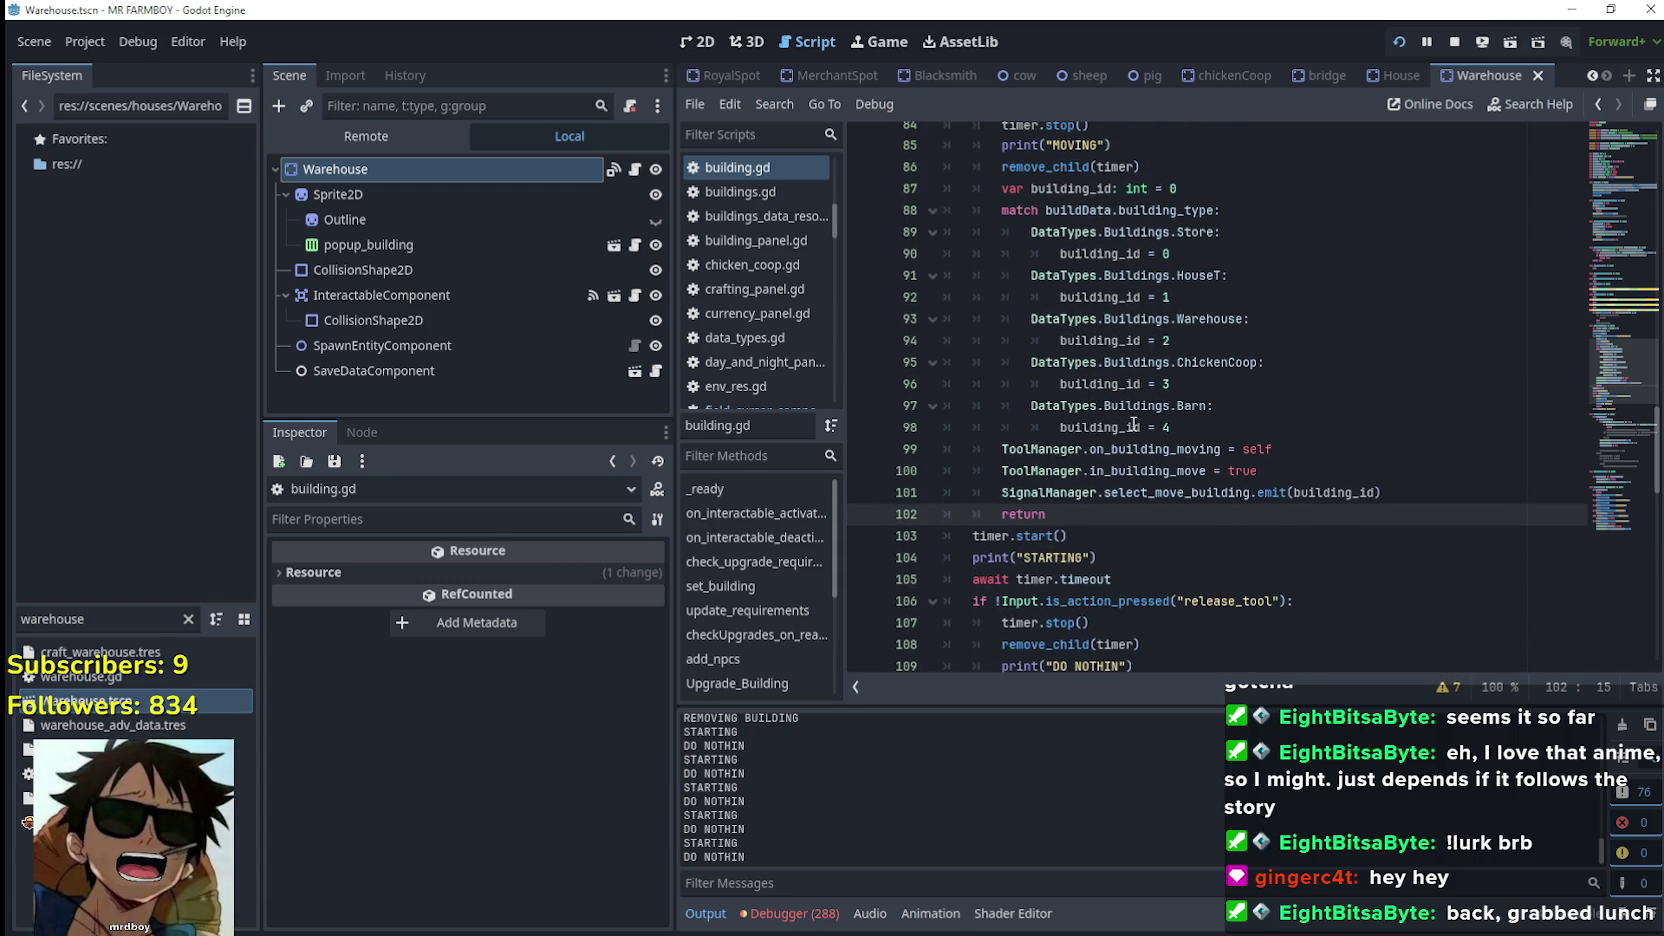
scroll(1116, 455, "up", 3)
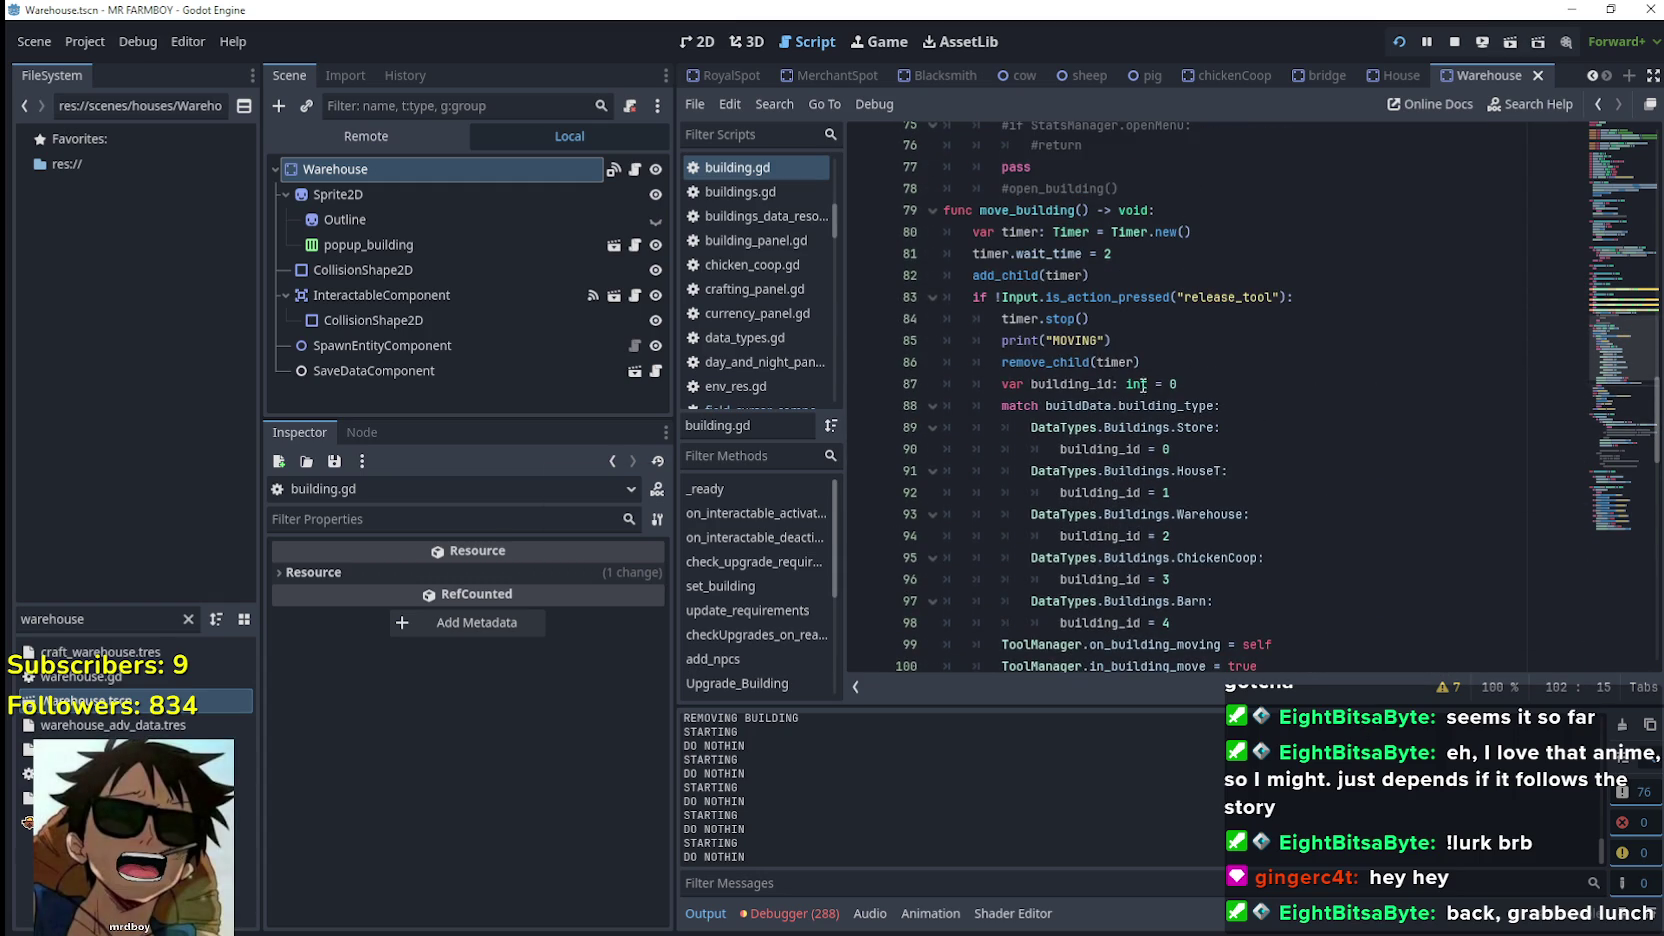
left_click(1160, 342)
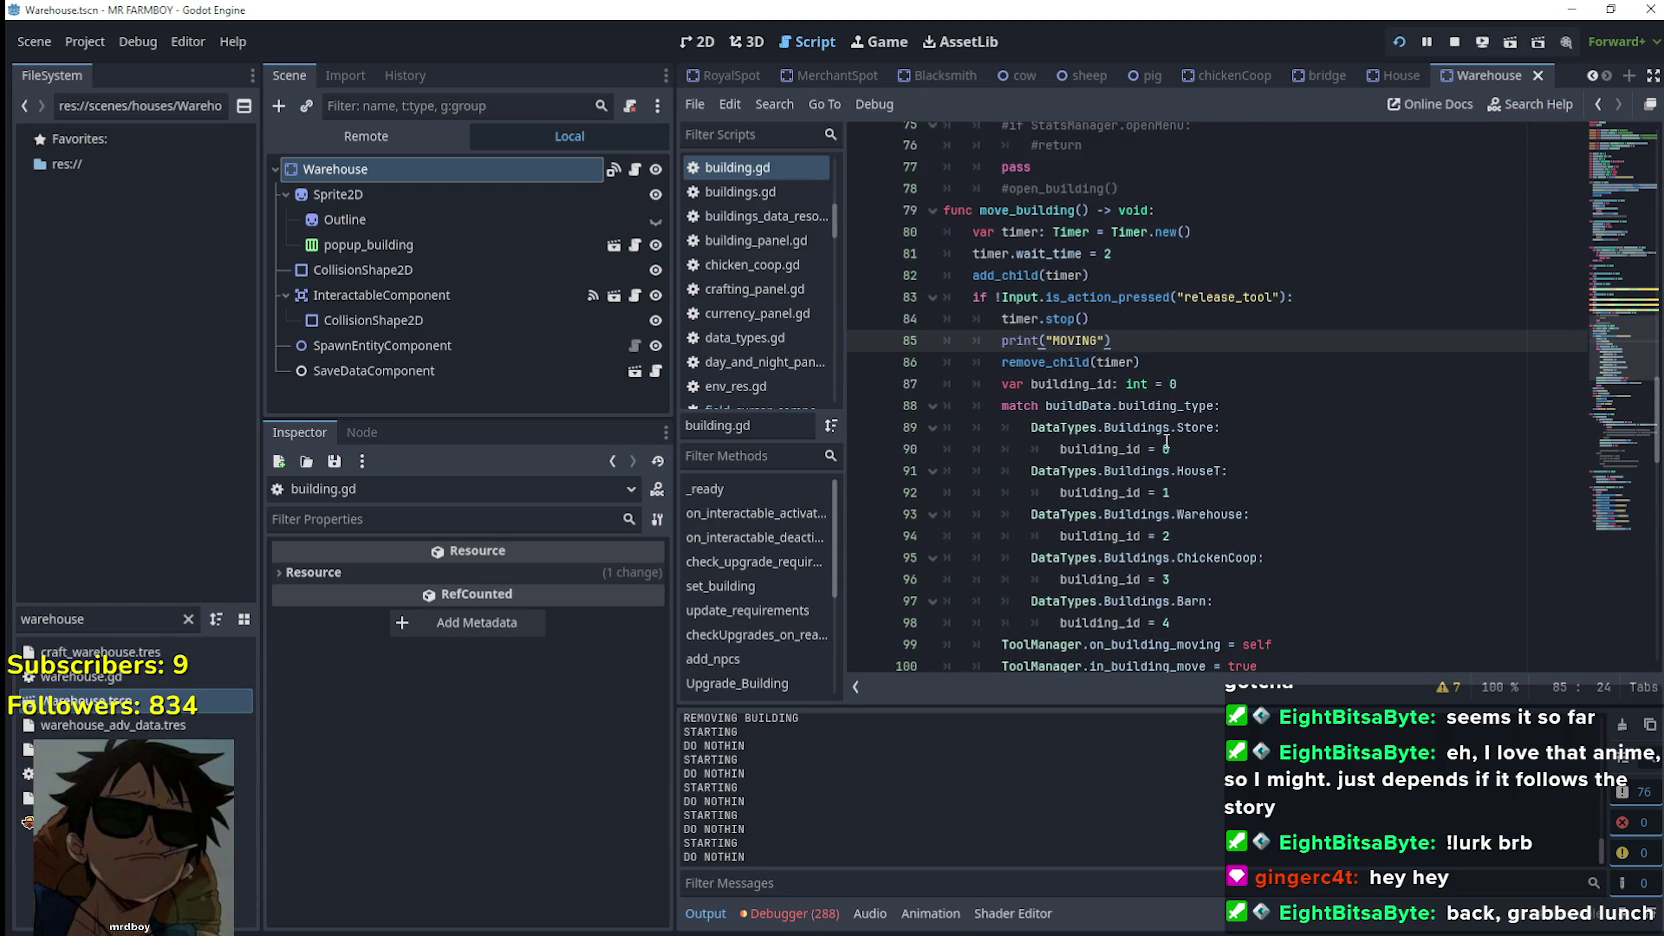
left_click(1206, 370)
scroll(1303, 567, "down", 3)
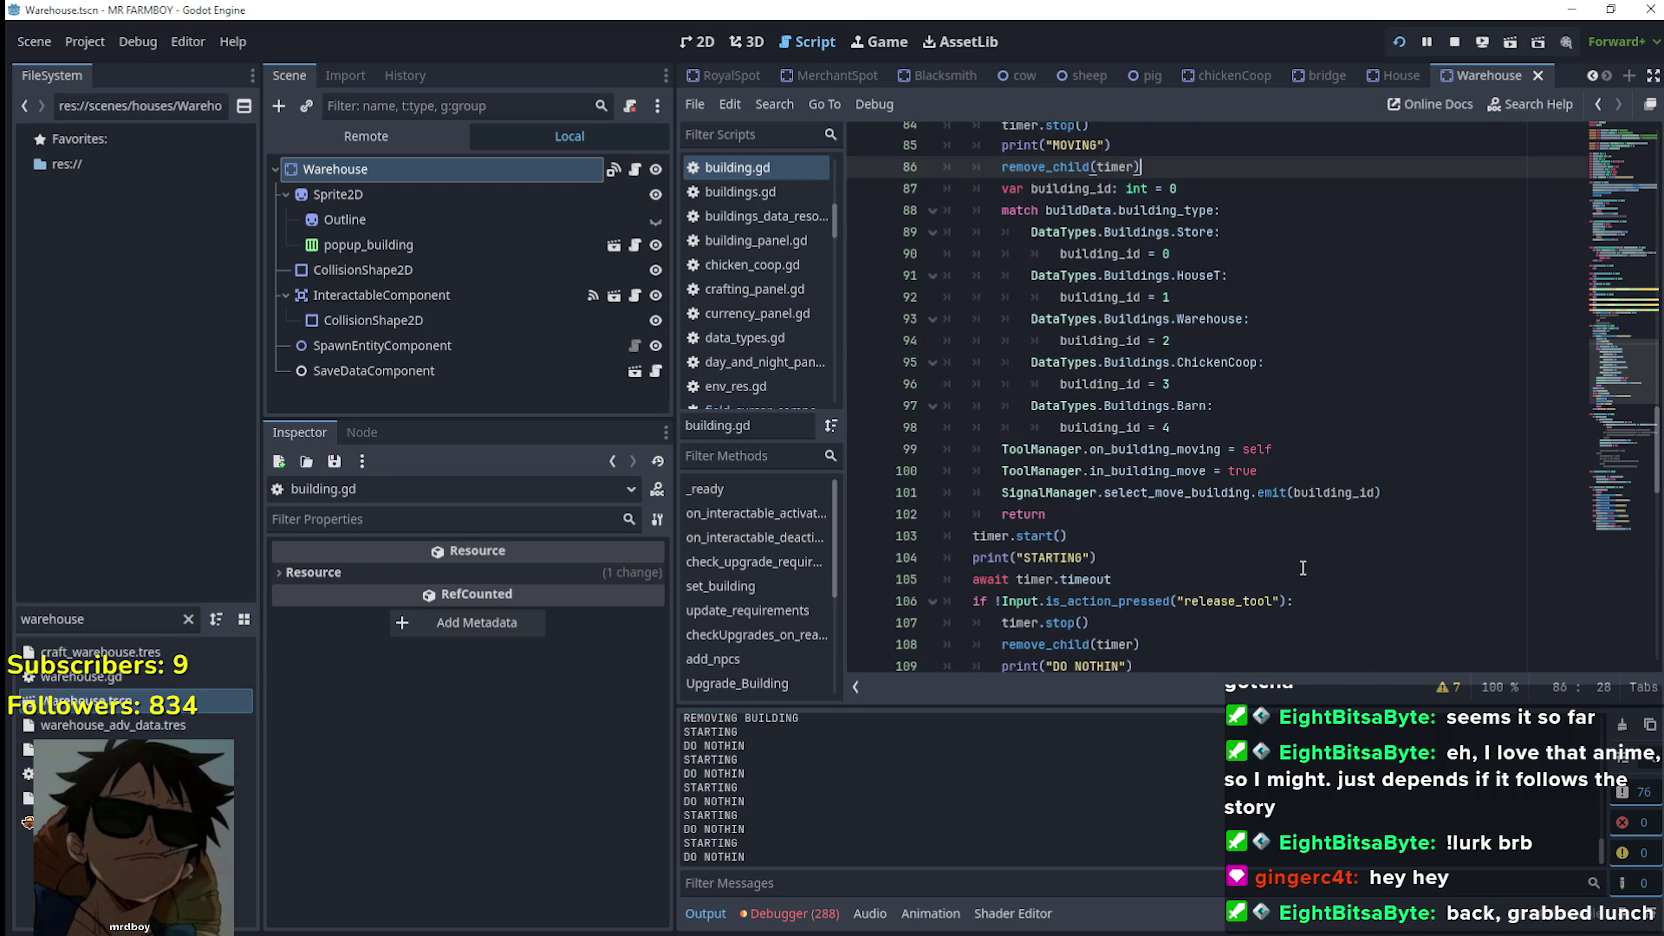
double_click(1020, 515)
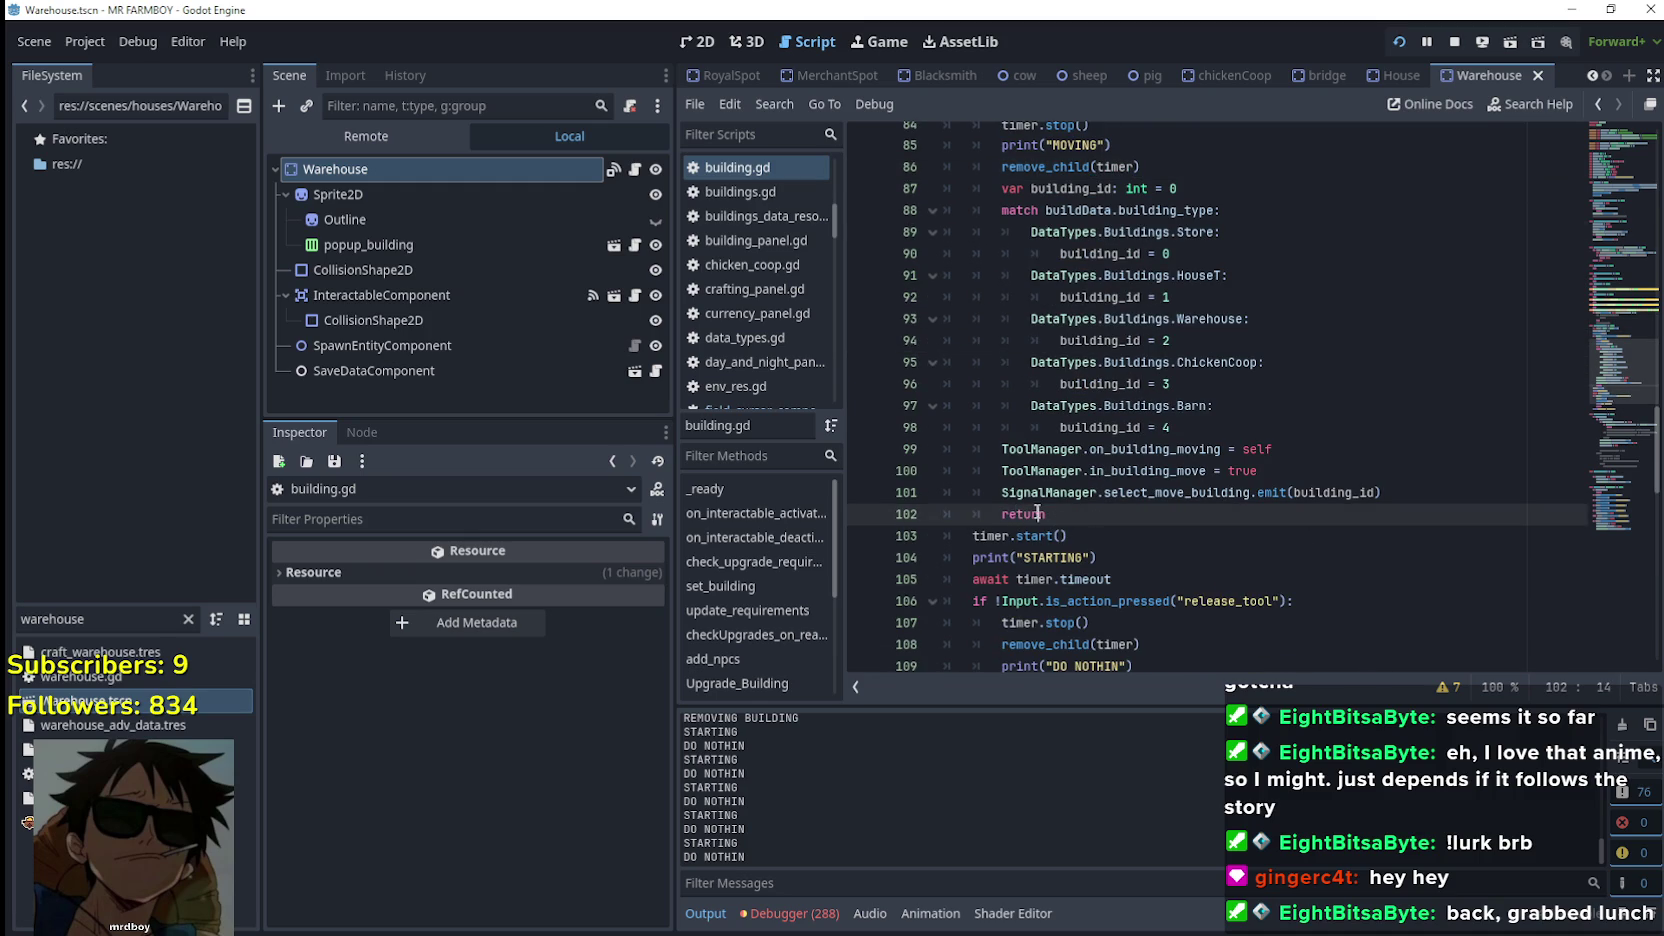
scroll(1108, 530, "up", 3)
scroll(1109, 530, "up", 1)
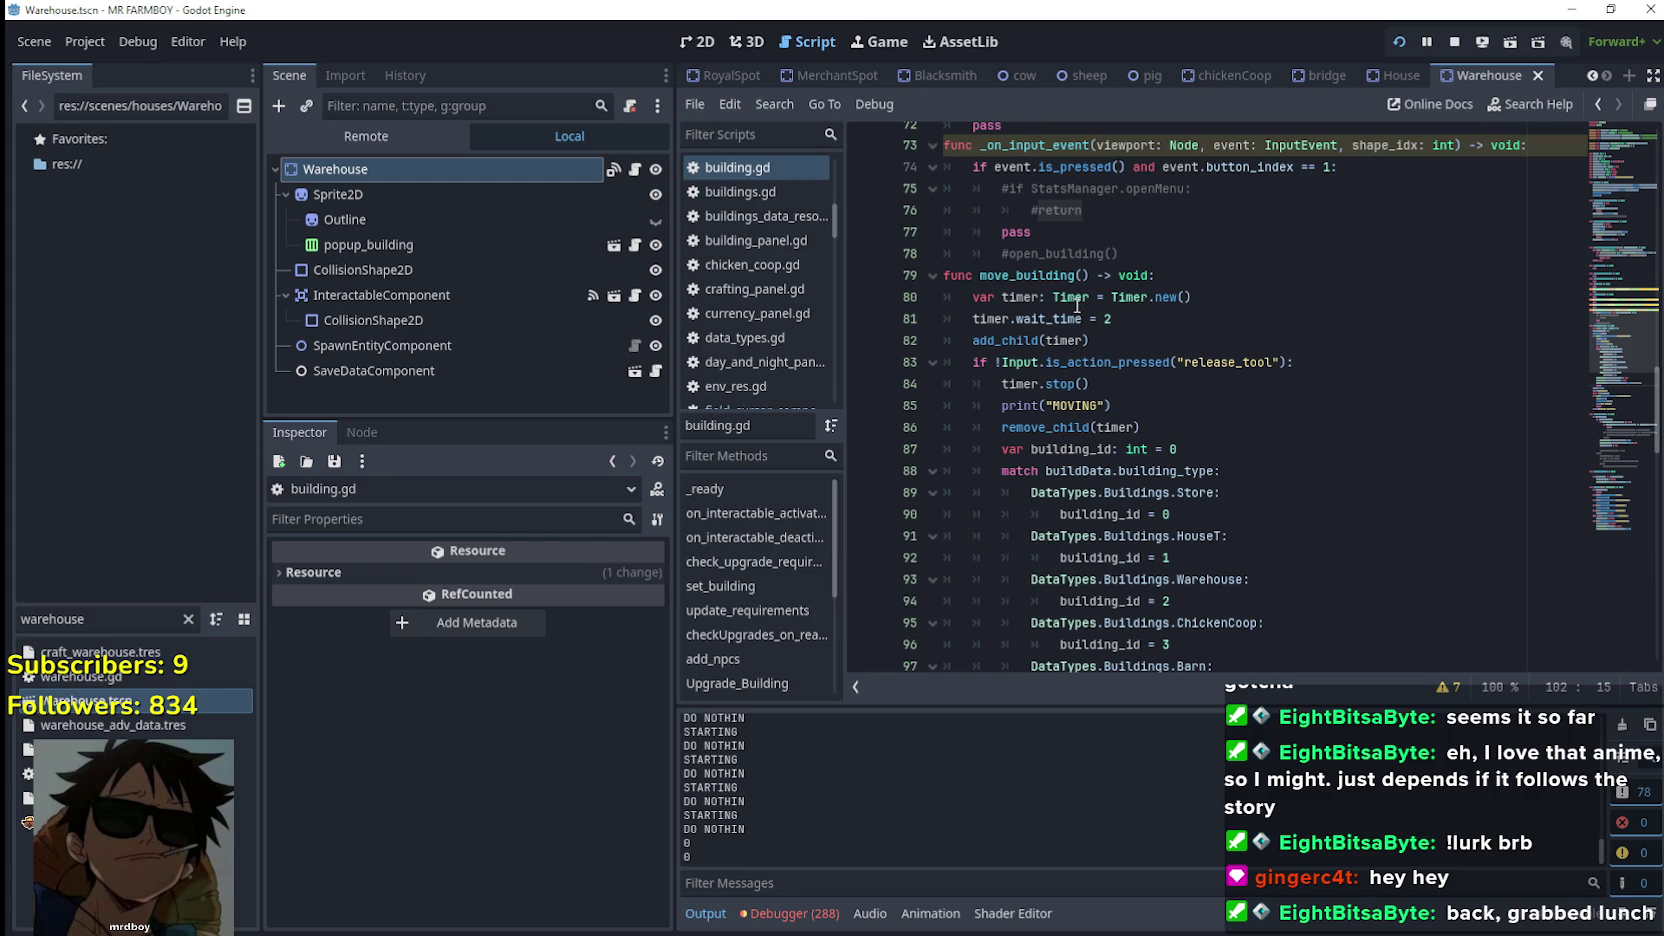
mouse_move(1079, 303)
mouse_move(1134, 368)
scroll(1116, 383, "down", 3)
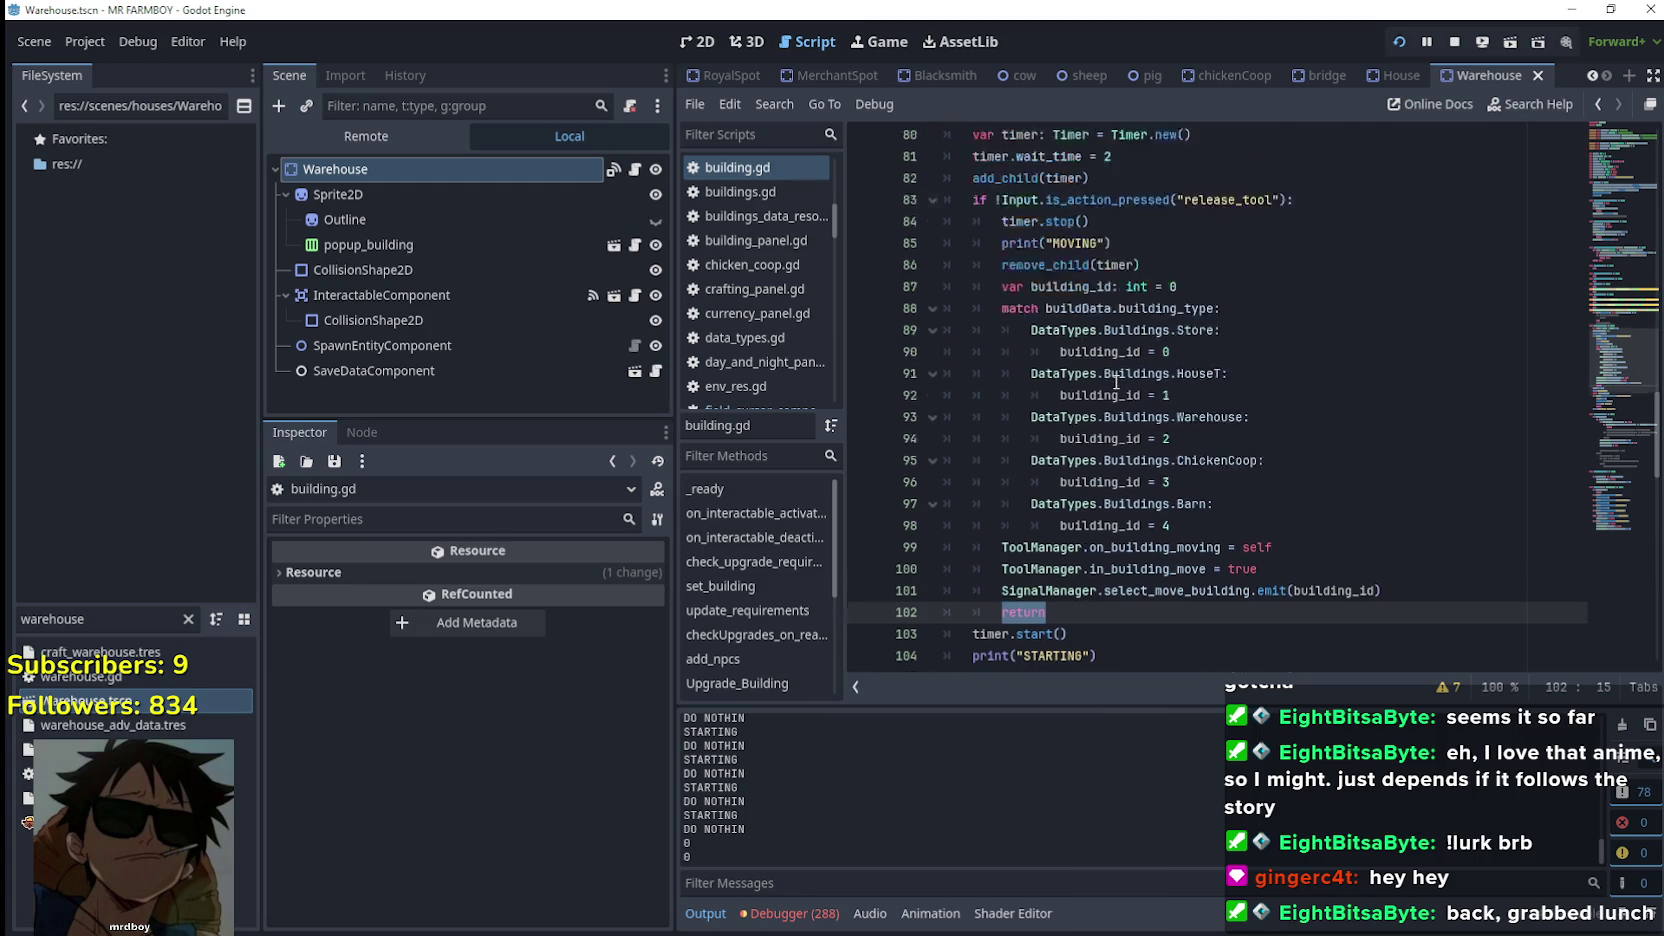
scroll(1290, 473, "up", 1)
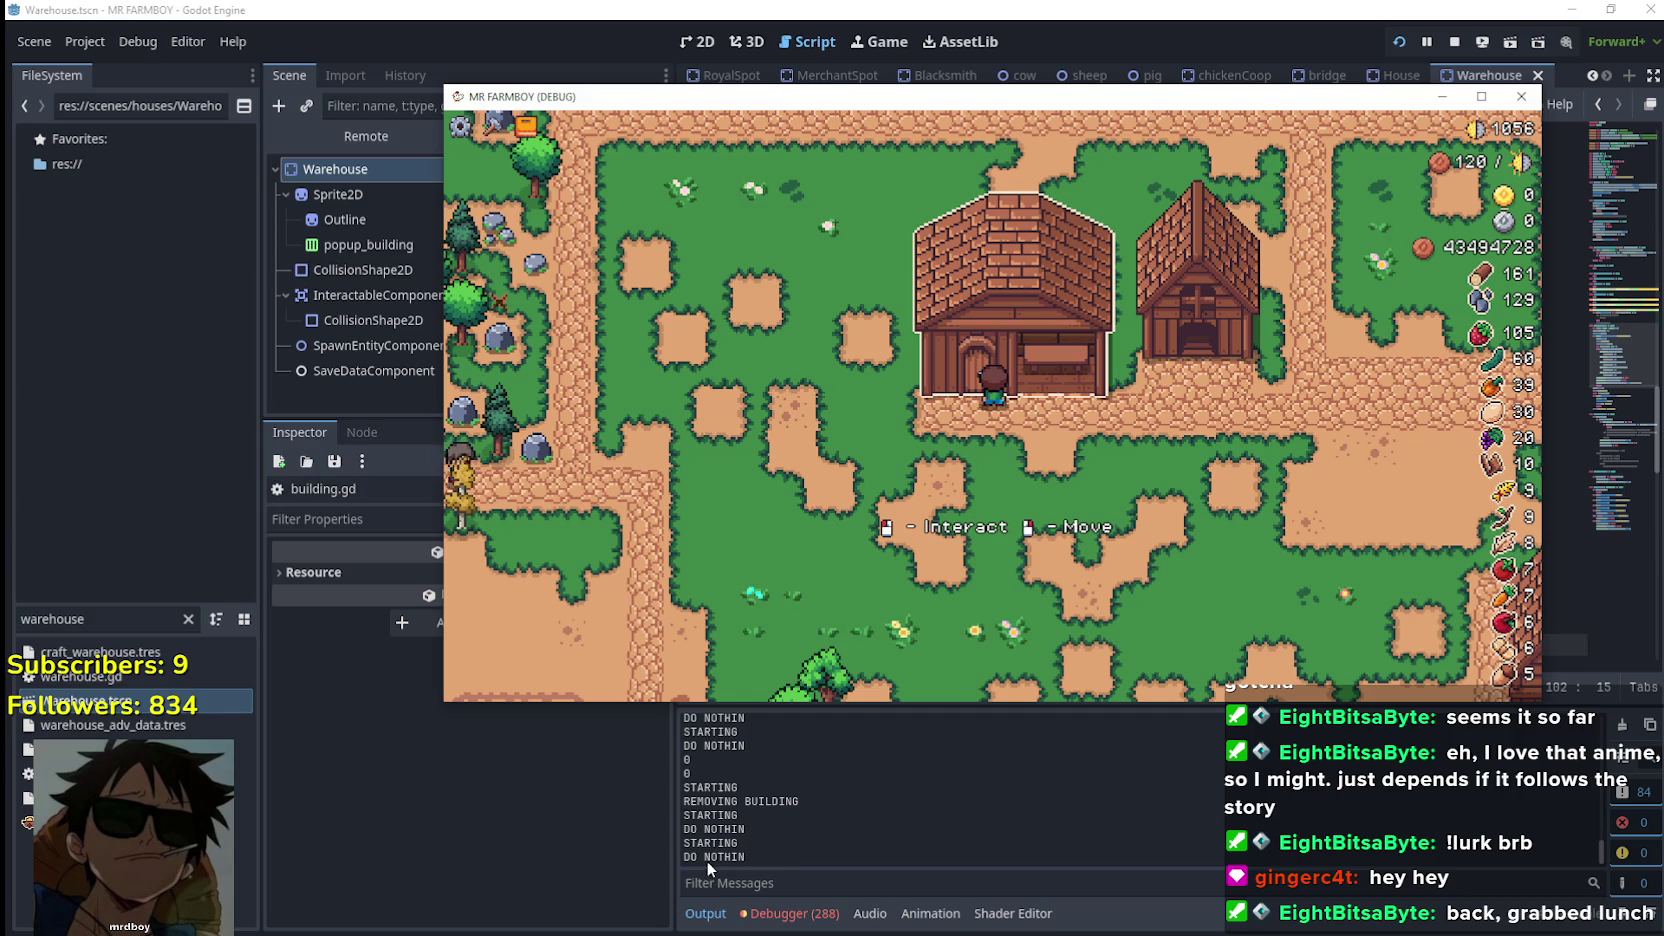
Bring the editor back in front of the running MR FARMBOY game
left_click(746, 852)
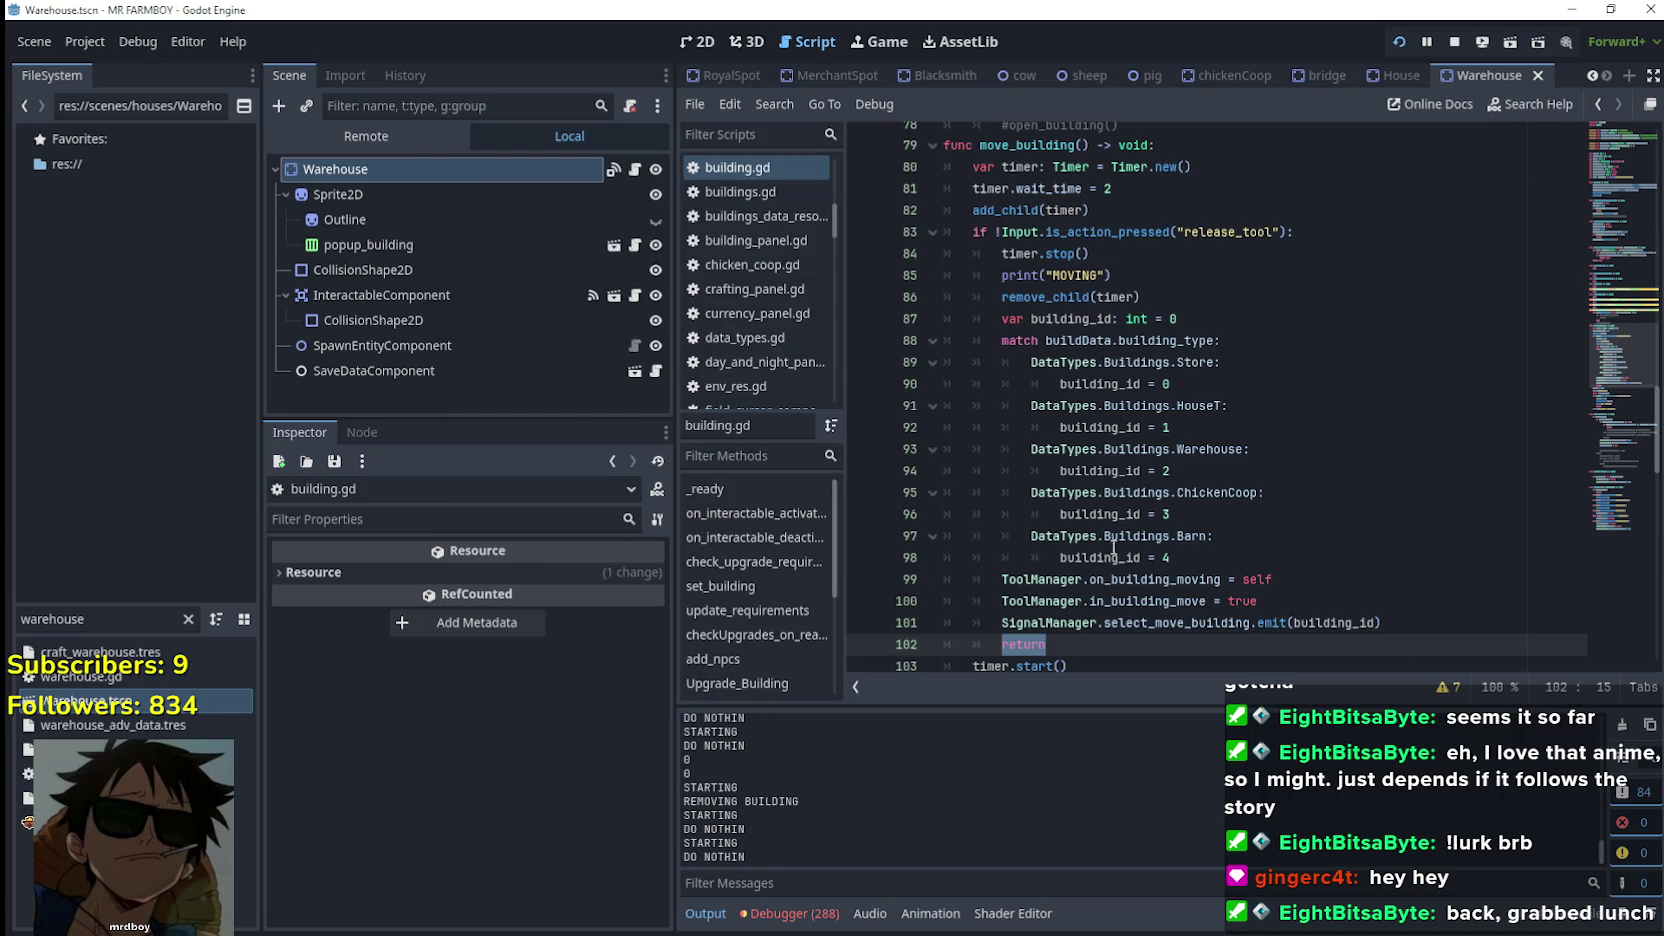
Review move_building's timer setup, release_tool check, timer.stop() and MOVING print
scroll(1121, 556, "up", 2)
mouse_move(1112, 318)
left_mouse_down()
mouse_move(945, 318)
mouse_move(907, 292)
left_mouse_up()
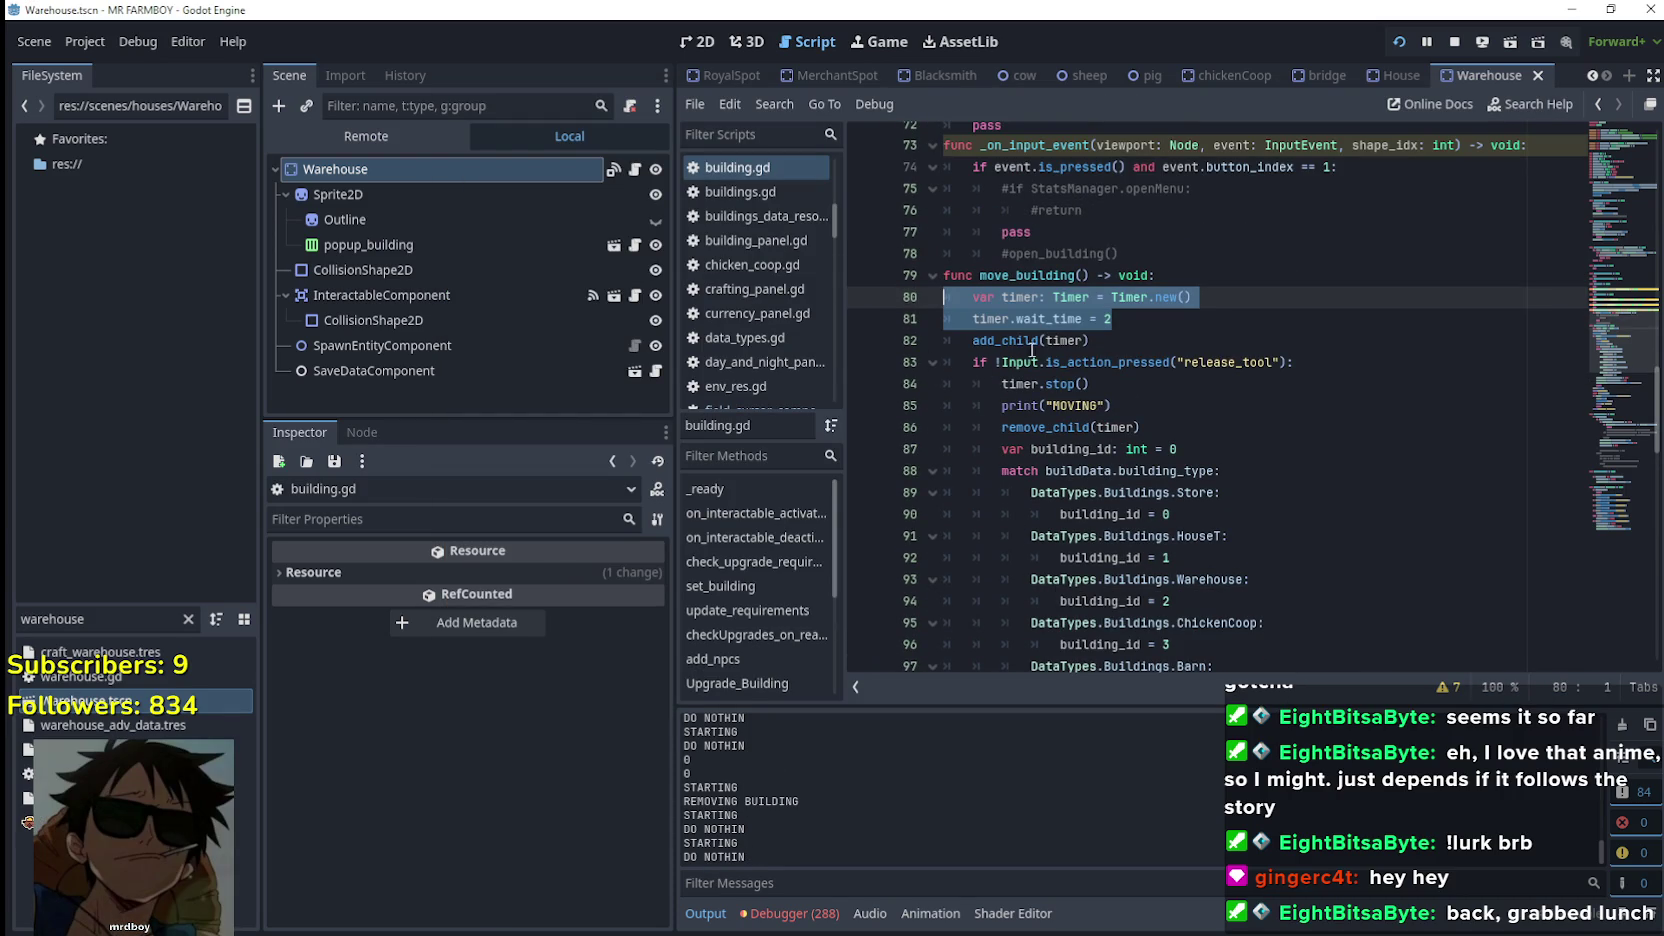
left_click(1116, 342)
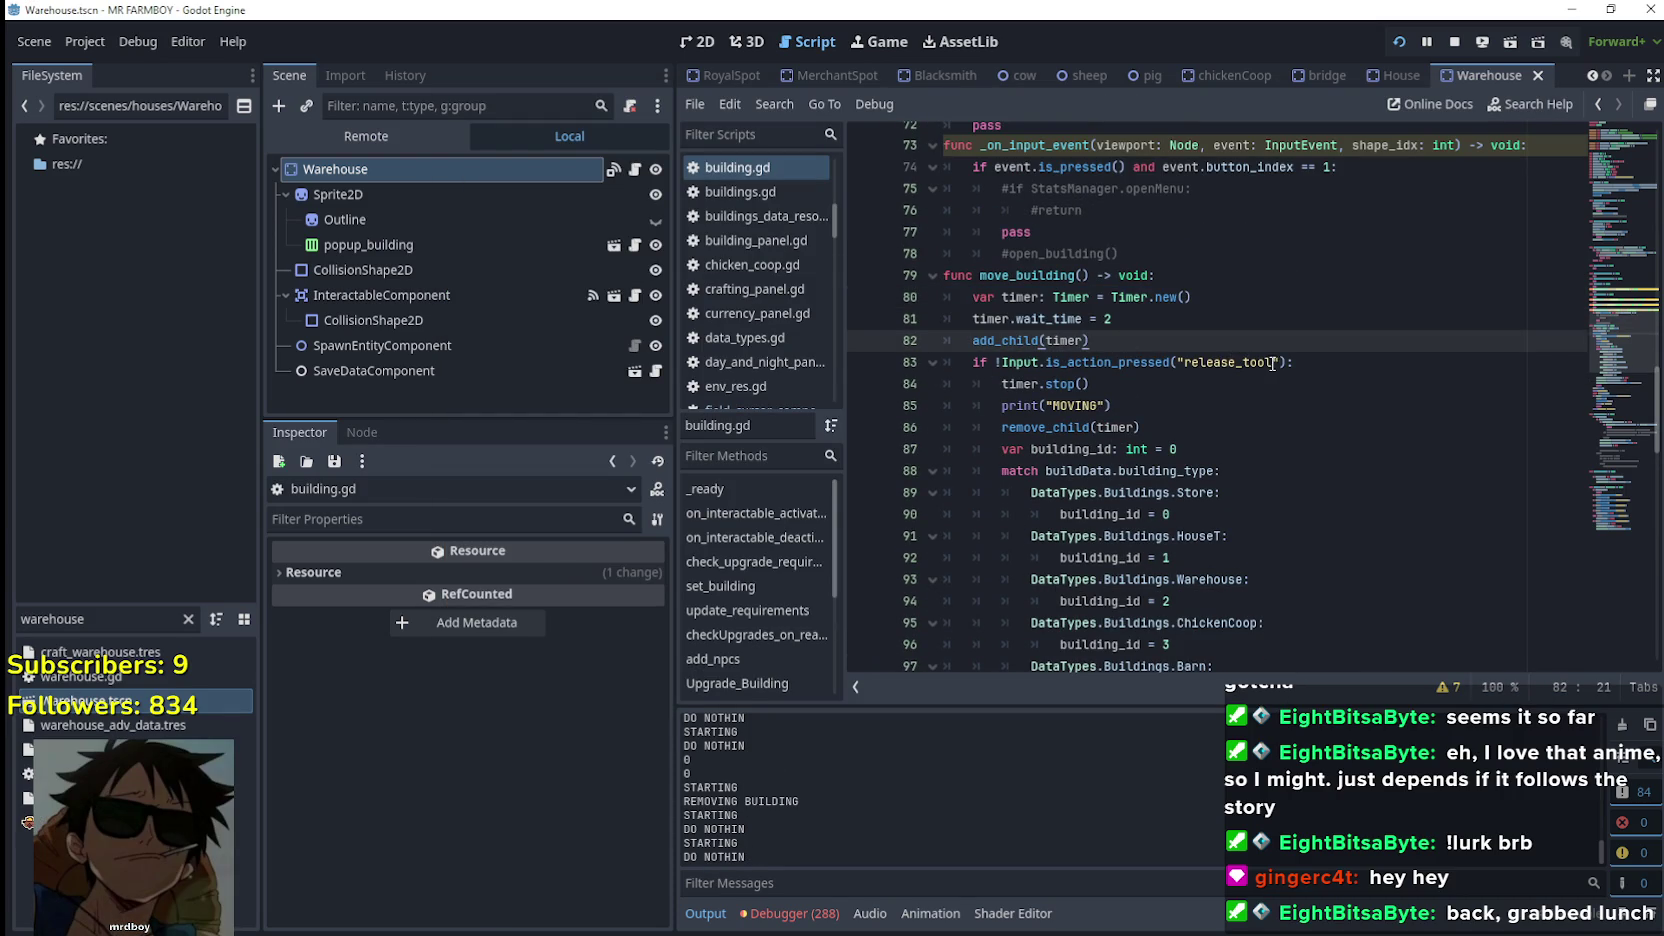
left_click_drag(1143, 405, 945, 362)
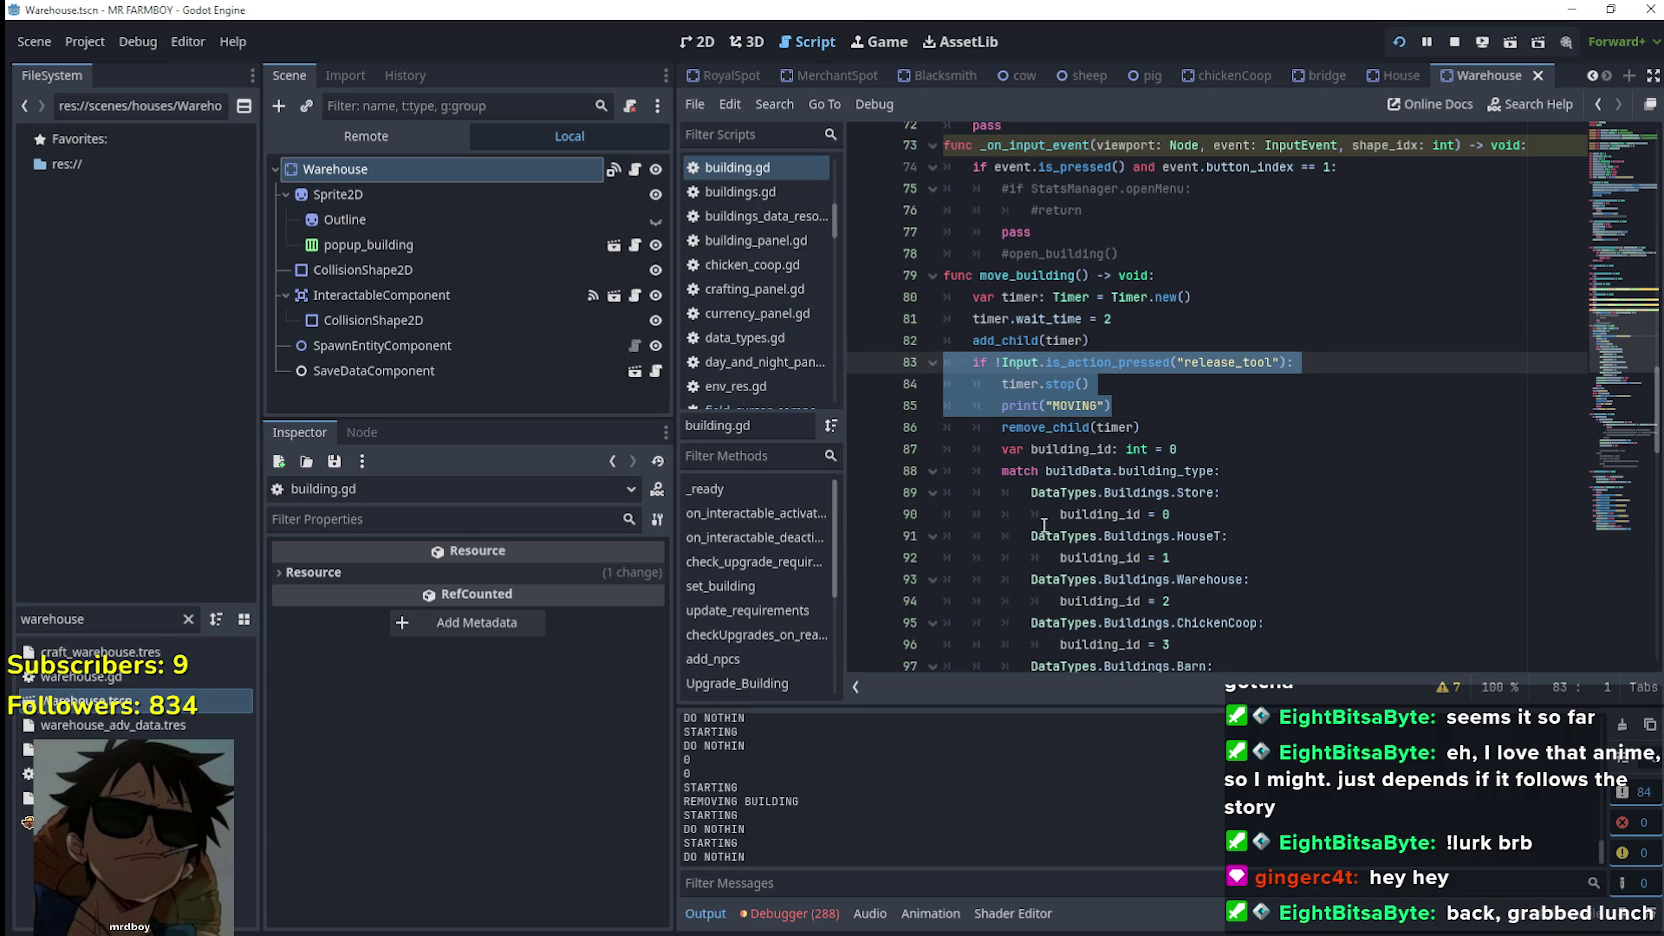
scroll(1041, 518, "down", 5)
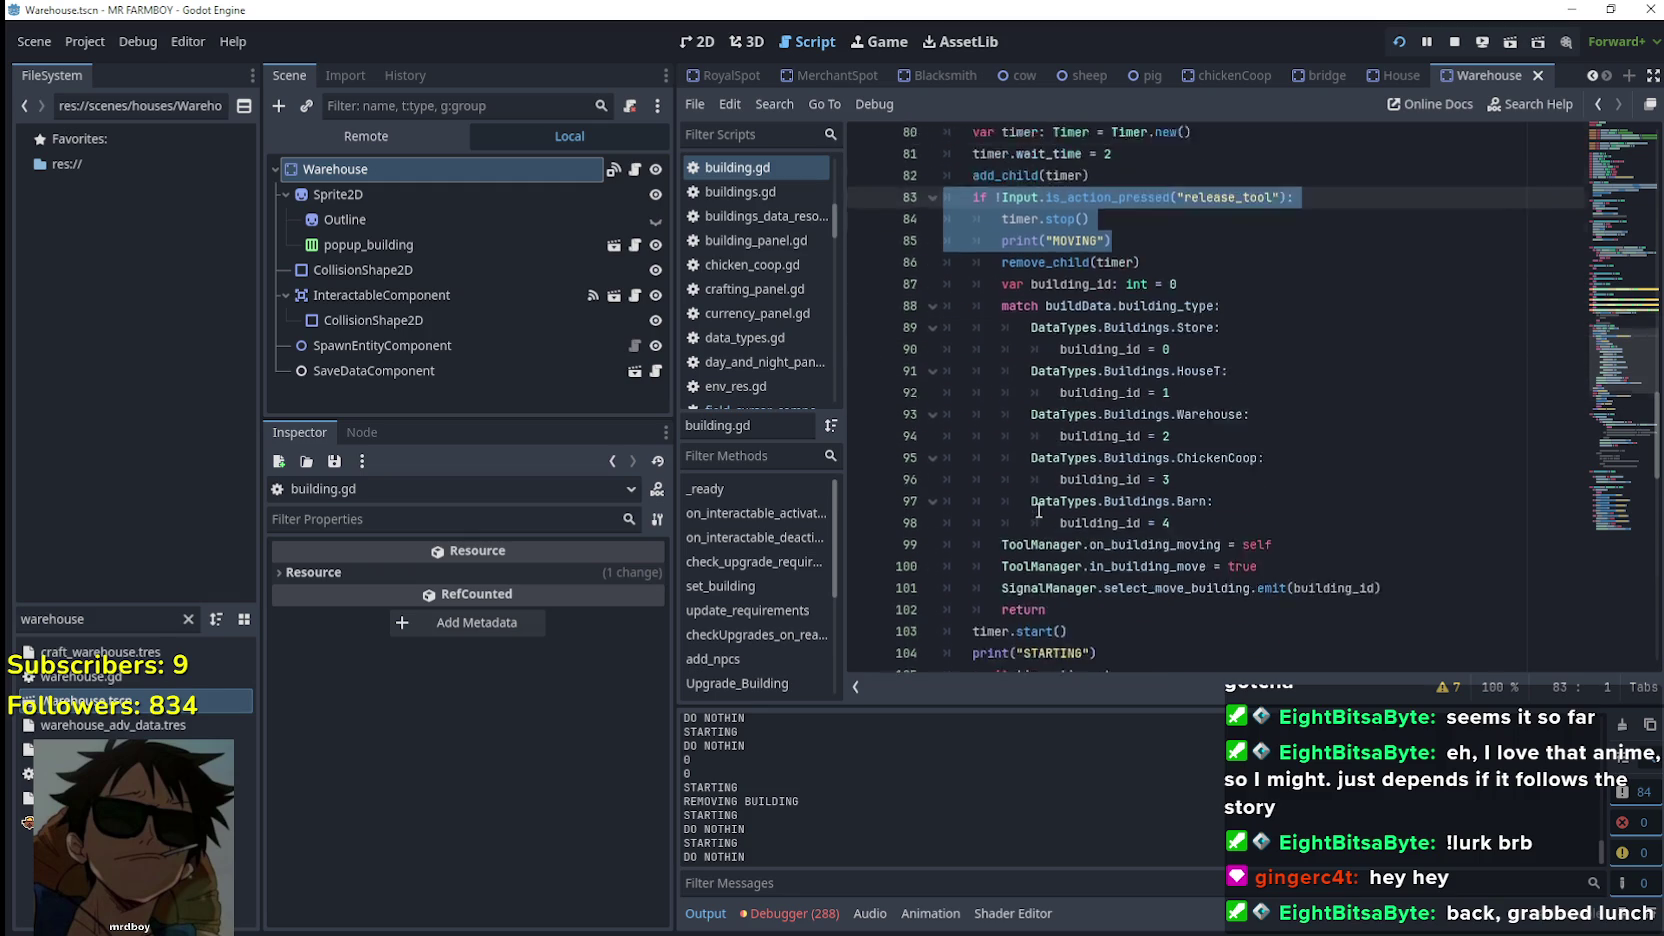
scroll(1069, 482, "down", 1)
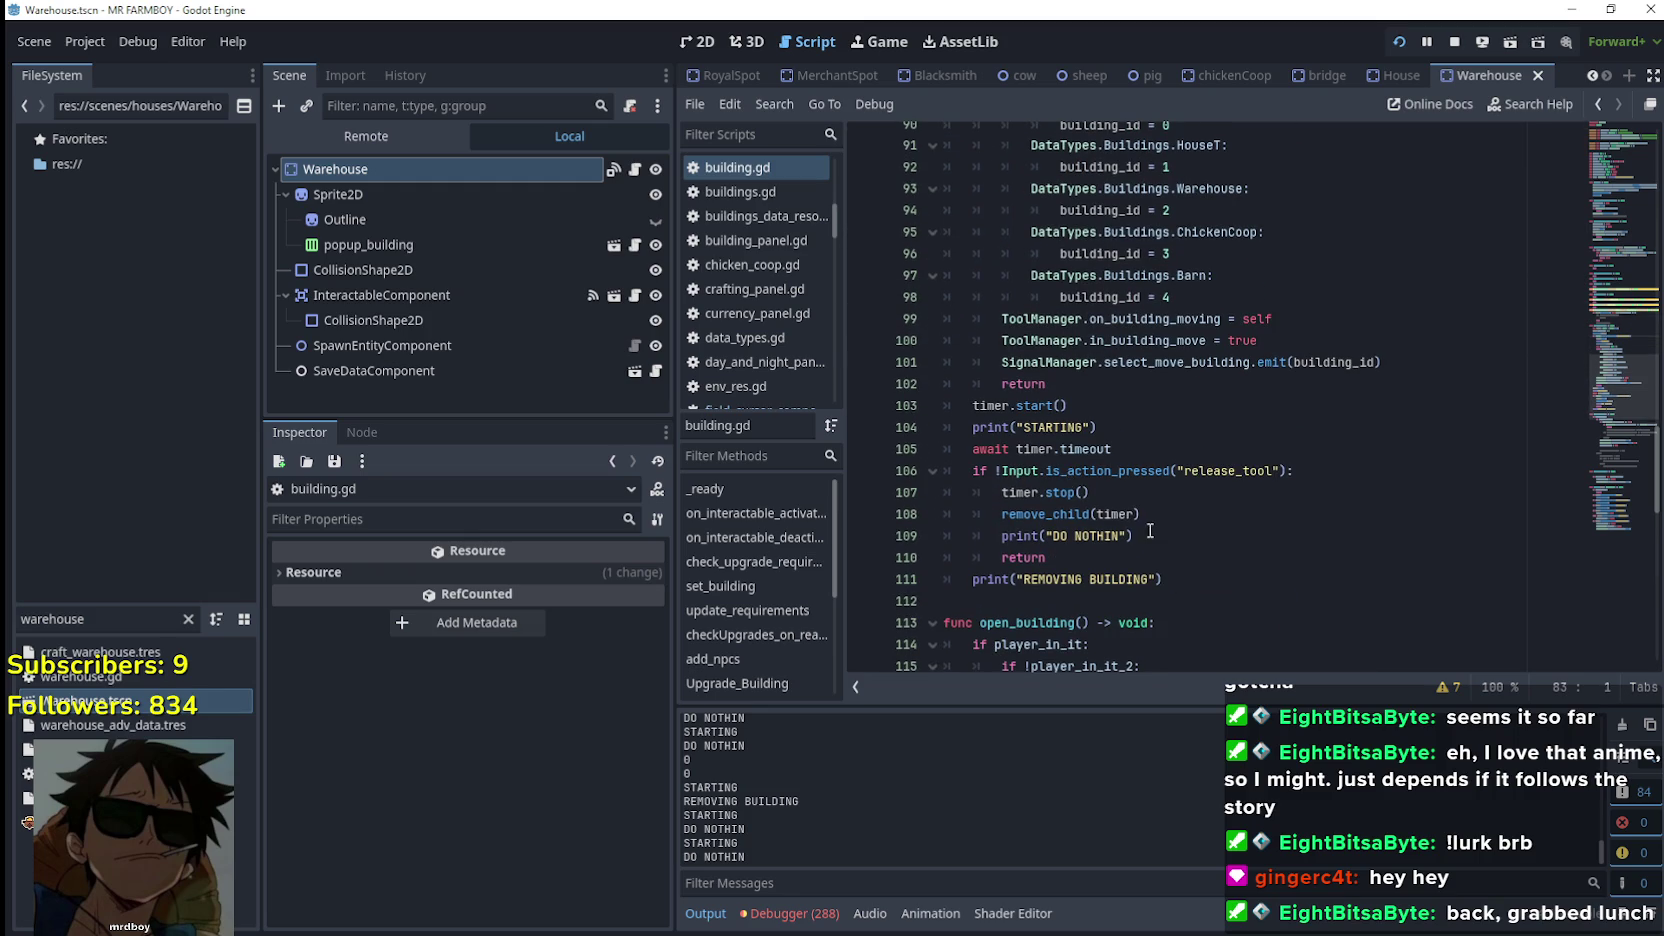
left_click_drag(1150, 531, 935, 471)
scroll(1155, 518, "up", 7)
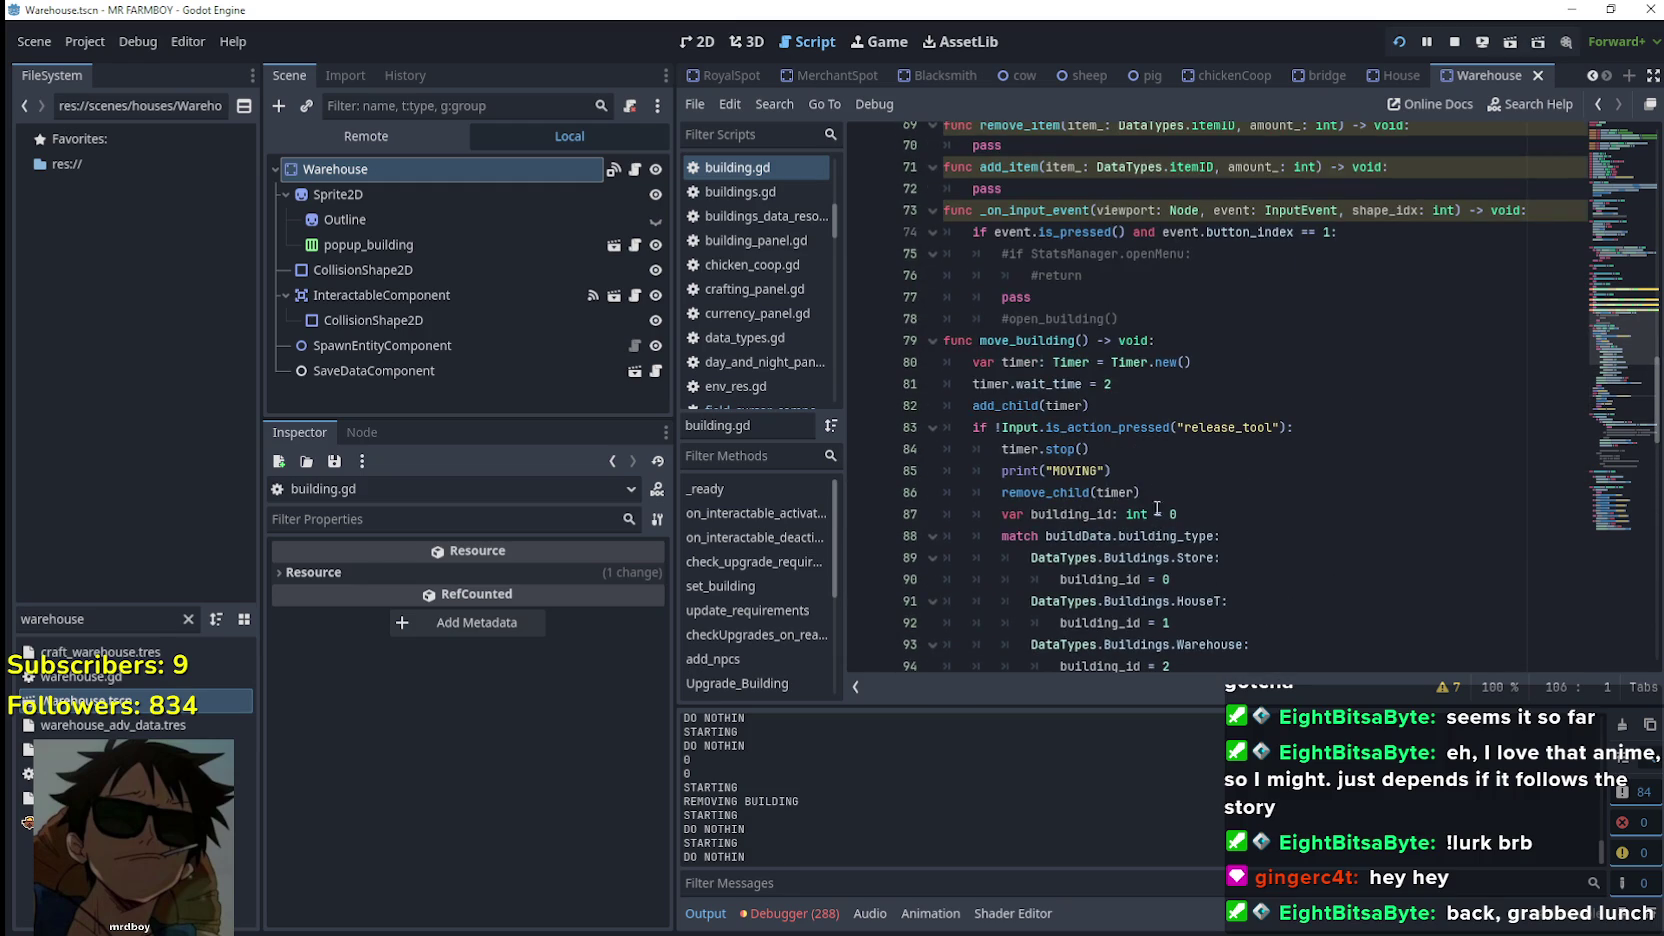
left_click(1152, 463)
scroll(1133, 461, "down", 2)
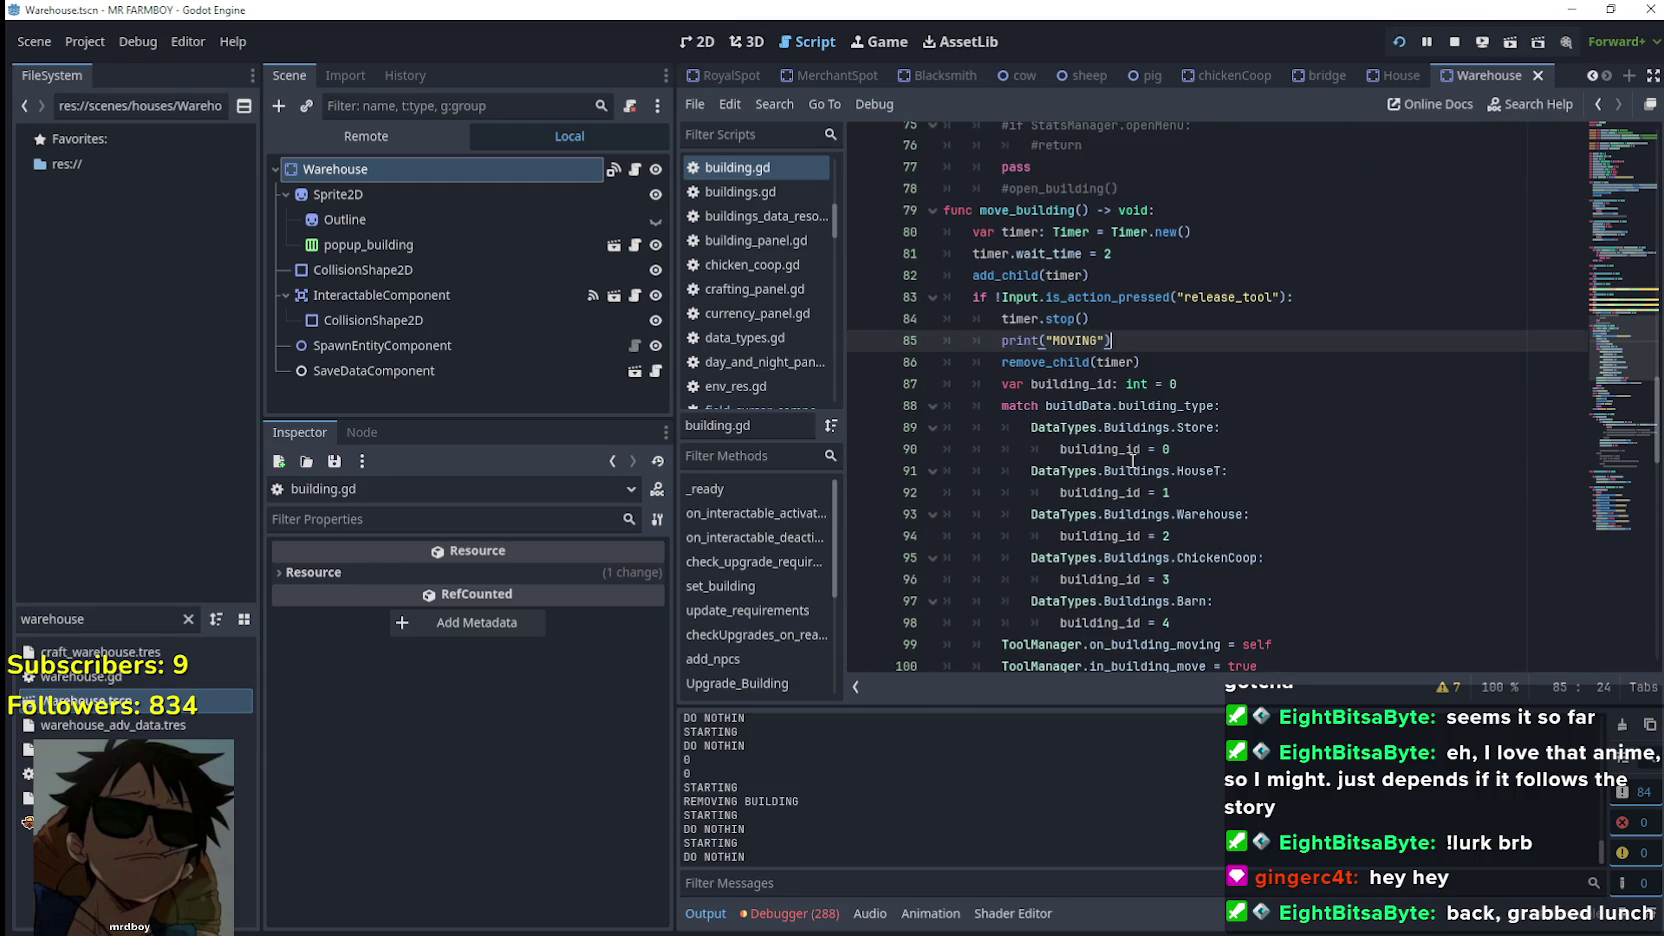
mouse_move(965, 298)
left_mouse_down()
mouse_move(1293, 300)
mouse_move(1305, 326)
mouse_move(1150, 341)
mouse_move(921, 291)
left_mouse_up()
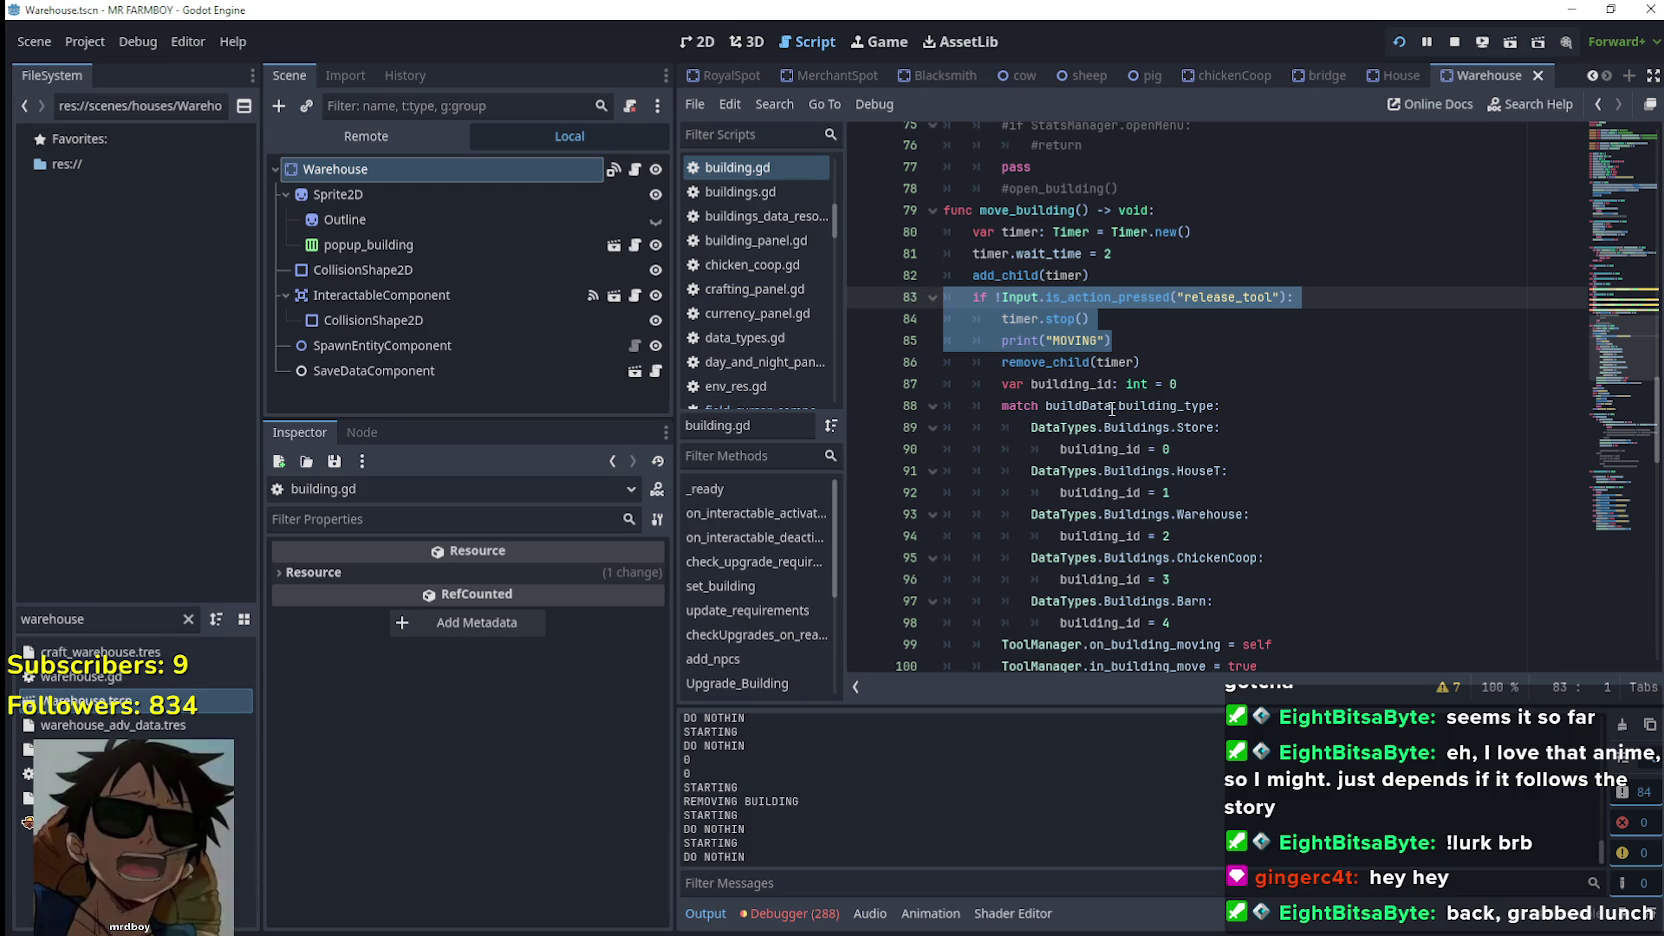
Rerun the game with F5 to test hold-to-move, then return to the script editor
key("F5")
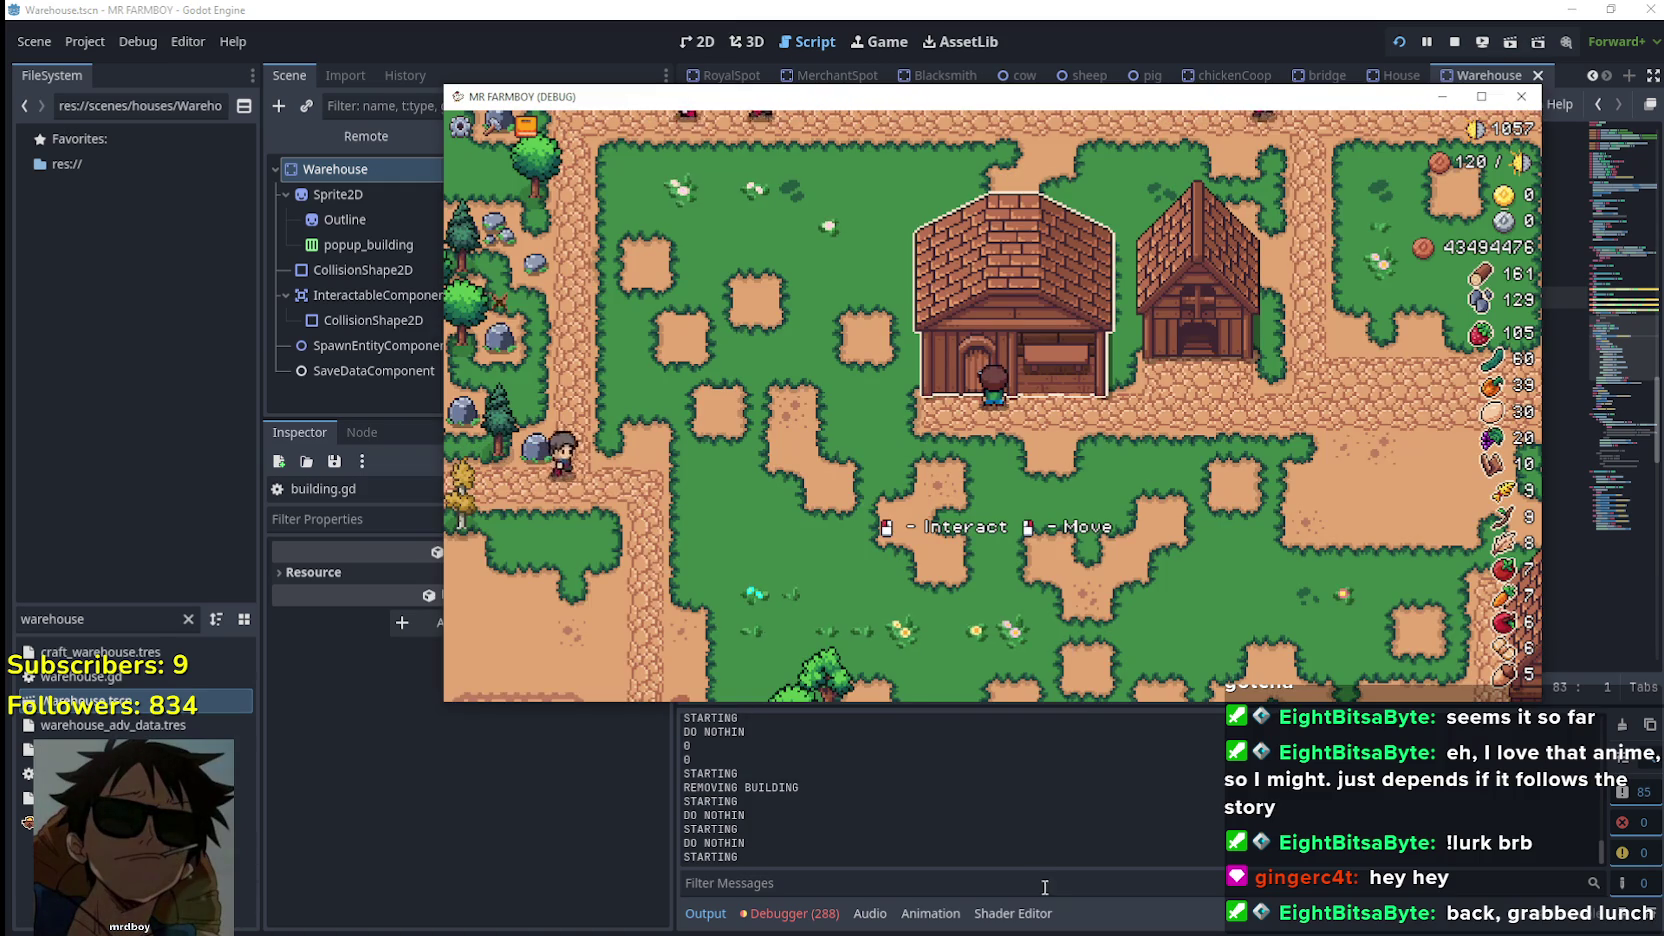
left_click(1028, 844)
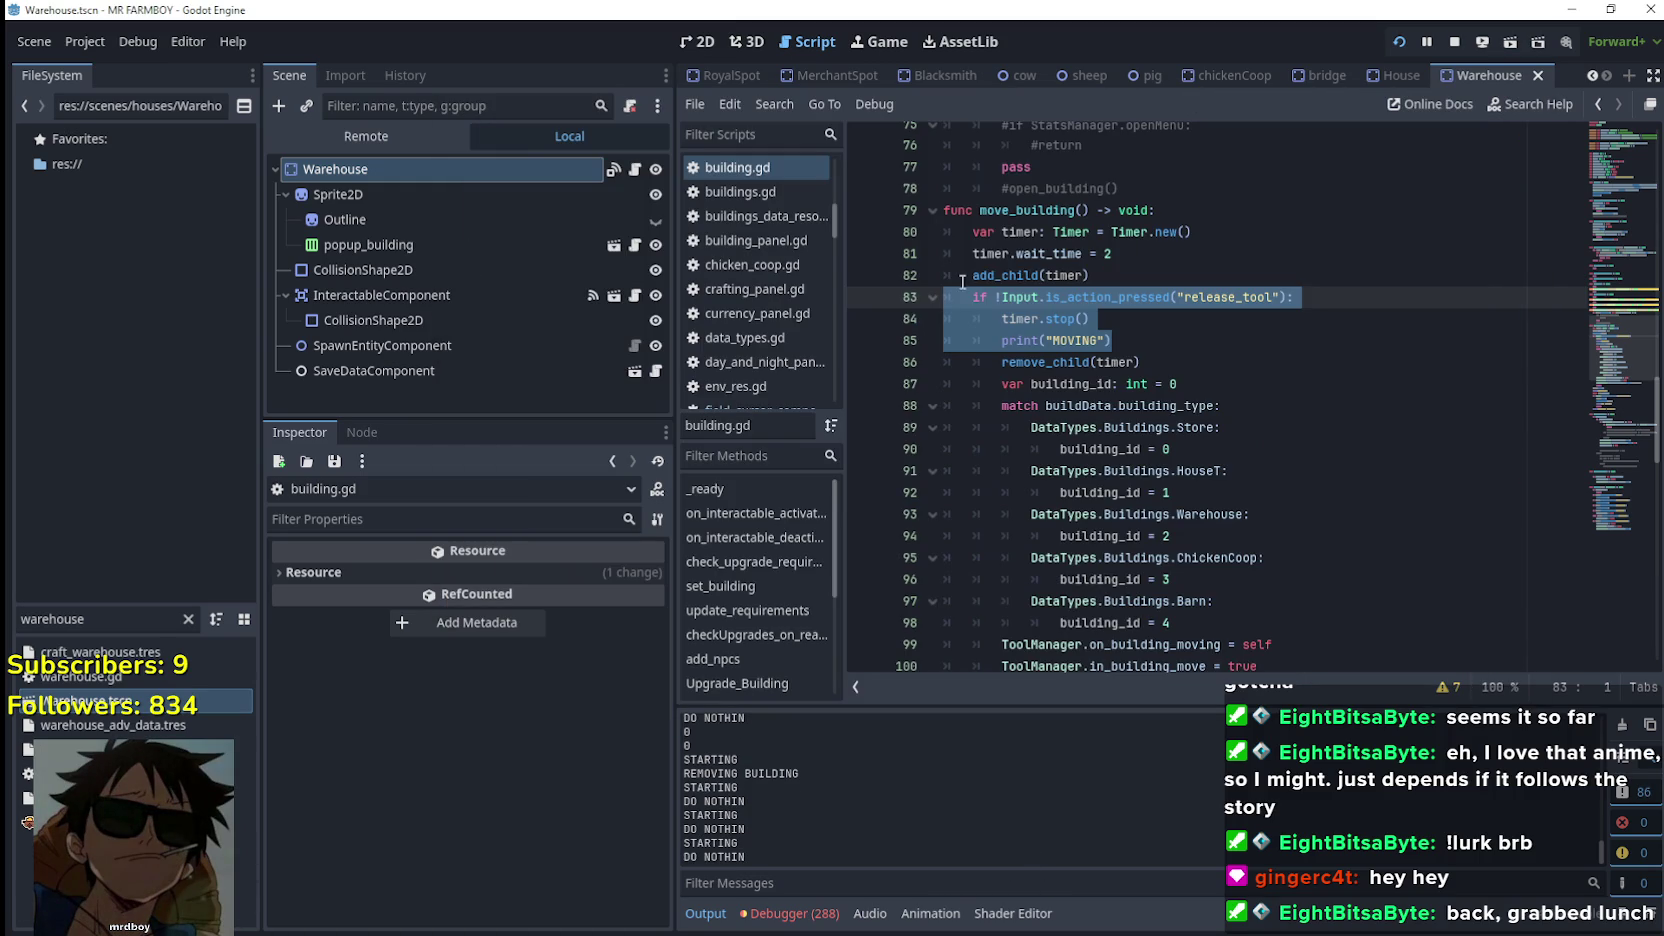
left_click(1108, 327)
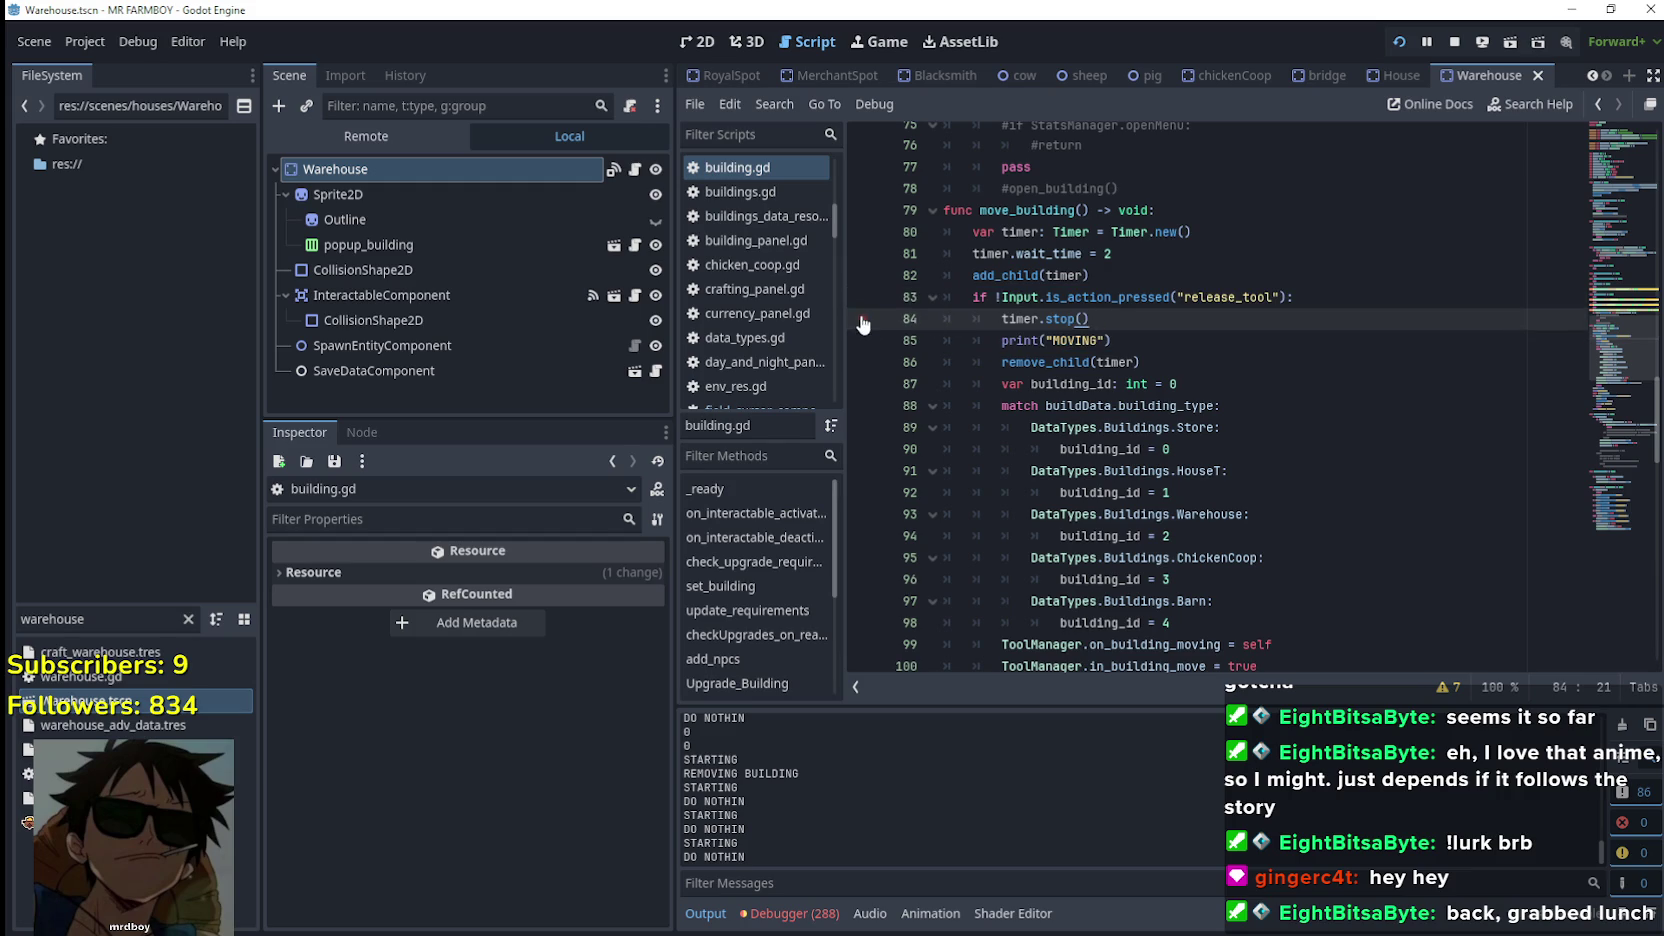